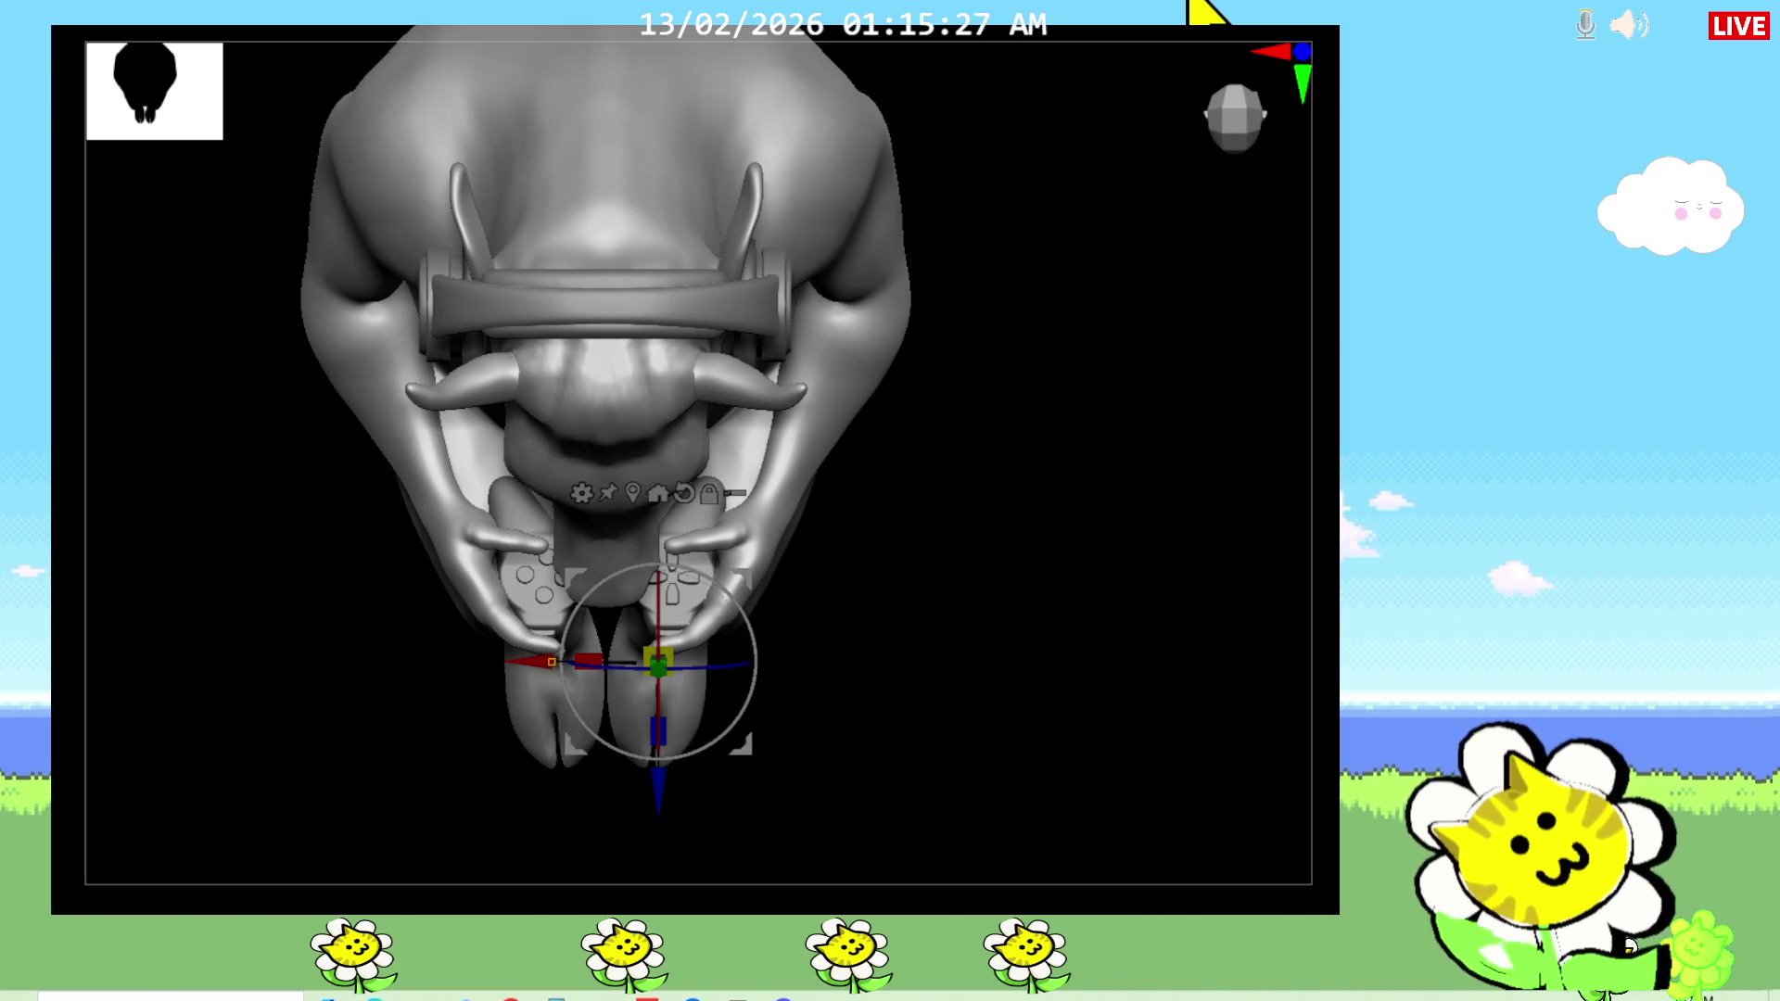
Step: Turn the leg side-on, leave Transpose for Draw mode, and zoom in on the lower leg and hoof
drag(946, 604, 950, 449)
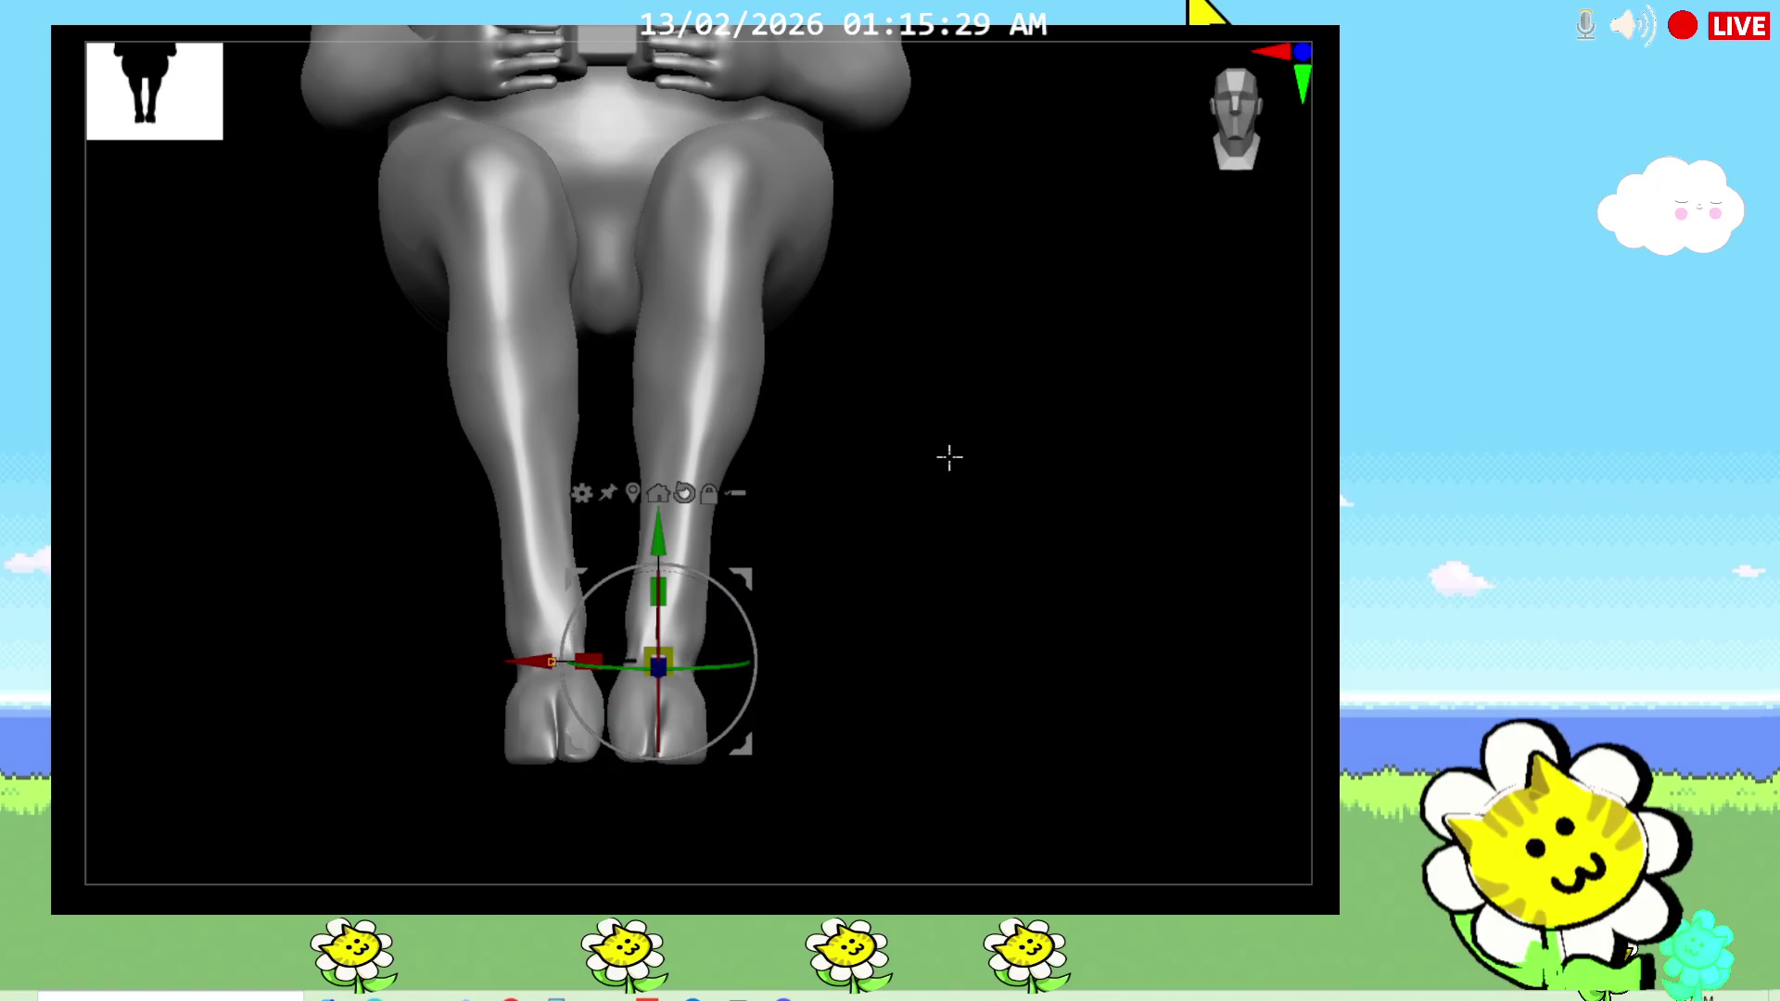
mouse_move(915, 591)
mouse_down()
mouse_move(862, 659)
mouse_move(1299, 635)
mouse_up()
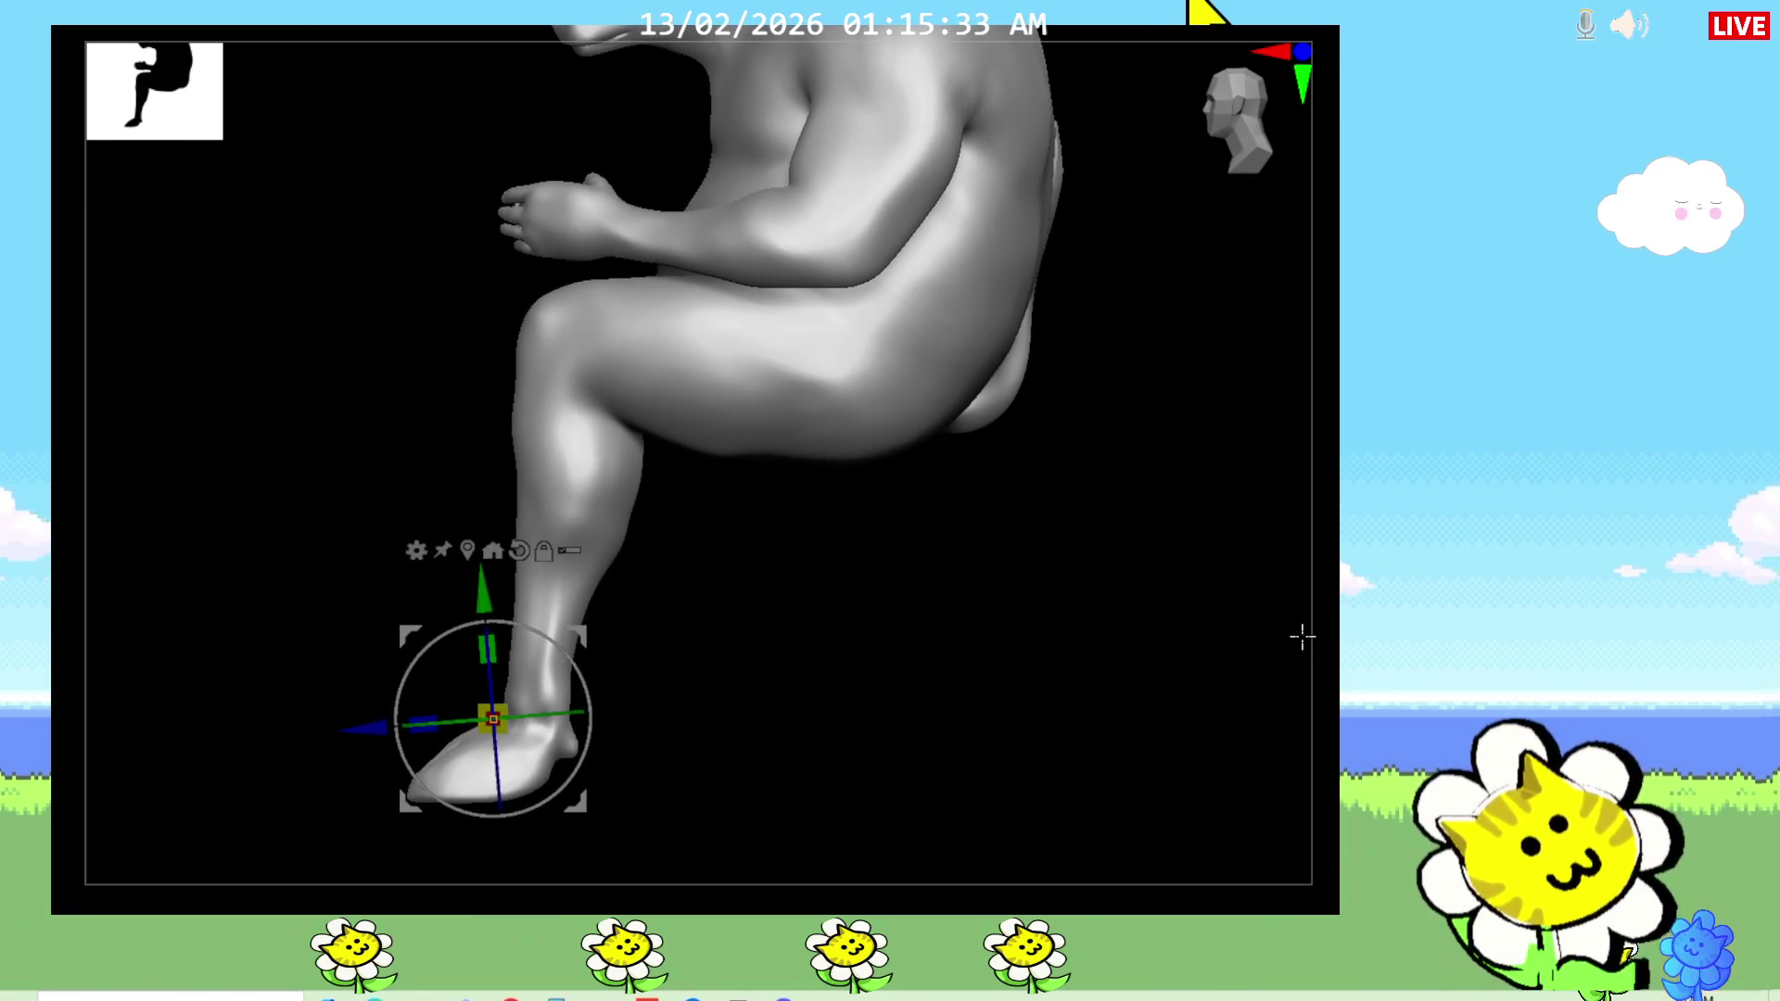
key(q)
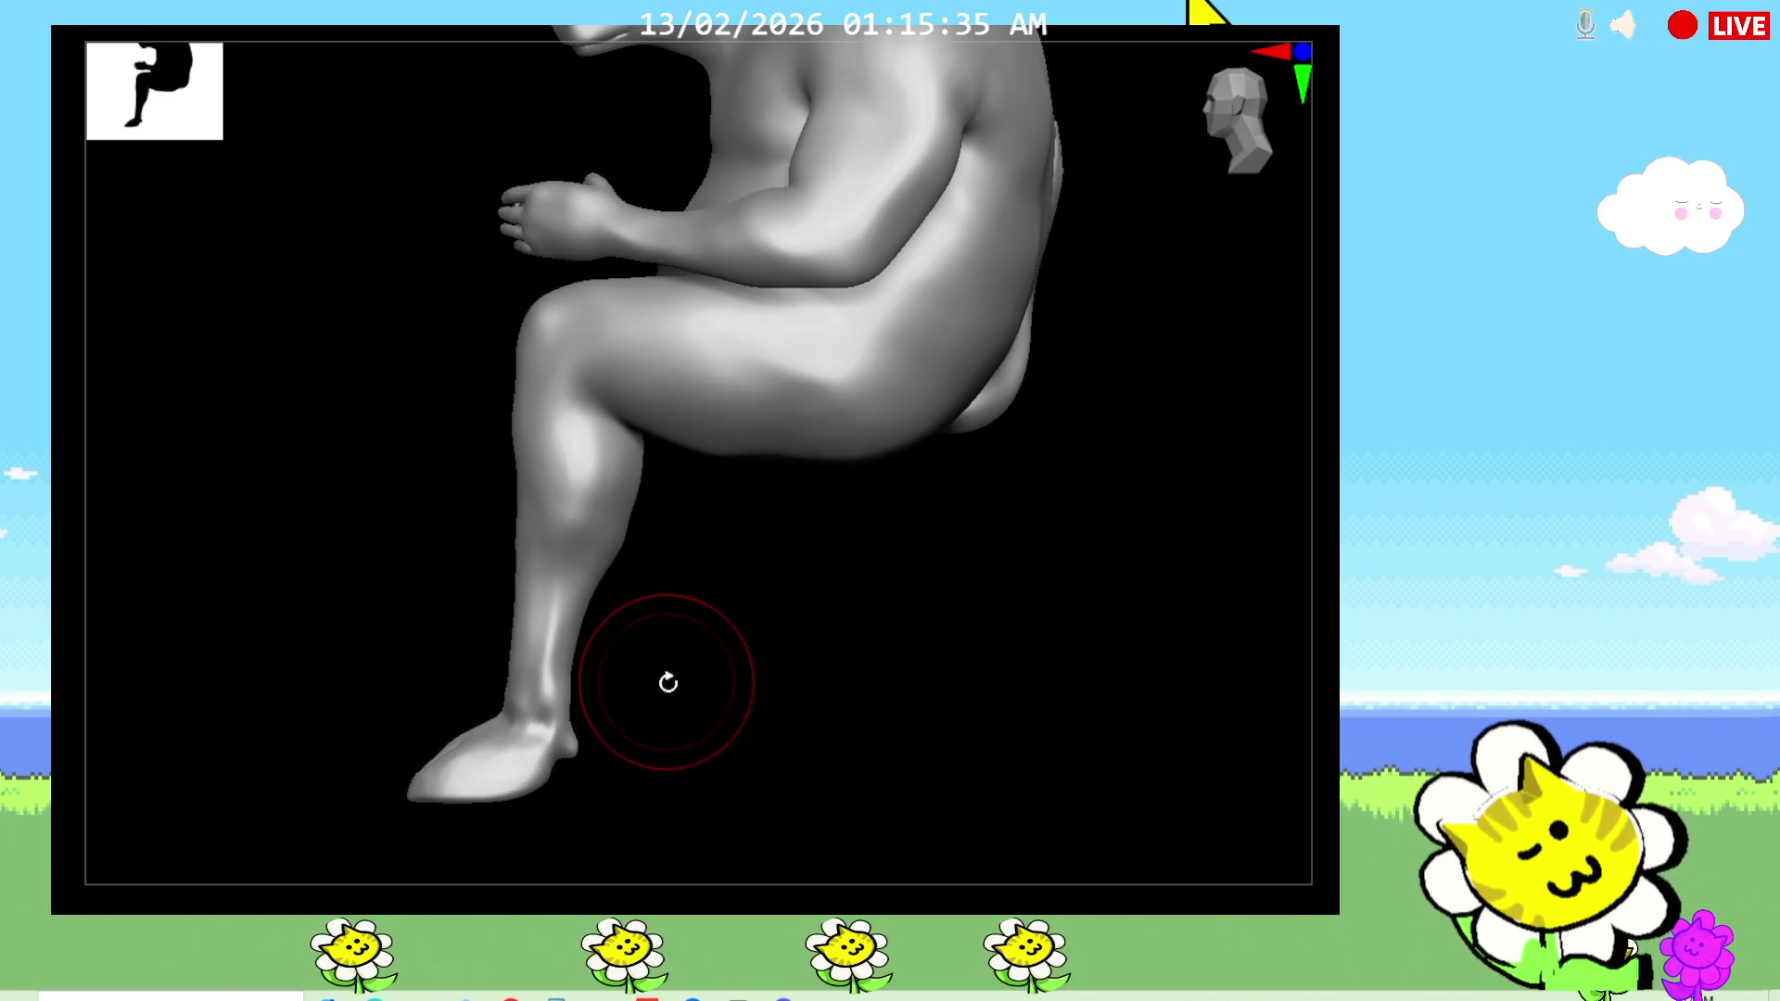
drag(683, 698, 683, 668)
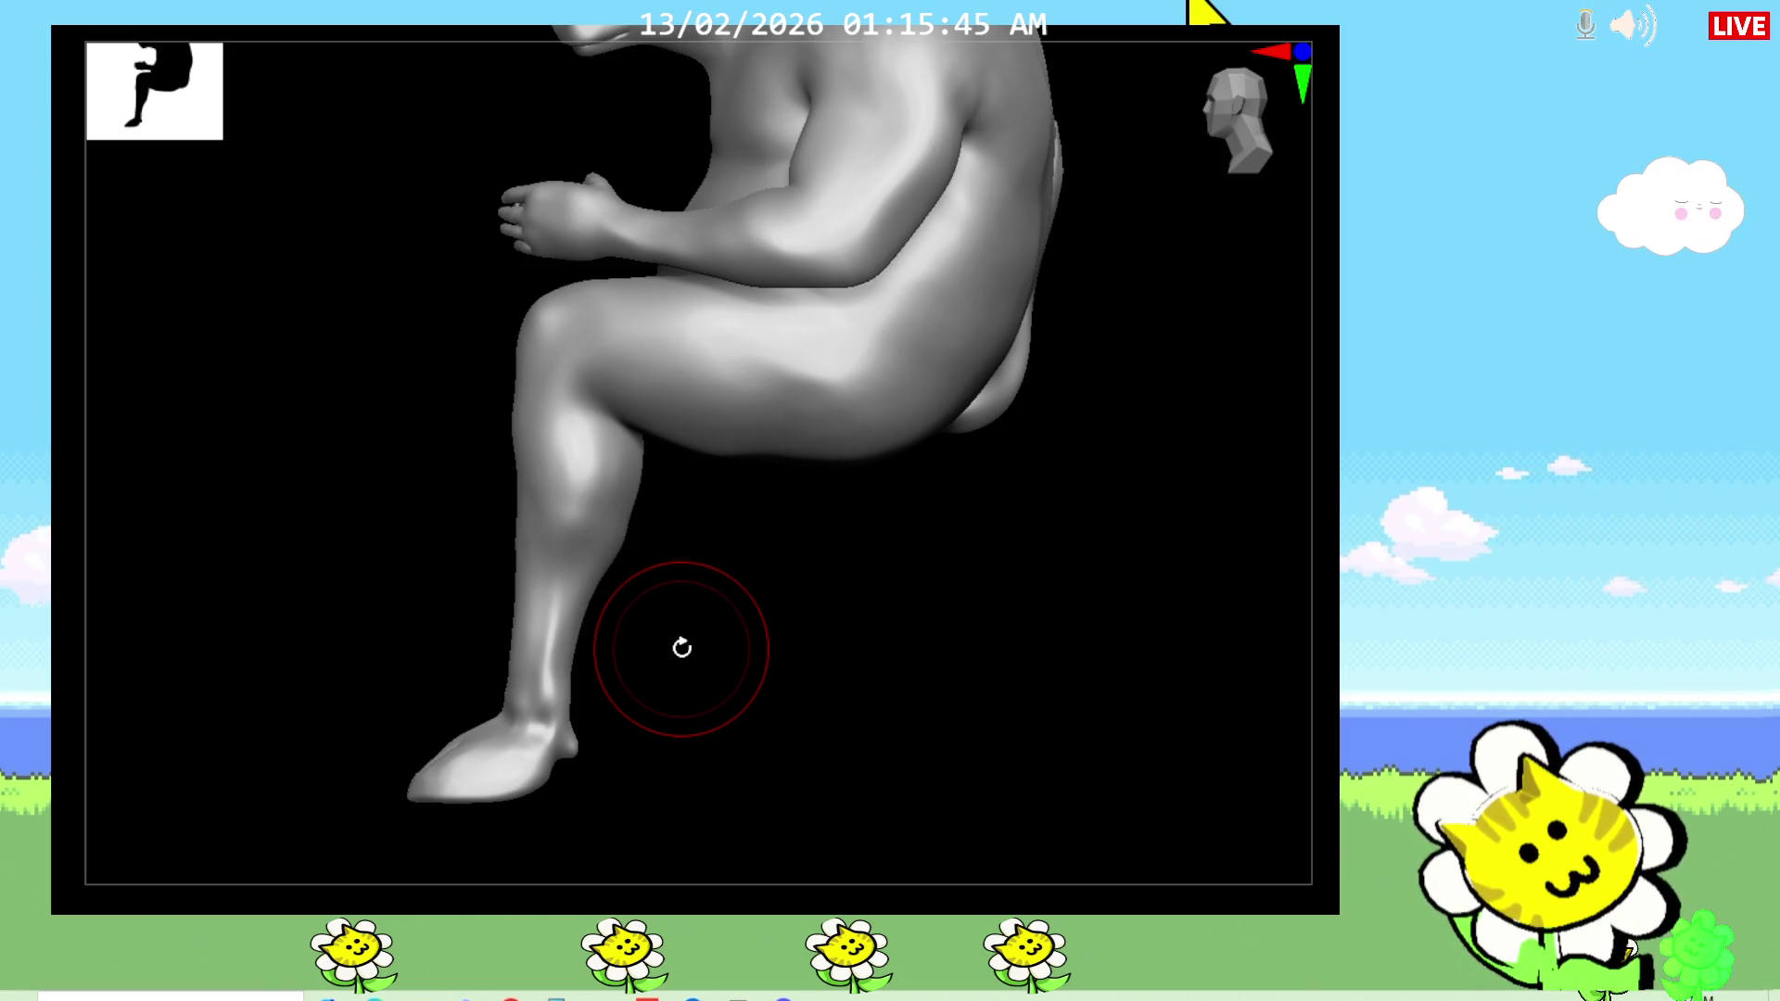
mouse_move(681, 646)
alt+mouse_down()
mouse_move(681, 807)
mouse_move(649, 761)
mouse_move(667, 853)
mouse_move(666, 829)
alt+mouse_up()
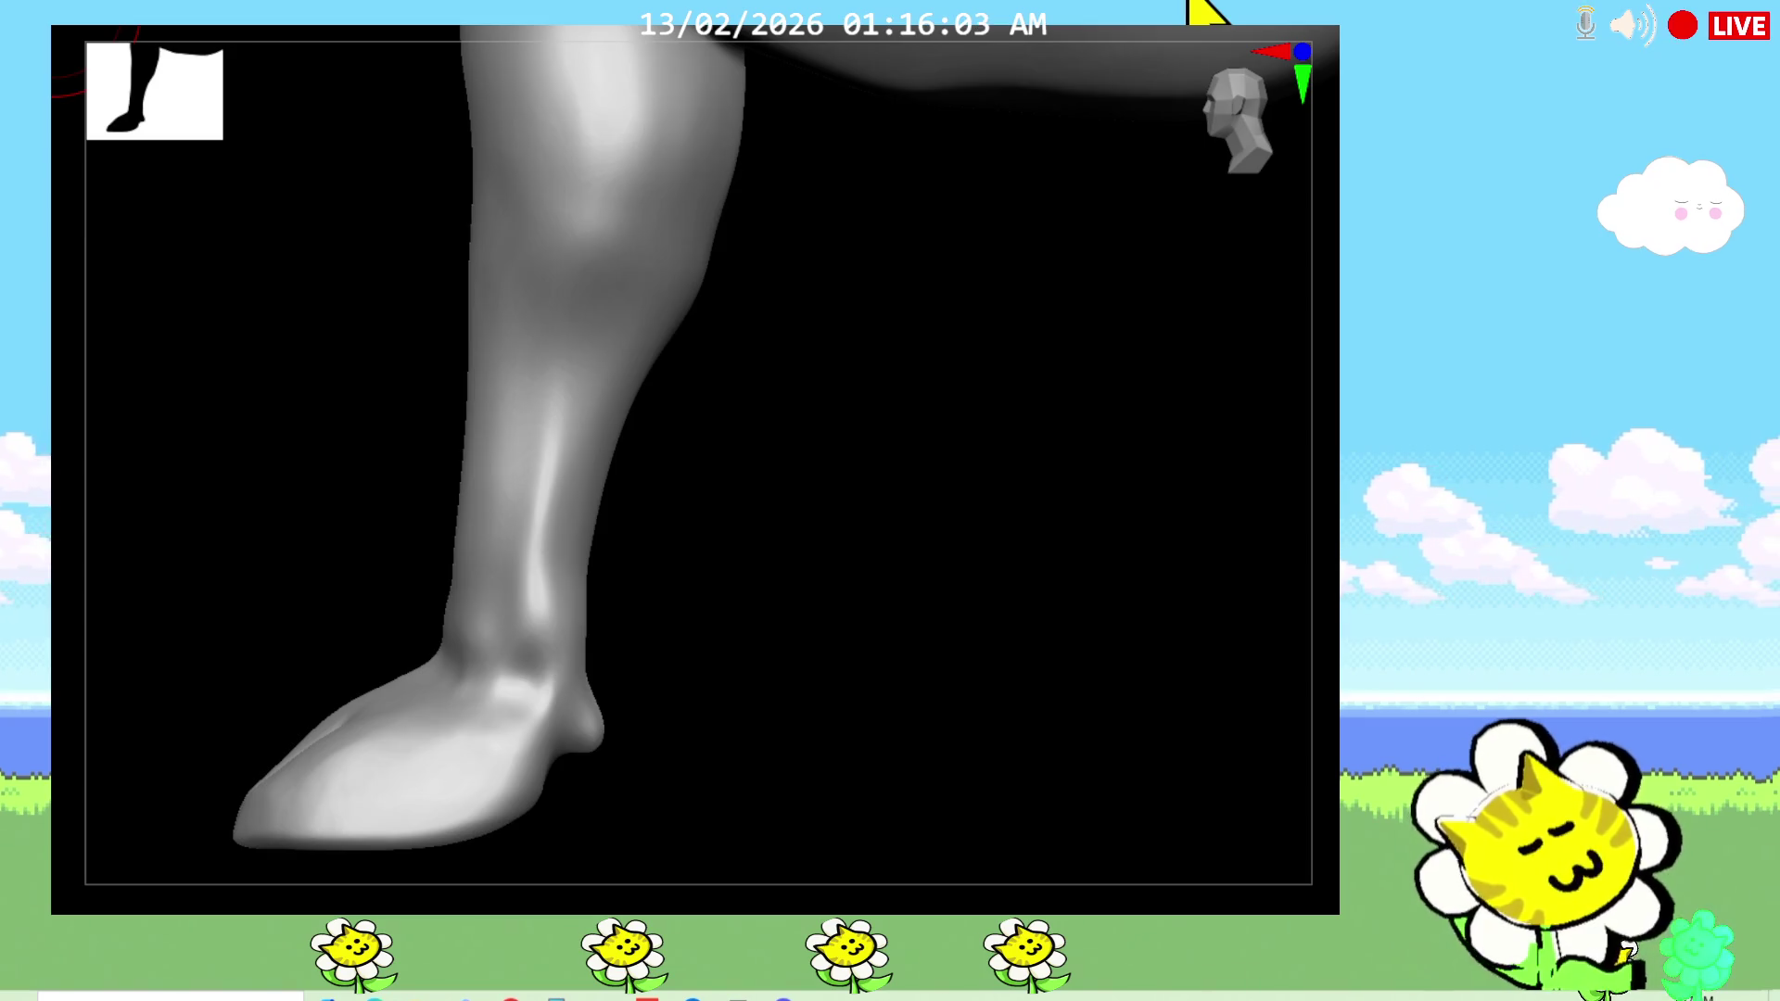
Step: With the Move brush, pull the hoof's toe forward and down into a longer point
scroll(65, 14, down, 1)
alt+drag(1149, 649, 1344, 652)
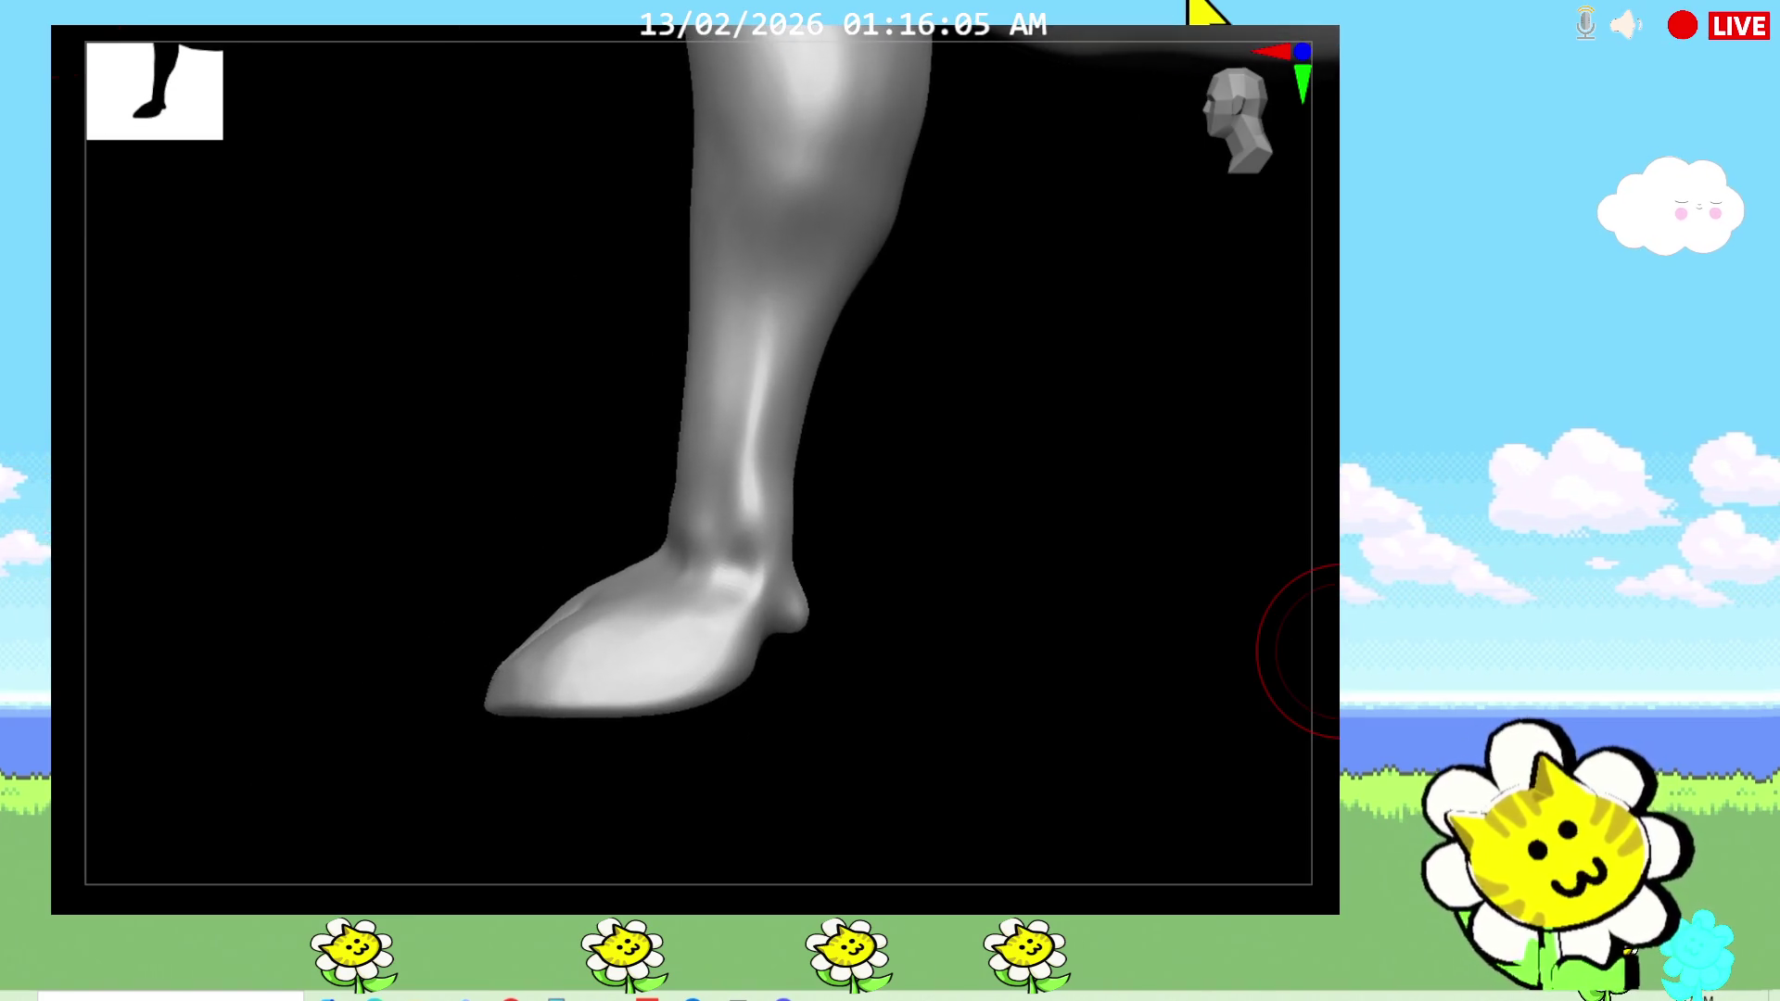
key(v)
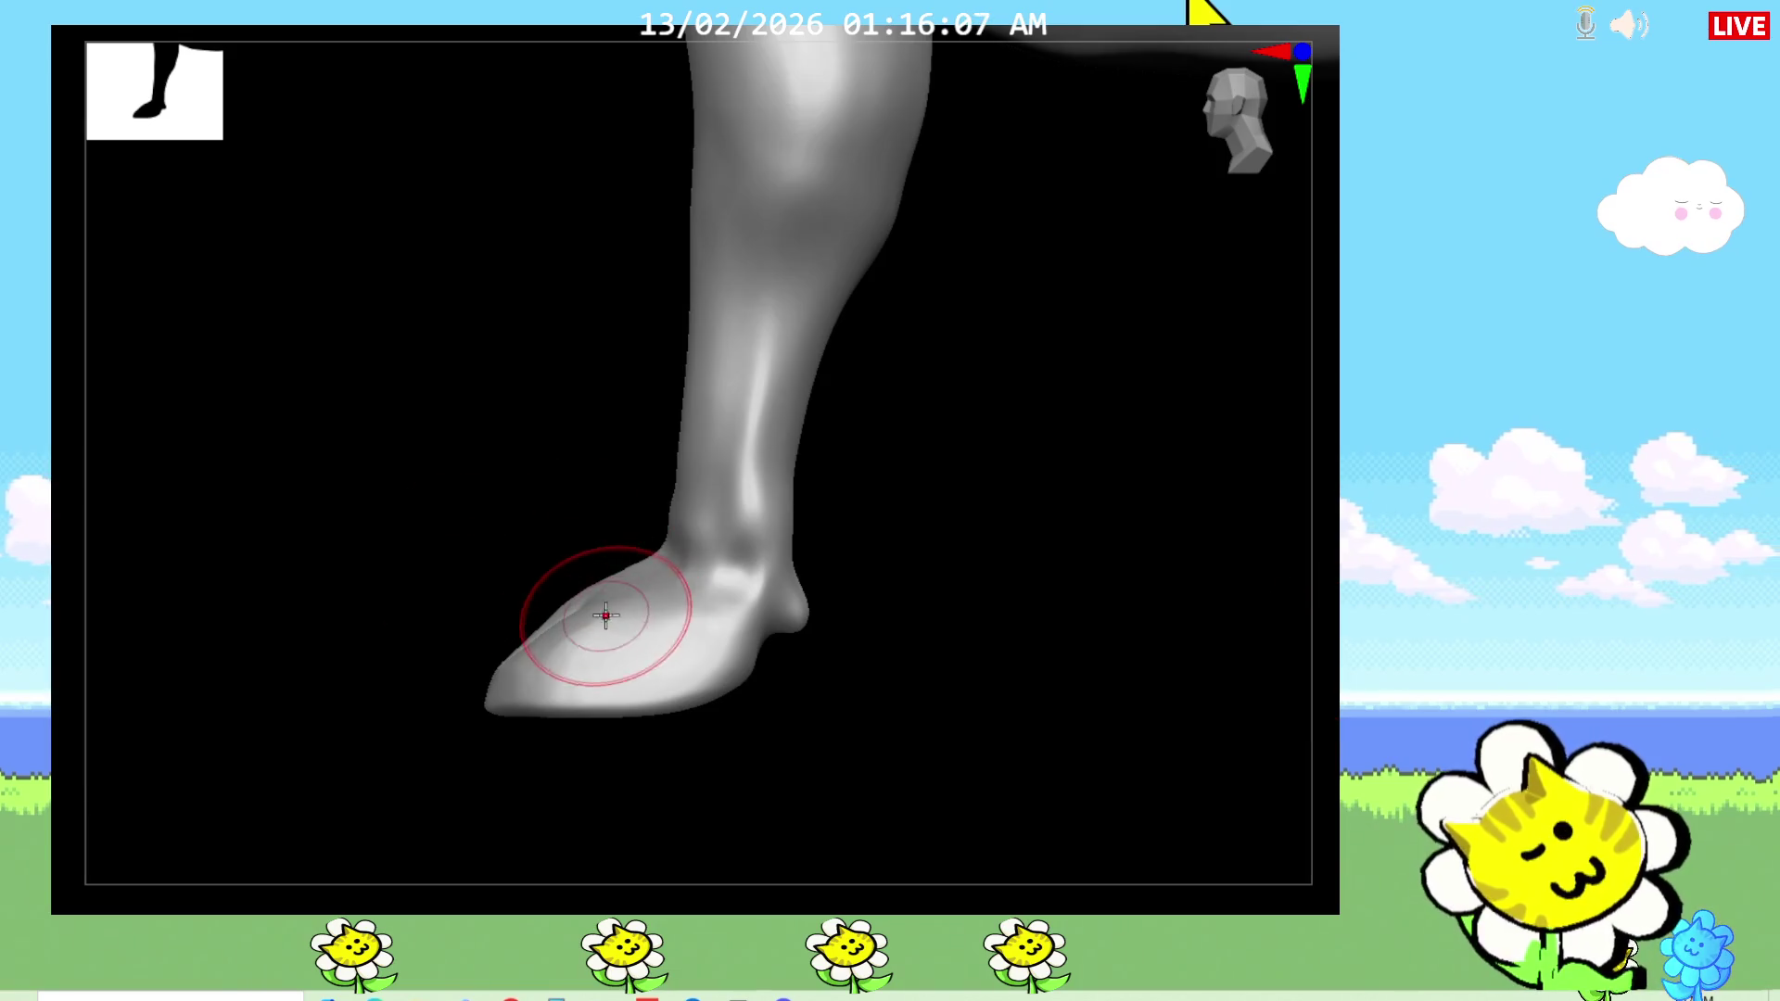
mouse_move(614, 590)
mouse_down()
mouse_move(538, 623)
mouse_move(500, 663)
mouse_move(515, 677)
mouse_up()
Step: Check both cloven hooves from the front and side profile views
mouse_move(644, 715)
mouse_down()
mouse_move(791, 795)
mouse_move(735, 671)
mouse_move(739, 826)
mouse_move(728, 783)
mouse_up()
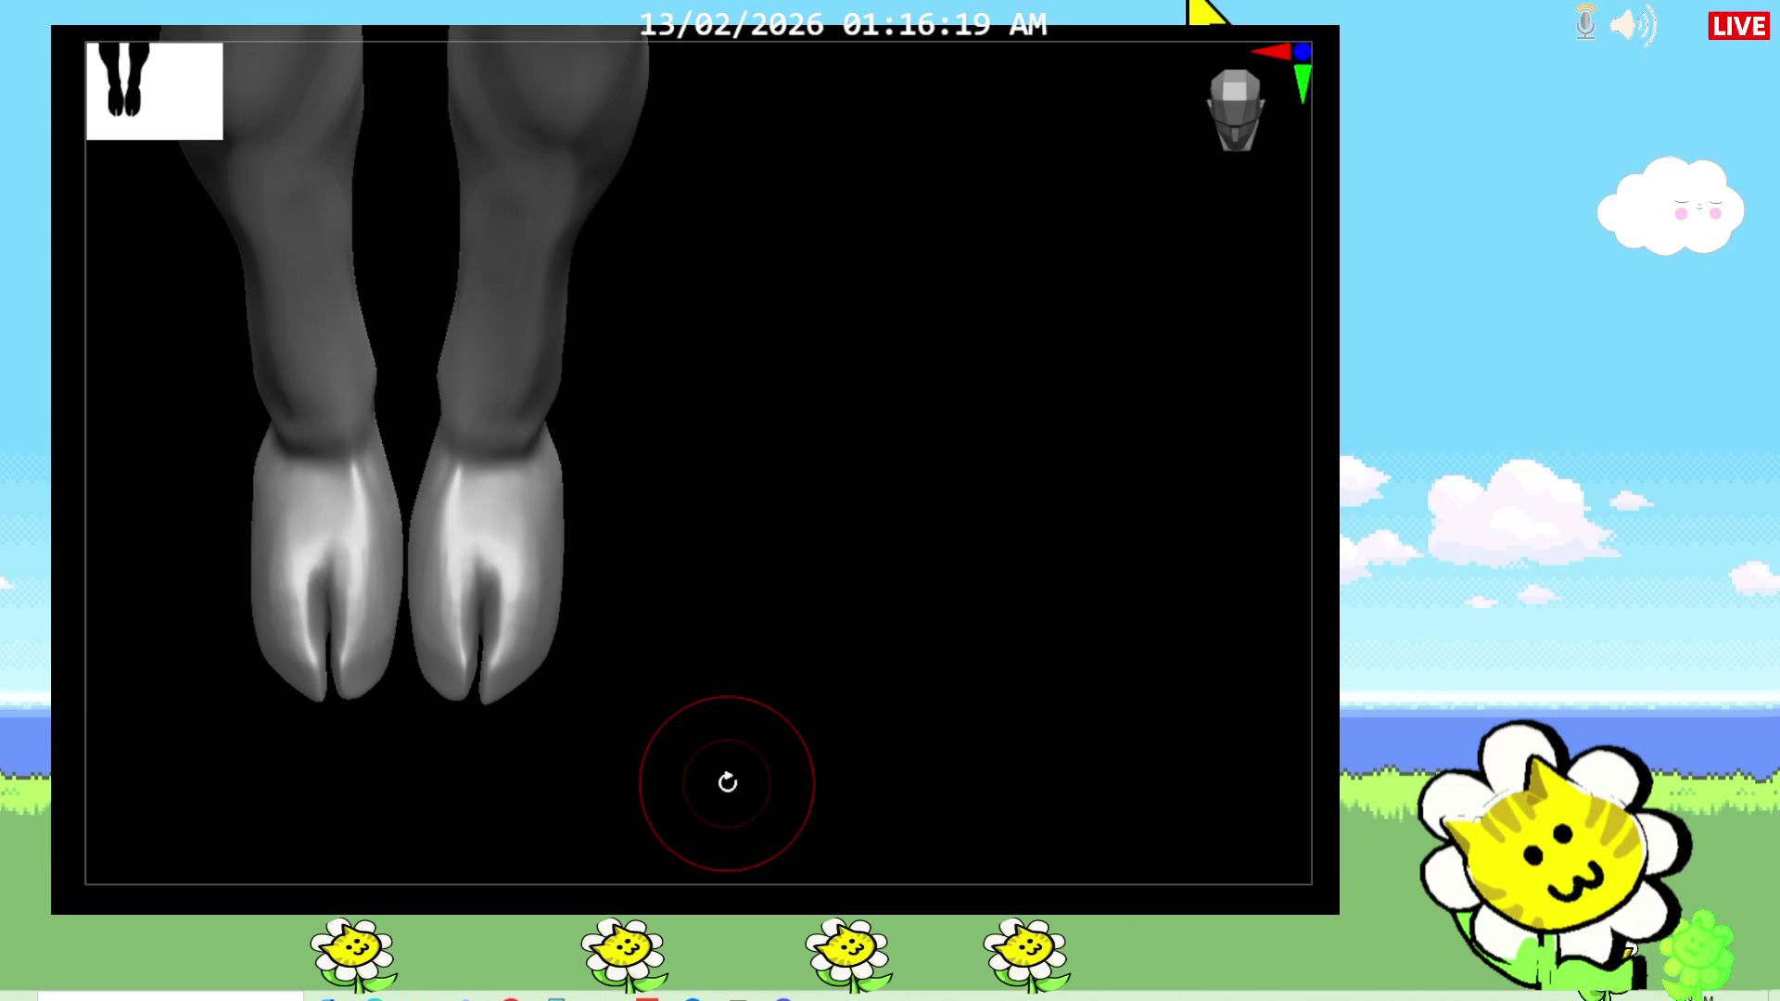
mouse_move(728, 783)
mouse_down()
mouse_move(627, 596)
mouse_move(648, 655)
mouse_up()
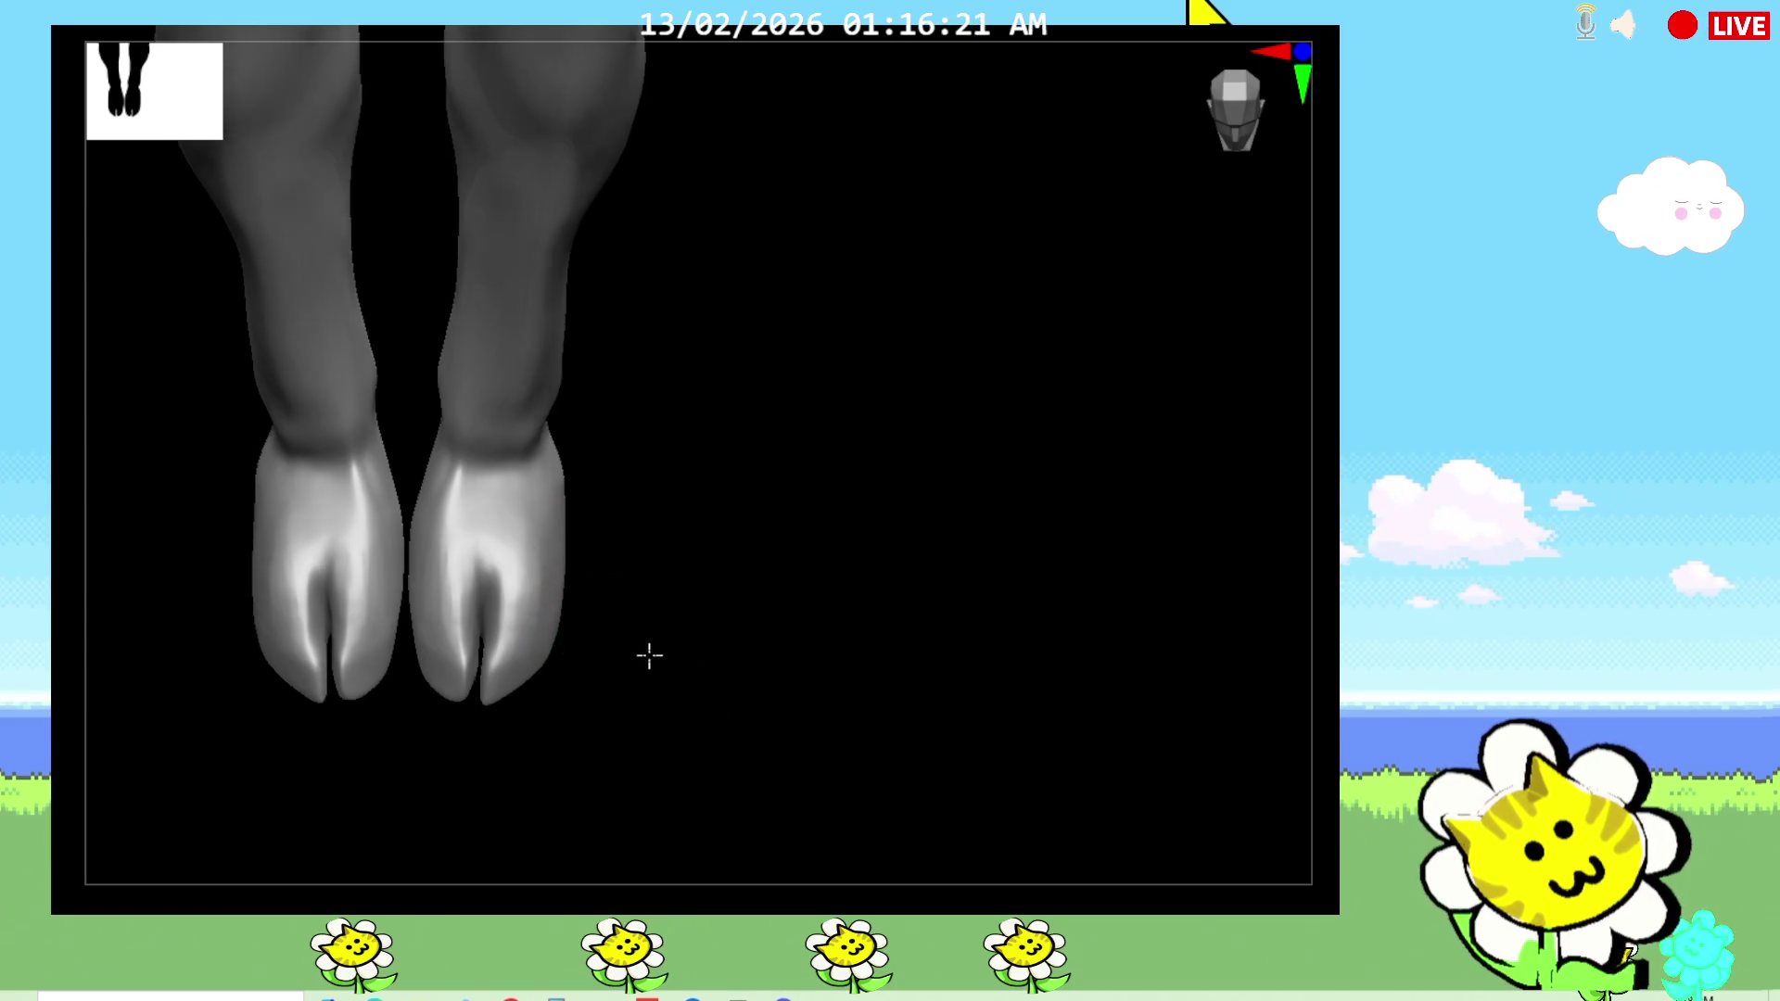
click(533, 554)
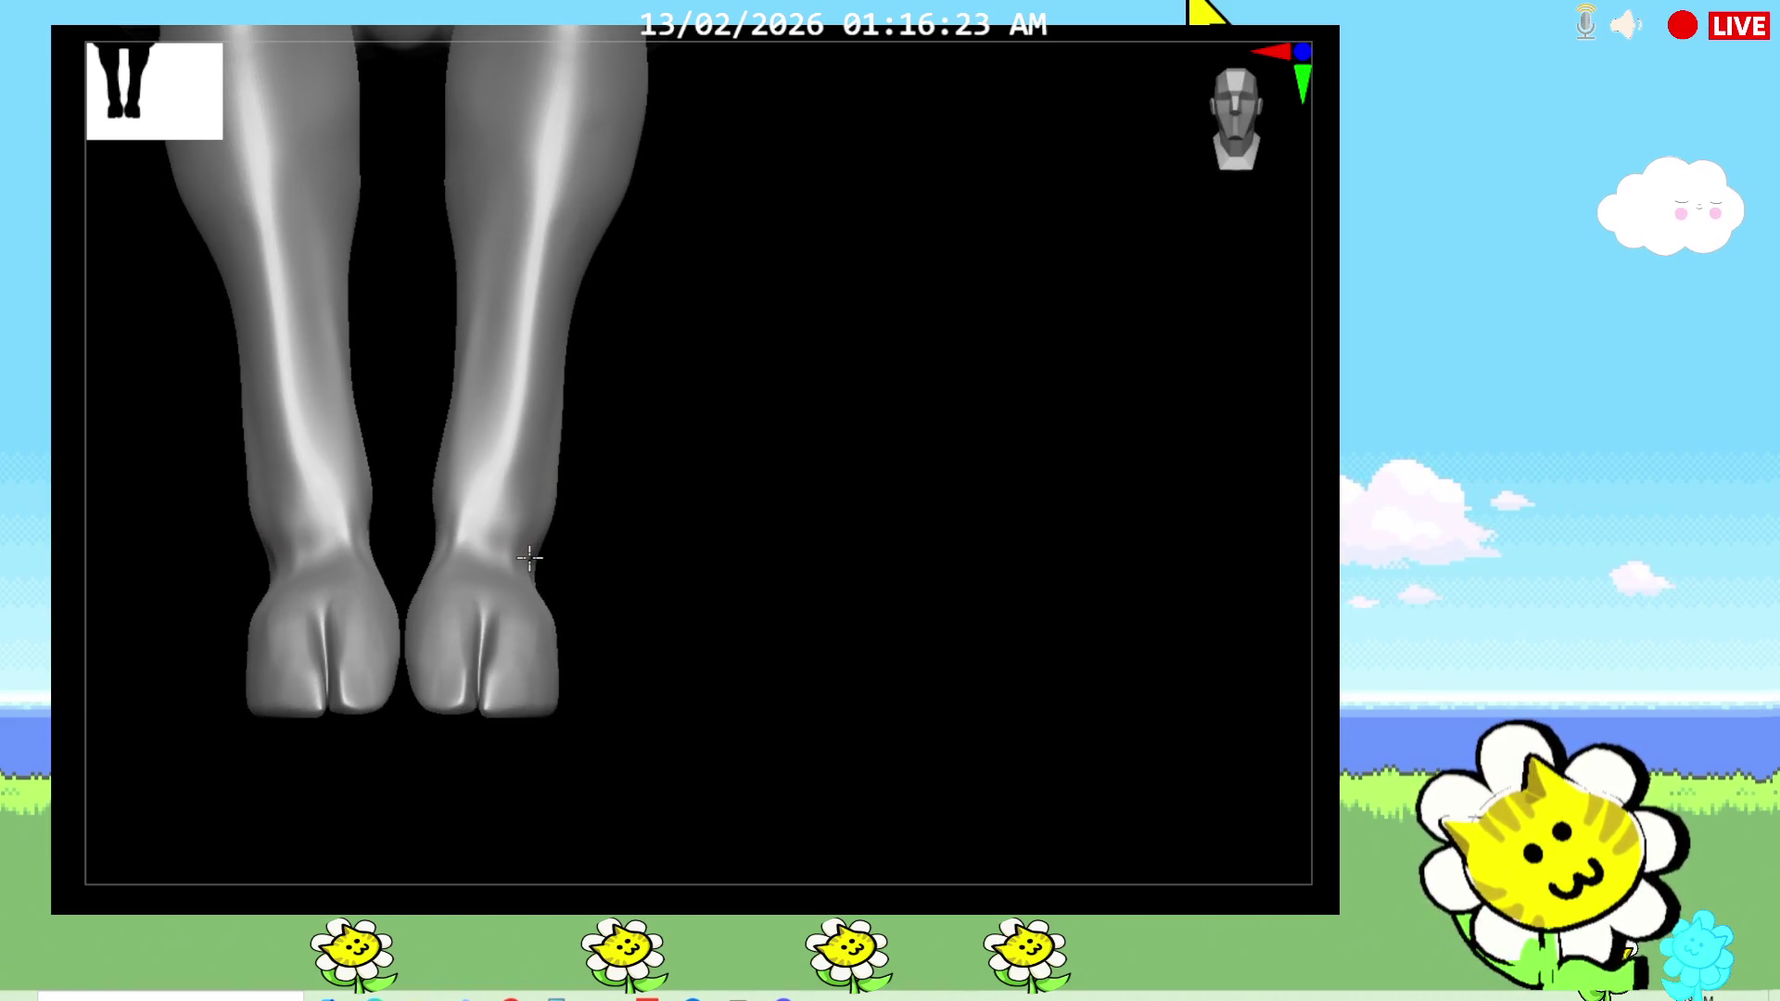
shift+drag(707, 569, 623, 581)
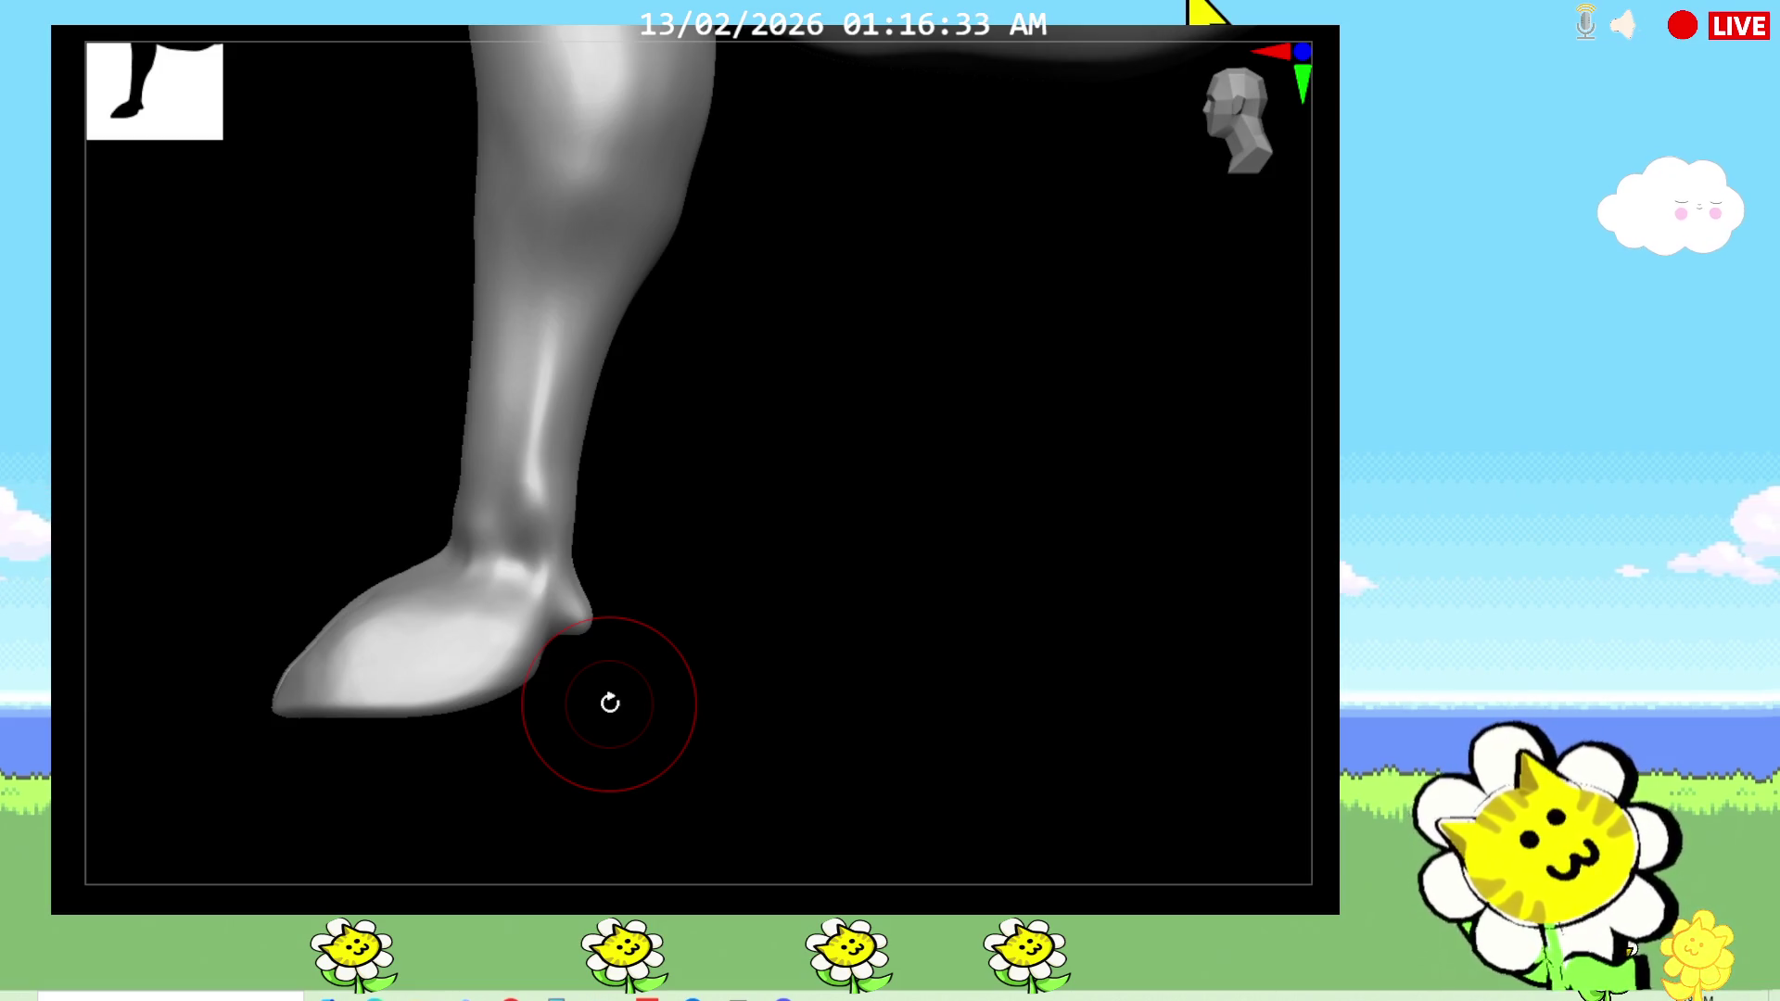
alt+drag(609, 702, 614, 904)
key(f)
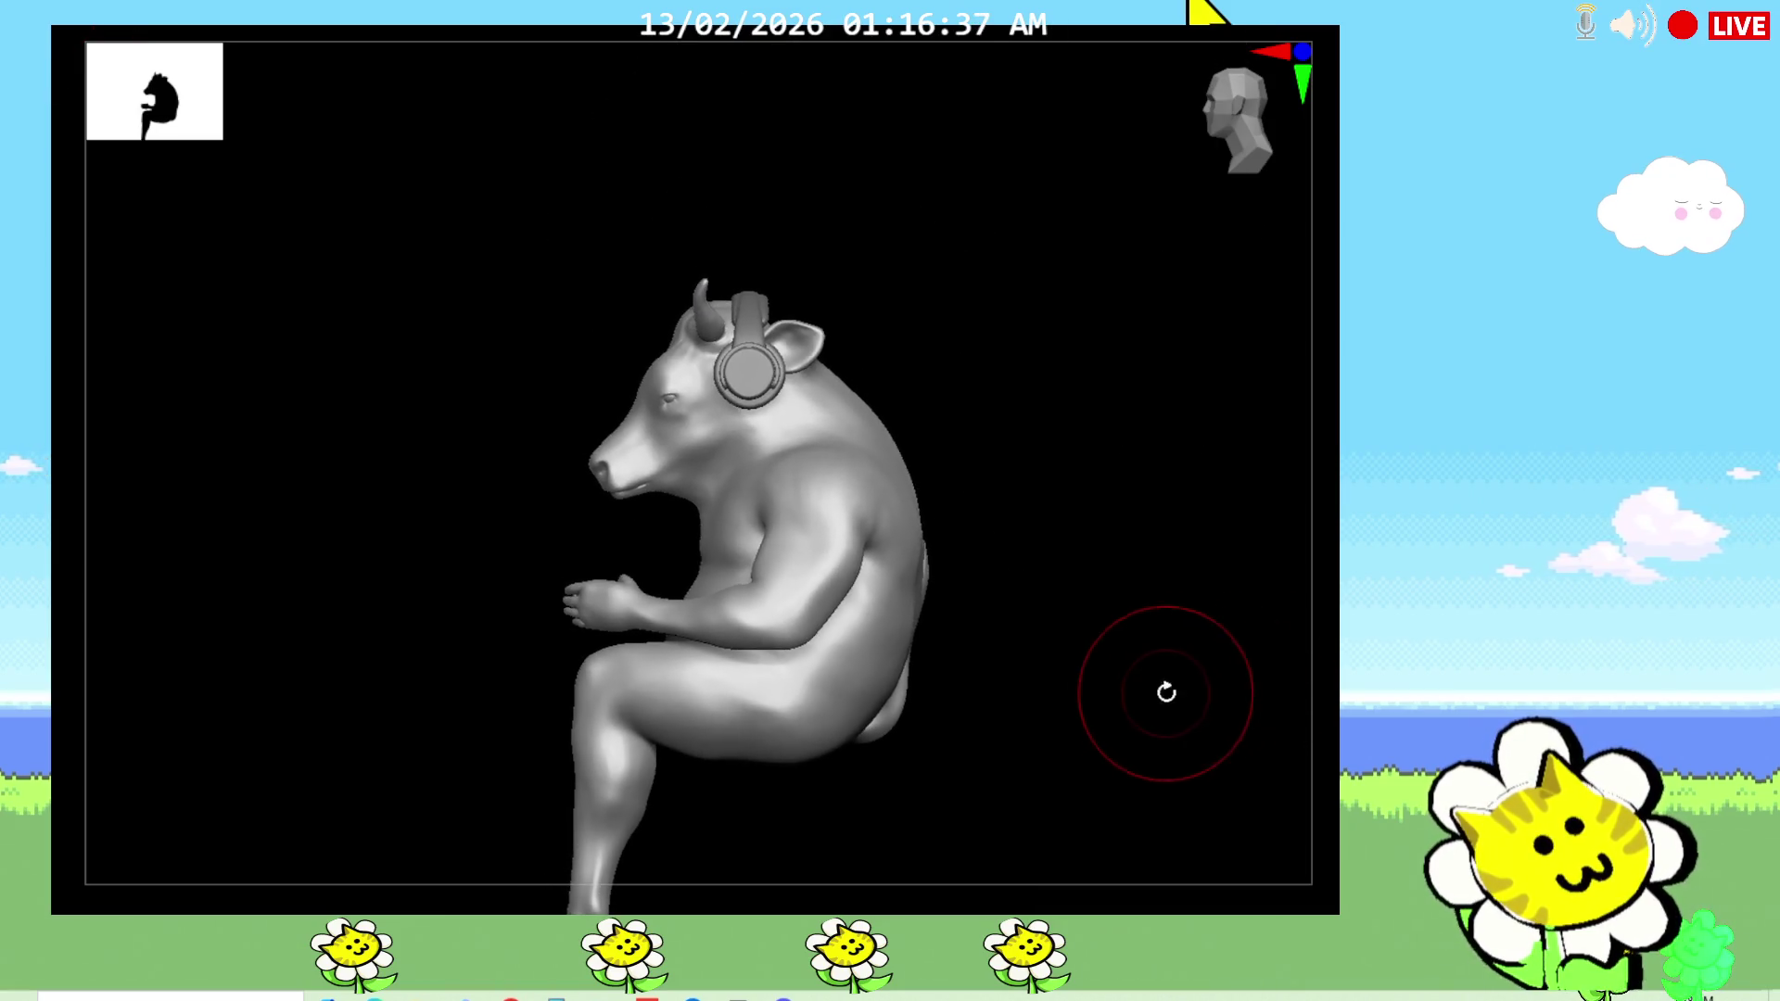
drag(1140, 710, 1155, 730)
alt+drag(1292, 648, 1292, 728)
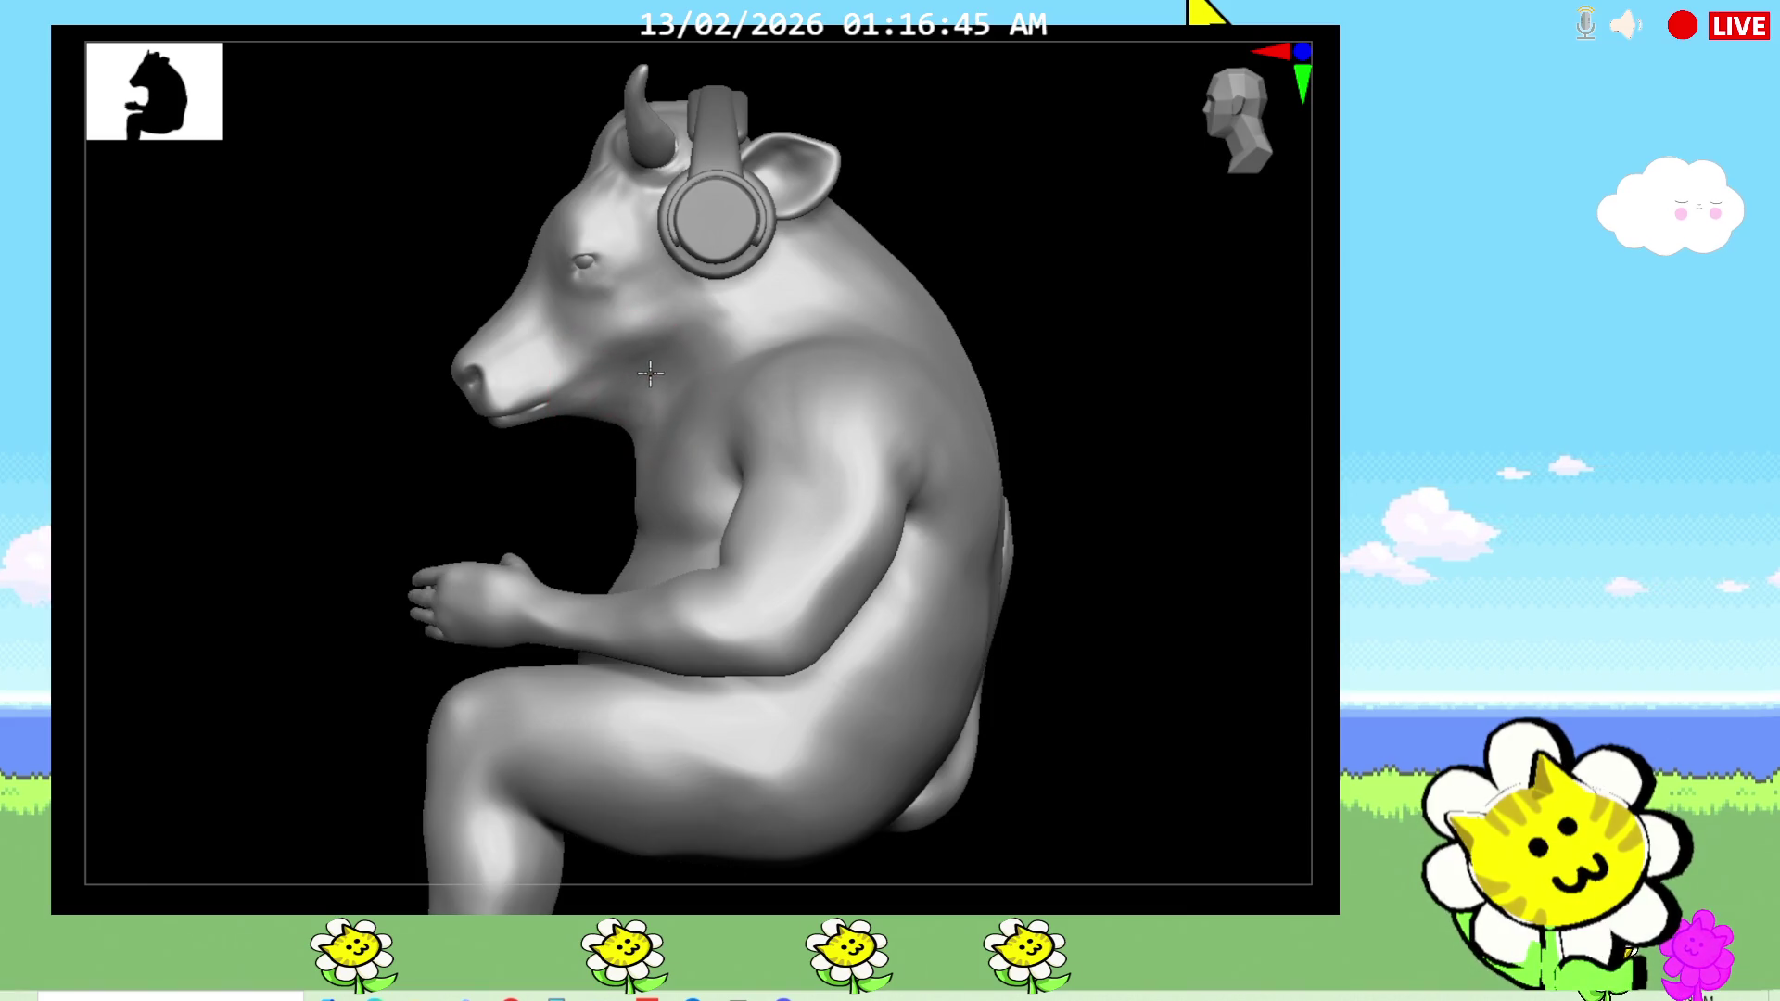
click(646, 381)
mouse_move(501, 504)
mouse_down()
mouse_move(563, 521)
mouse_move(593, 445)
mouse_up()
right_drag(636, 349, 647, 342)
mouse_move(1042, 322)
mouse_down()
mouse_move(1065, 315)
mouse_move(1002, 325)
mouse_move(981, 381)
mouse_move(727, 358)
mouse_up()
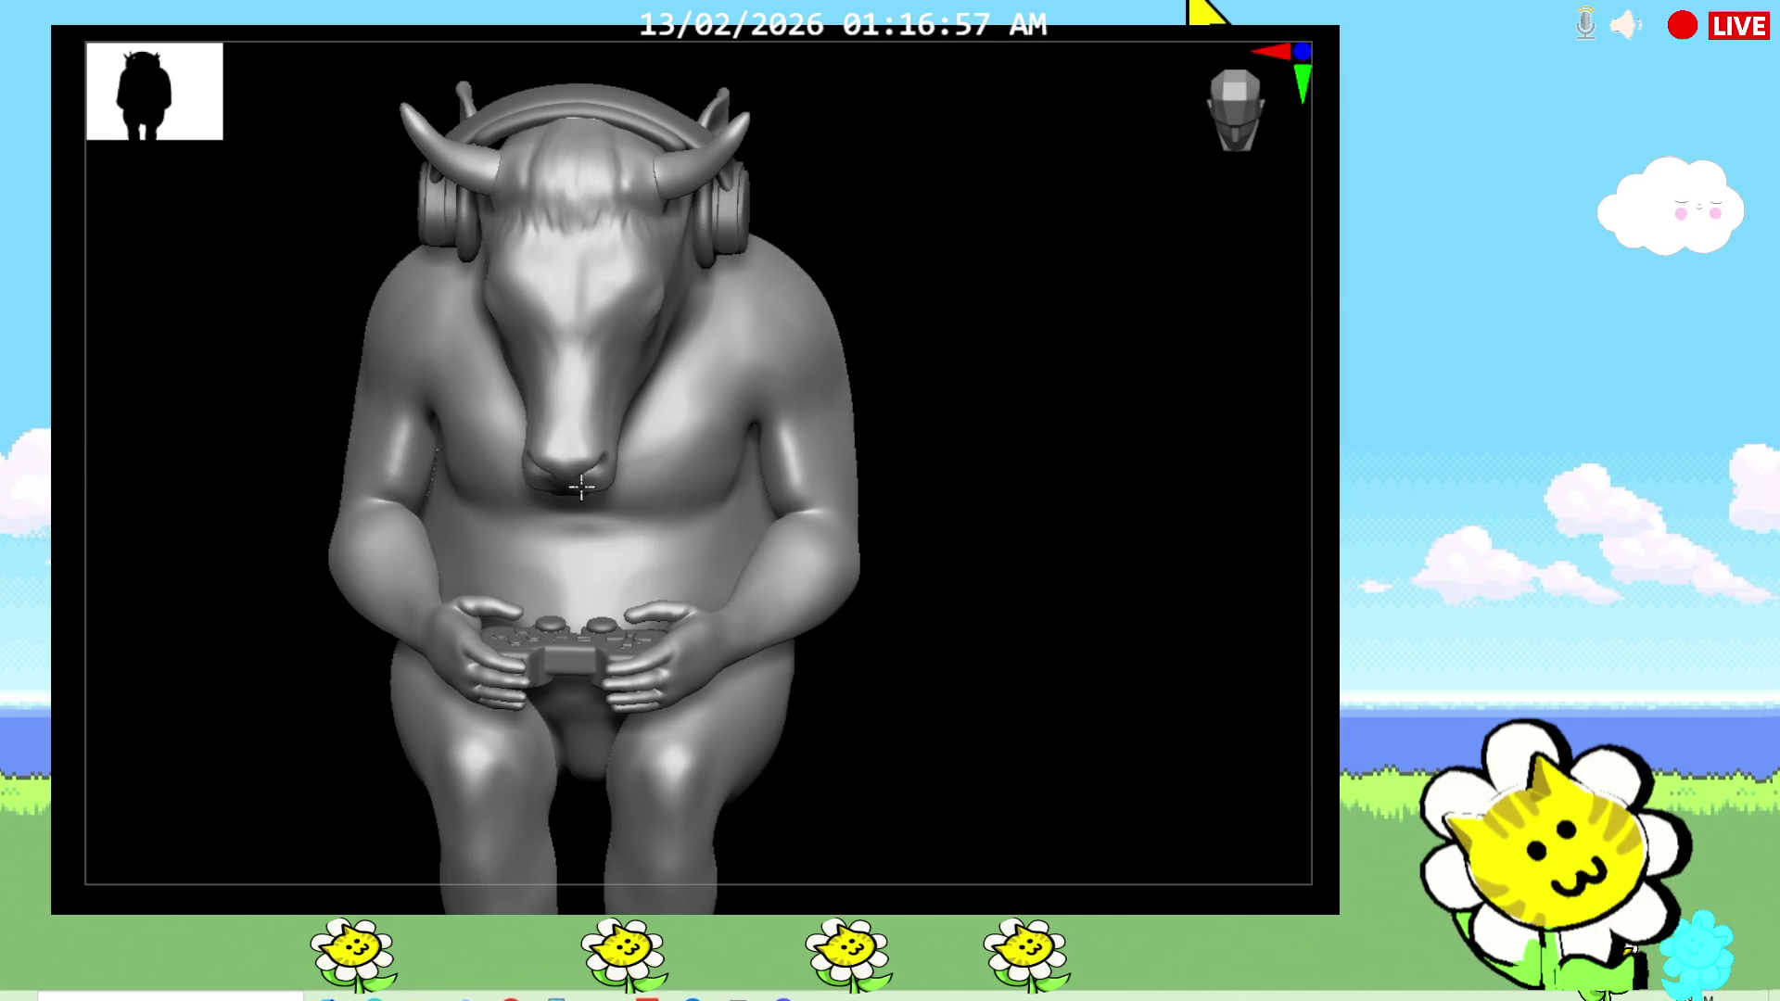
shift+drag(981, 377, 981, 381)
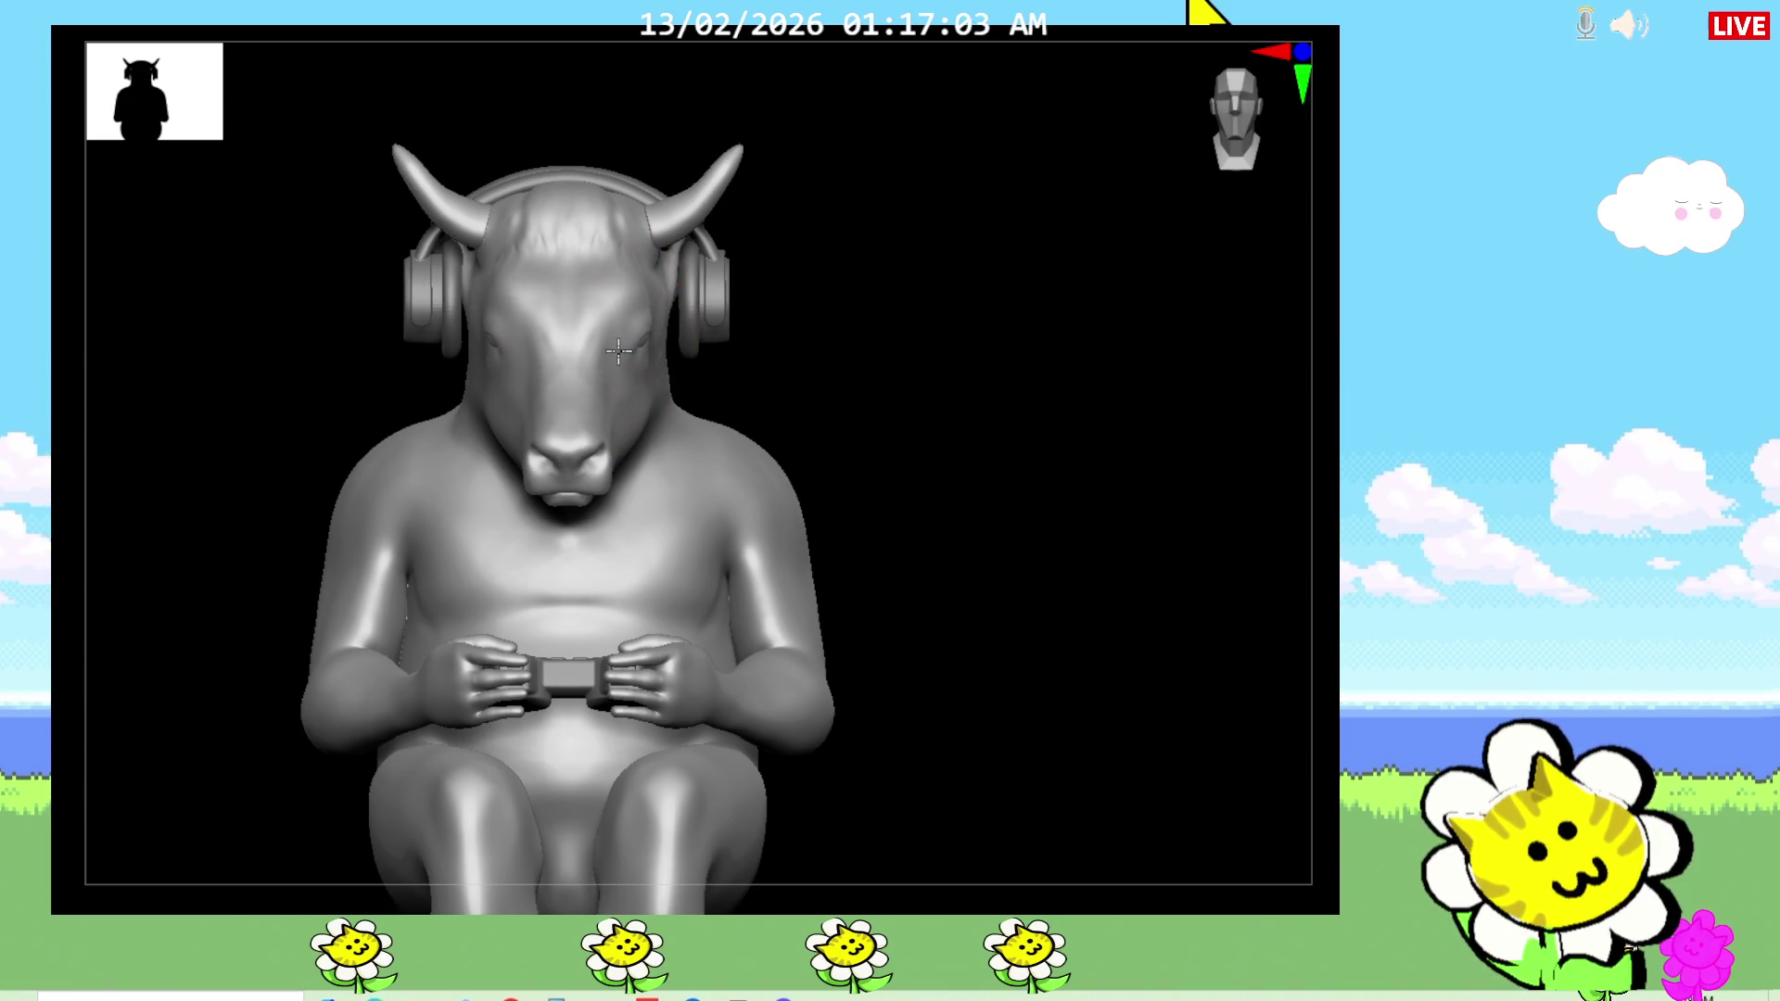
mouse_move(667, 306)
right_down()
mouse_move(838, 381)
mouse_move(775, 399)
mouse_move(739, 270)
mouse_move(834, 592)
mouse_move(862, 576)
right_up()
mouse_move(671, 298)
right_down()
mouse_move(894, 417)
mouse_move(977, 723)
mouse_move(1044, 479)
right_up()
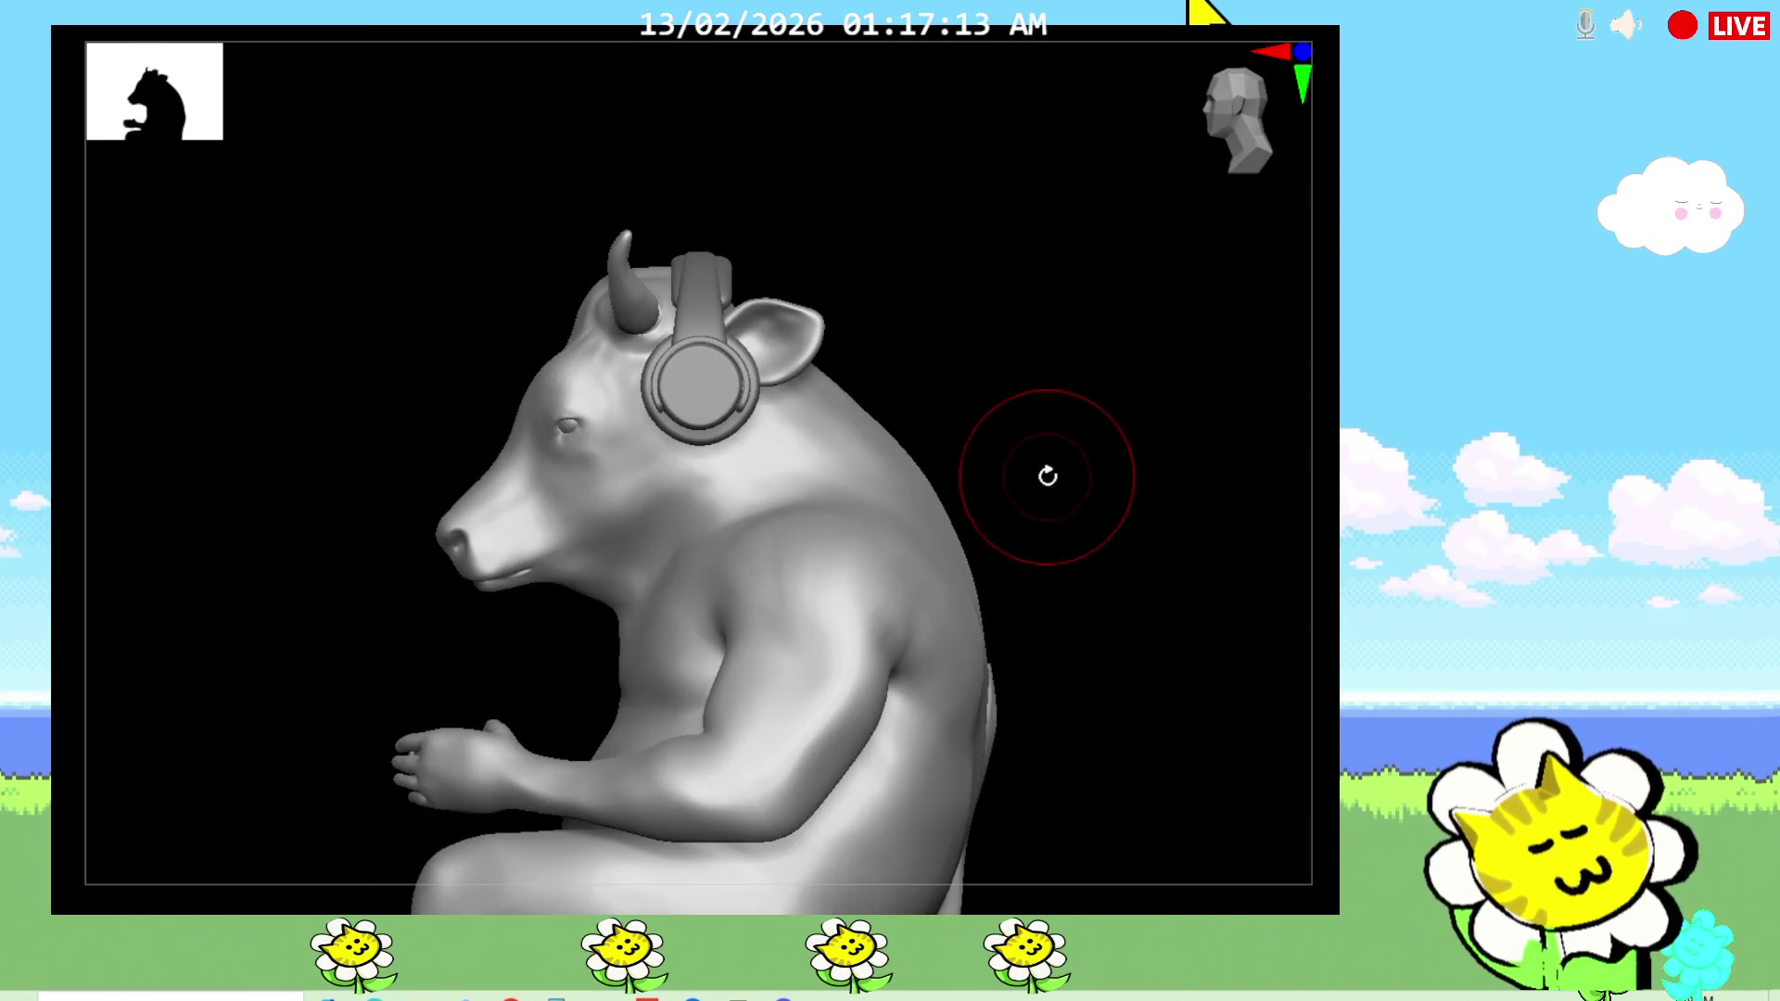
mouse_move(1053, 575)
right_down()
mouse_move(1127, 604)
mouse_move(1164, 567)
right_up()
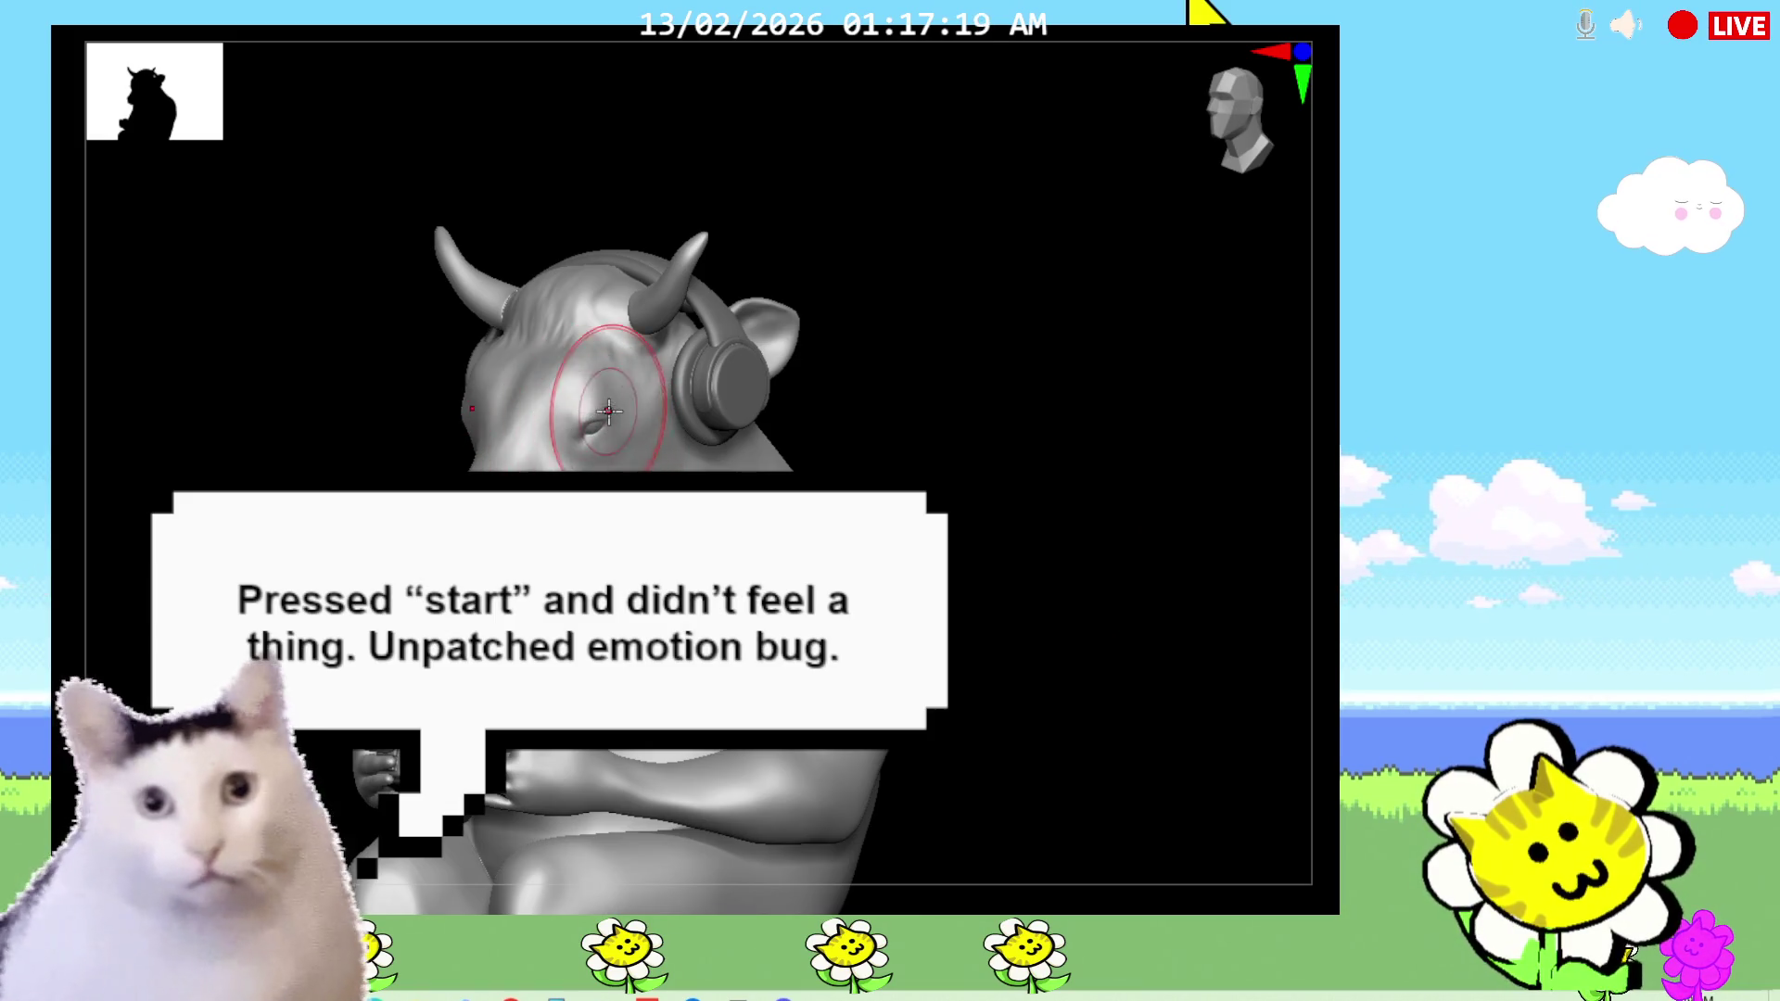
mouse_move(1022, 504)
ctrl+right_down()
mouse_move(1013, 481)
mouse_move(1014, 556)
mouse_move(547, 454)
ctrl+right_up()
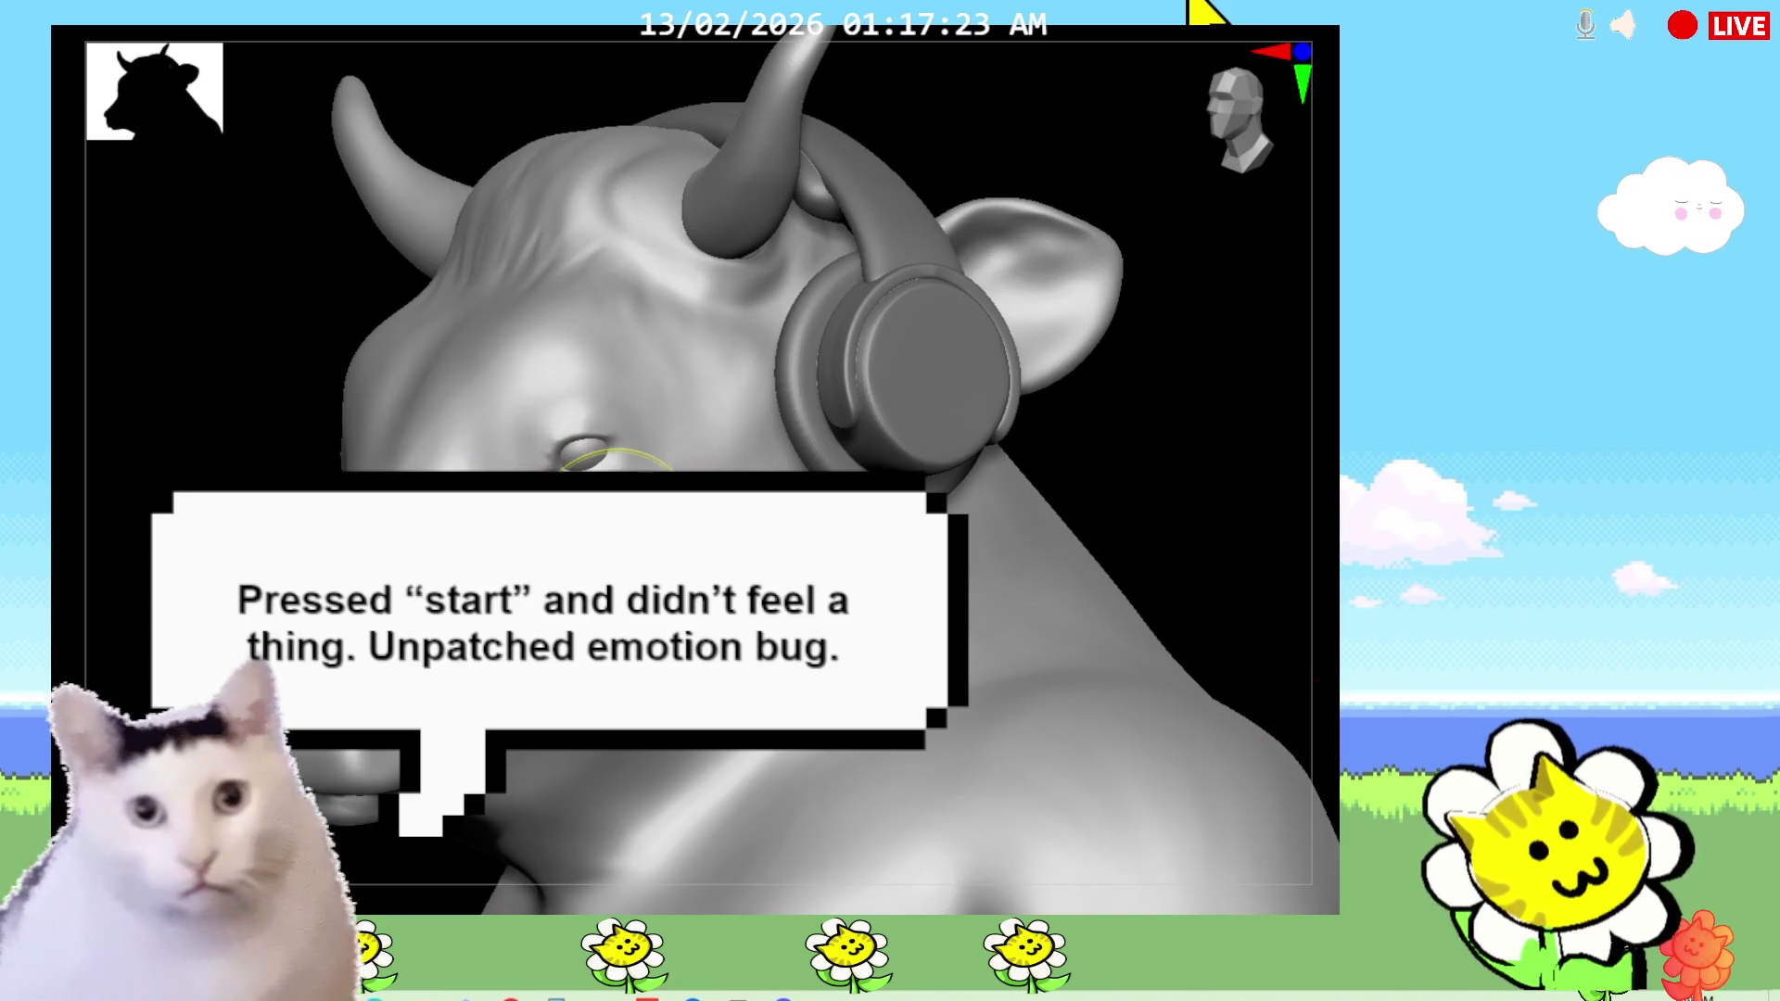
mouse_move(605, 461)
mouse_down()
mouse_move(639, 463)
mouse_move(538, 399)
mouse_move(659, 492)
mouse_up()
ctrl+click(1283, 516)
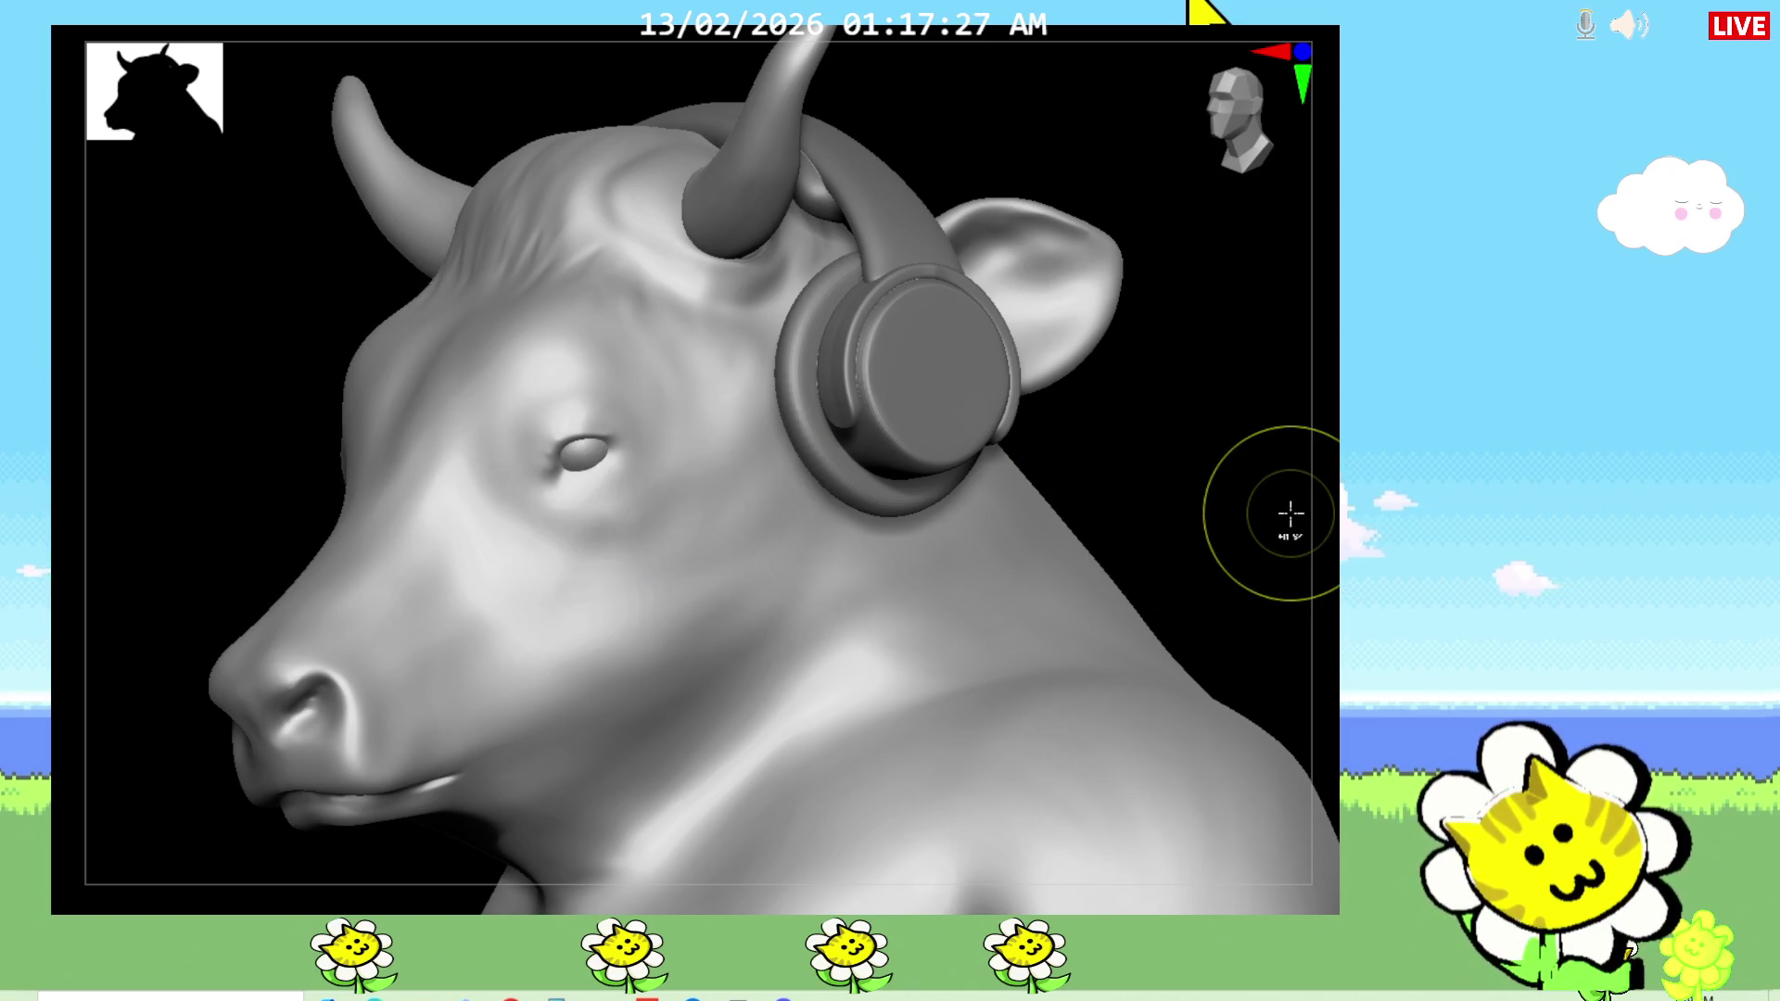
shift+drag(1132, 456, 1194, 468)
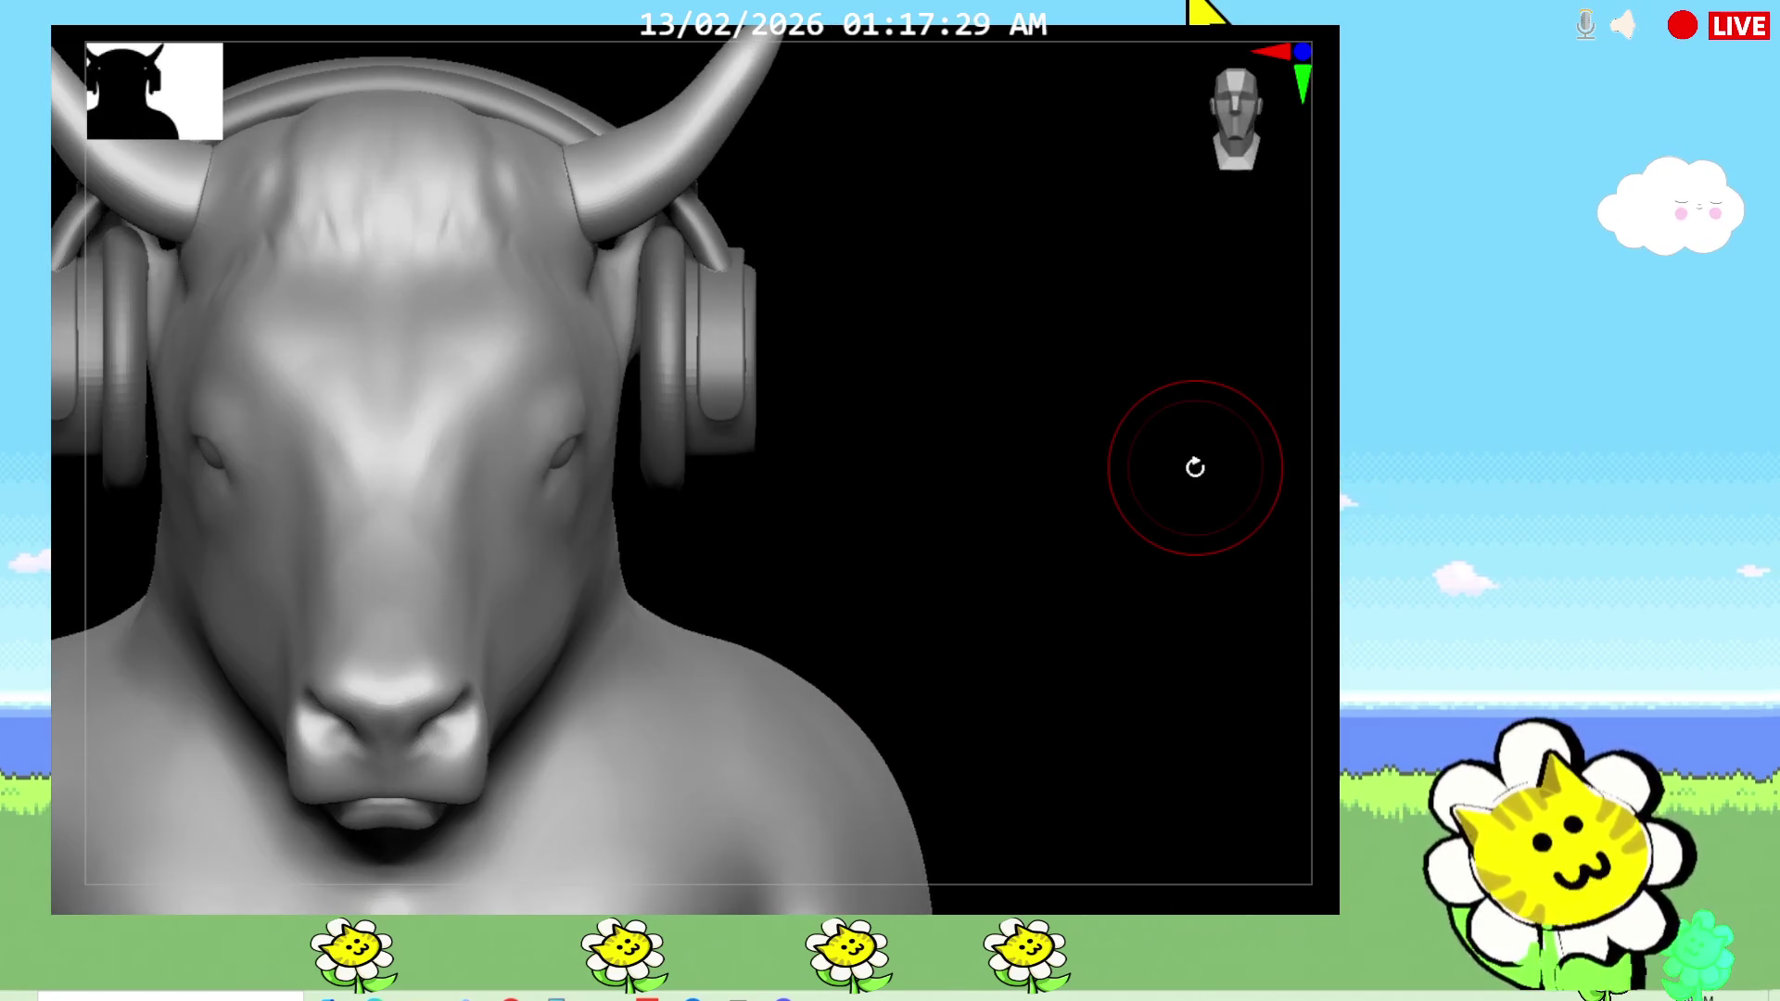
scroll(1195, 467, down, 3)
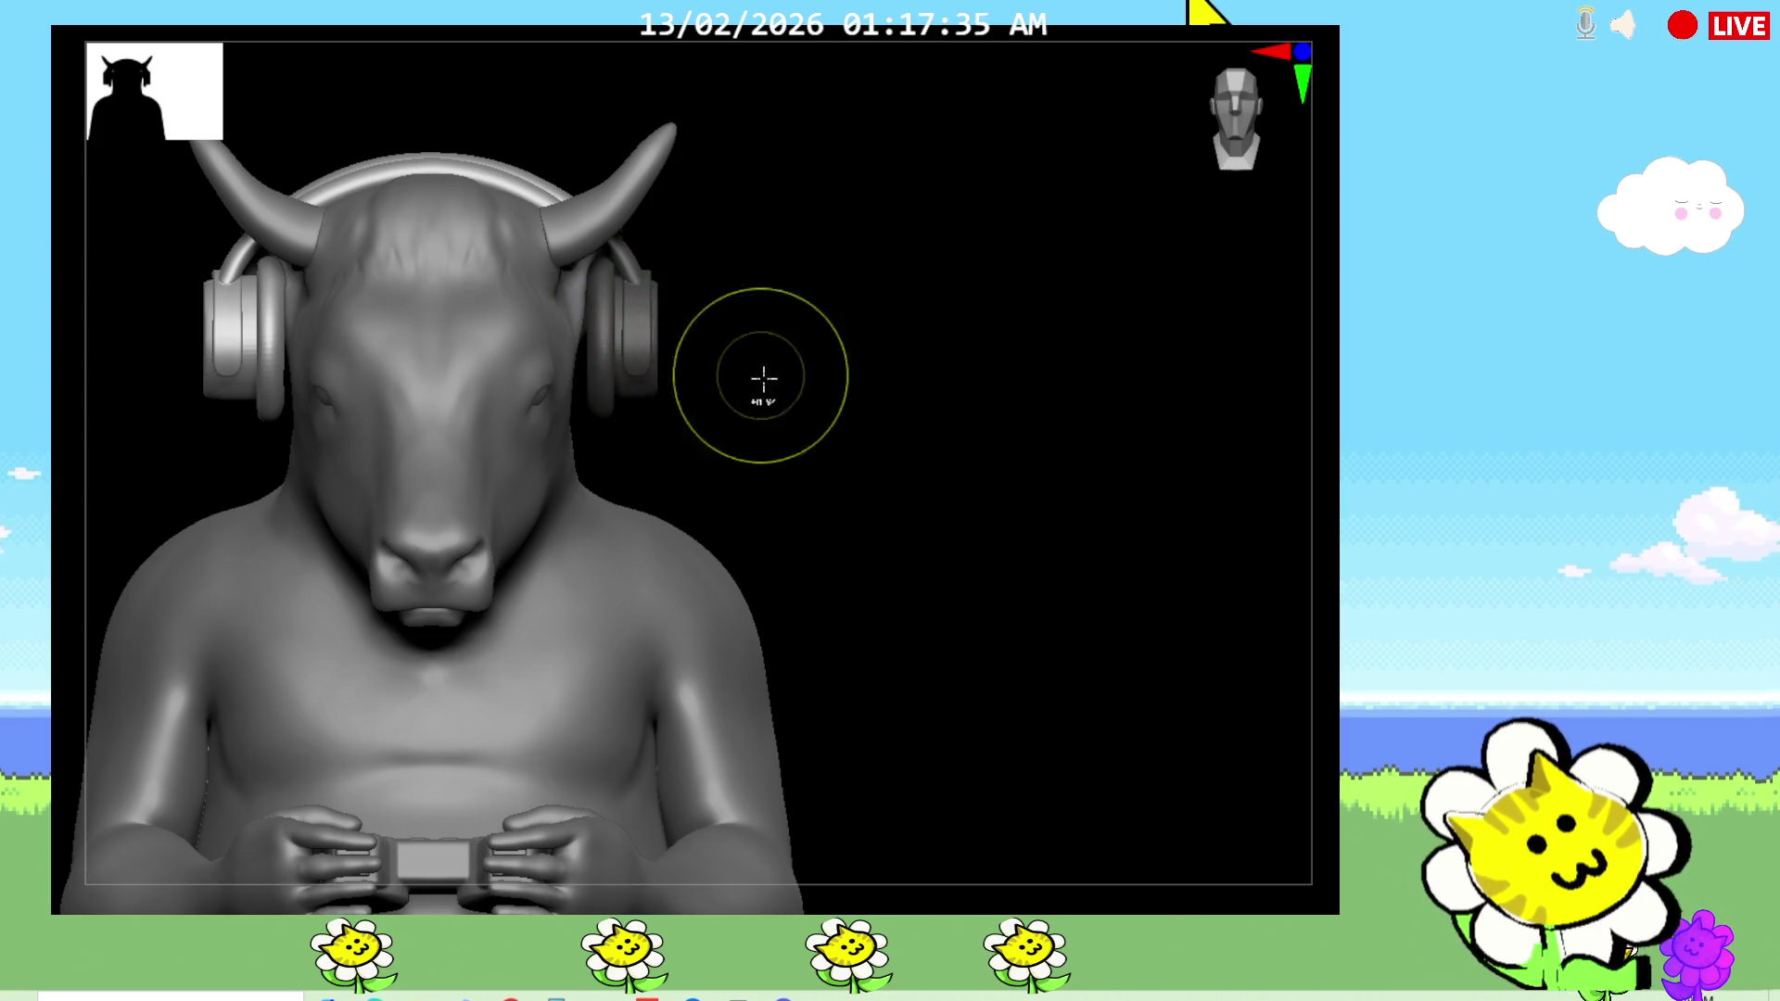
Step: Mask the headphones and place the transform gizmo on the right earcup
ctrl+click(620, 326)
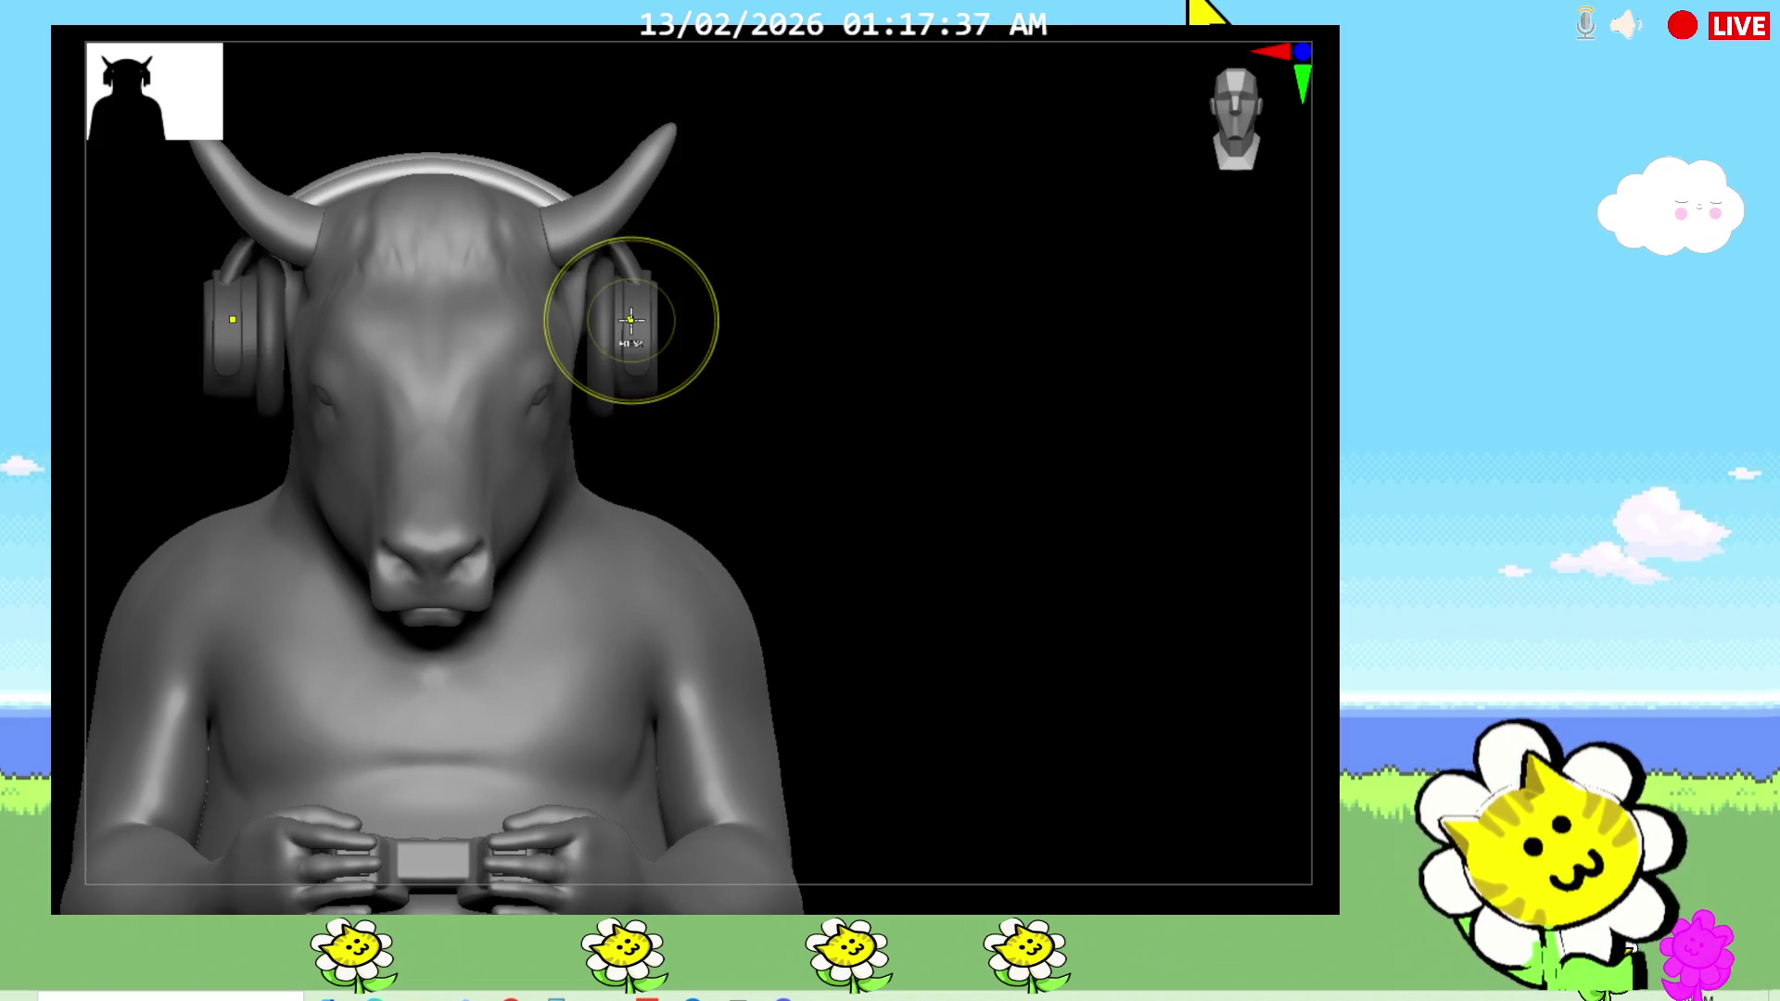
ctrl+click(787, 325)
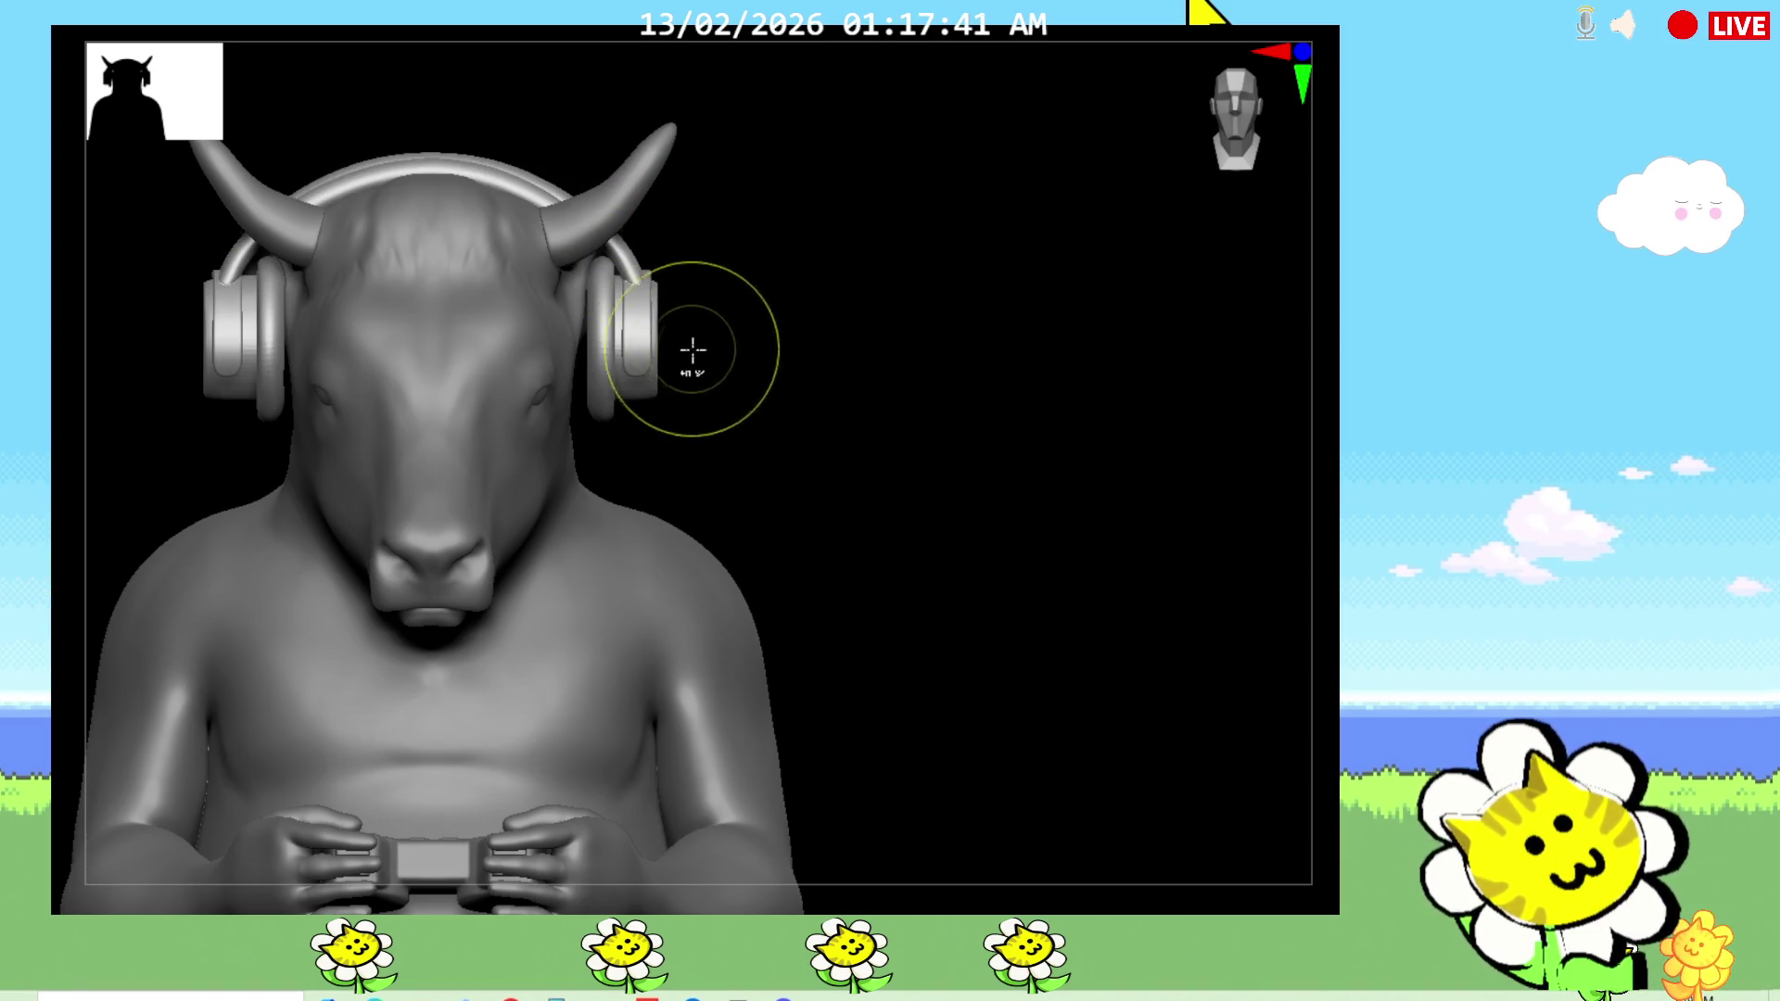
ctrl+click(628, 297)
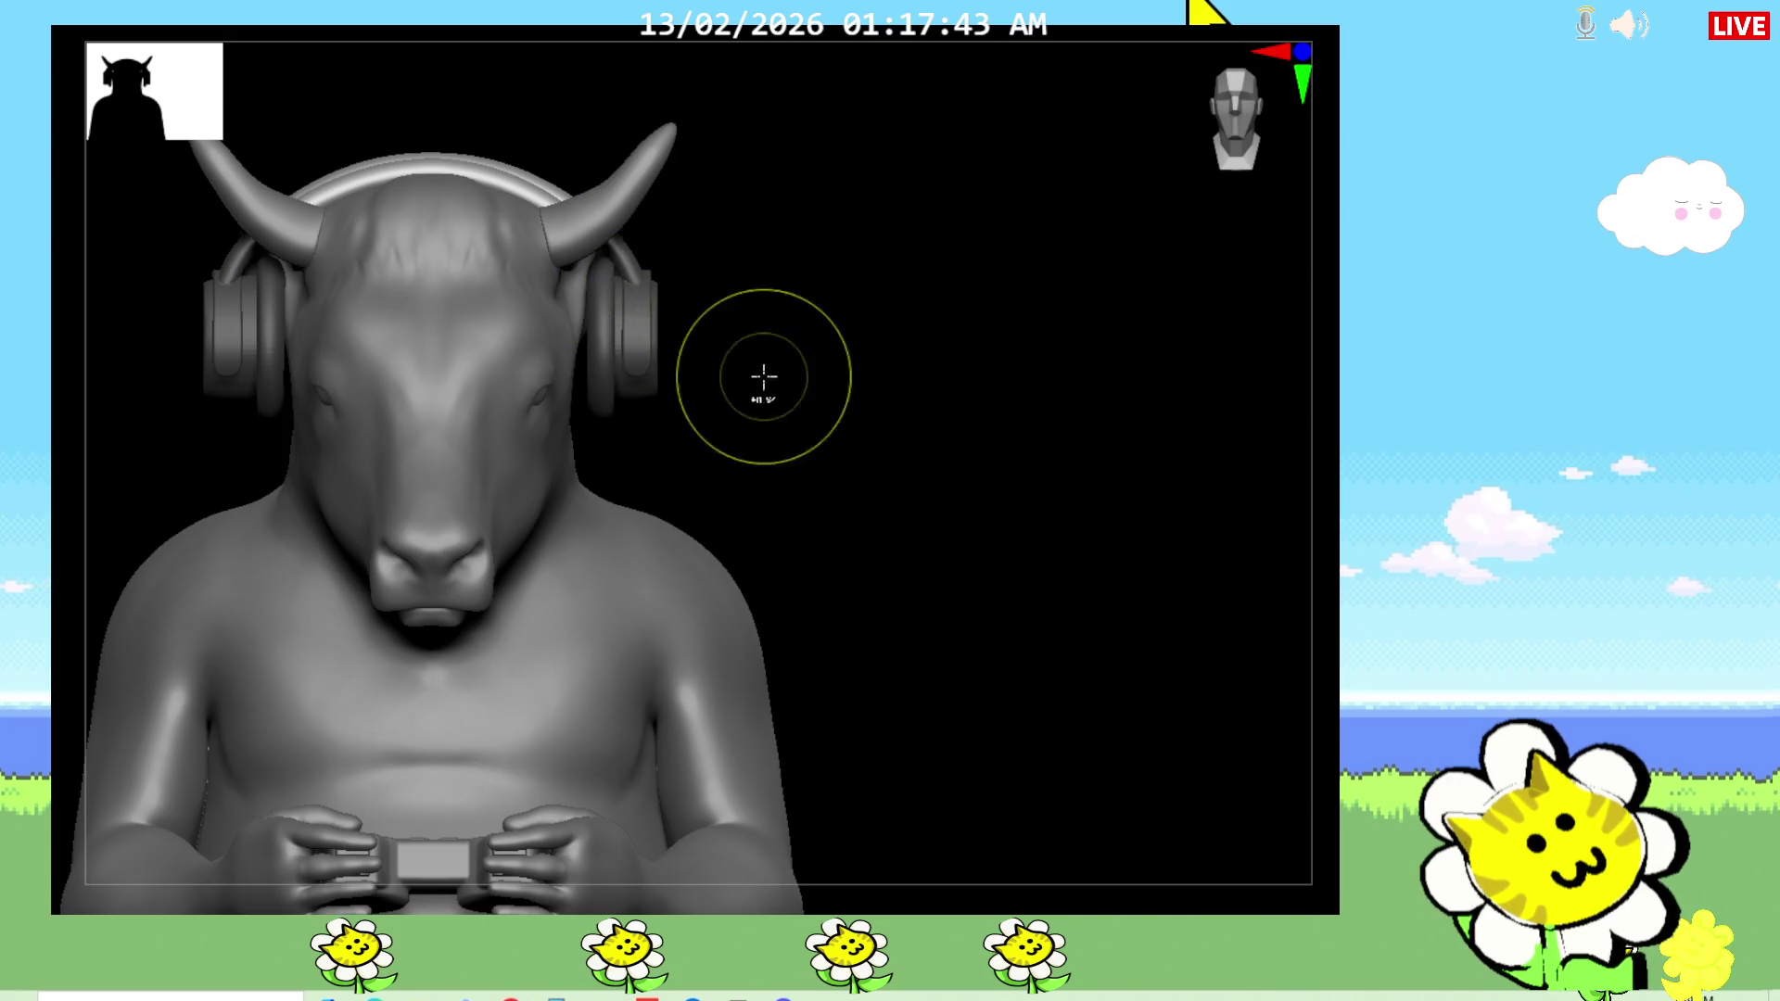
ctrl+click(788, 378)
key(w)
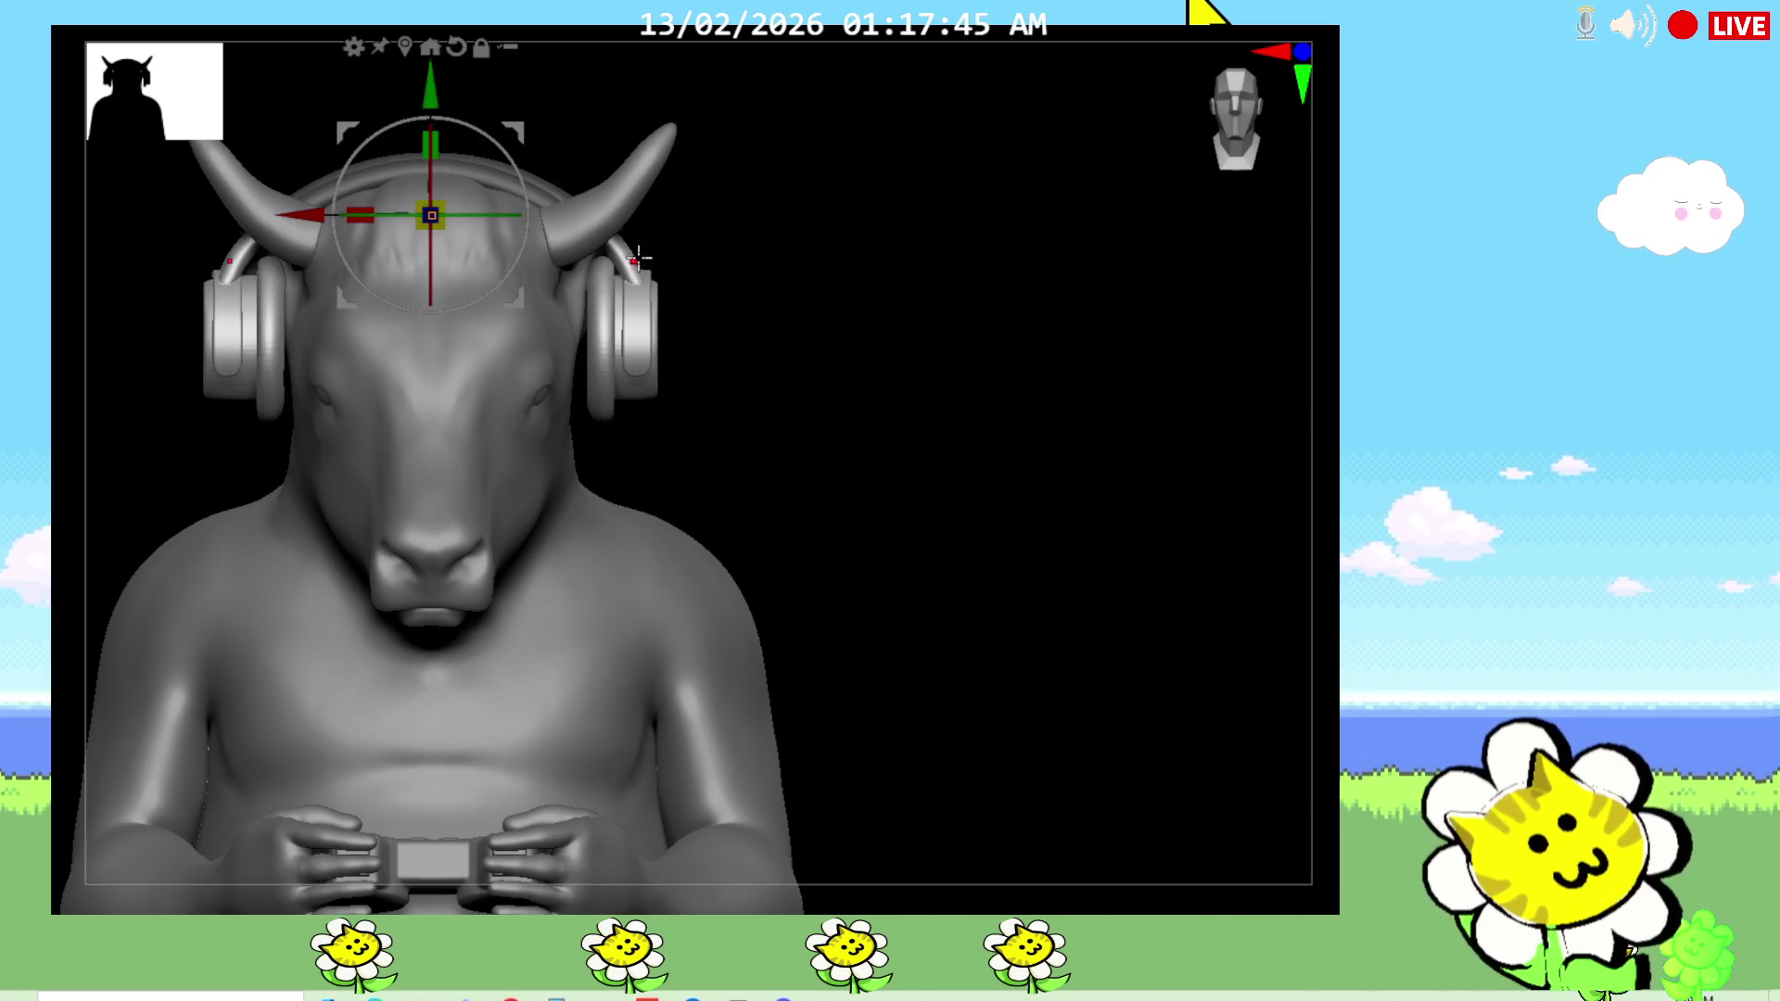
click(622, 262)
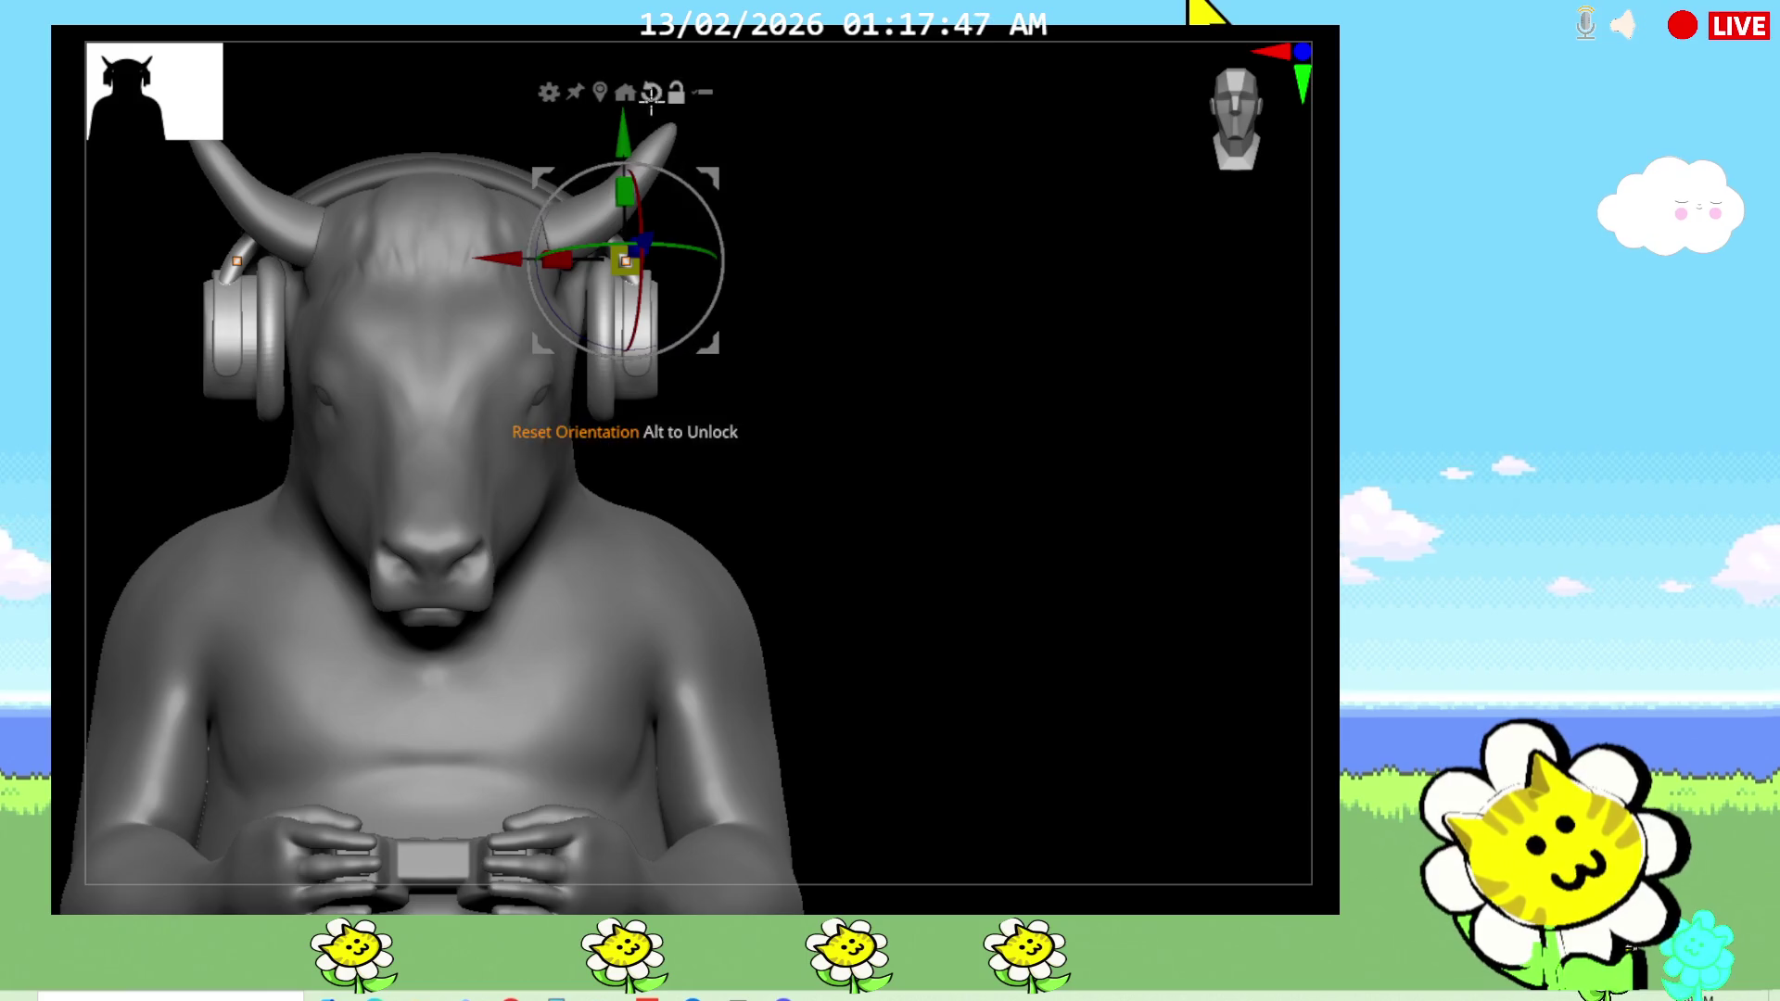
drag(706, 182, 705, 208)
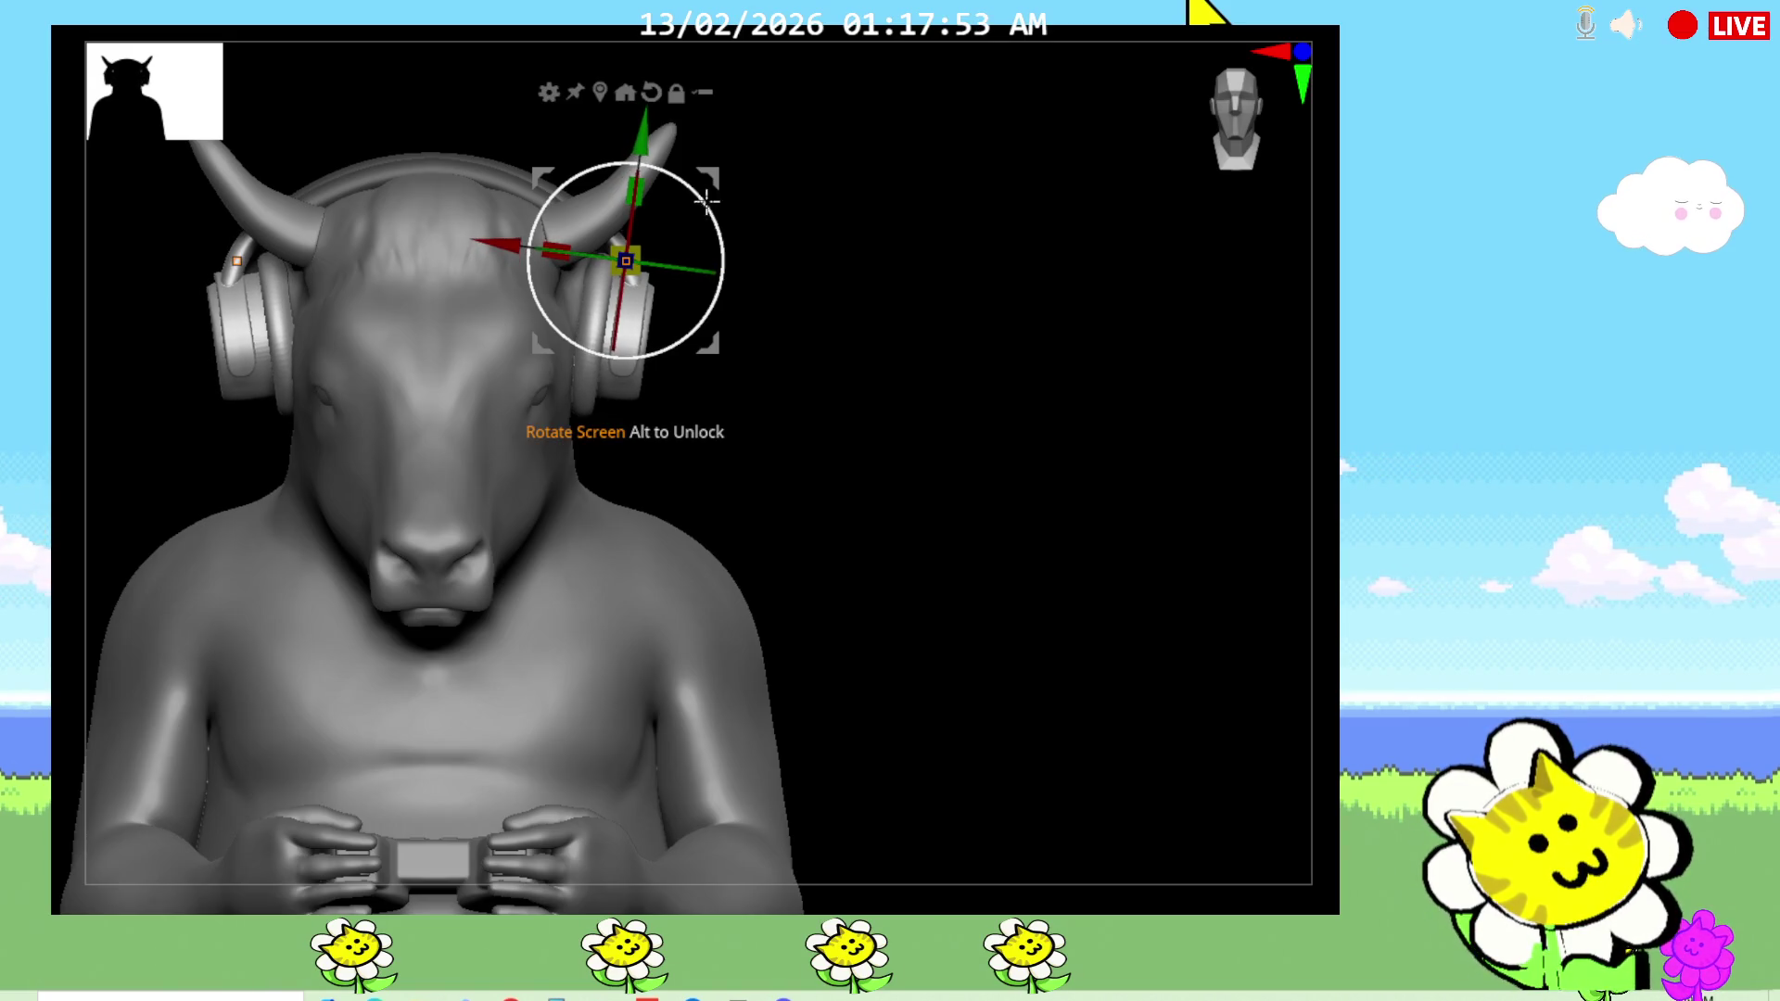
Step: Orbit around the head and drag the headphones slightly higher
mouse_move(1038, 655)
mouse_down()
mouse_move(981, 664)
mouse_move(968, 642)
mouse_move(1081, 584)
mouse_move(1031, 613)
mouse_move(1024, 554)
mouse_move(984, 571)
mouse_up()
drag(309, 667, 448, 615)
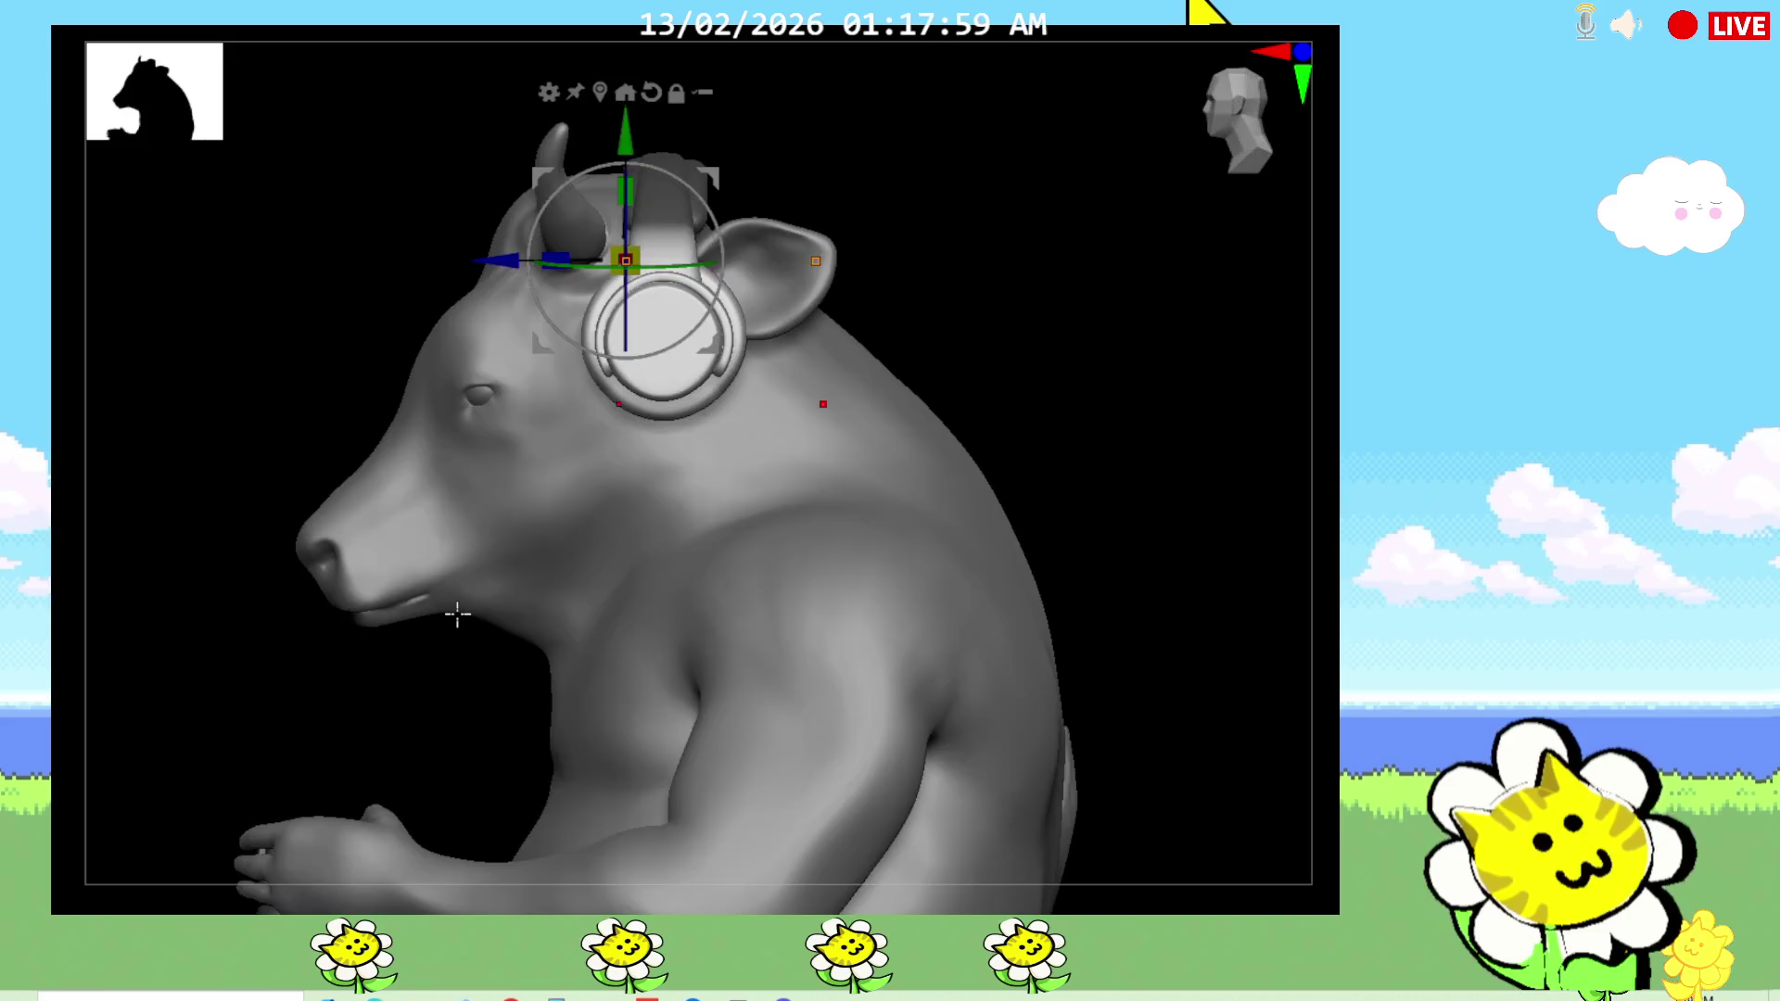
mouse_move(1128, 515)
mouse_down()
mouse_move(1053, 492)
mouse_move(1132, 715)
mouse_move(1159, 596)
mouse_up()
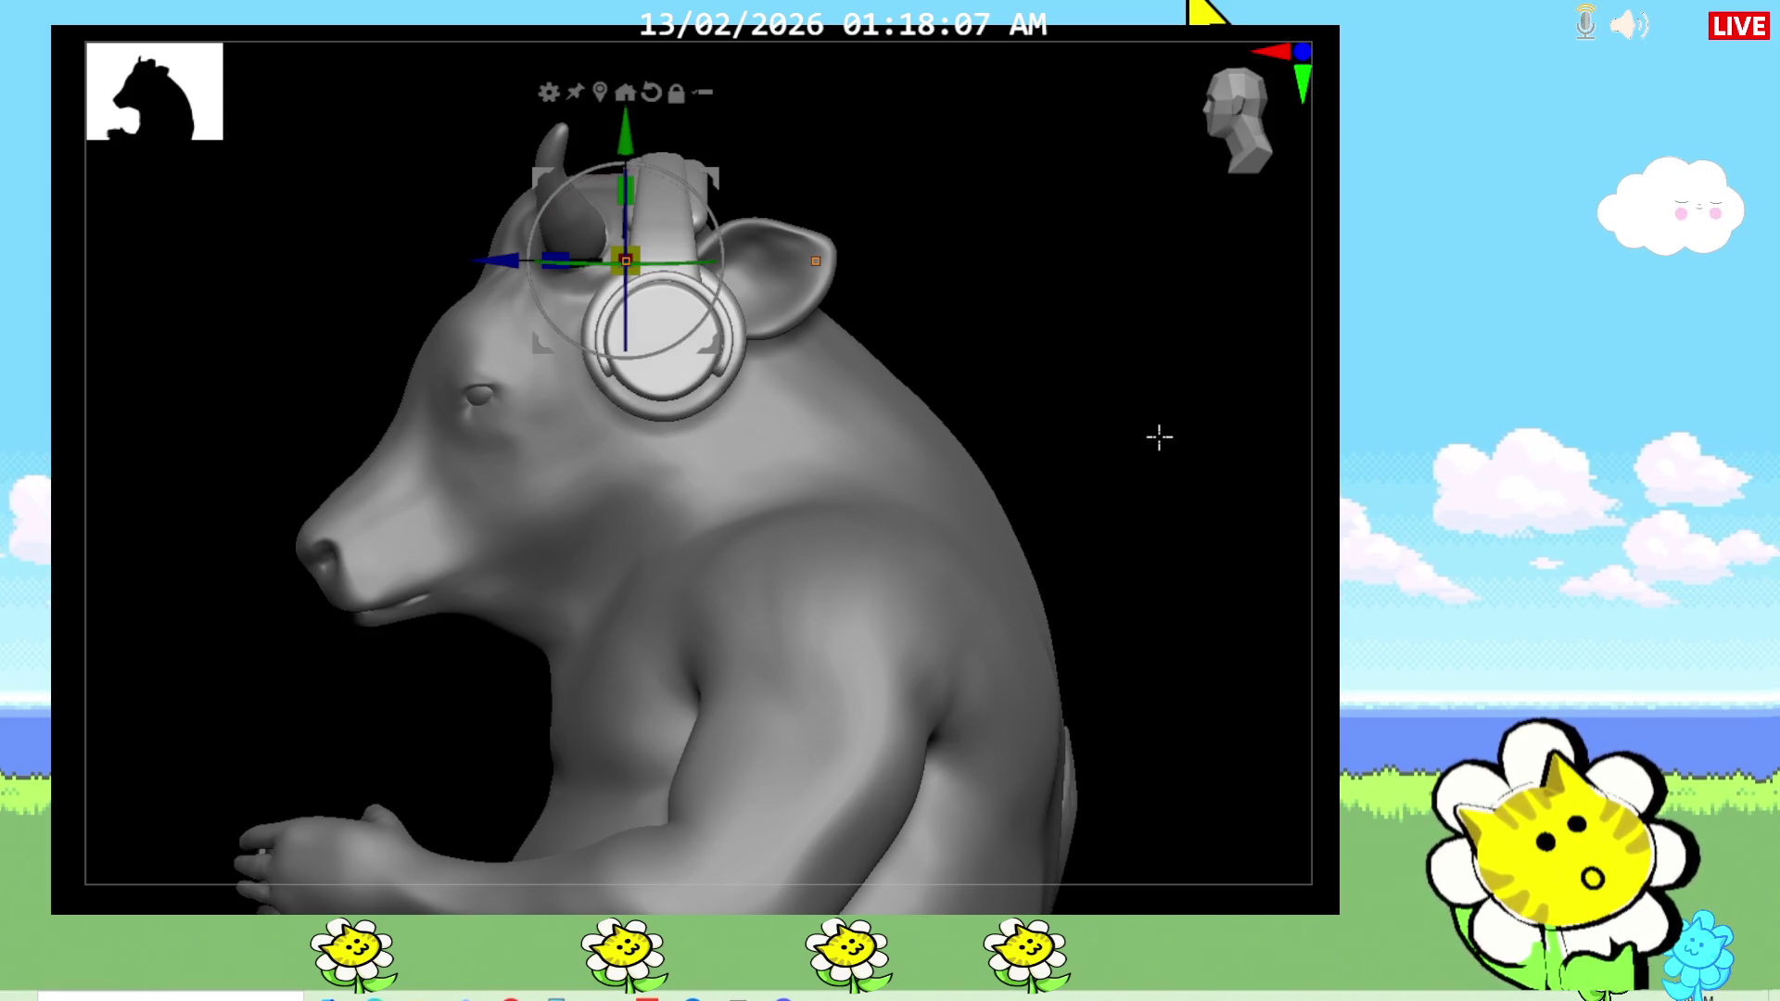
mouse_move(1101, 367)
mouse_down()
mouse_move(1065, 497)
mouse_move(1150, 441)
mouse_up()
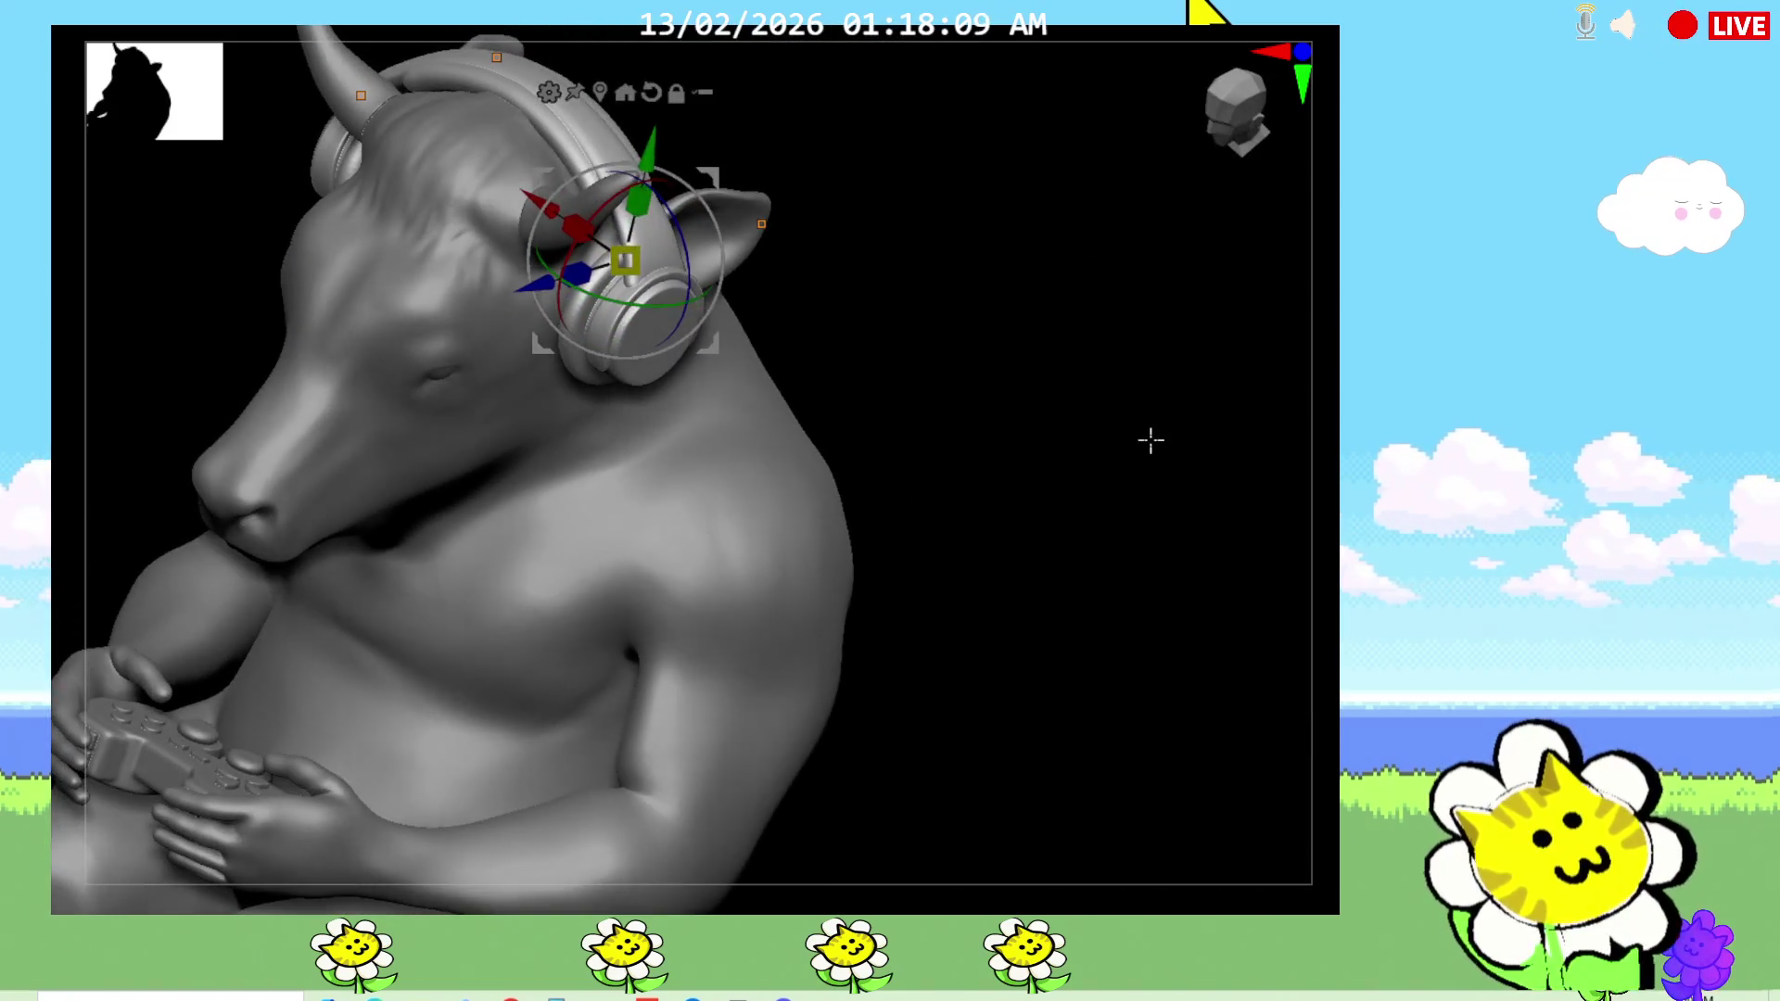
shift+drag(1041, 594, 1013, 568)
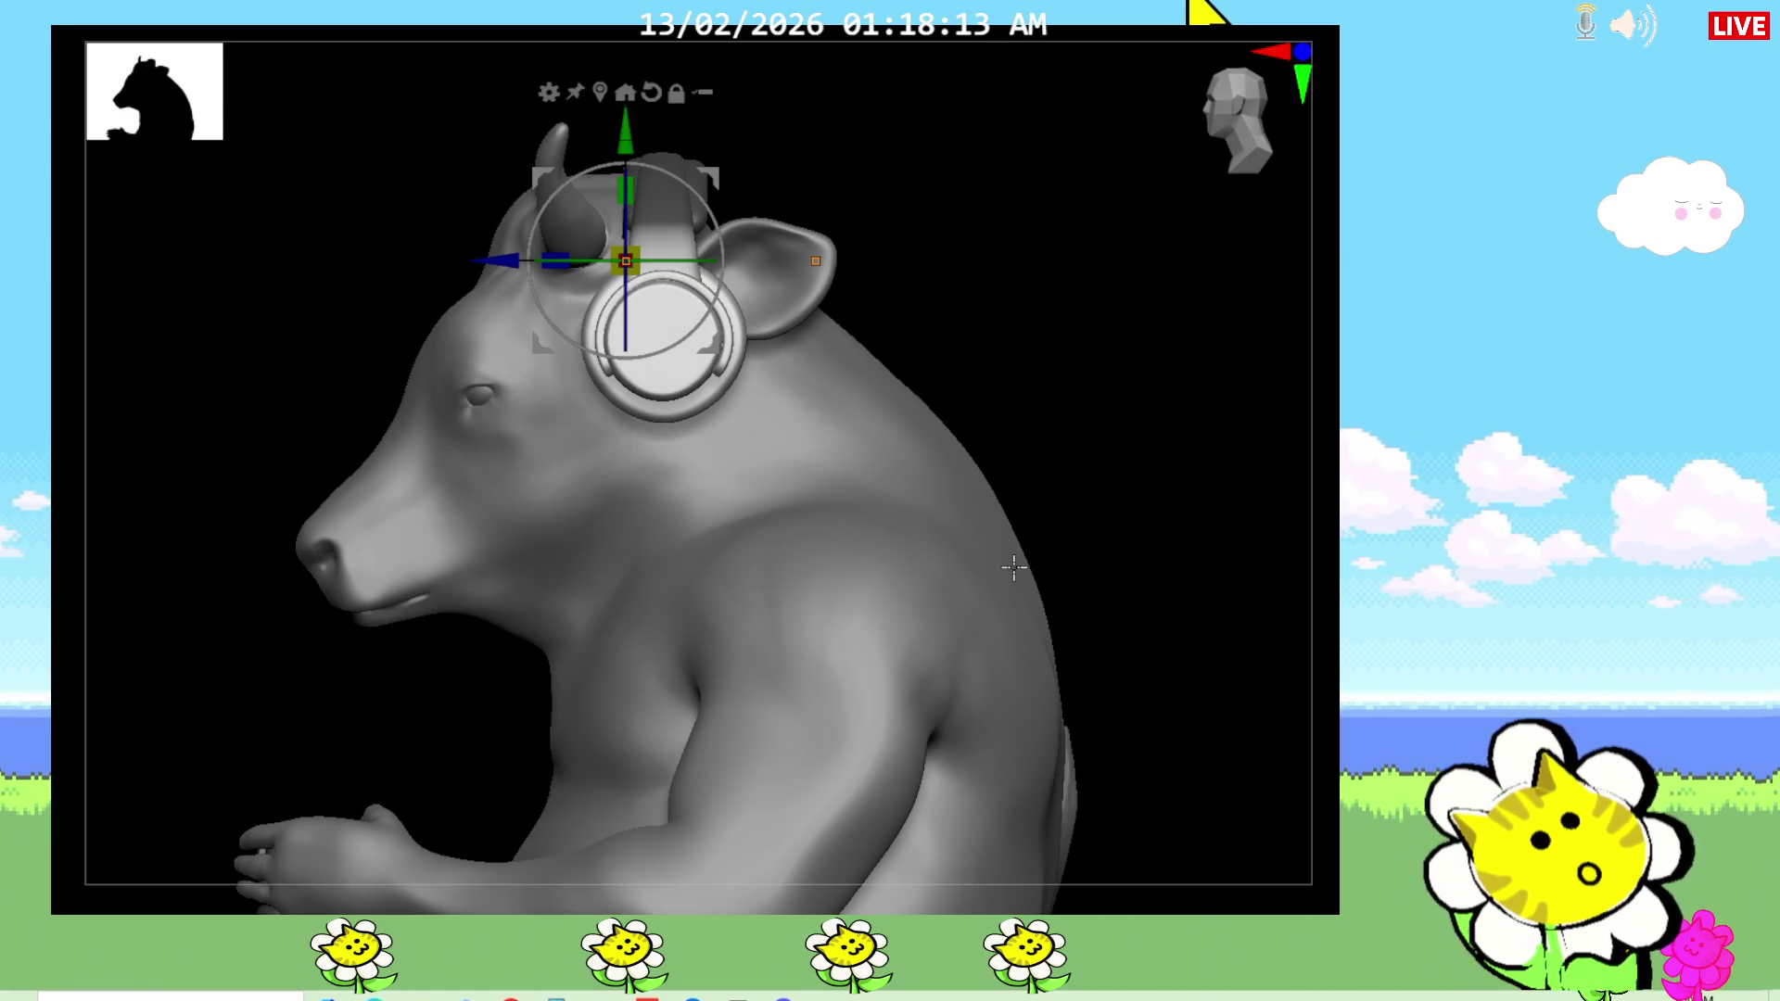
mouse_move(1187, 540)
mouse_down()
mouse_move(1093, 464)
mouse_move(1247, 536)
mouse_move(1015, 544)
mouse_up()
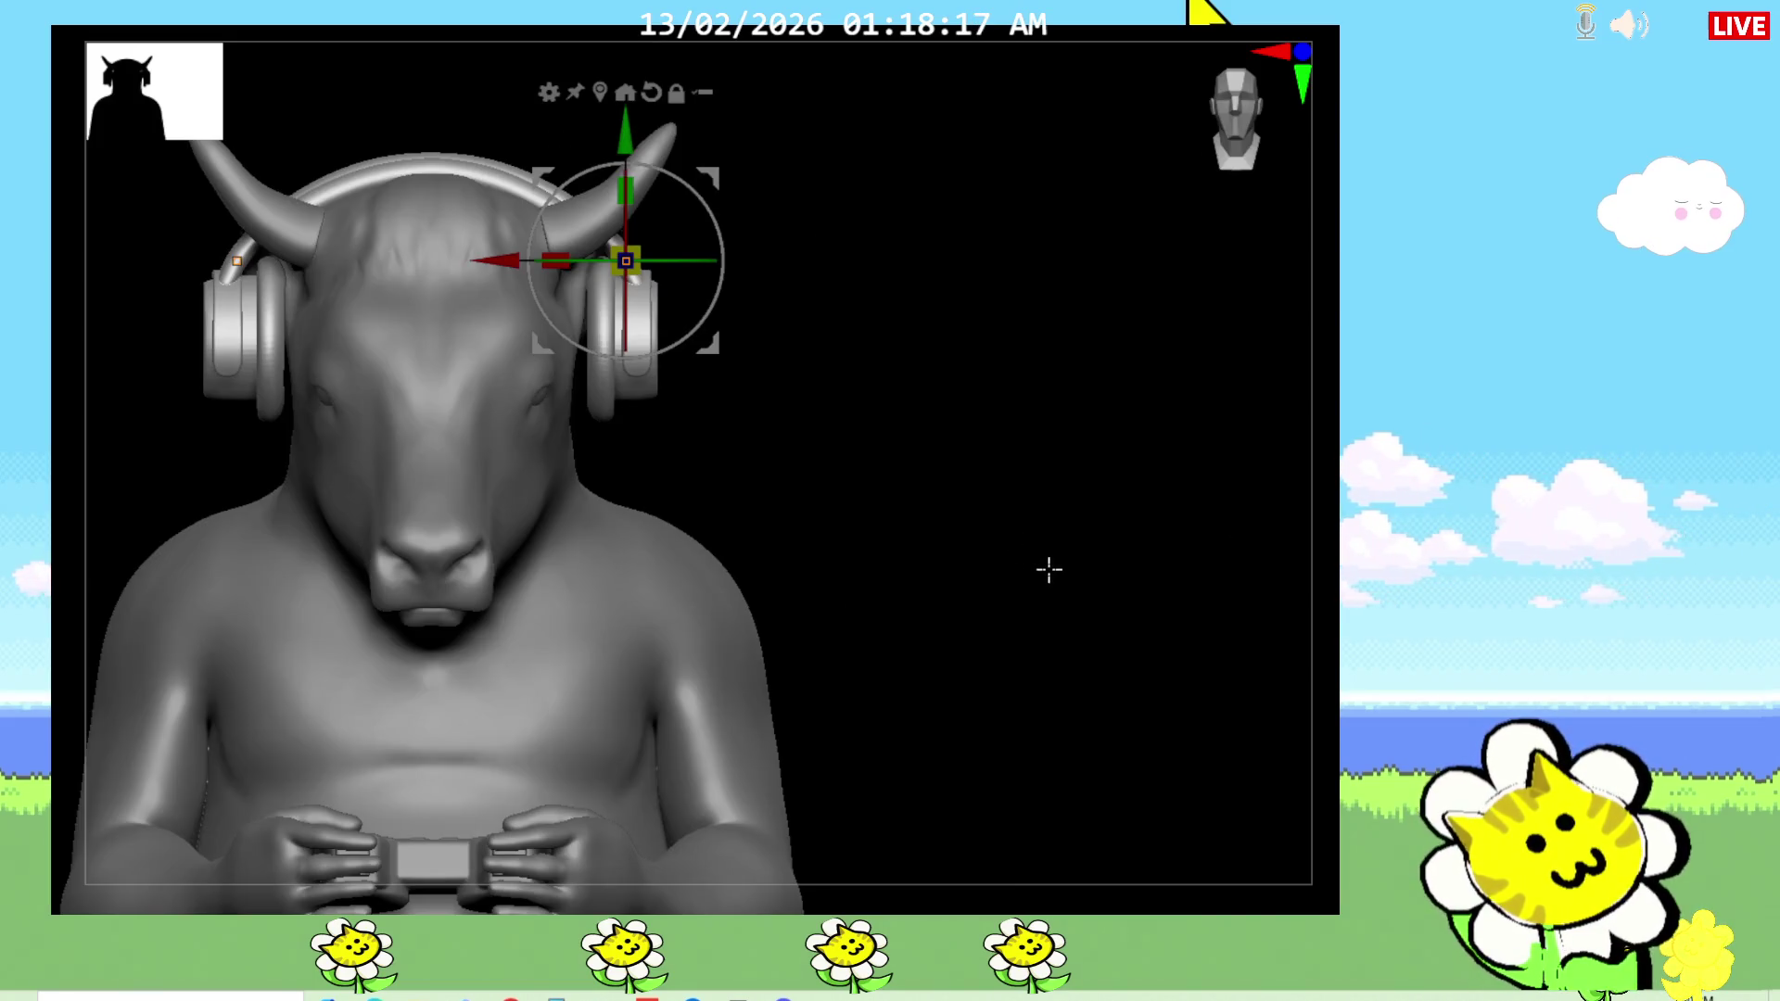
drag(652, 133, 629, 99)
drag(1112, 463, 686, 464)
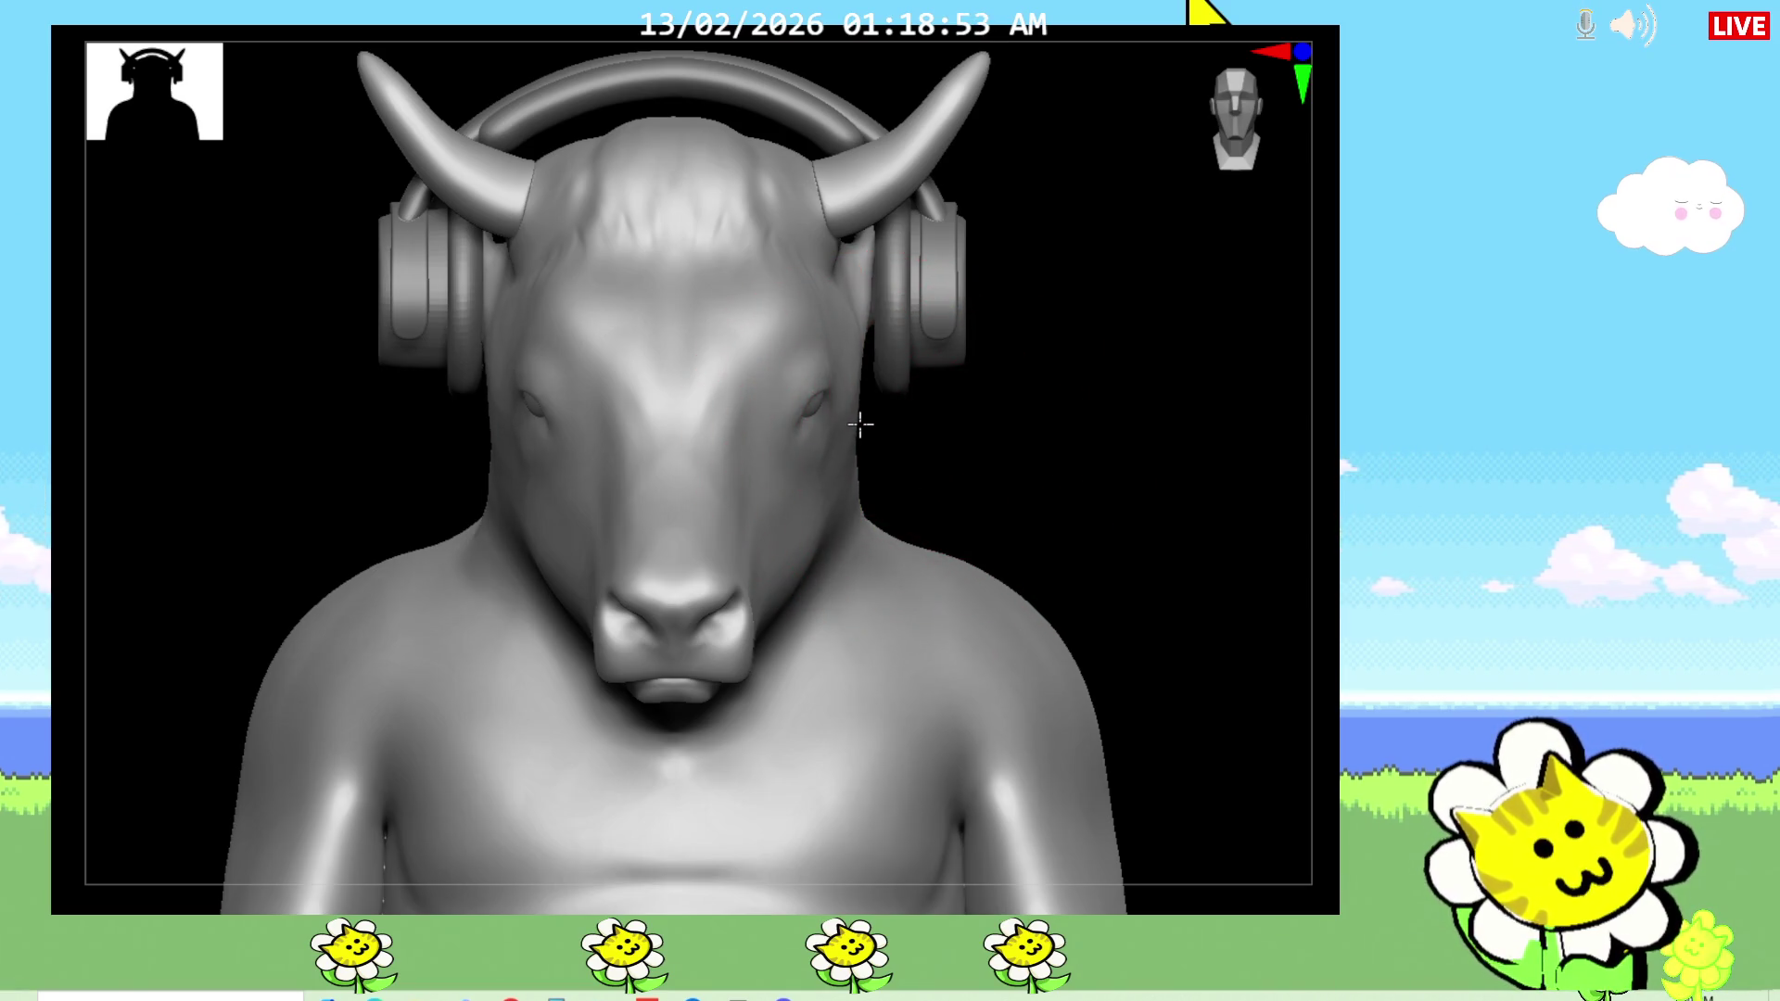
Step: Sculpt along the bull's right cheek and neck, checking the face from several angles
drag(842, 470, 769, 588)
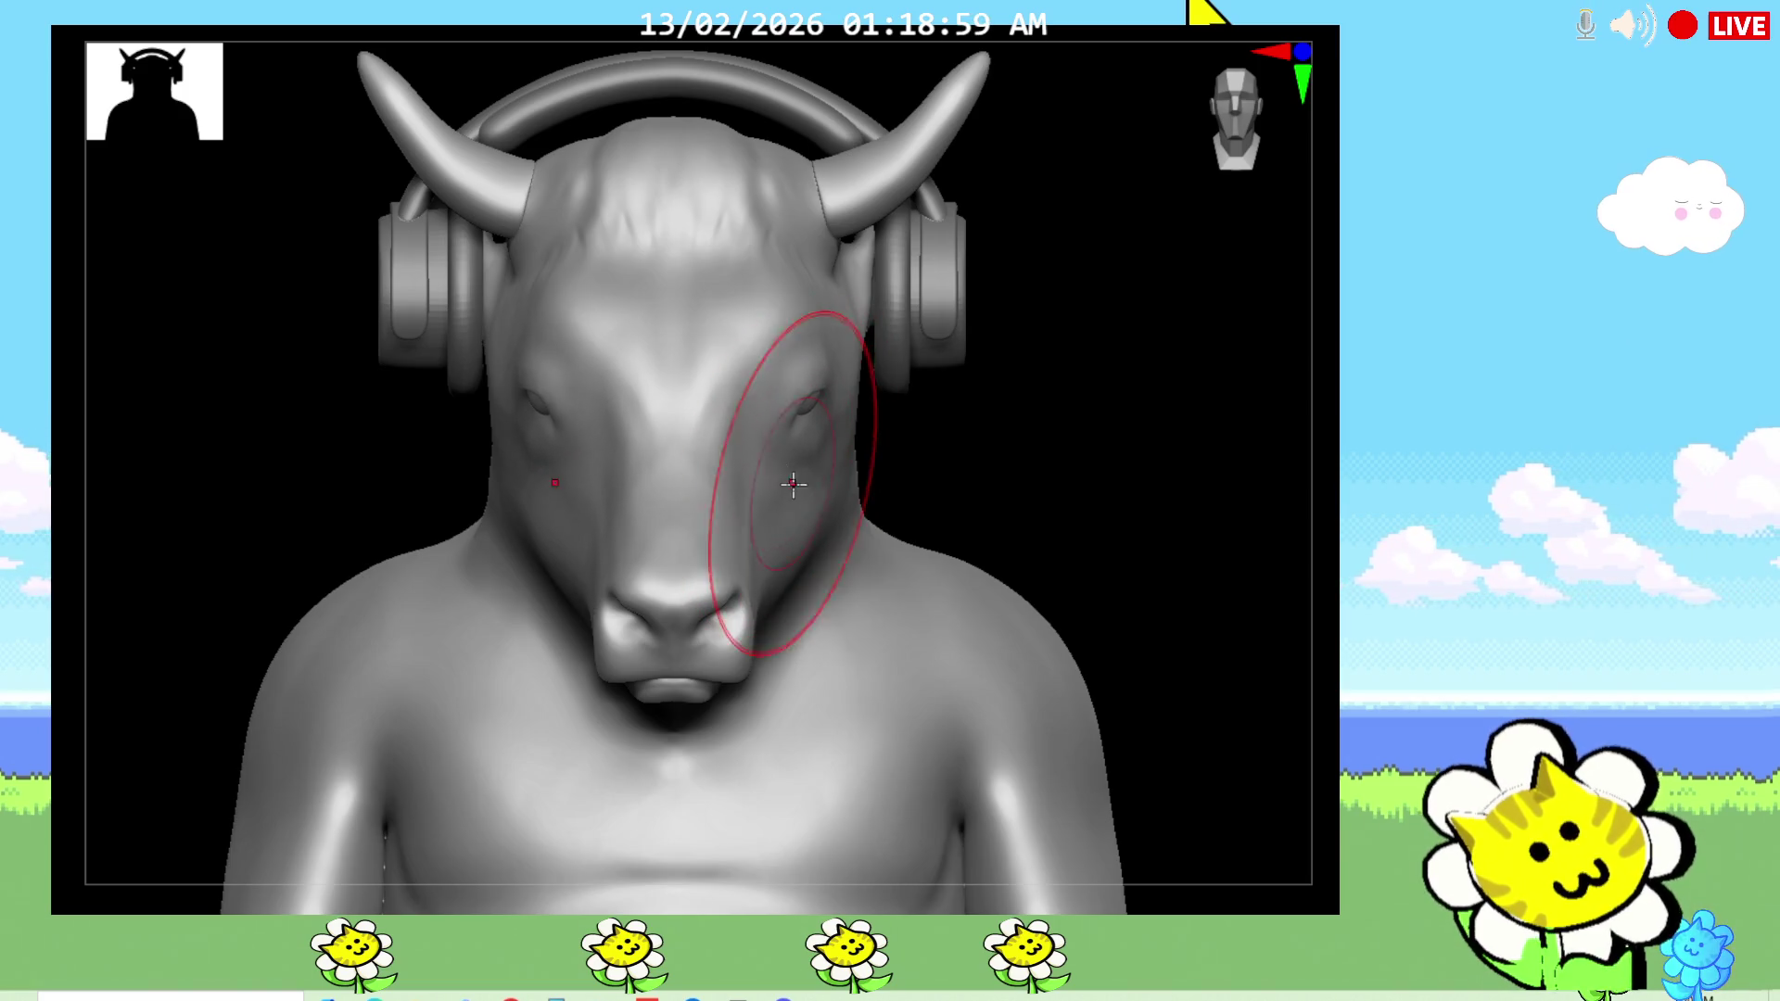
drag(965, 492, 951, 505)
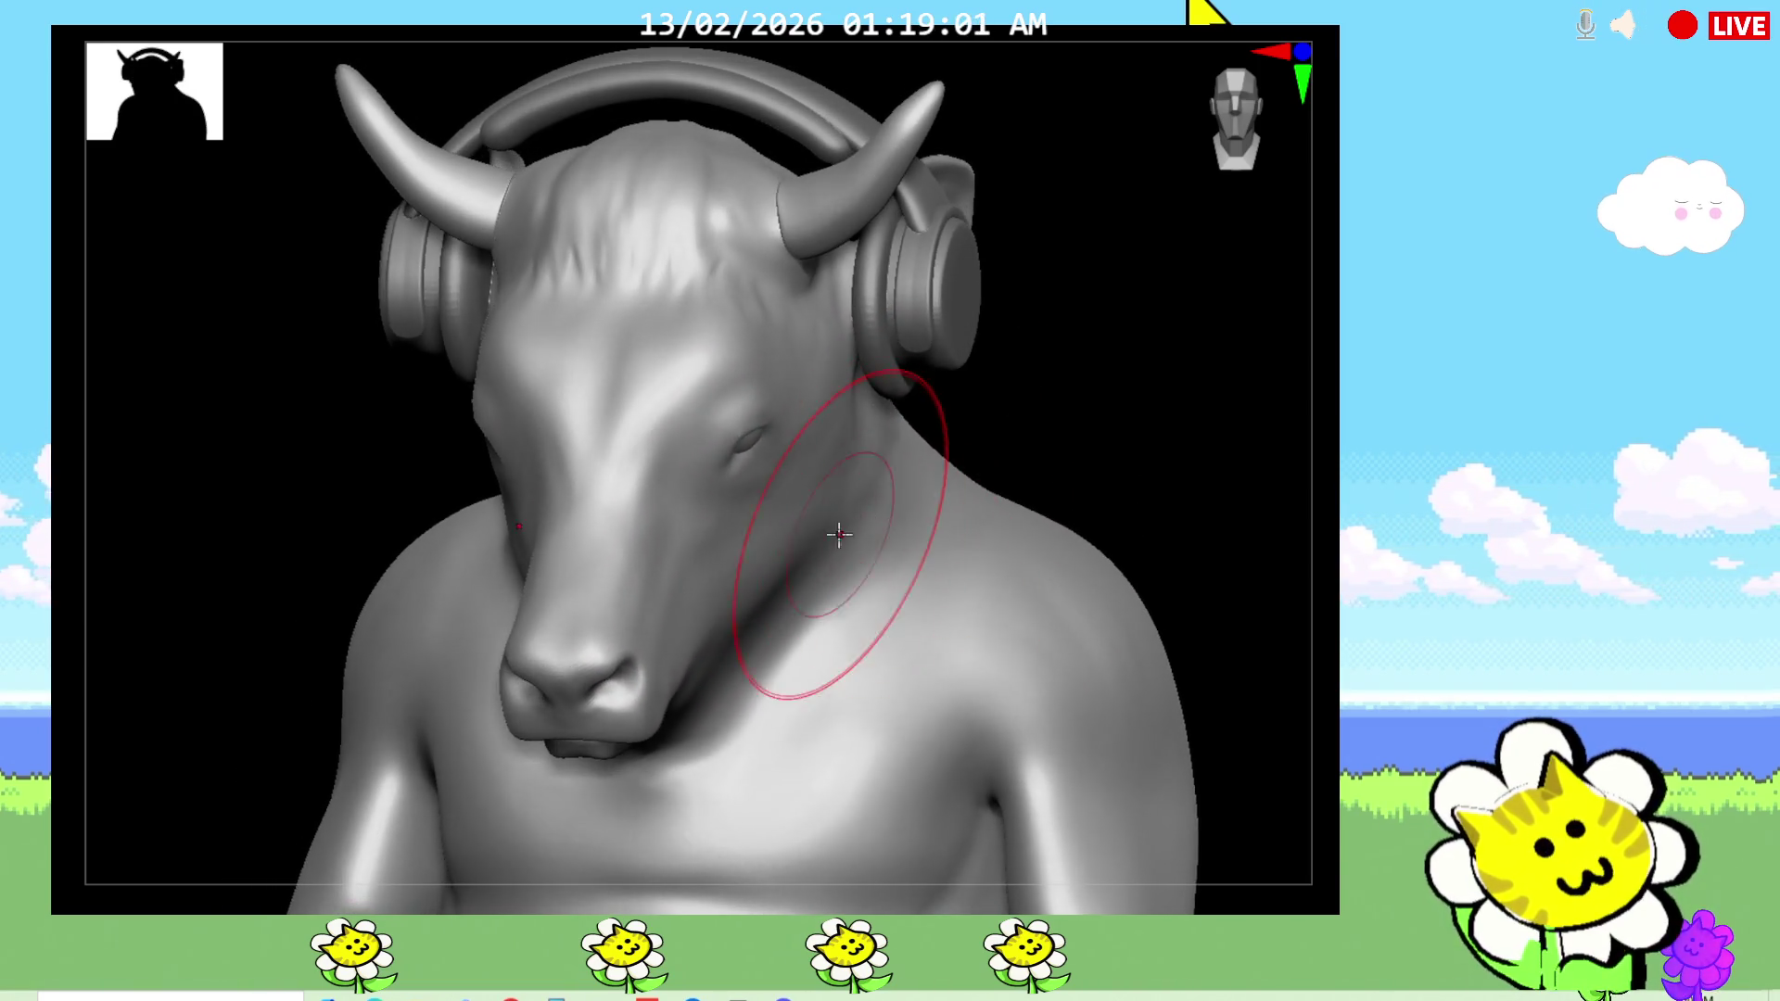
mouse_move(992, 449)
mouse_down()
mouse_move(1042, 453)
mouse_move(1013, 437)
mouse_up()
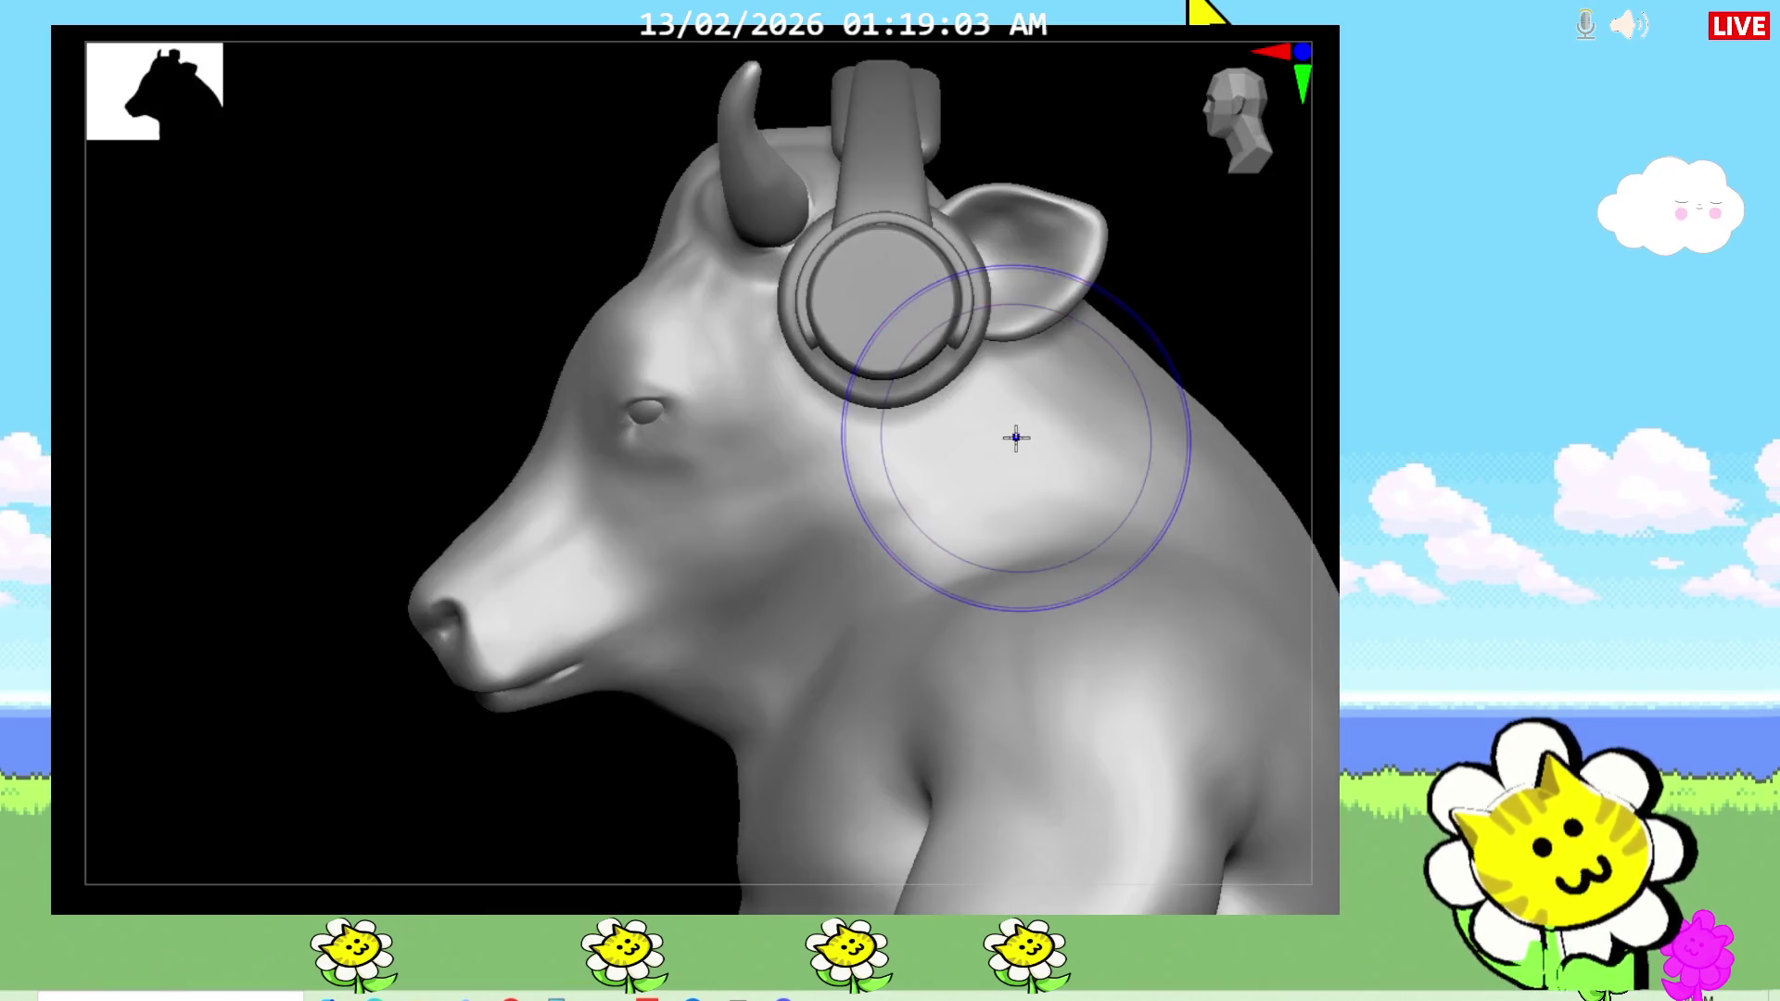
shift+drag(548, 775, 647, 791)
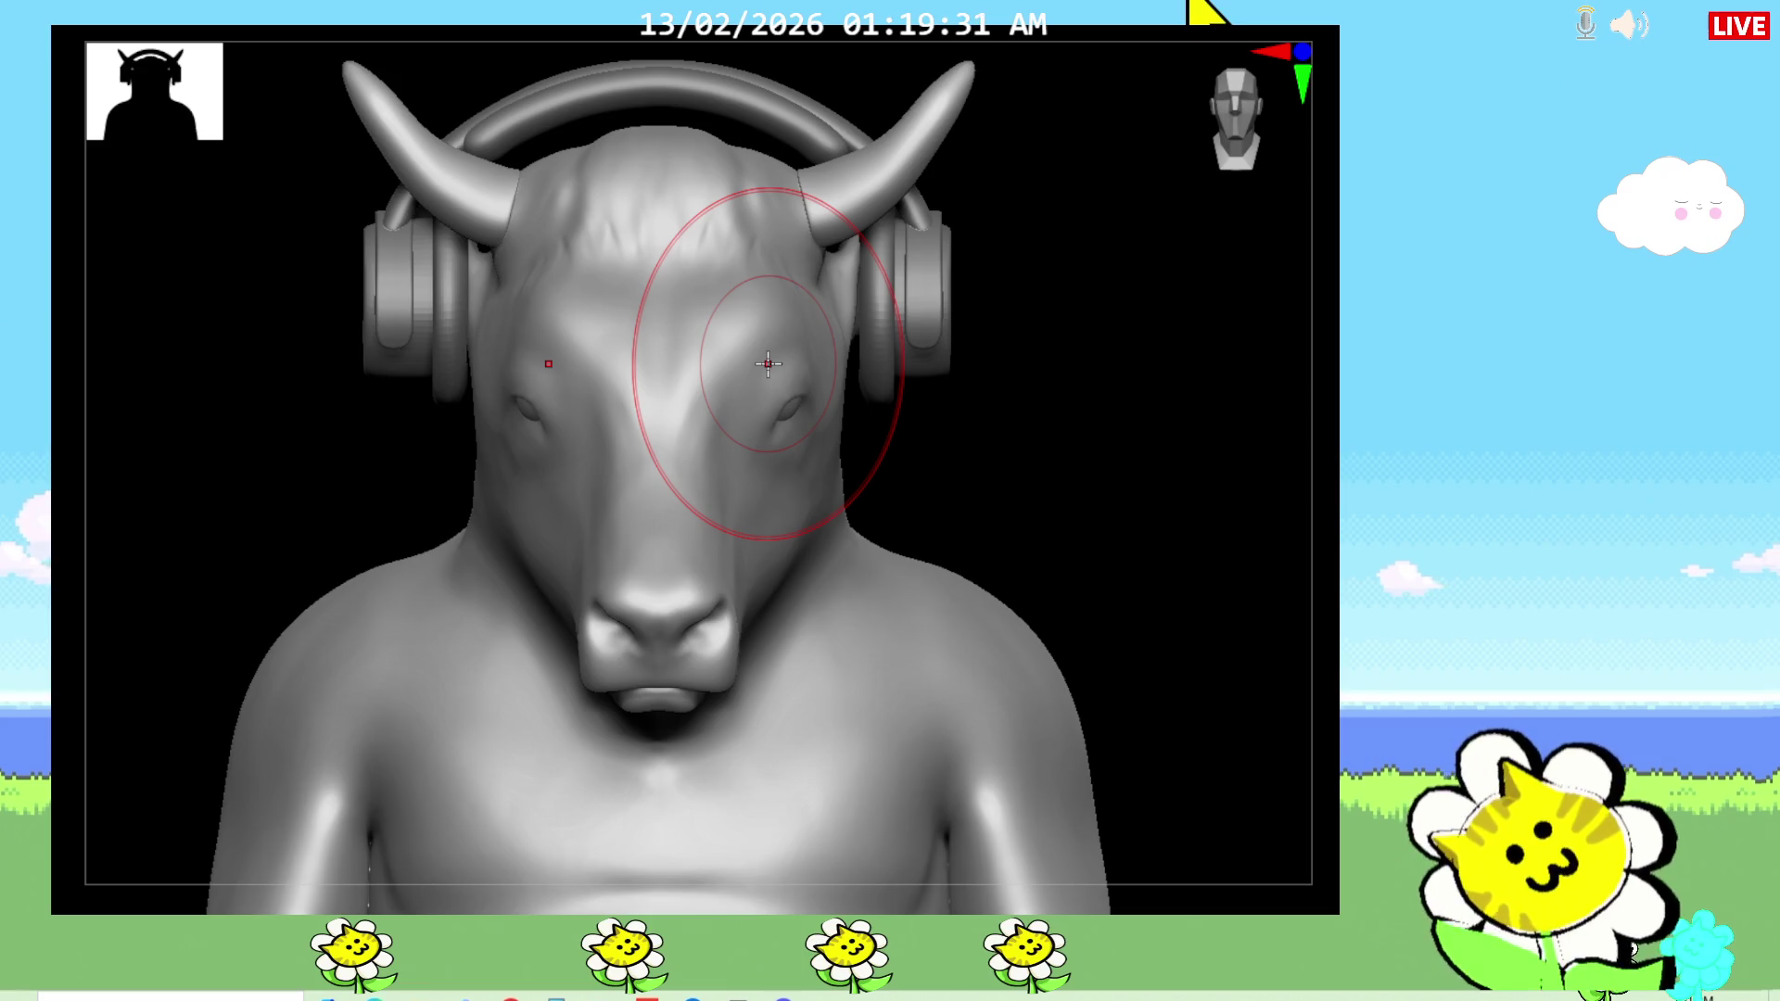
mouse_move(1093, 516)
mouse_down()
mouse_move(1033, 517)
mouse_move(1136, 627)
mouse_move(1029, 476)
mouse_move(1068, 553)
mouse_move(1148, 501)
mouse_move(1020, 564)
mouse_move(917, 507)
mouse_up()
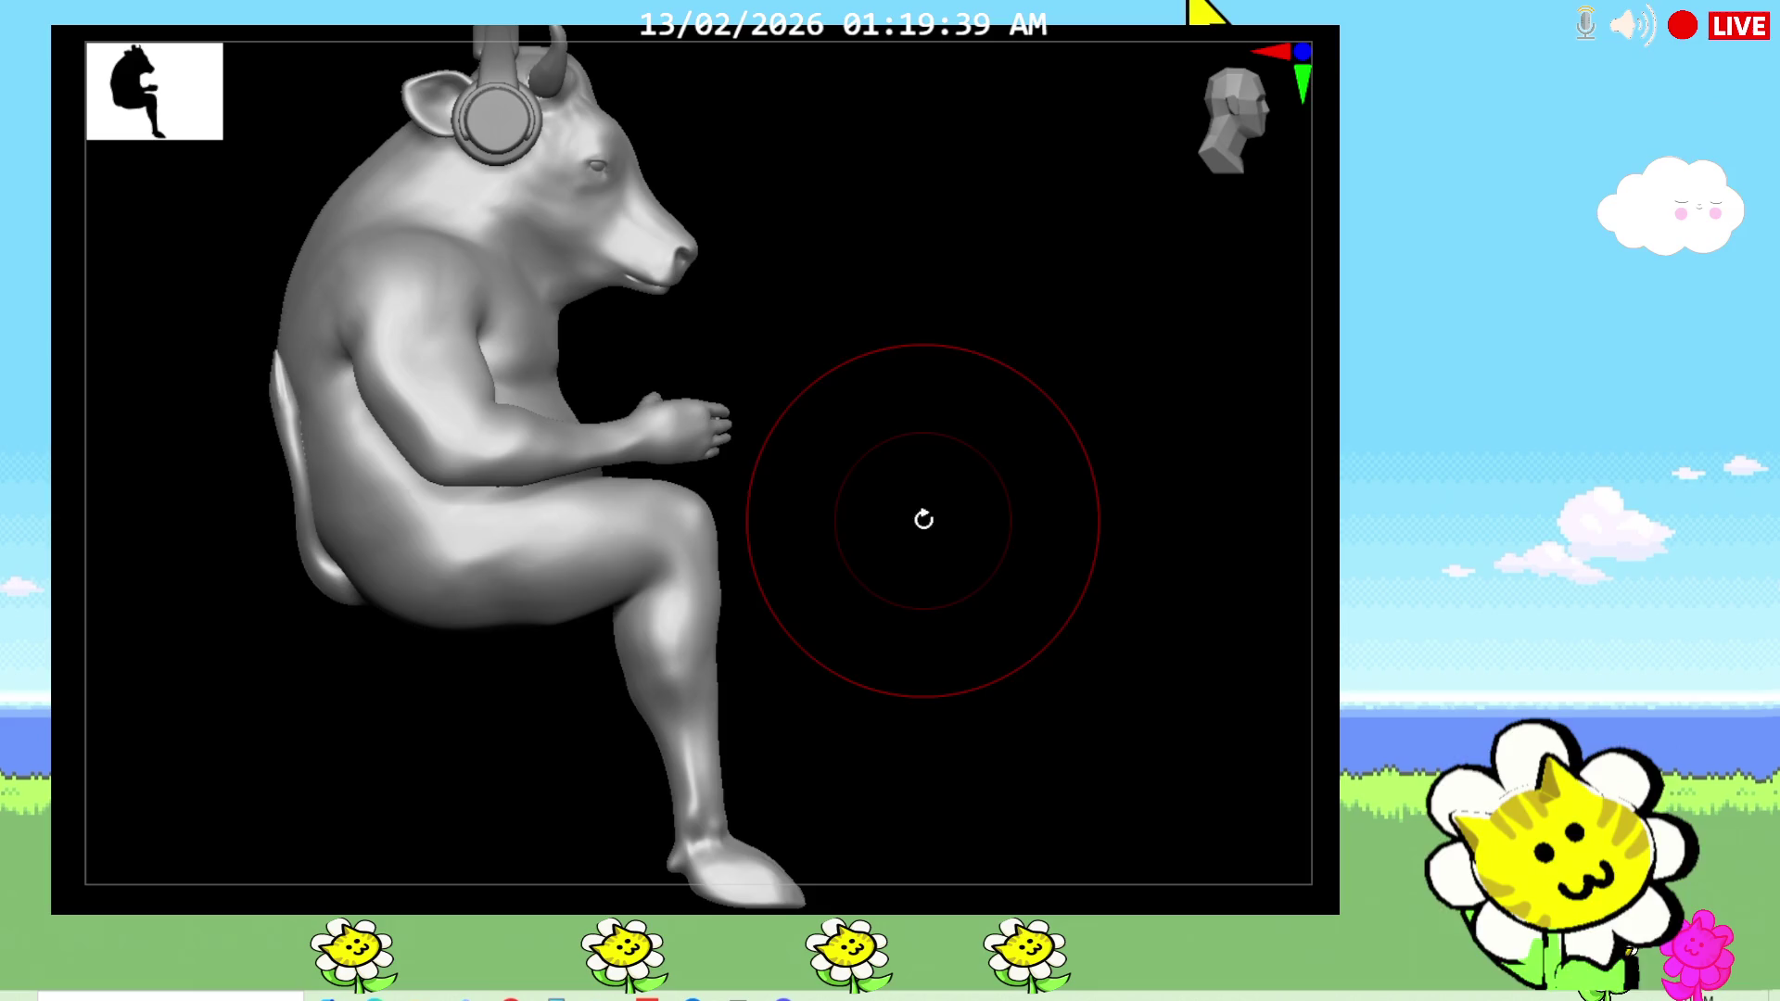
Step: Orbit the seated figure to inspect the legs and hooves from front, side, top and back
mouse_move(1153, 648)
alt+mouse_down()
mouse_move(1352, 640)
mouse_move(1321, 653)
alt+mouse_up()
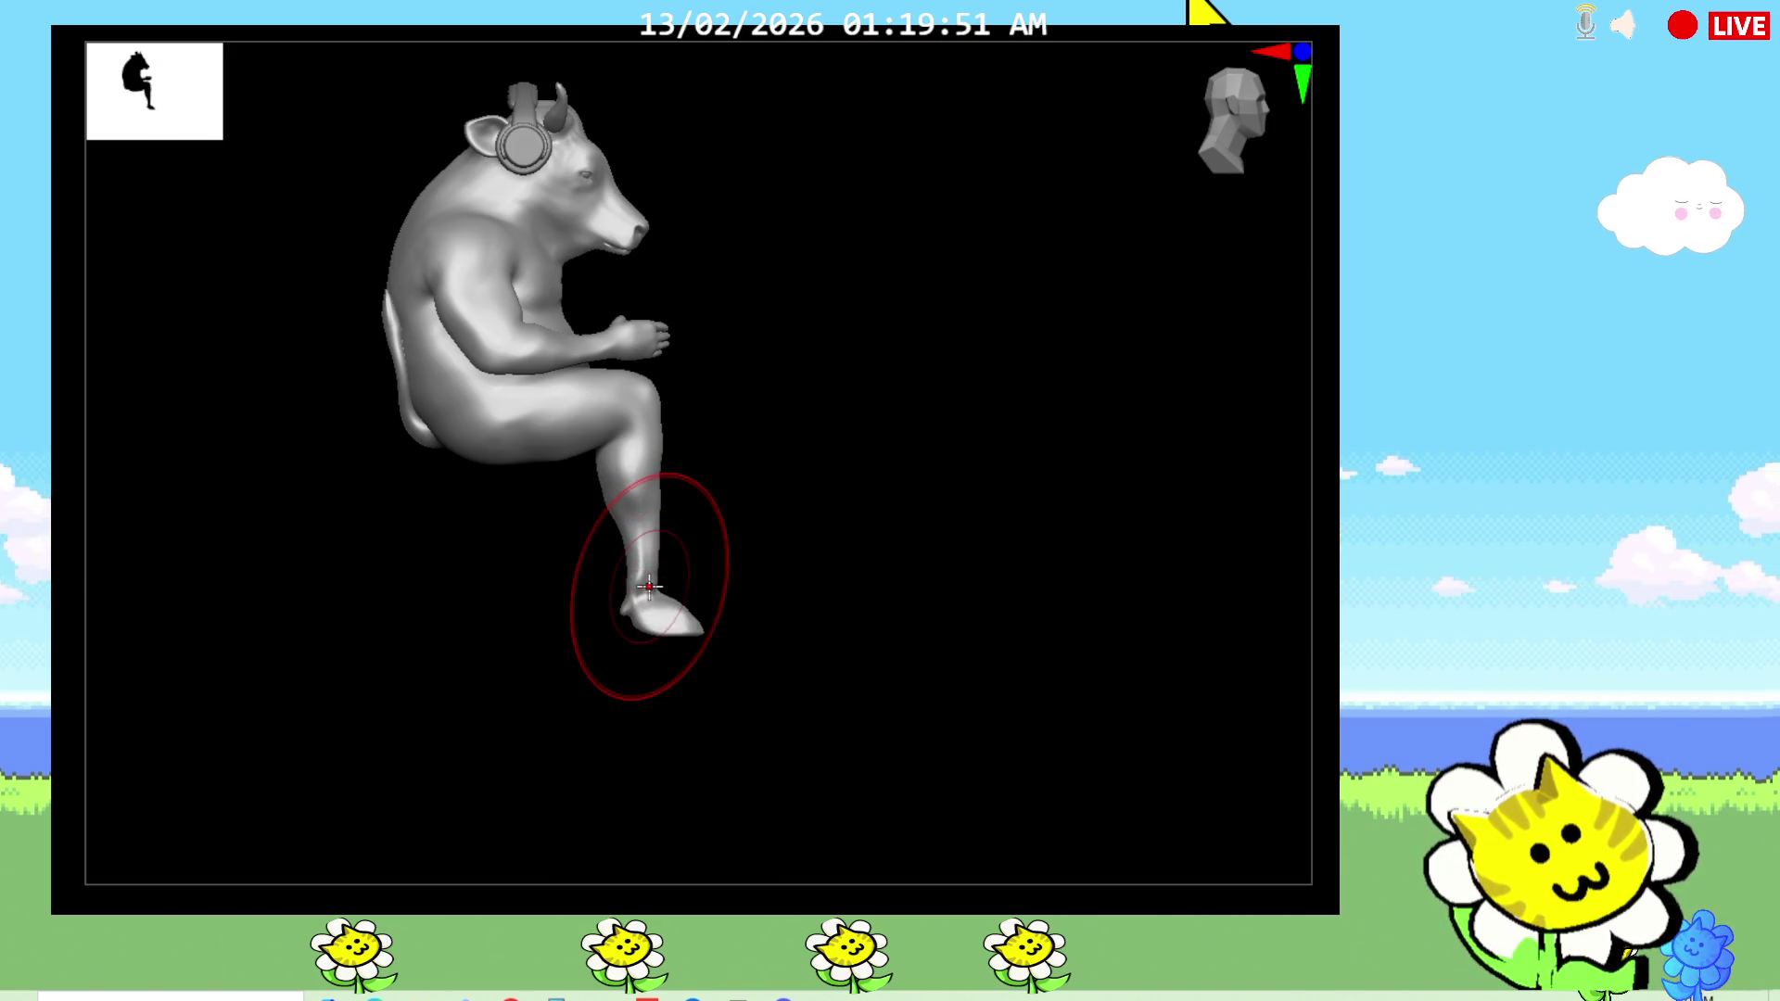
shift+drag(853, 591, 787, 596)
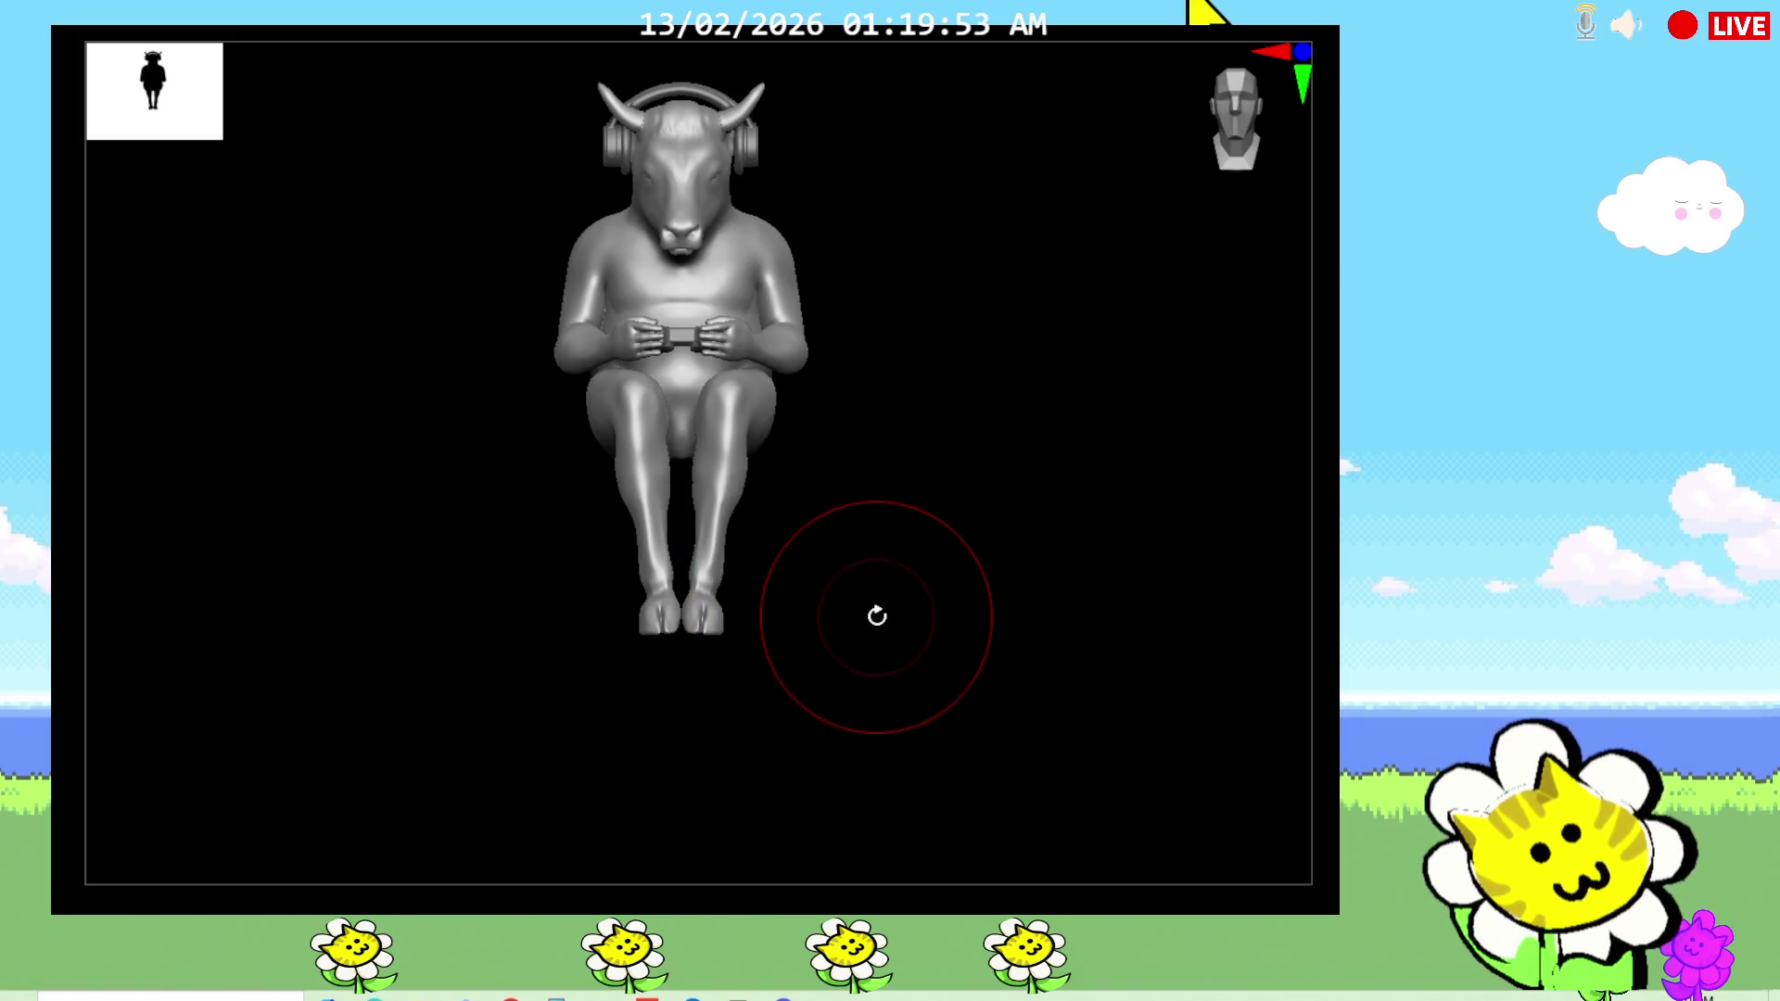
mouse_move(875, 701)
mouse_down()
mouse_move(870, 770)
mouse_move(796, 684)
mouse_move(93, 84)
mouse_up()
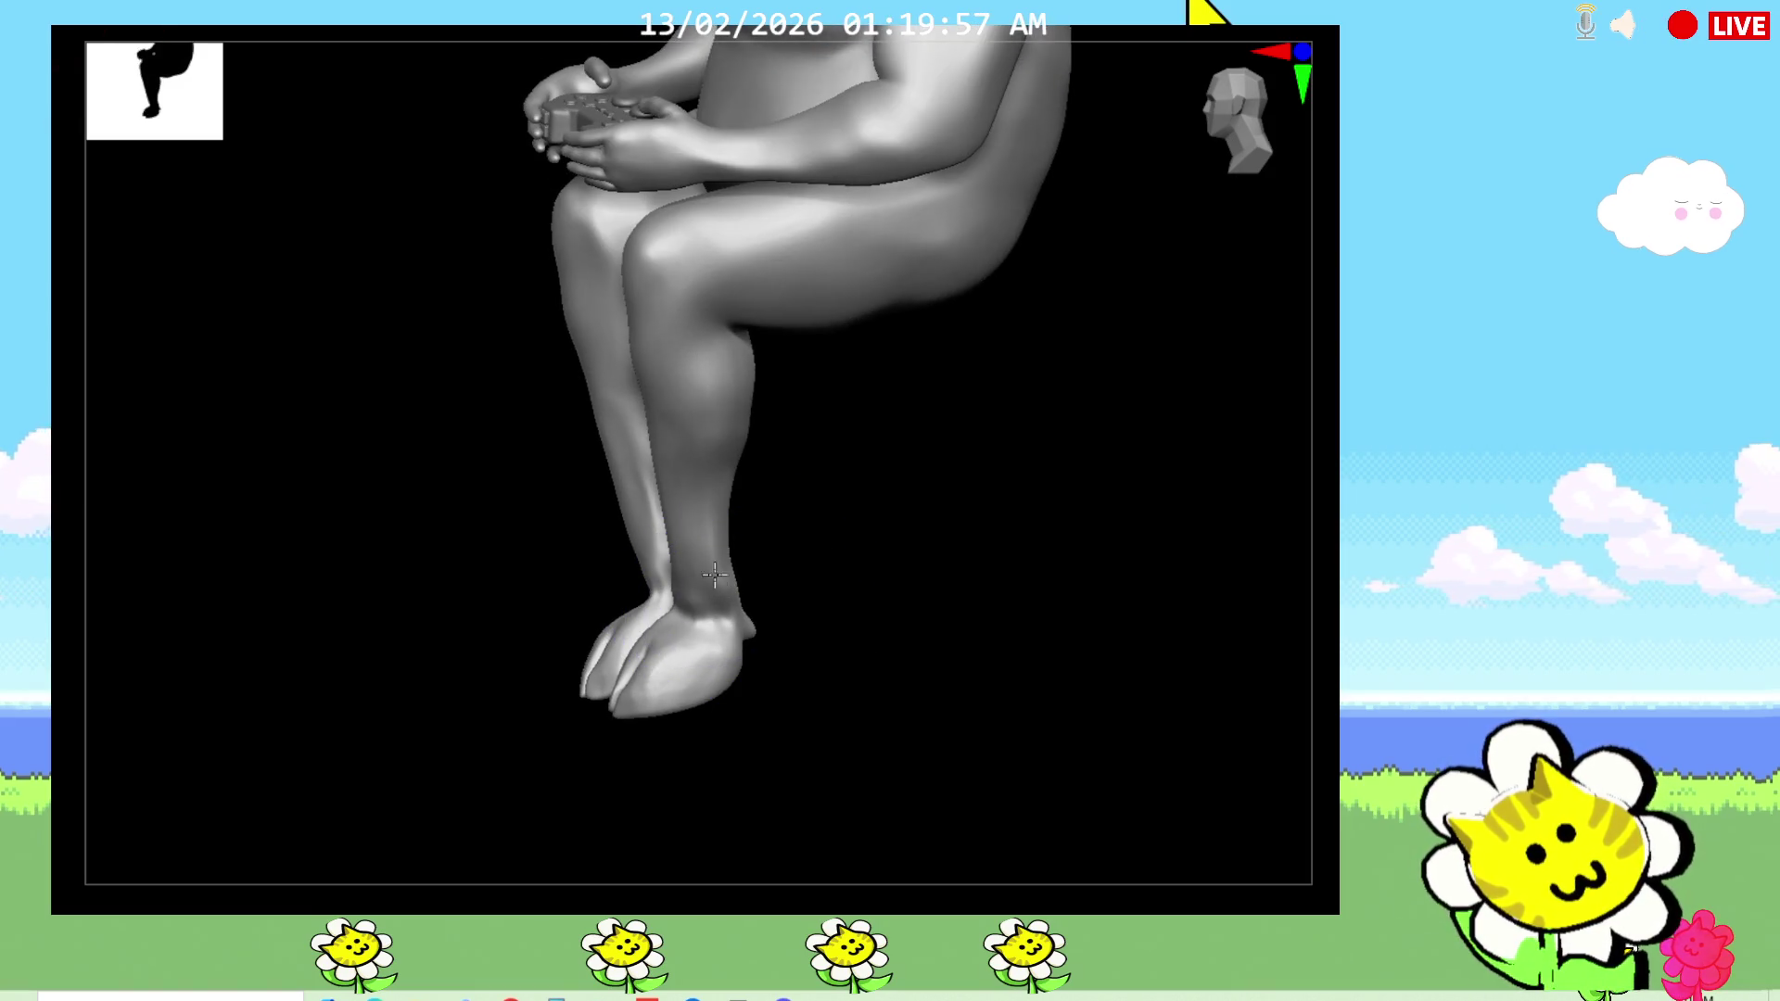
mouse_move(705, 543)
mouse_down()
mouse_move(945, 557)
mouse_move(794, 520)
mouse_up()
mouse_move(913, 491)
mouse_down()
mouse_move(941, 537)
mouse_move(977, 427)
mouse_up()
drag(846, 509, 658, 608)
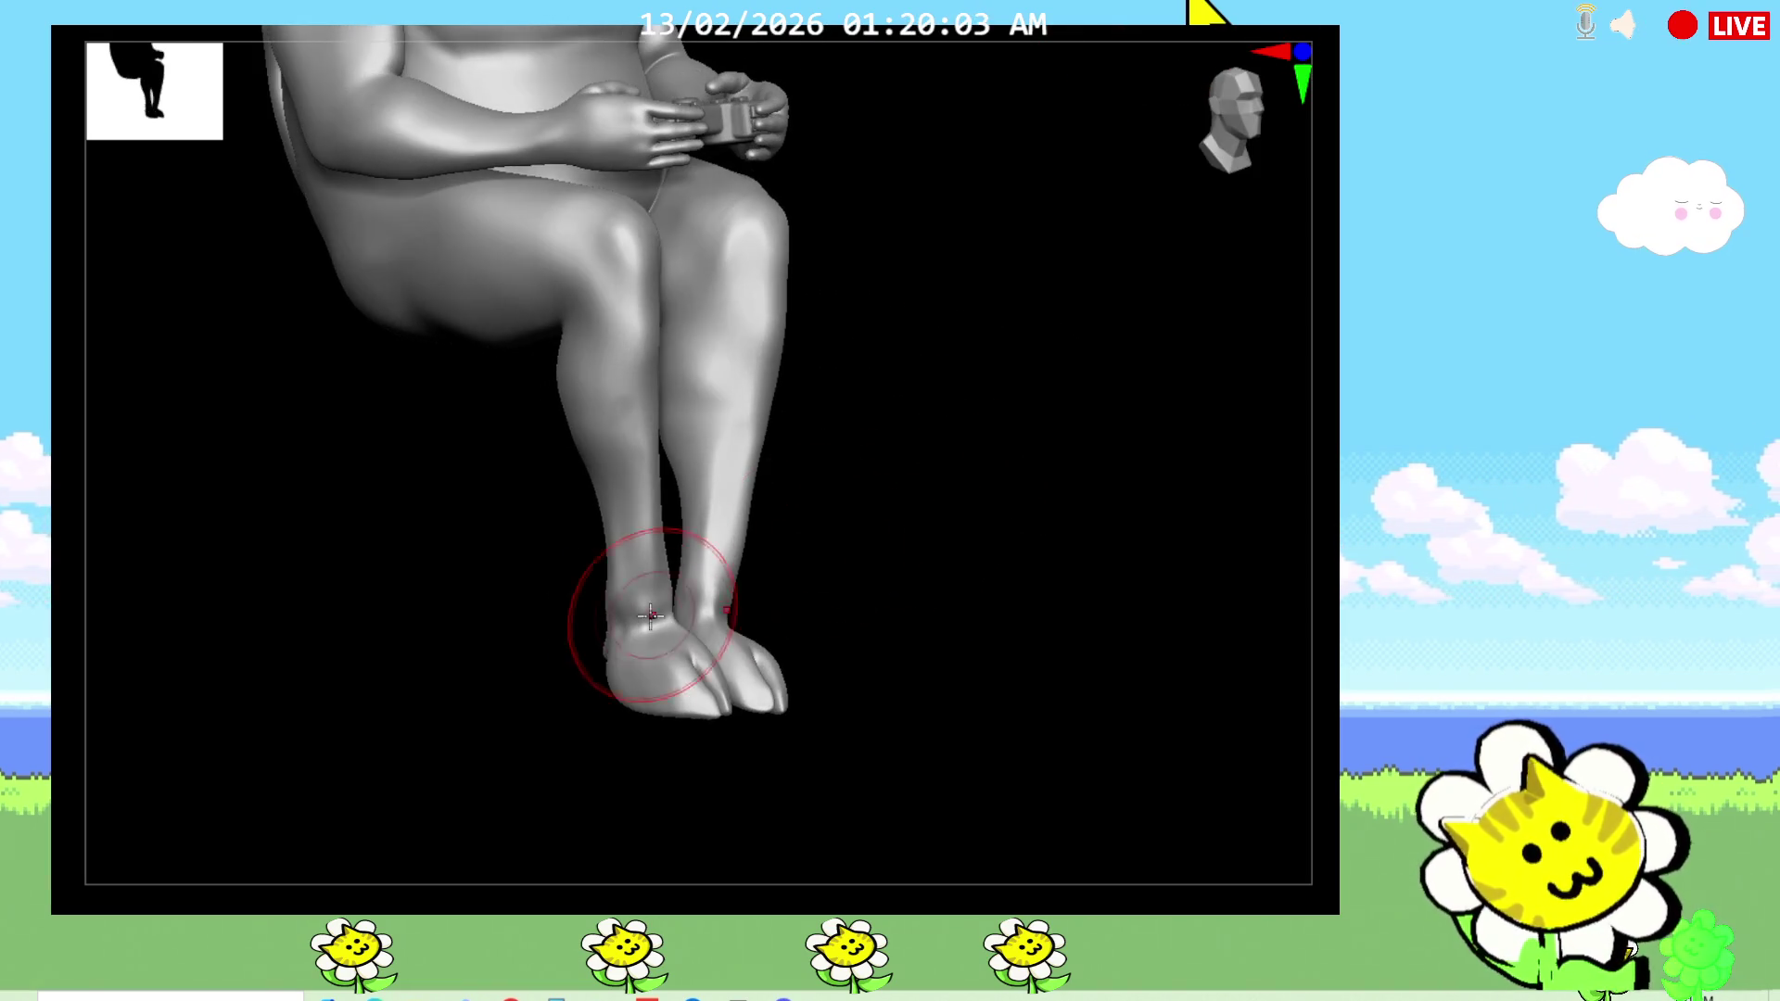
mouse_move(862, 566)
mouse_down()
mouse_move(843, 611)
mouse_move(834, 575)
mouse_move(874, 624)
mouse_move(838, 592)
mouse_move(930, 631)
mouse_move(666, 687)
mouse_move(667, 766)
mouse_move(652, 694)
mouse_up()
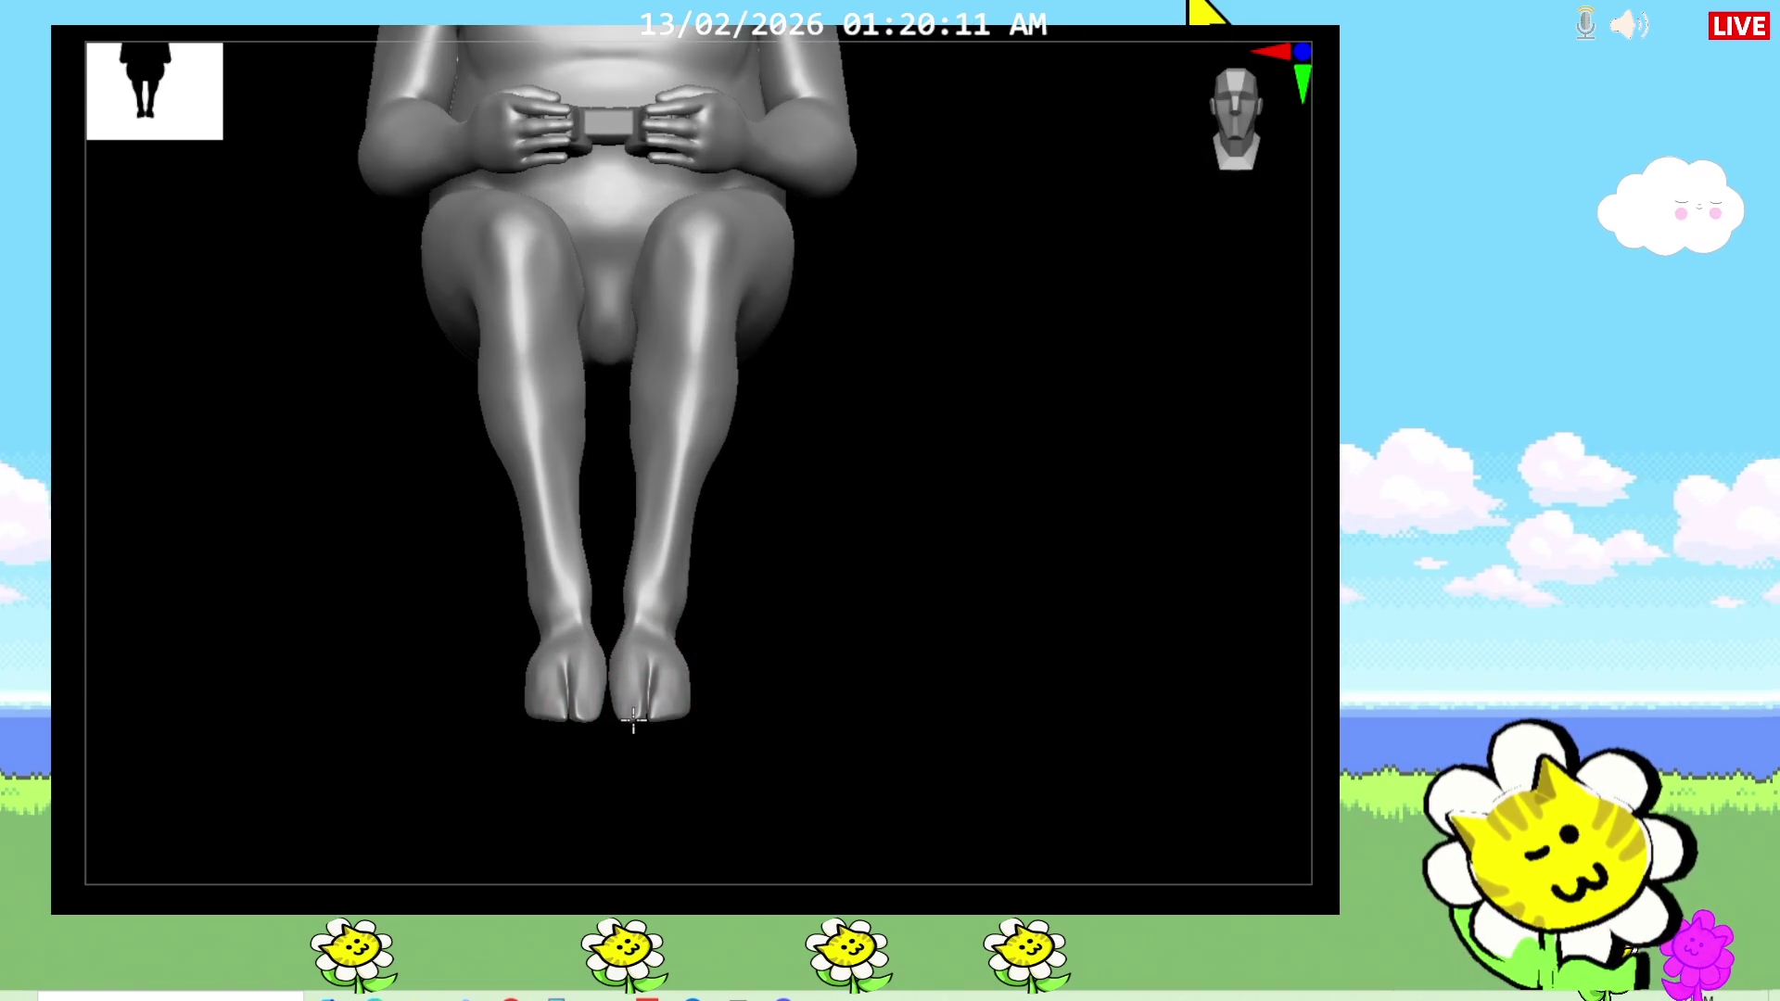
drag(778, 674, 795, 853)
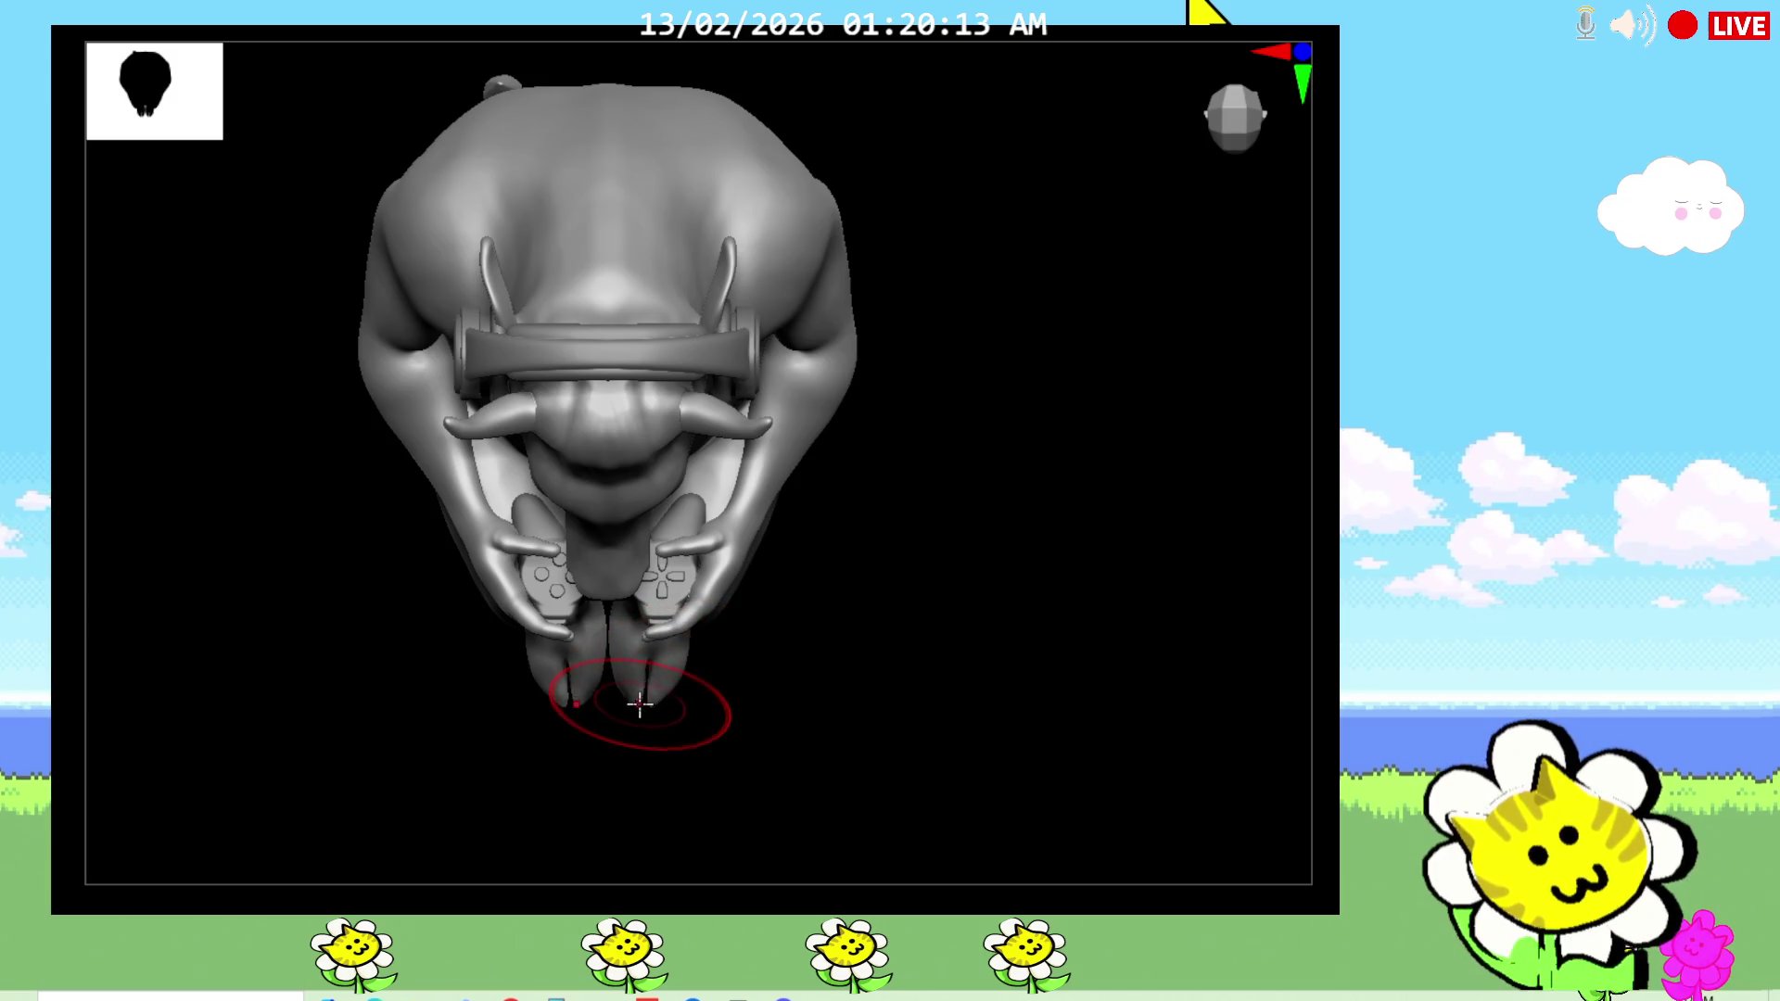
mouse_move(806, 732)
mouse_down()
mouse_move(747, 738)
mouse_move(629, 675)
mouse_up()
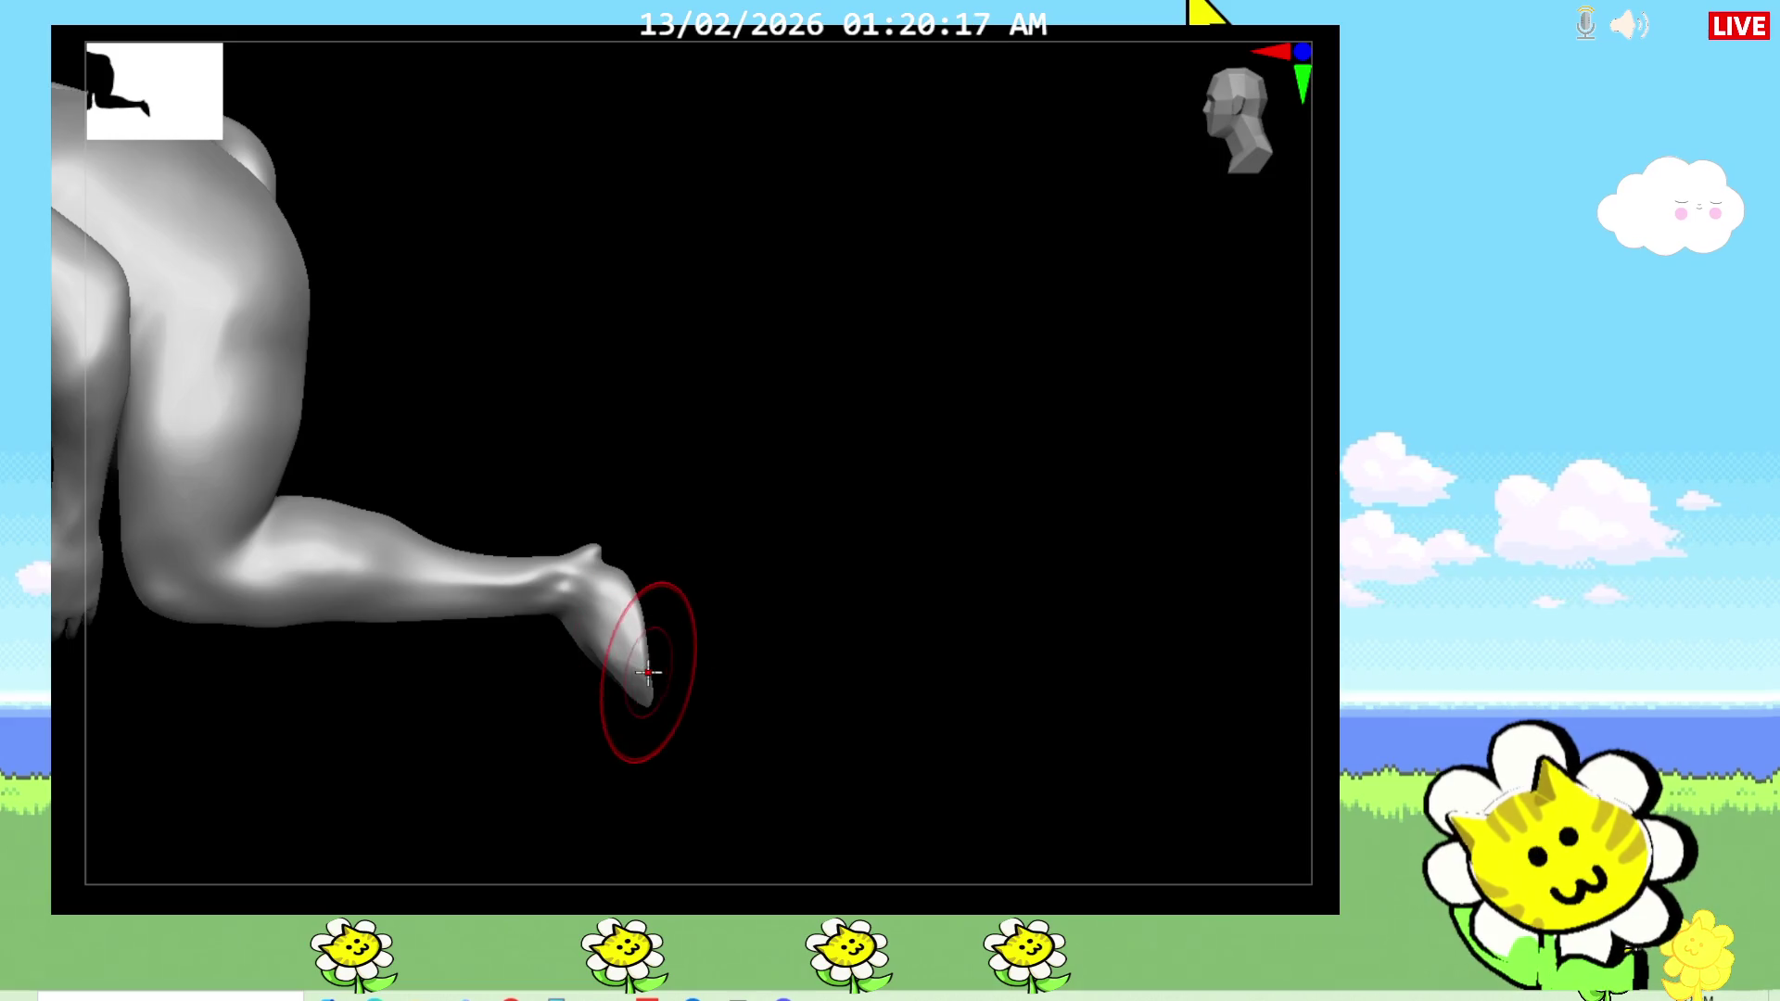
drag(654, 674, 870, 711)
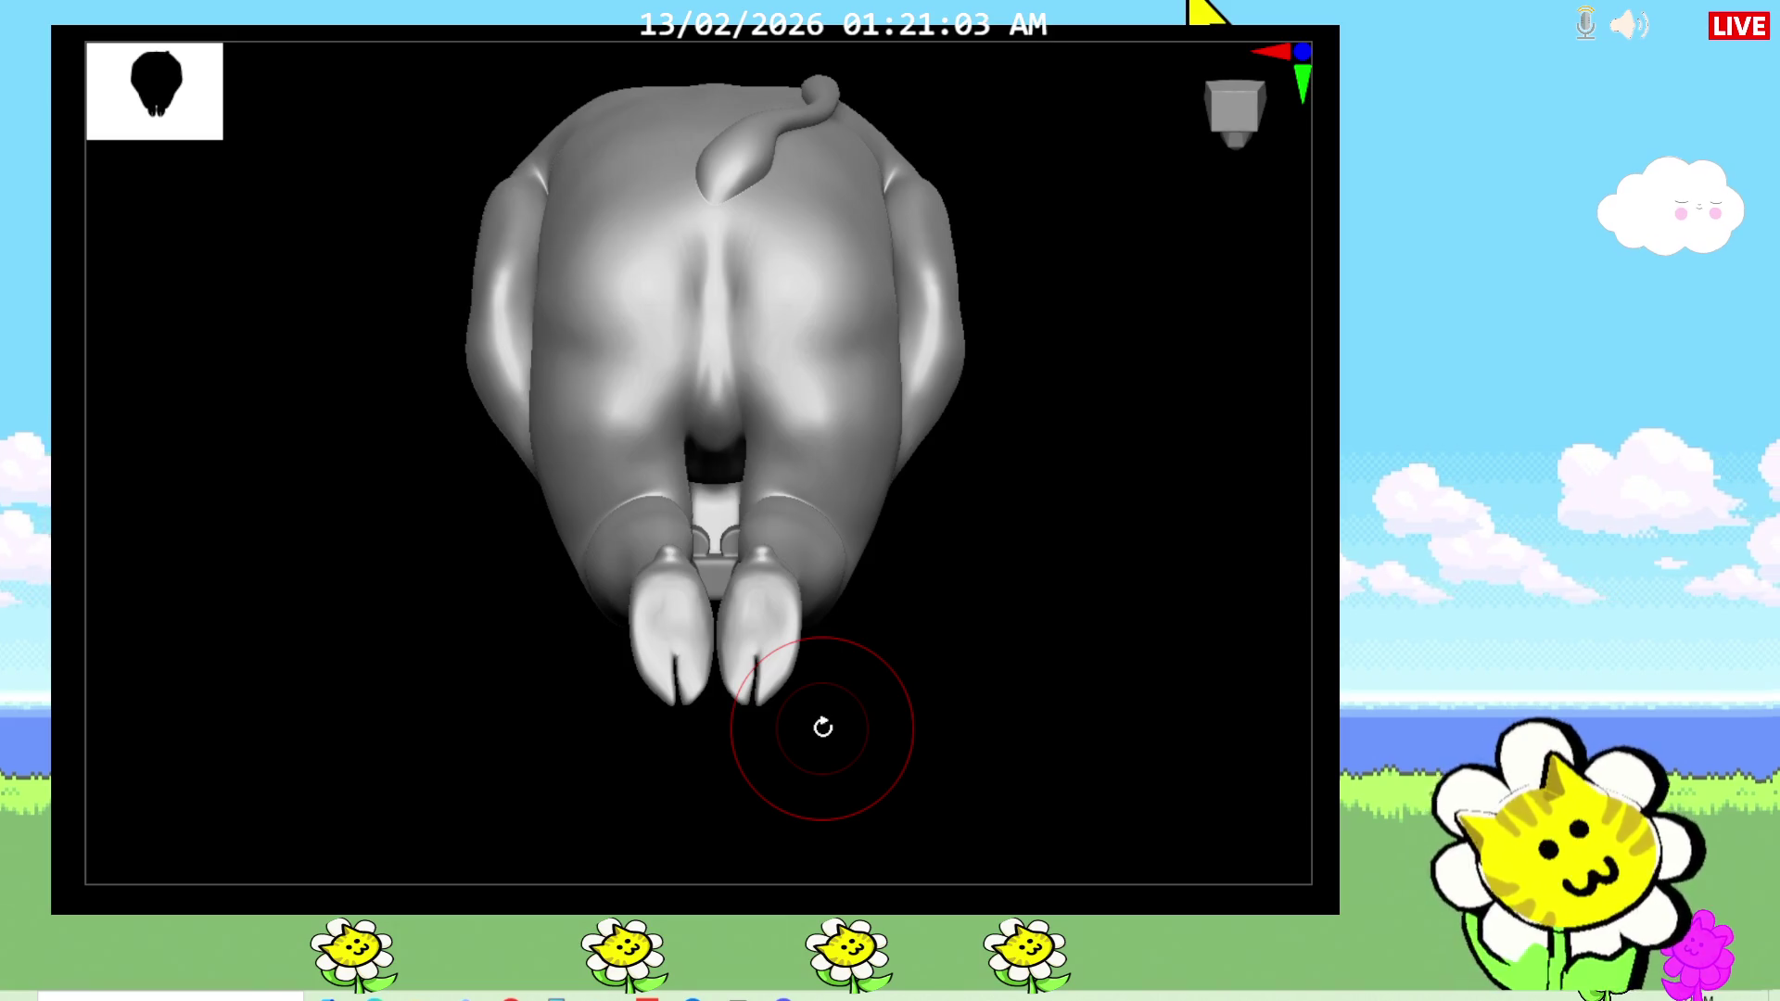
Step: Reshape both hooves with X symmetry and smooth the sole along the heel
mouse_move(822, 727)
mouse_down()
mouse_move(949, 655)
mouse_move(981, 751)
mouse_move(982, 684)
mouse_move(997, 718)
mouse_up()
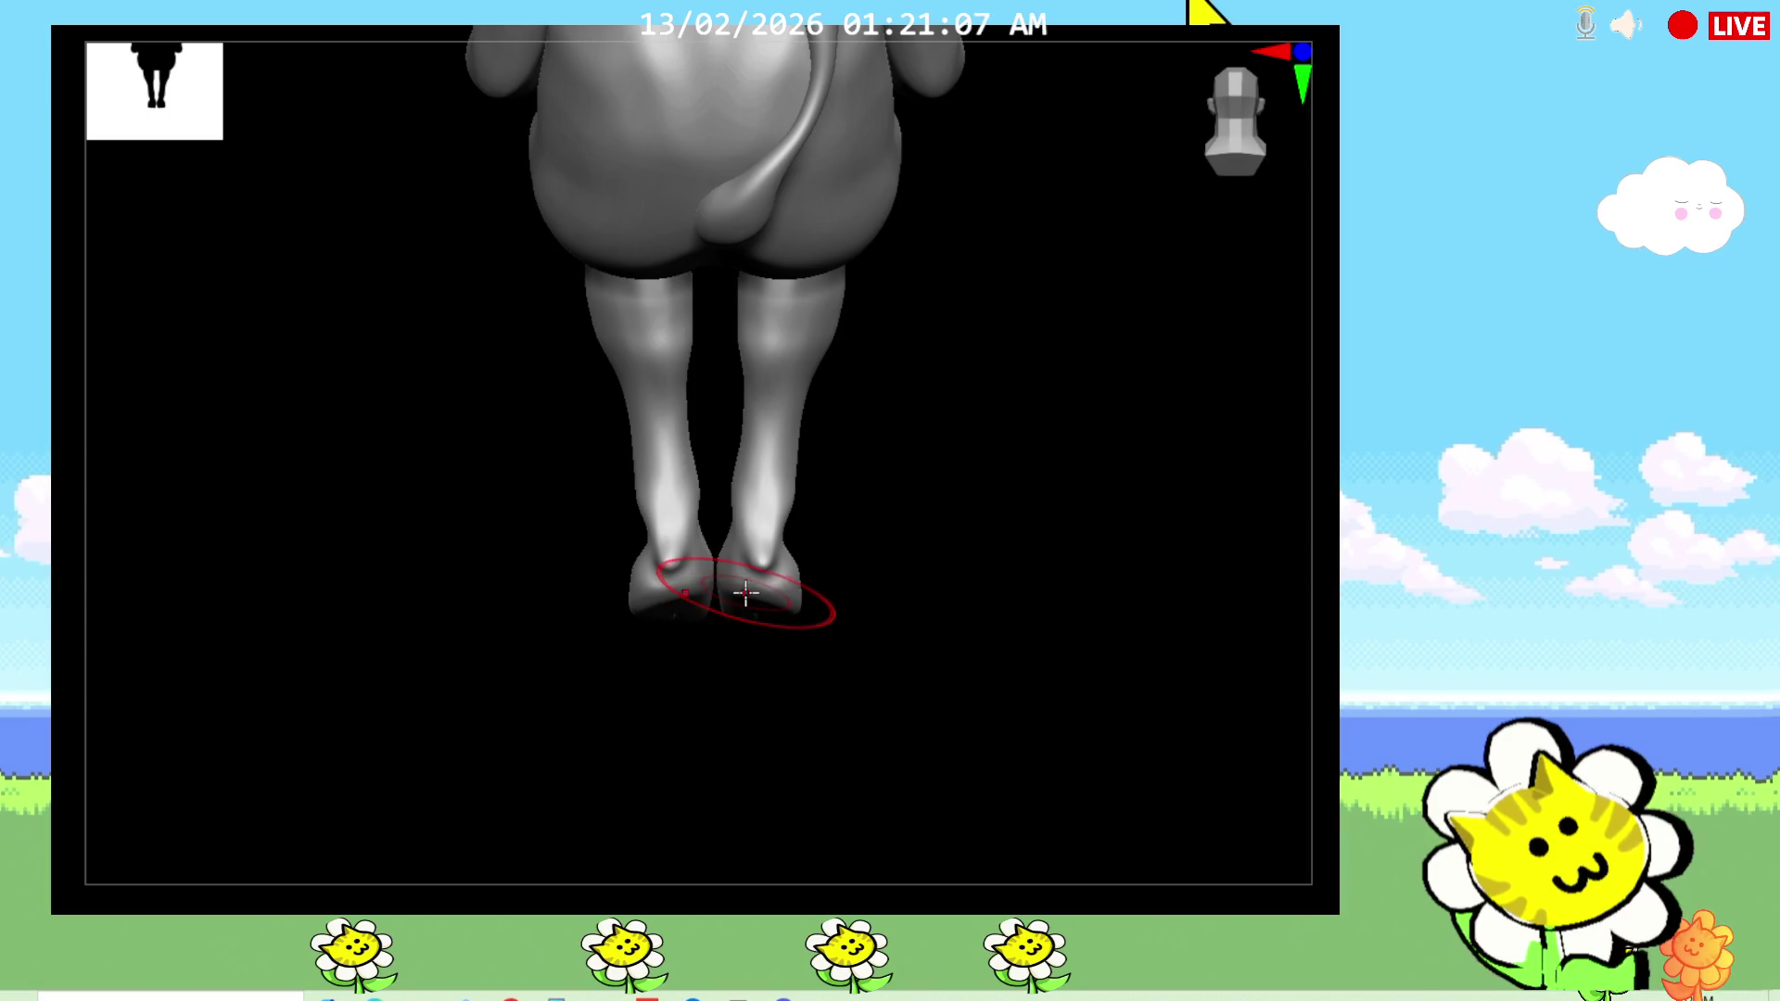
mouse_move(743, 590)
mouse_down()
mouse_move(743, 621)
mouse_move(847, 707)
mouse_move(719, 636)
mouse_move(787, 566)
mouse_up()
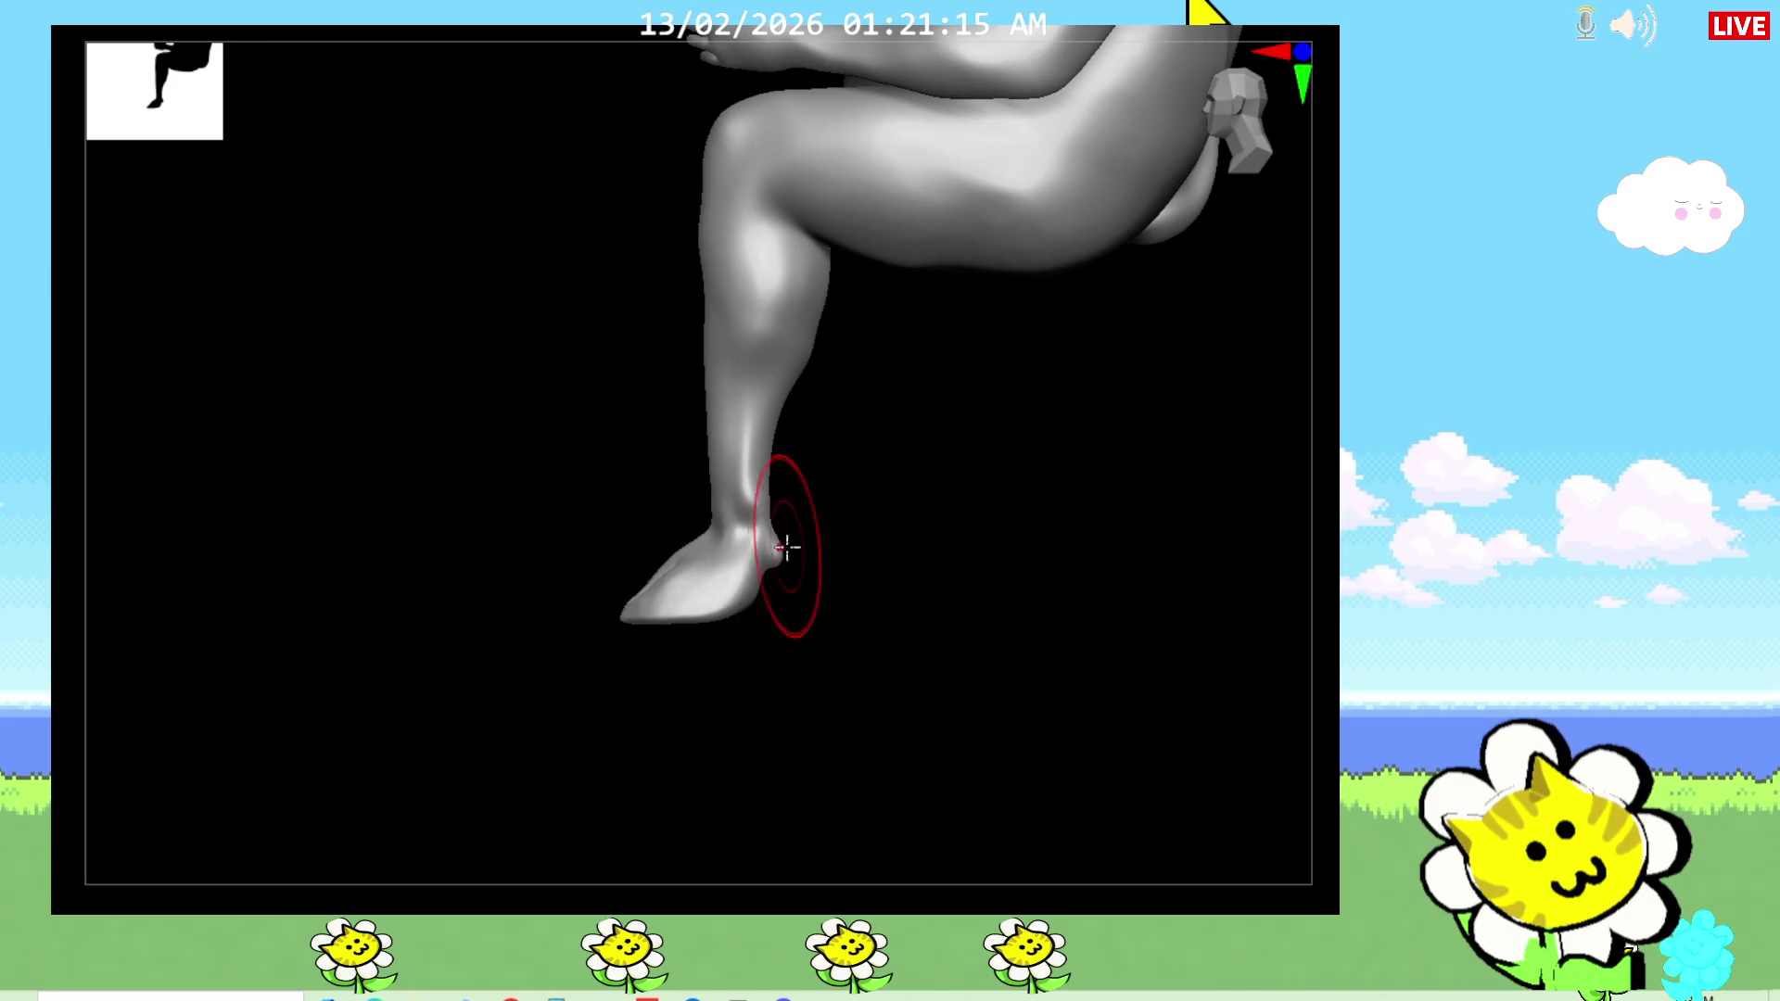
drag(643, 580, 662, 615)
shift+drag(719, 695, 815, 667)
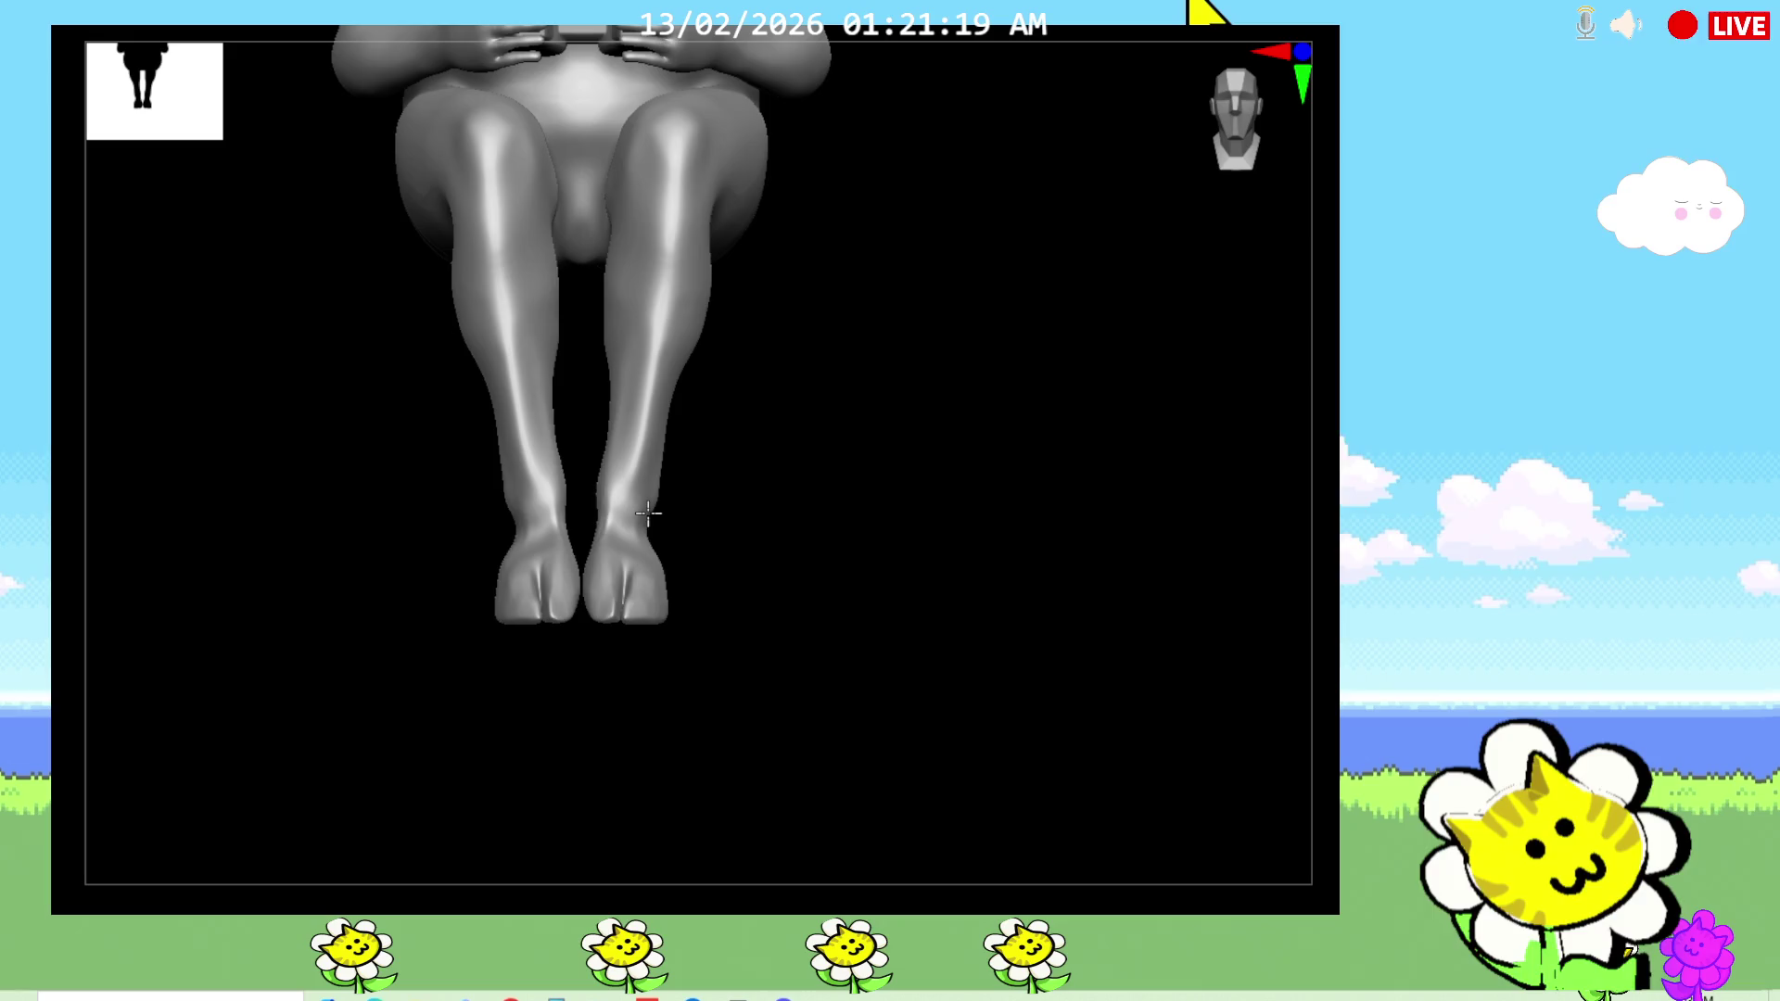
mouse_move(770, 596)
mouse_down()
mouse_move(785, 787)
mouse_move(688, 740)
mouse_move(1085, 615)
mouse_move(954, 600)
mouse_move(1092, 572)
mouse_move(1072, 643)
mouse_move(1066, 519)
mouse_move(1310, 695)
mouse_up()
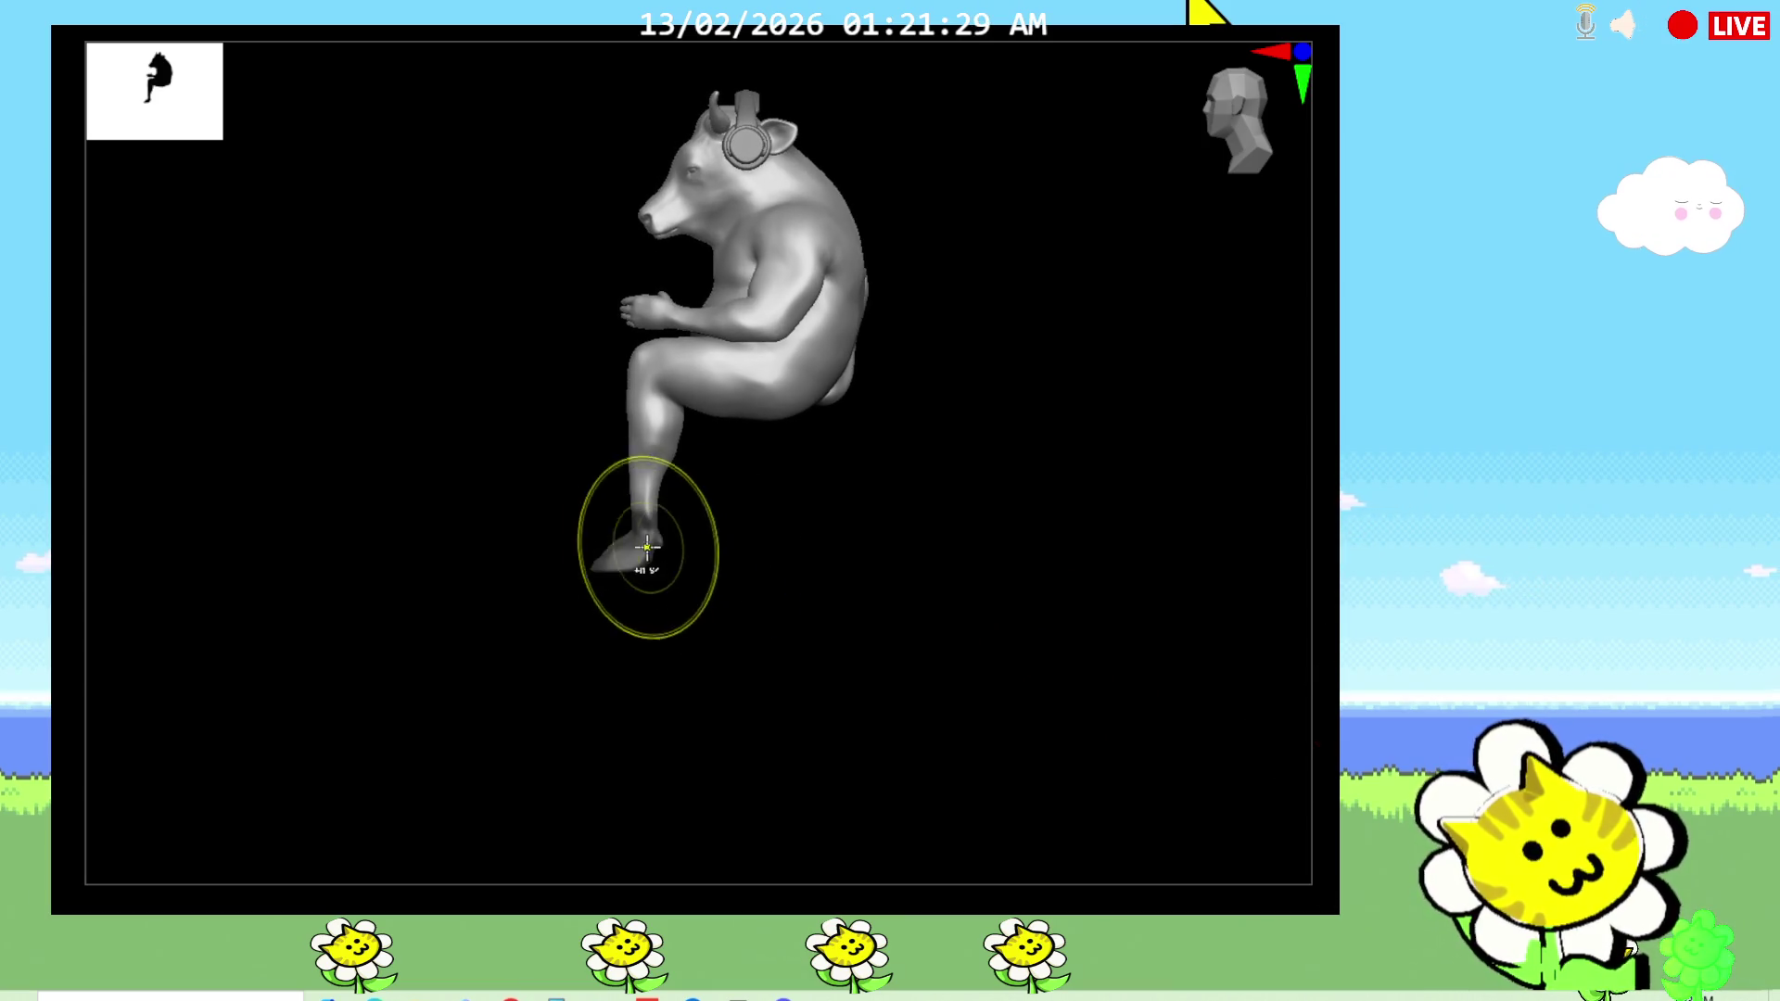
Step: Try masking the leg, then clear the mask and return to Draw mode
mouse_move(731, 516)
ctrl+mouse_down()
mouse_move(703, 445)
mouse_move(522, 603)
ctrl+mouse_up()
ctrl+click(1097, 683)
ctrl+drag(1097, 683, 1103, 589)
key(w)
key(q)
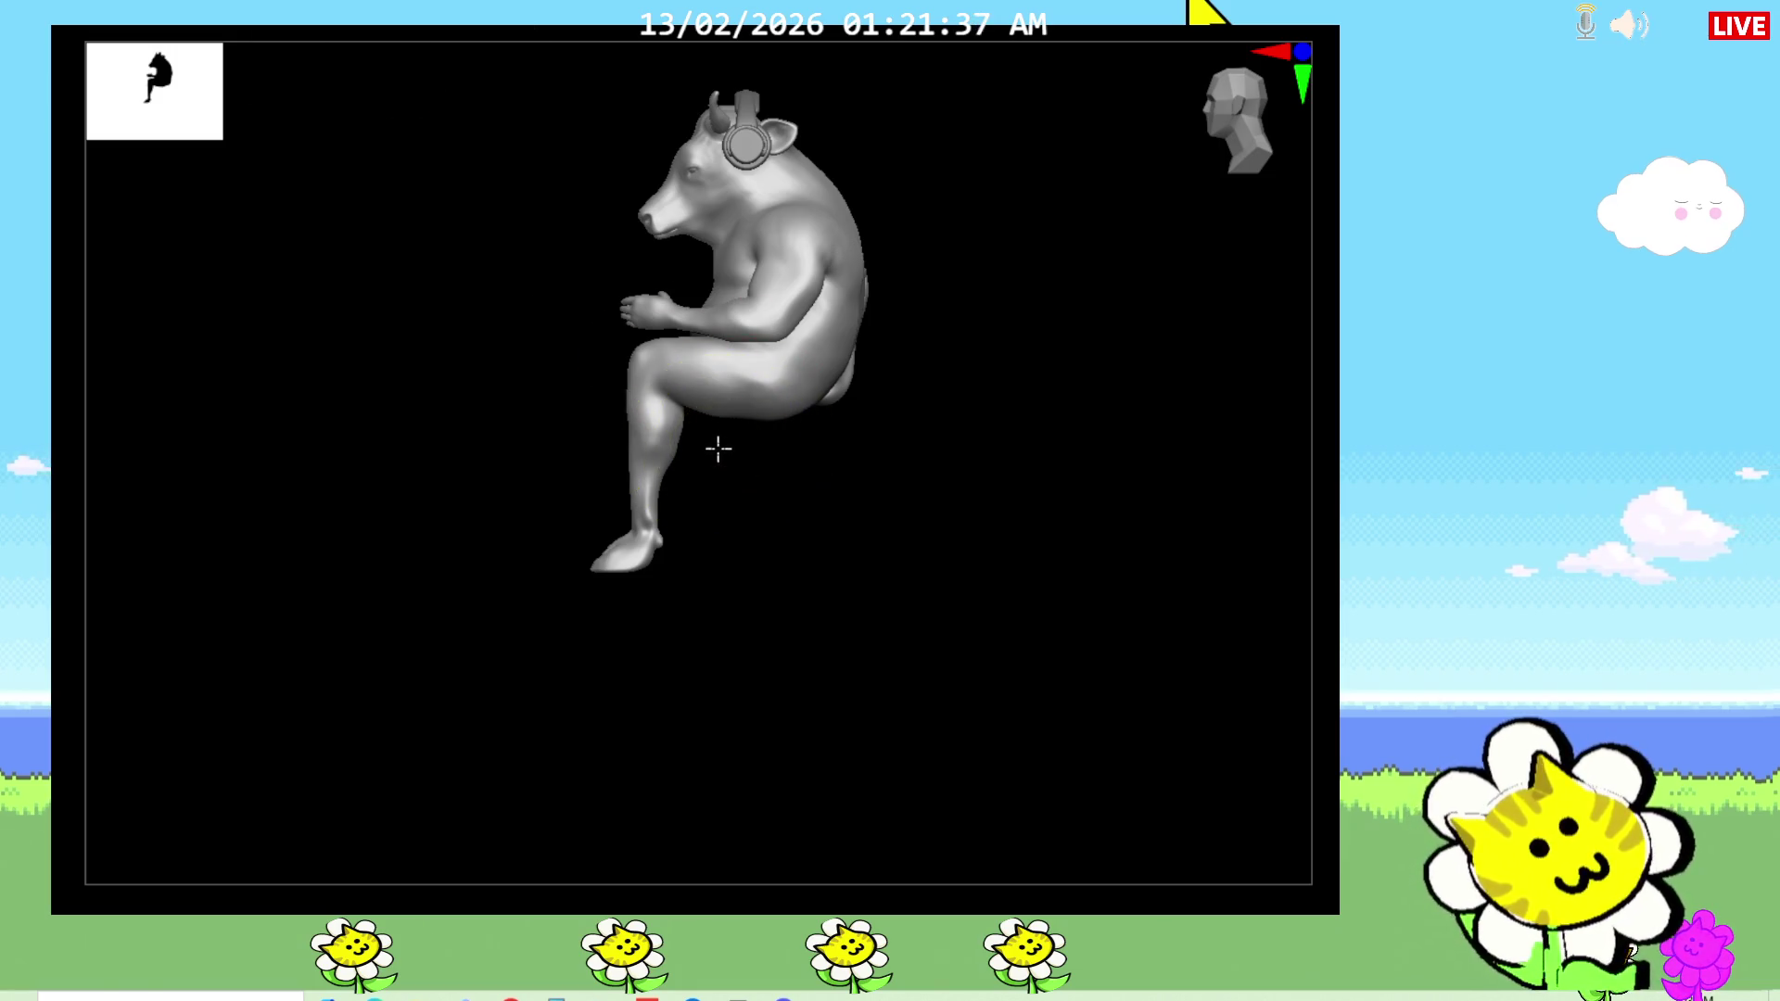
Step: Mask the lower leg, invert the mask, and move the gizmo pivot to the knee
ctrl+drag(715, 449, 550, 556)
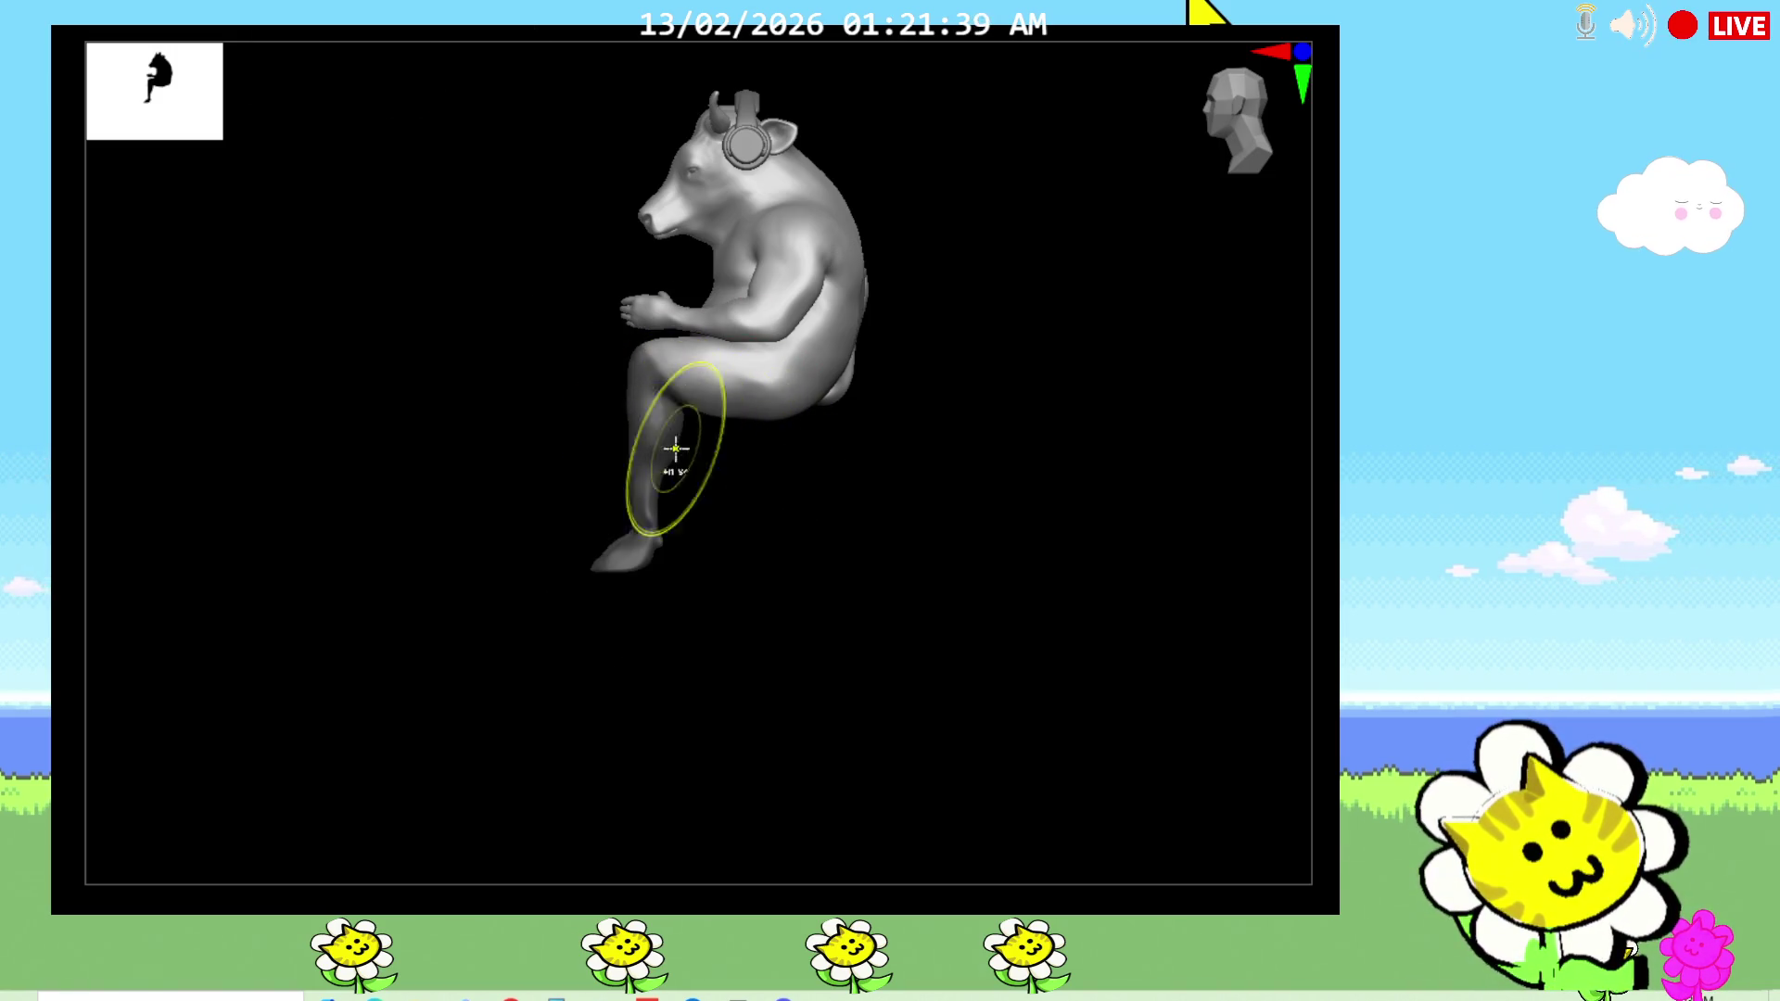
ctrl+click(773, 498)
key(ctrl+z)
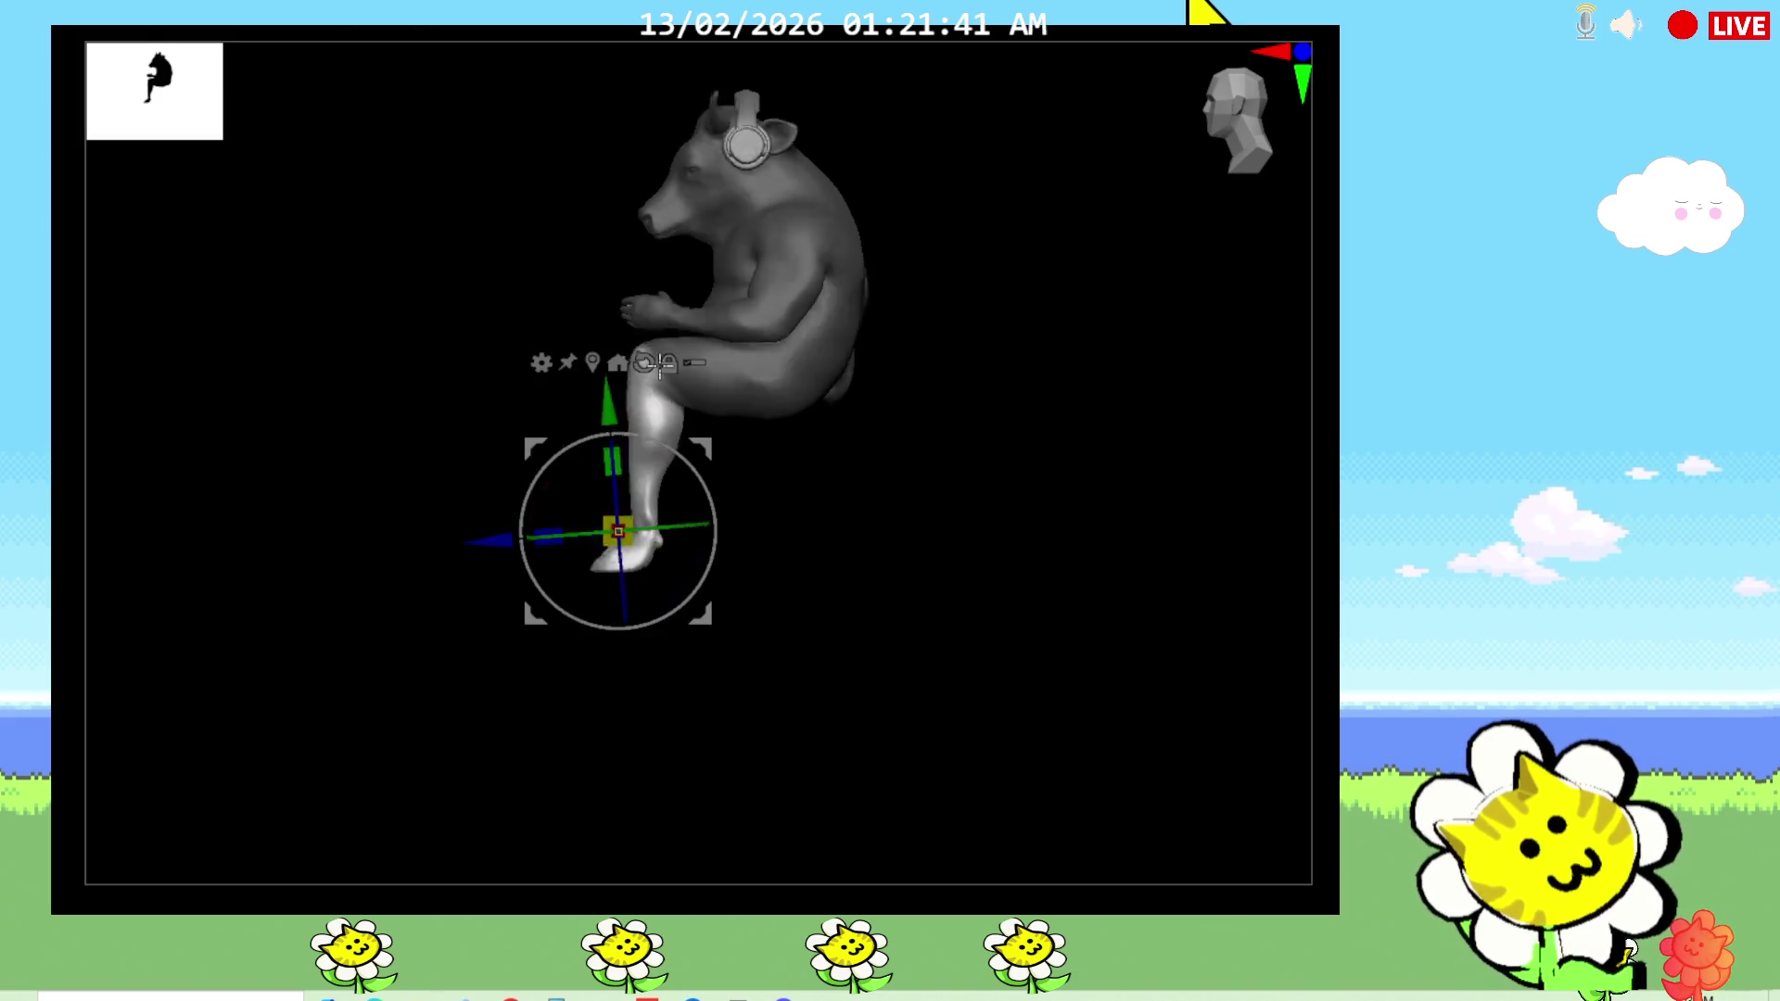
key(ctrl+z)
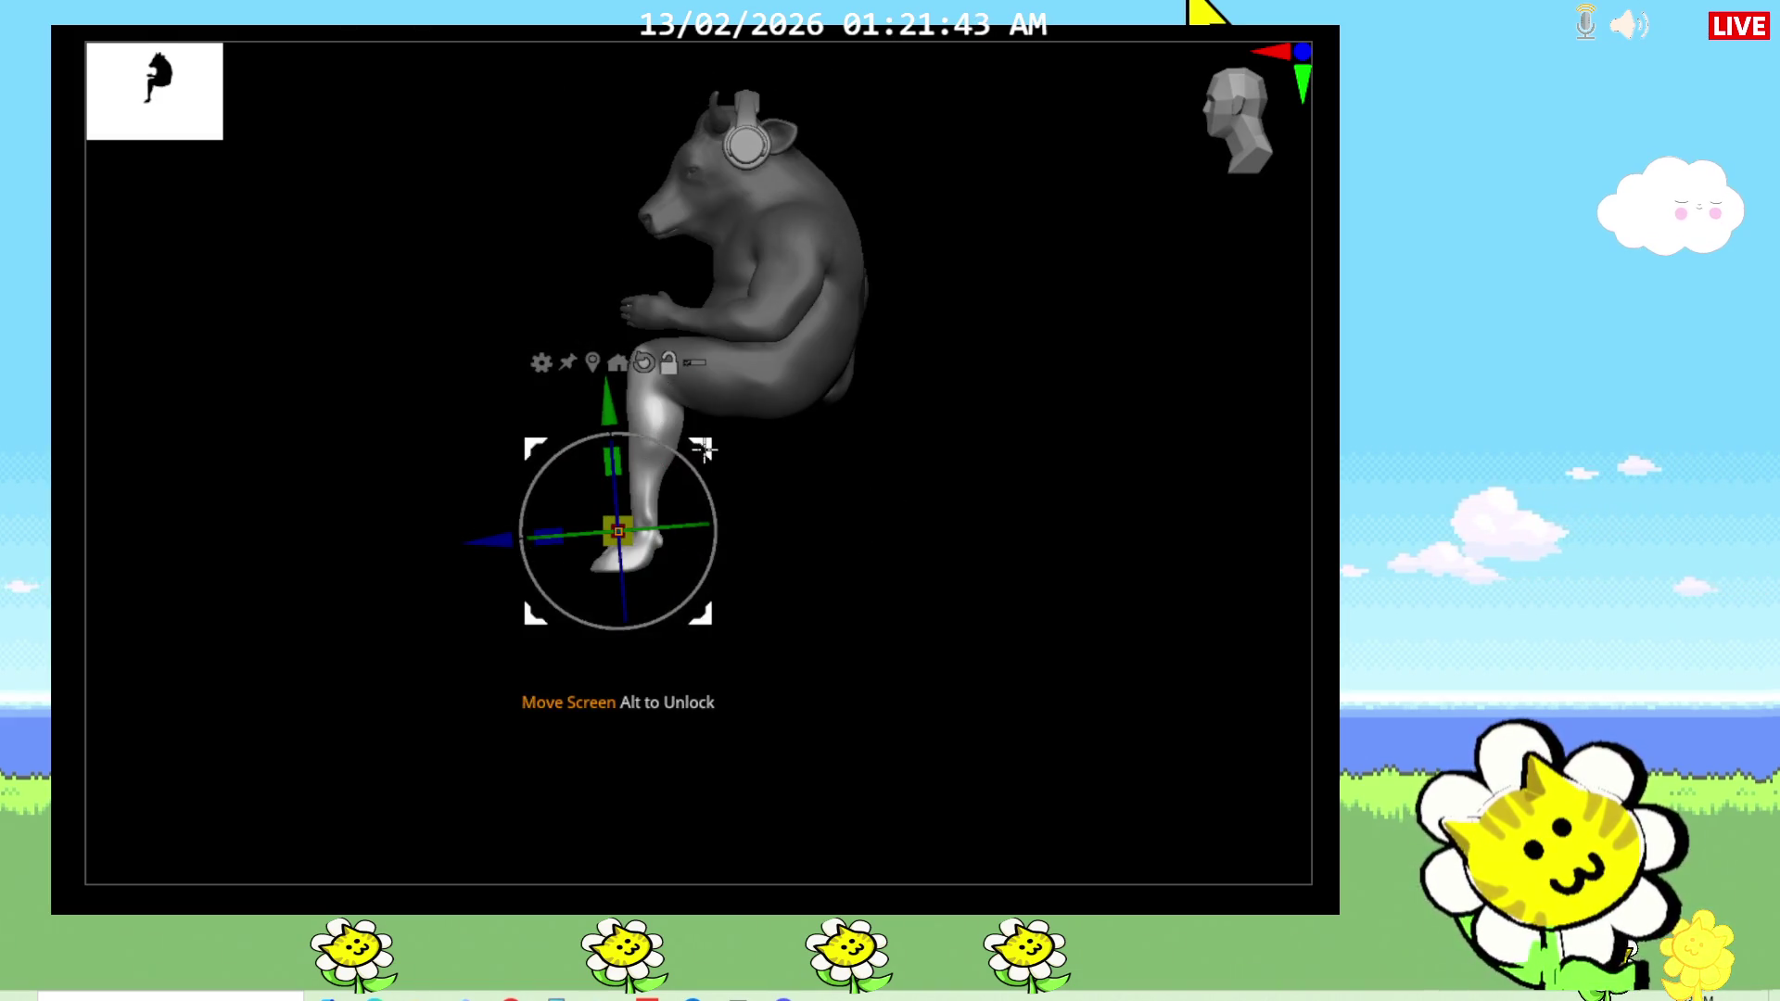
alt+drag(617, 530, 729, 315)
click(808, 379)
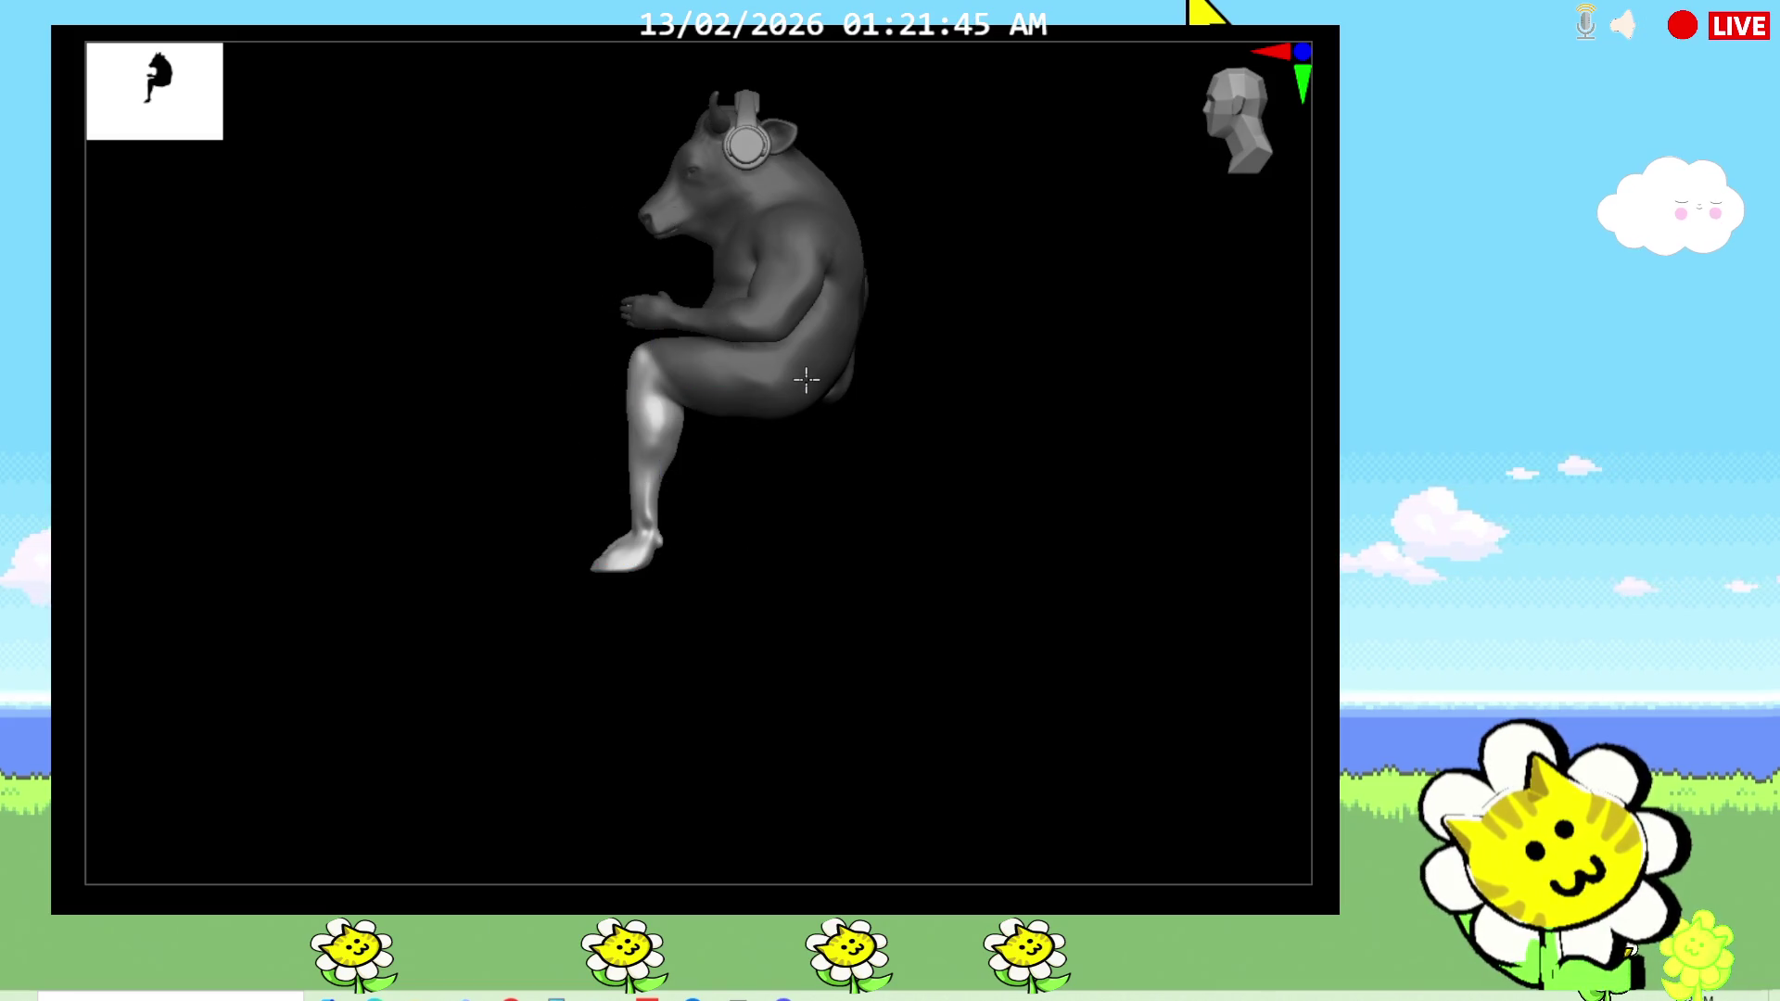
Step: Rotate the lower leg around the knee and check it from side and front
drag(735, 303, 716, 329)
shift+drag(797, 627, 945, 628)
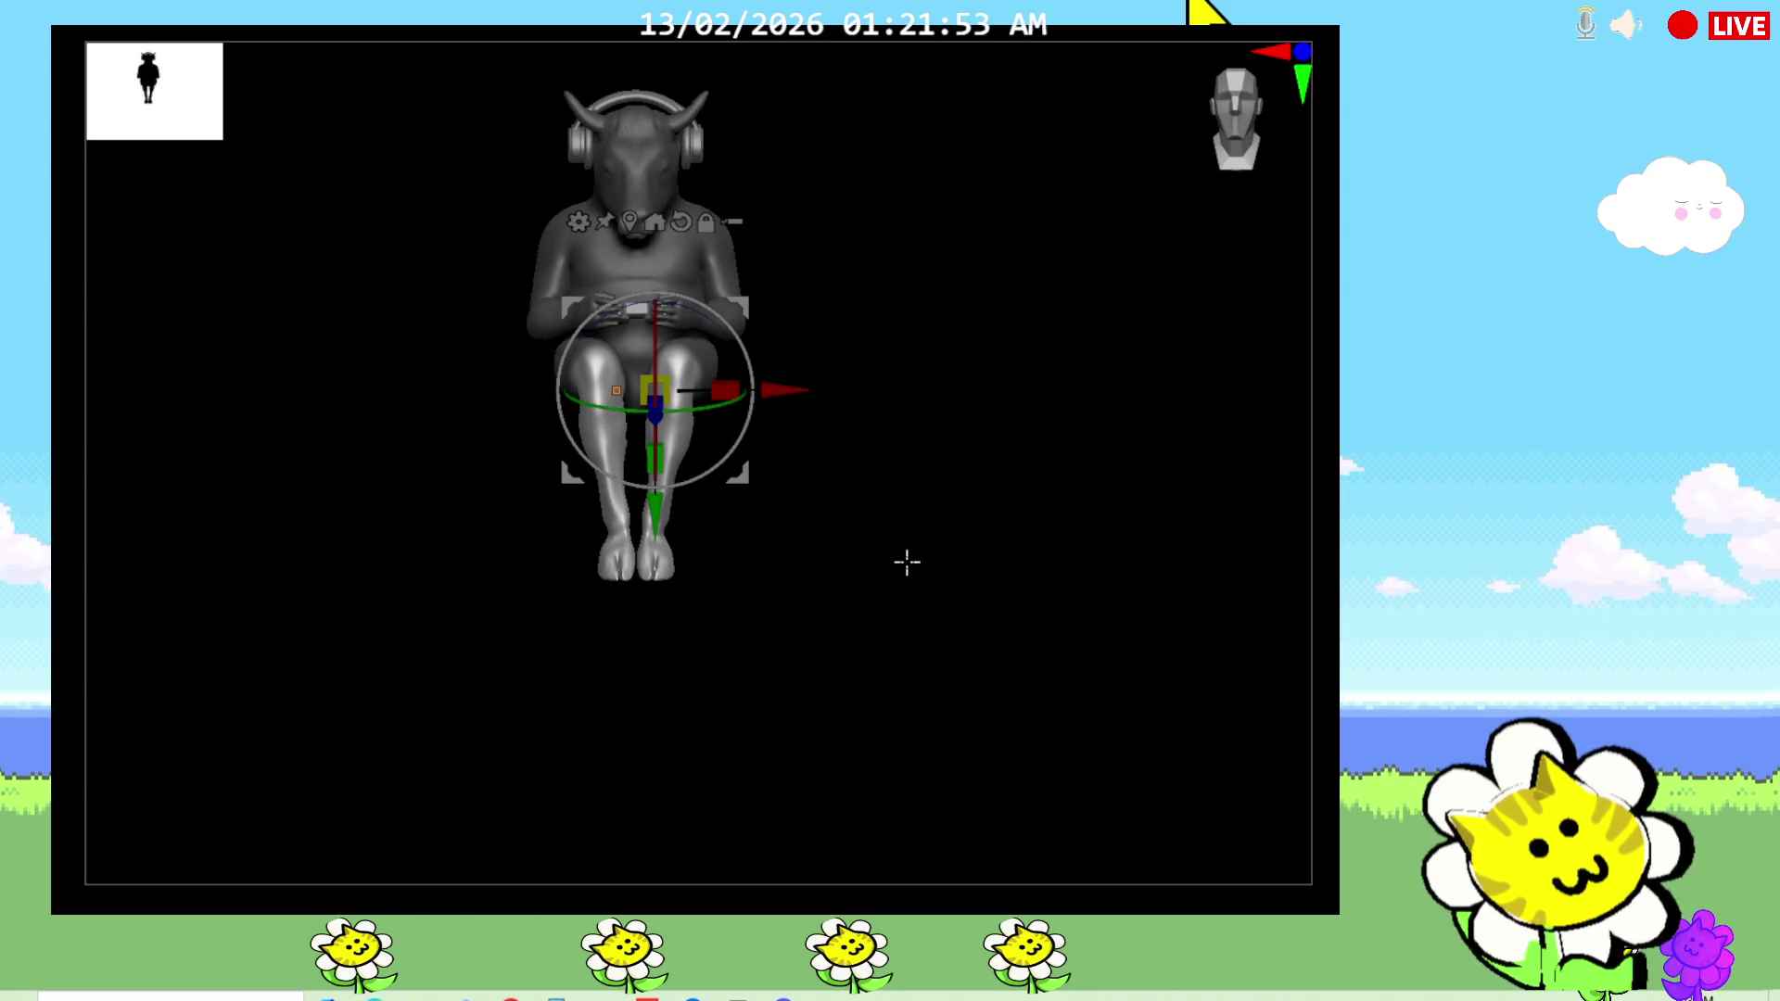
key(q)
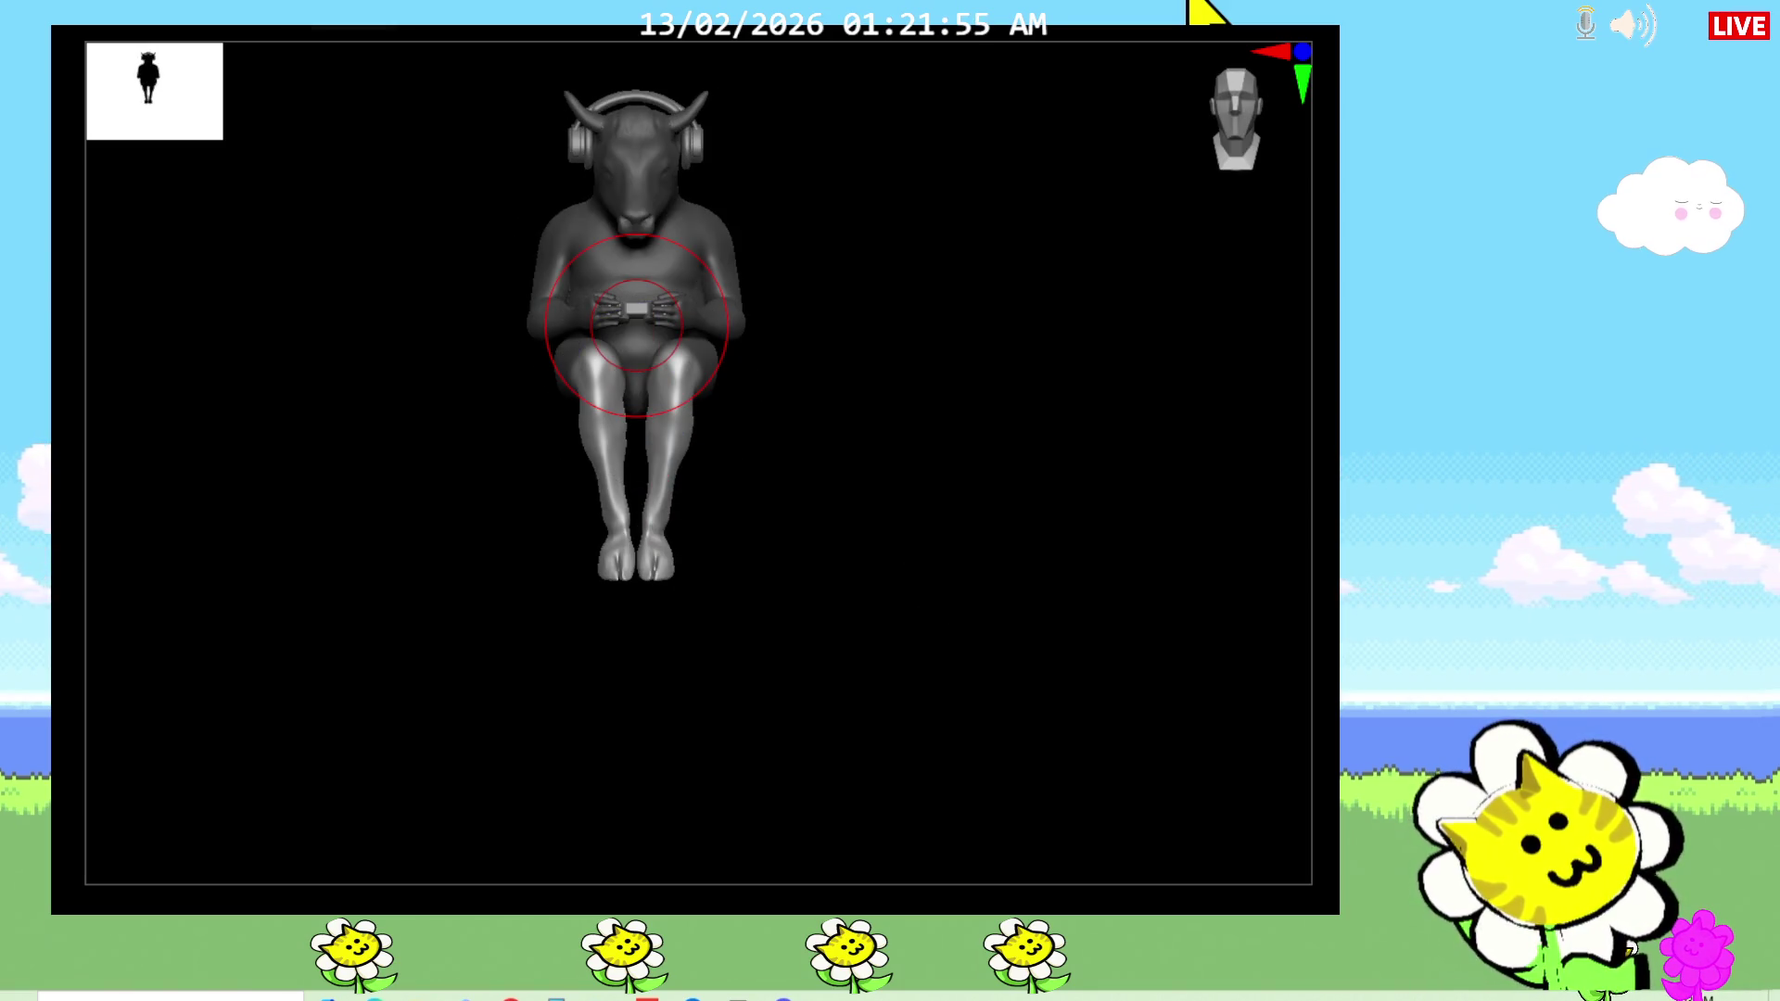
drag(870, 663, 1264, 775)
shift+drag(941, 636, 919, 563)
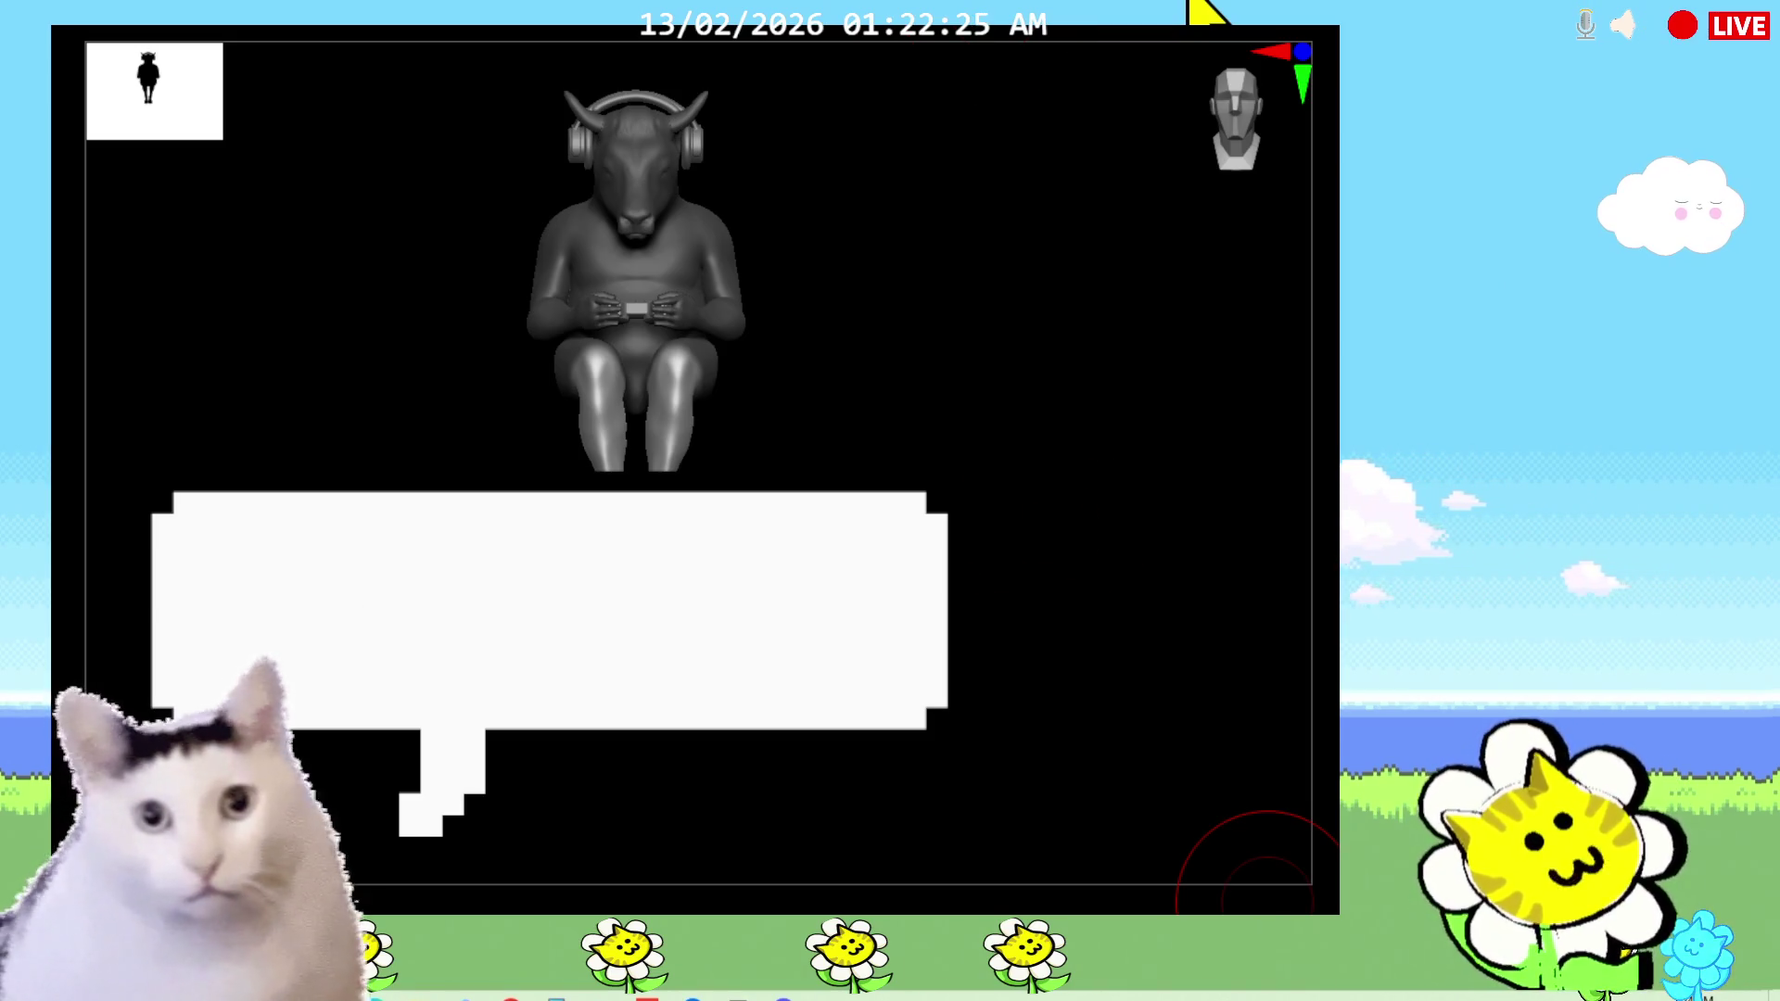
drag(793, 566, 734, 426)
Step: Smooth and reshape the toes of both hooves from front and side views
scroll(788, 566, up, 5)
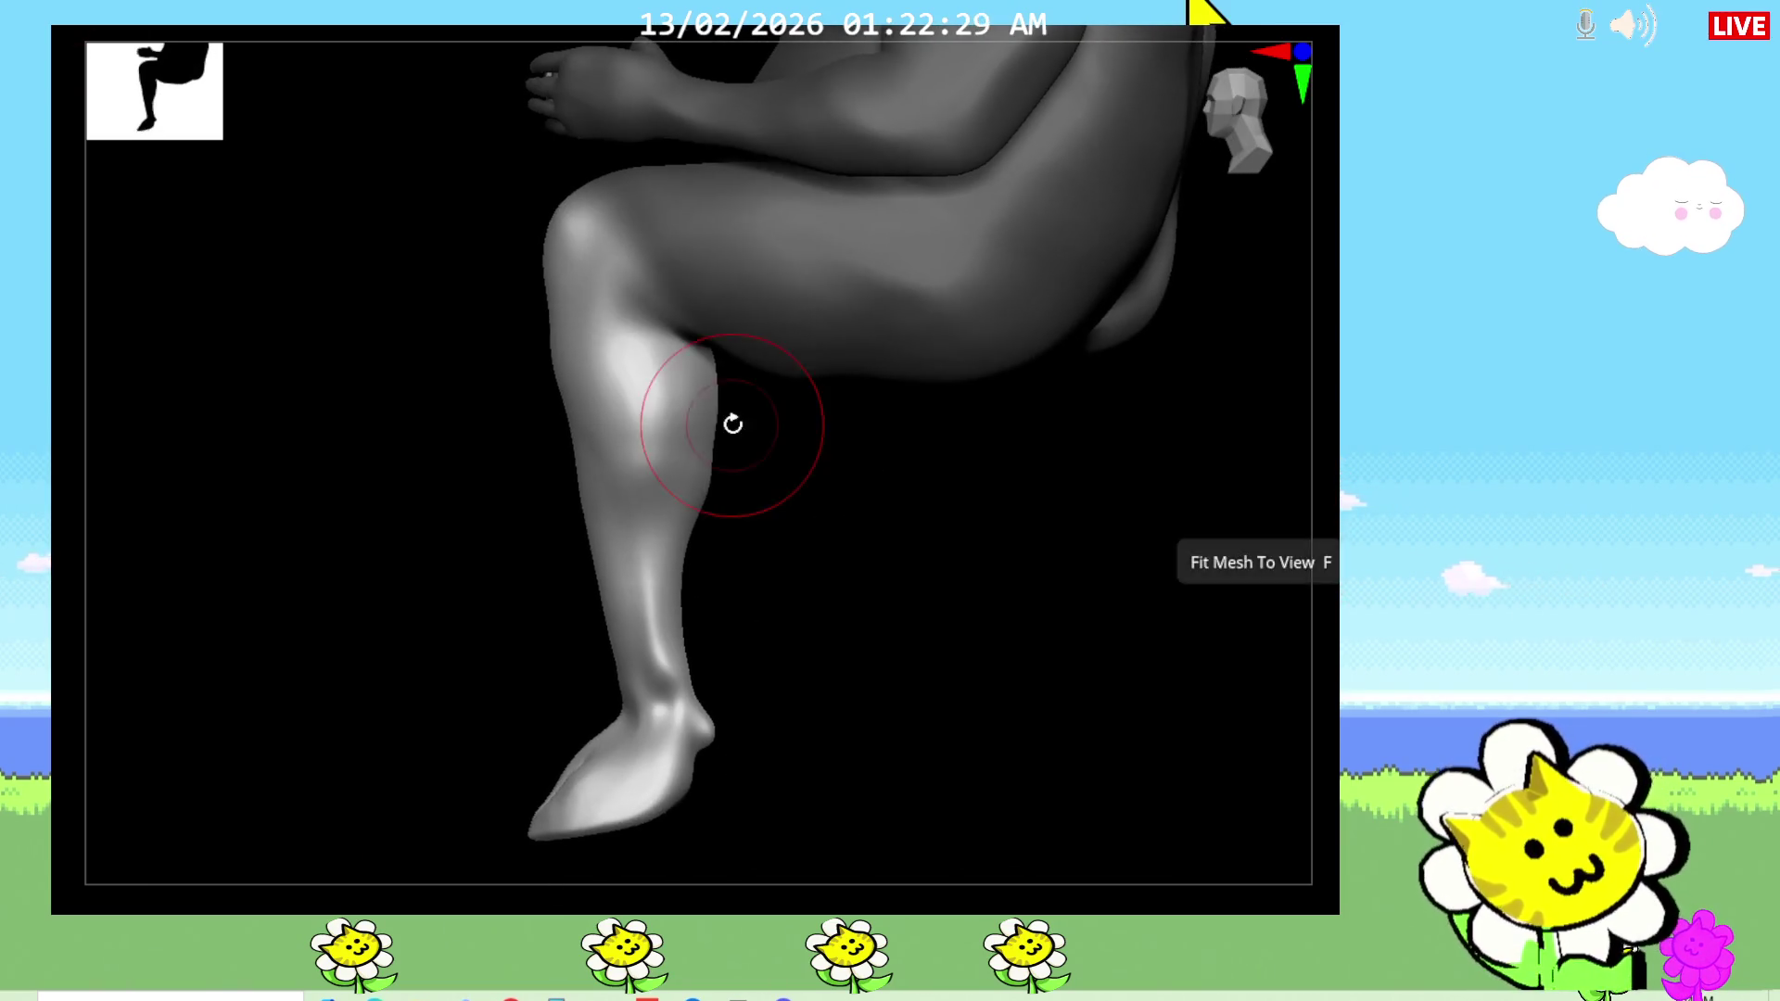
drag(763, 604, 879, 613)
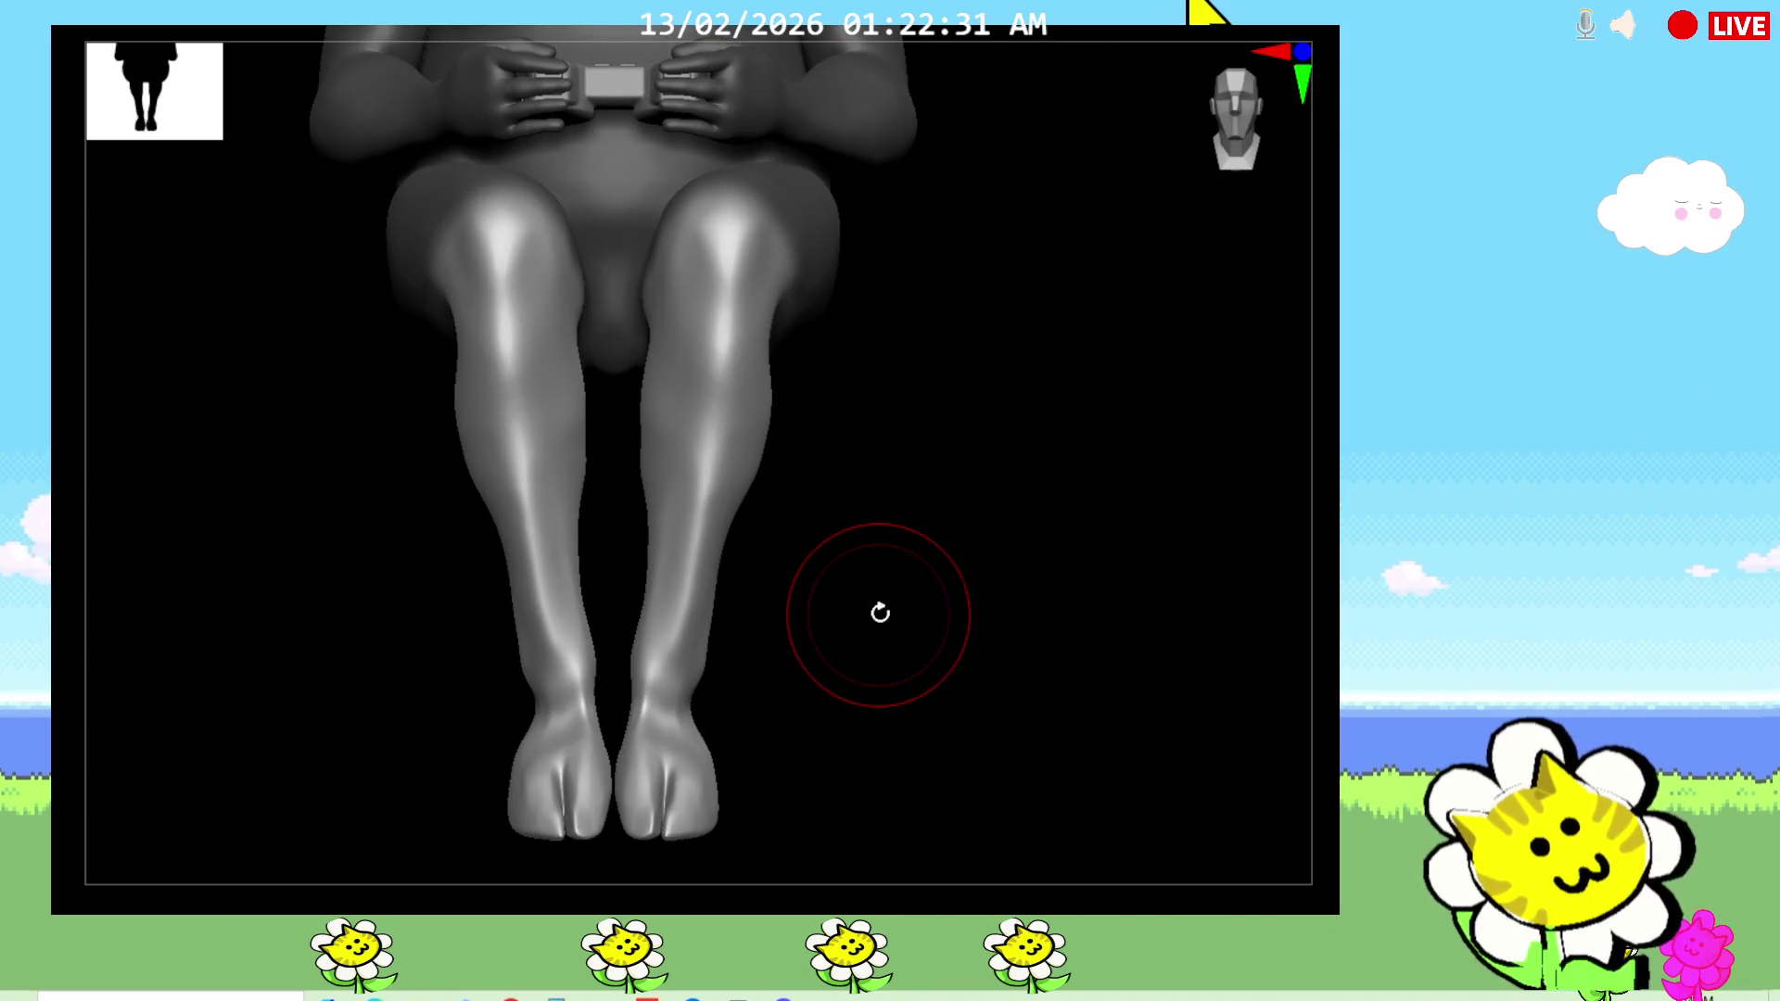
mouse_move(684, 721)
mouse_down()
mouse_move(782, 775)
mouse_move(770, 767)
mouse_up()
mouse_move(948, 733)
mouse_down()
mouse_move(973, 509)
mouse_move(946, 524)
mouse_up()
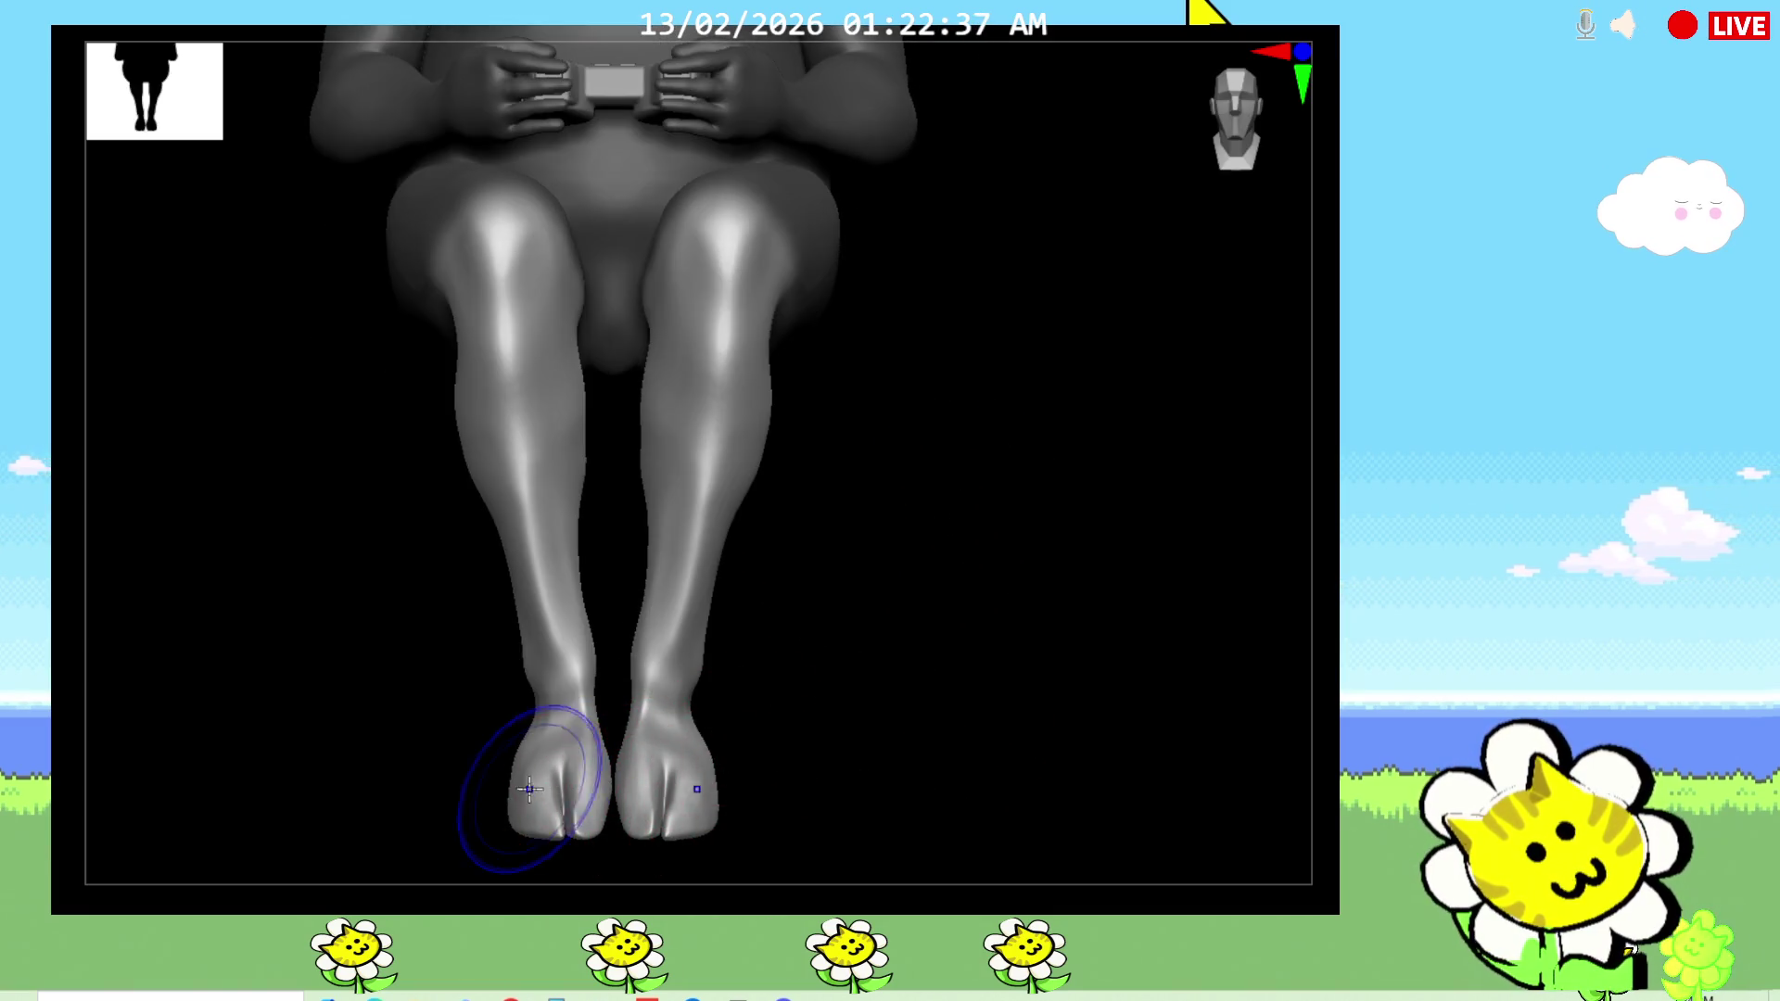
mouse_move(537, 783)
mouse_down()
mouse_move(556, 741)
mouse_move(582, 772)
mouse_up()
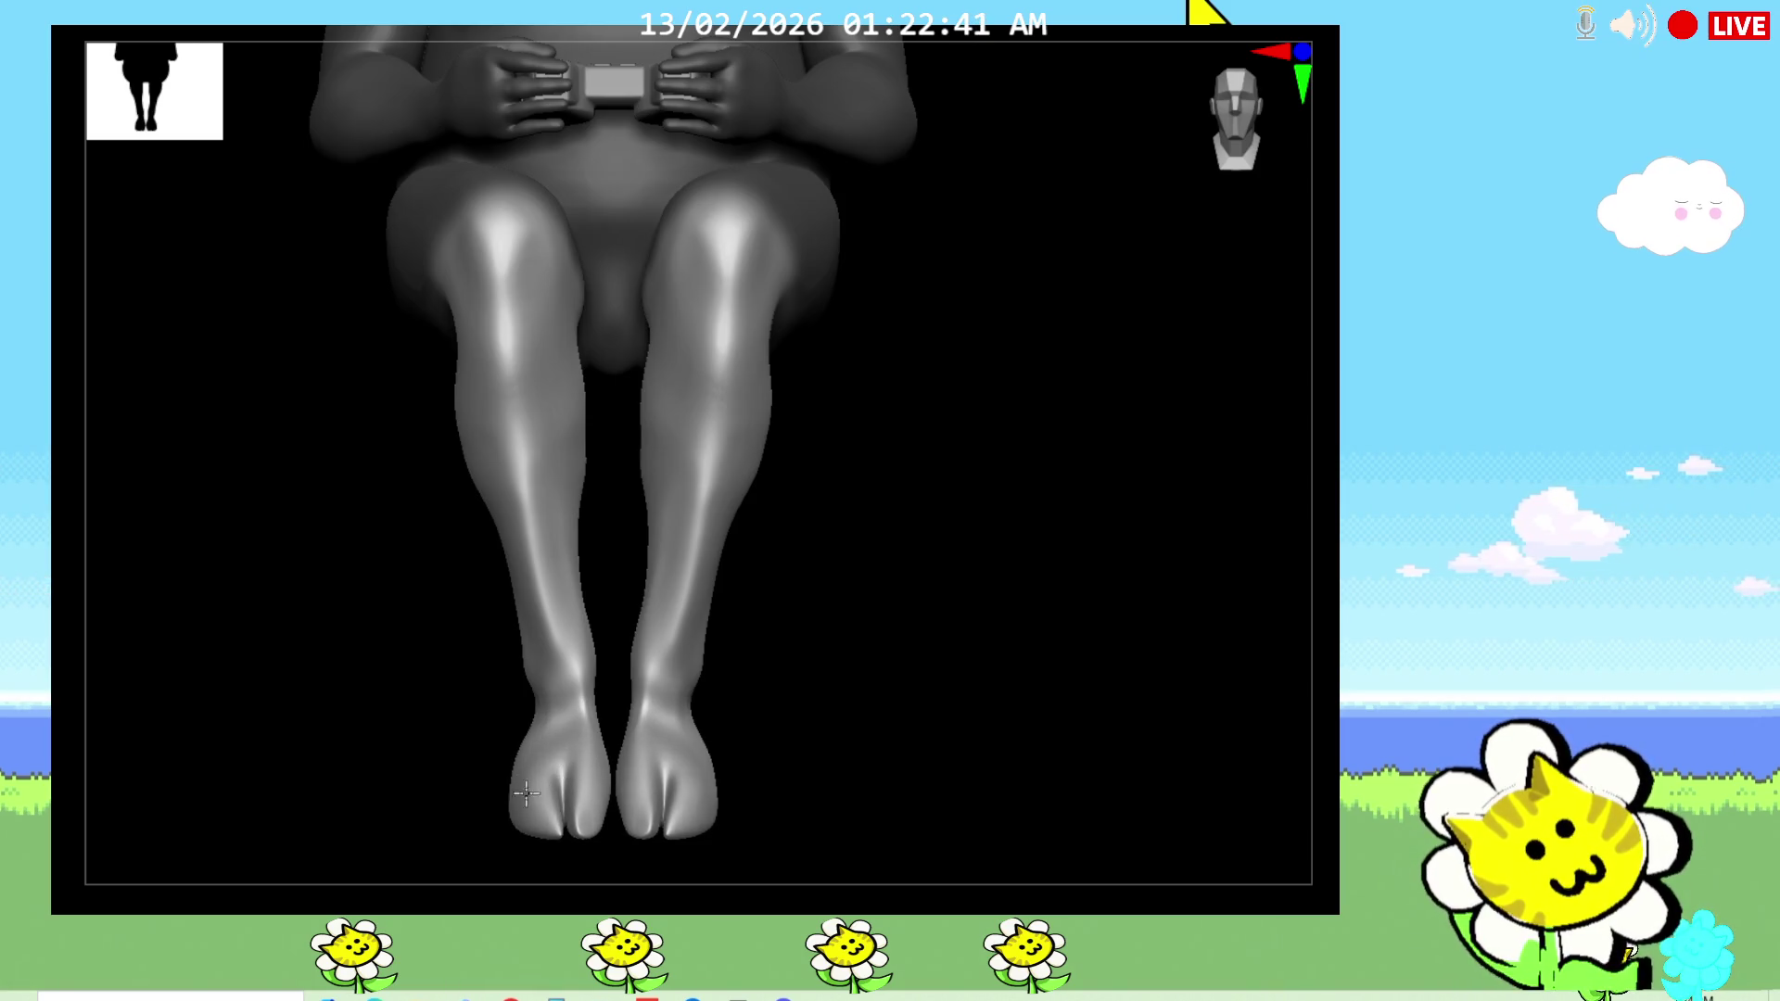
mouse_move(882, 742)
mouse_down()
mouse_move(815, 791)
mouse_move(807, 751)
mouse_up()
drag(613, 762, 599, 773)
mouse_move(802, 742)
mouse_down()
mouse_move(798, 719)
mouse_move(874, 719)
mouse_up()
mouse_move(648, 769)
mouse_down()
mouse_move(695, 806)
mouse_move(682, 755)
mouse_move(787, 596)
mouse_move(914, 599)
mouse_up()
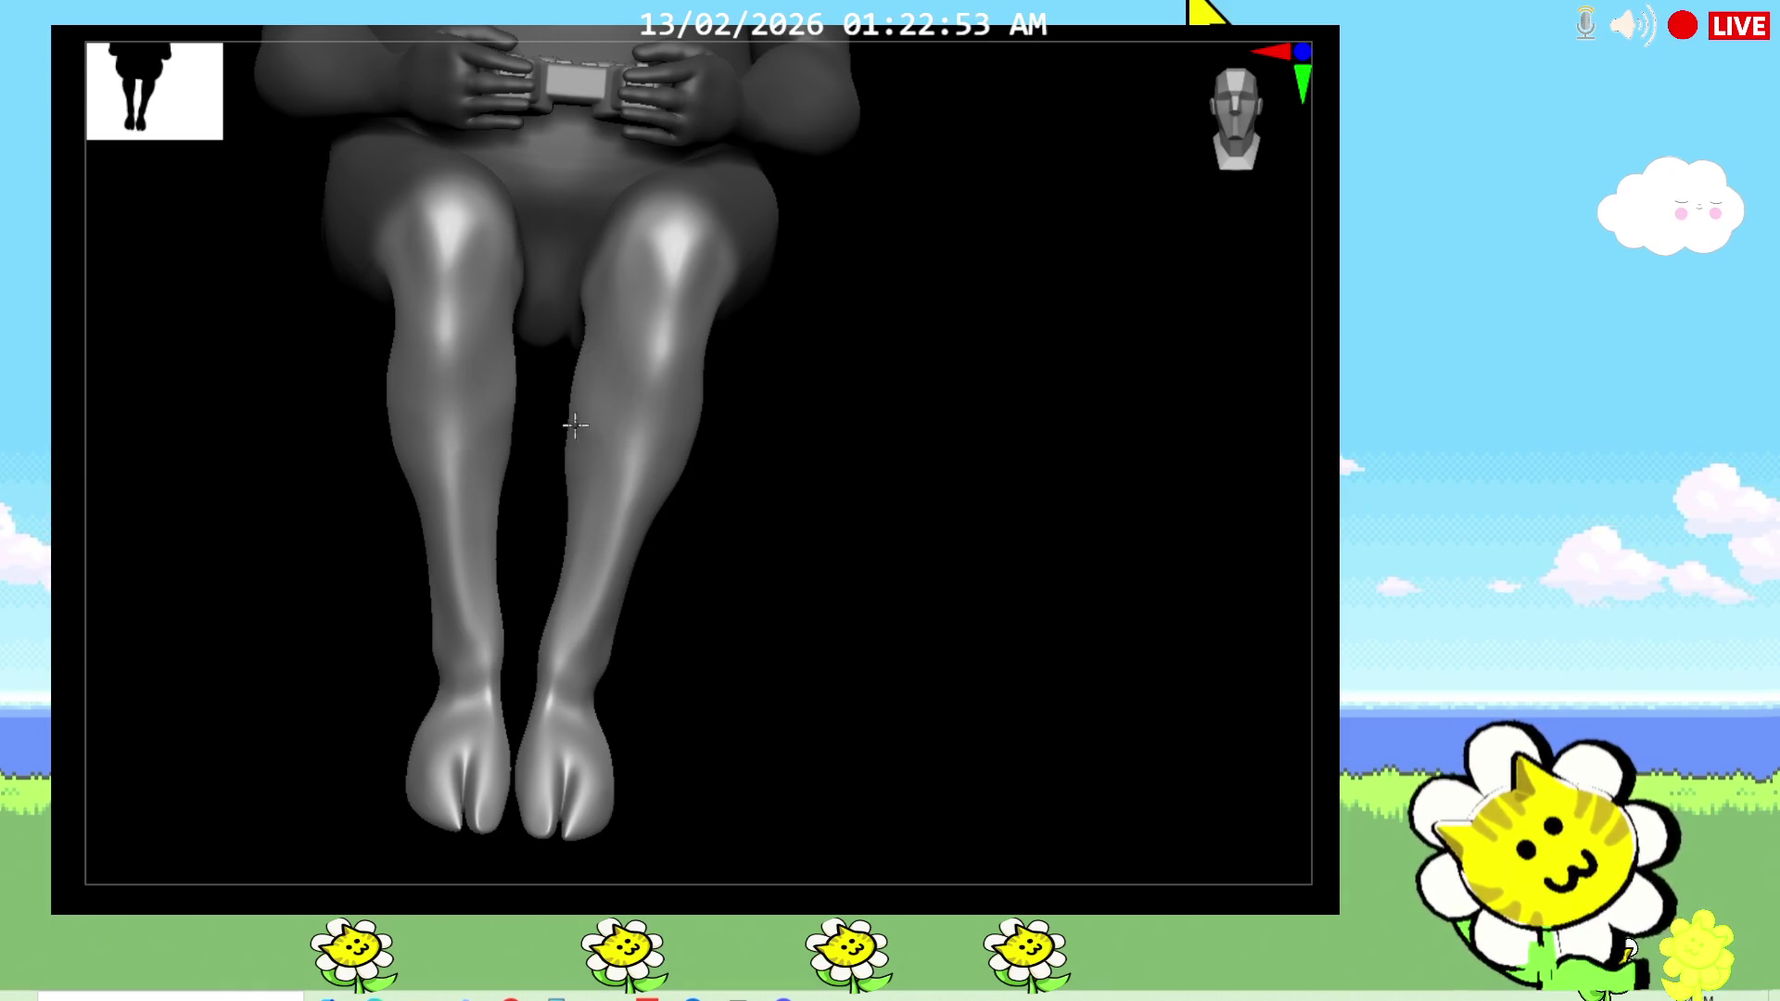
Step: Orbit between three-quarter, side and front views to review the legs
mouse_move(581, 598)
mouse_down()
mouse_move(814, 628)
mouse_move(755, 536)
mouse_move(735, 536)
mouse_move(811, 591)
mouse_move(977, 655)
mouse_move(881, 615)
mouse_move(881, 814)
mouse_move(894, 770)
mouse_move(863, 677)
mouse_up()
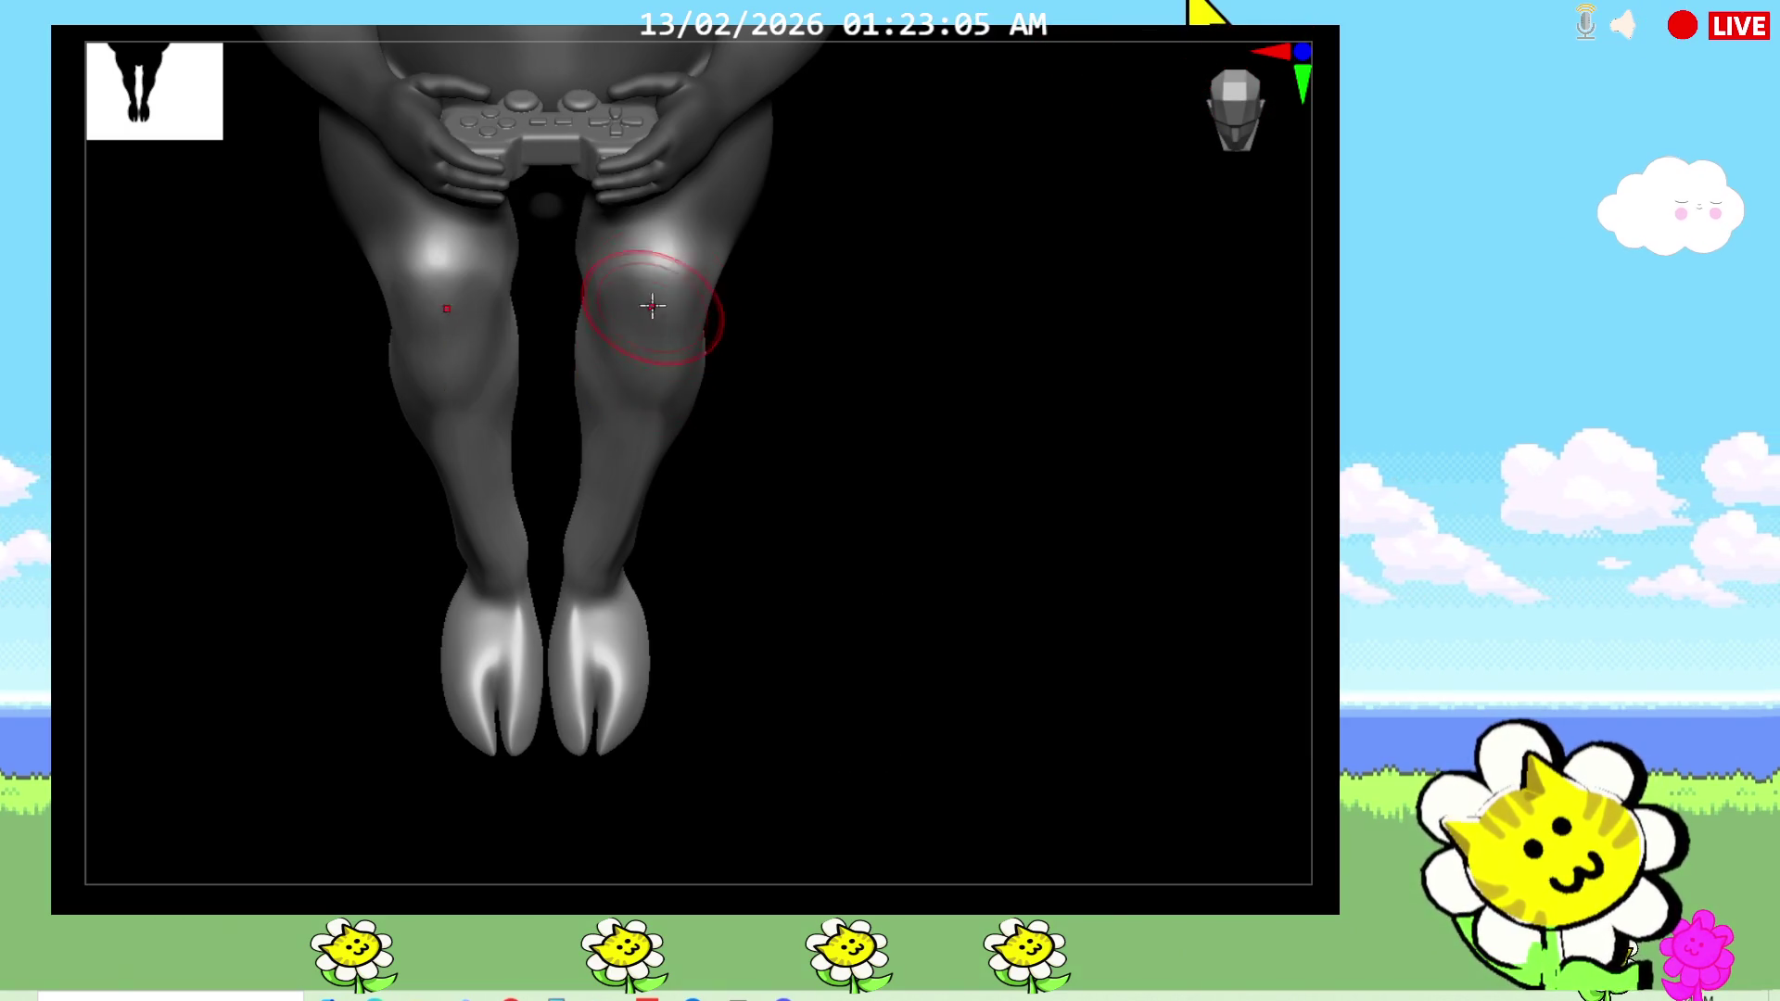
mouse_move(596, 715)
mouse_down()
mouse_move(881, 621)
mouse_move(755, 377)
mouse_move(1012, 572)
mouse_up()
mouse_move(874, 655)
mouse_down()
mouse_move(925, 643)
mouse_move(667, 328)
mouse_up()
mouse_move(893, 623)
mouse_down()
mouse_move(954, 600)
mouse_move(787, 509)
mouse_up()
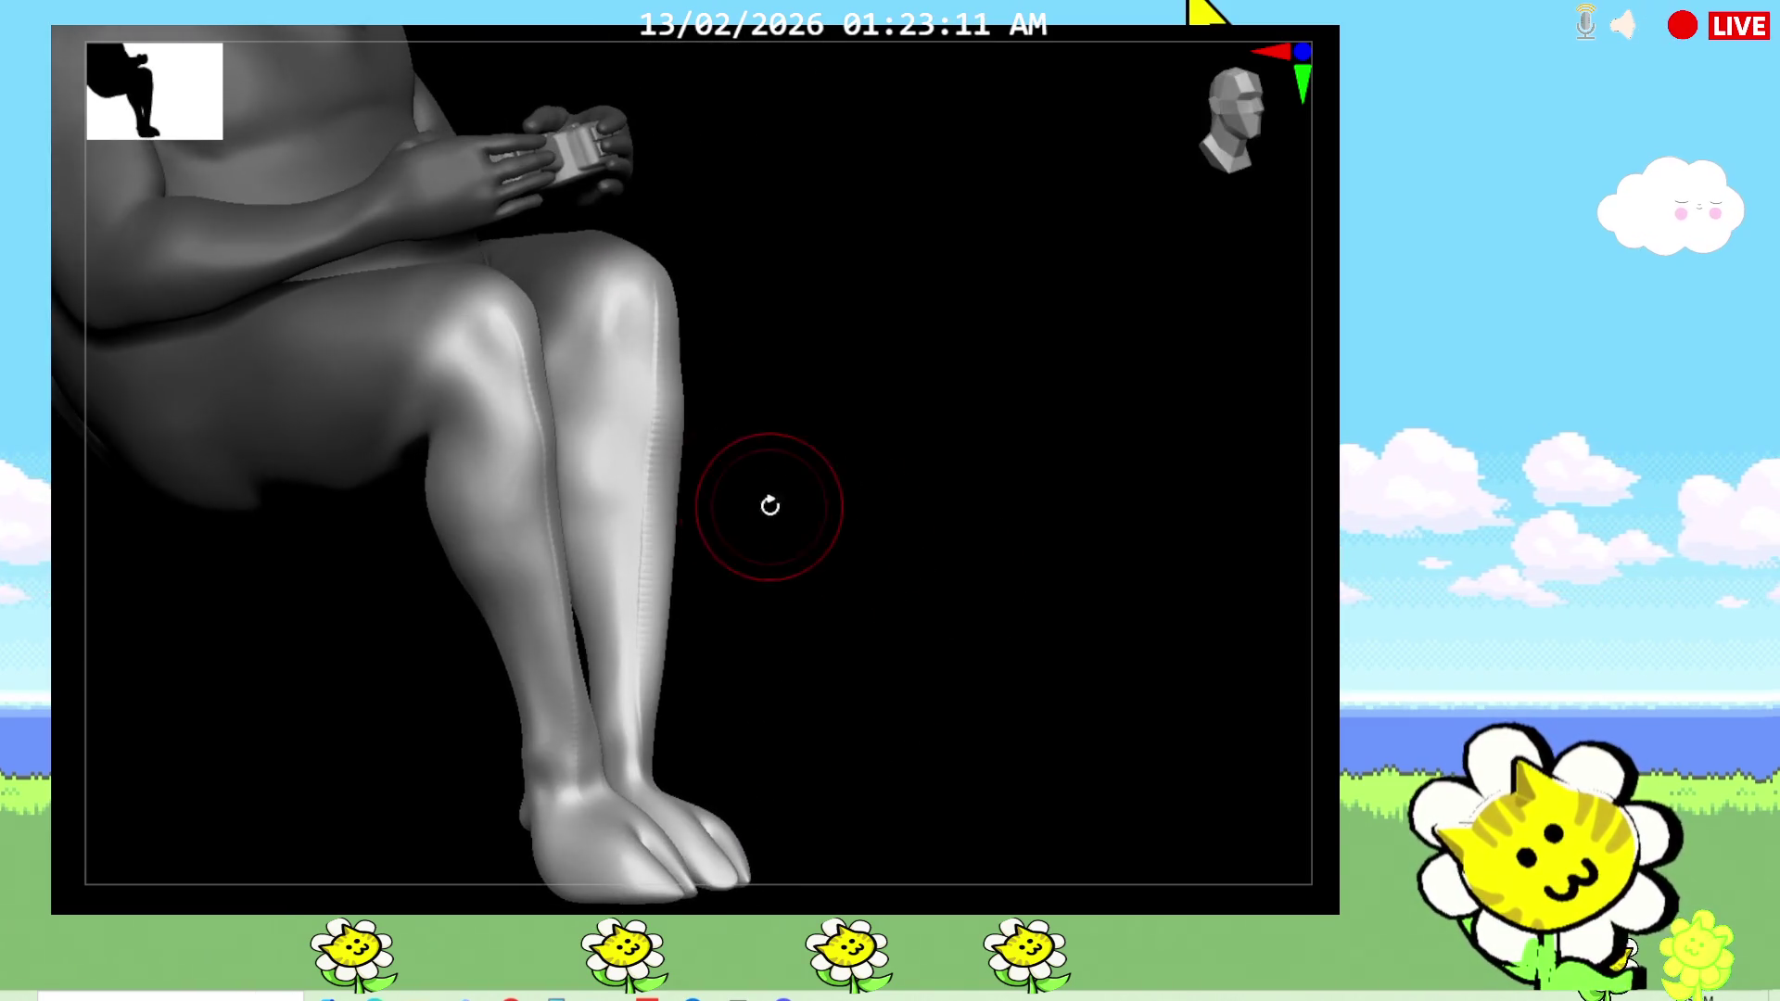
mouse_move(750, 618)
mouse_down()
mouse_move(822, 664)
mouse_move(822, 683)
mouse_move(595, 772)
mouse_up()
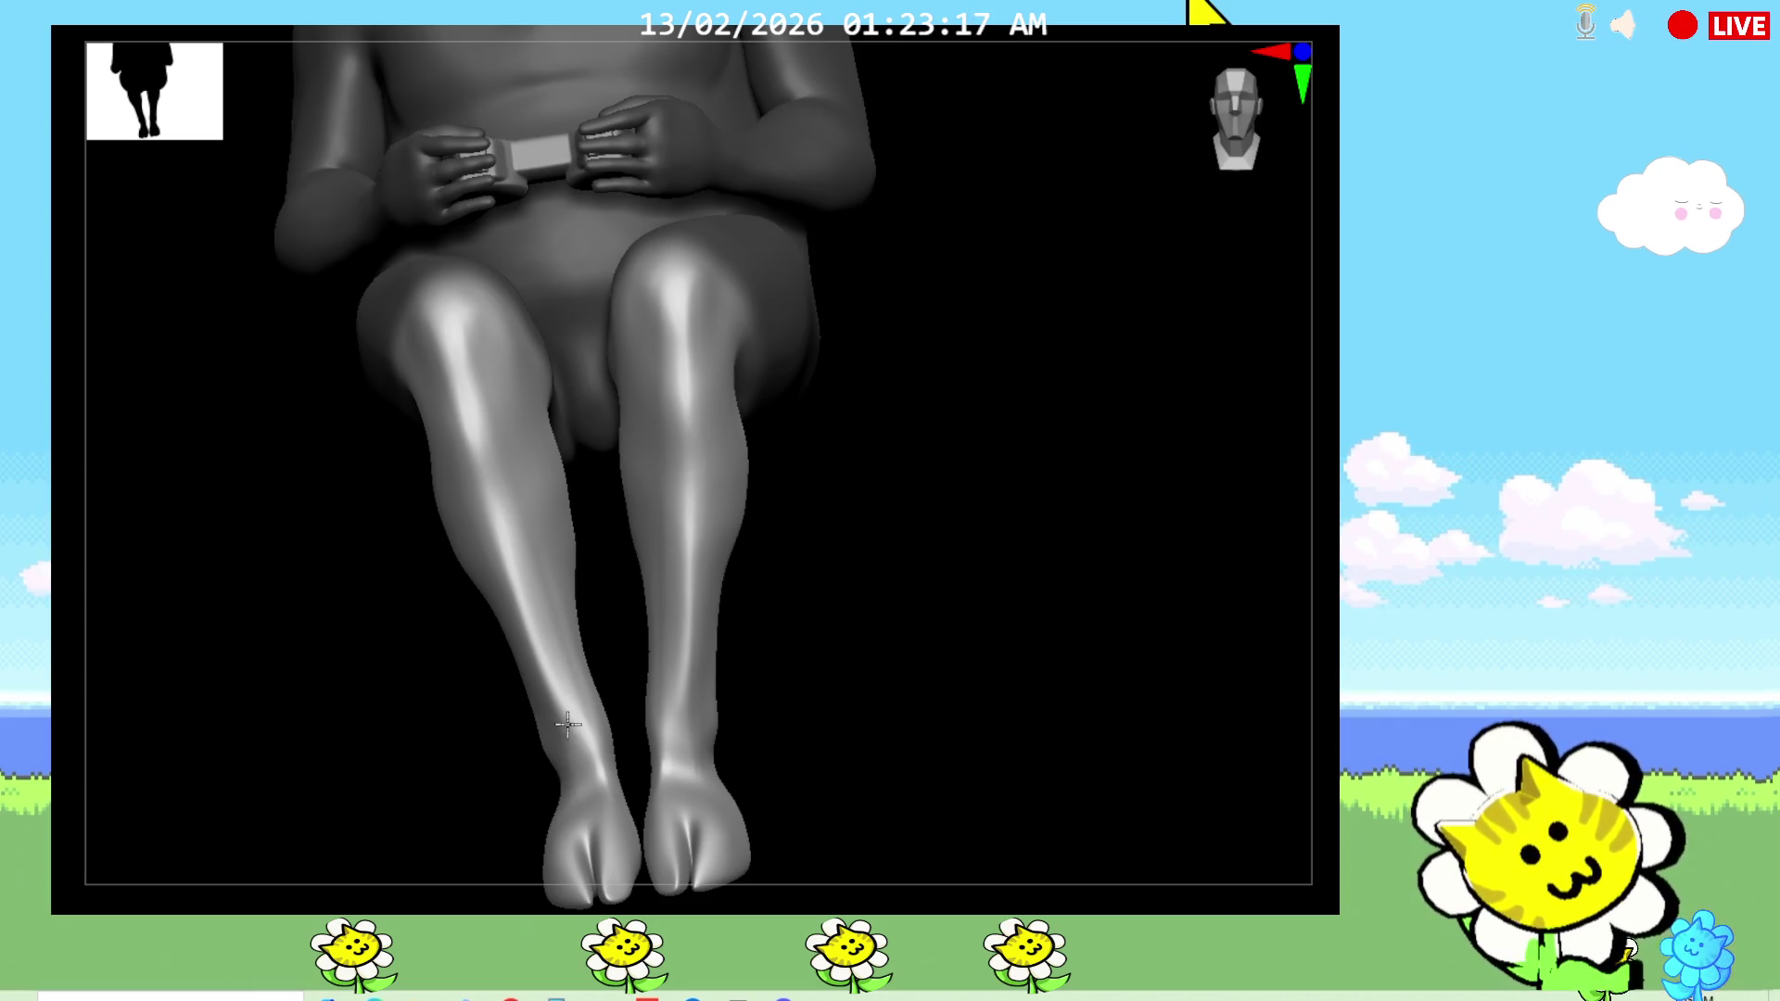
drag(902, 731, 896, 776)
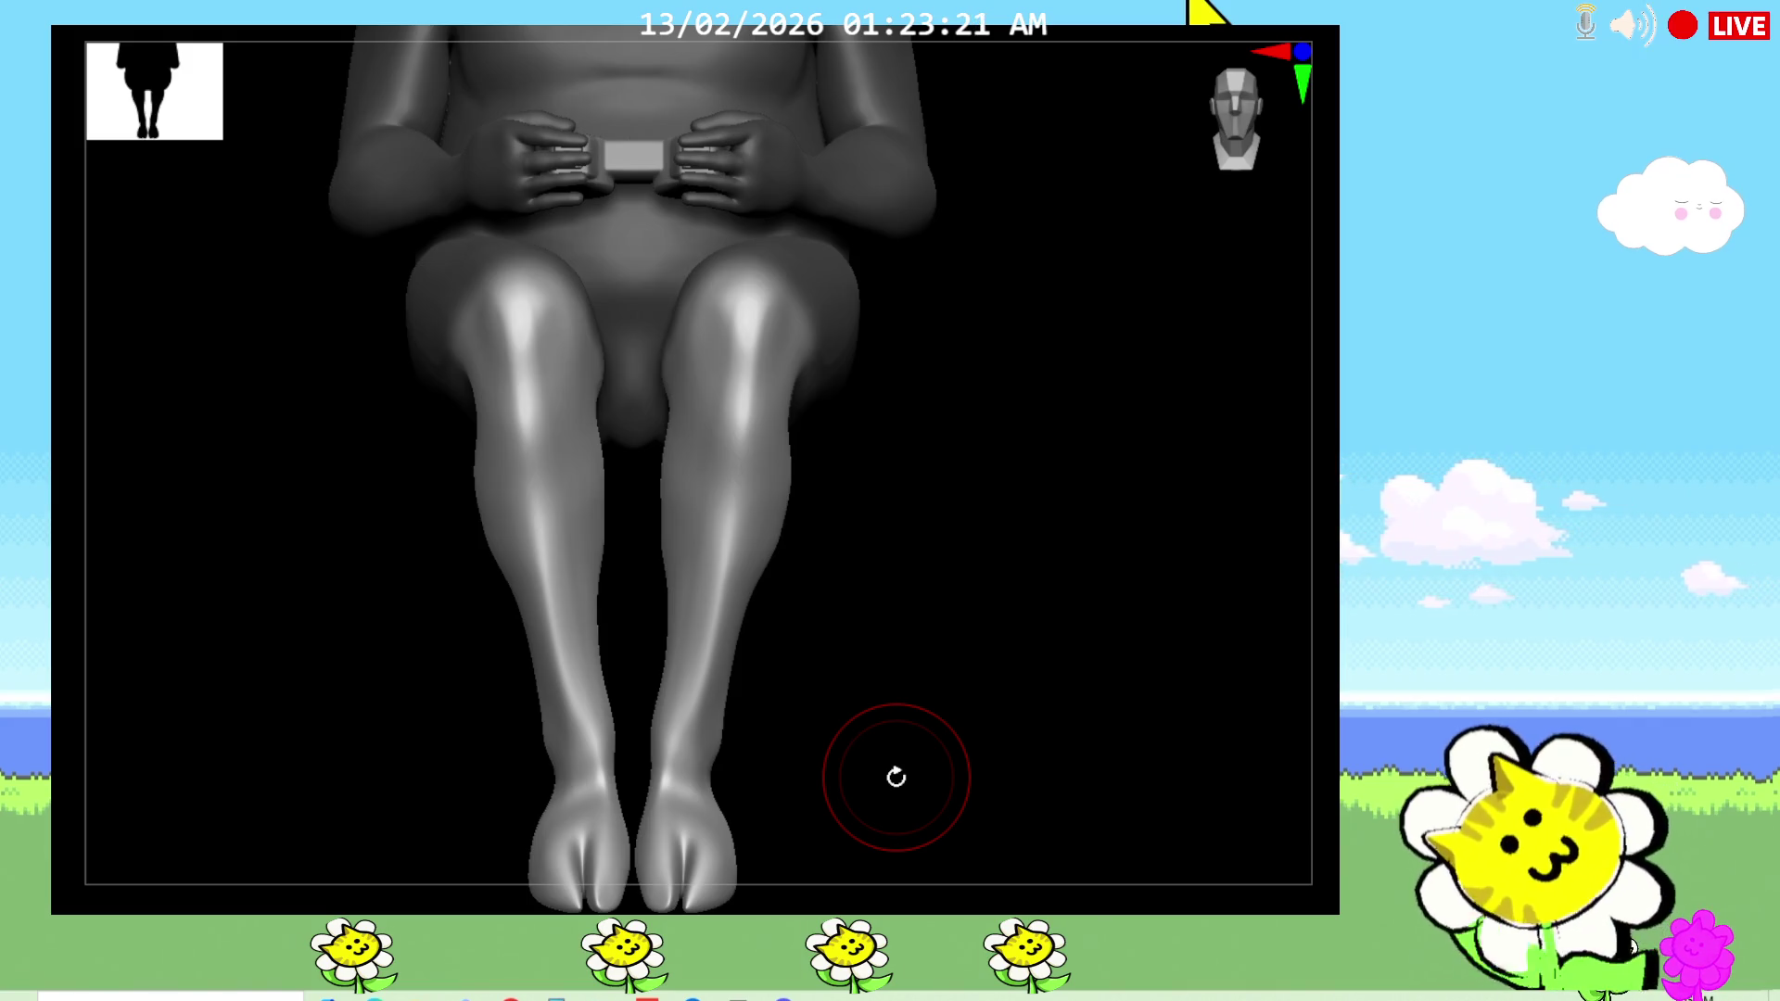
mouse_move(895, 777)
mouse_down()
mouse_move(937, 640)
mouse_move(871, 624)
mouse_move(852, 571)
mouse_move(854, 652)
mouse_move(909, 636)
mouse_move(964, 427)
mouse_up()
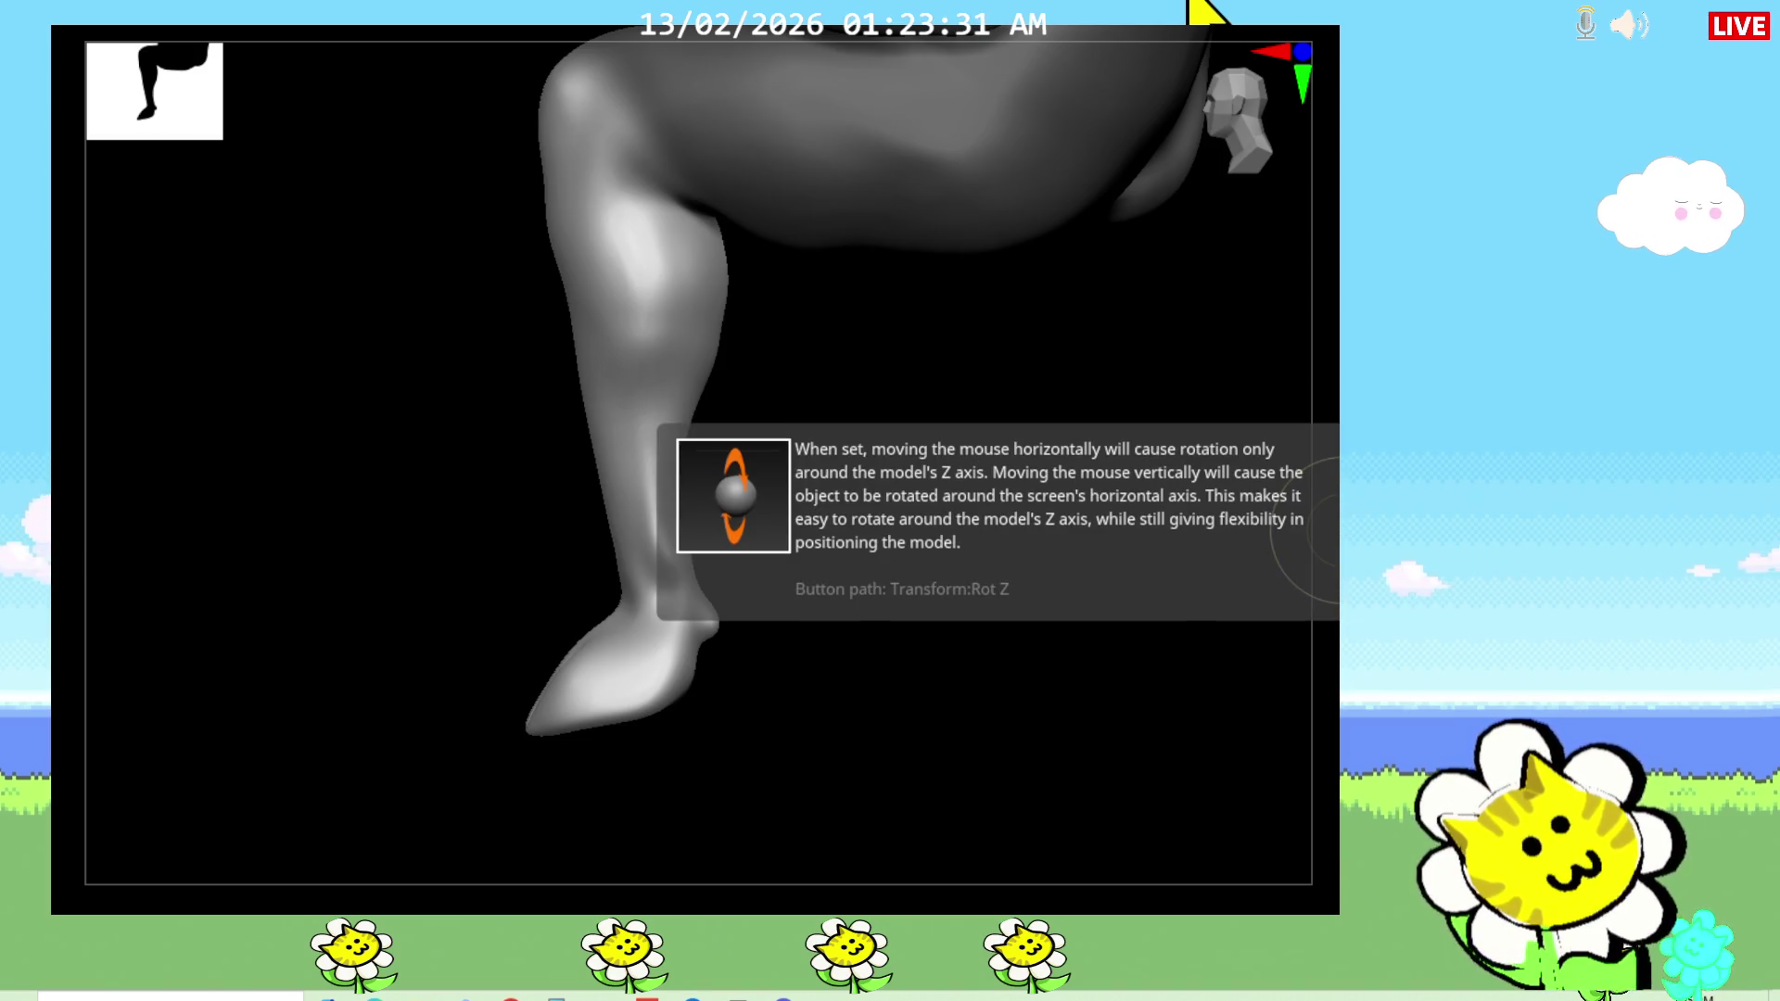
Step: Select the TrimCurve brush, draw a trim curve across the foot, and fit the figure in view
key(b)
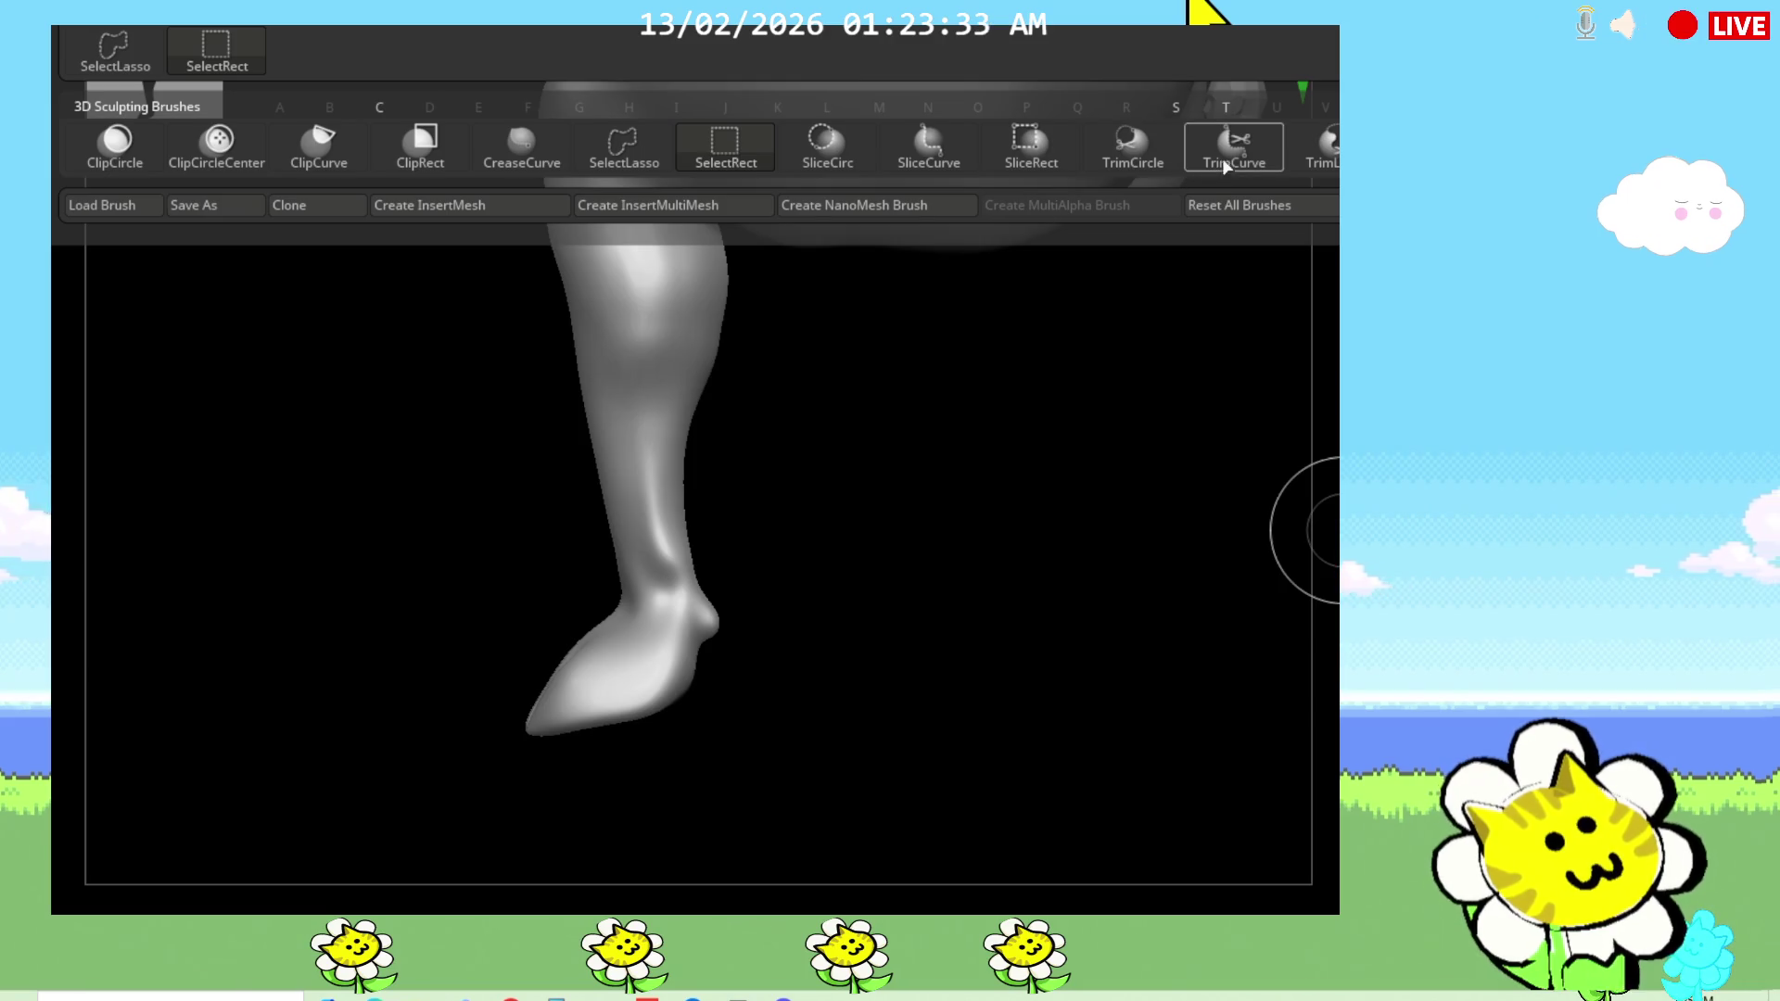
click(1221, 168)
mouse_move(462, 784)
mouse_down()
mouse_move(959, 619)
mouse_move(942, 610)
mouse_move(972, 635)
mouse_up()
mouse_move(964, 586)
ctrl+shift+mouse_down()
mouse_move(430, 778)
mouse_move(445, 783)
ctrl+shift+mouse_up()
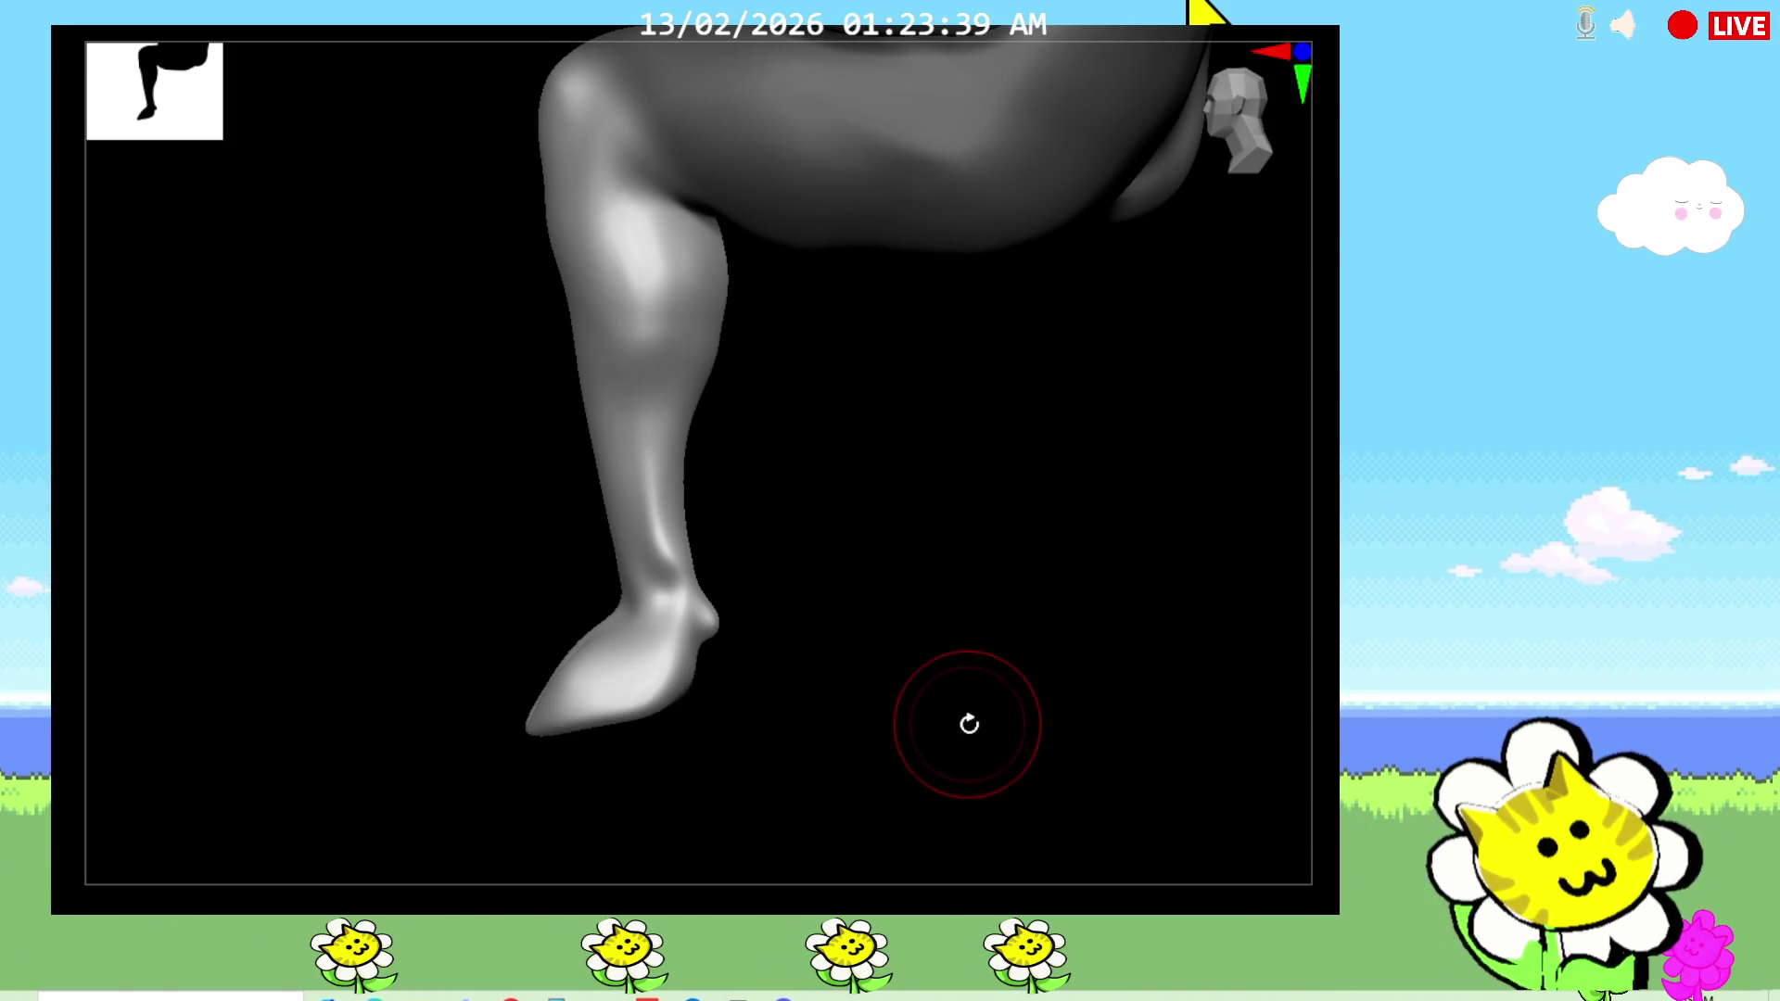
mouse_move(1016, 680)
shift+mouse_down()
mouse_move(1108, 667)
mouse_move(1152, 708)
mouse_move(1038, 699)
shift+mouse_up()
key(f)
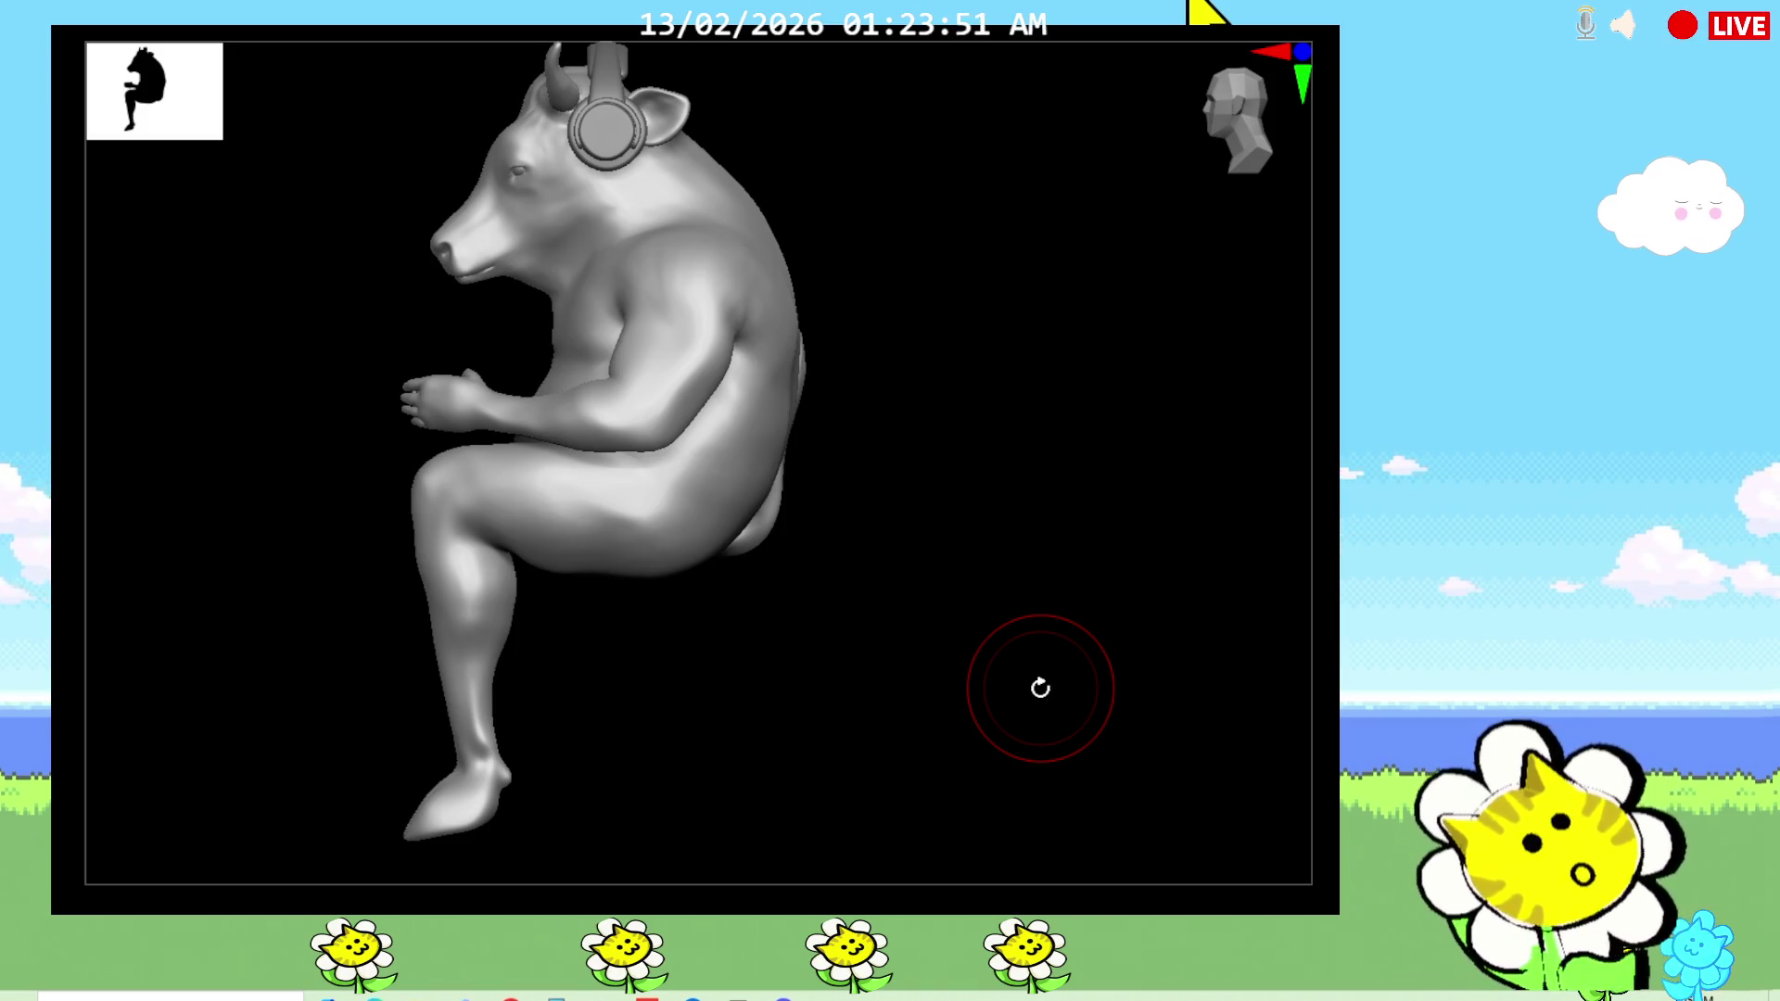
Step: Push the shin and the underside of the thigh into shape with the Move brush
drag(898, 624, 950, 605)
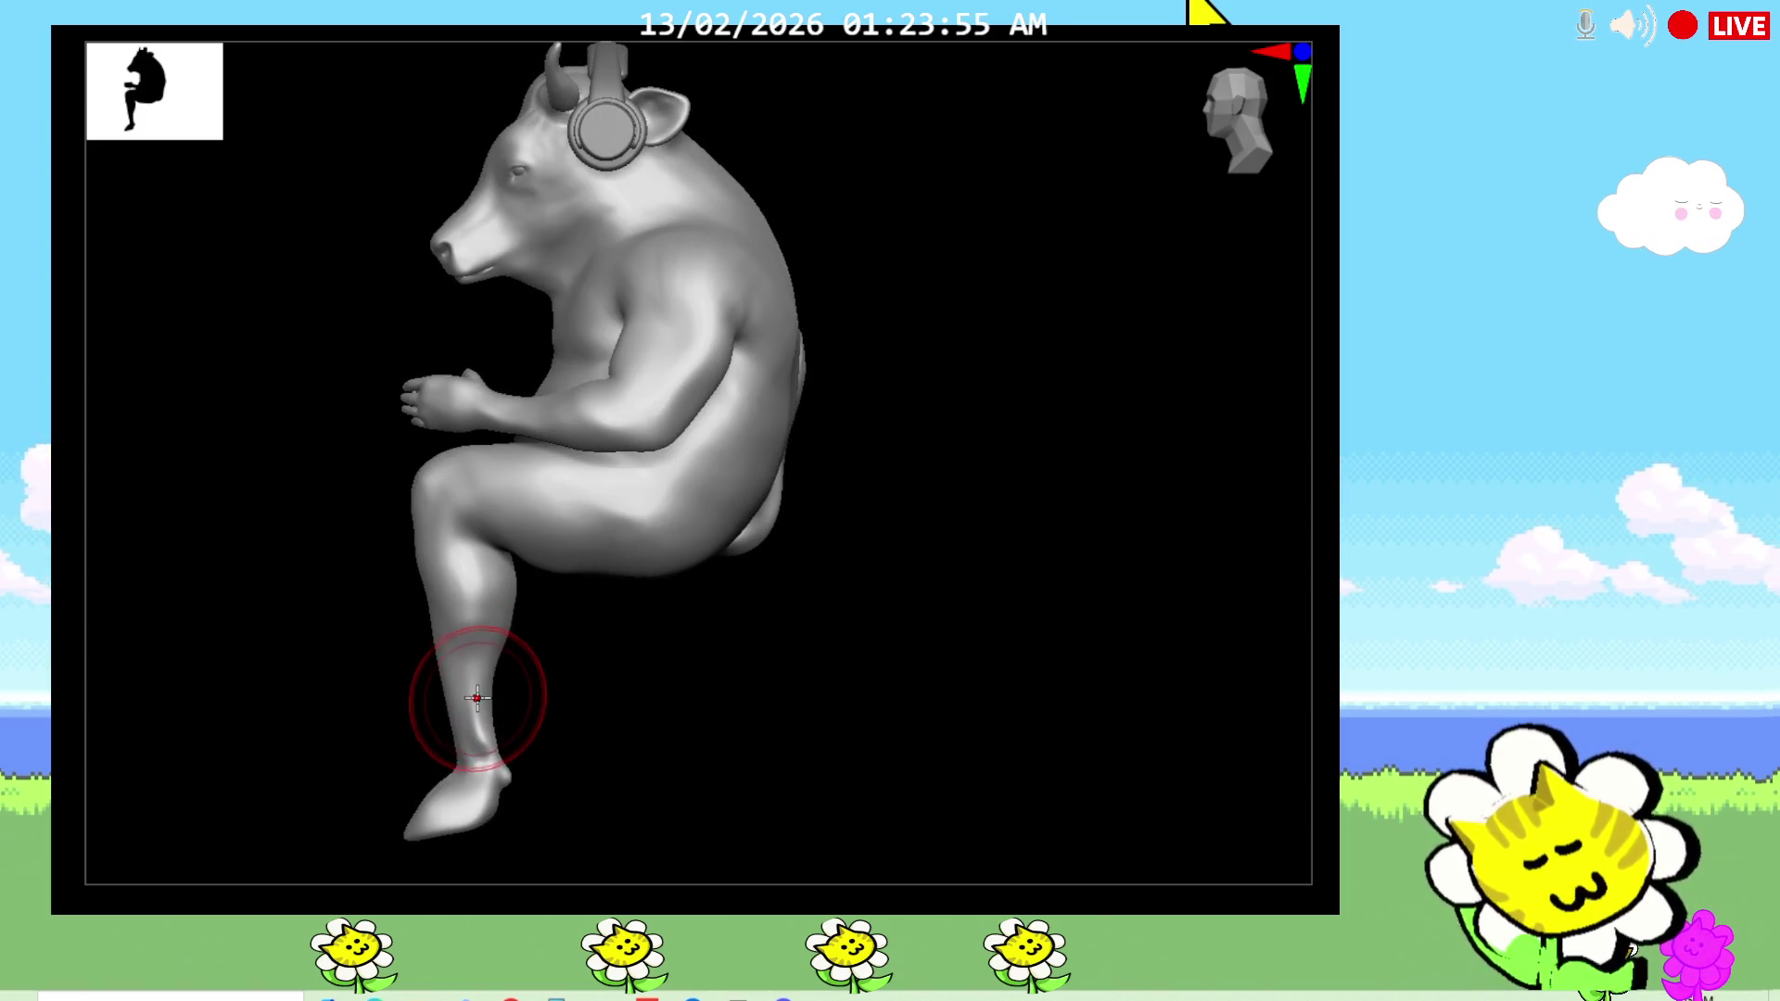
mouse_move(803, 699)
shift+mouse_down()
mouse_move(818, 675)
mouse_move(779, 603)
mouse_move(771, 705)
mouse_move(758, 687)
mouse_move(767, 807)
mouse_move(755, 734)
mouse_move(782, 683)
mouse_move(735, 687)
mouse_move(746, 672)
shift+mouse_up()
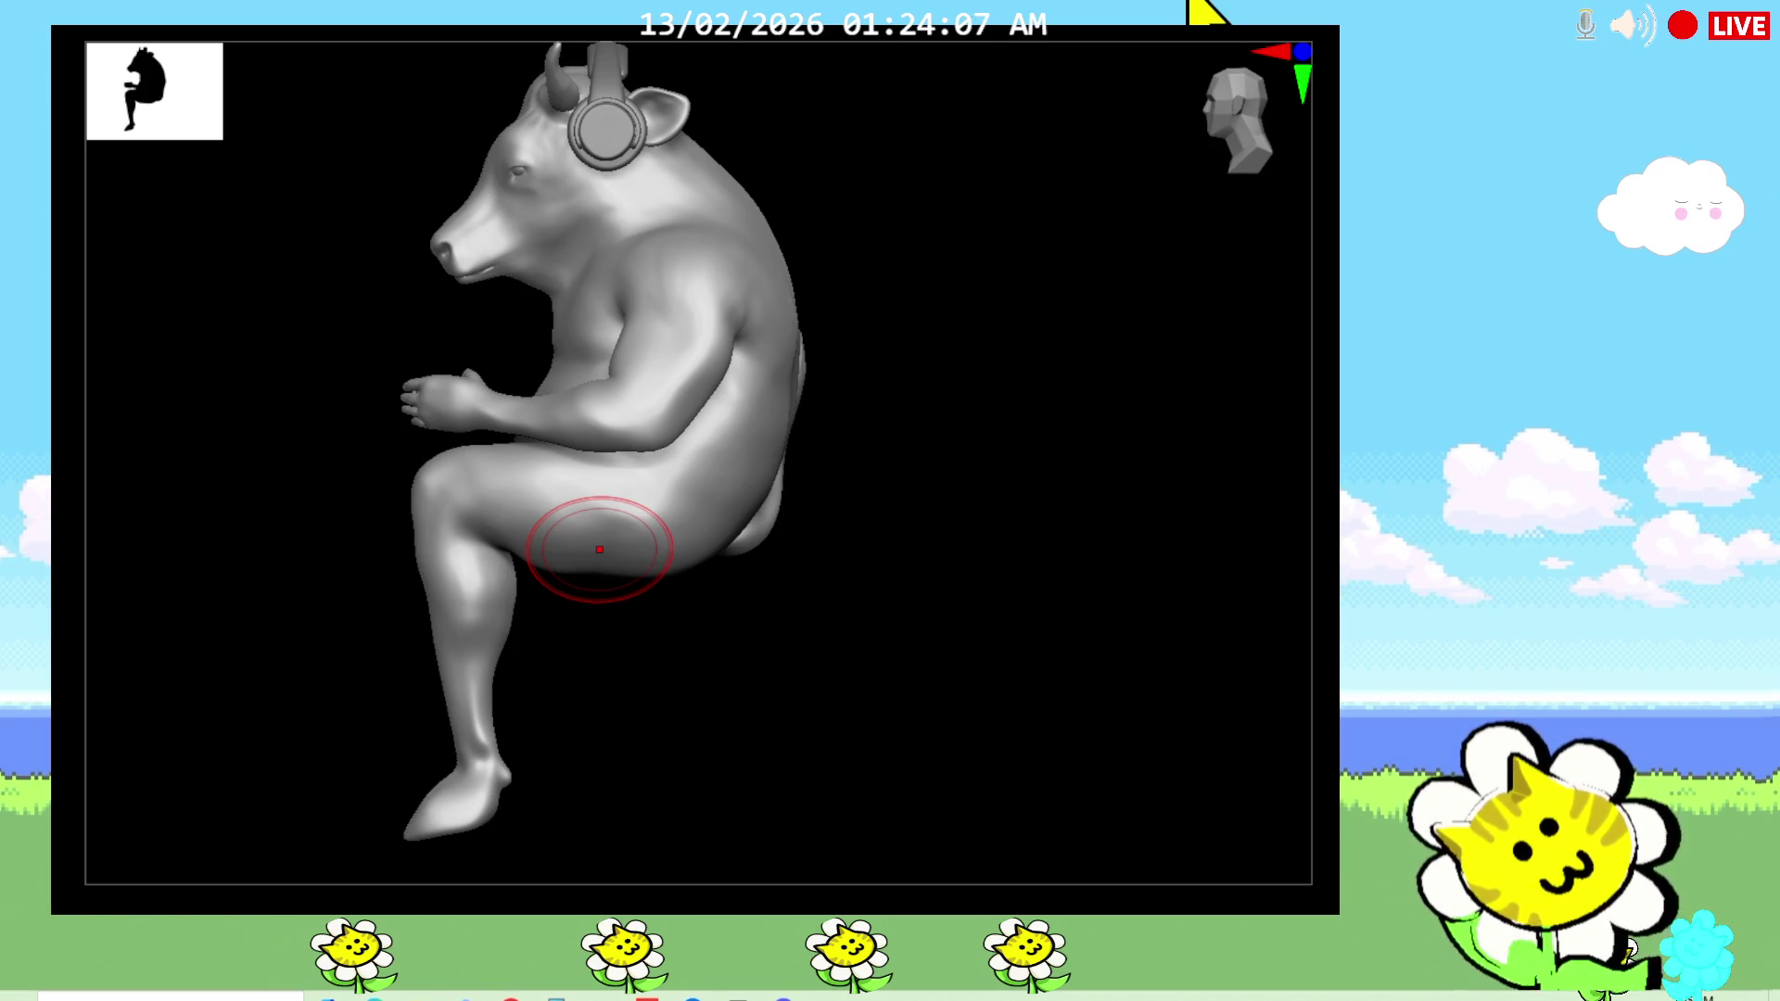
mouse_move(612, 593)
mouse_down()
mouse_move(647, 552)
mouse_move(689, 614)
mouse_move(615, 581)
mouse_up()
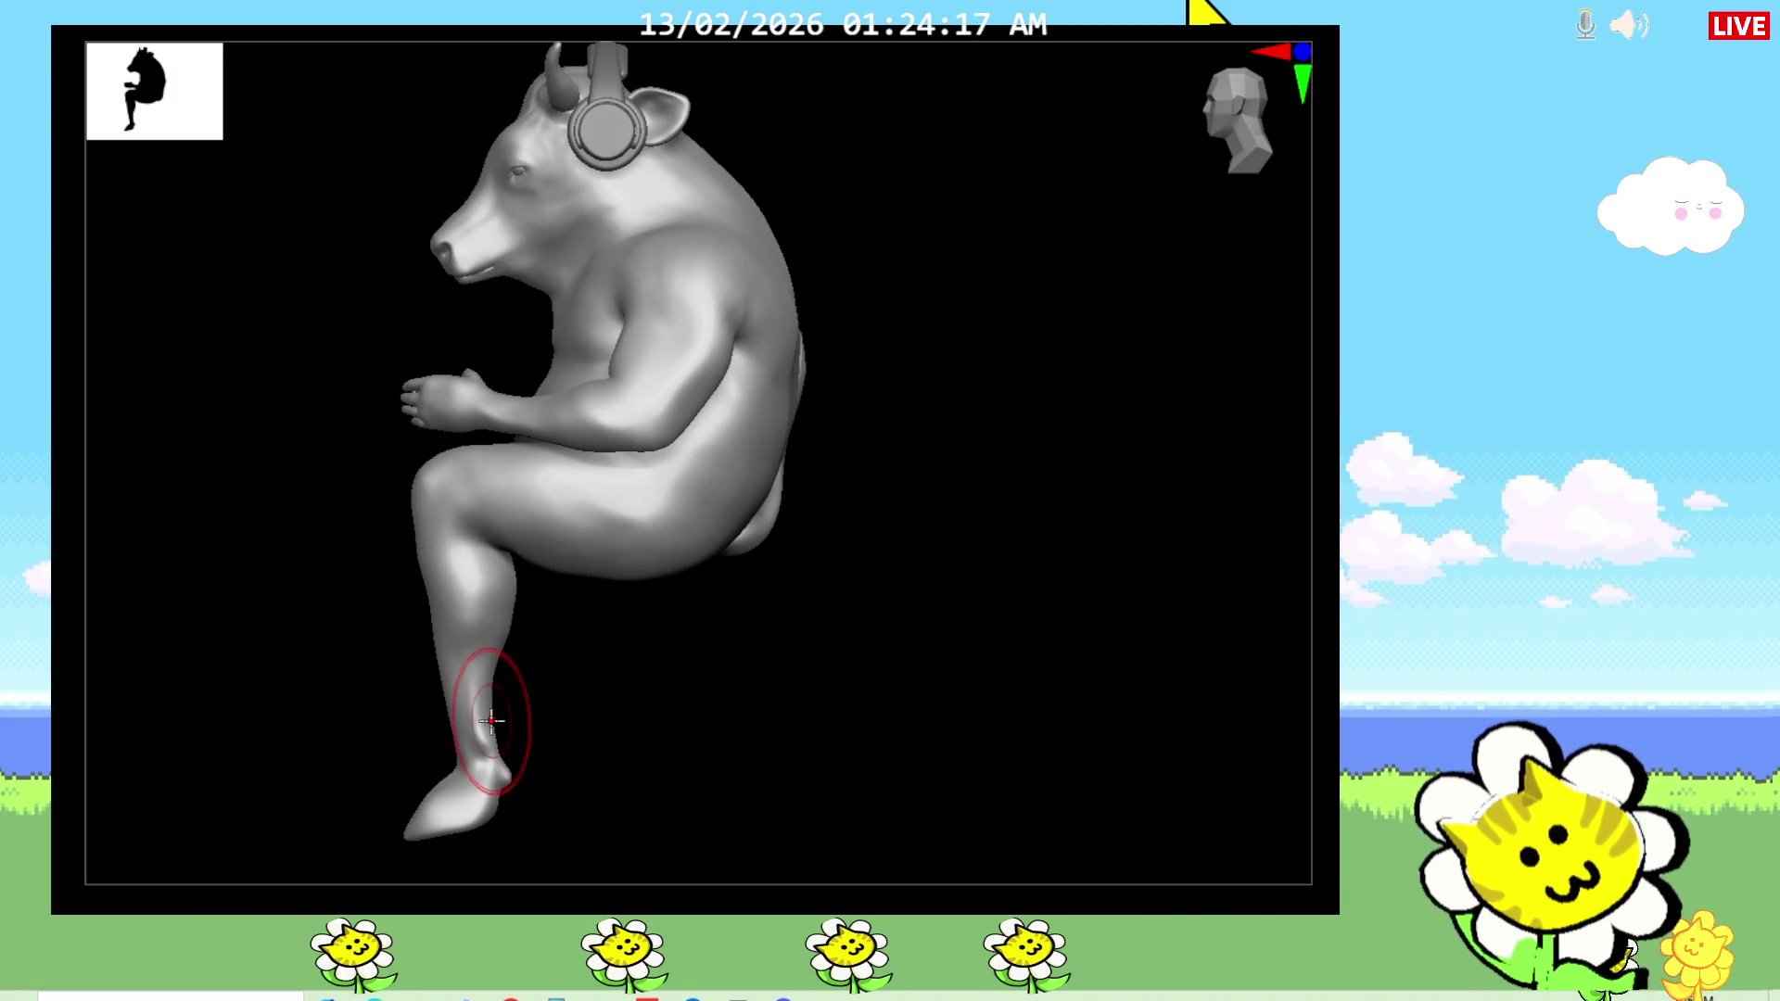
drag(476, 707, 723, 747)
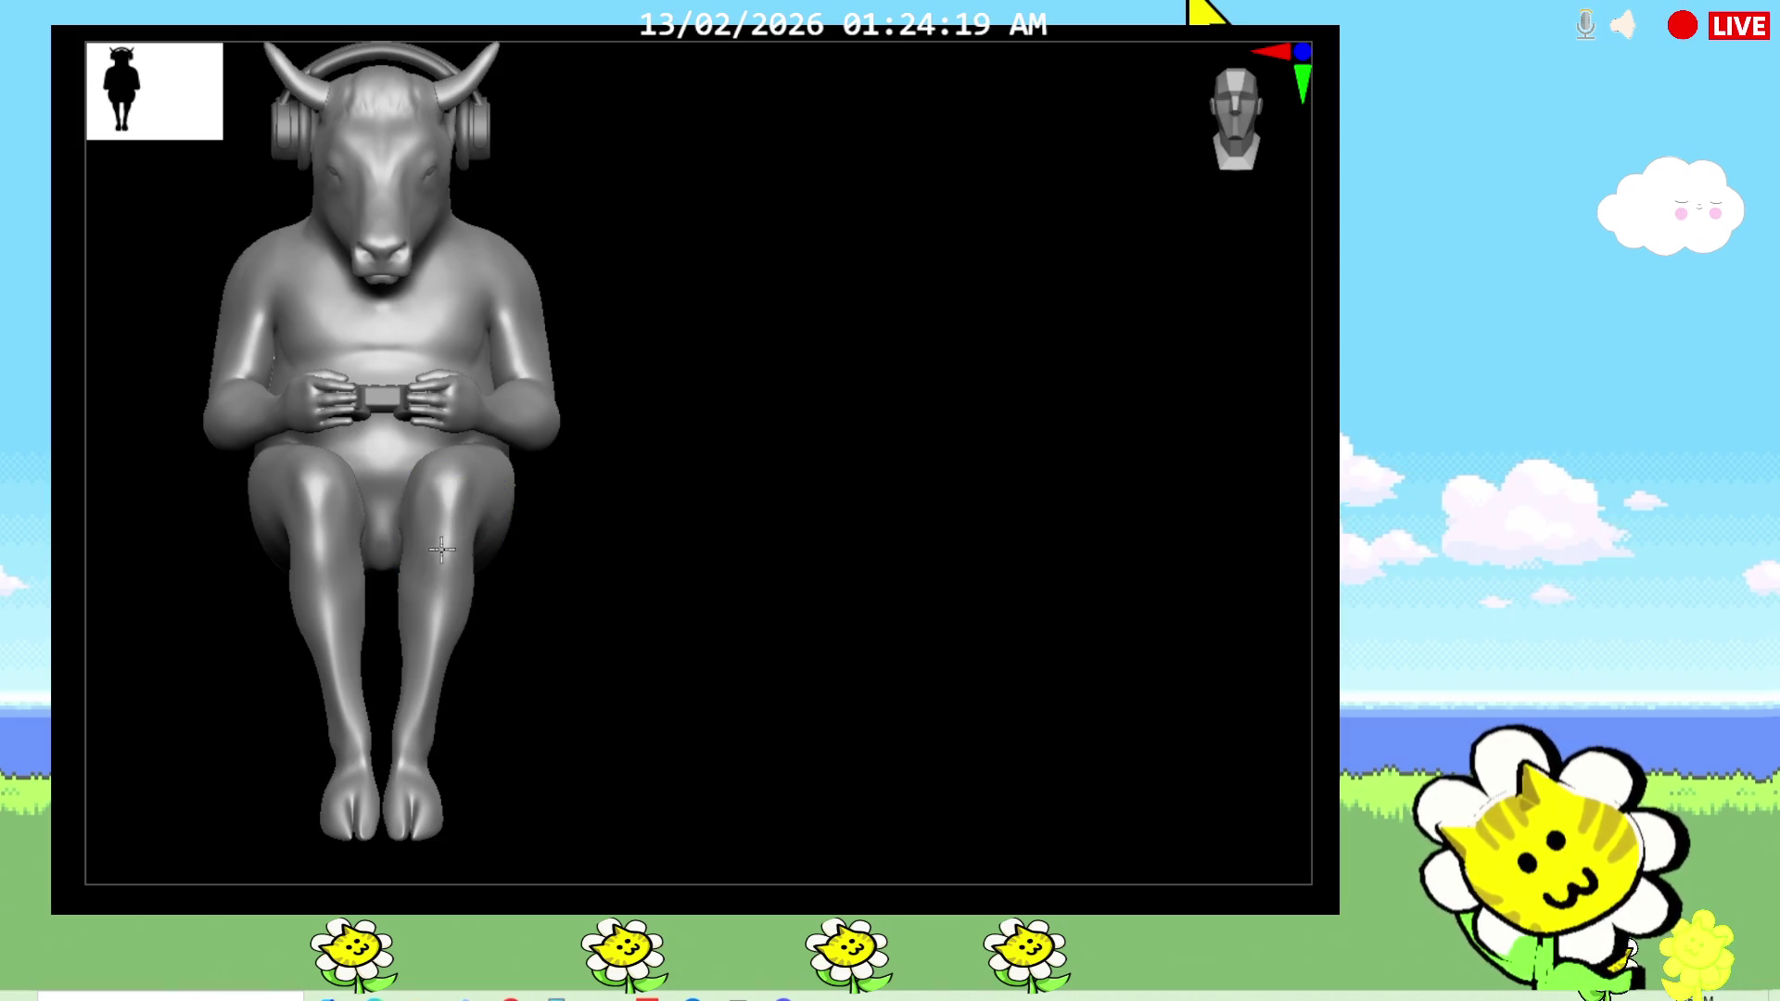
Step: Turn the figure upright, frame it, and zoom in on the legs and feet
mouse_move(560, 588)
mouse_down()
mouse_move(624, 719)
mouse_move(589, 693)
mouse_move(711, 679)
mouse_move(596, 636)
mouse_move(552, 655)
mouse_move(556, 588)
mouse_move(678, 549)
mouse_move(803, 711)
mouse_move(803, 528)
mouse_move(896, 625)
mouse_up()
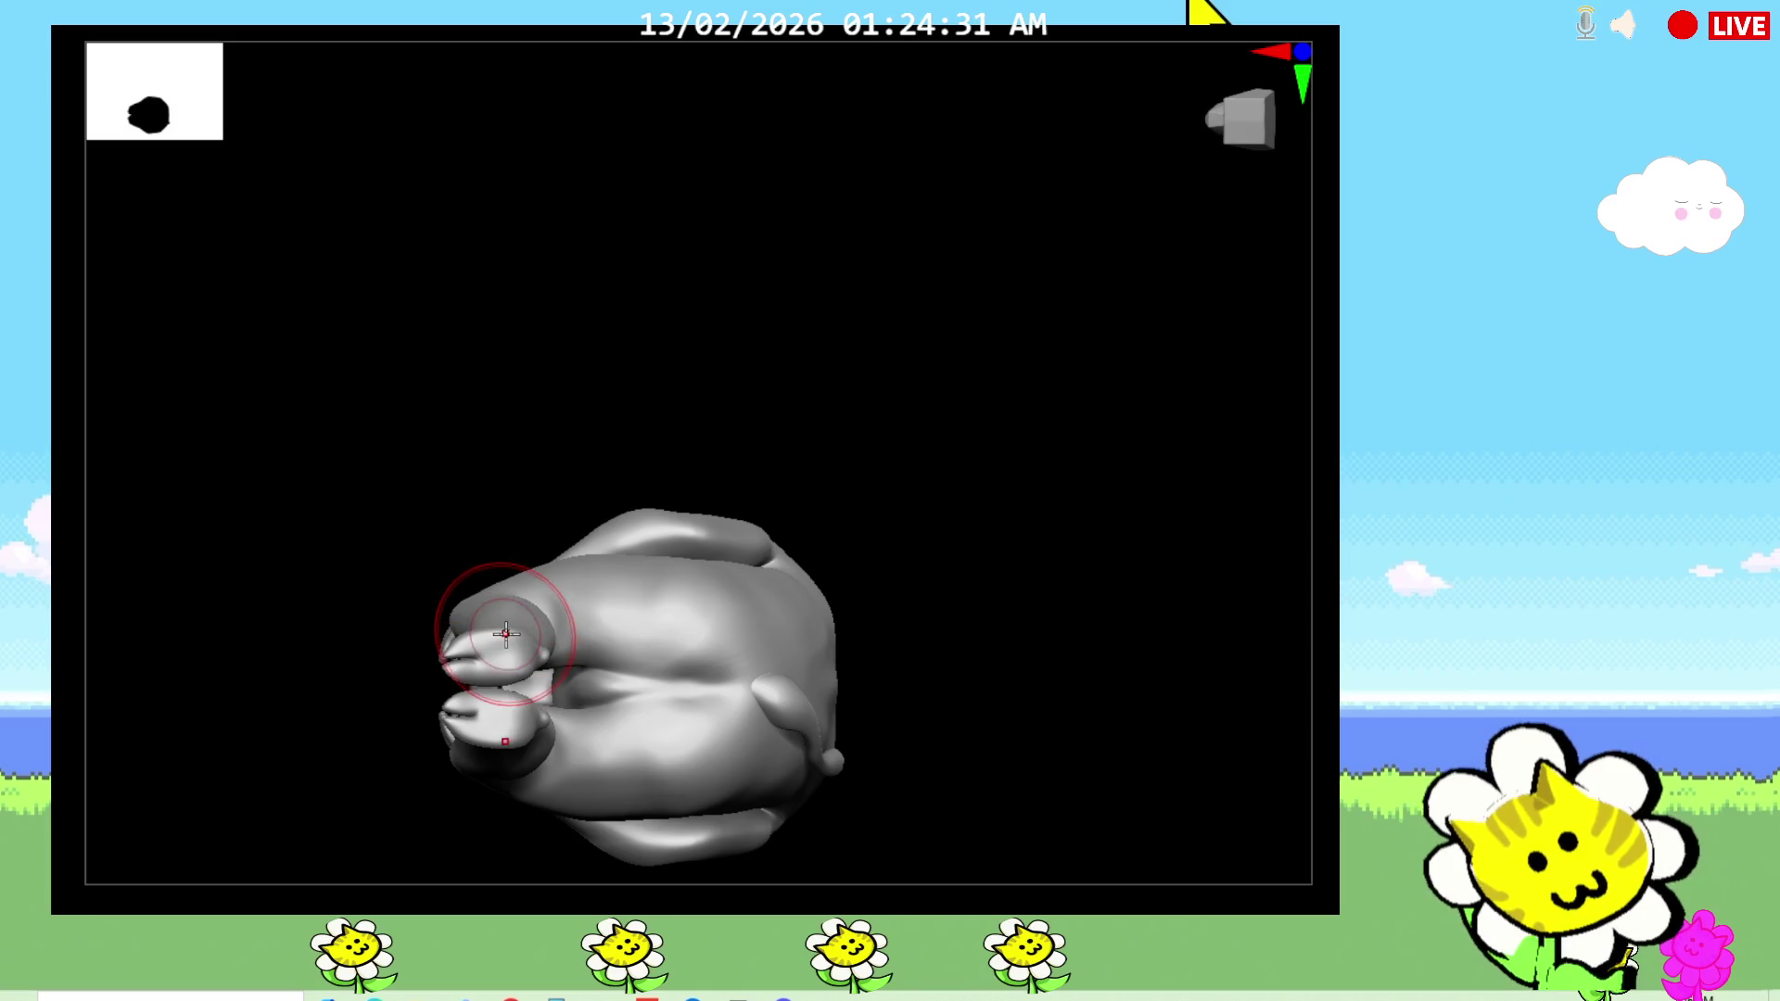
mouse_move(937, 544)
mouse_down()
mouse_move(1041, 770)
mouse_move(1029, 676)
mouse_move(946, 719)
mouse_up()
click(921, 782)
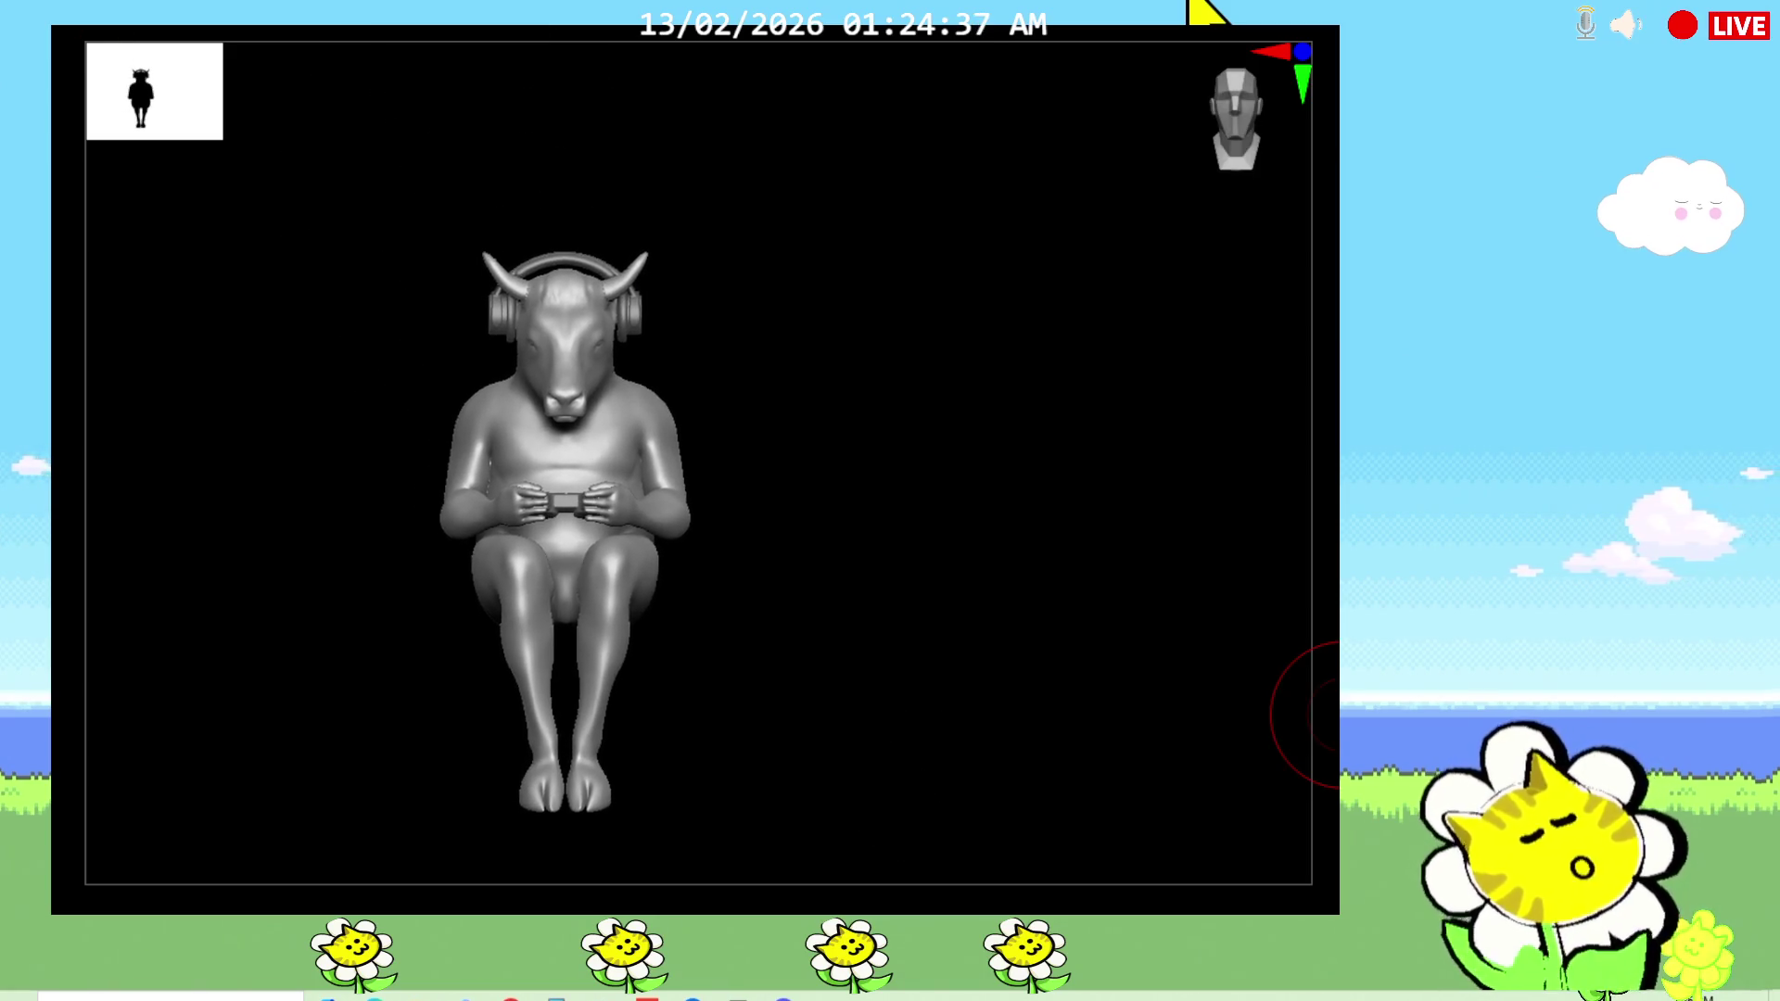
drag(1334, 690, 1335, 654)
mouse_move(931, 644)
mouse_down()
mouse_move(958, 728)
mouse_move(957, 629)
mouse_up()
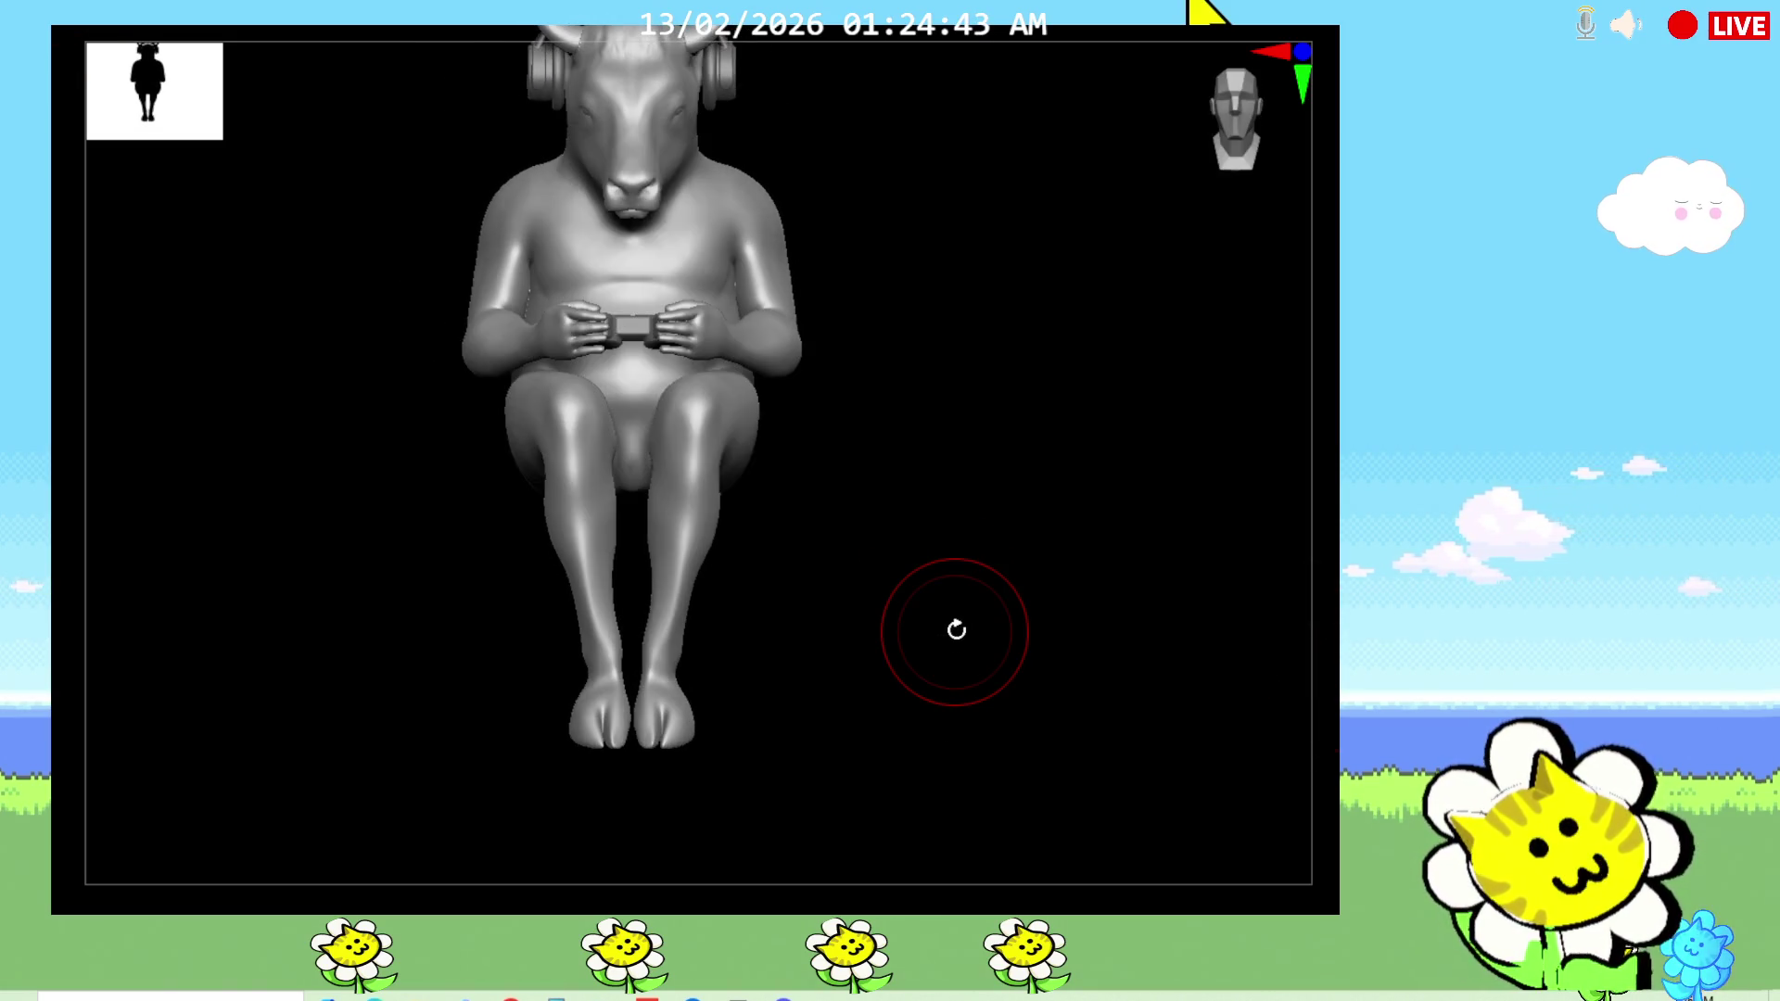
drag(1334, 660, 1335, 607)
Step: Orbit around the hooves to inspect them from the side, front and below
drag(964, 704, 871, 628)
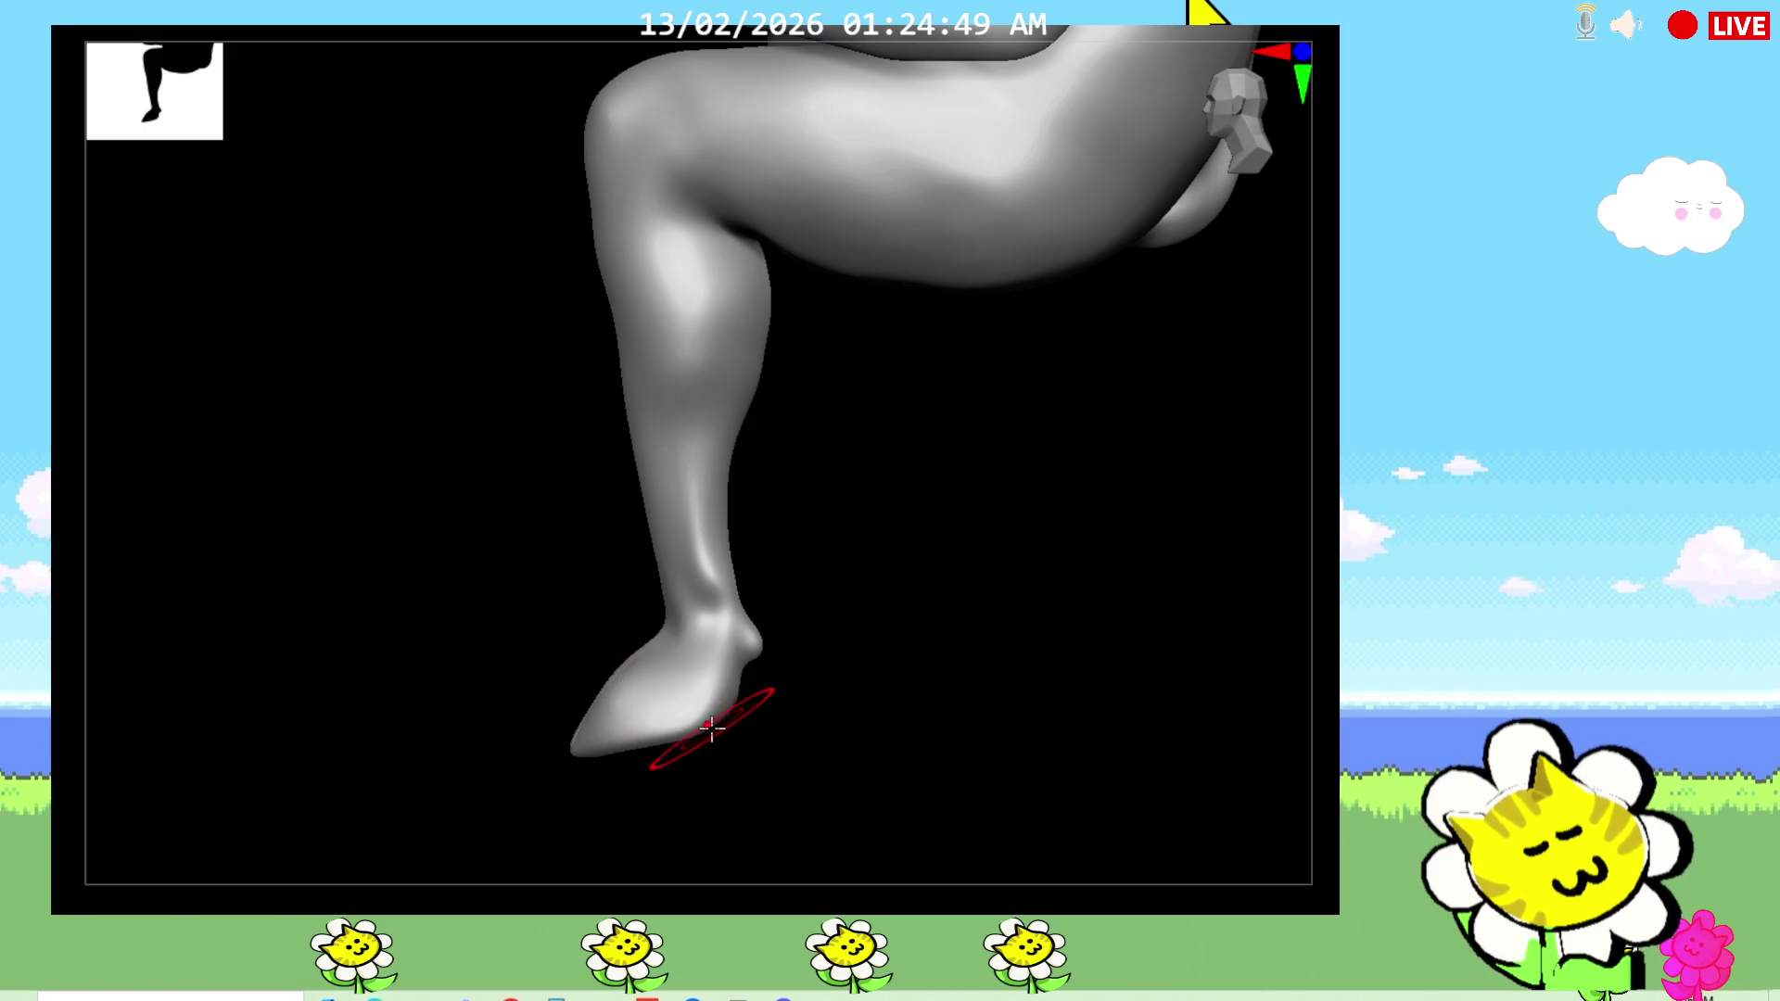
mouse_move(907, 704)
mouse_down()
mouse_move(997, 707)
mouse_move(974, 676)
mouse_up()
drag(793, 749, 754, 754)
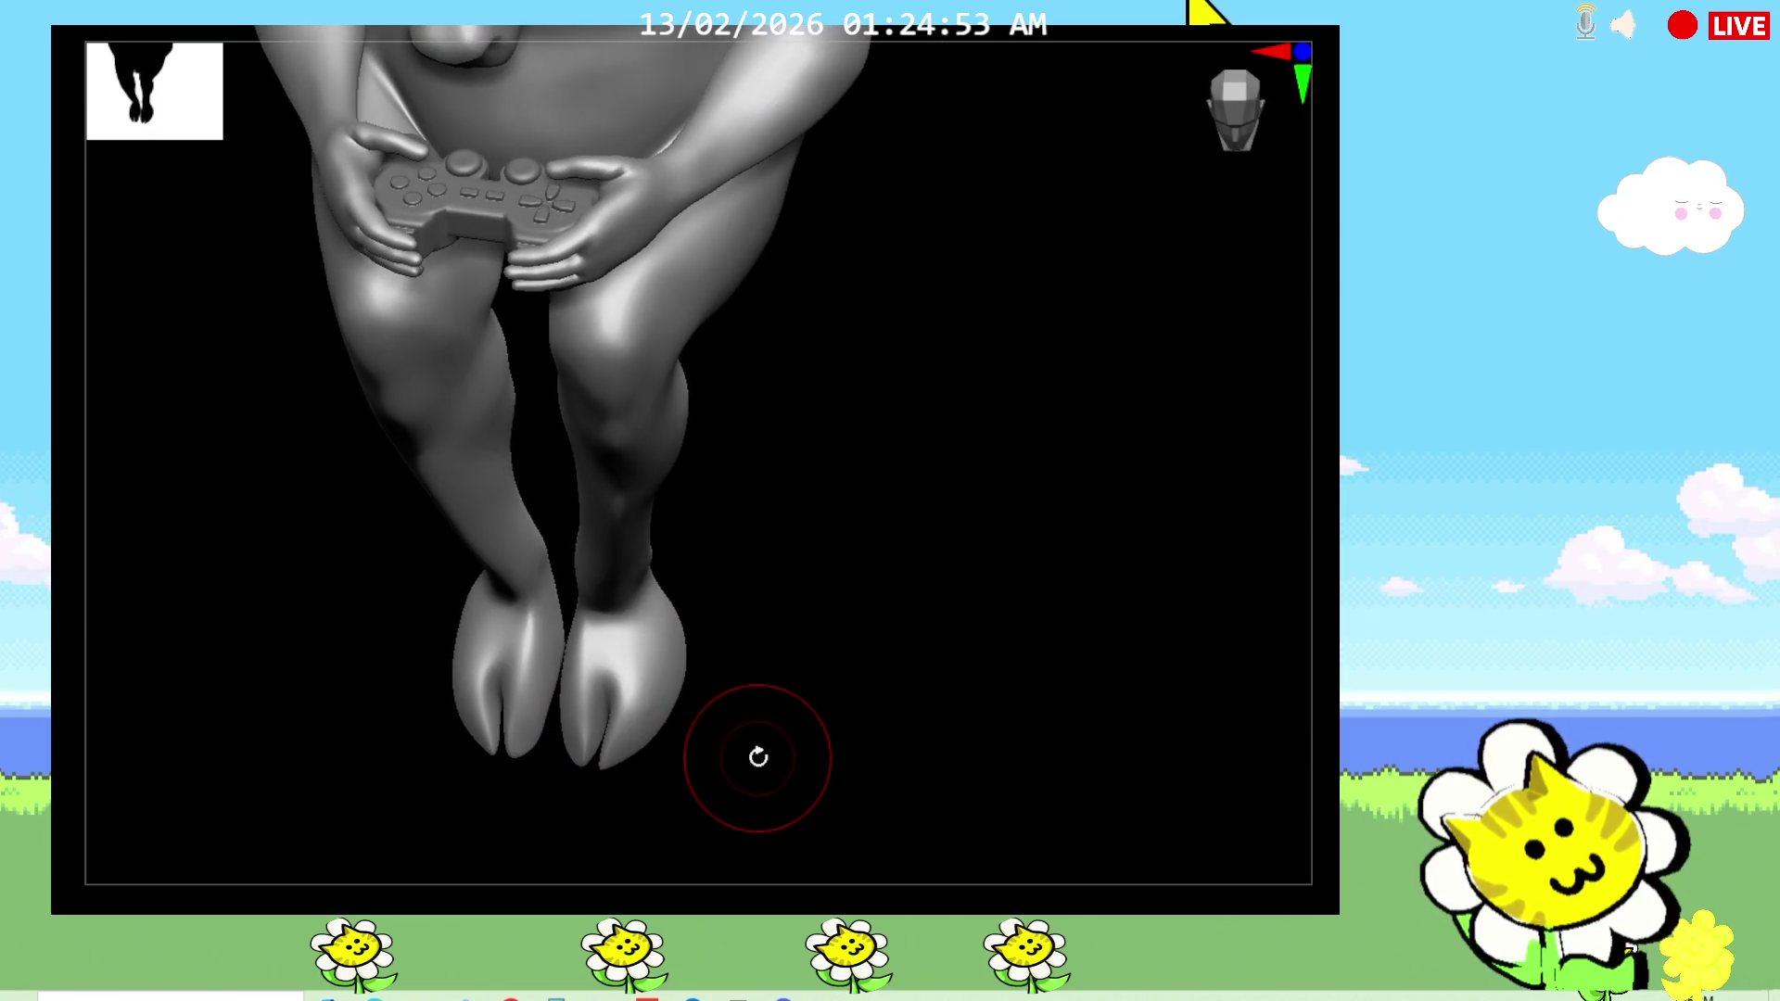
mouse_move(797, 670)
mouse_down()
mouse_move(842, 676)
mouse_move(826, 659)
mouse_move(906, 631)
mouse_move(917, 585)
mouse_up()
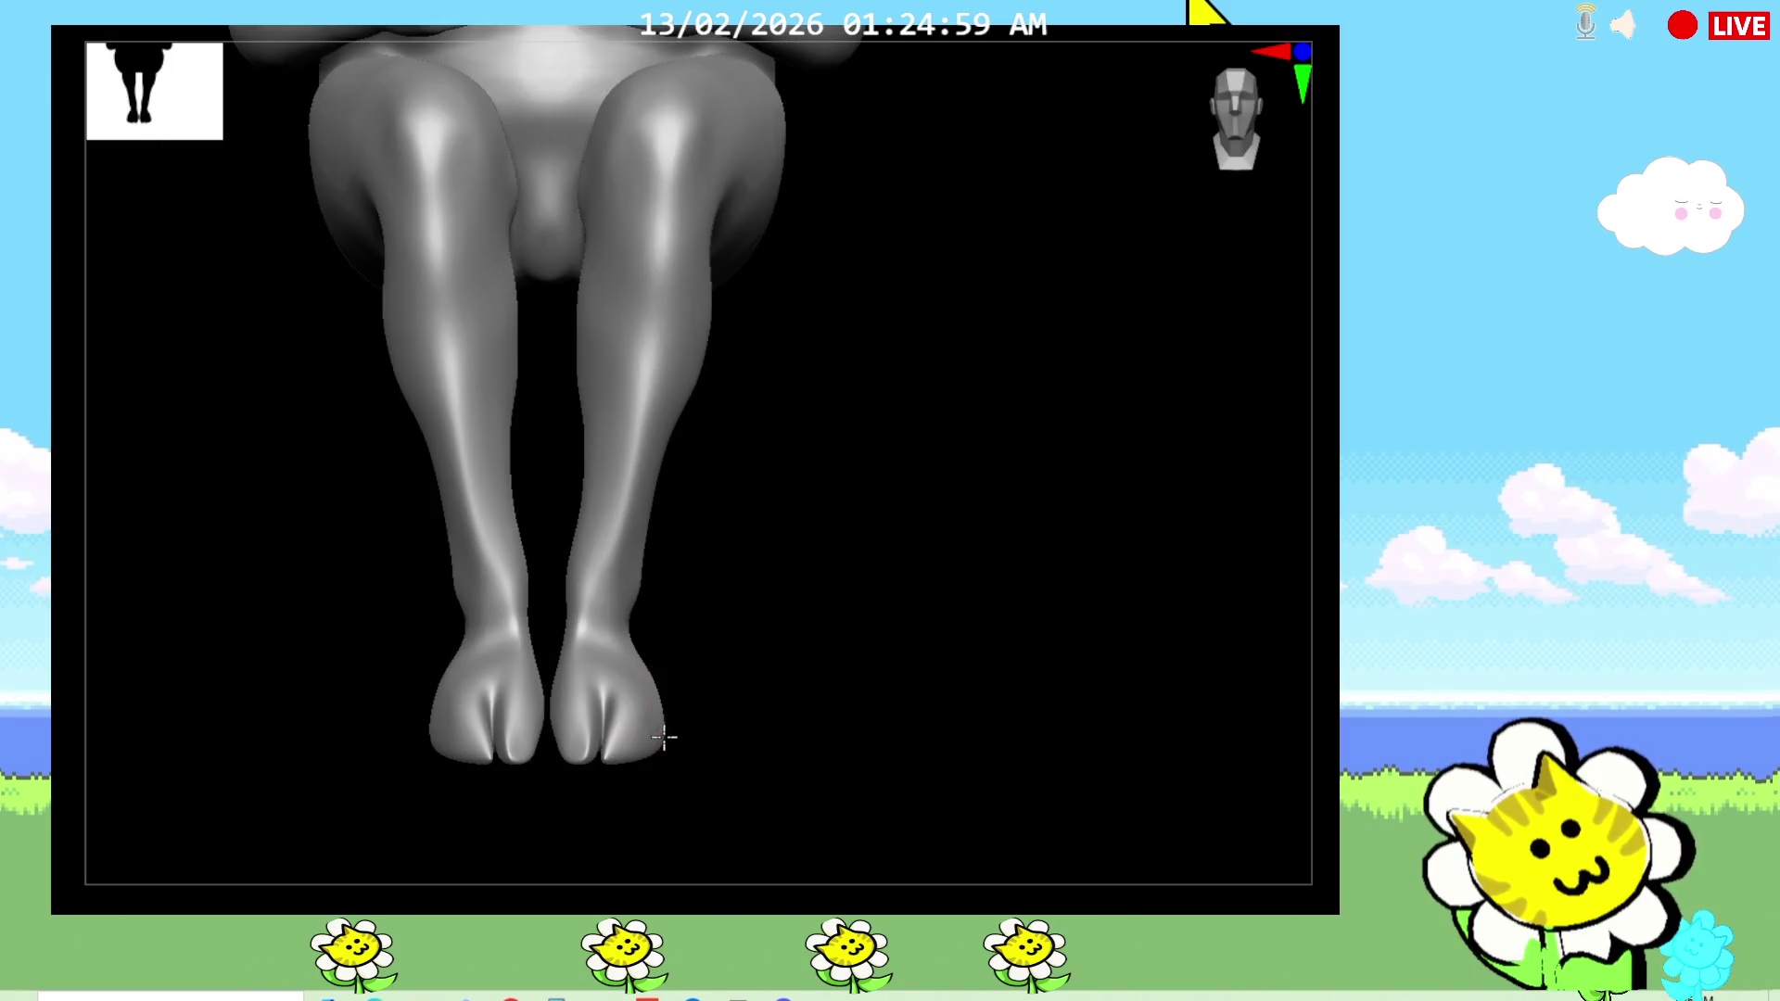
mouse_move(829, 706)
mouse_down()
mouse_move(847, 703)
mouse_move(846, 429)
mouse_move(1158, 621)
mouse_up()
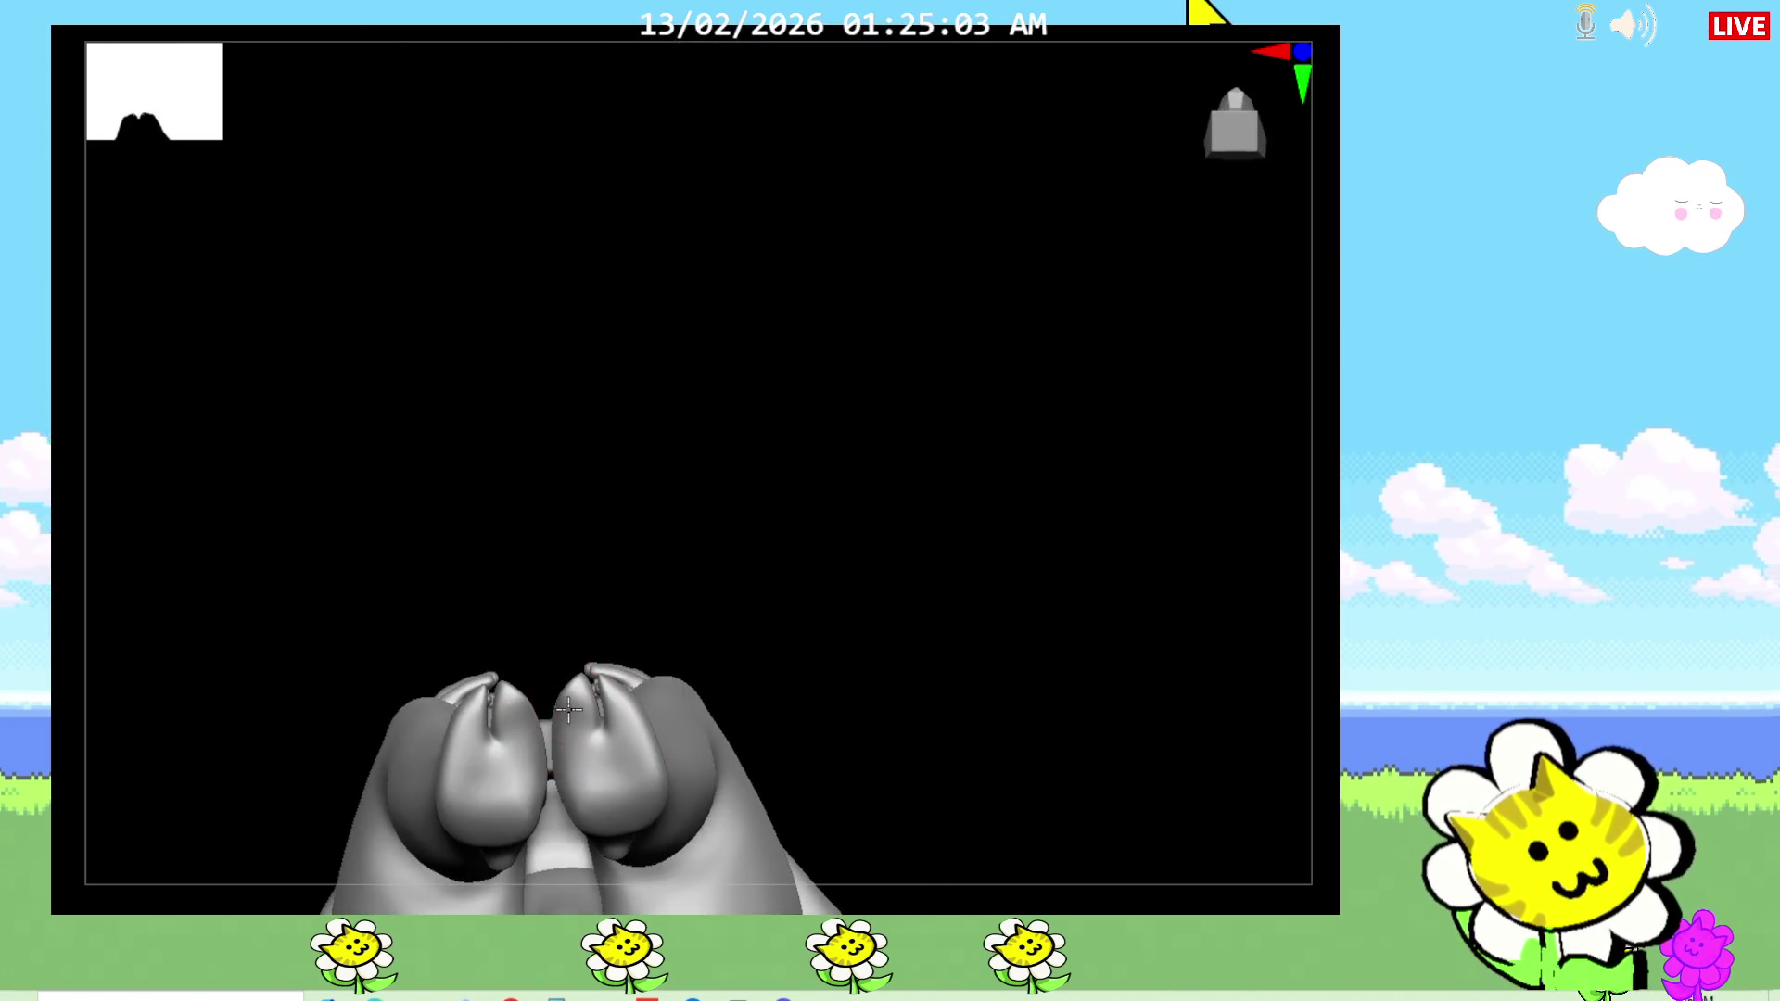
scroll(570, 711, up, 5)
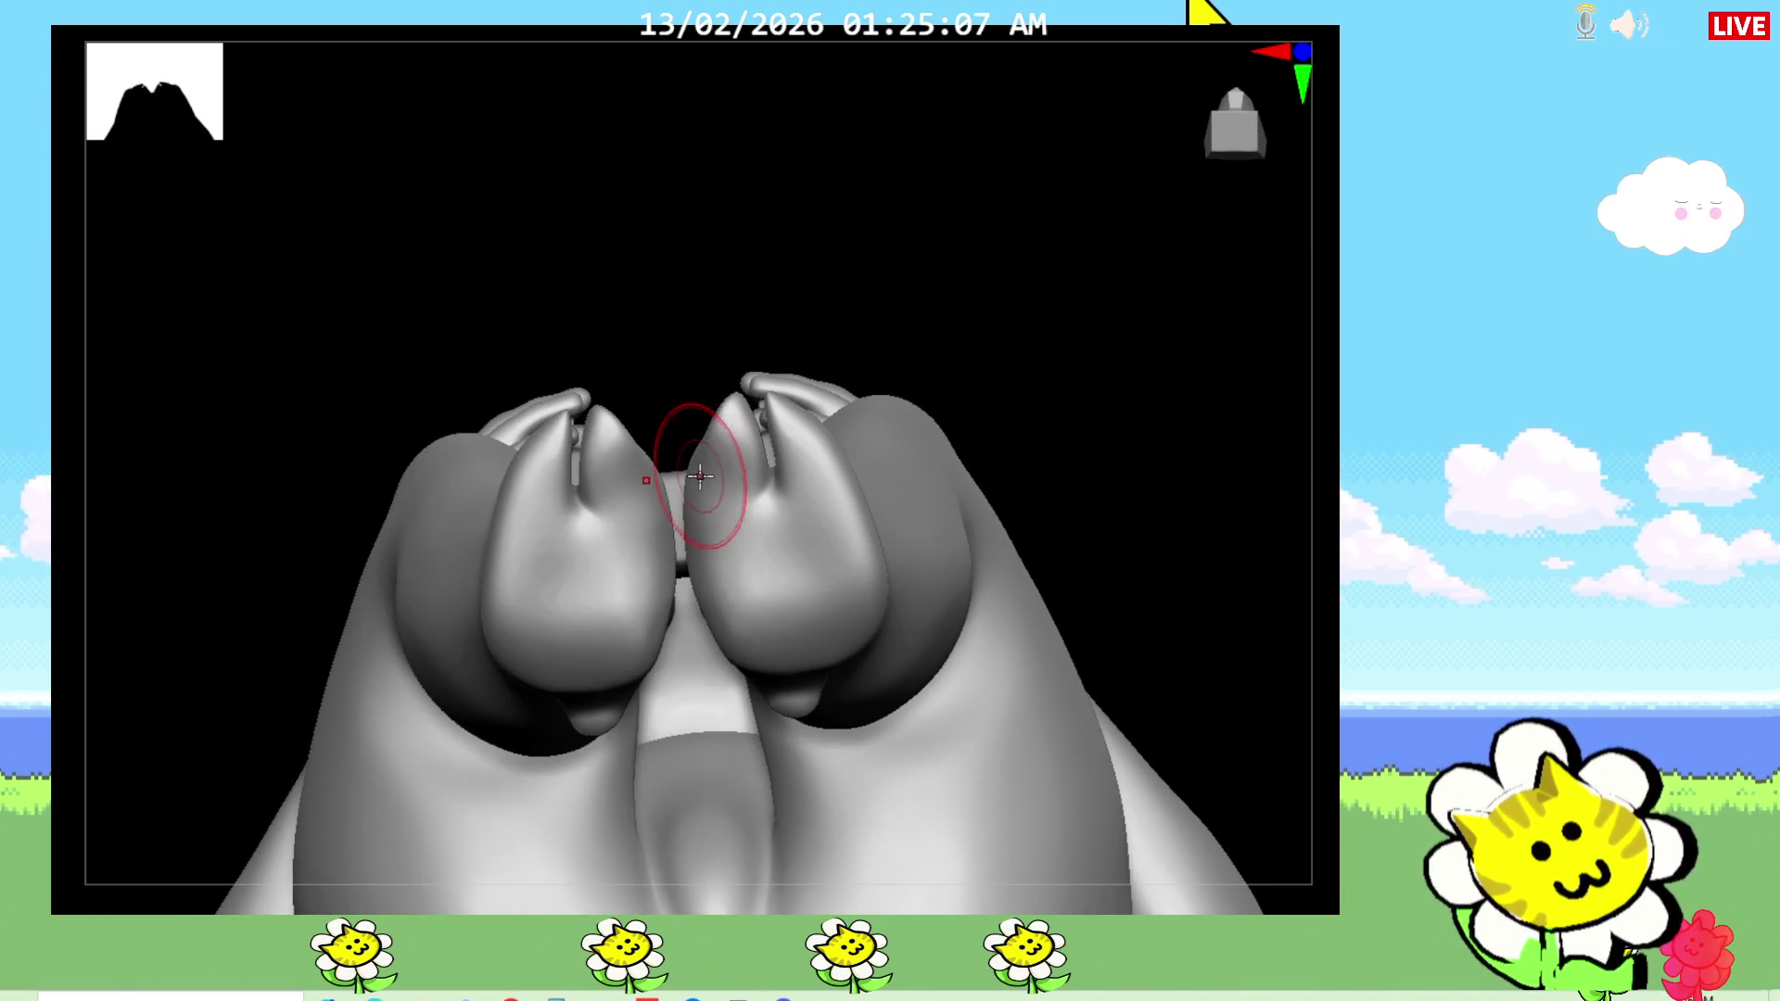
drag(1109, 413, 1041, 469)
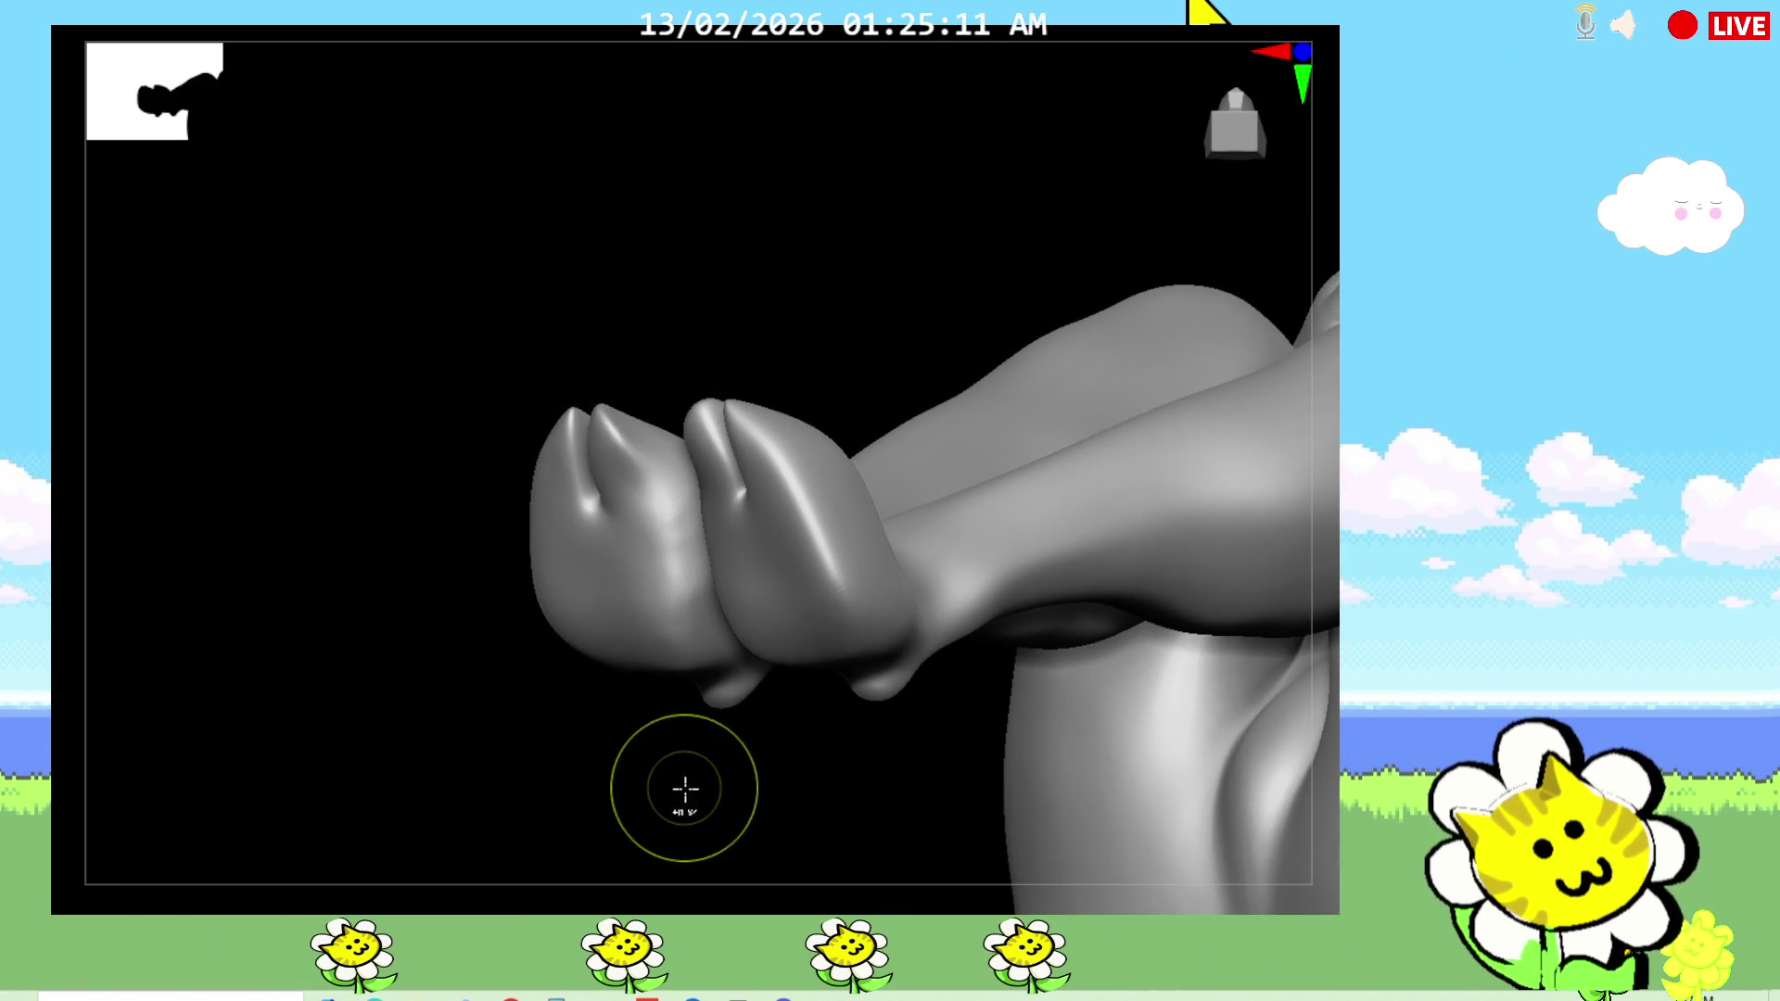
mouse_move(695, 798)
mouse_down()
mouse_move(708, 783)
mouse_move(667, 778)
mouse_move(747, 763)
mouse_move(1017, 616)
mouse_move(1220, 555)
mouse_up()
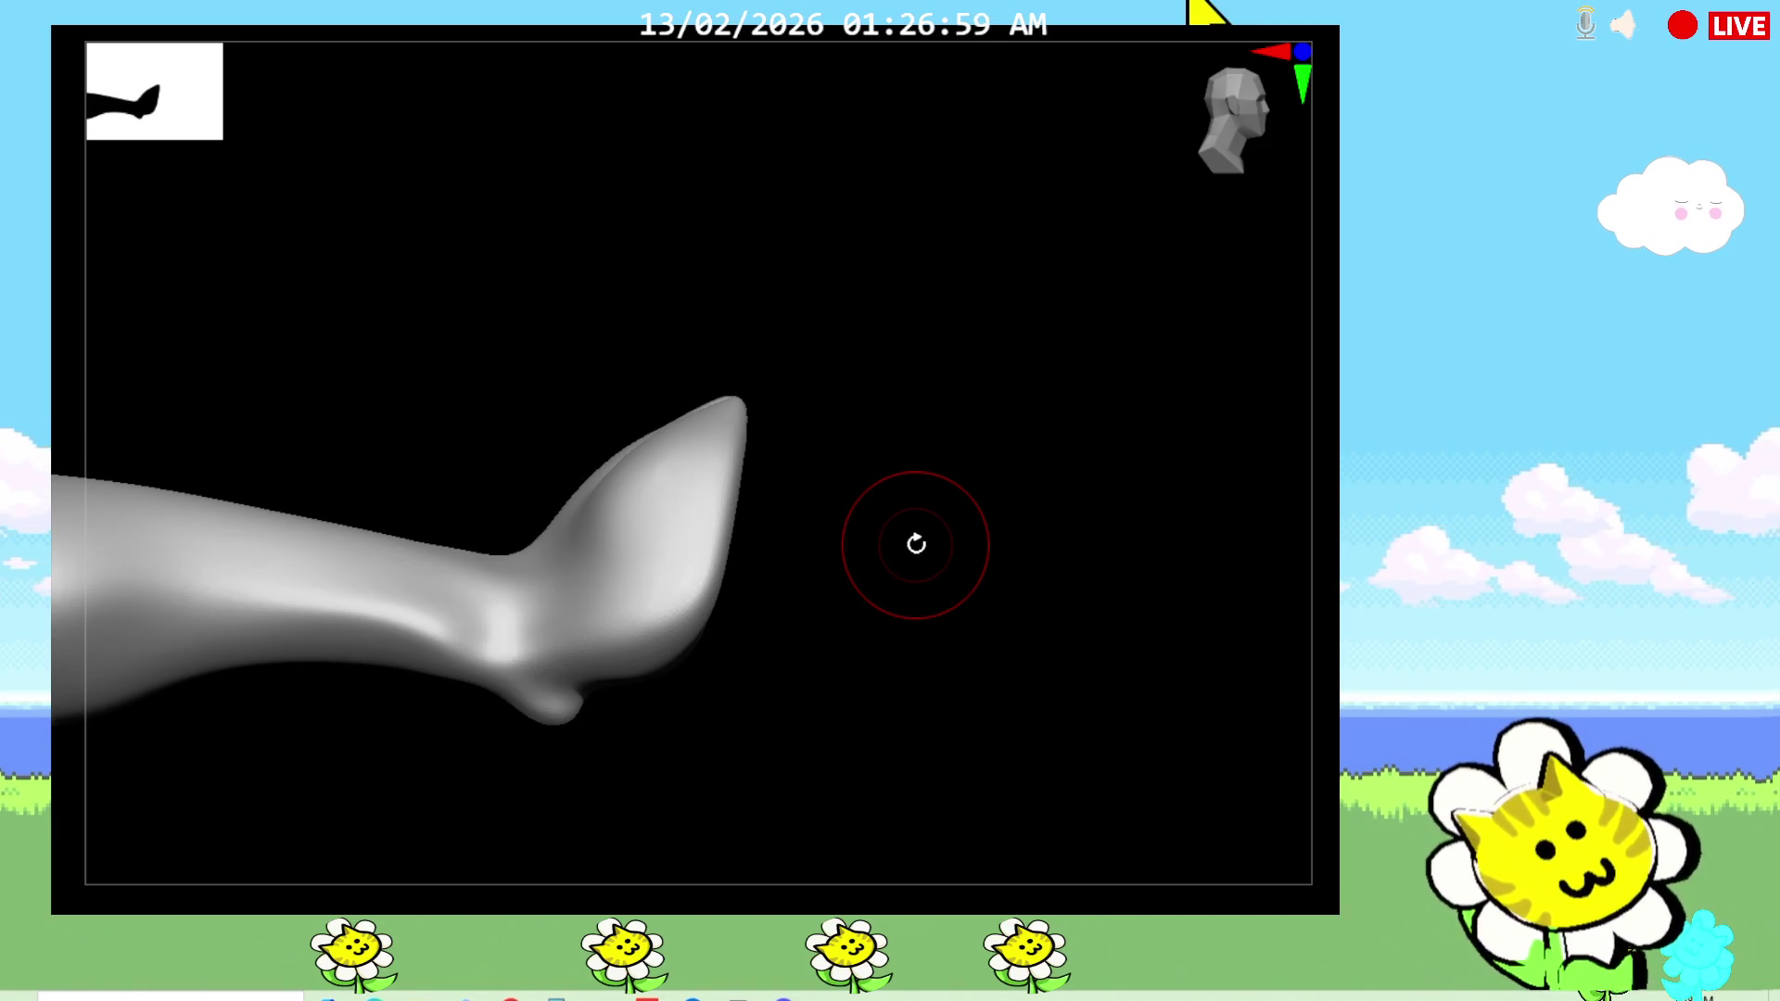
mouse_move(916, 544)
mouse_down()
mouse_move(1066, 593)
mouse_move(1140, 644)
mouse_move(1001, 818)
mouse_move(1191, 735)
mouse_move(1216, 699)
mouse_move(1160, 528)
mouse_move(1171, 636)
mouse_move(1311, 755)
mouse_move(1164, 689)
mouse_up()
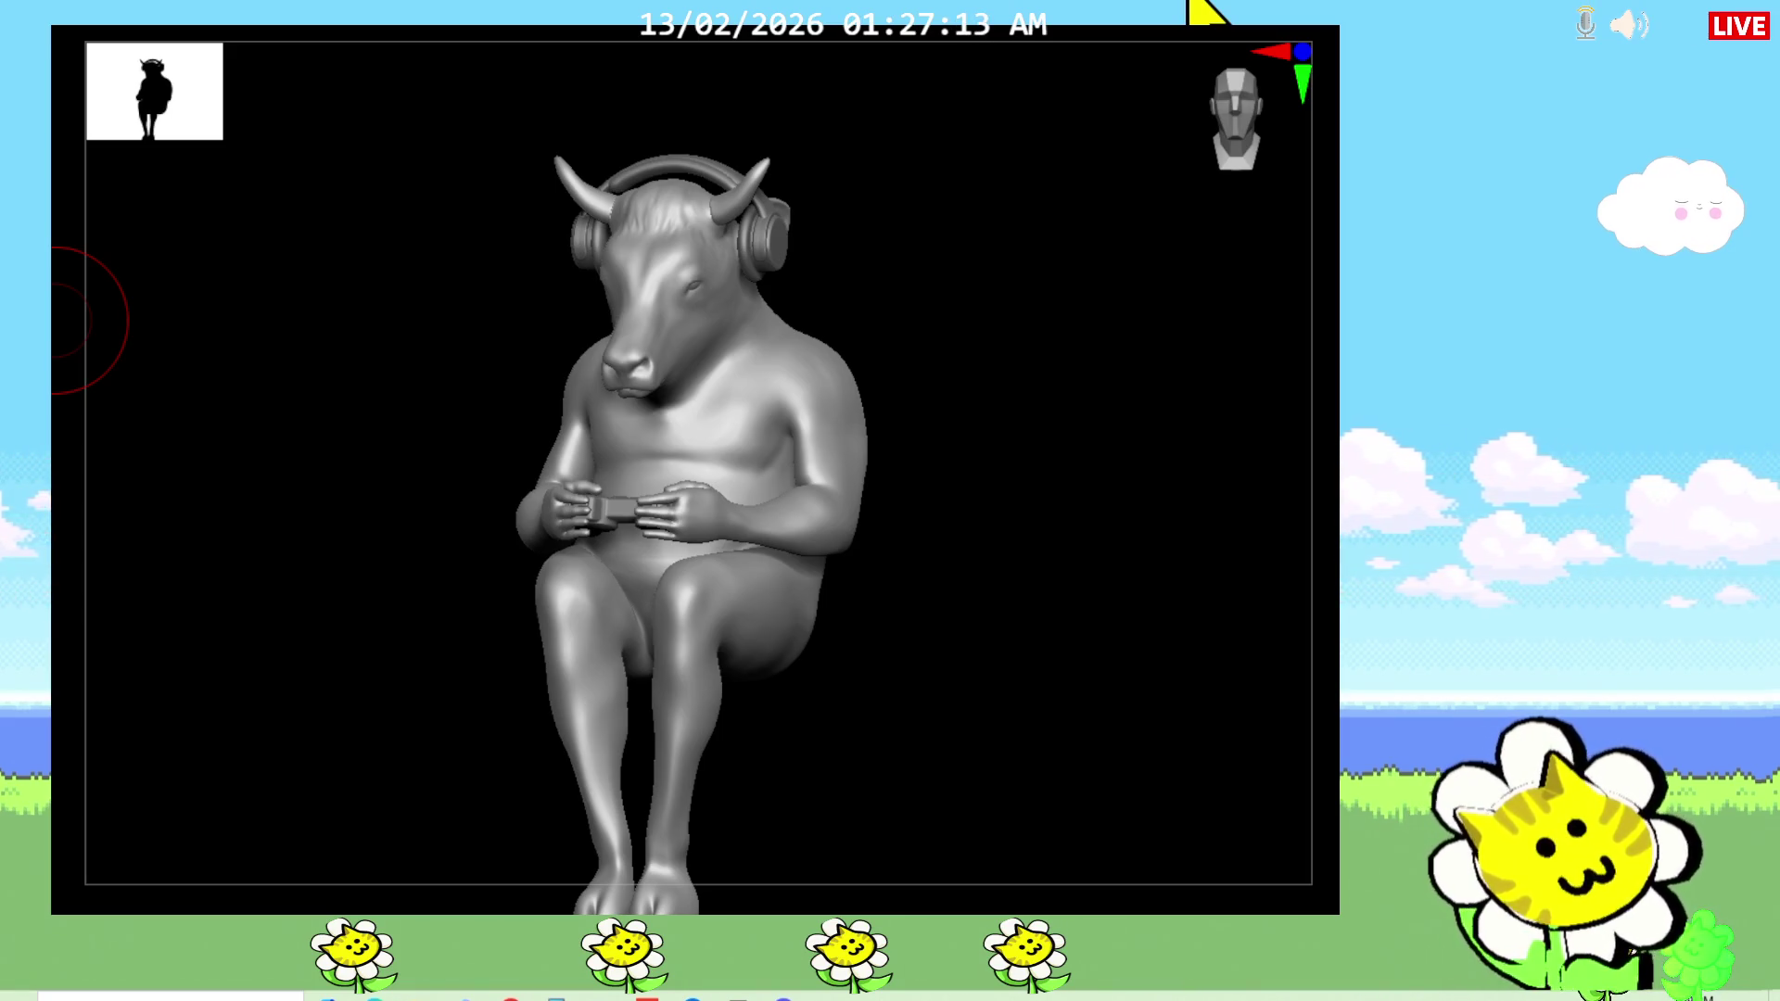
mouse_move(1005, 616)
mouse_down()
mouse_move(974, 624)
mouse_move(1004, 556)
mouse_up()
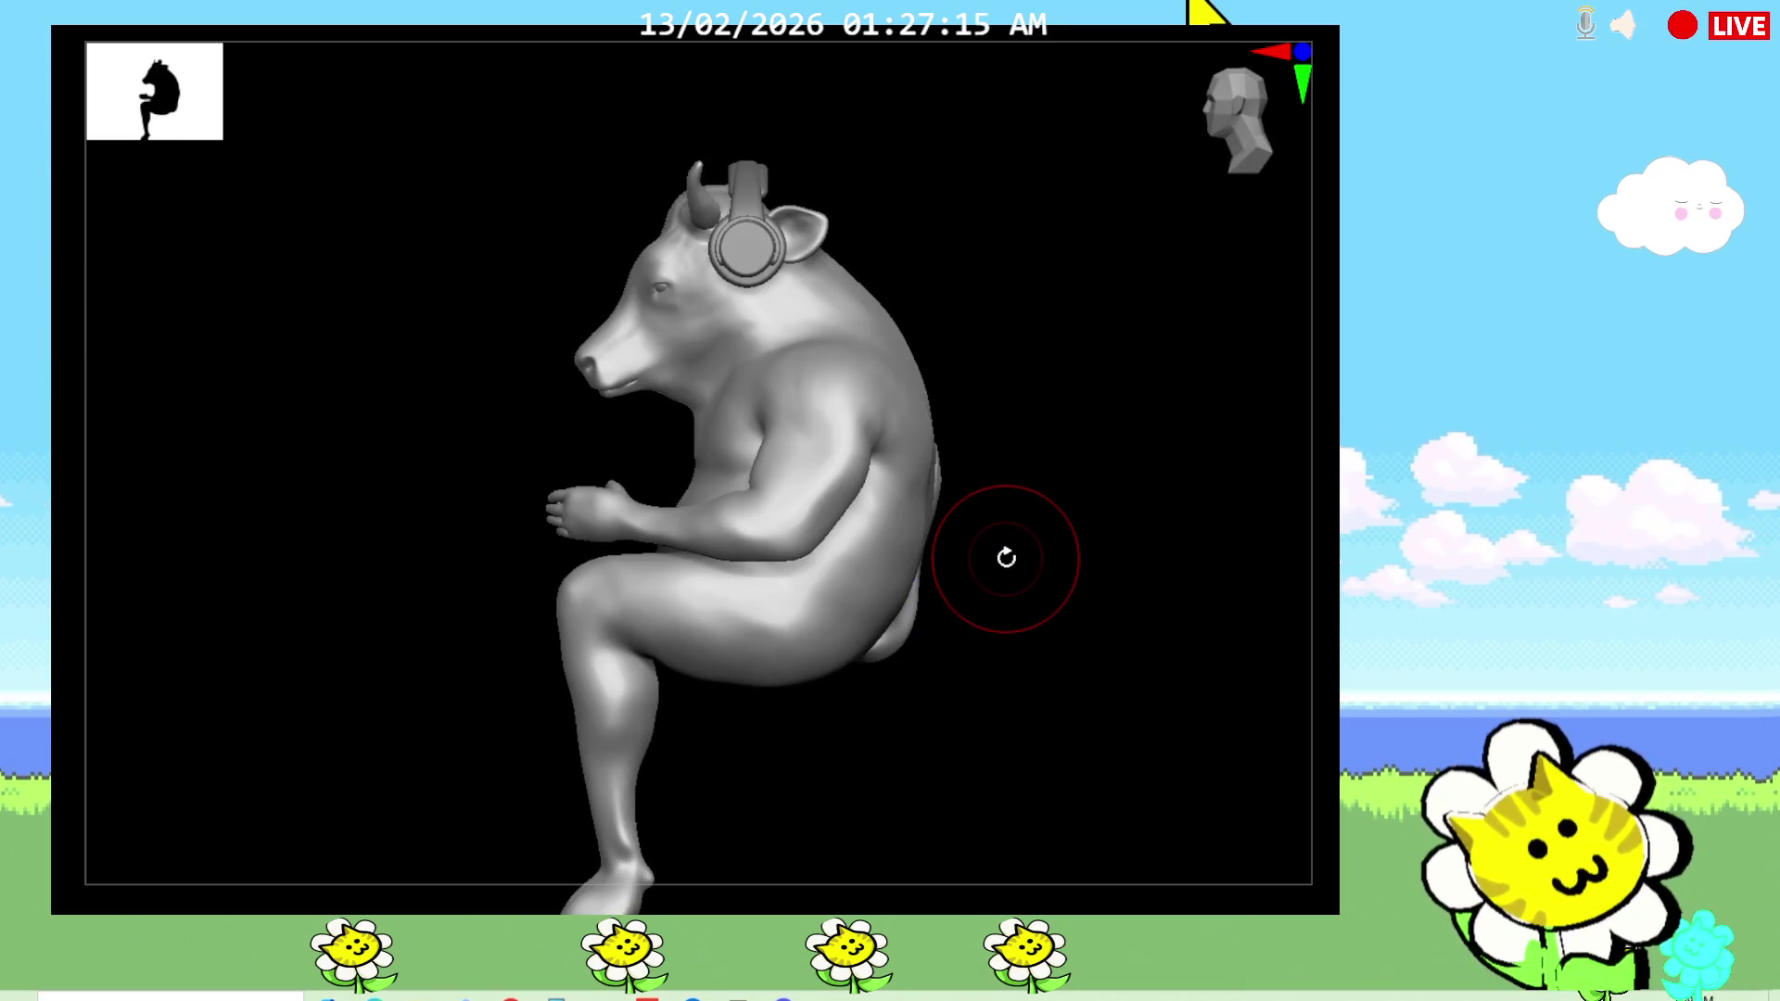
mouse_move(1019, 703)
mouse_down()
mouse_move(969, 714)
mouse_move(965, 699)
mouse_up()
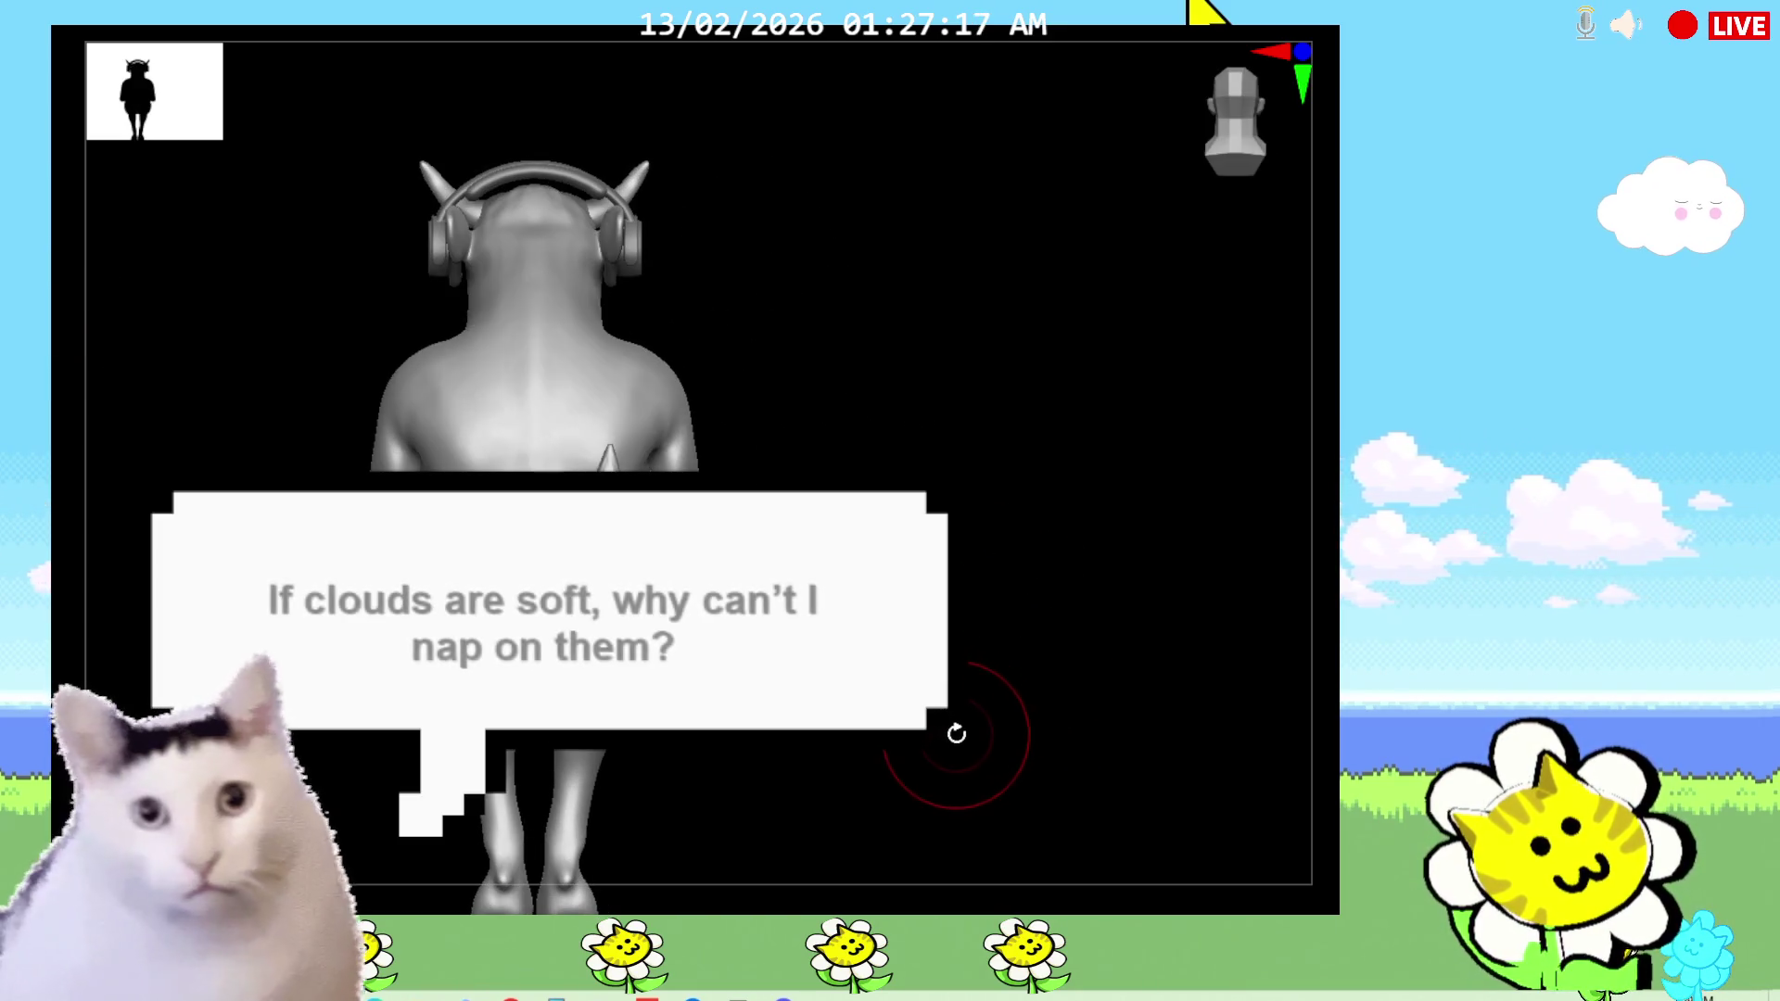
mouse_move(970, 627)
mouse_down()
mouse_move(978, 544)
mouse_move(967, 602)
mouse_move(1008, 628)
mouse_move(966, 627)
mouse_move(1061, 638)
mouse_up()
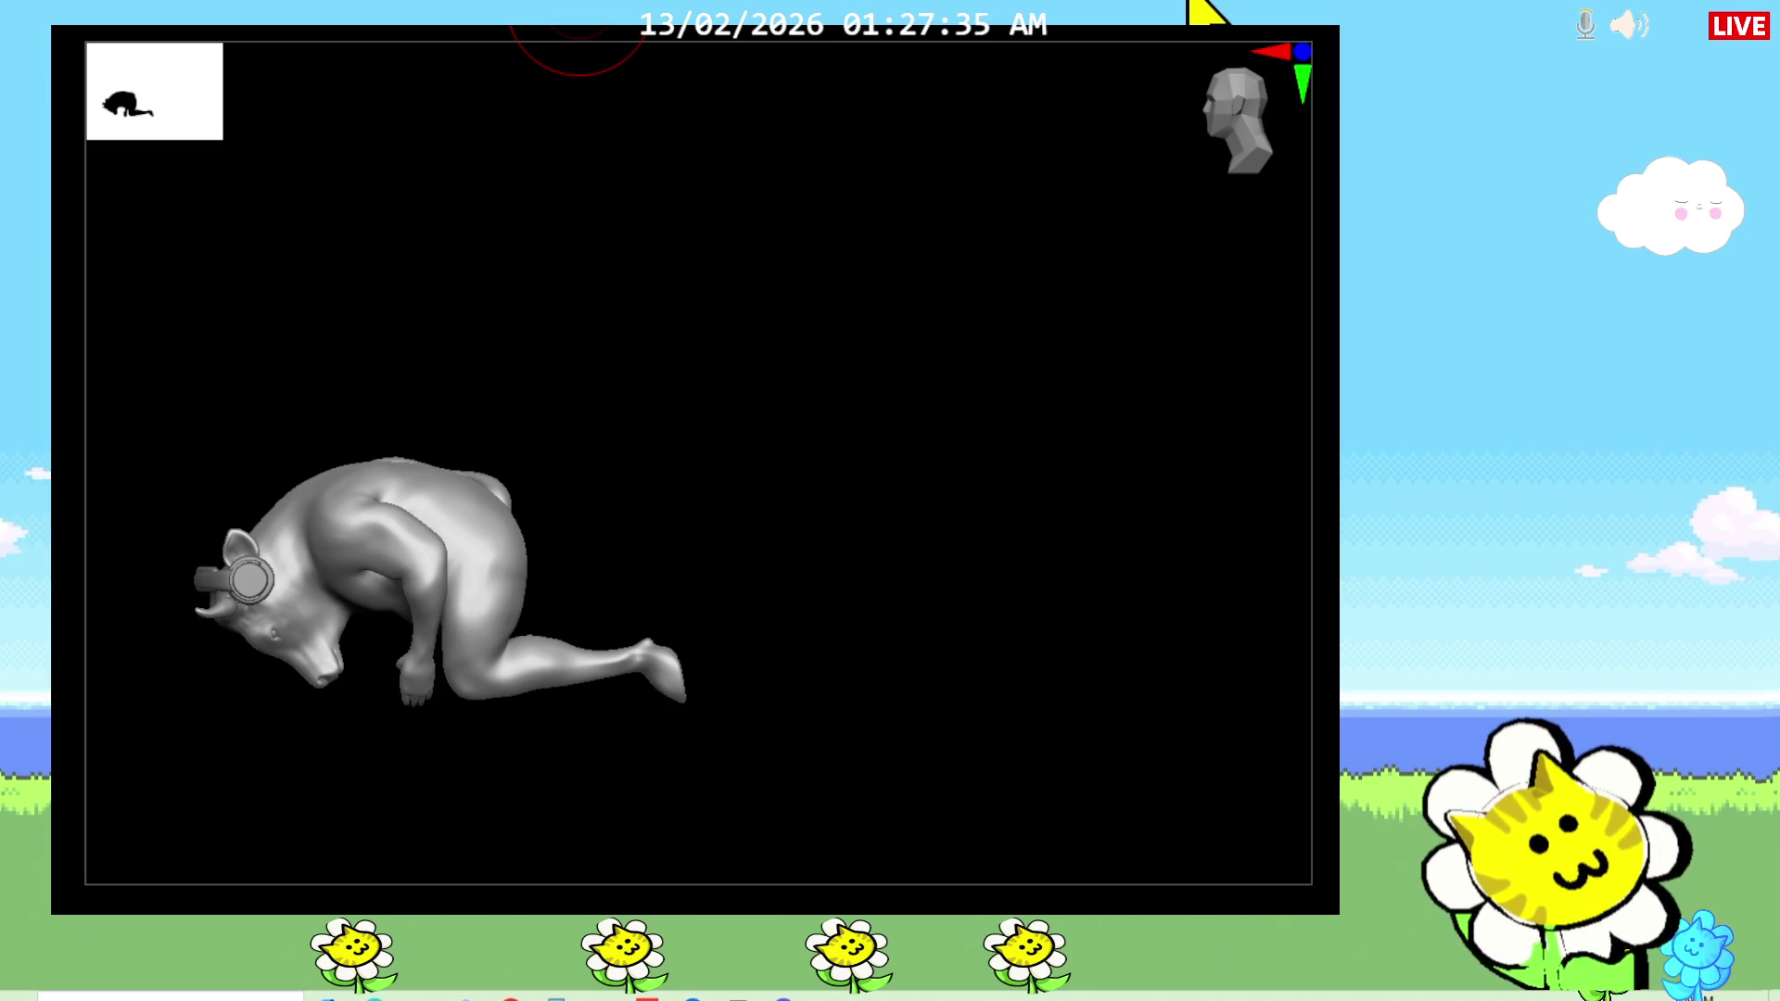
mouse_move(970, 381)
mouse_down()
mouse_move(1017, 473)
mouse_move(965, 528)
mouse_up()
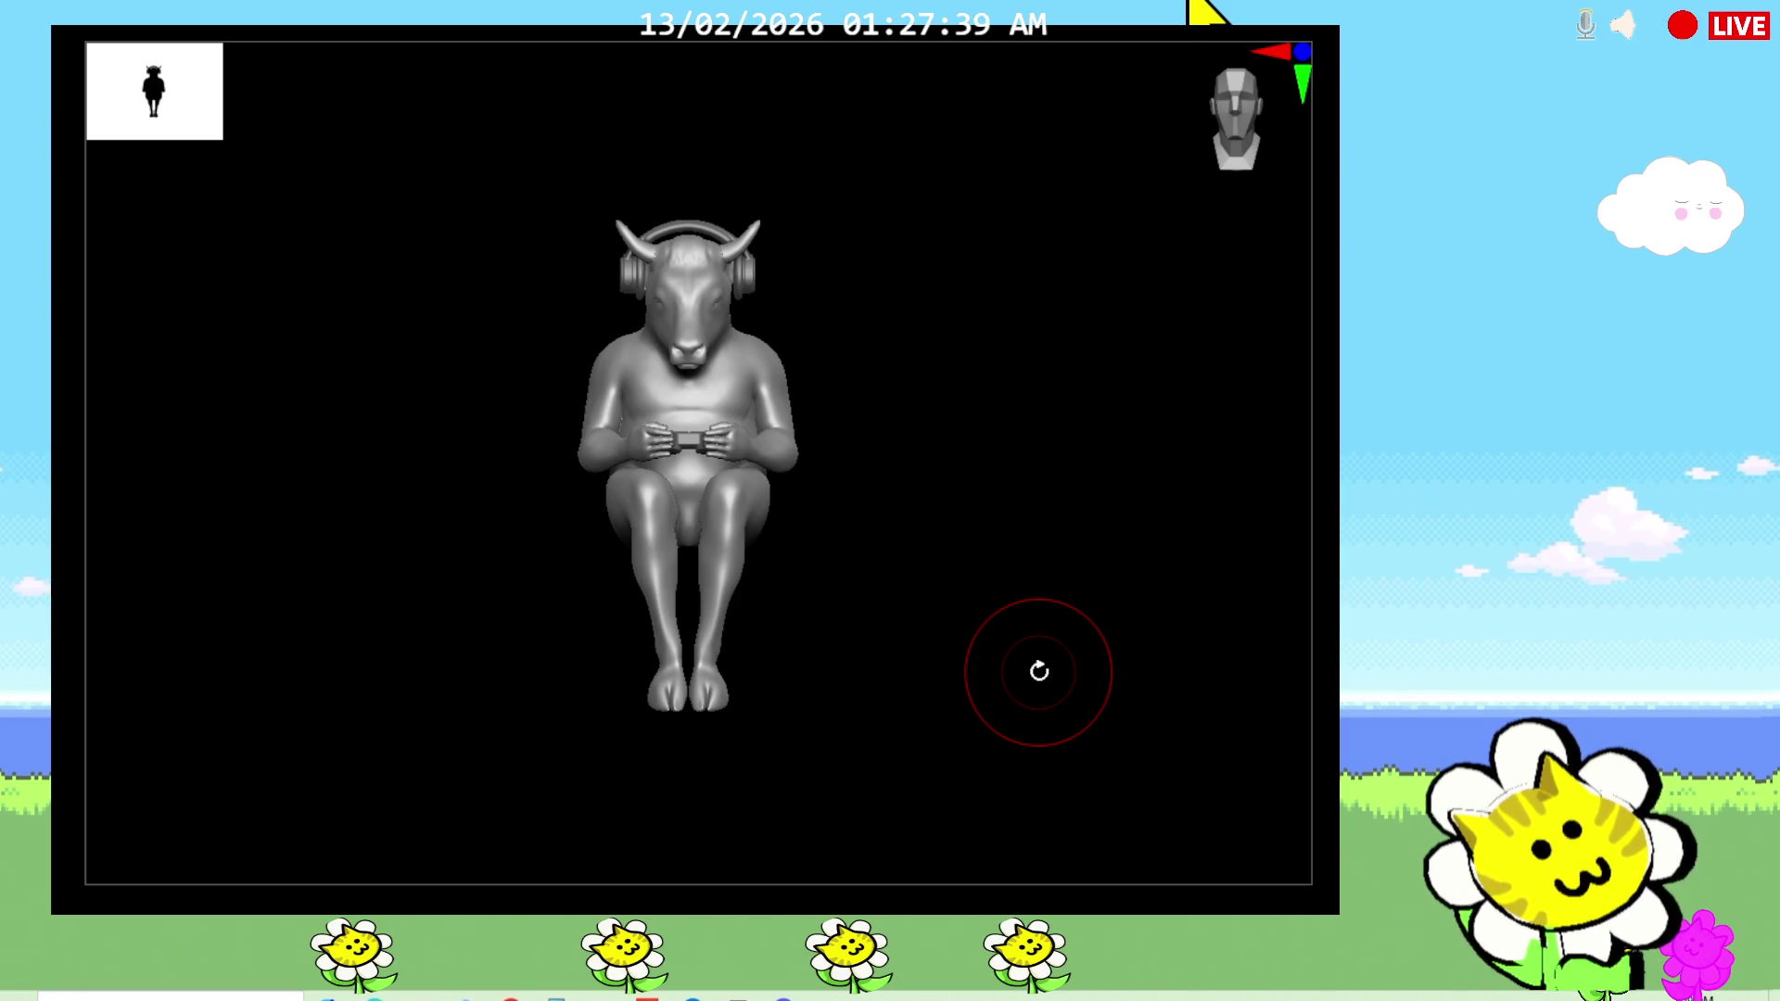
scroll(640, 670, up, 5)
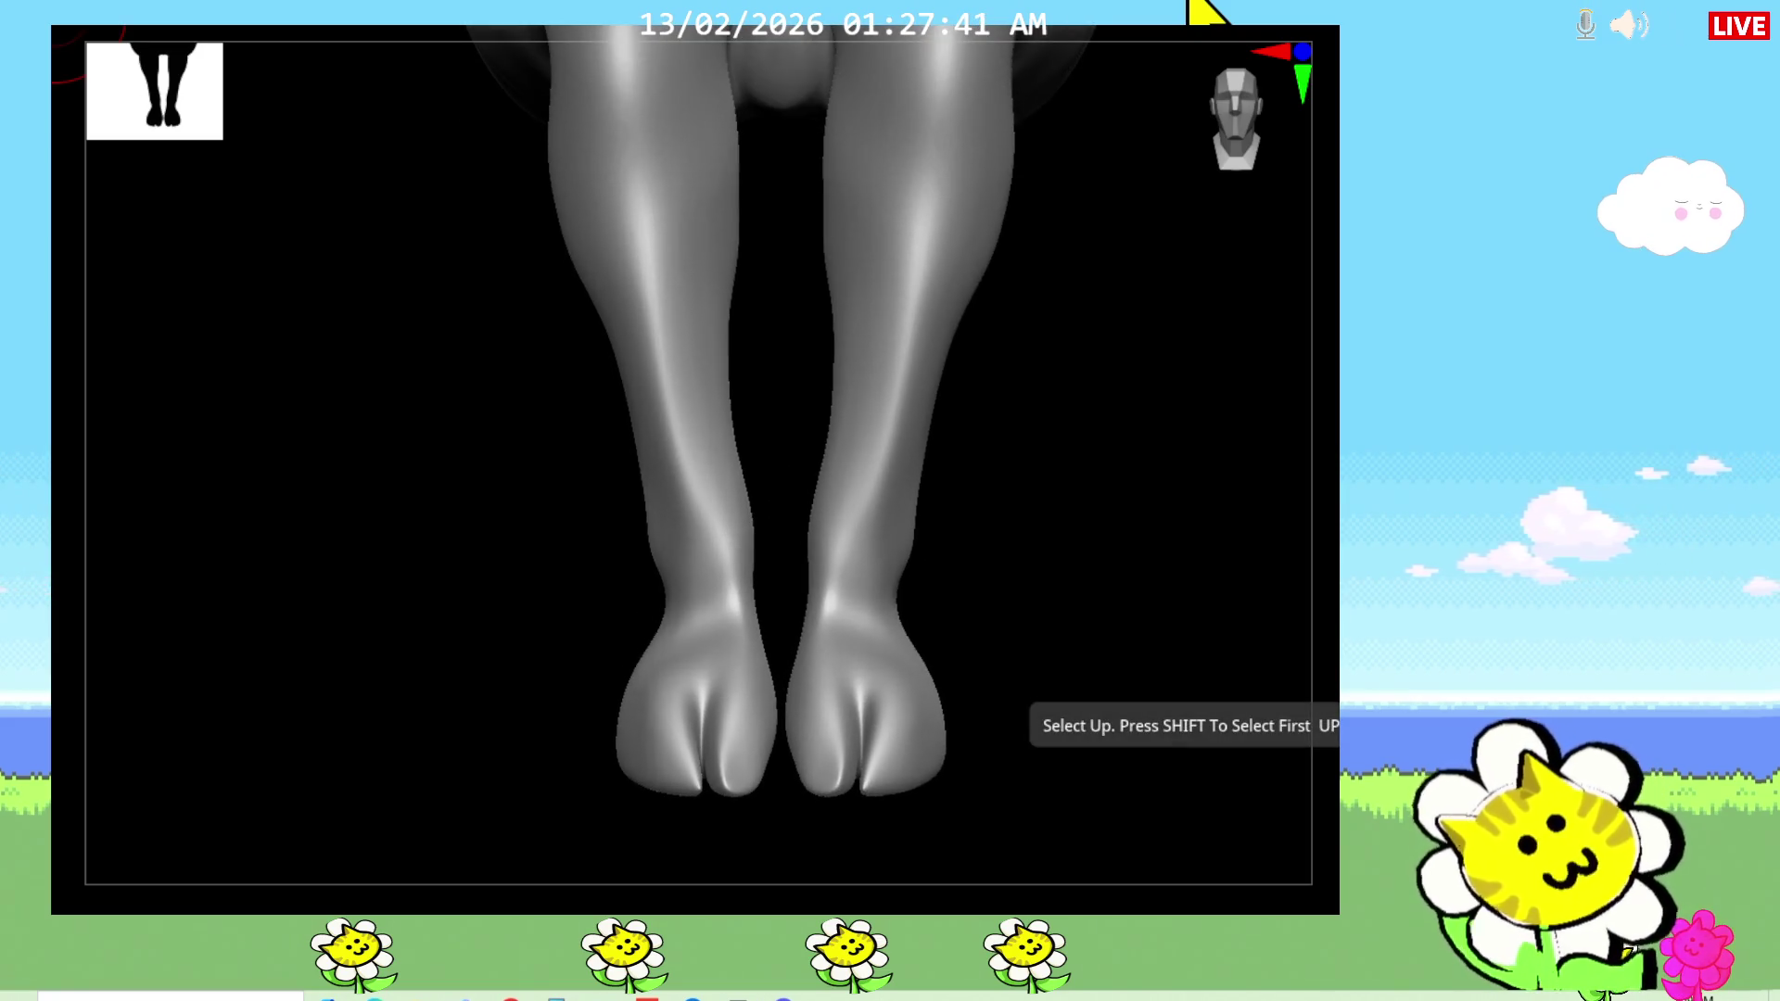
Step: Carve mirrored tendon grooves into the ankles and lower calves
mouse_move(420, 733)
mouse_down()
mouse_move(460, 738)
mouse_move(569, 536)
mouse_move(544, 615)
mouse_up()
drag(795, 525, 584, 588)
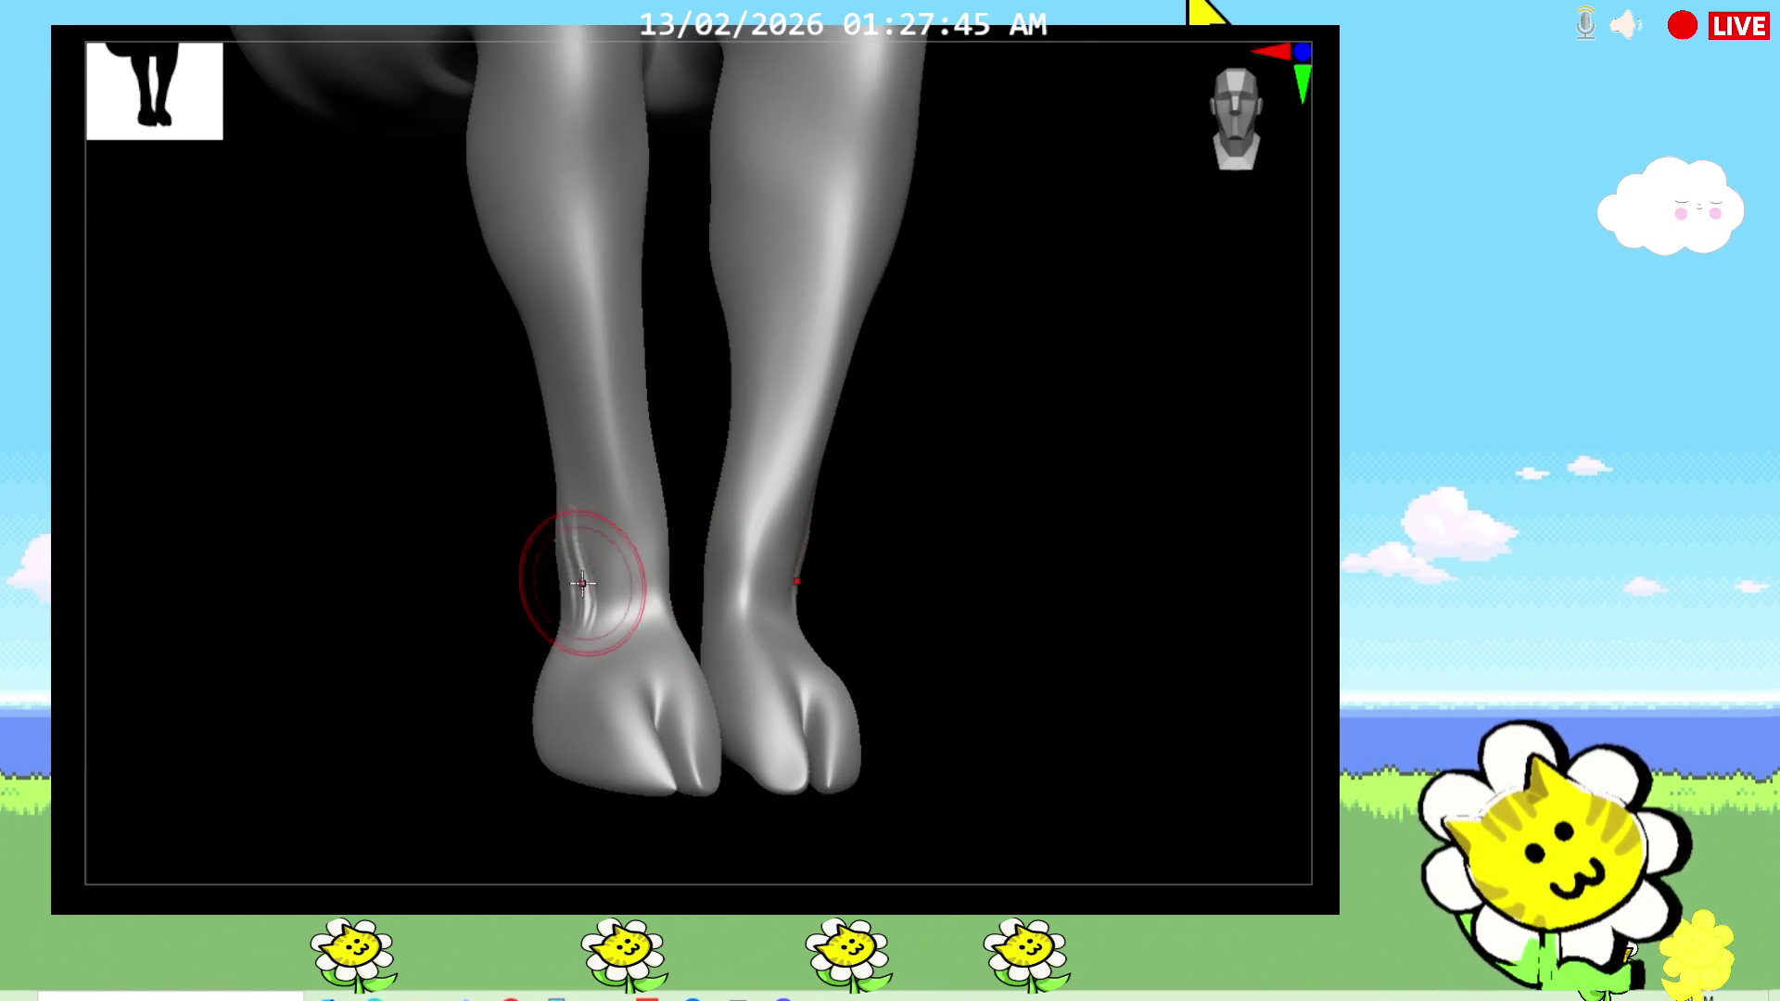
drag(502, 760, 516, 743)
drag(565, 436, 544, 365)
drag(760, 556, 897, 569)
drag(548, 386, 519, 440)
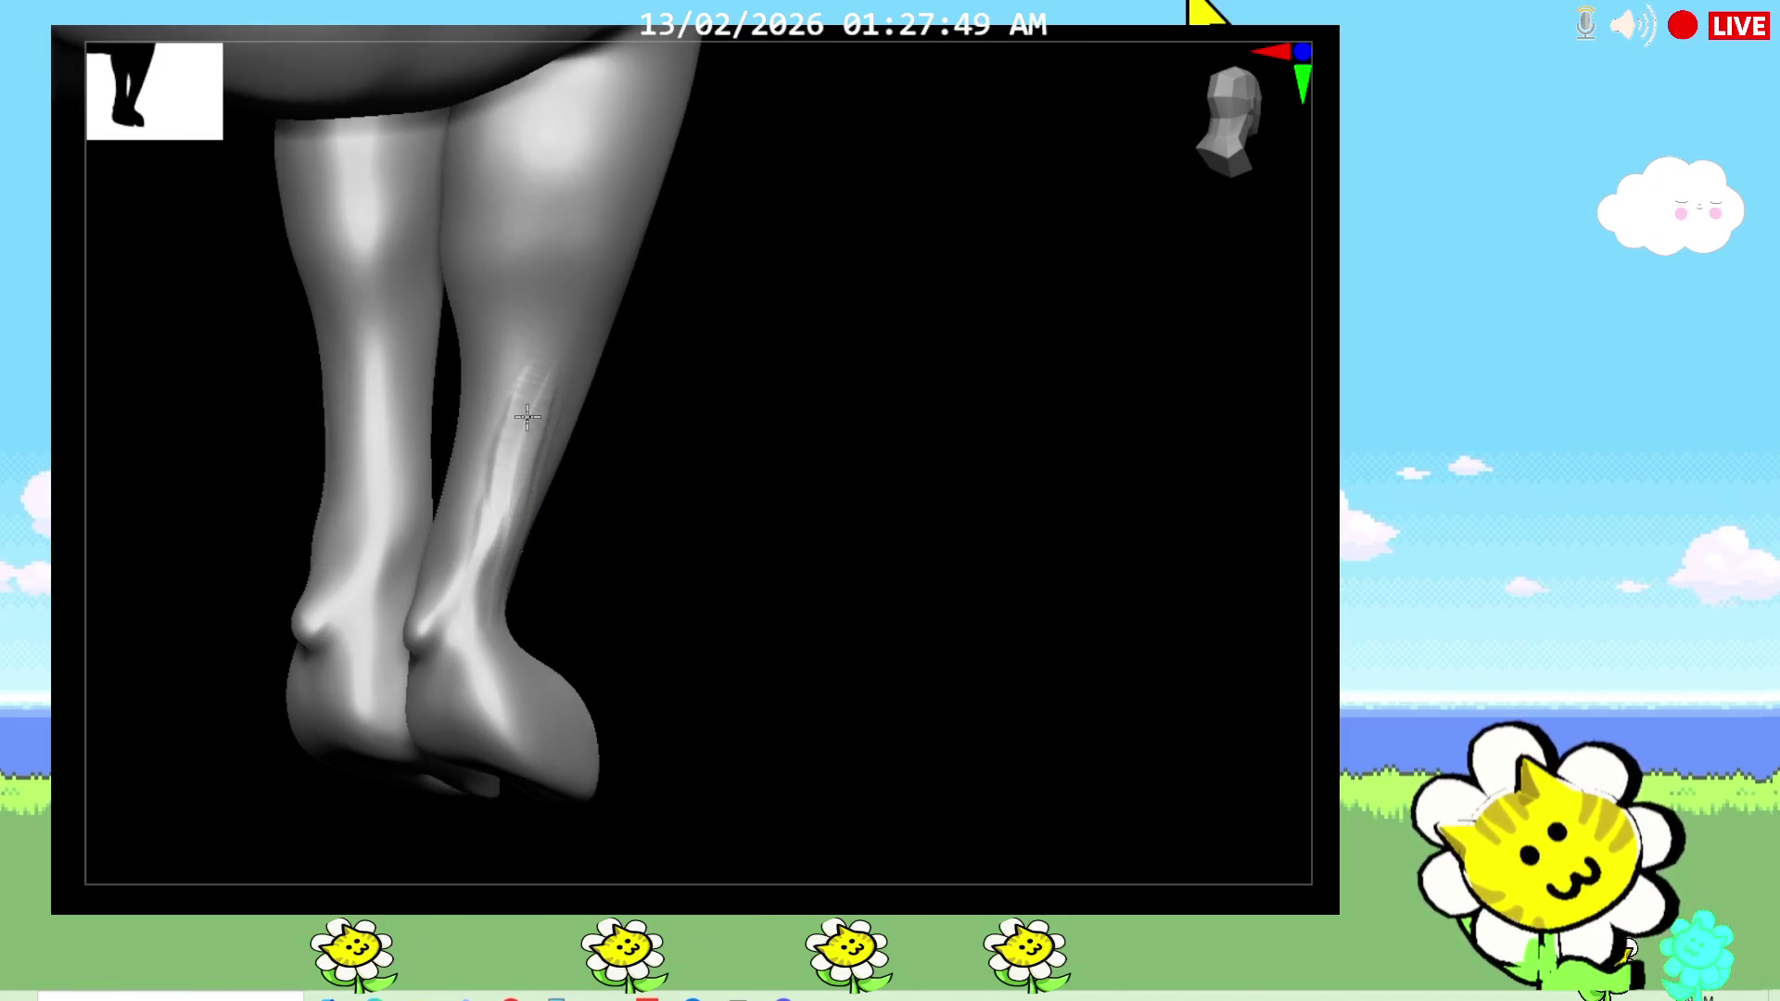
Step: Sculpt and build up a band across both ankles
mouse_move(501, 624)
mouse_down()
mouse_move(782, 604)
mouse_move(676, 608)
mouse_move(705, 602)
mouse_move(579, 543)
mouse_move(599, 505)
mouse_up()
drag(572, 612, 569, 608)
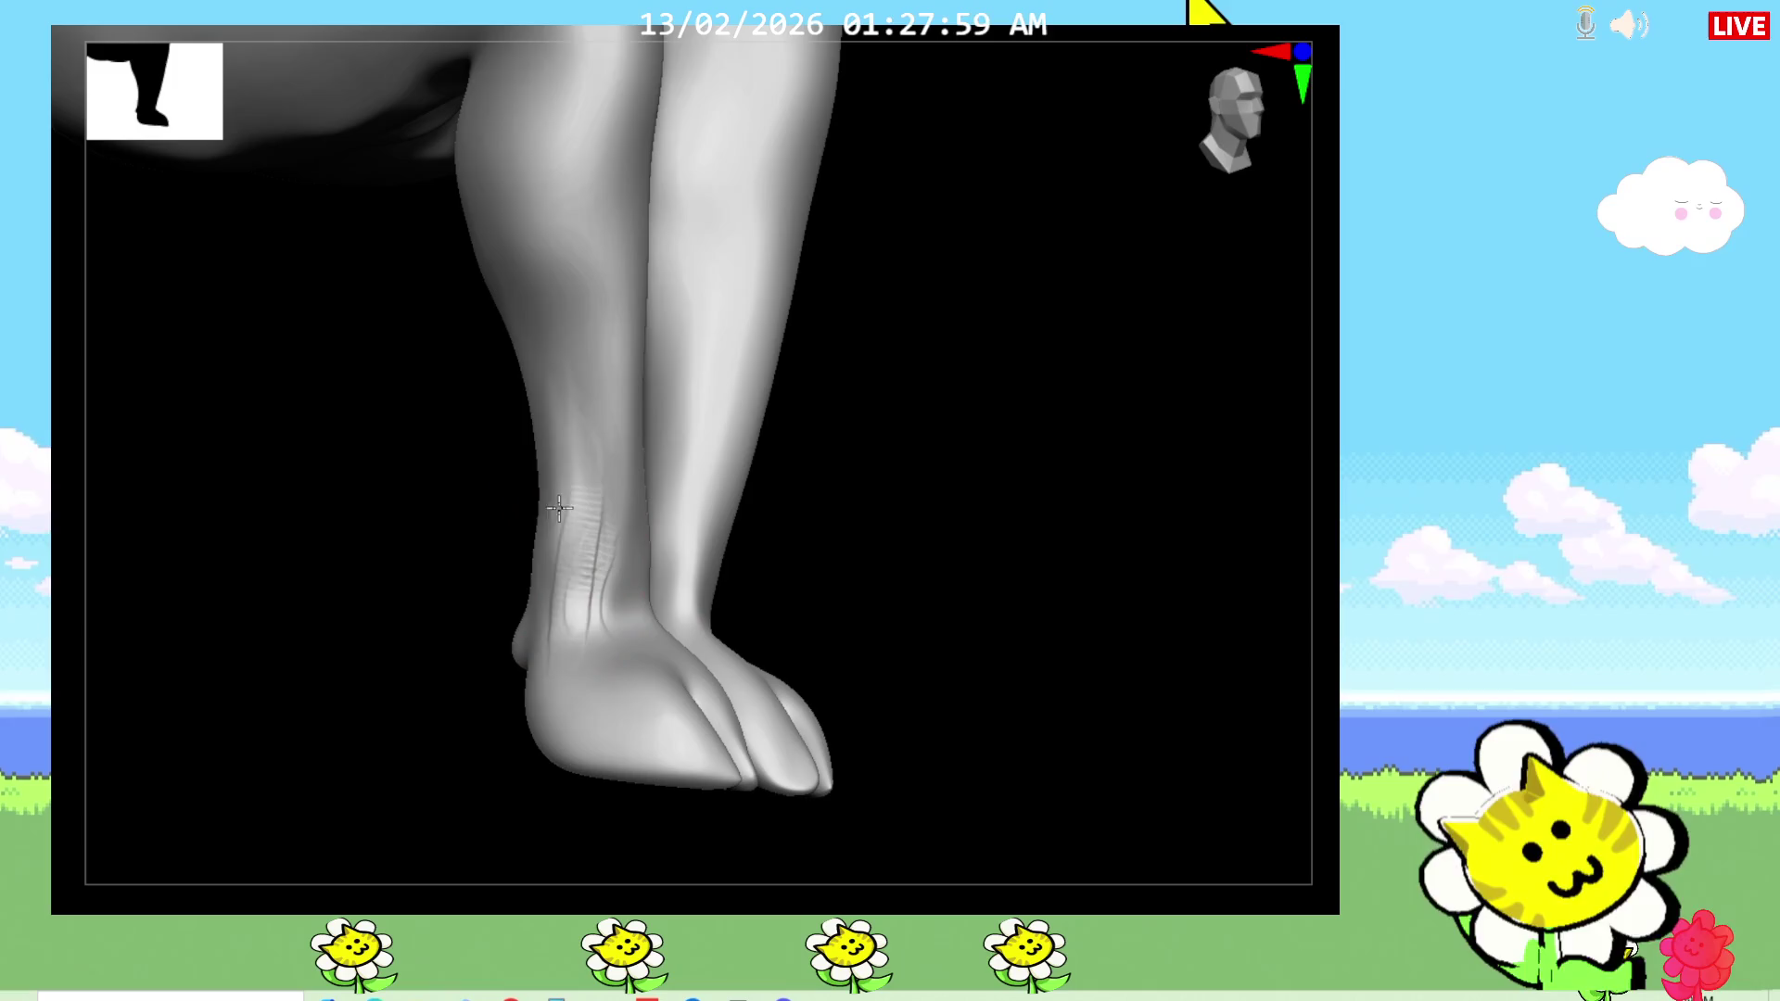
mouse_move(464, 643)
mouse_down()
mouse_move(531, 484)
mouse_move(687, 504)
mouse_move(524, 585)
mouse_up()
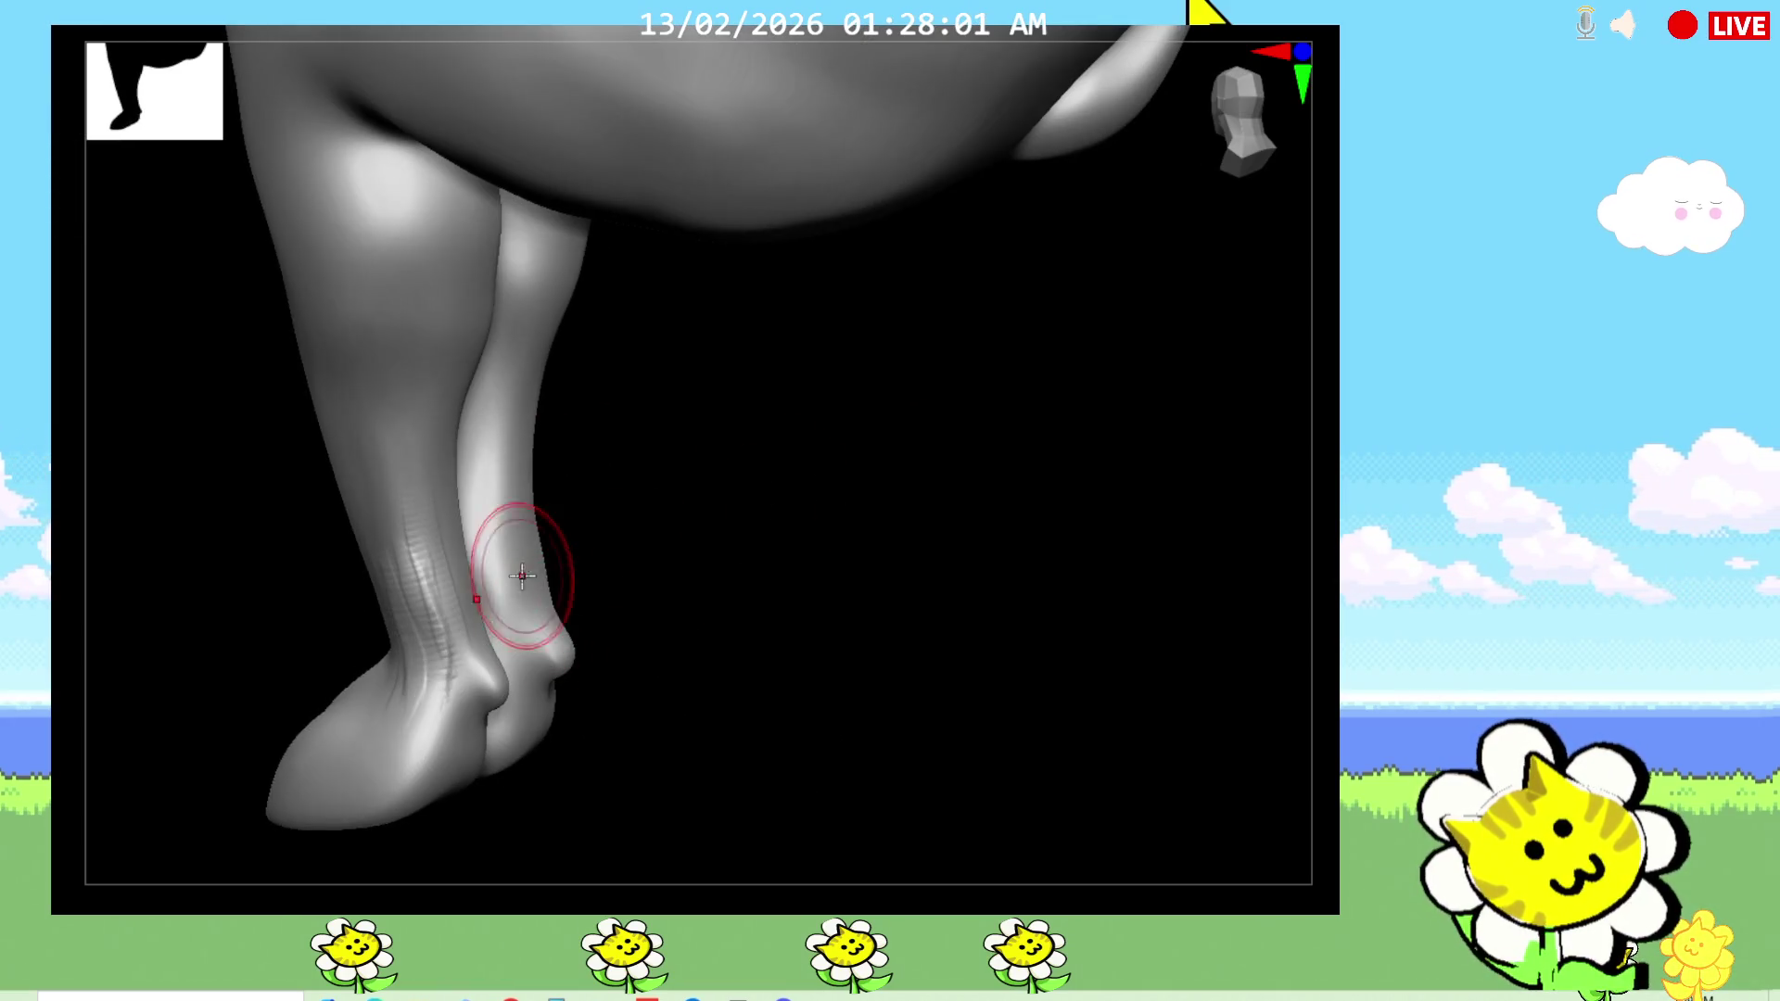
mouse_move(649, 575)
mouse_down()
mouse_move(629, 583)
mouse_move(702, 555)
mouse_up()
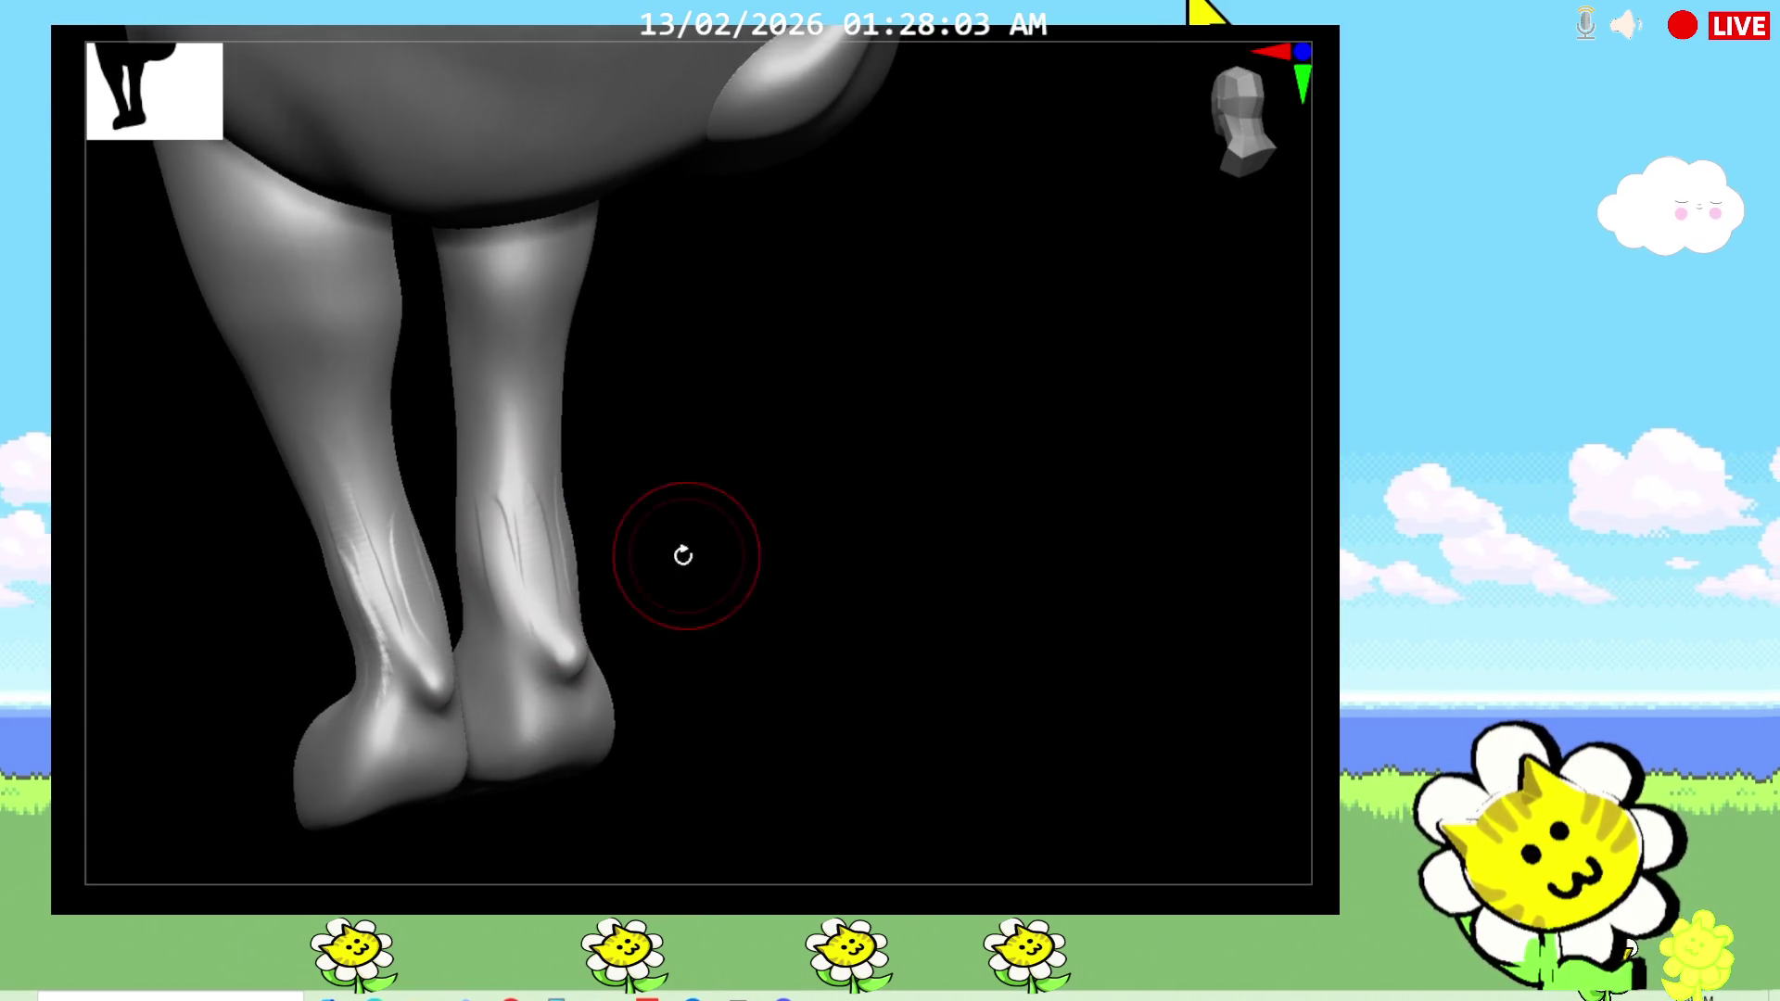
drag(829, 582, 525, 603)
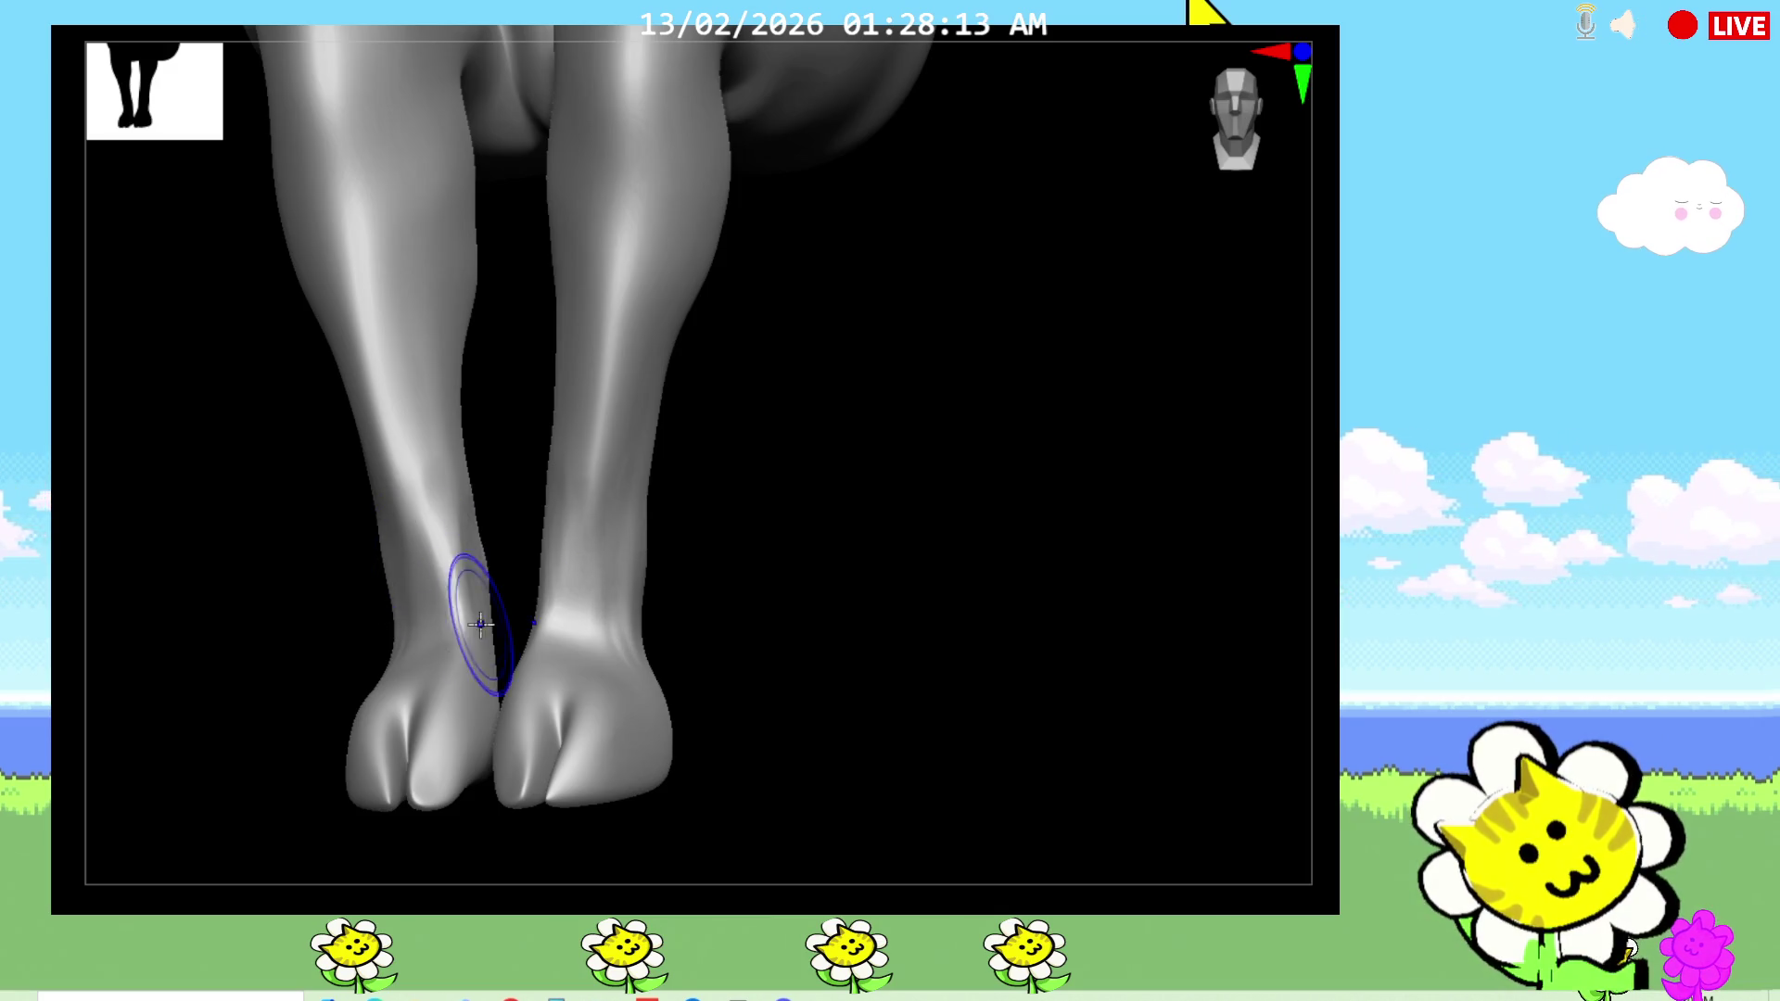
drag(507, 586, 850, 682)
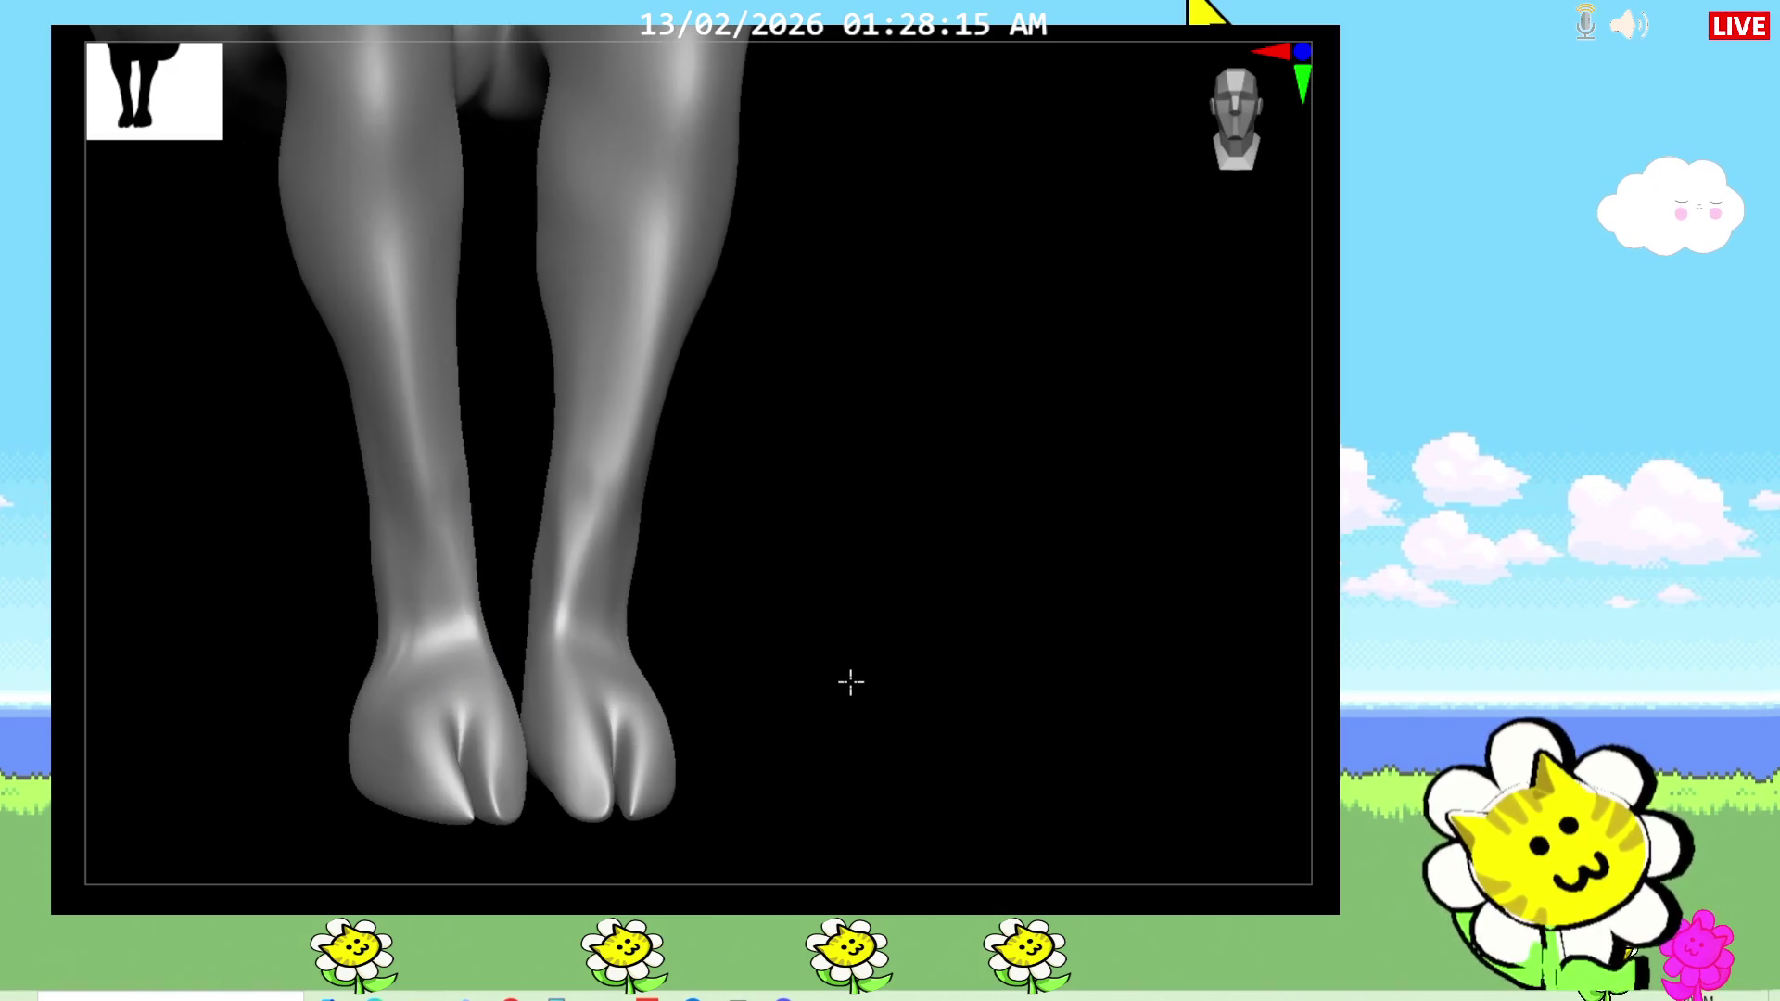
drag(552, 639, 635, 649)
drag(788, 687, 565, 628)
mouse_move(713, 649)
mouse_down()
mouse_move(763, 647)
mouse_move(653, 607)
mouse_up()
Step: Add further marks to the ankle and lower calf from a new angle
drag(698, 536, 735, 603)
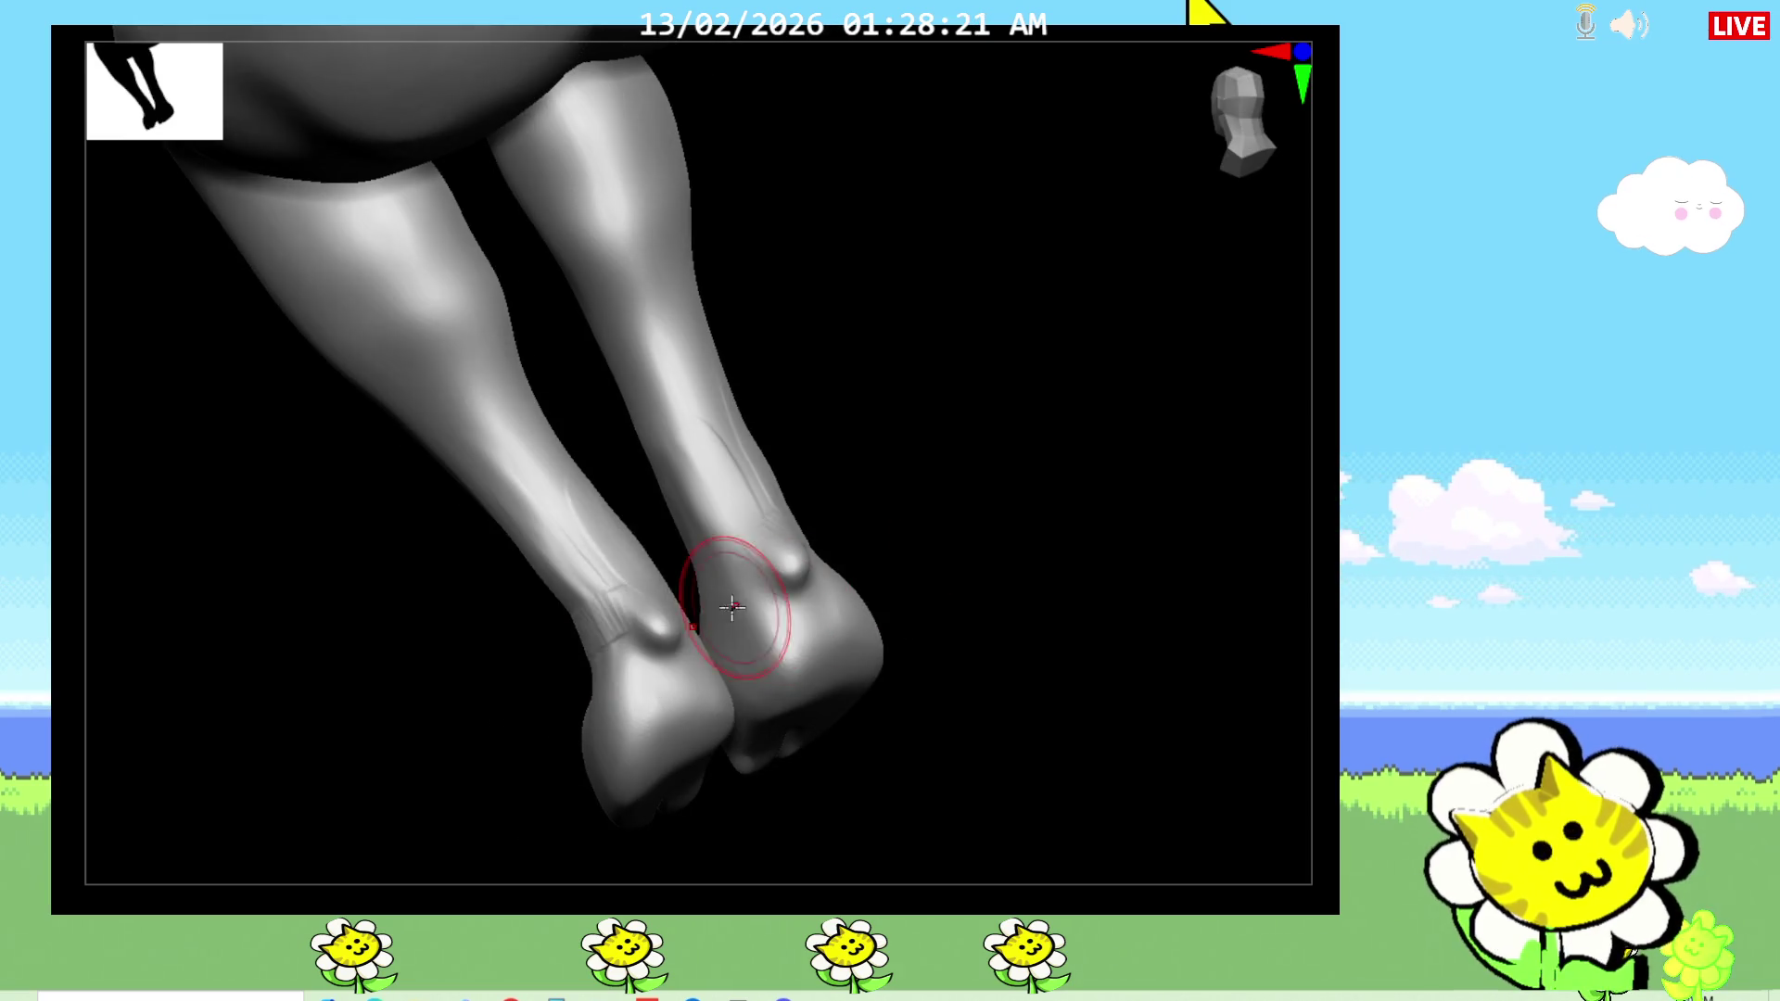
mouse_move(881, 496)
mouse_down()
mouse_move(1057, 508)
mouse_move(925, 616)
mouse_up()
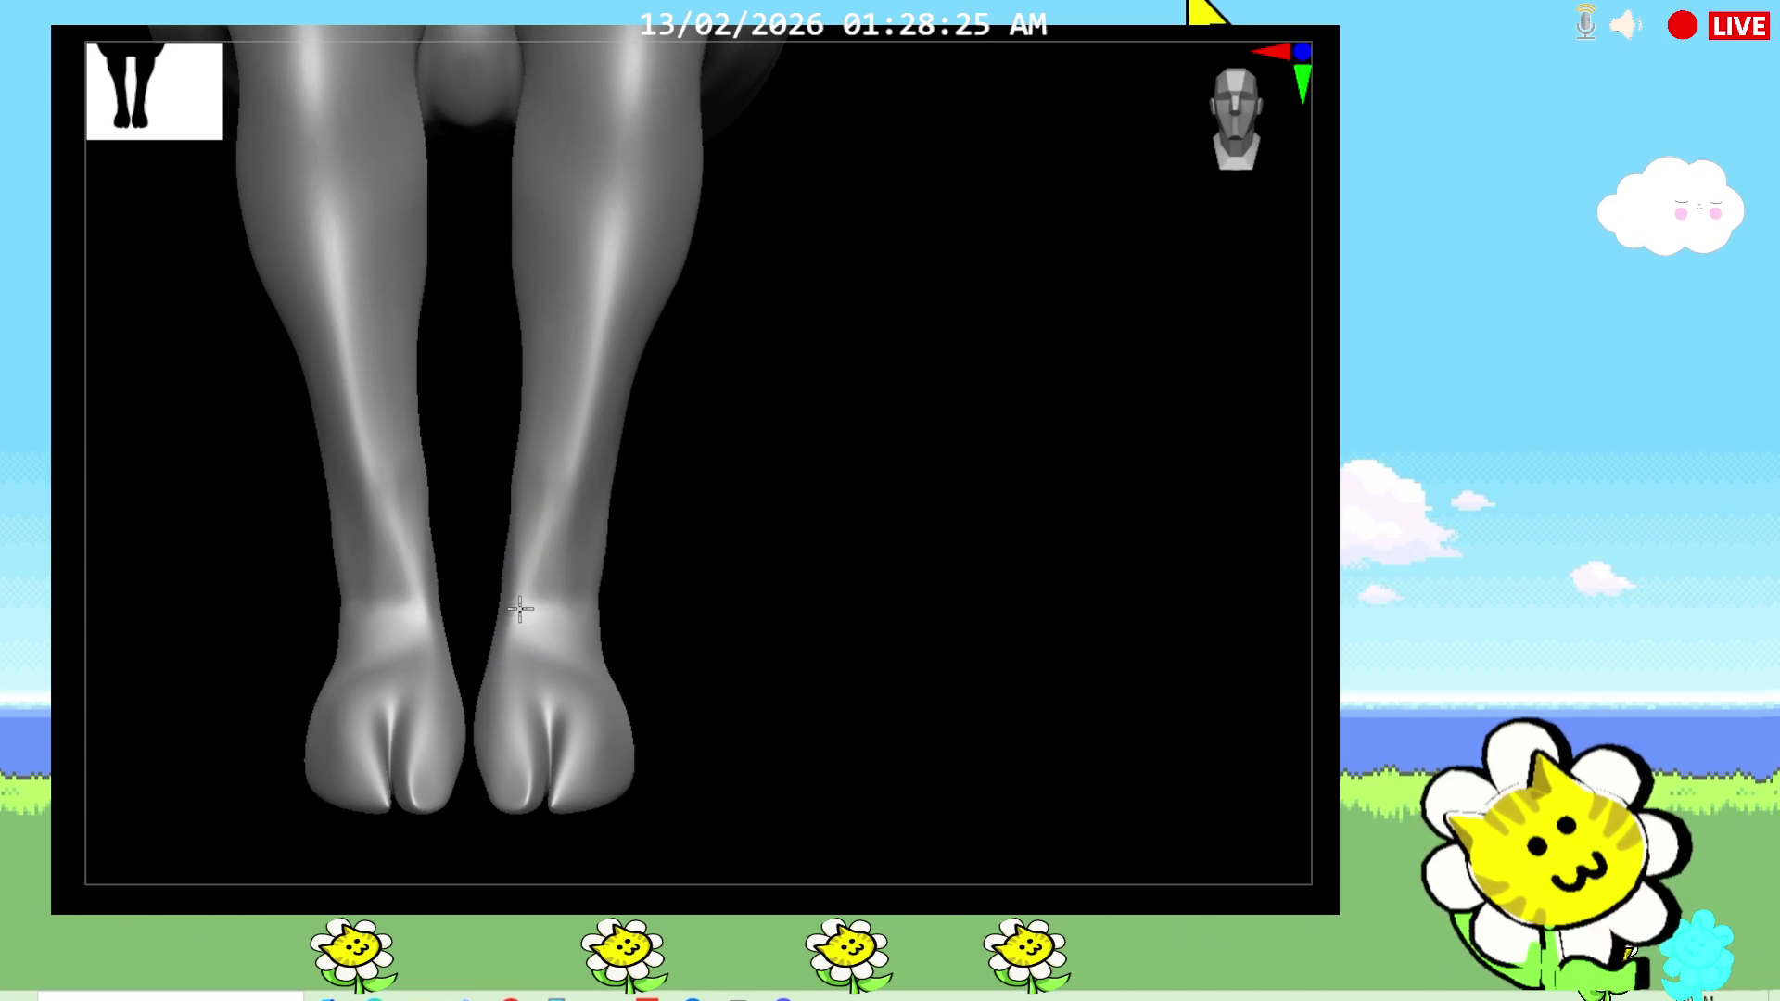
mouse_move(756, 631)
mouse_down()
mouse_move(747, 731)
mouse_move(766, 747)
mouse_move(742, 715)
mouse_move(768, 498)
mouse_move(620, 504)
mouse_move(720, 427)
mouse_move(402, 99)
mouse_move(358, 398)
mouse_move(509, 409)
mouse_move(409, 171)
mouse_up()
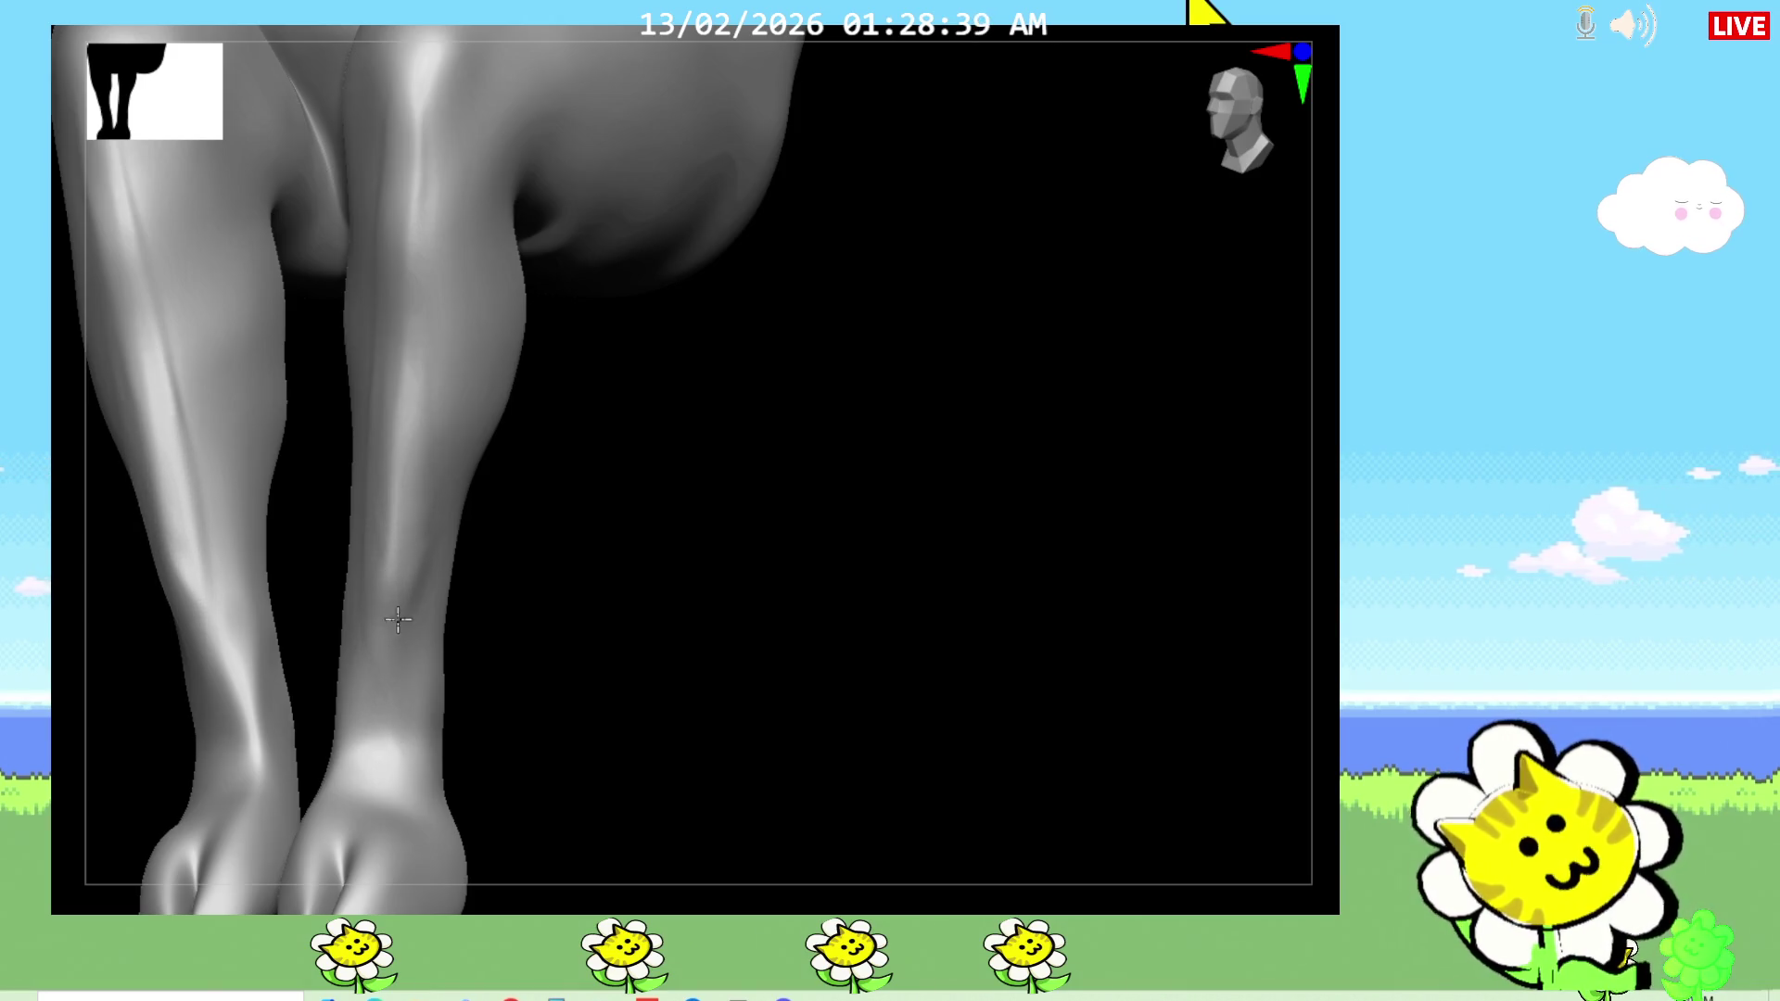
drag(564, 537, 648, 532)
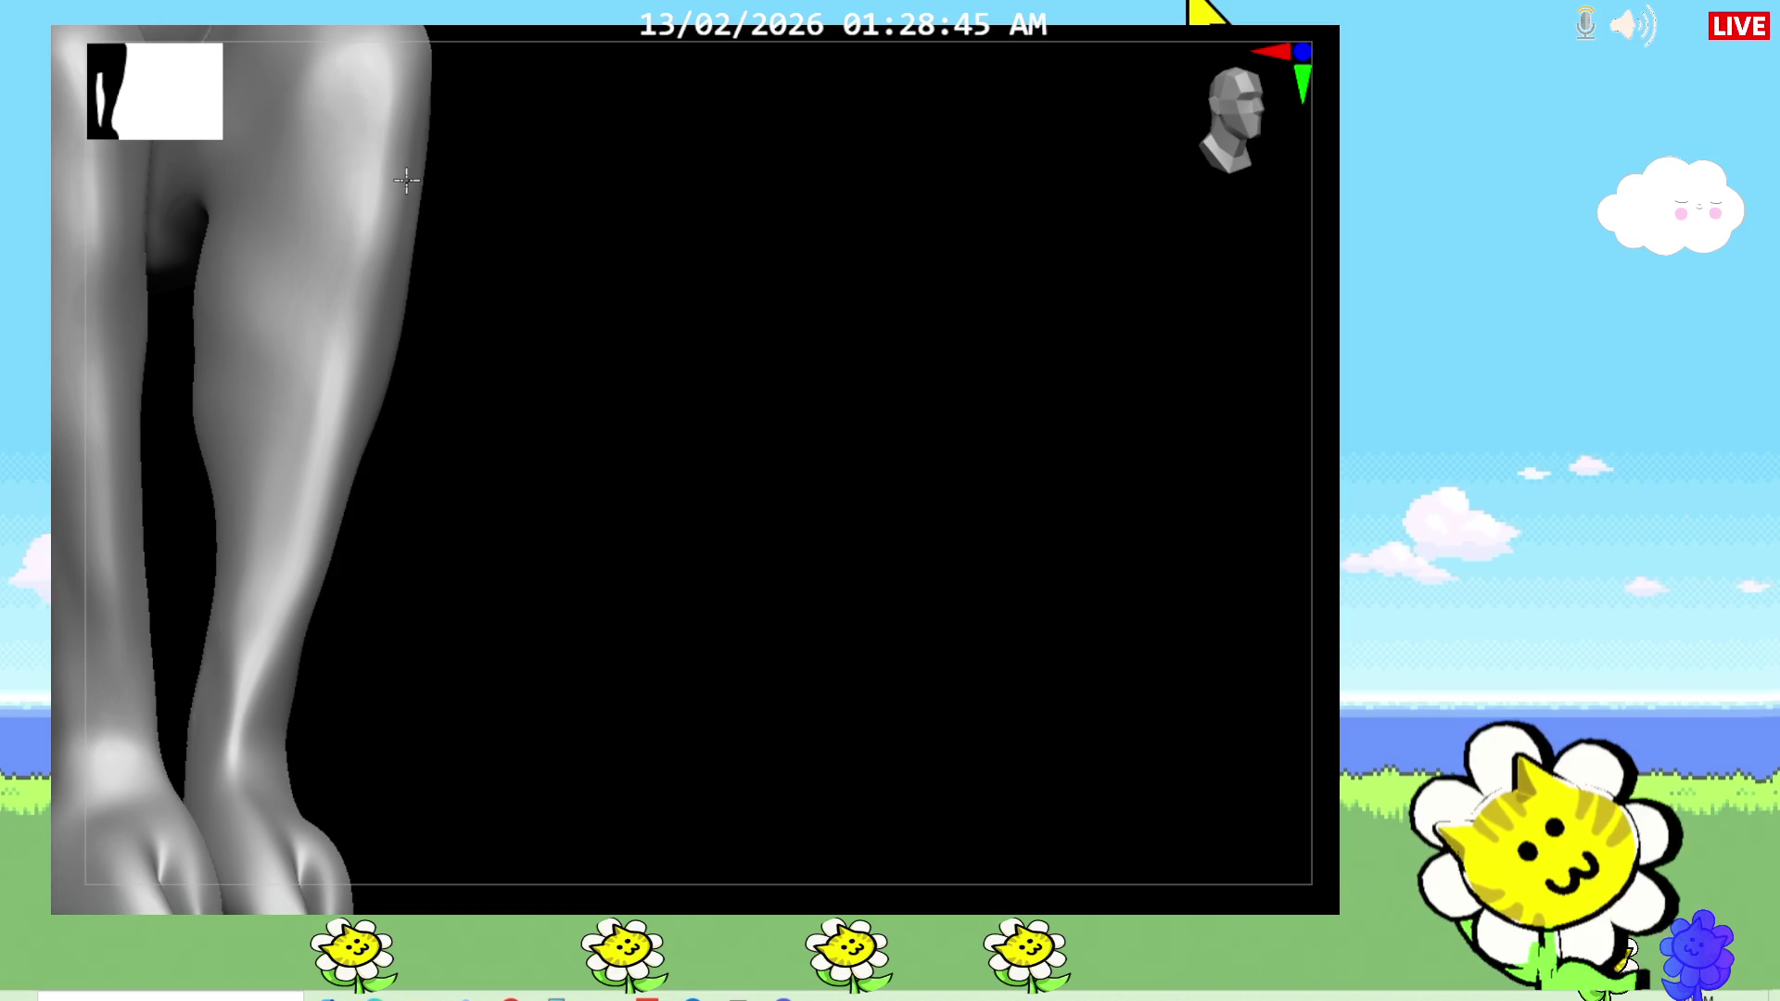
mouse_move(762, 603)
mouse_down()
mouse_move(882, 651)
mouse_move(498, 632)
mouse_move(544, 436)
mouse_move(751, 664)
mouse_move(358, 633)
mouse_move(371, 779)
mouse_move(380, 742)
mouse_up()
mouse_move(519, 732)
mouse_down()
mouse_move(557, 735)
mouse_move(520, 699)
mouse_move(501, 733)
mouse_move(529, 723)
mouse_move(528, 742)
mouse_move(448, 735)
mouse_move(610, 699)
mouse_up()
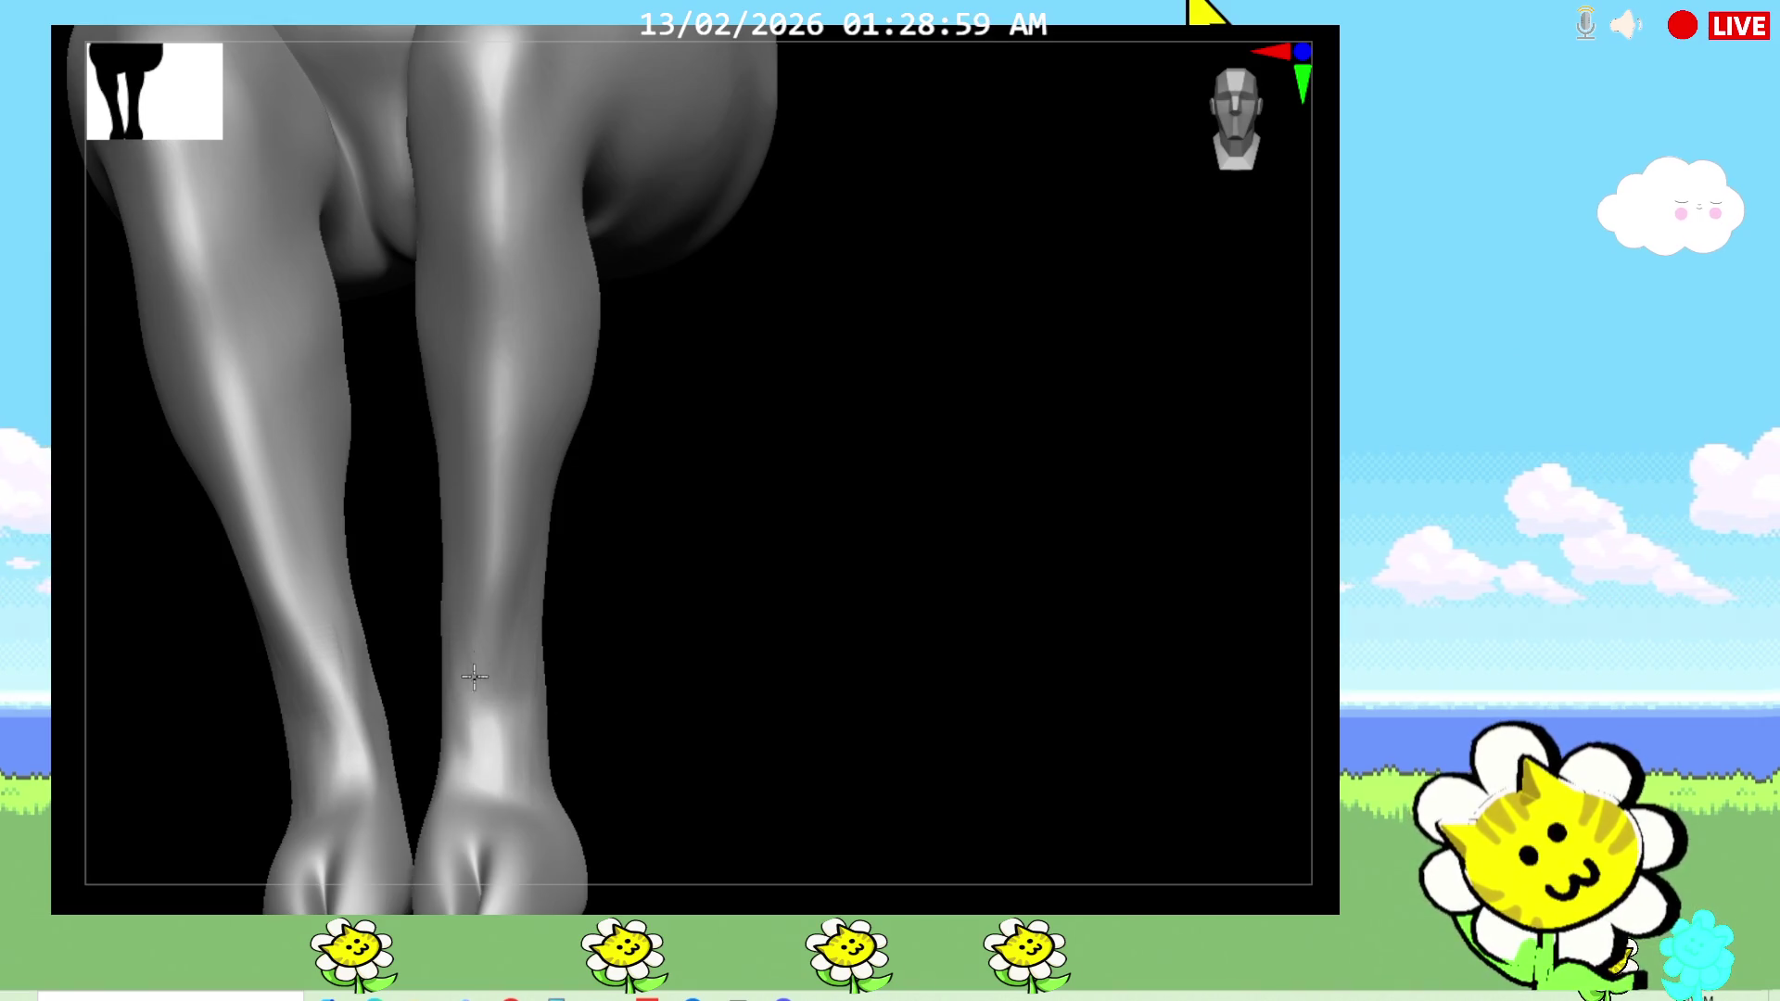
mouse_move(387, 726)
mouse_down()
mouse_move(738, 707)
mouse_move(386, 795)
mouse_move(315, 529)
mouse_up()
mouse_move(642, 700)
mouse_down()
mouse_move(782, 822)
mouse_move(681, 676)
mouse_up()
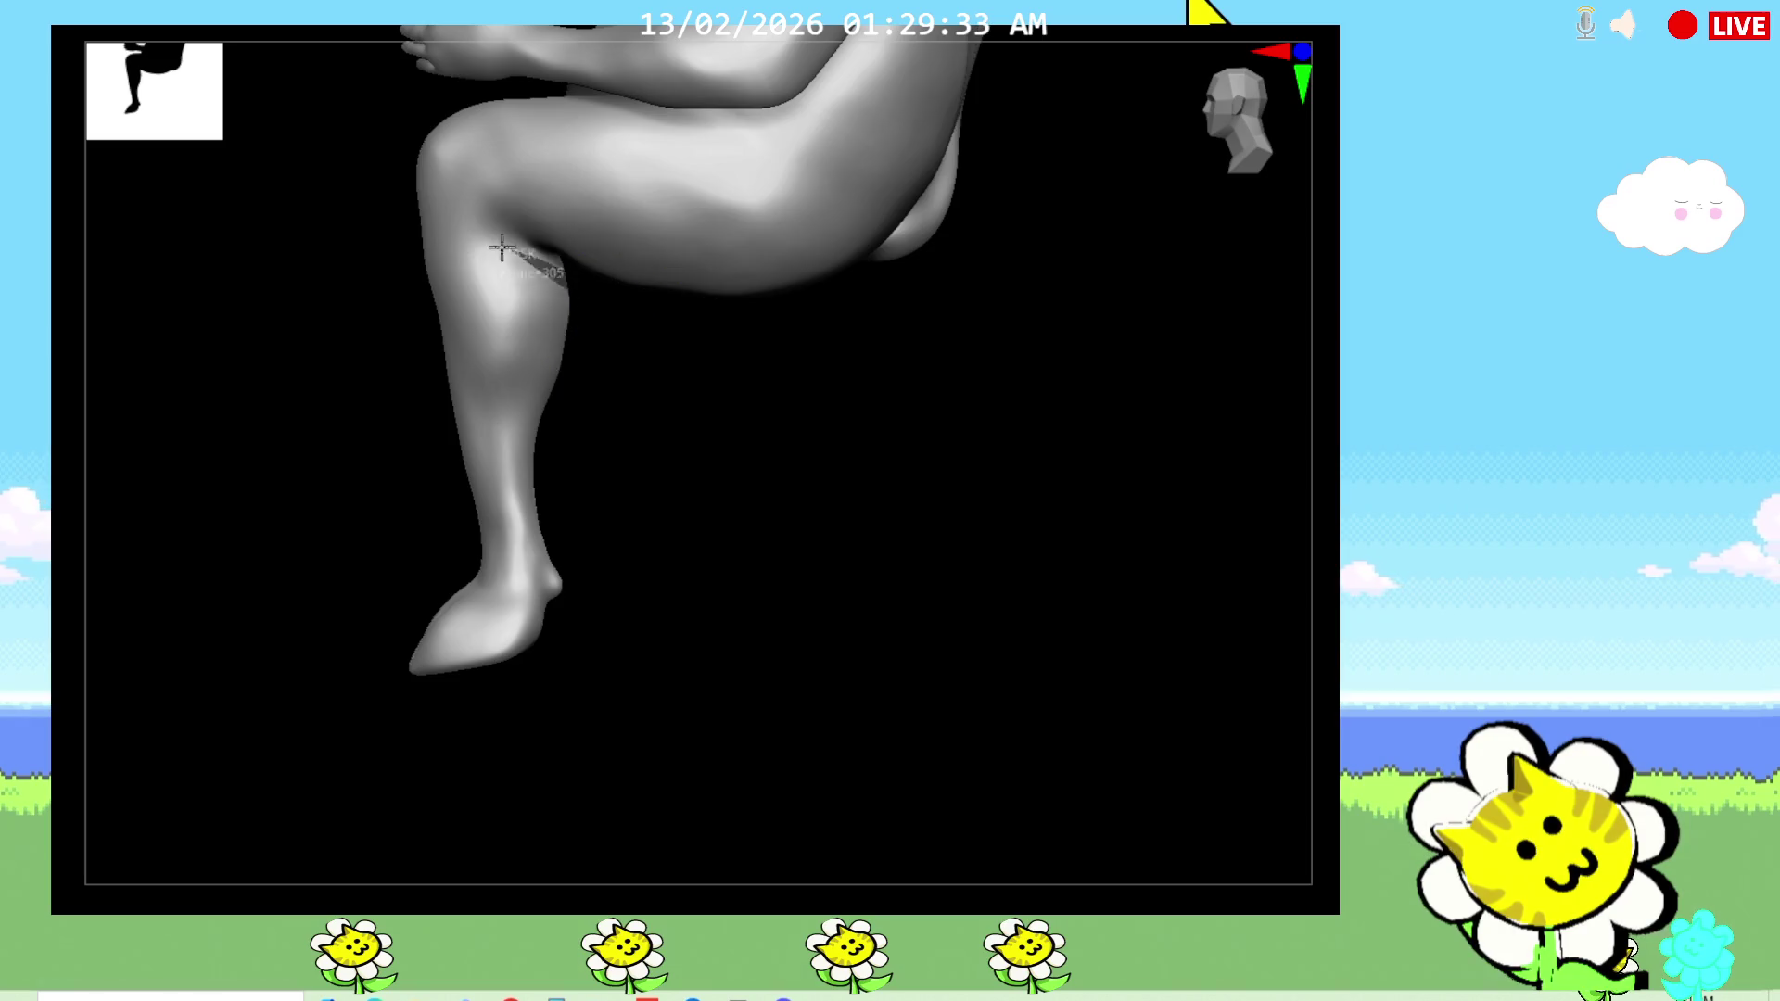
Step: Isolate the lower leg with an inverted mask and scale it along Y to 0.9534
ctrl+click(505, 417)
ctrl+click(711, 568)
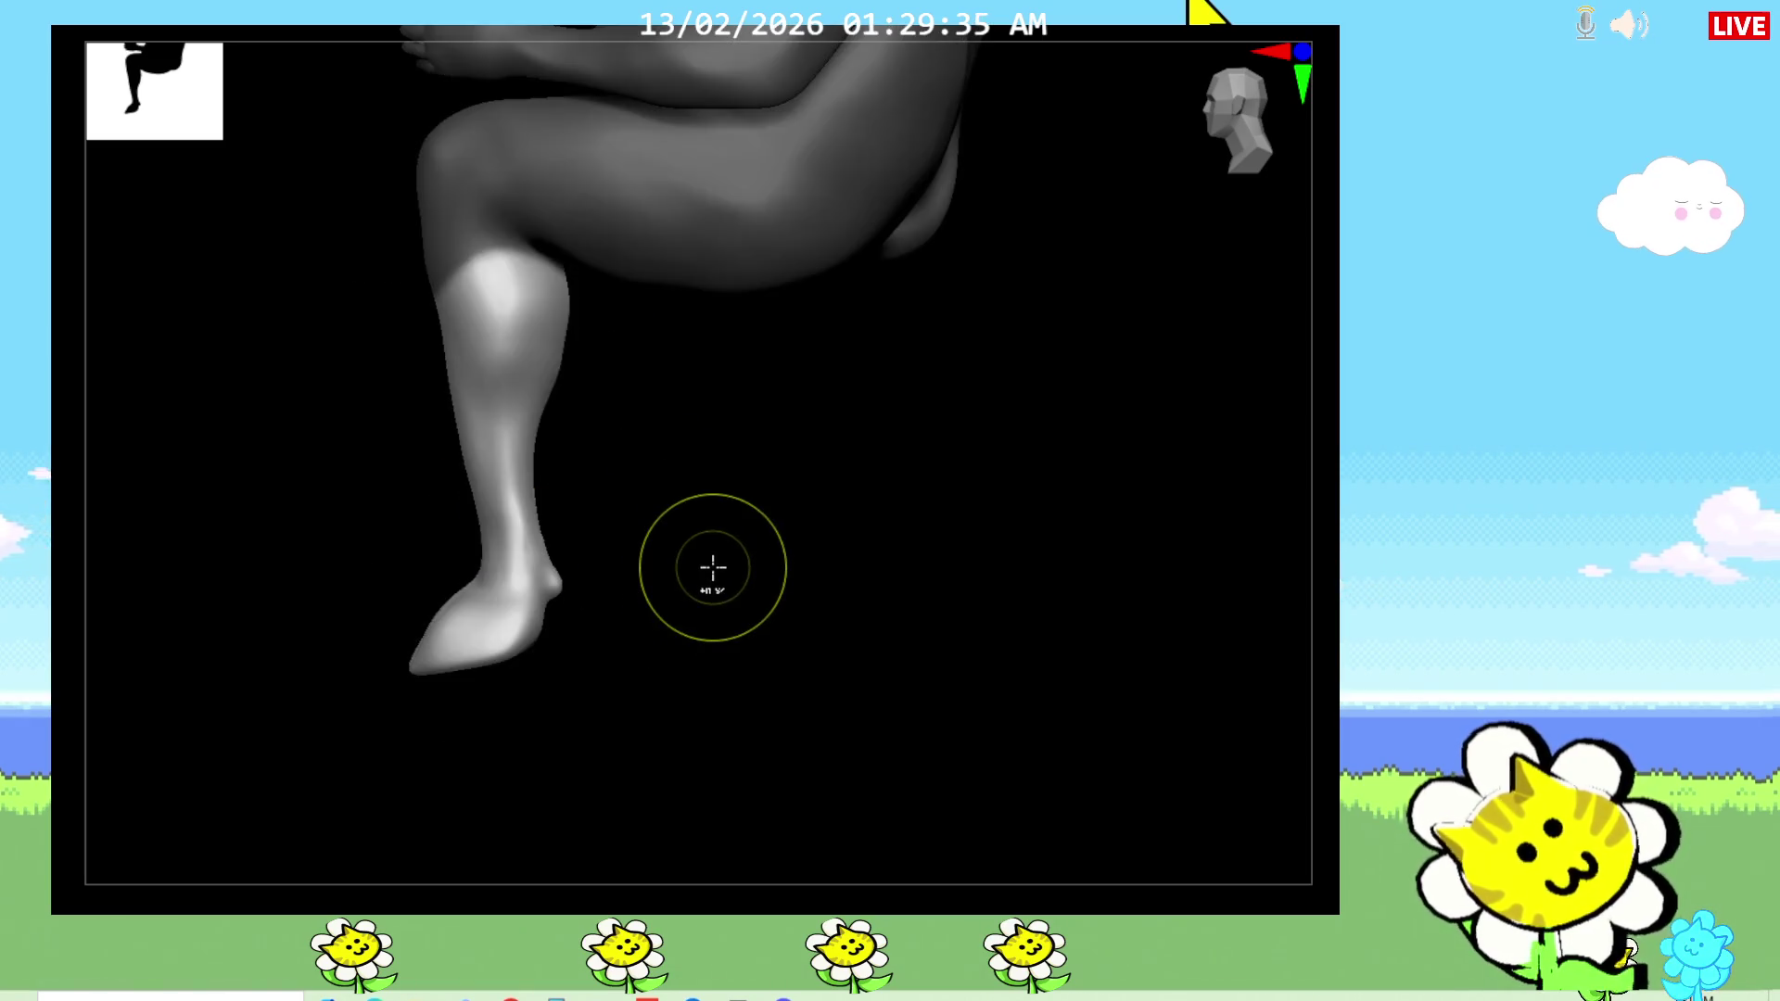
key(w)
alt+click(505, 435)
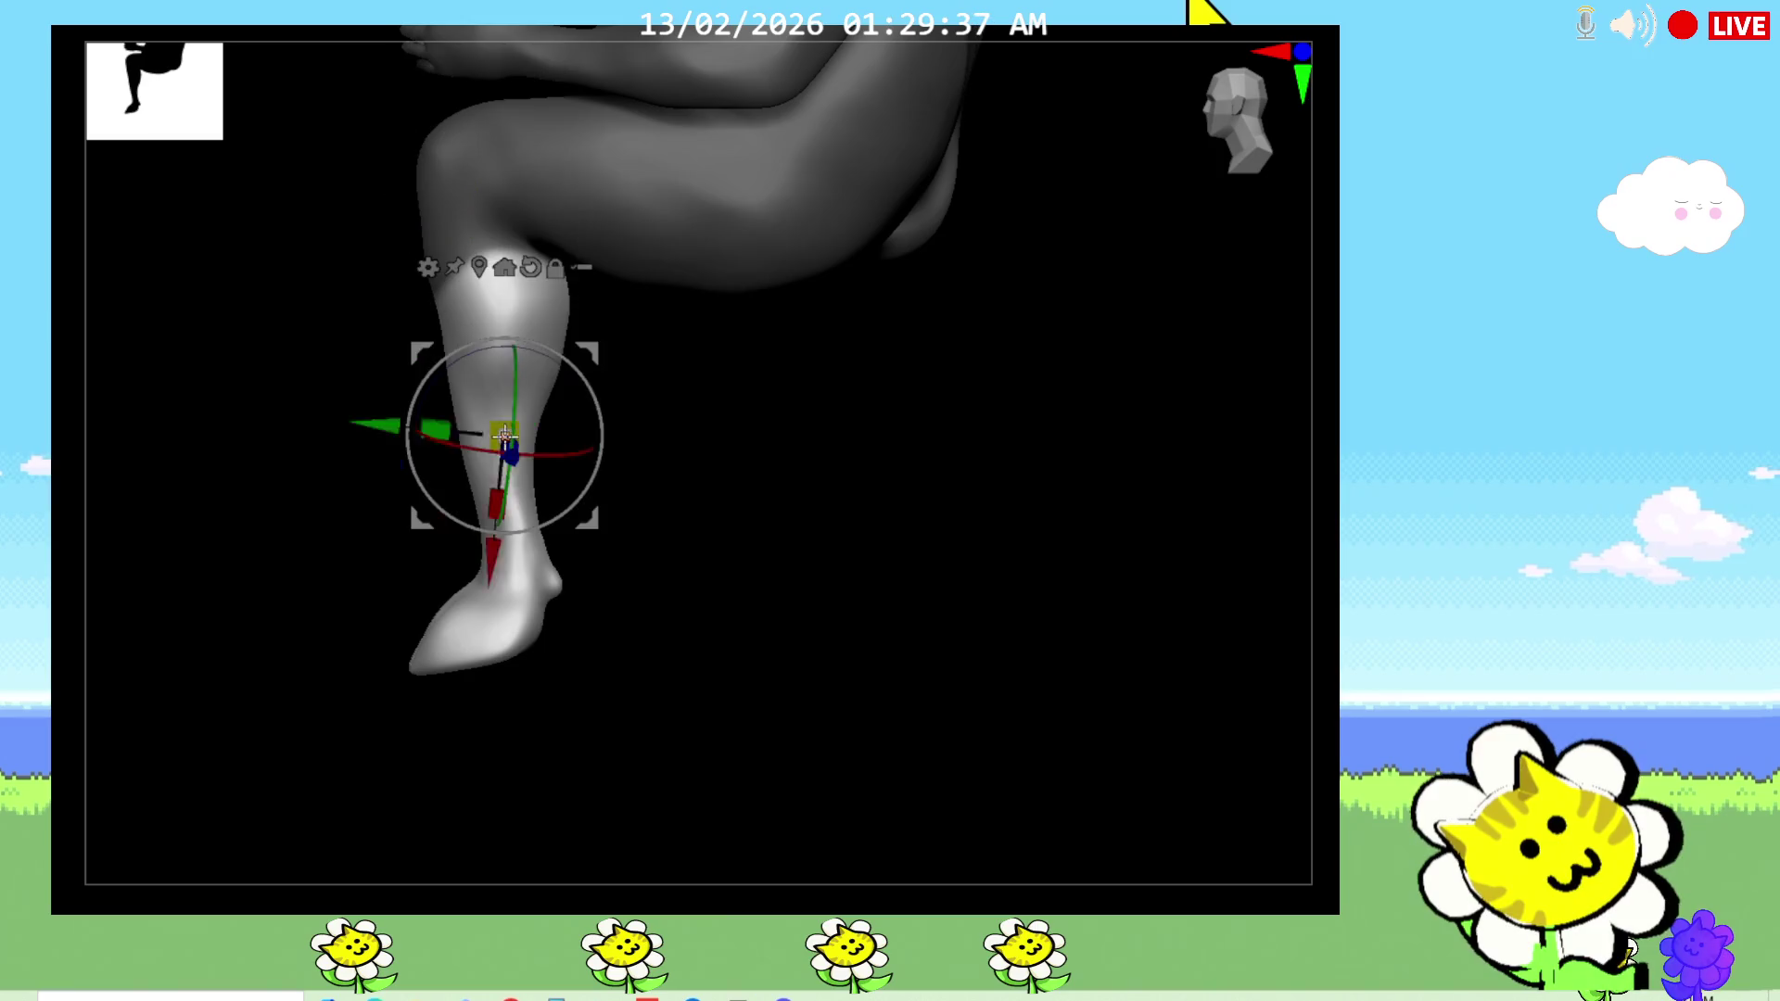
click(535, 266)
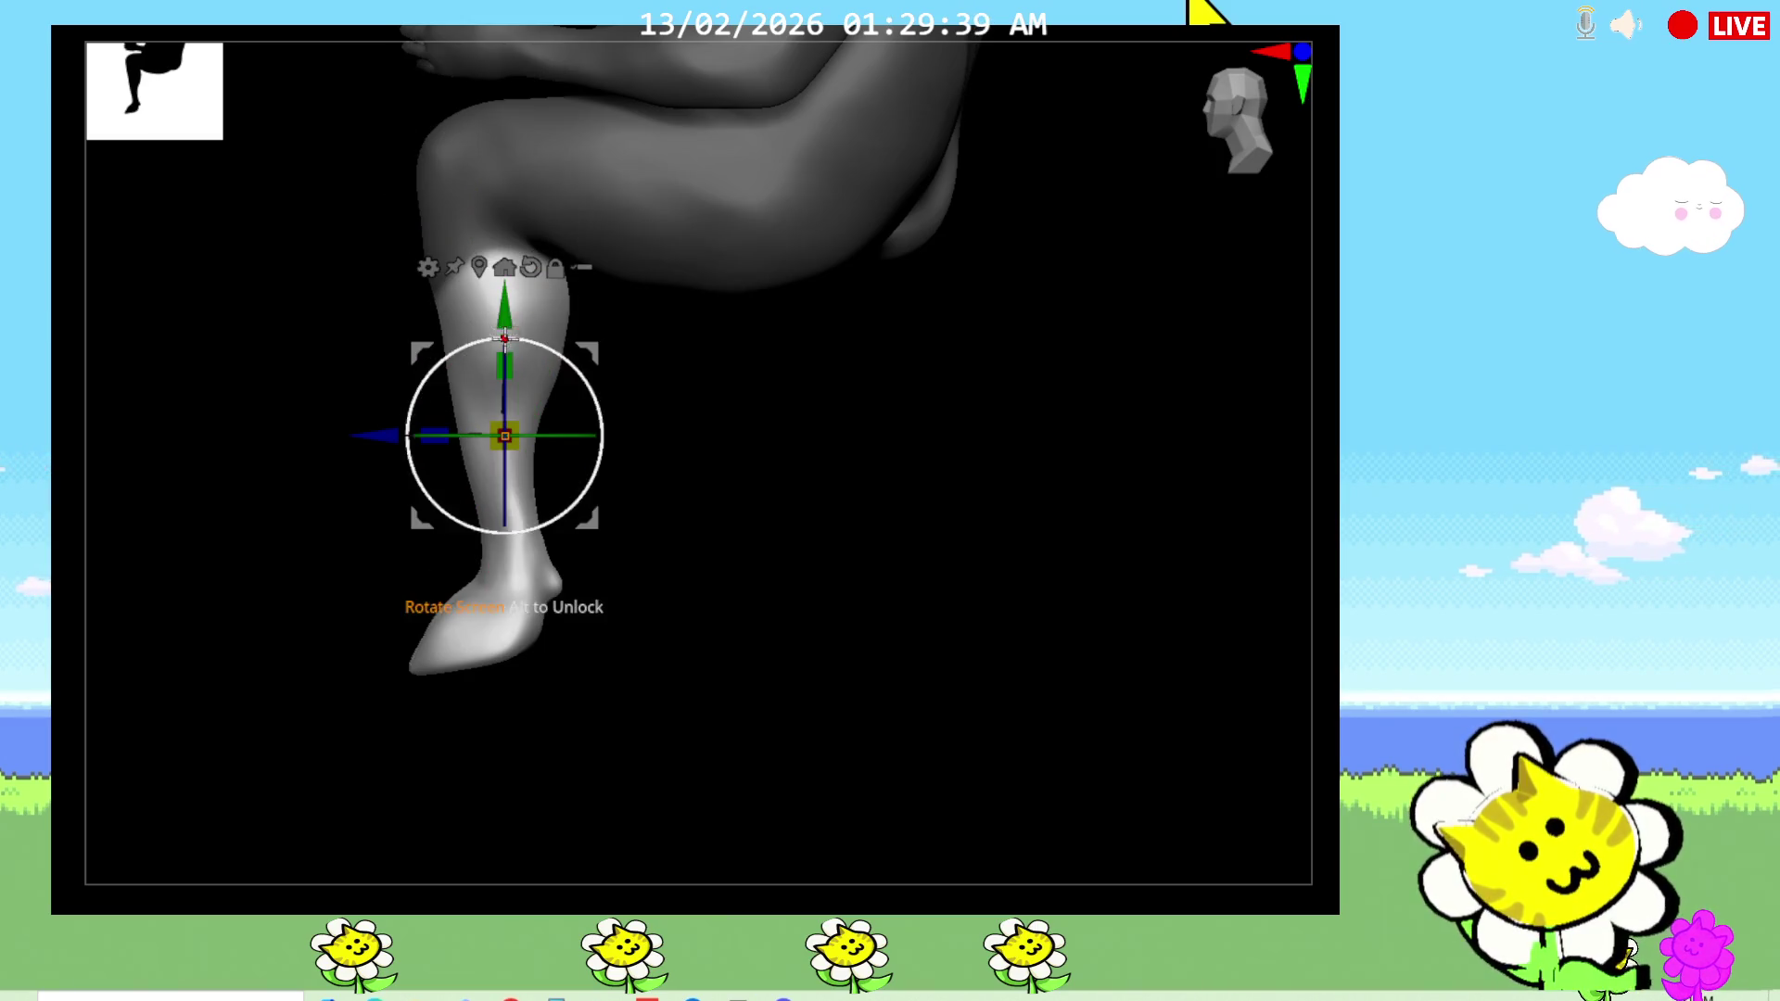
drag(505, 367, 504, 302)
ctrl+click(775, 588)
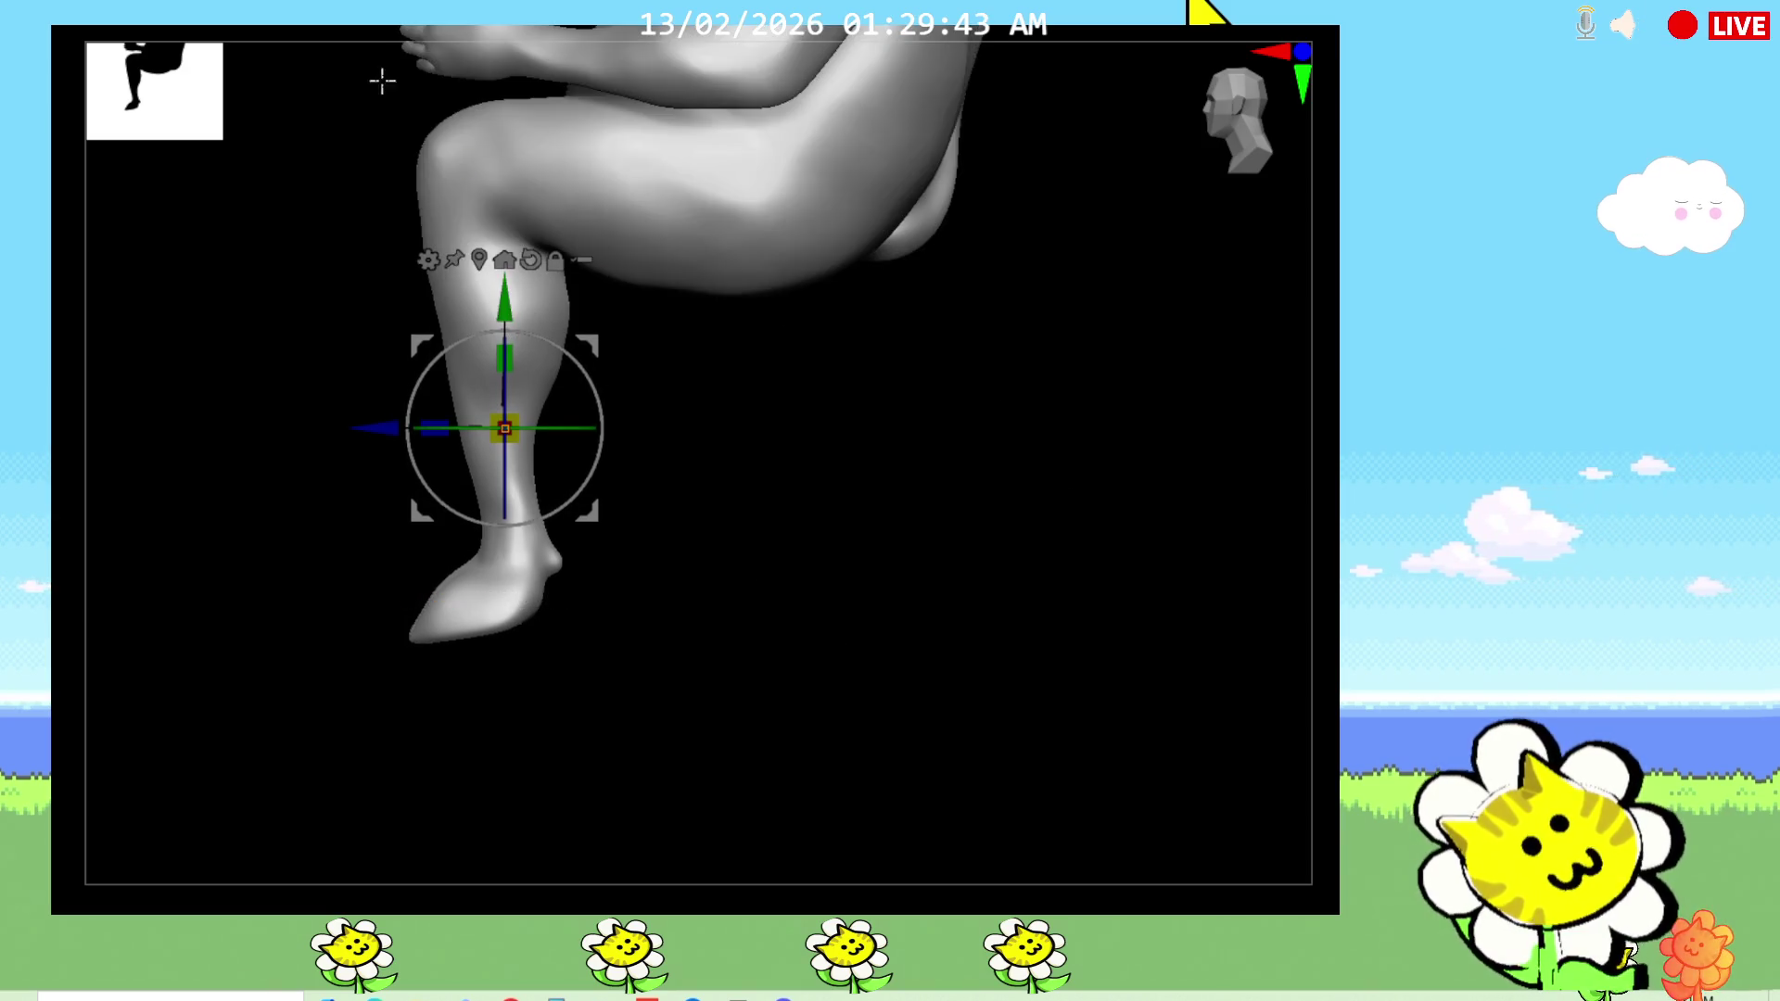
key(q)
mouse_move(727, 572)
mouse_down()
mouse_move(795, 516)
mouse_move(482, 286)
mouse_up()
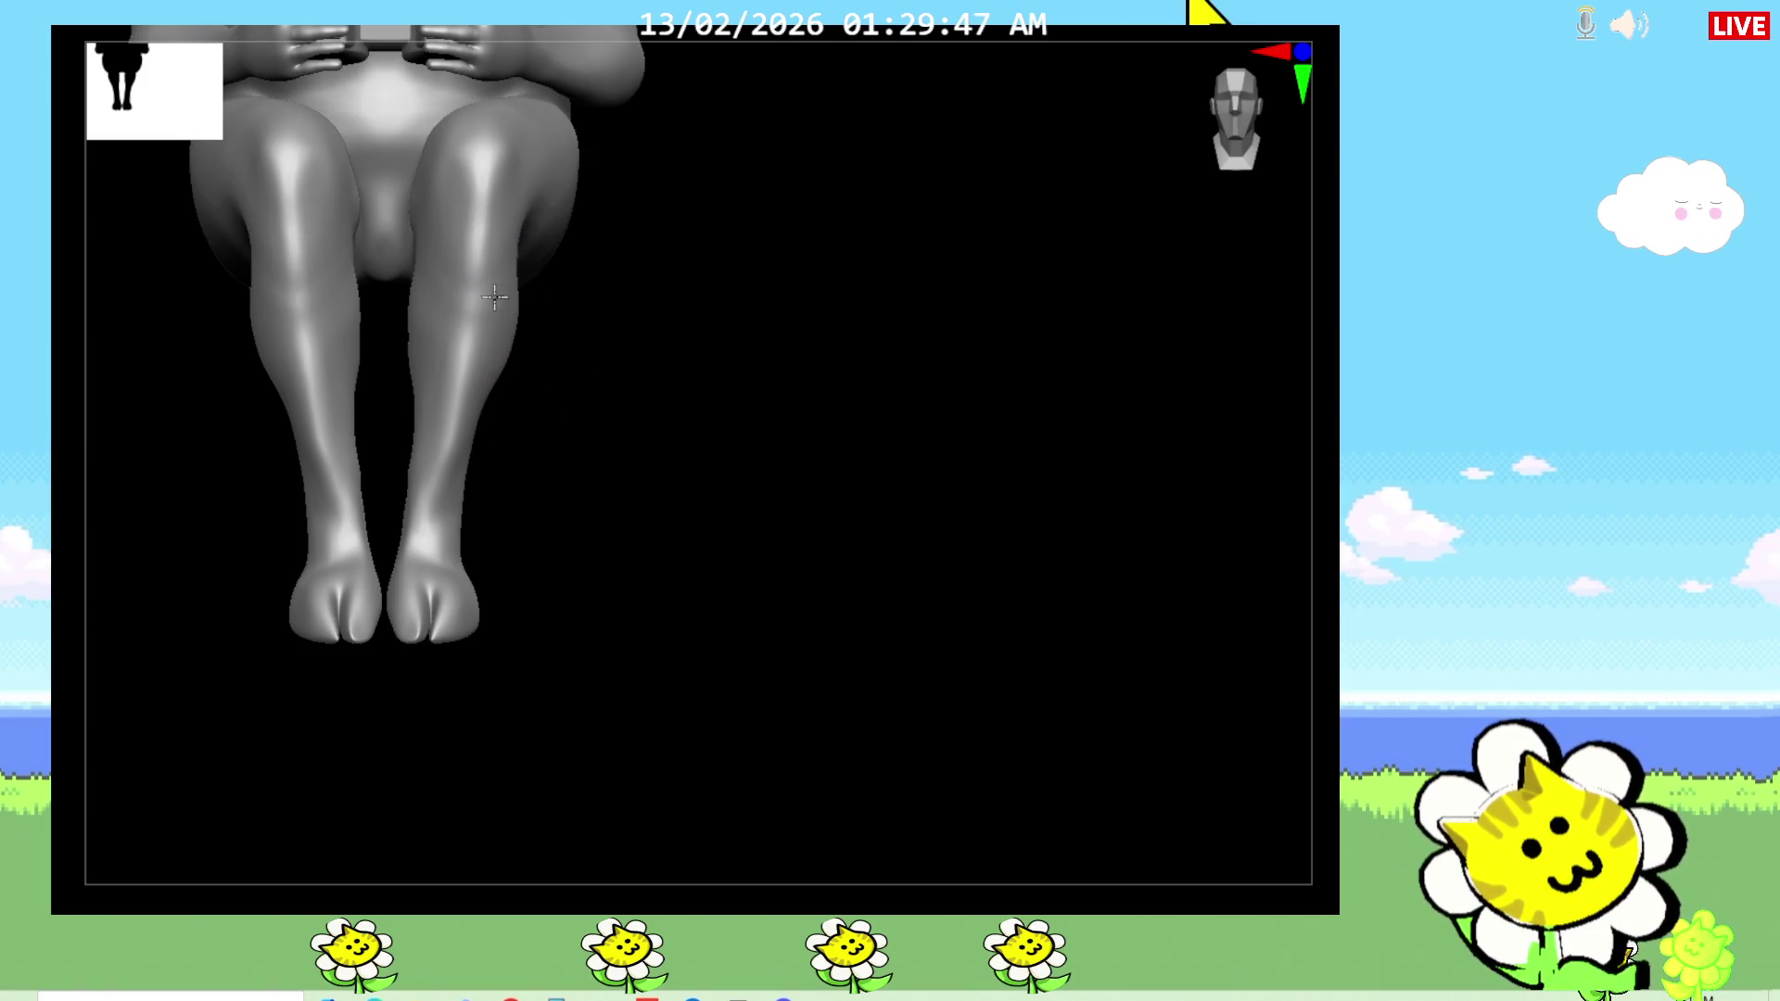
Step: Sculpt mirrored marks into both lower legs, checking them from several angles
mouse_move(430, 518)
mouse_down()
mouse_move(460, 449)
mouse_move(560, 485)
mouse_move(469, 417)
mouse_move(486, 519)
mouse_move(541, 485)
mouse_move(481, 484)
mouse_move(496, 479)
mouse_up()
drag(608, 590, 664, 620)
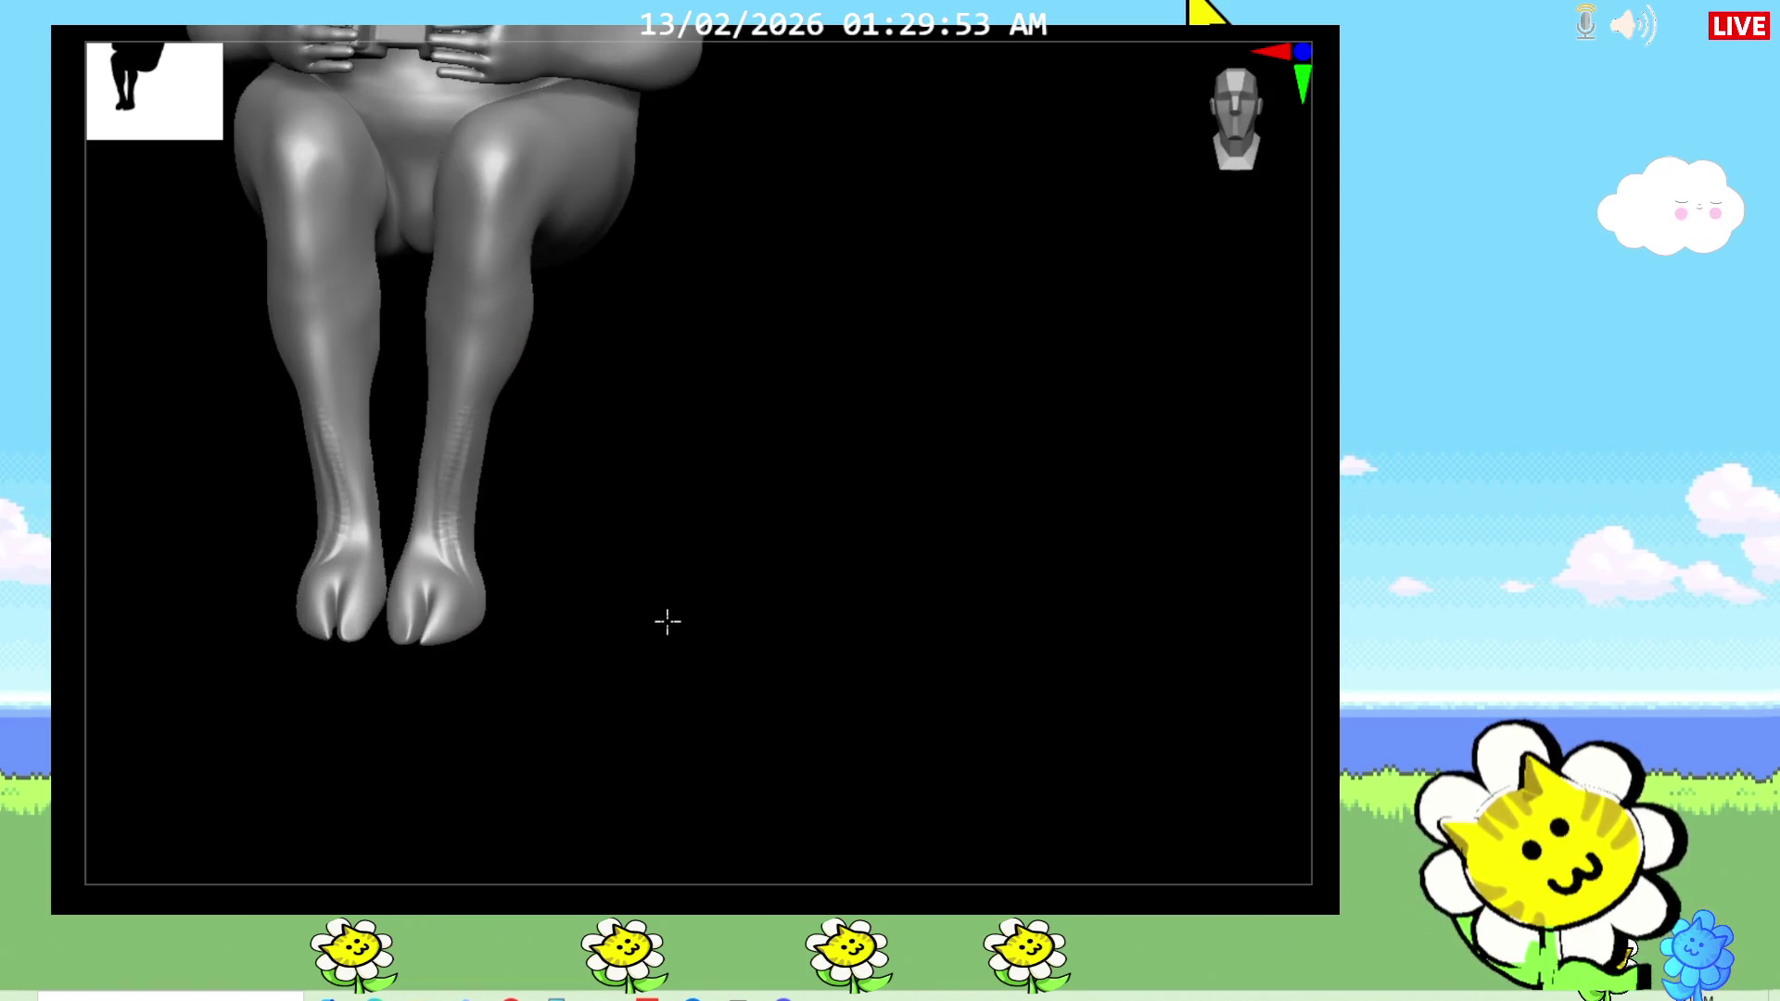
drag(397, 515, 485, 516)
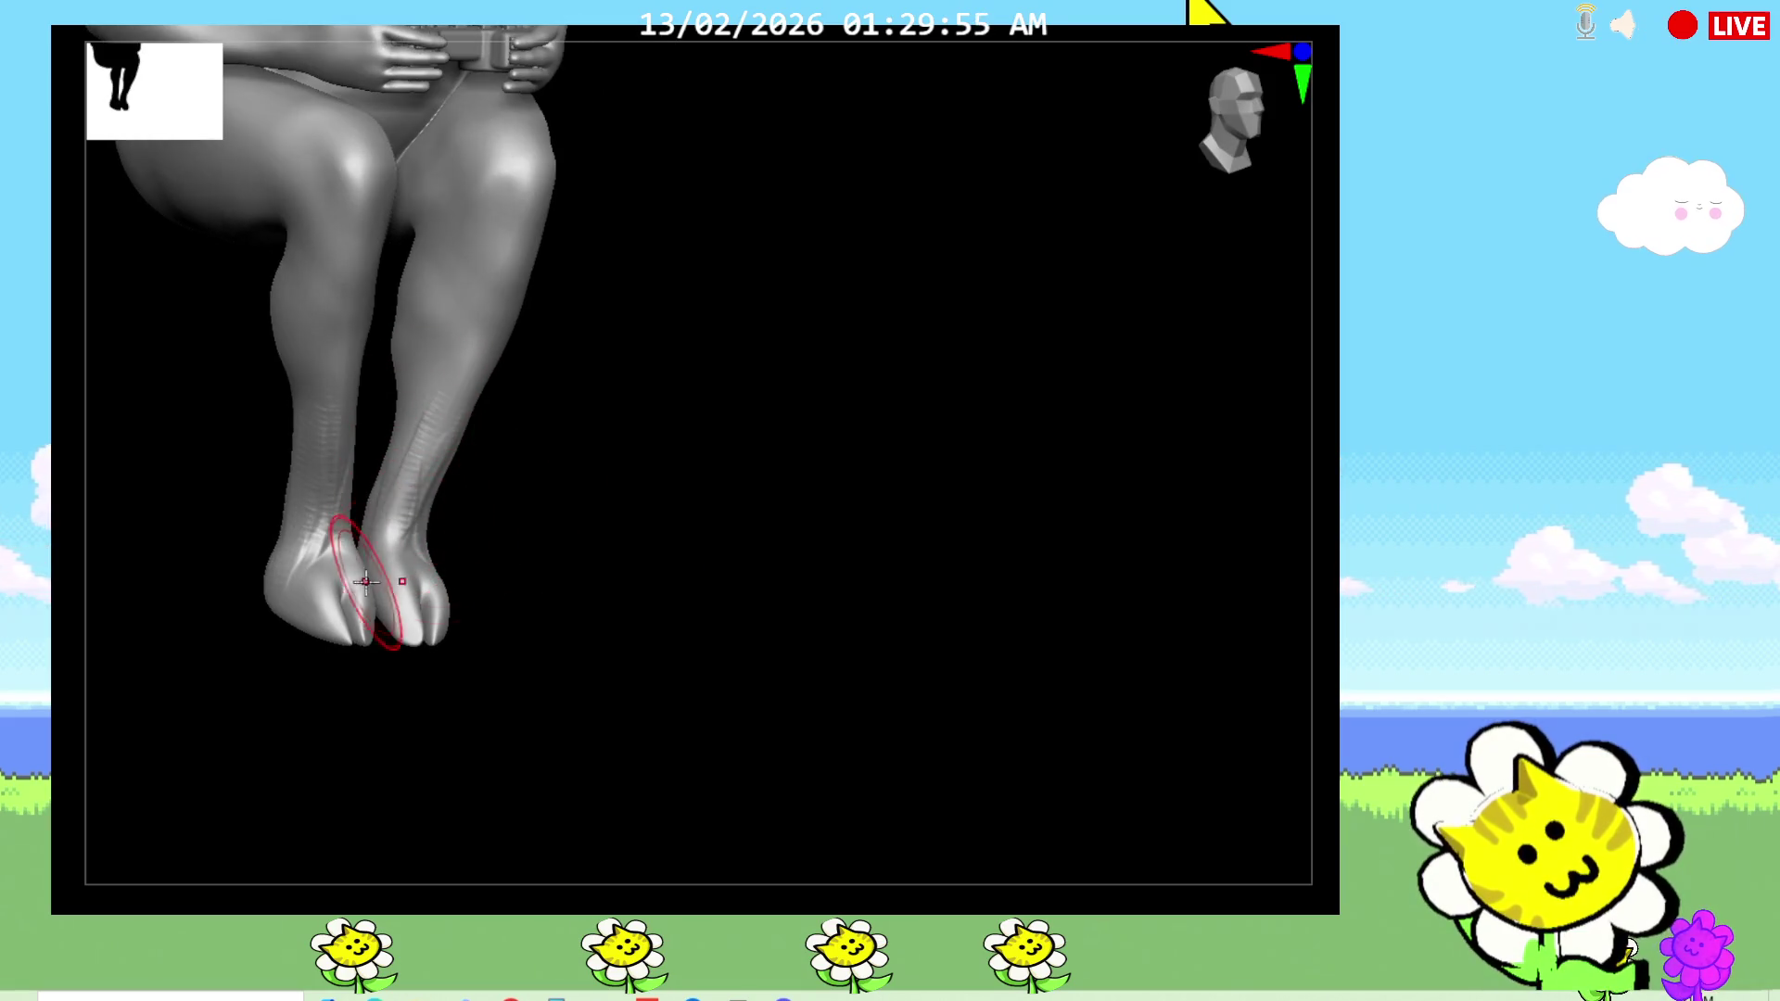
drag(612, 629, 581, 628)
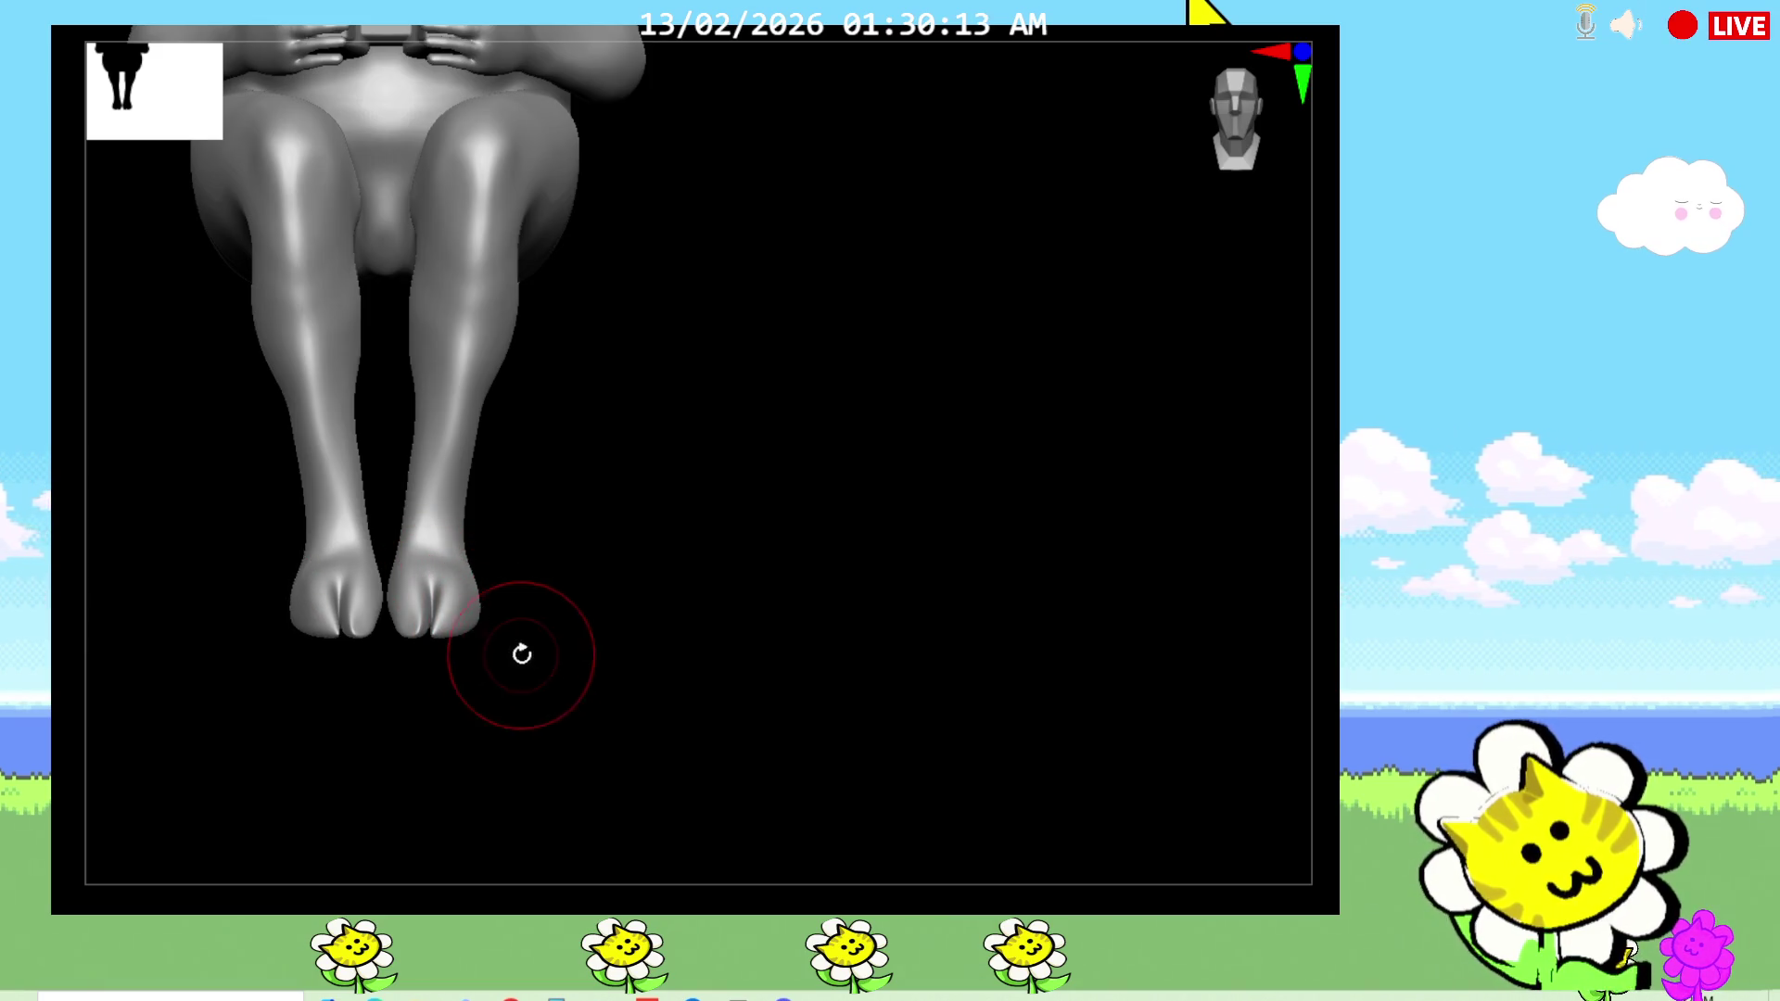
mouse_move(655, 508)
mouse_down()
mouse_move(648, 656)
mouse_move(704, 713)
mouse_move(787, 636)
mouse_up()
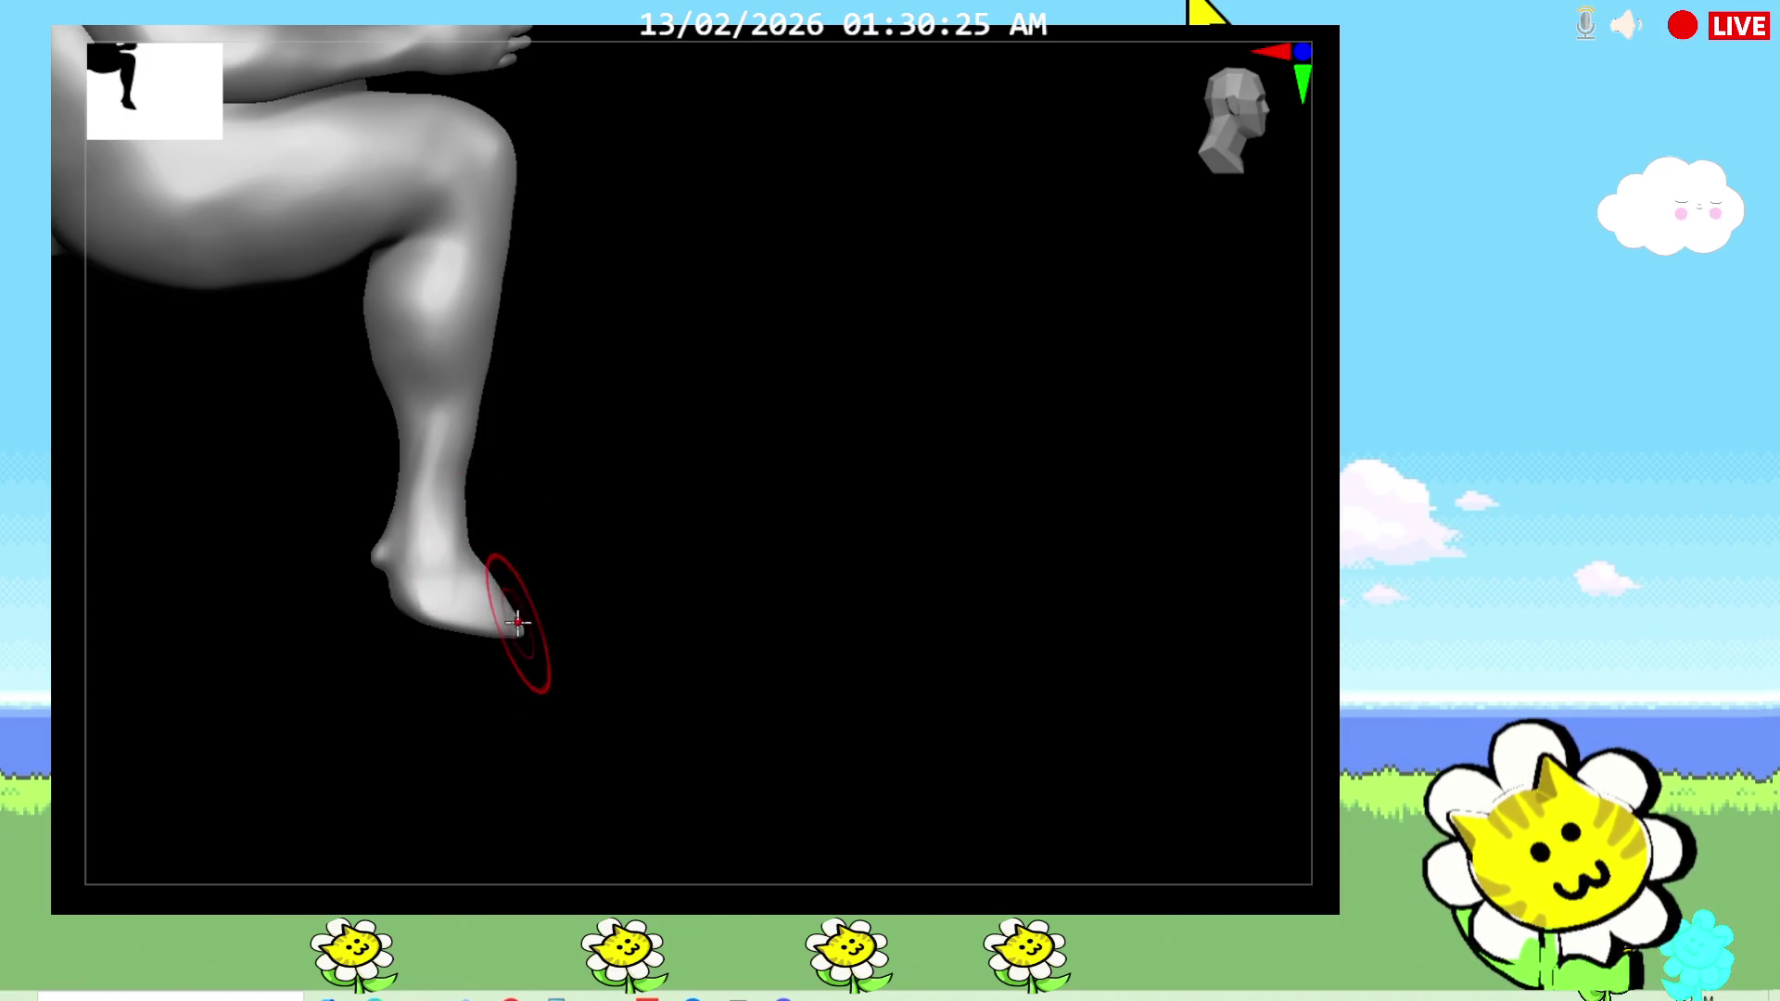
mouse_move(472, 459)
right_down()
mouse_move(589, 517)
mouse_move(457, 462)
right_up()
mouse_move(419, 521)
right_down()
mouse_move(675, 603)
mouse_move(683, 485)
mouse_move(707, 719)
mouse_move(705, 693)
right_up()
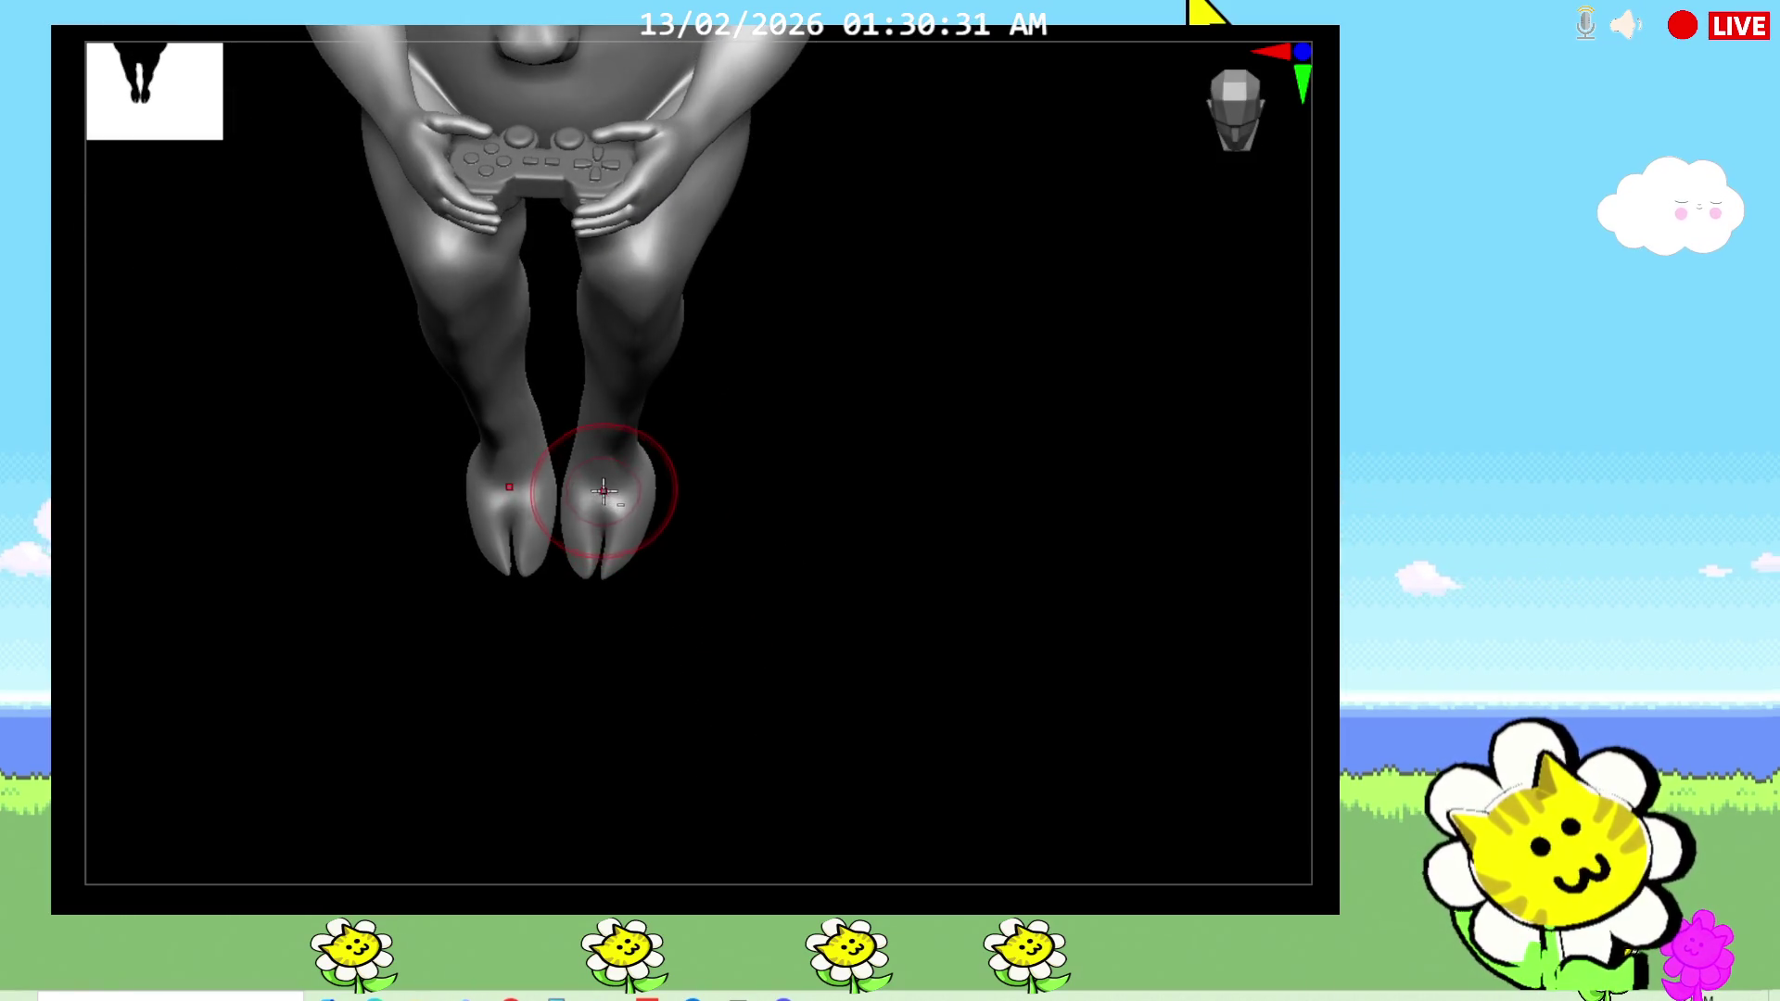
mouse_move(704, 519)
right_down()
mouse_move(767, 596)
mouse_move(655, 603)
right_up()
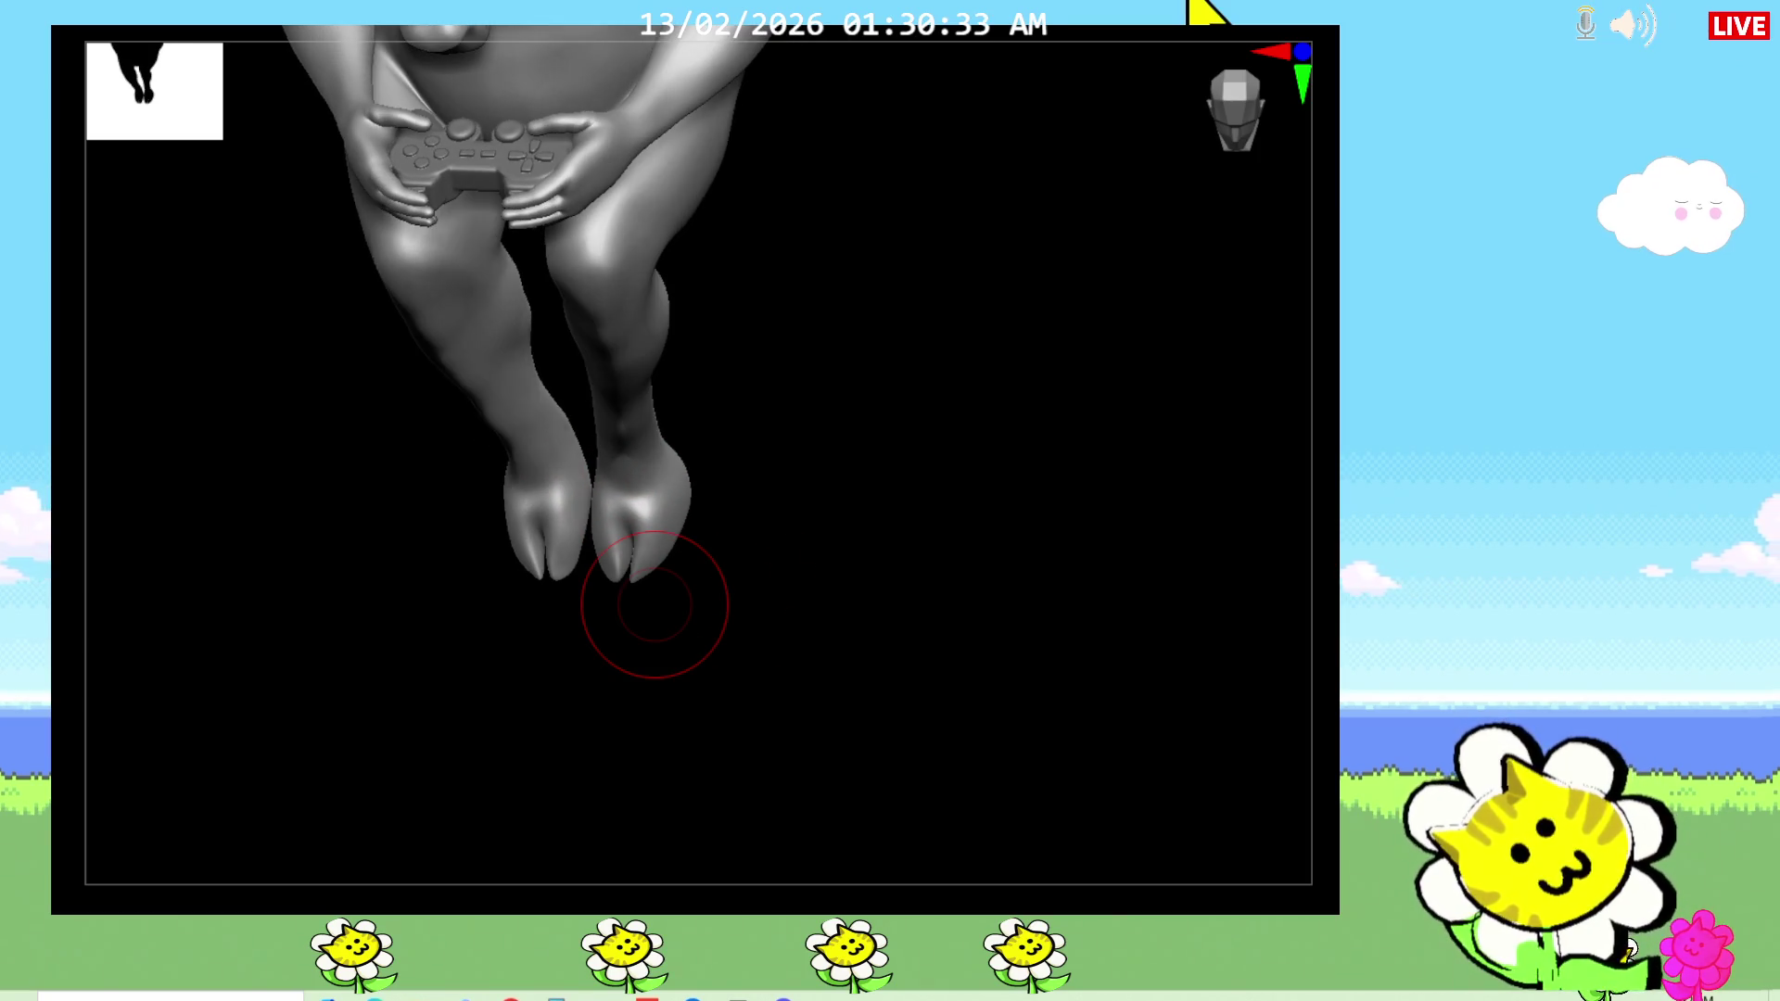
right_drag(838, 553, 662, 382)
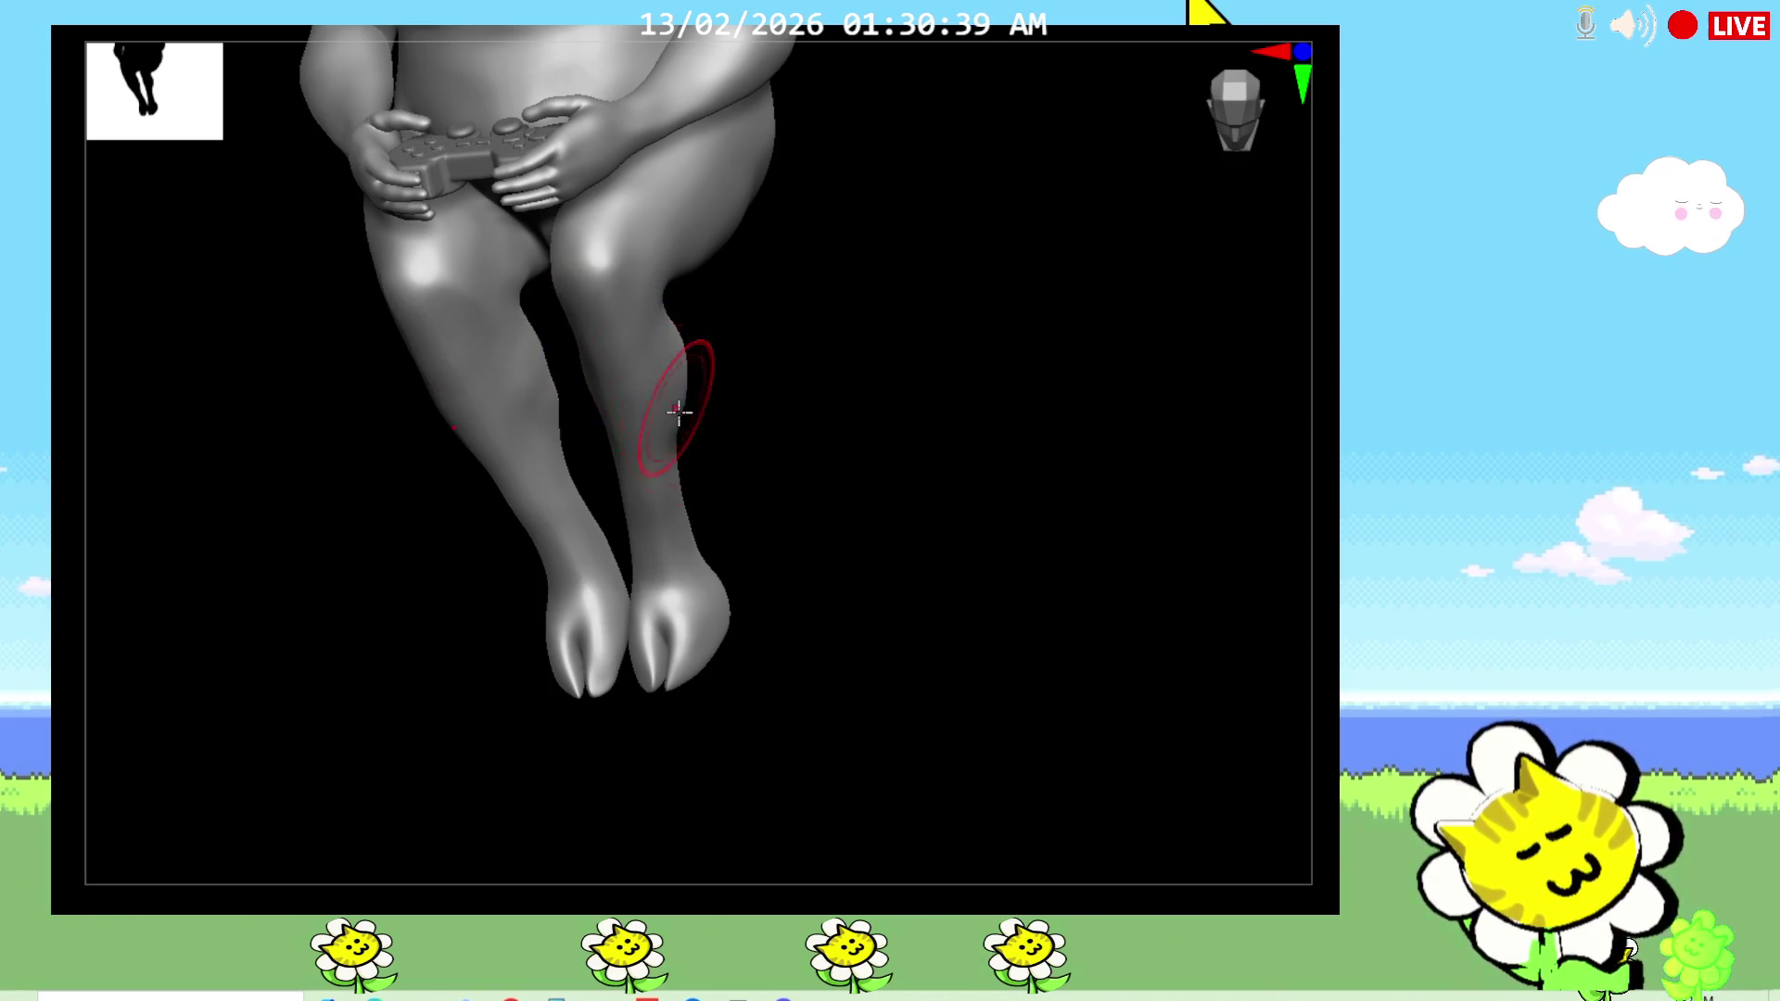
right_drag(667, 396, 806, 448)
Step: Carve matching grooves down both shins
mouse_move(609, 377)
mouse_down()
mouse_move(680, 433)
mouse_move(615, 358)
mouse_move(575, 627)
mouse_up()
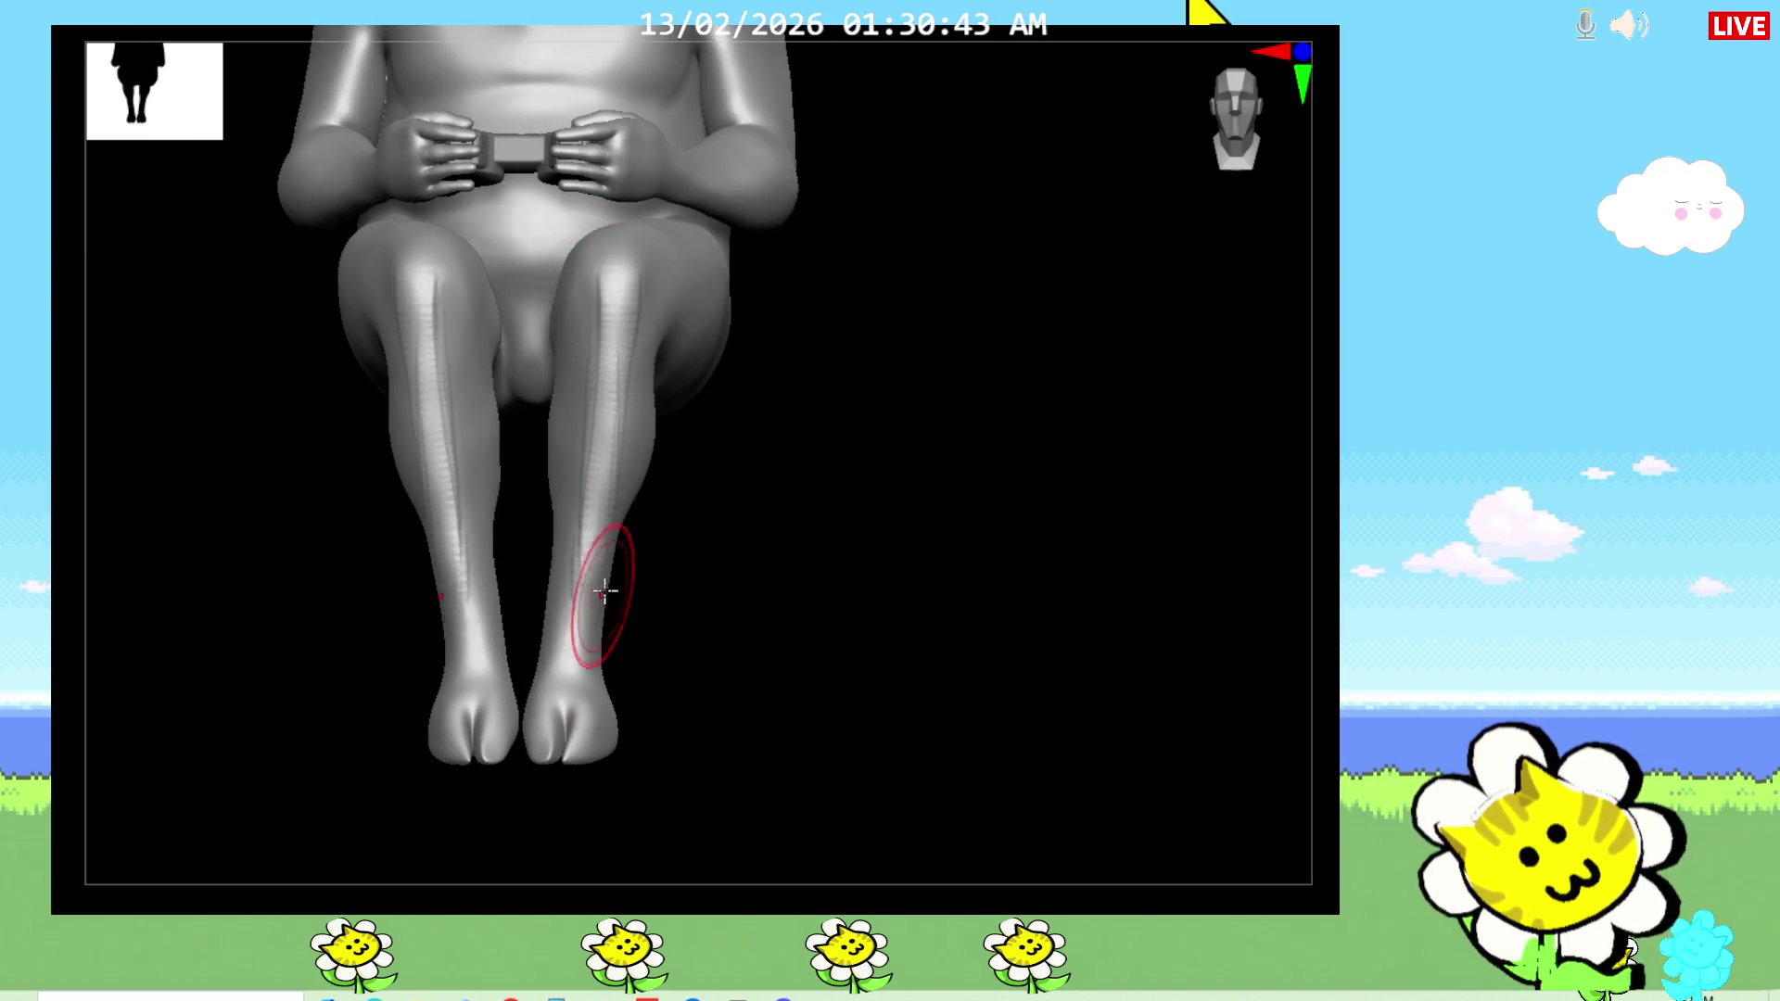
mouse_move(747, 563)
mouse_down()
mouse_move(822, 676)
mouse_move(847, 671)
mouse_move(850, 636)
mouse_move(893, 620)
mouse_move(896, 591)
mouse_up()
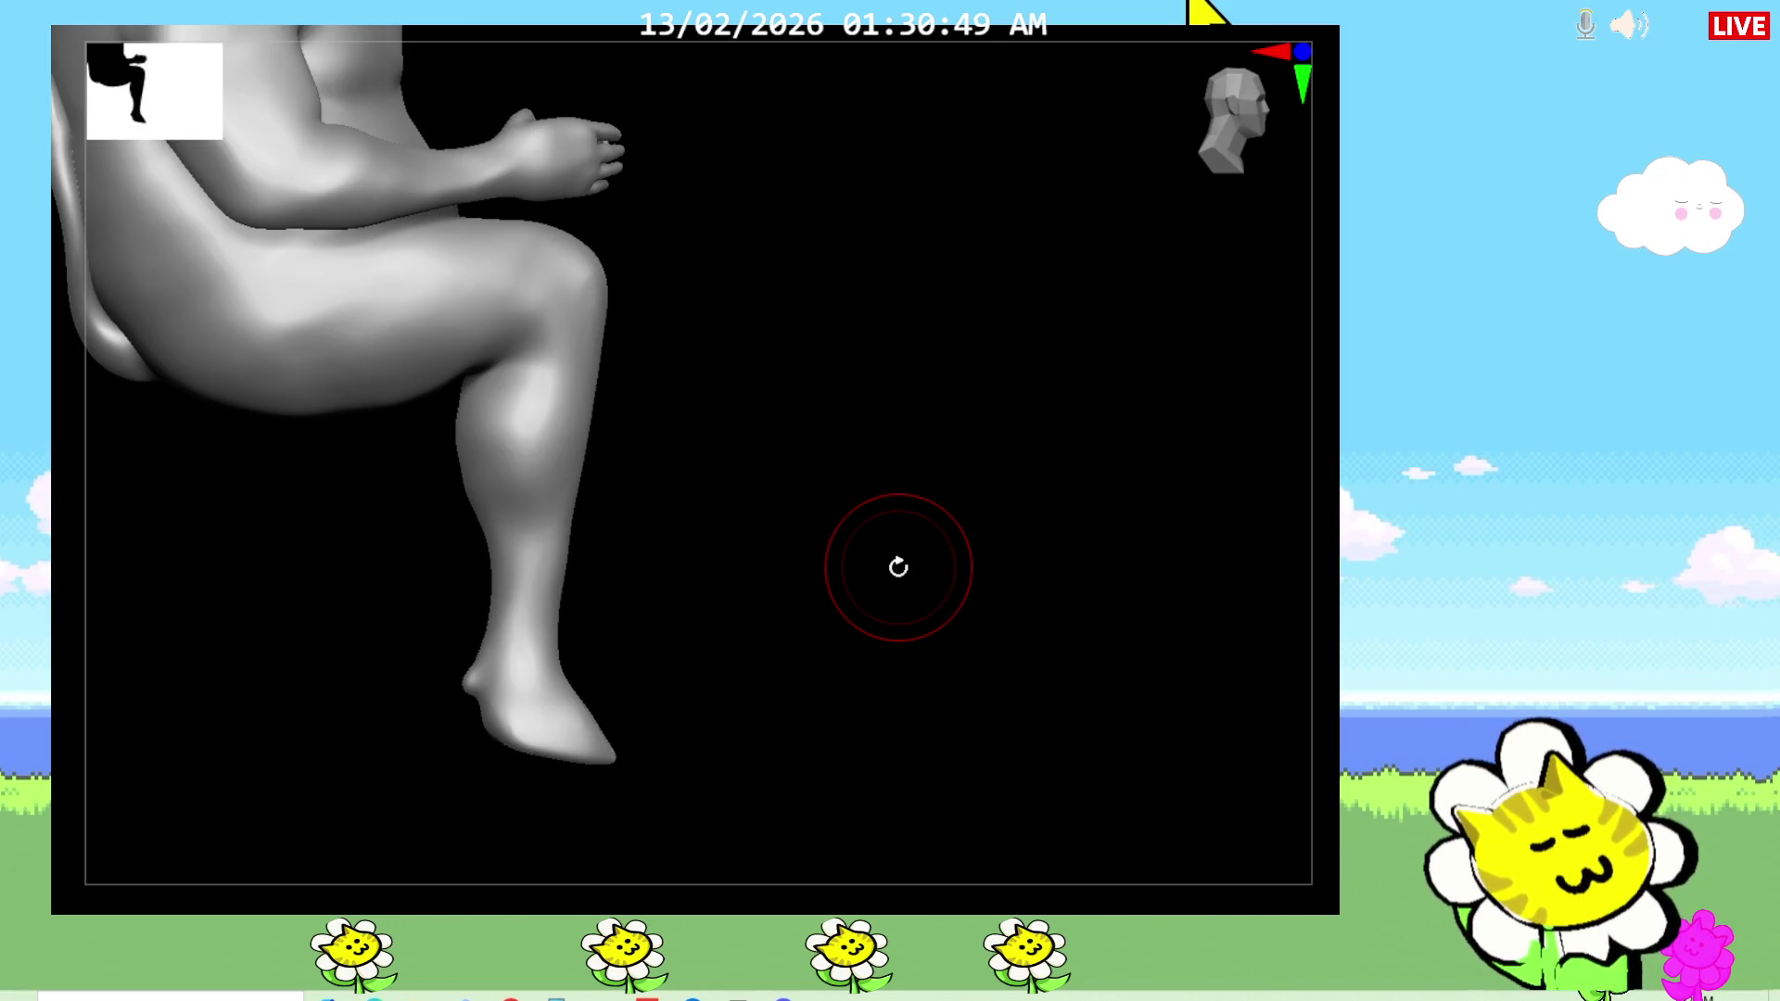
mouse_move(798, 544)
mouse_down()
mouse_move(886, 541)
mouse_move(828, 514)
mouse_move(902, 584)
mouse_move(886, 536)
mouse_move(817, 474)
mouse_up()
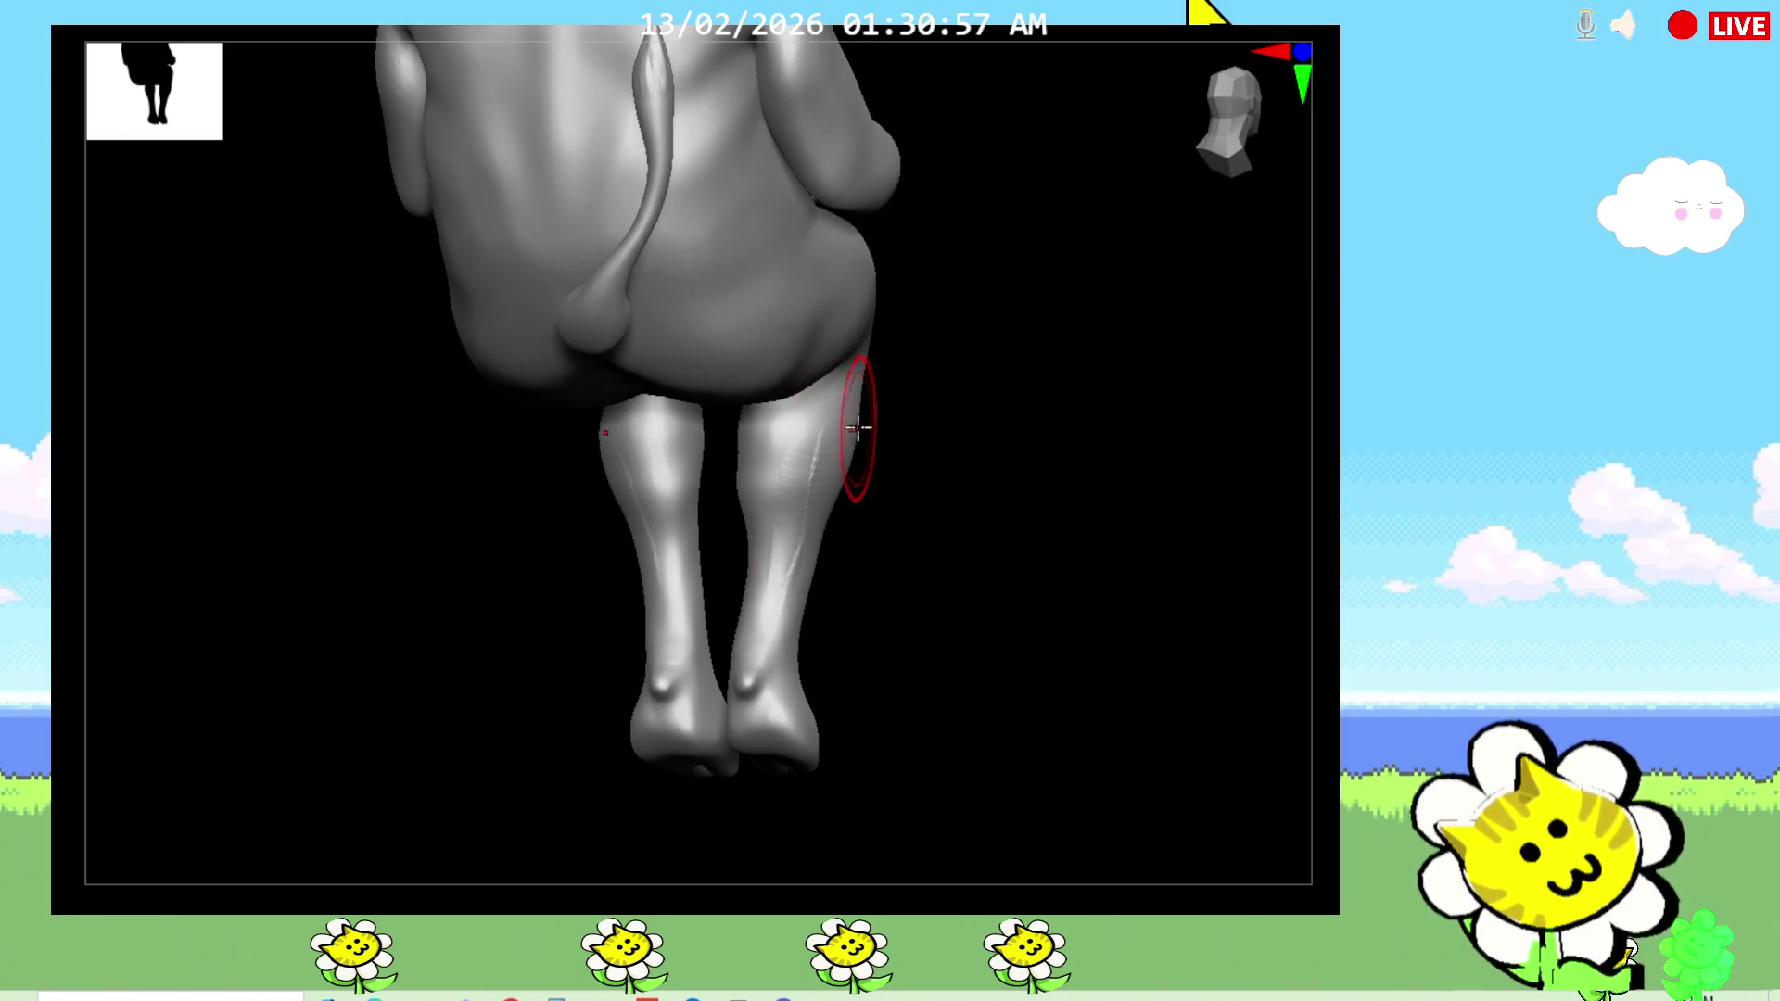
mouse_move(890, 519)
mouse_down()
mouse_move(907, 556)
mouse_move(783, 437)
mouse_up()
mouse_move(833, 505)
mouse_down()
mouse_move(787, 537)
mouse_move(919, 518)
mouse_up()
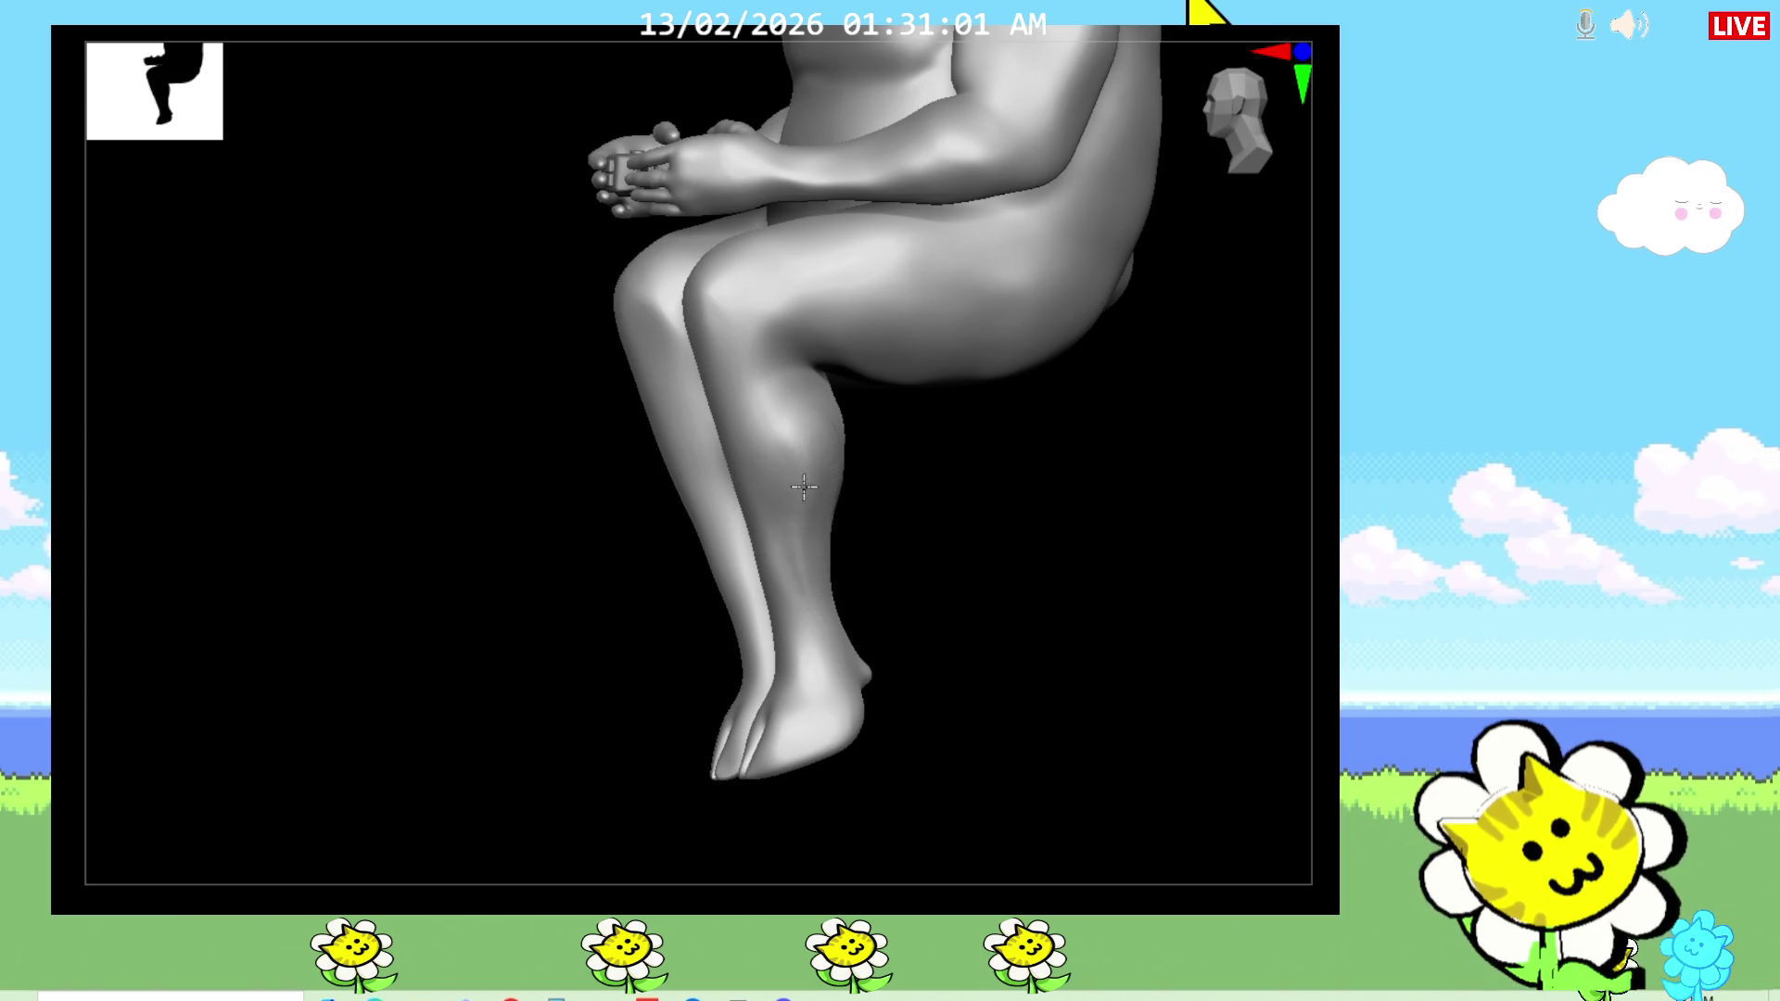
mouse_move(825, 613)
mouse_down()
mouse_move(942, 608)
mouse_move(828, 476)
mouse_move(927, 602)
mouse_move(862, 616)
mouse_move(794, 687)
mouse_move(811, 508)
mouse_up()
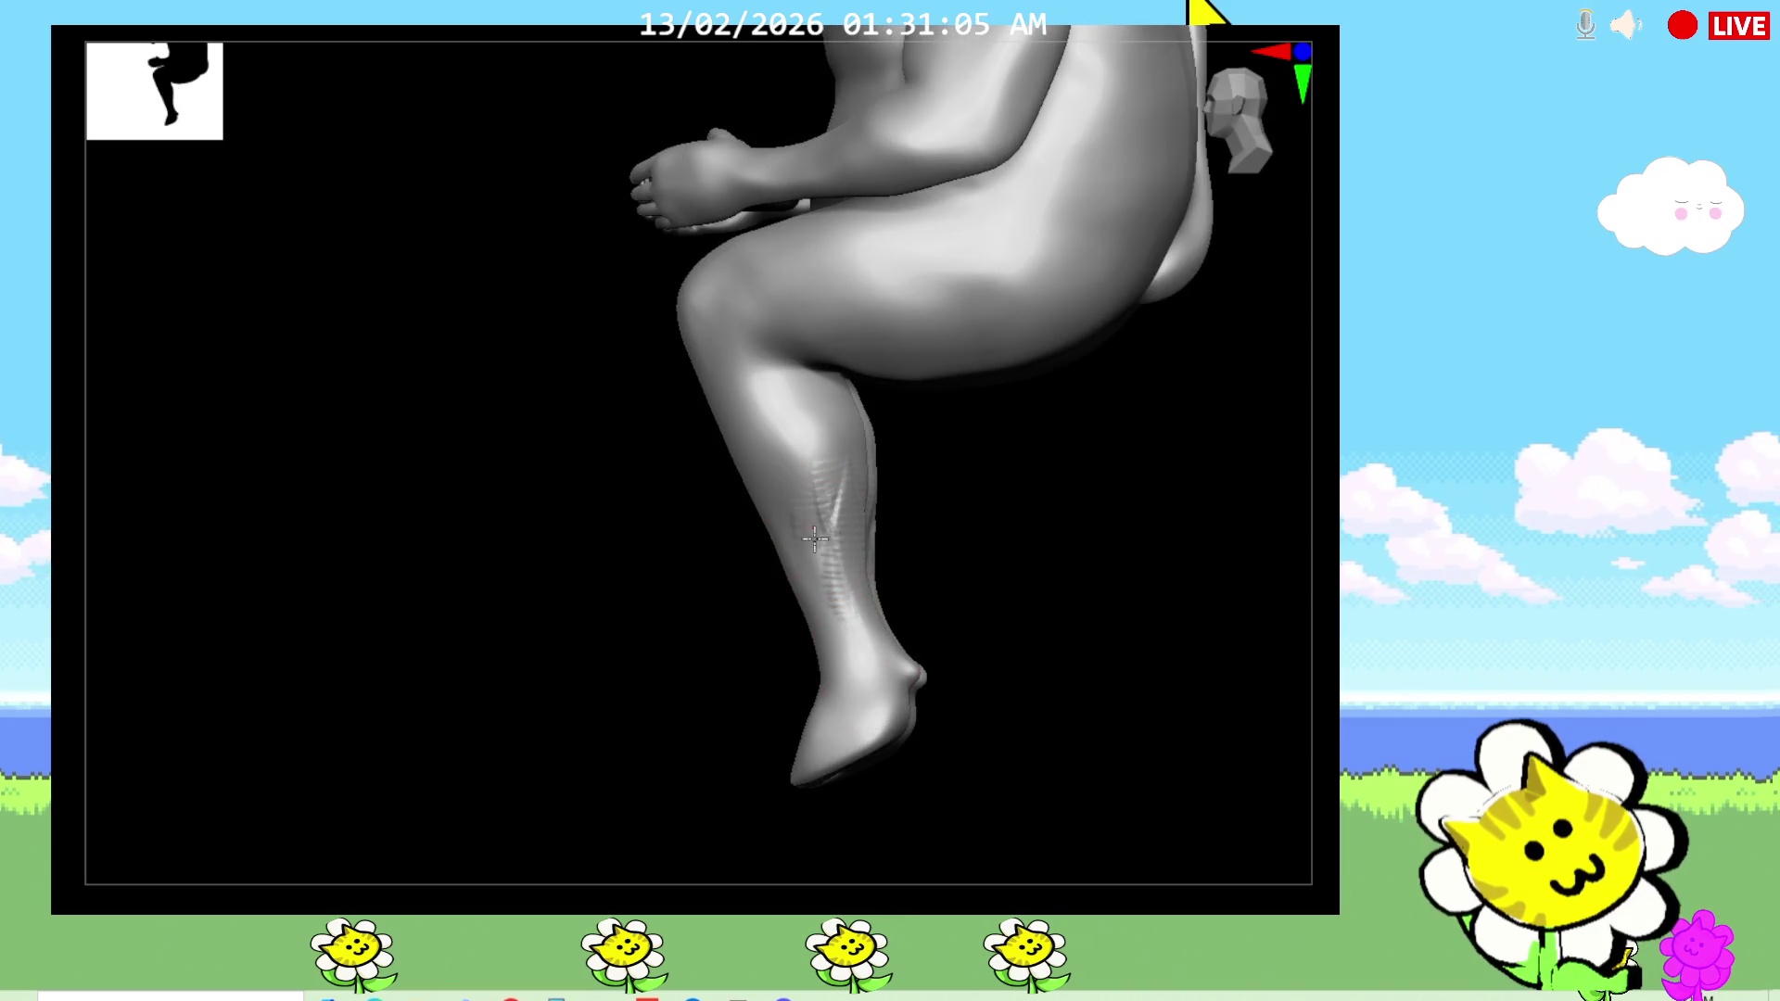
drag(1004, 633, 874, 508)
Step: Smooth the calves so the lower legs are clean and rounded
drag(726, 758, 838, 528)
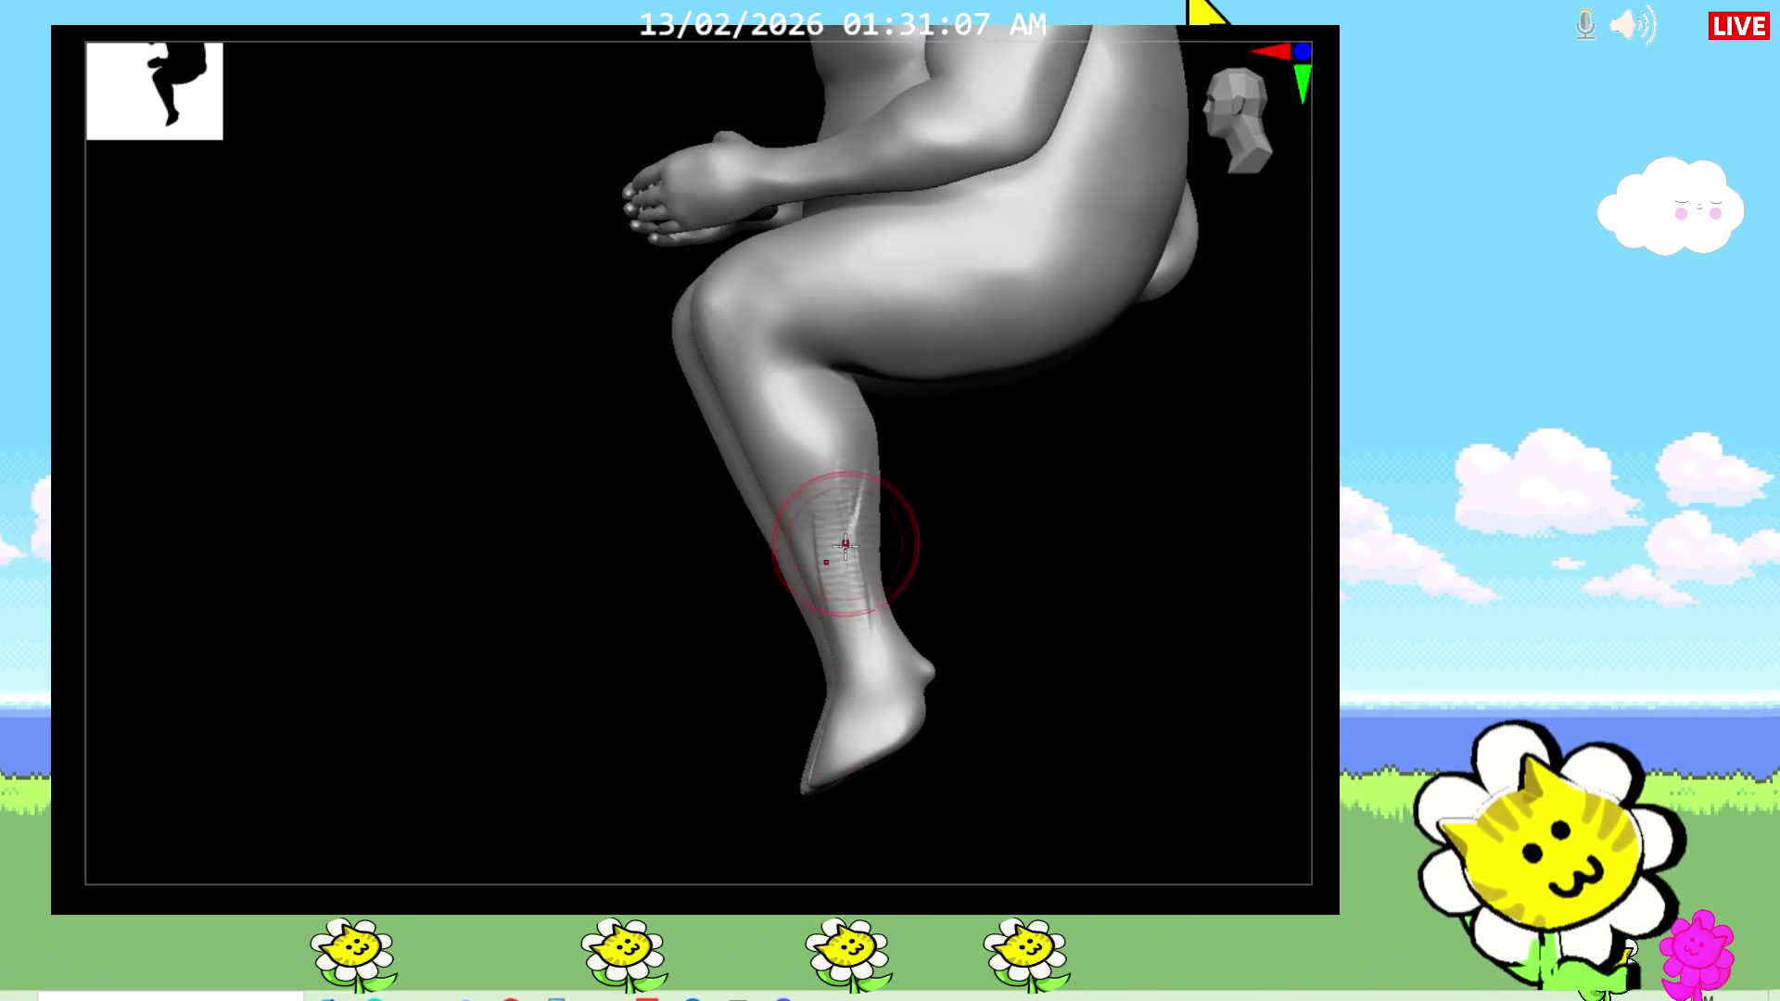
mouse_move(871, 594)
mouse_down()
mouse_move(980, 603)
mouse_move(855, 551)
mouse_up()
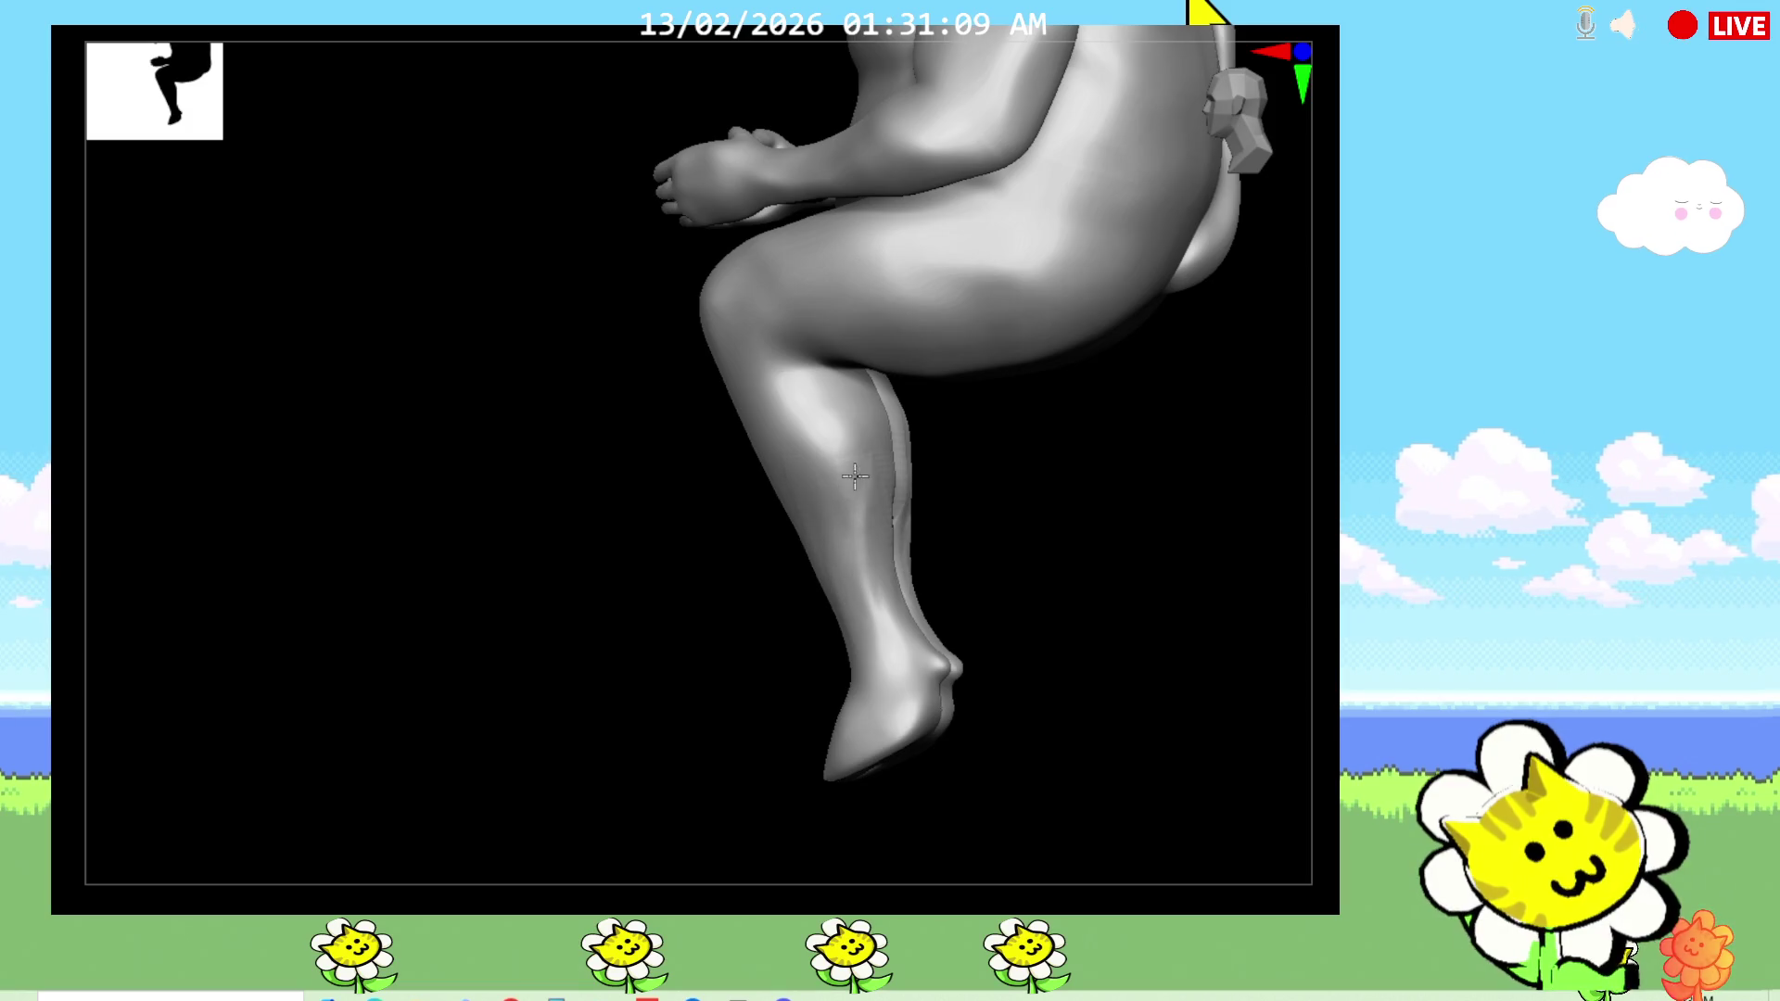
mouse_move(970, 579)
mouse_down()
mouse_move(1049, 627)
mouse_move(1077, 568)
mouse_up()
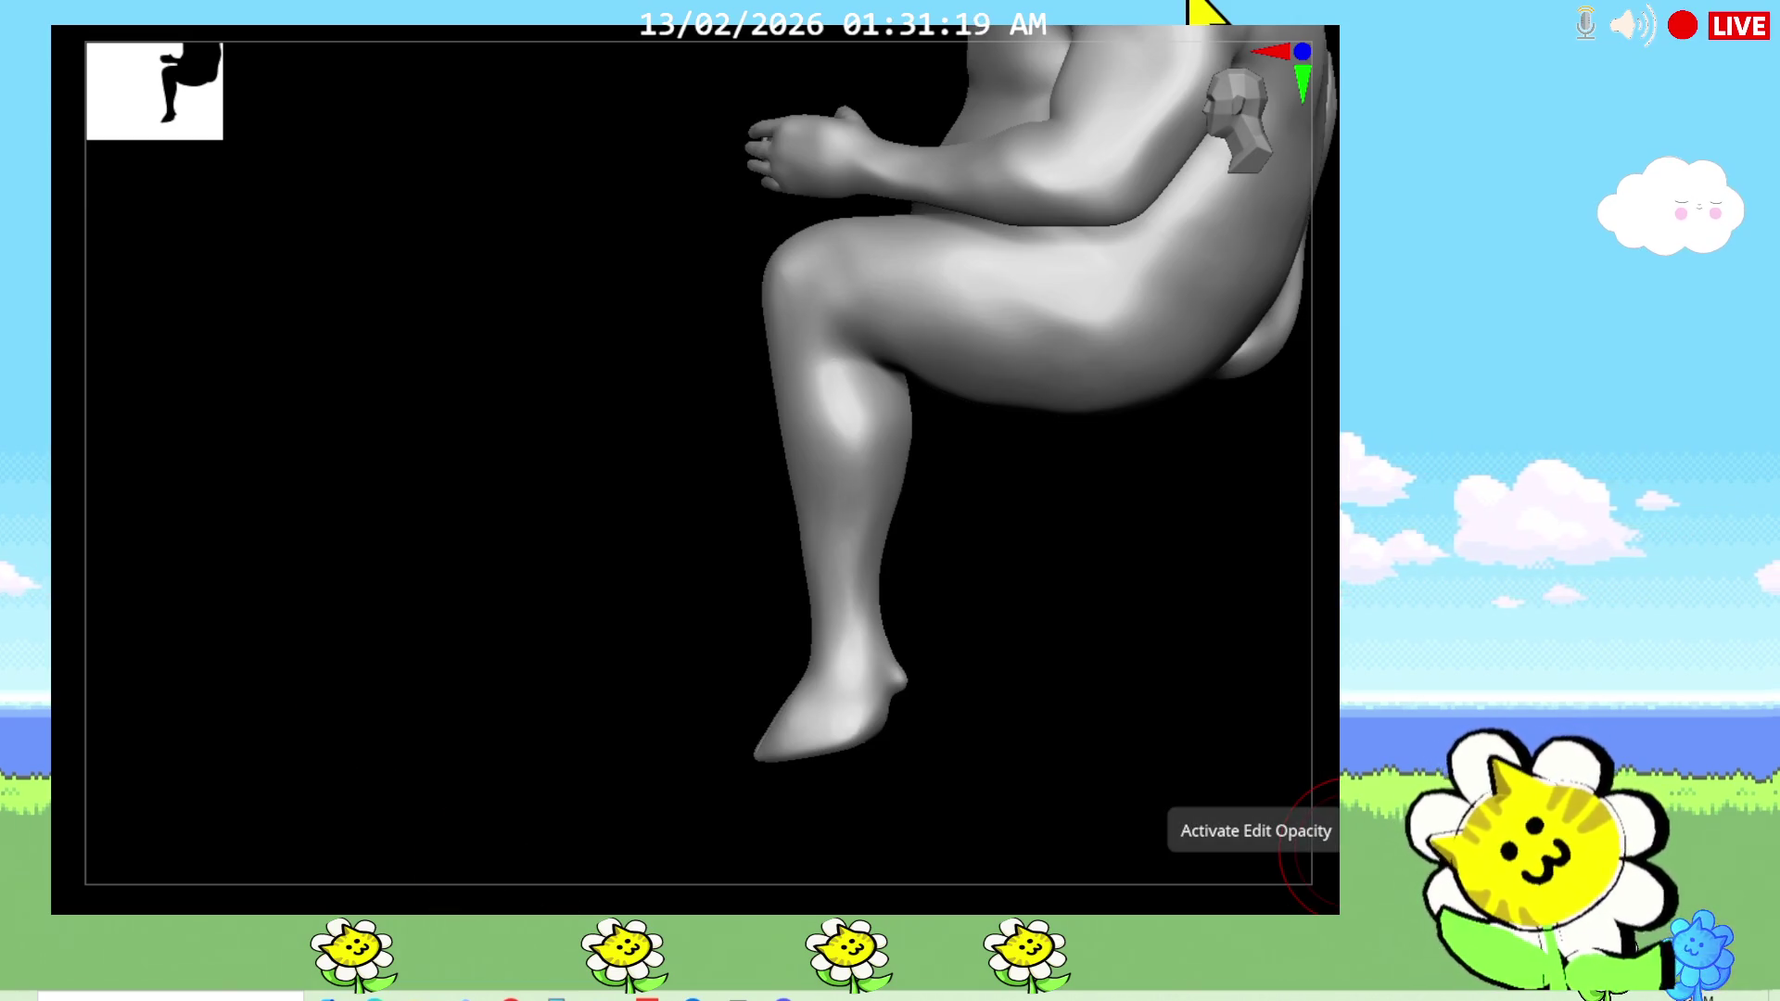
mouse_move(1061, 608)
mouse_down()
mouse_move(1076, 639)
mouse_move(1081, 624)
mouse_up()
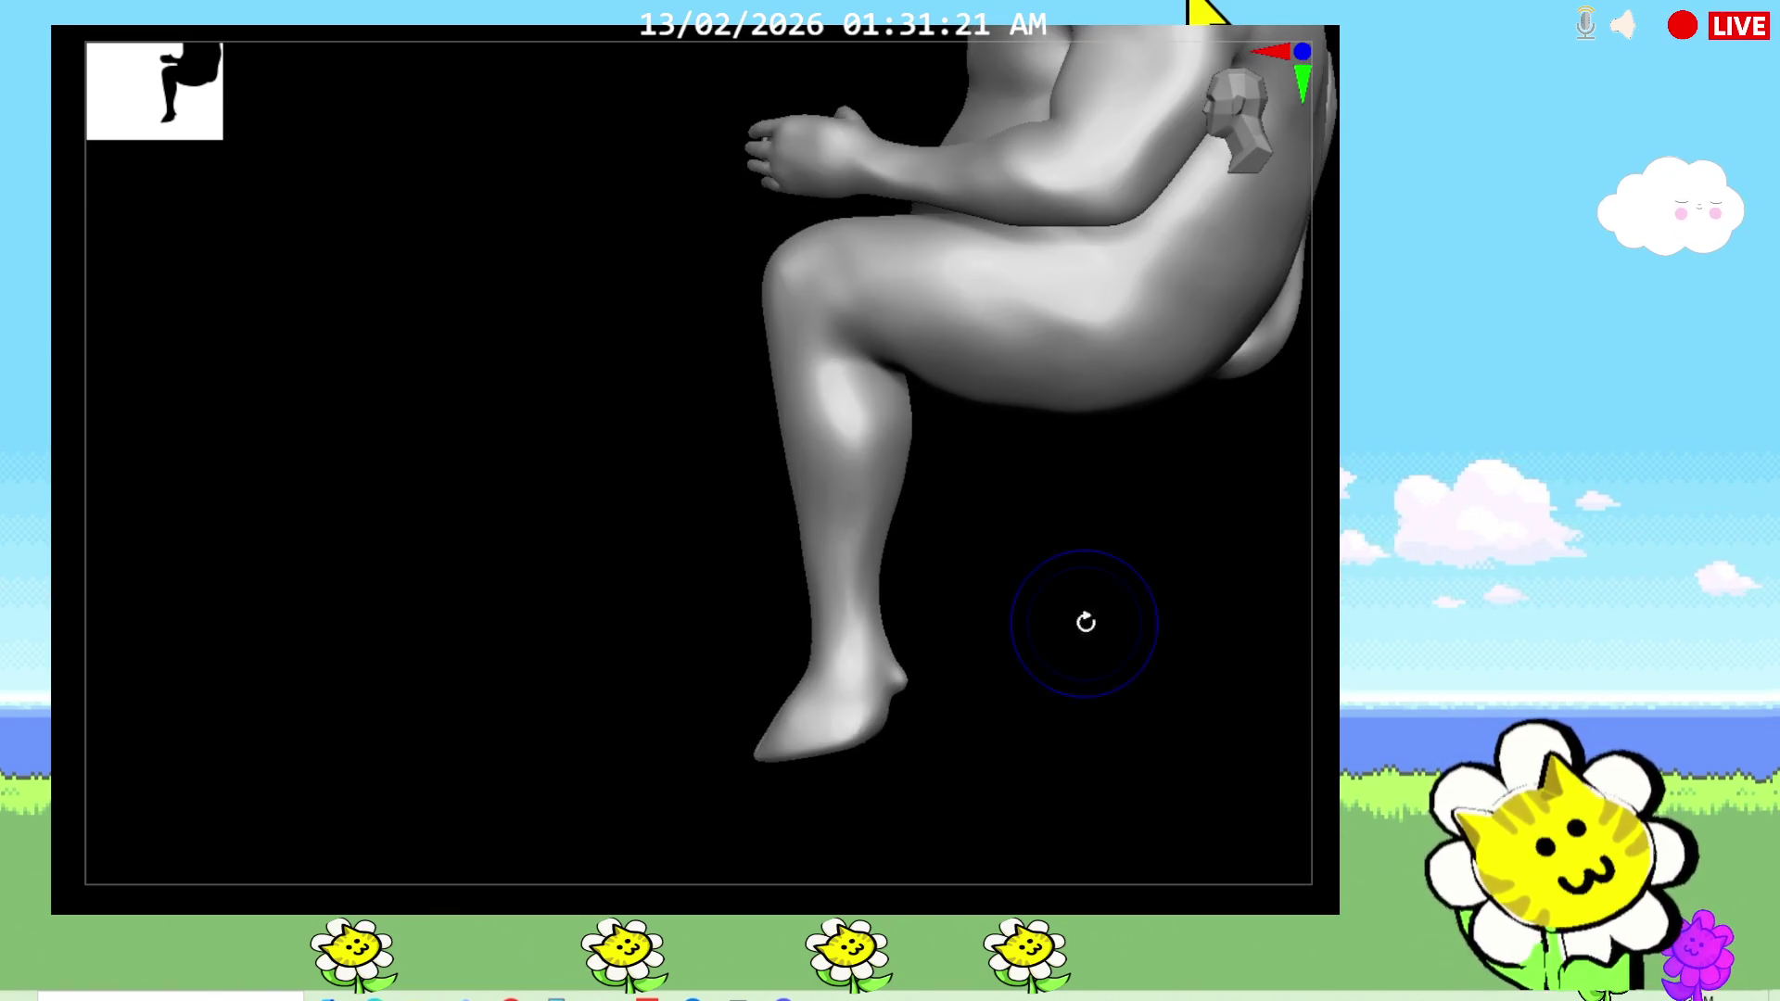
mouse_move(965, 683)
mouse_down()
mouse_move(1041, 707)
mouse_move(1131, 596)
mouse_move(1115, 618)
mouse_up()
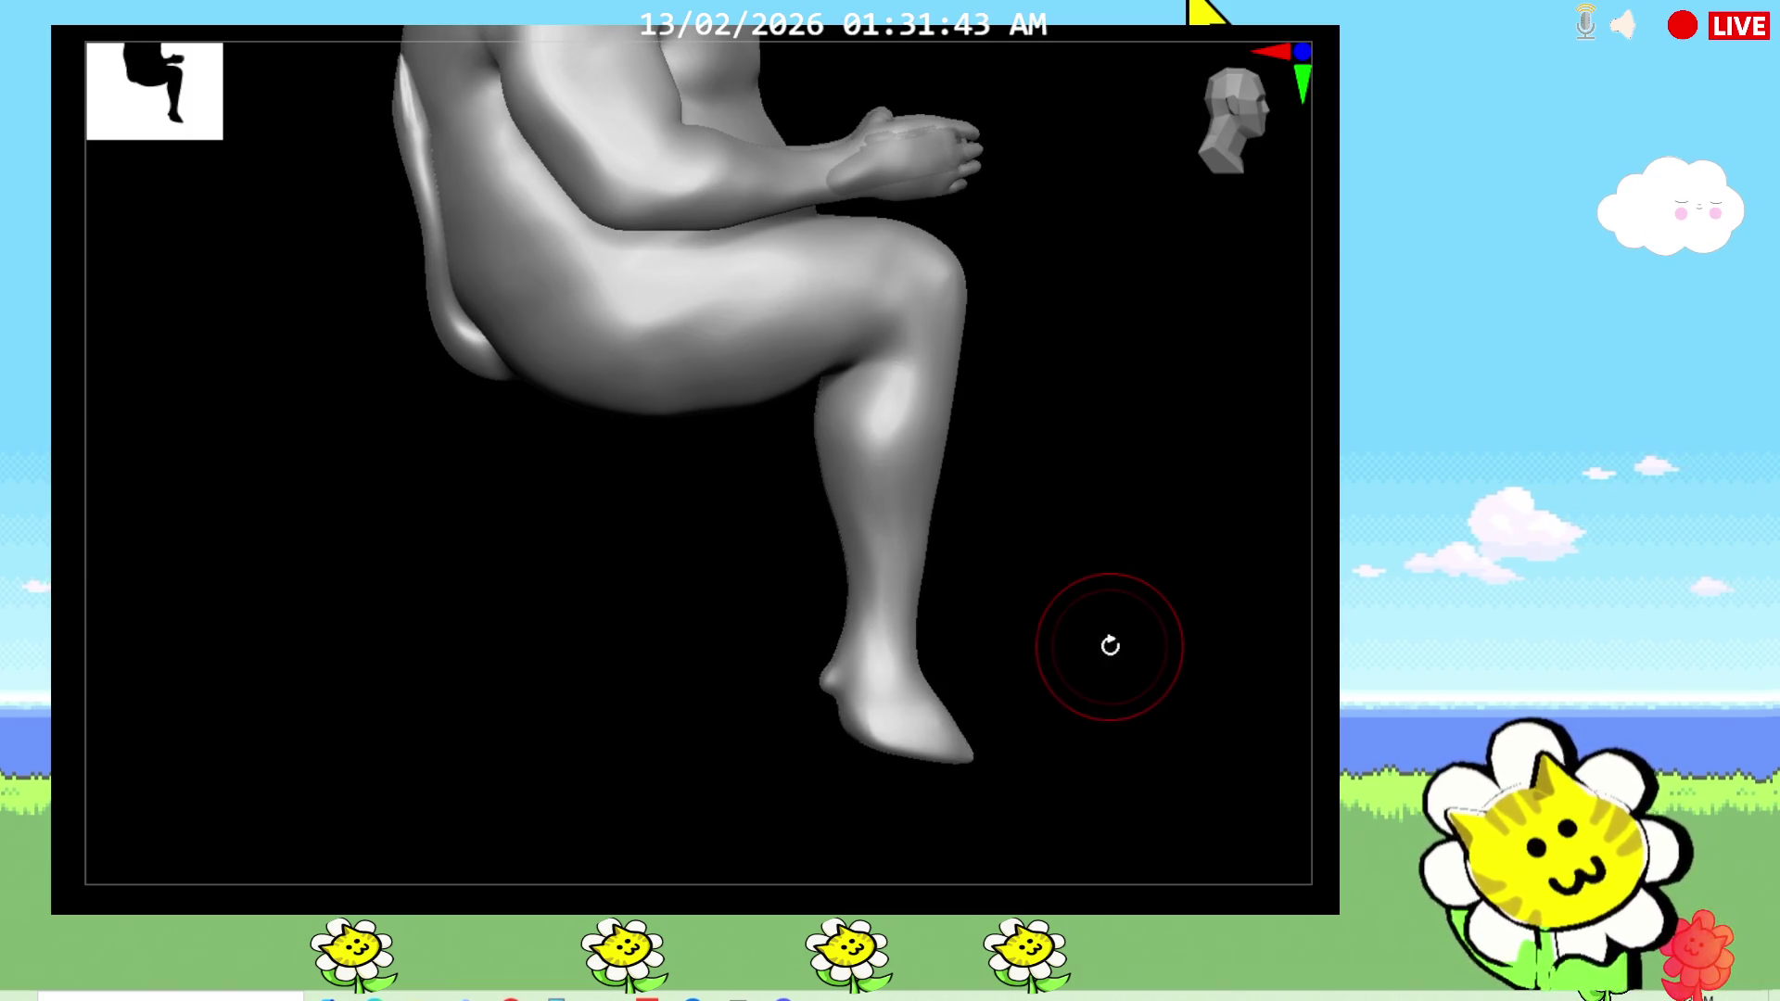
drag(1118, 659, 1107, 650)
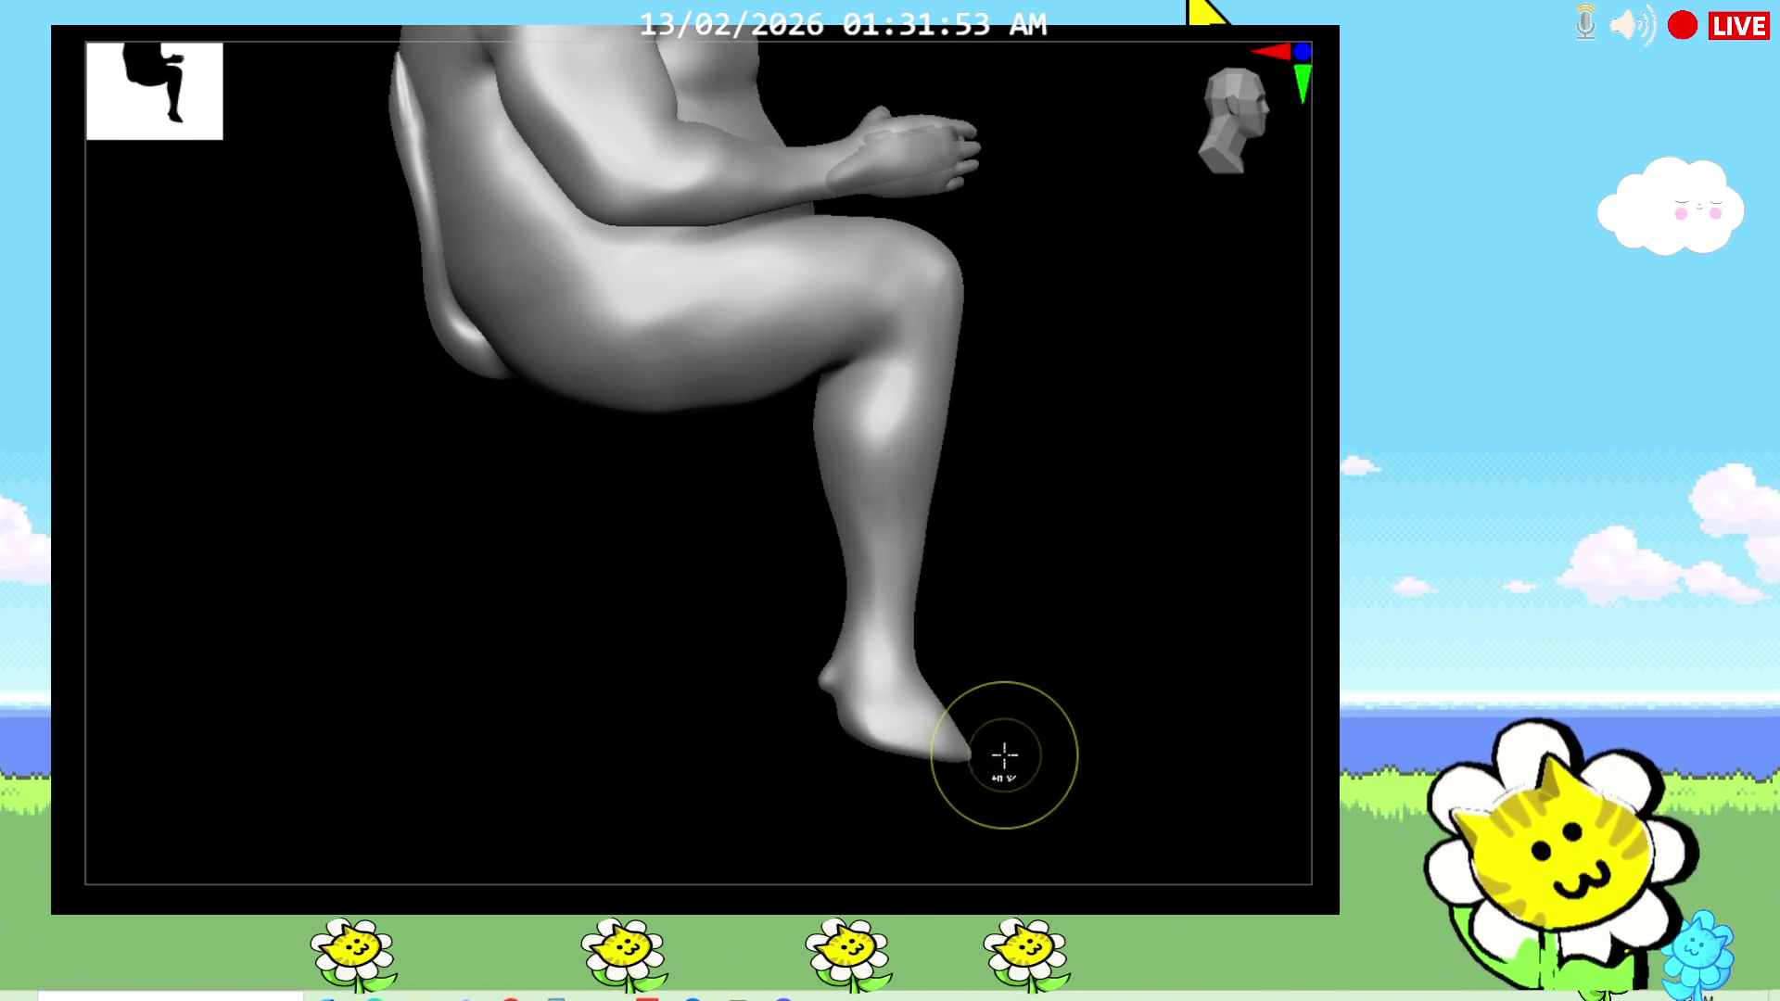
Step: Mask and invert to isolate the foot, then adjust its pose with the Move gizmo
ctrl+drag(906, 714, 913, 713)
ctrl+click(1029, 714)
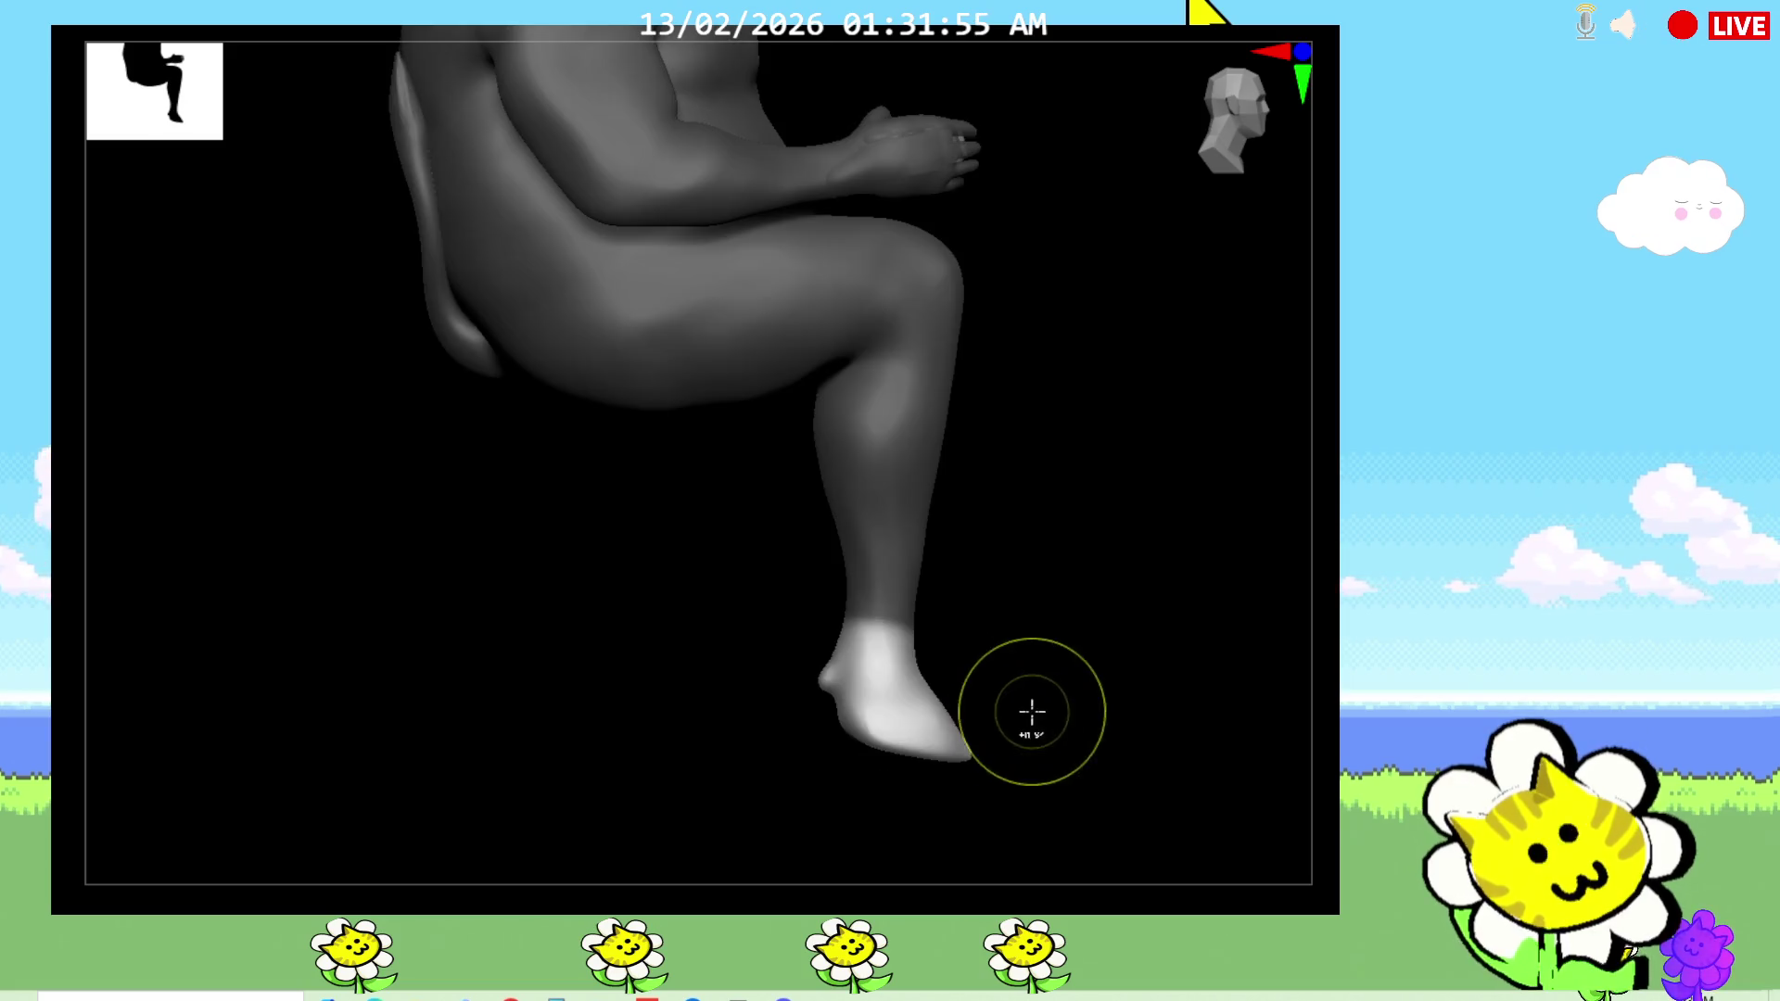
key(w)
mouse_move(921, 582)
mouse_down()
mouse_move(950, 686)
mouse_move(968, 625)
mouse_up()
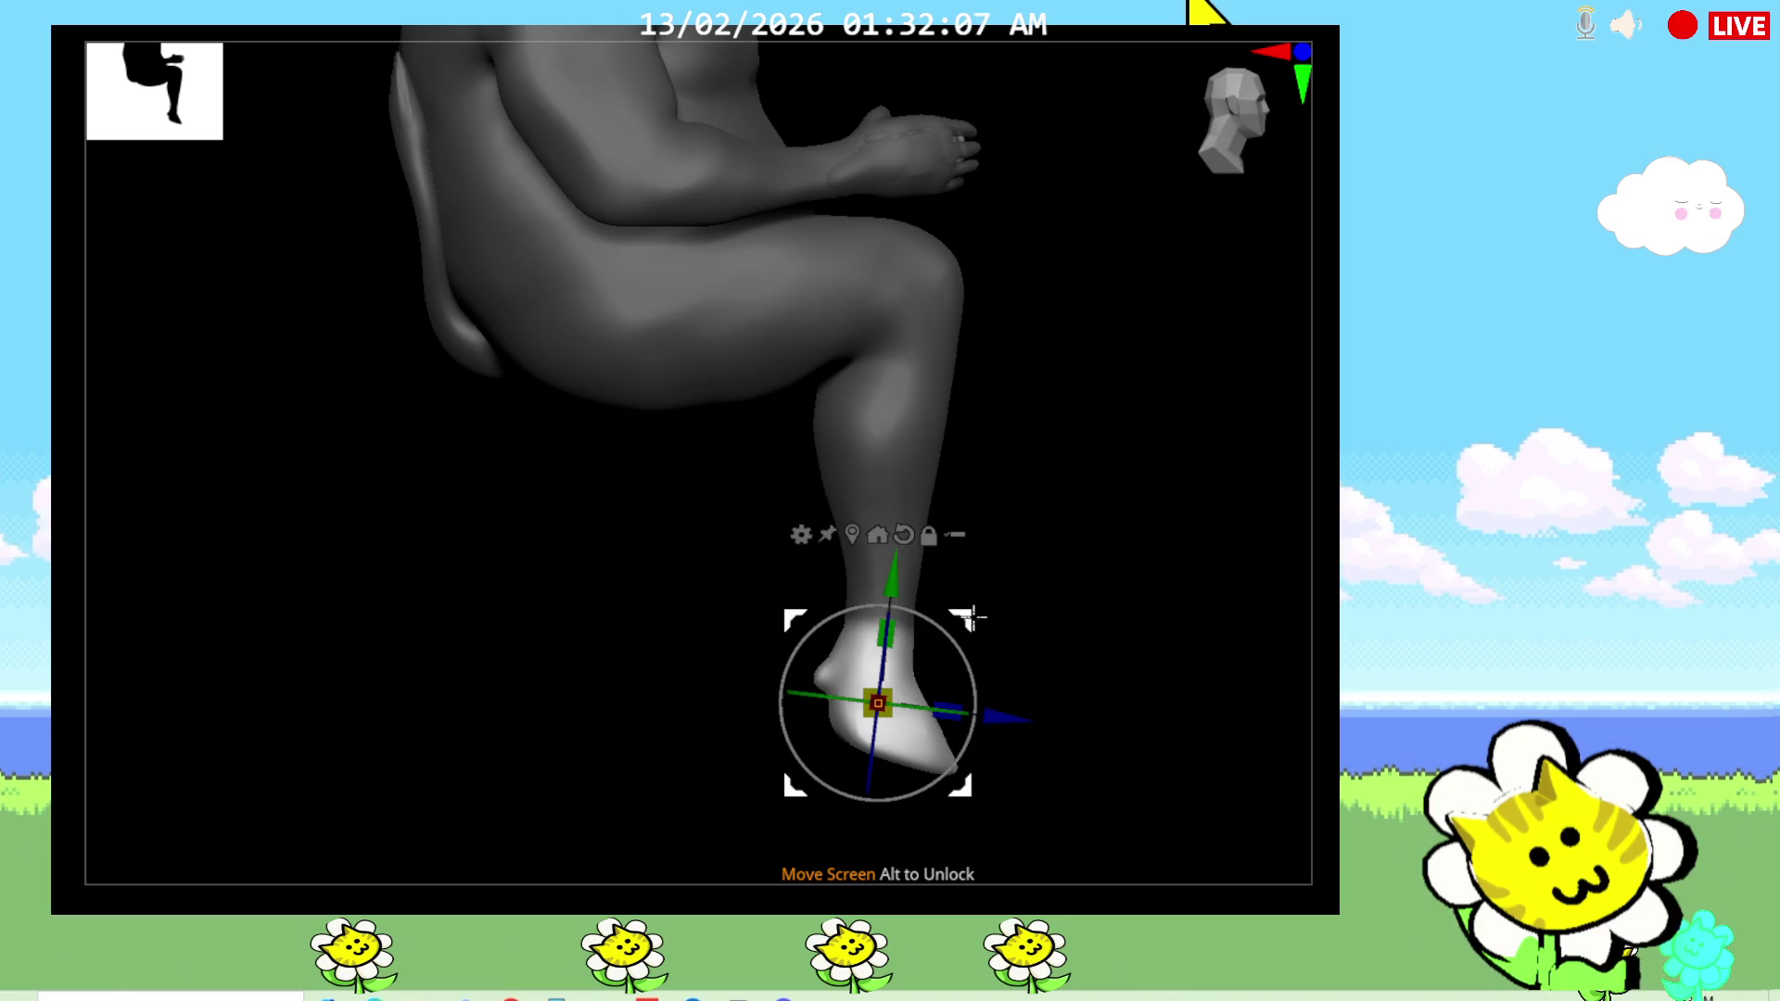
key(ctrl+z)
key(ctrl+z)
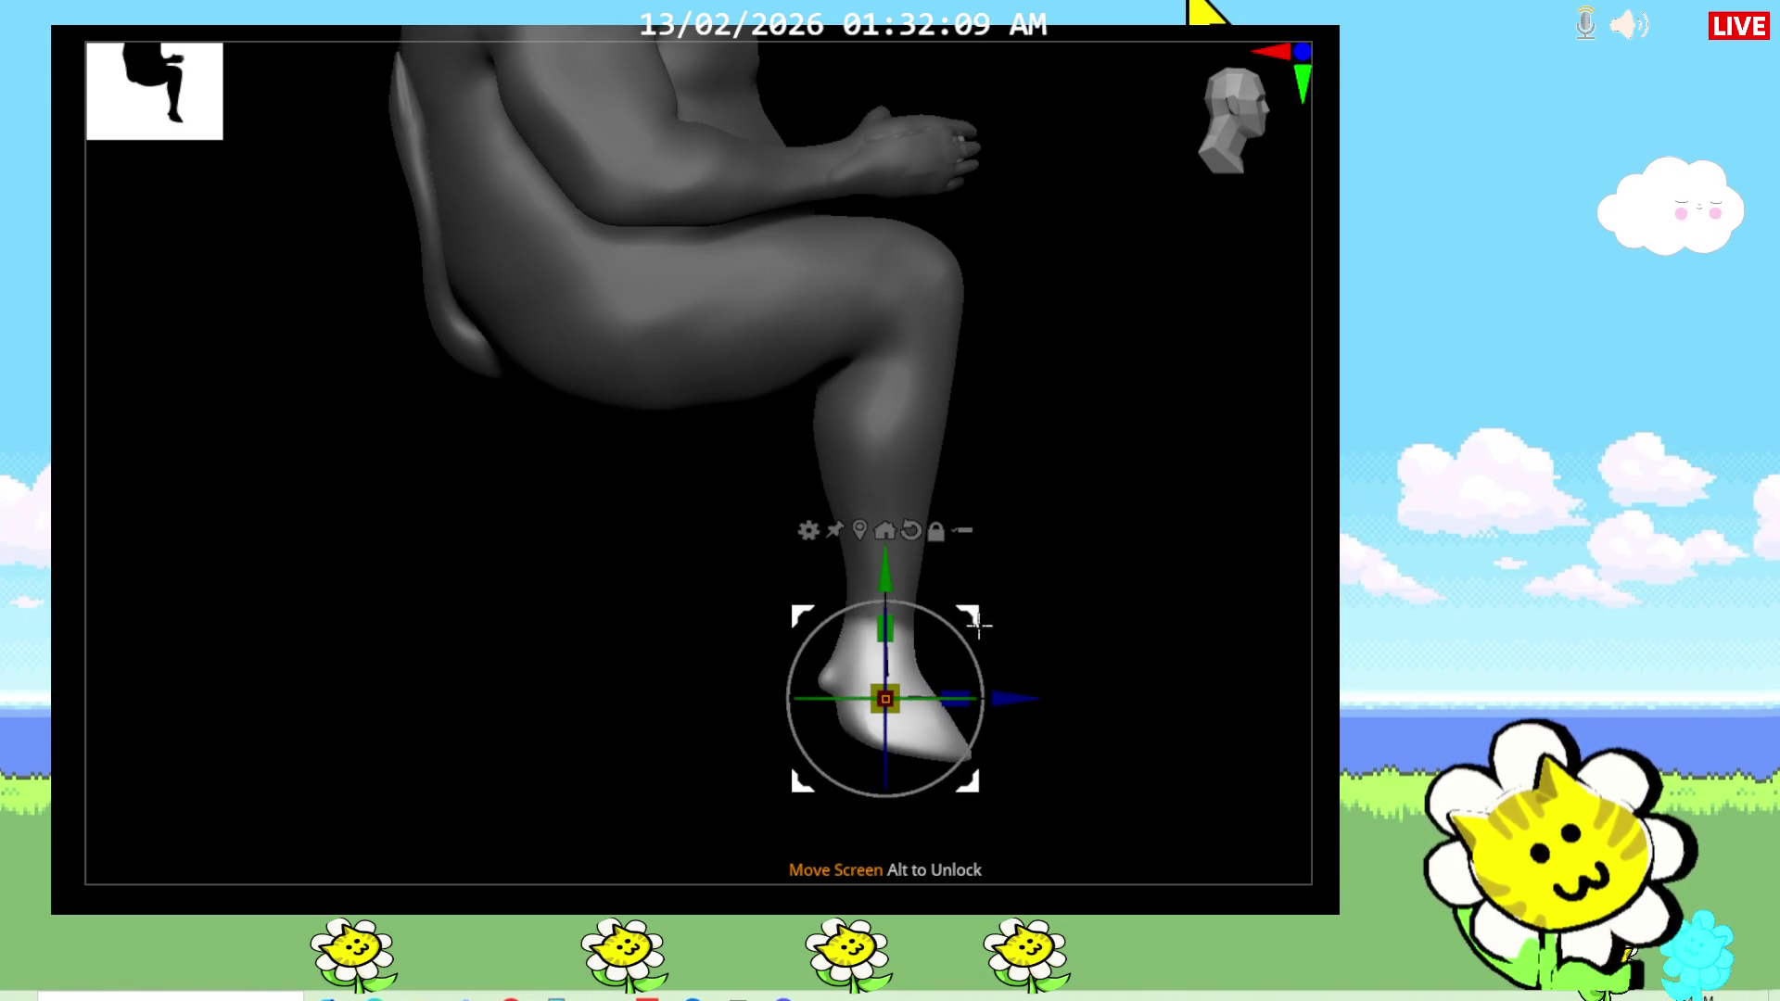
key(q)
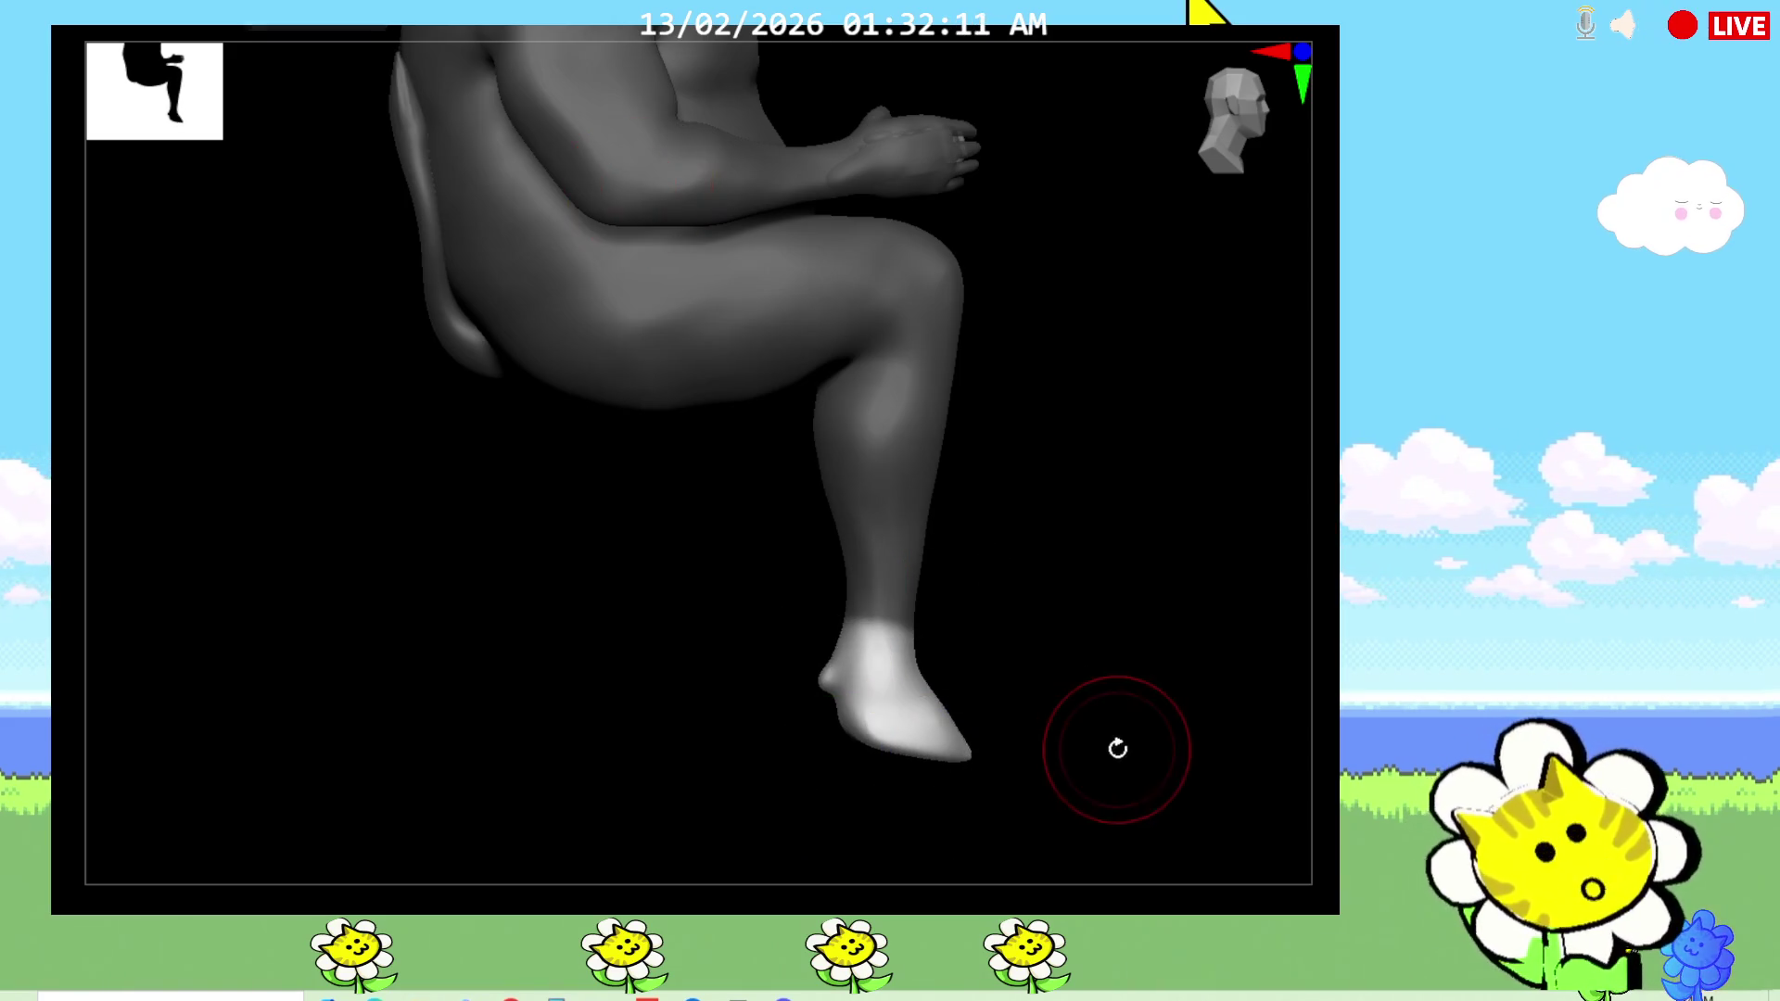
mouse_move(1346, 748)
mouse_down()
mouse_move(1187, 719)
mouse_move(1239, 627)
mouse_move(1291, 657)
mouse_move(1263, 548)
mouse_move(1220, 497)
mouse_move(1239, 465)
mouse_move(1224, 692)
mouse_move(1215, 664)
mouse_move(1243, 677)
mouse_up()
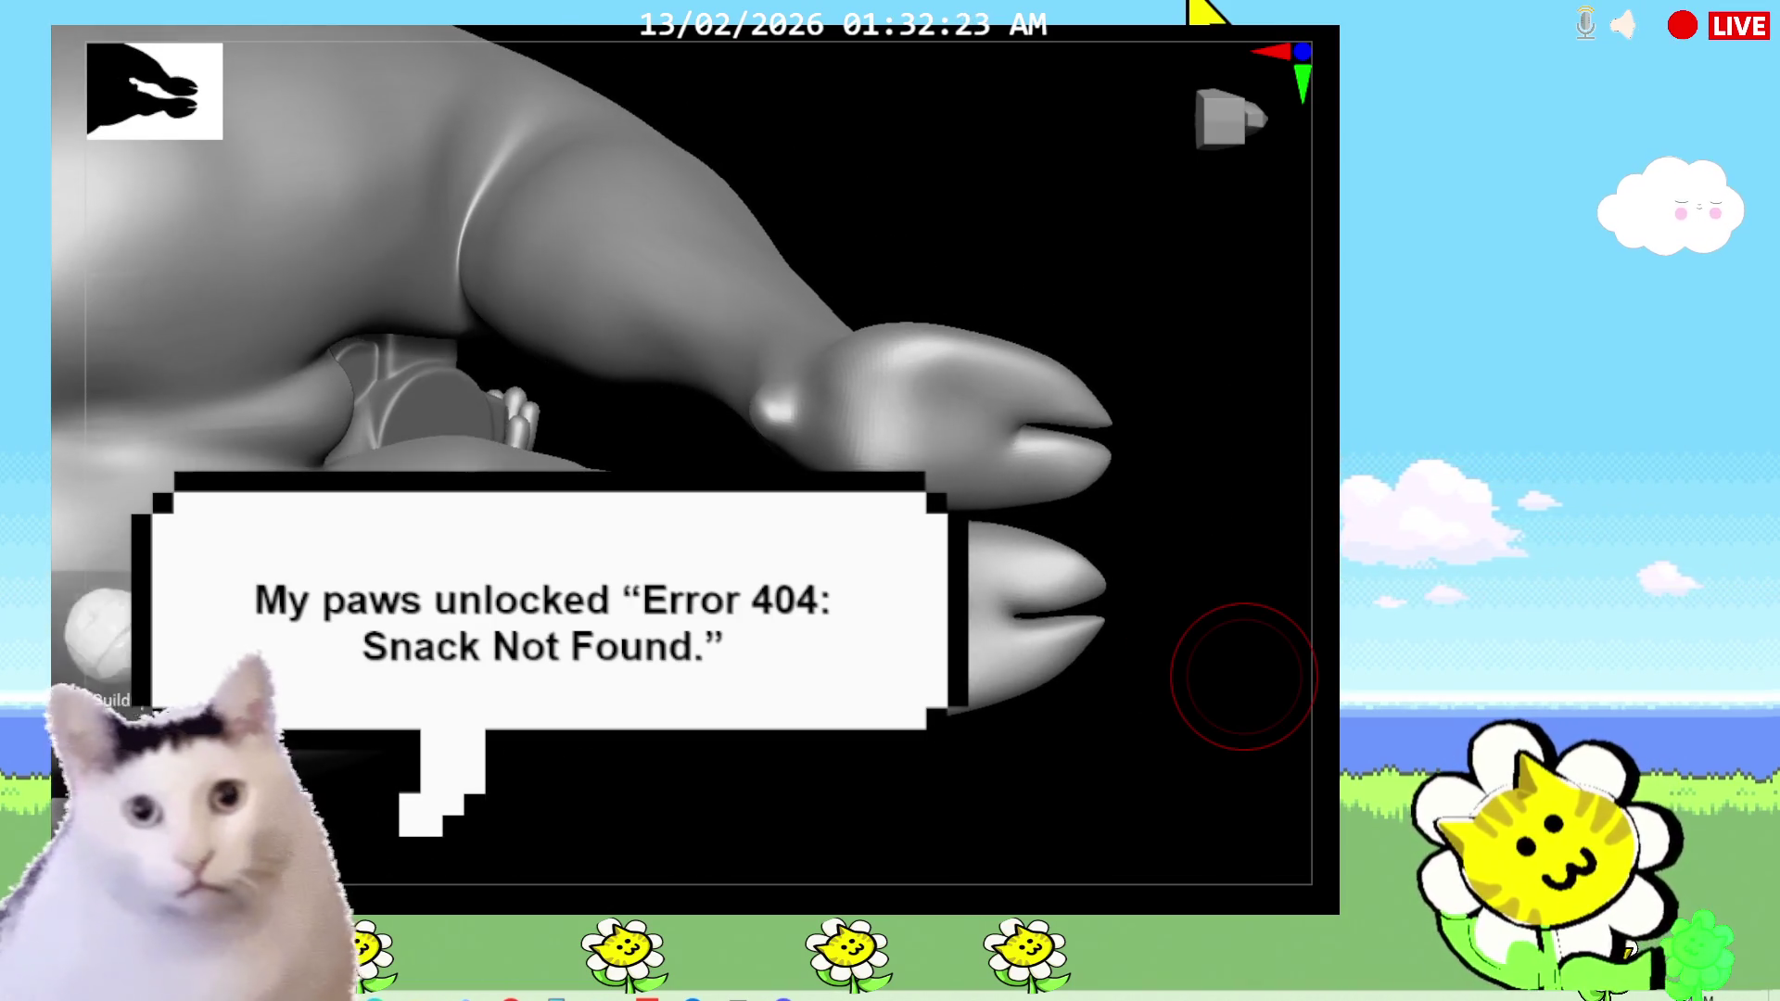
Step: Select the ClayTubes brush from the brush palette
key(b)
key(s)
key(t)
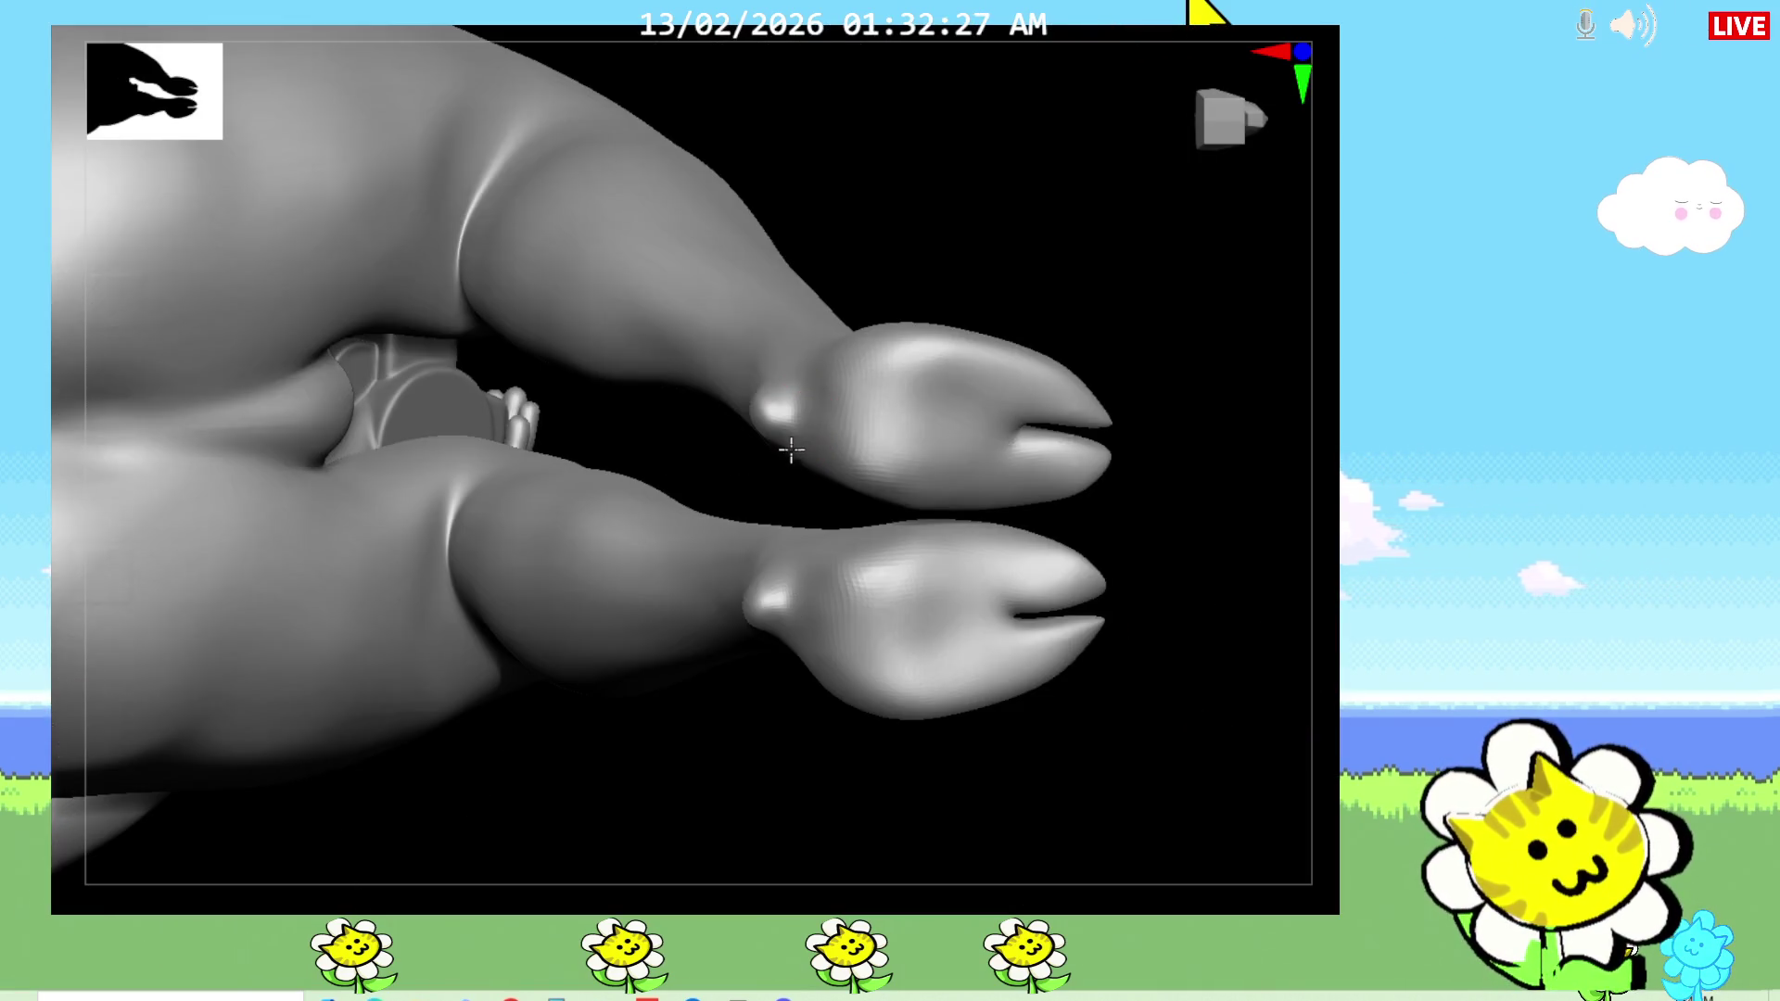
drag(825, 404, 1014, 337)
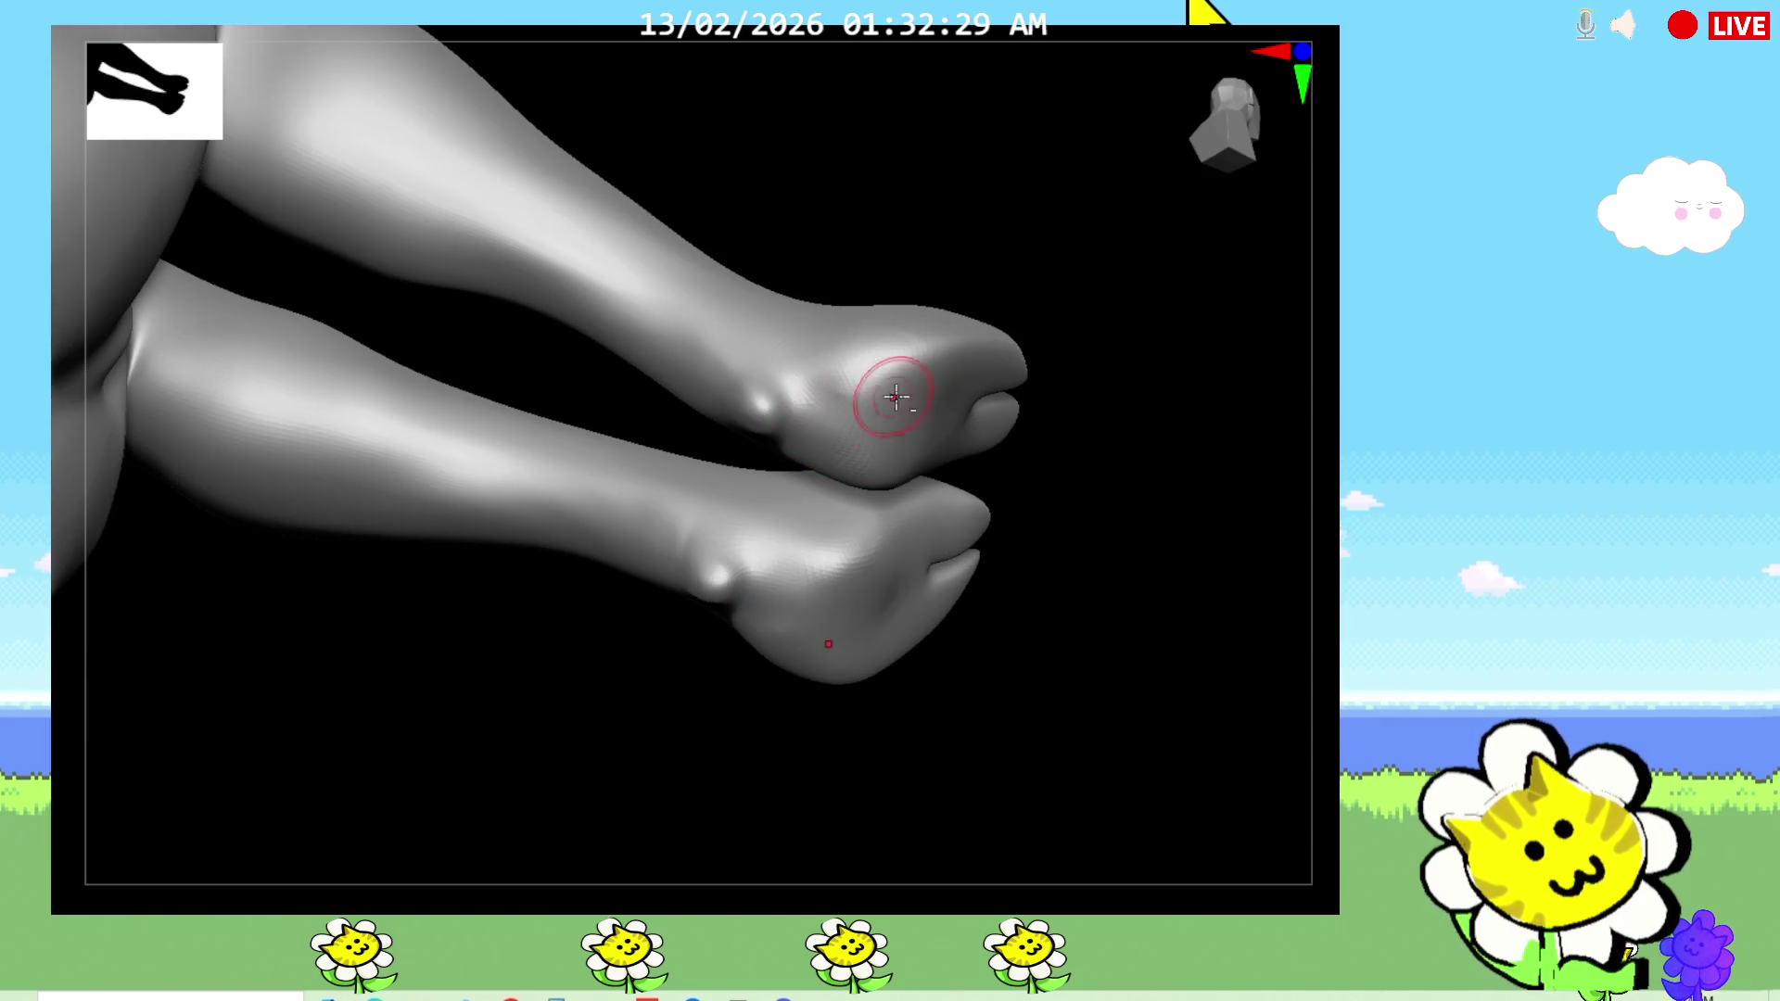
mouse_move(1036, 402)
mouse_down()
mouse_move(1060, 401)
mouse_move(1091, 578)
mouse_up()
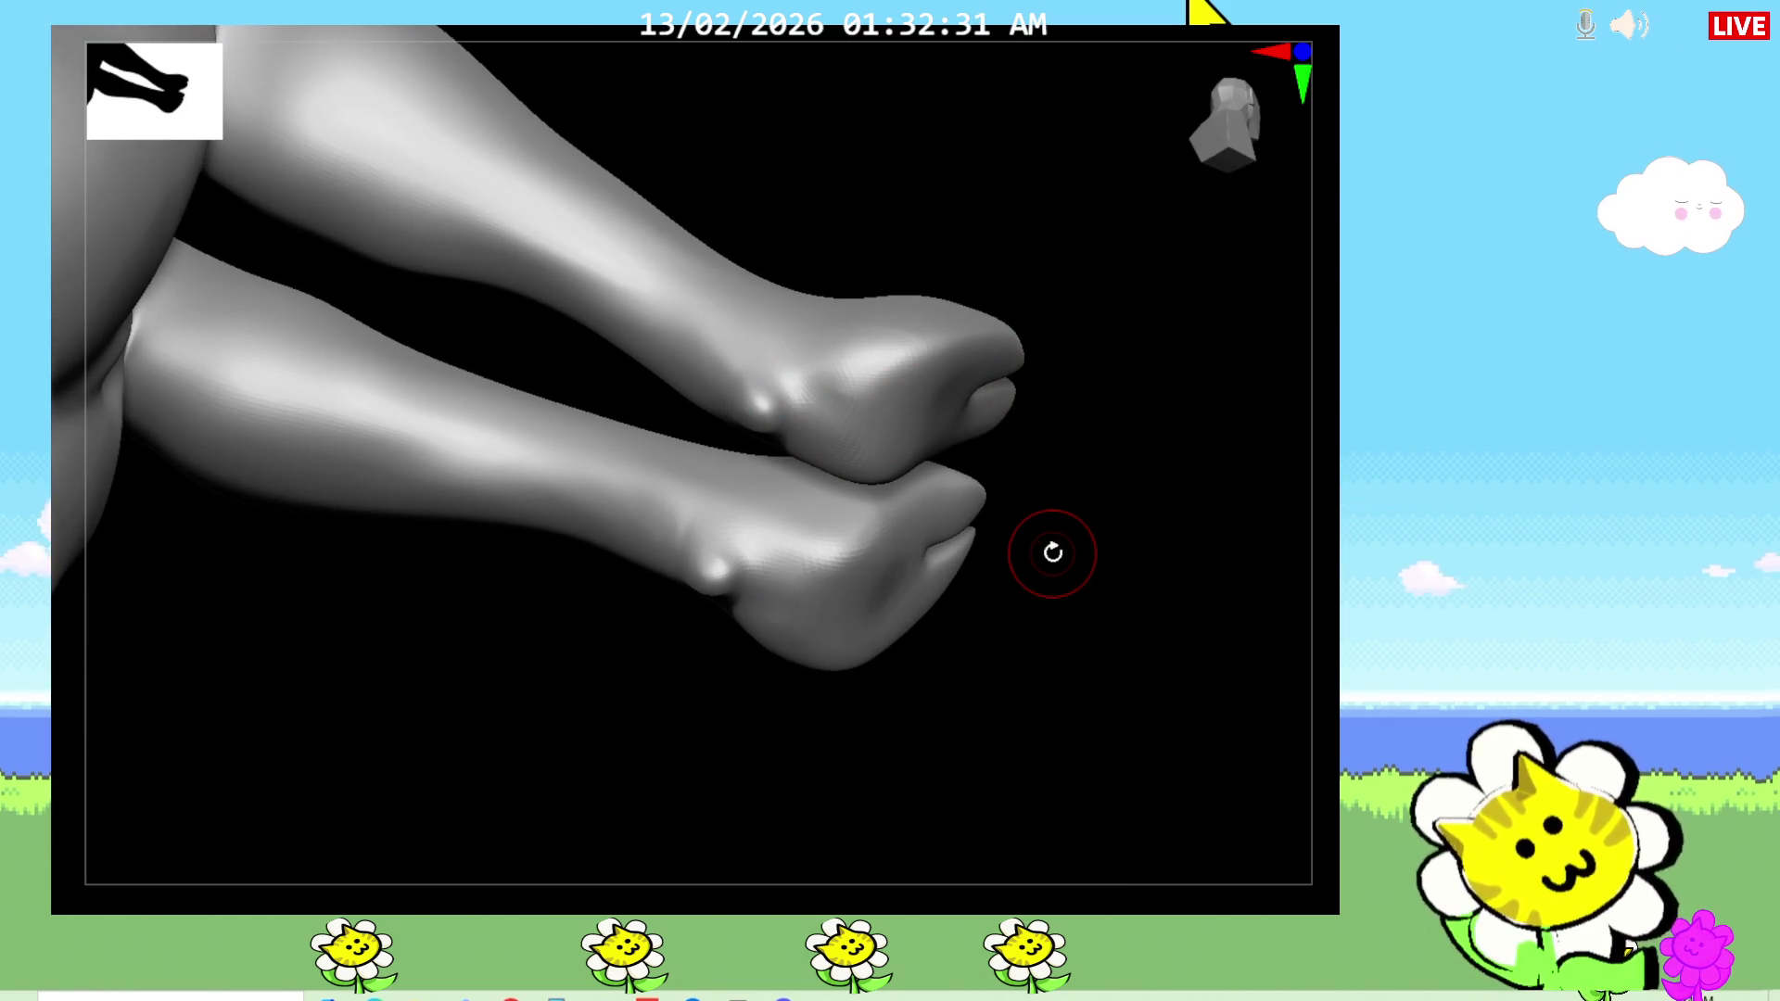
key(b)
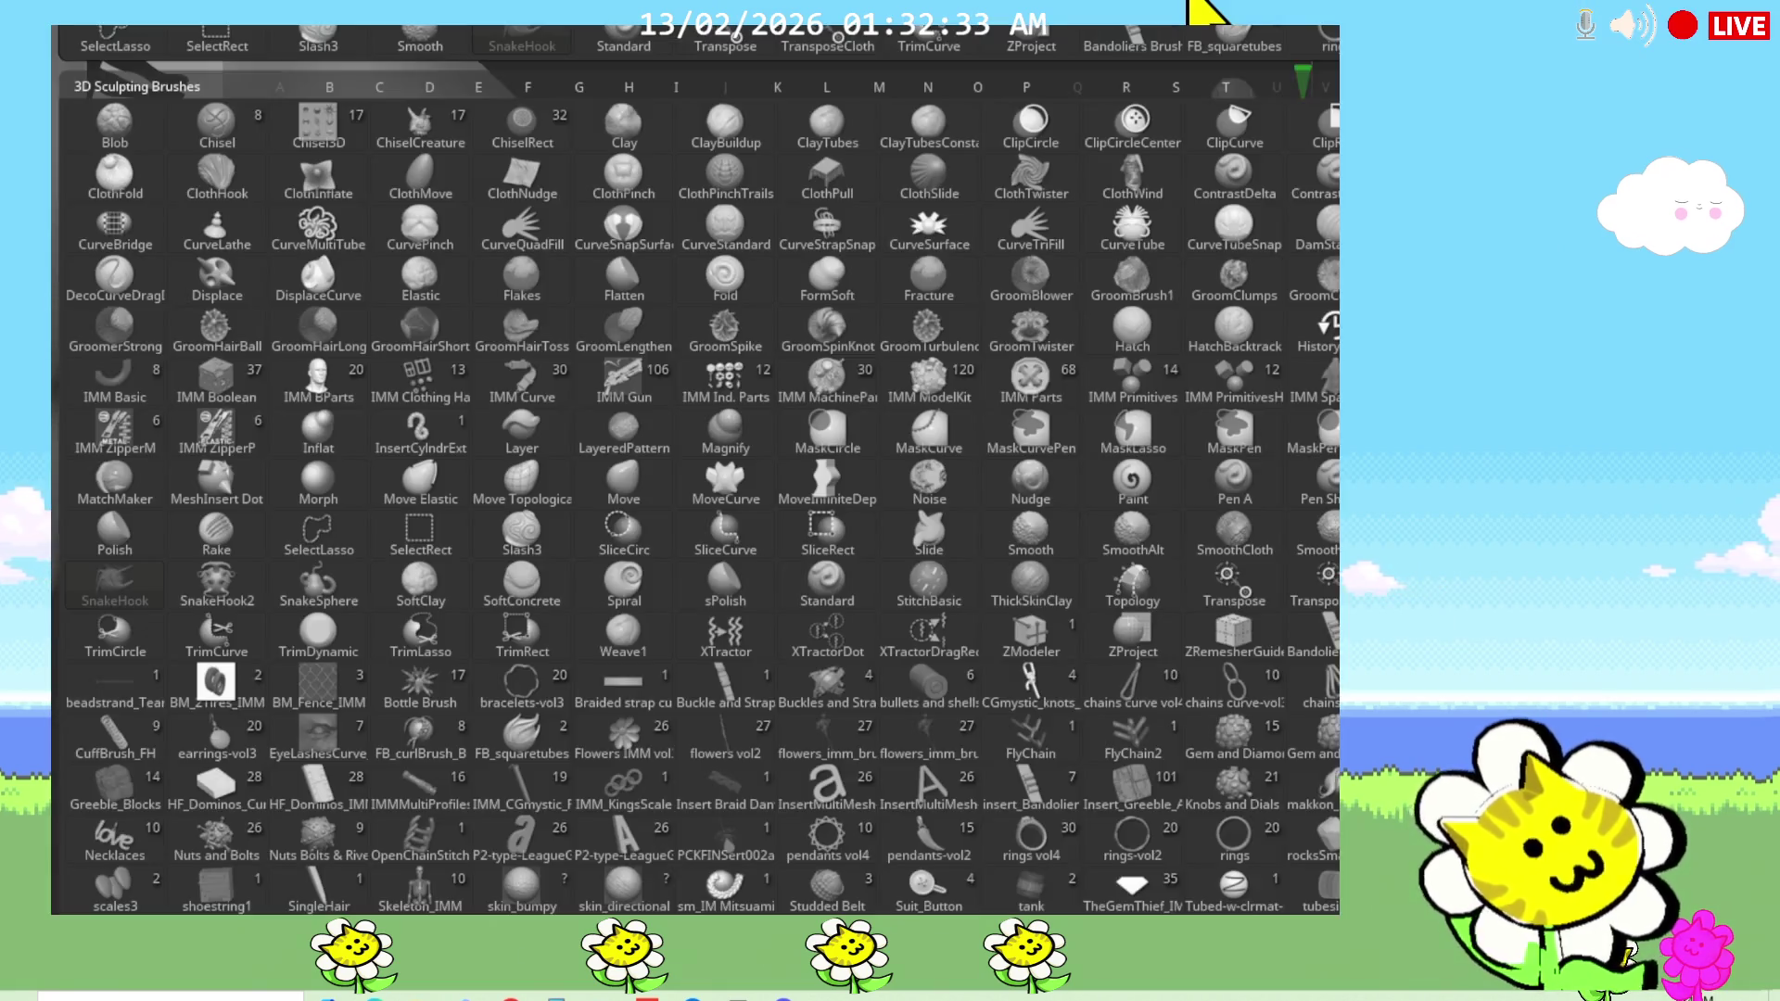
click(948, 183)
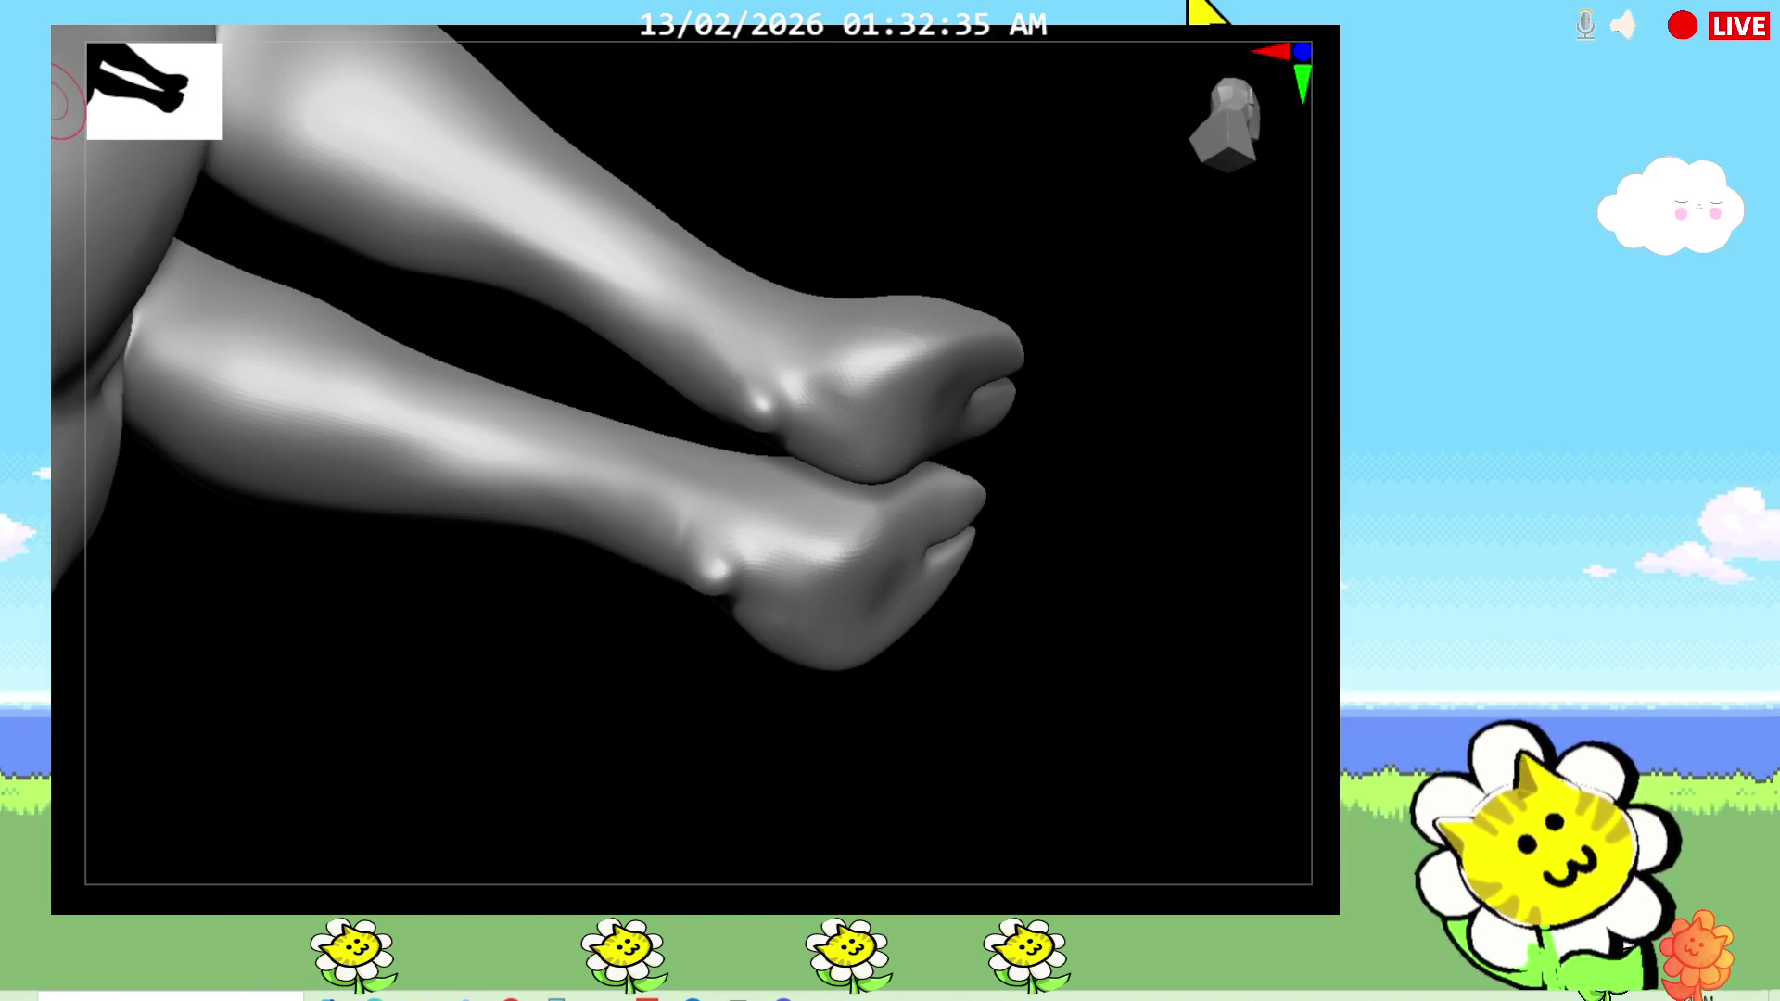
key(b)
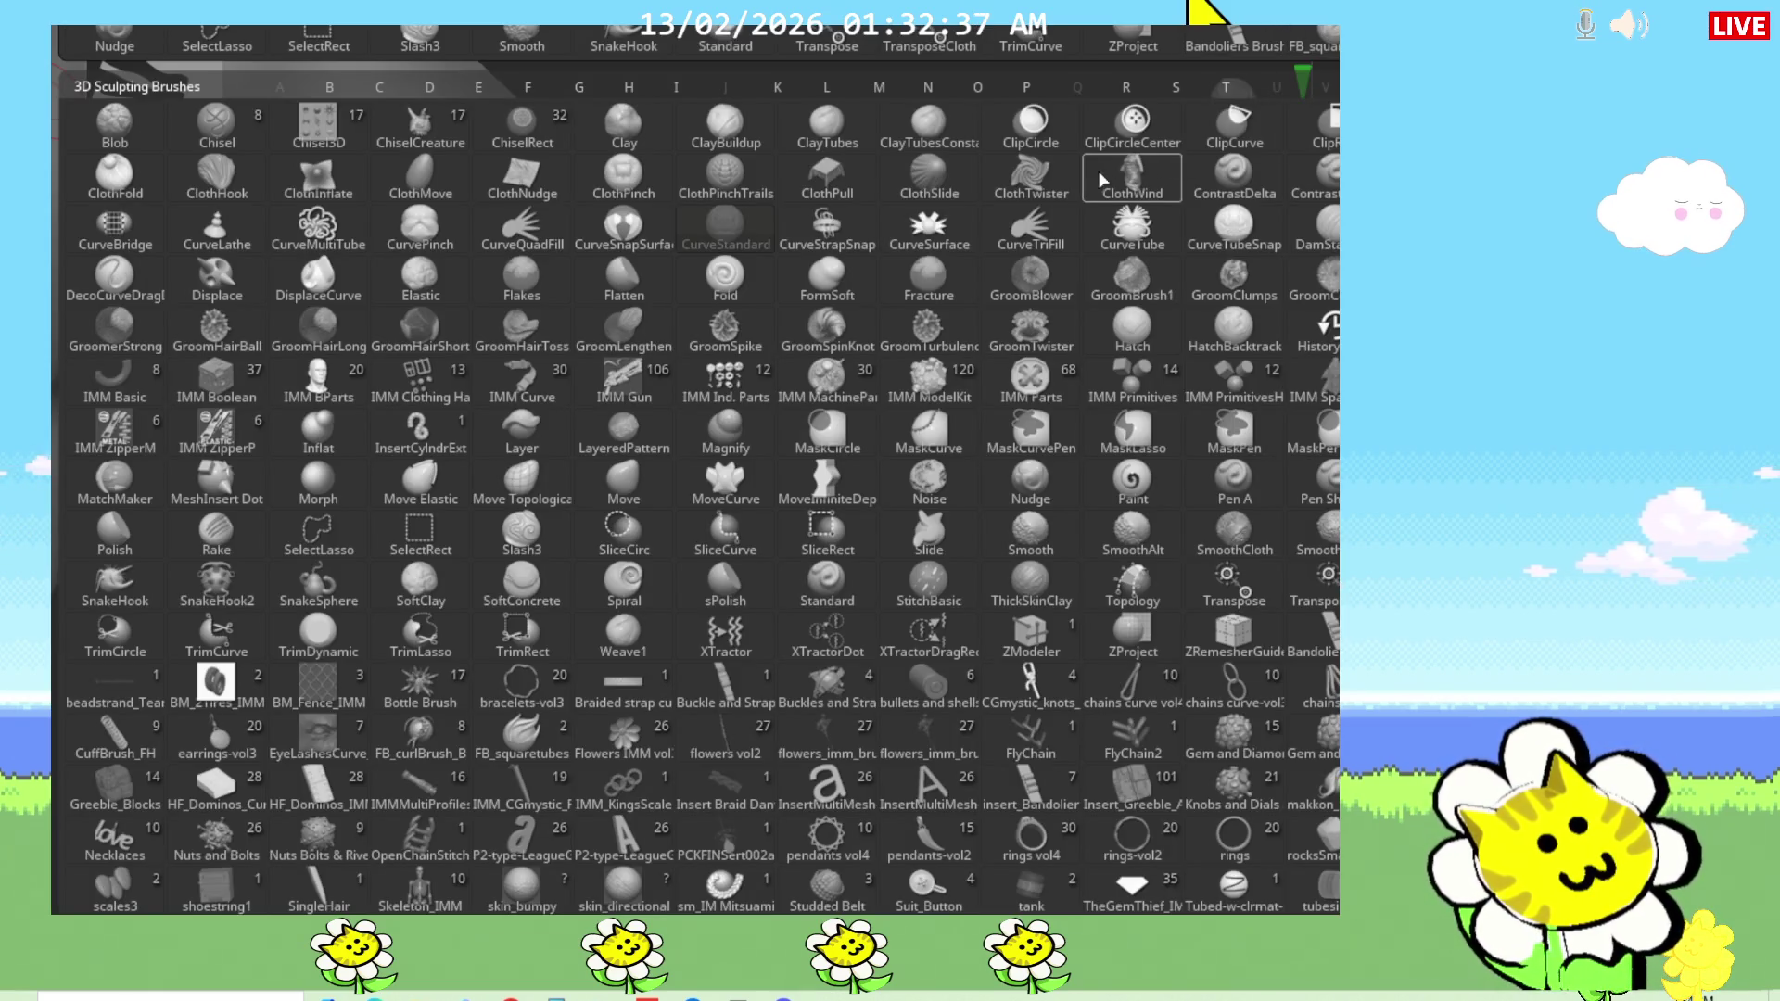
click(788, 131)
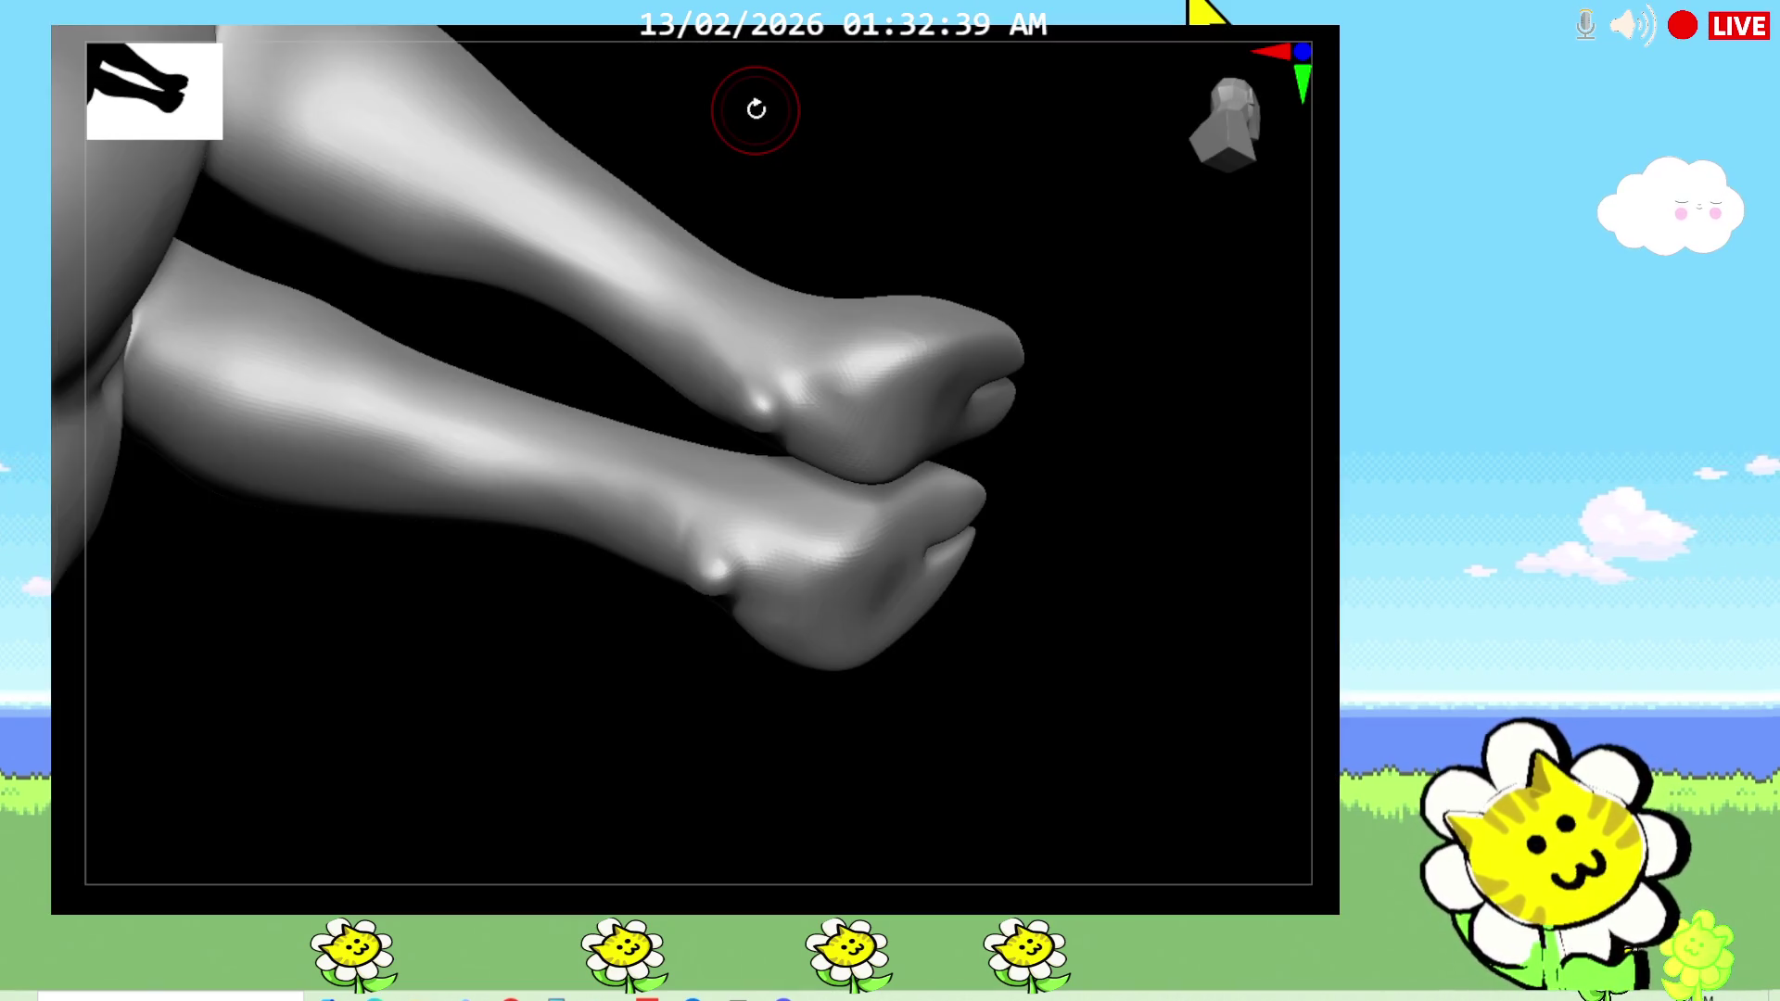
Step: Build up the surface of the lower heels with ClayTubes
mouse_move(945, 542)
mouse_down()
mouse_move(1032, 528)
mouse_move(743, 616)
mouse_up()
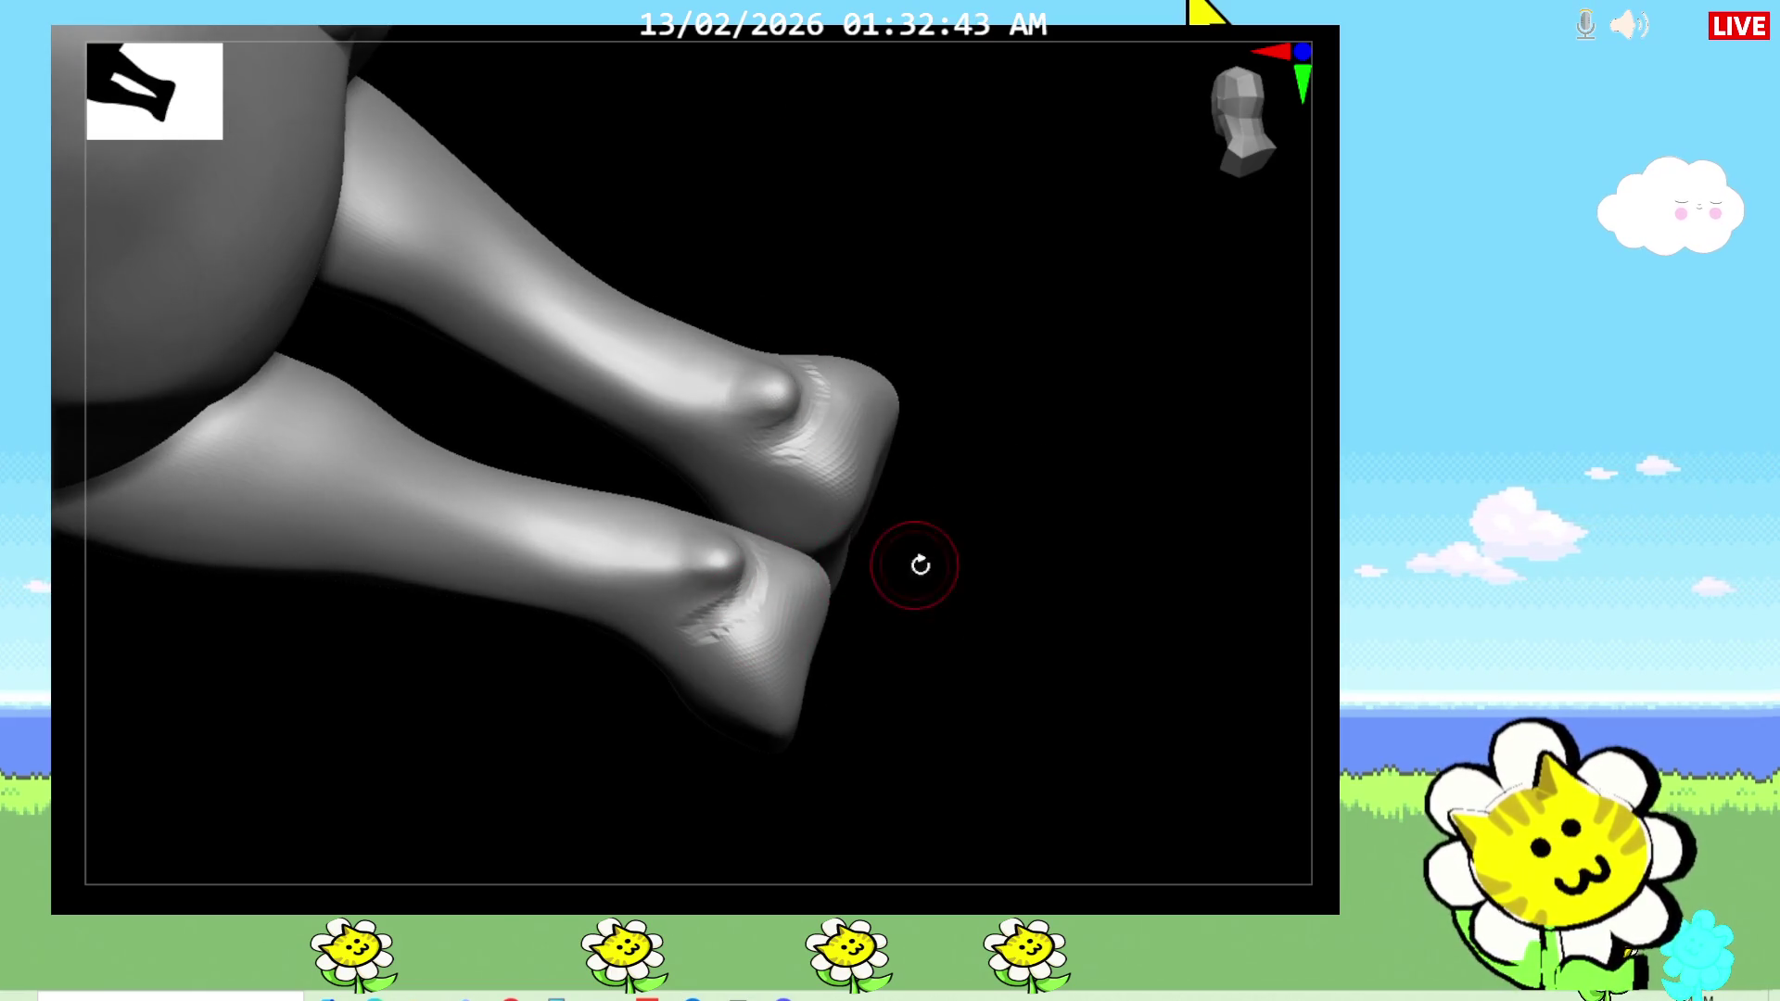
drag(893, 564, 746, 556)
right_drag(747, 587, 758, 594)
drag(758, 593, 747, 585)
right_drag(758, 607, 905, 628)
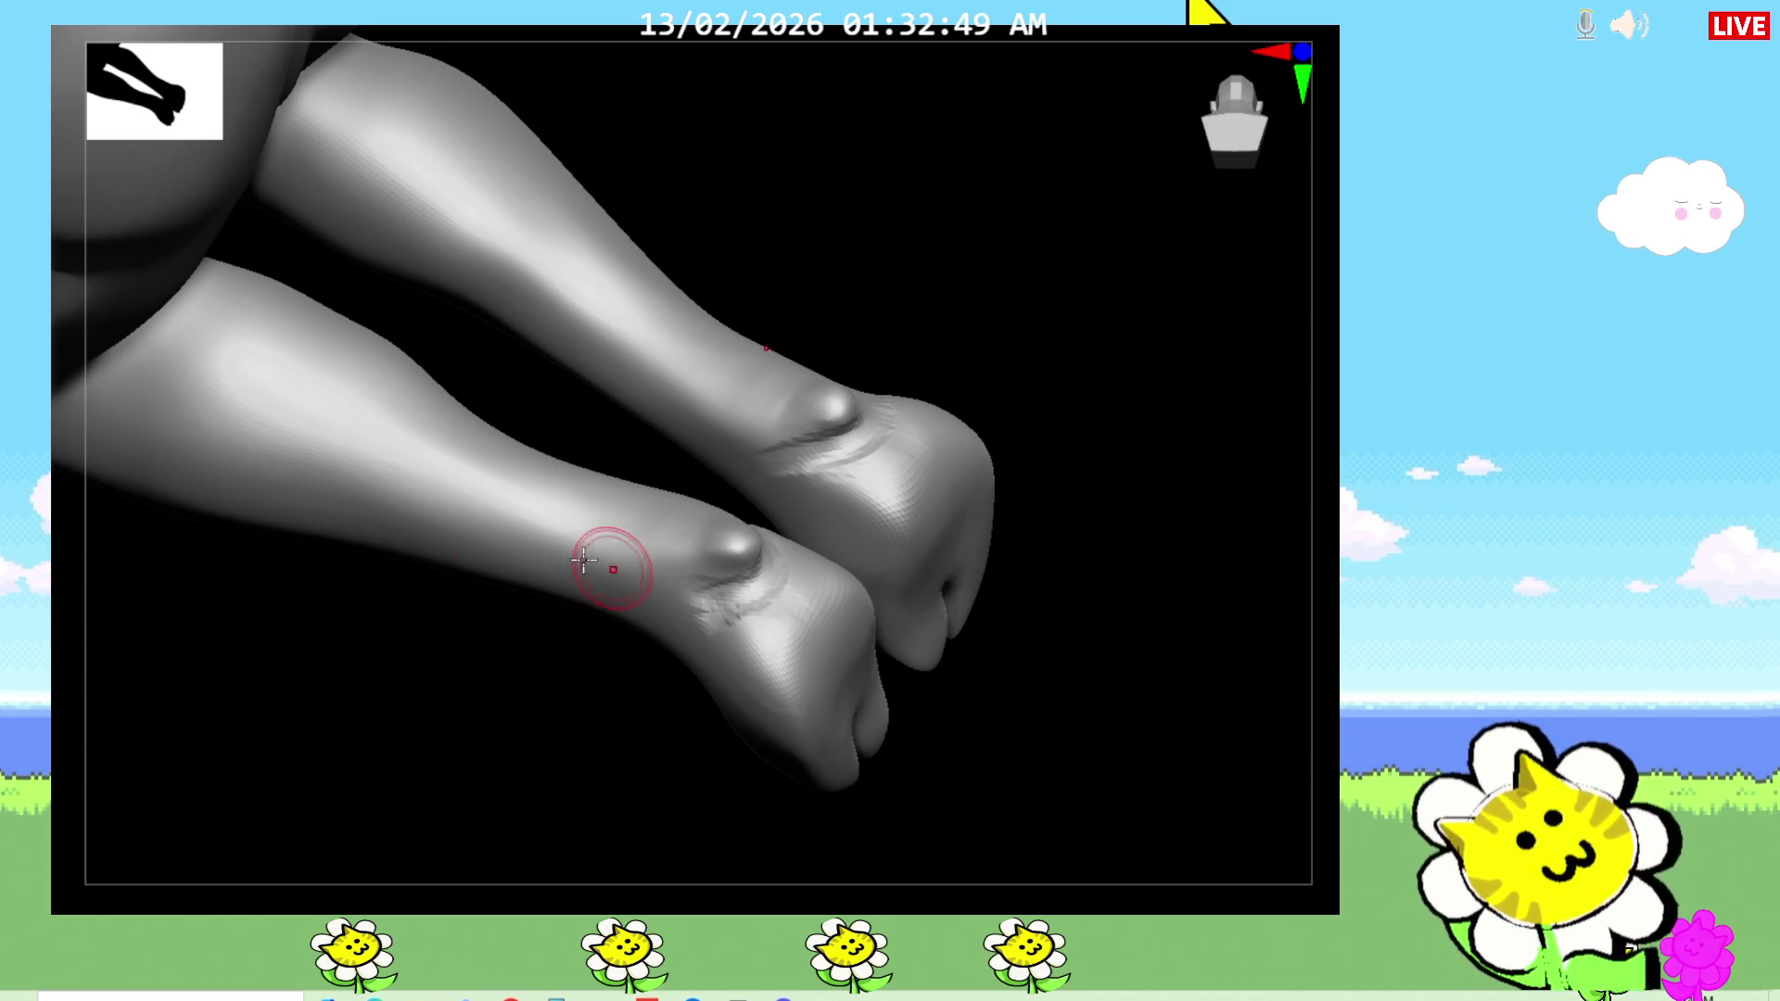
Step: Carve and deepen a mirrored groove along the front of both hooves
right_drag(1095, 723, 930, 735)
mouse_move(895, 721)
mouse_down()
mouse_move(848, 653)
mouse_move(876, 704)
mouse_up()
mouse_move(1170, 663)
right_down()
mouse_move(1132, 770)
mouse_move(1093, 748)
right_up()
drag(866, 723, 864, 692)
mouse_move(777, 626)
mouse_down()
mouse_move(822, 648)
mouse_move(780, 652)
mouse_move(834, 598)
mouse_move(785, 642)
mouse_up()
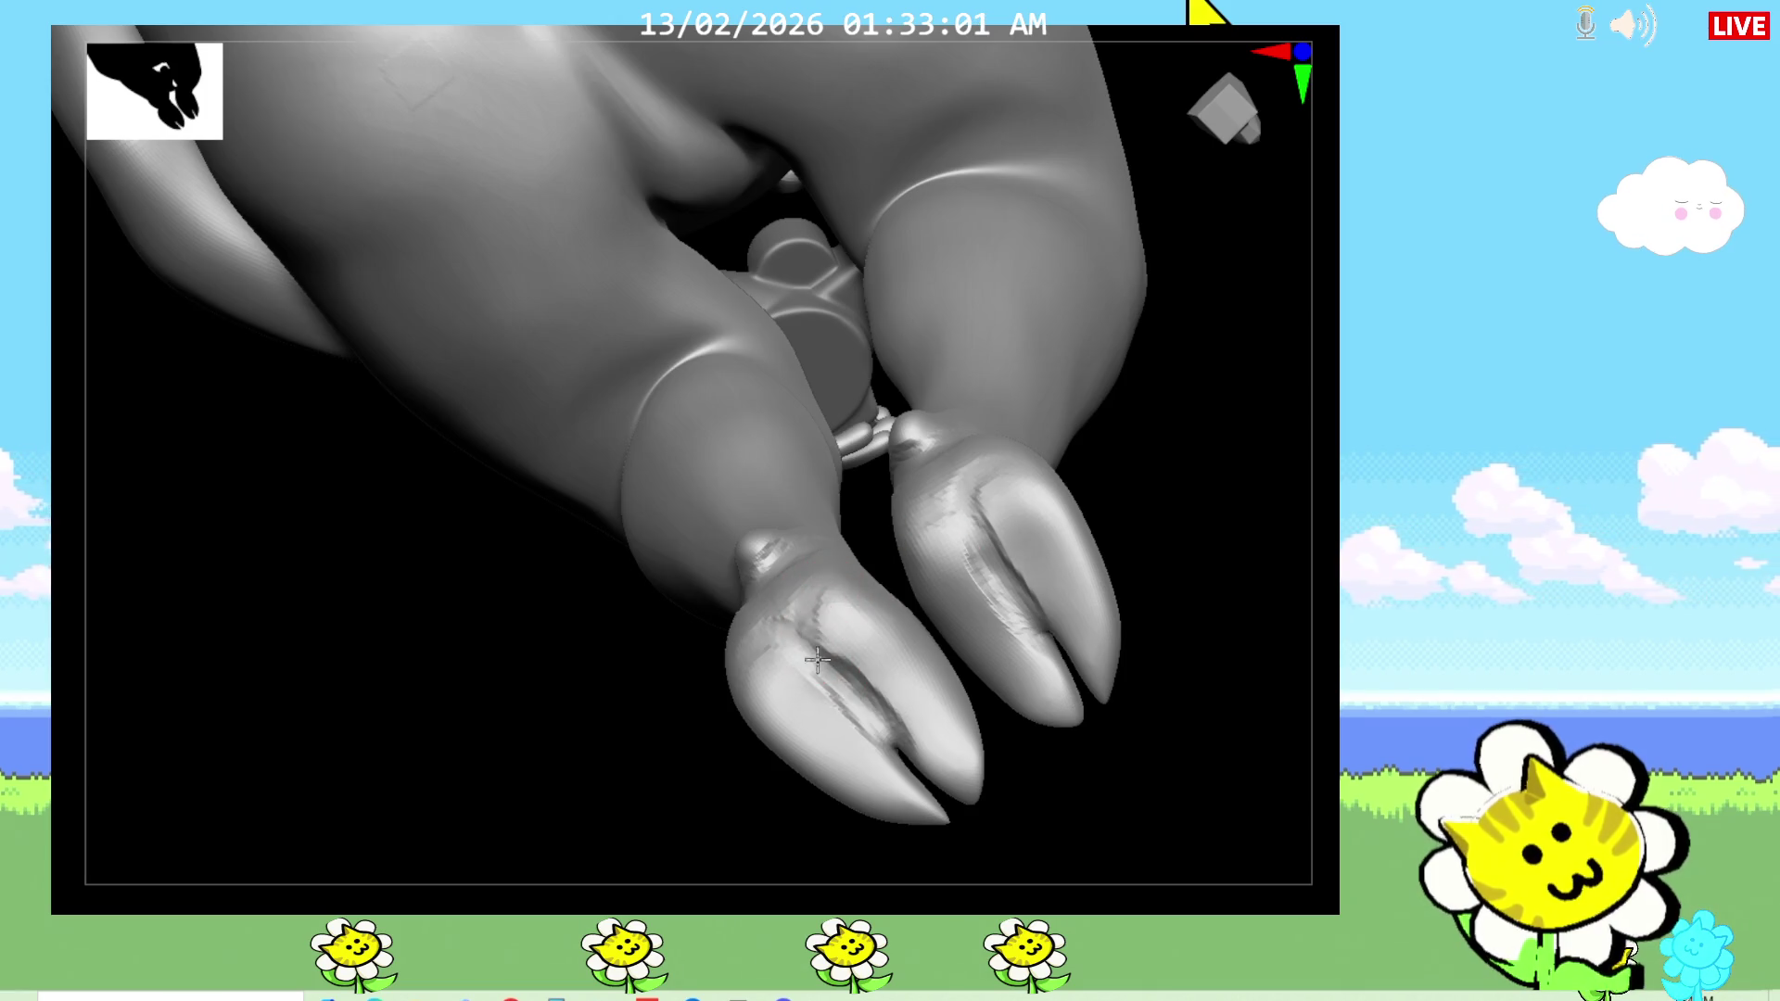
right_drag(787, 676, 828, 754)
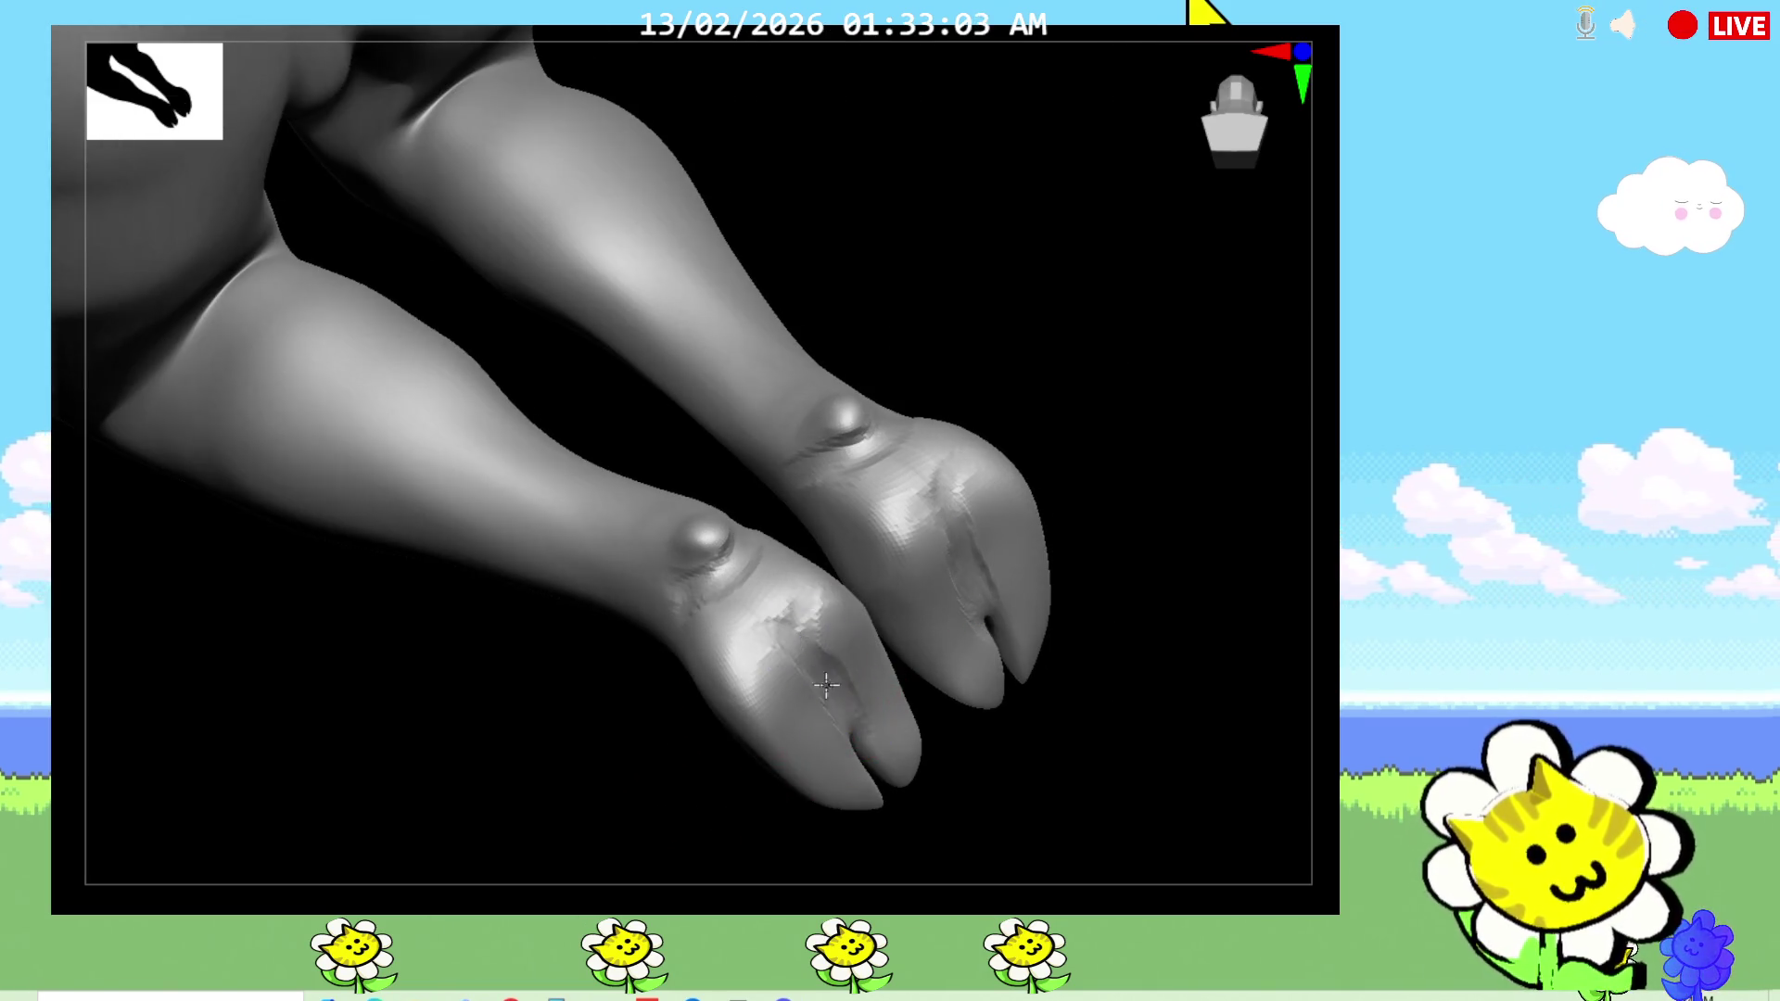
mouse_move(992, 732)
right_down()
mouse_move(1025, 779)
mouse_move(1091, 728)
mouse_move(1110, 680)
mouse_move(1279, 500)
mouse_move(1261, 506)
right_up()
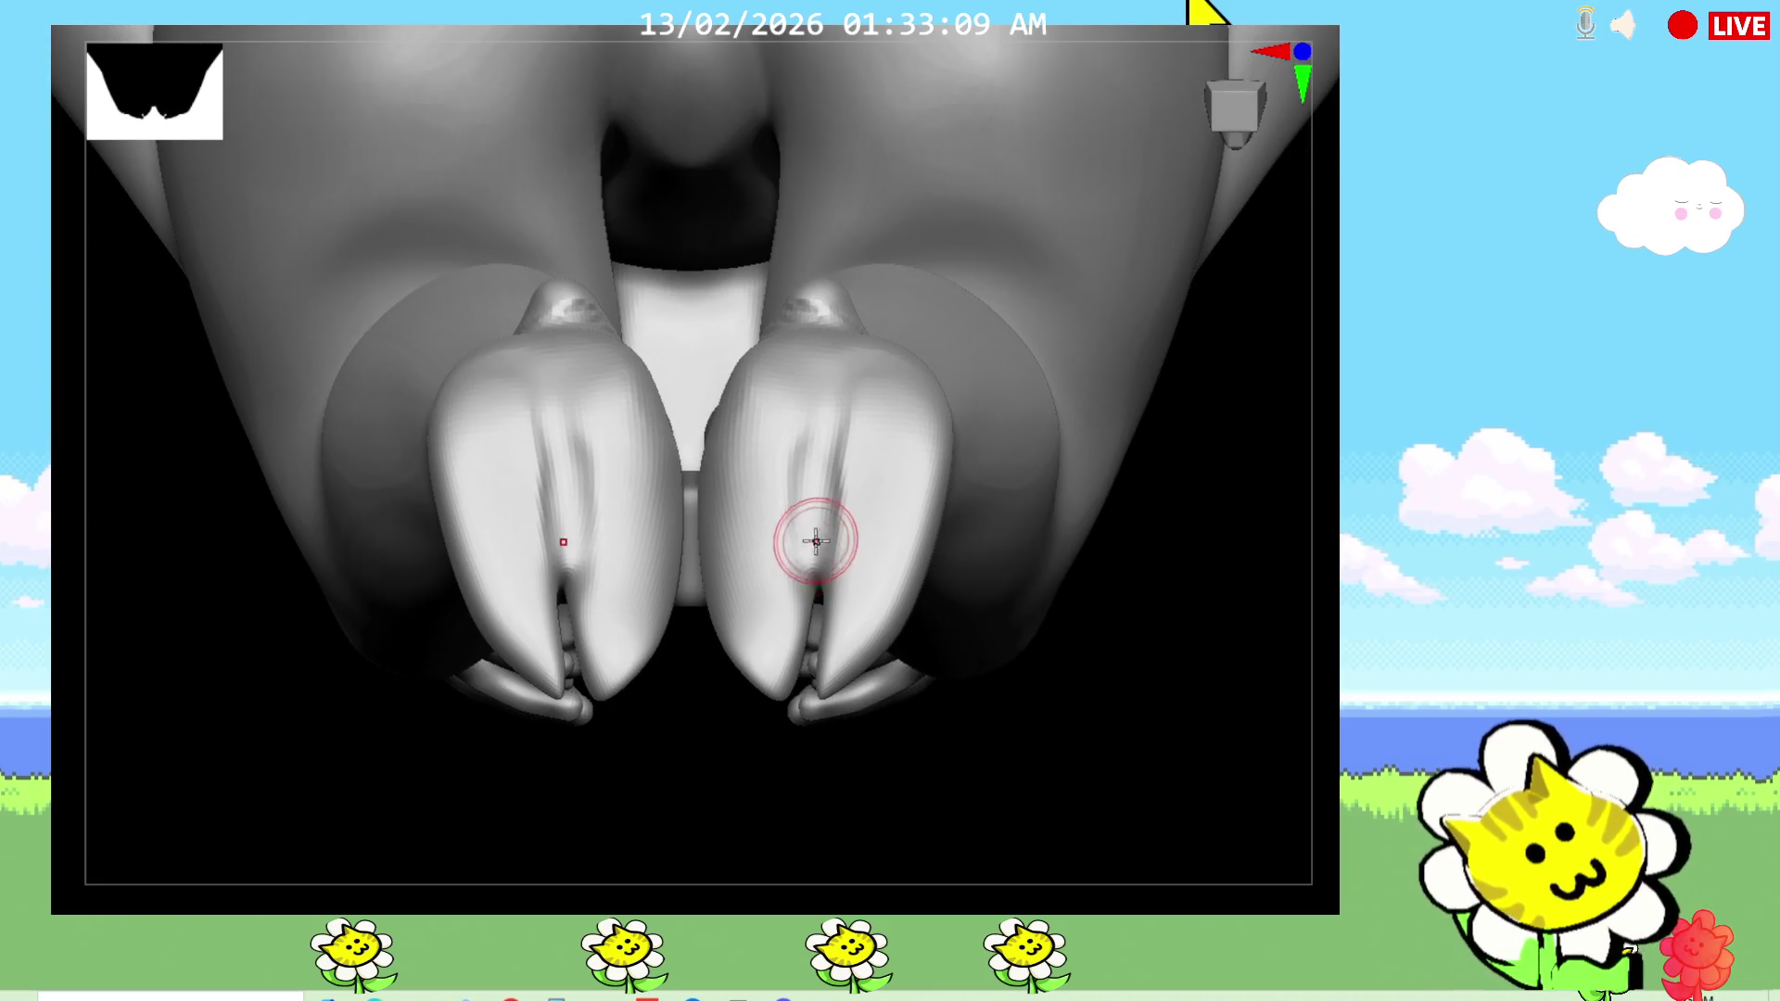
Step: Carve vertical grooves and creases along the outer hoof edges
mouse_move(805, 483)
mouse_down()
mouse_move(806, 397)
mouse_move(784, 529)
mouse_move(802, 390)
mouse_move(882, 385)
mouse_move(890, 604)
mouse_up()
drag(1001, 797, 821, 686)
mouse_move(834, 797)
mouse_down()
mouse_move(810, 807)
mouse_move(818, 723)
mouse_up()
drag(871, 631, 937, 478)
Step: Sculpt a series of mirrored vertical grooves down the hoof and its right edge
mouse_move(858, 769)
mouse_down()
mouse_move(837, 787)
mouse_move(865, 684)
mouse_up()
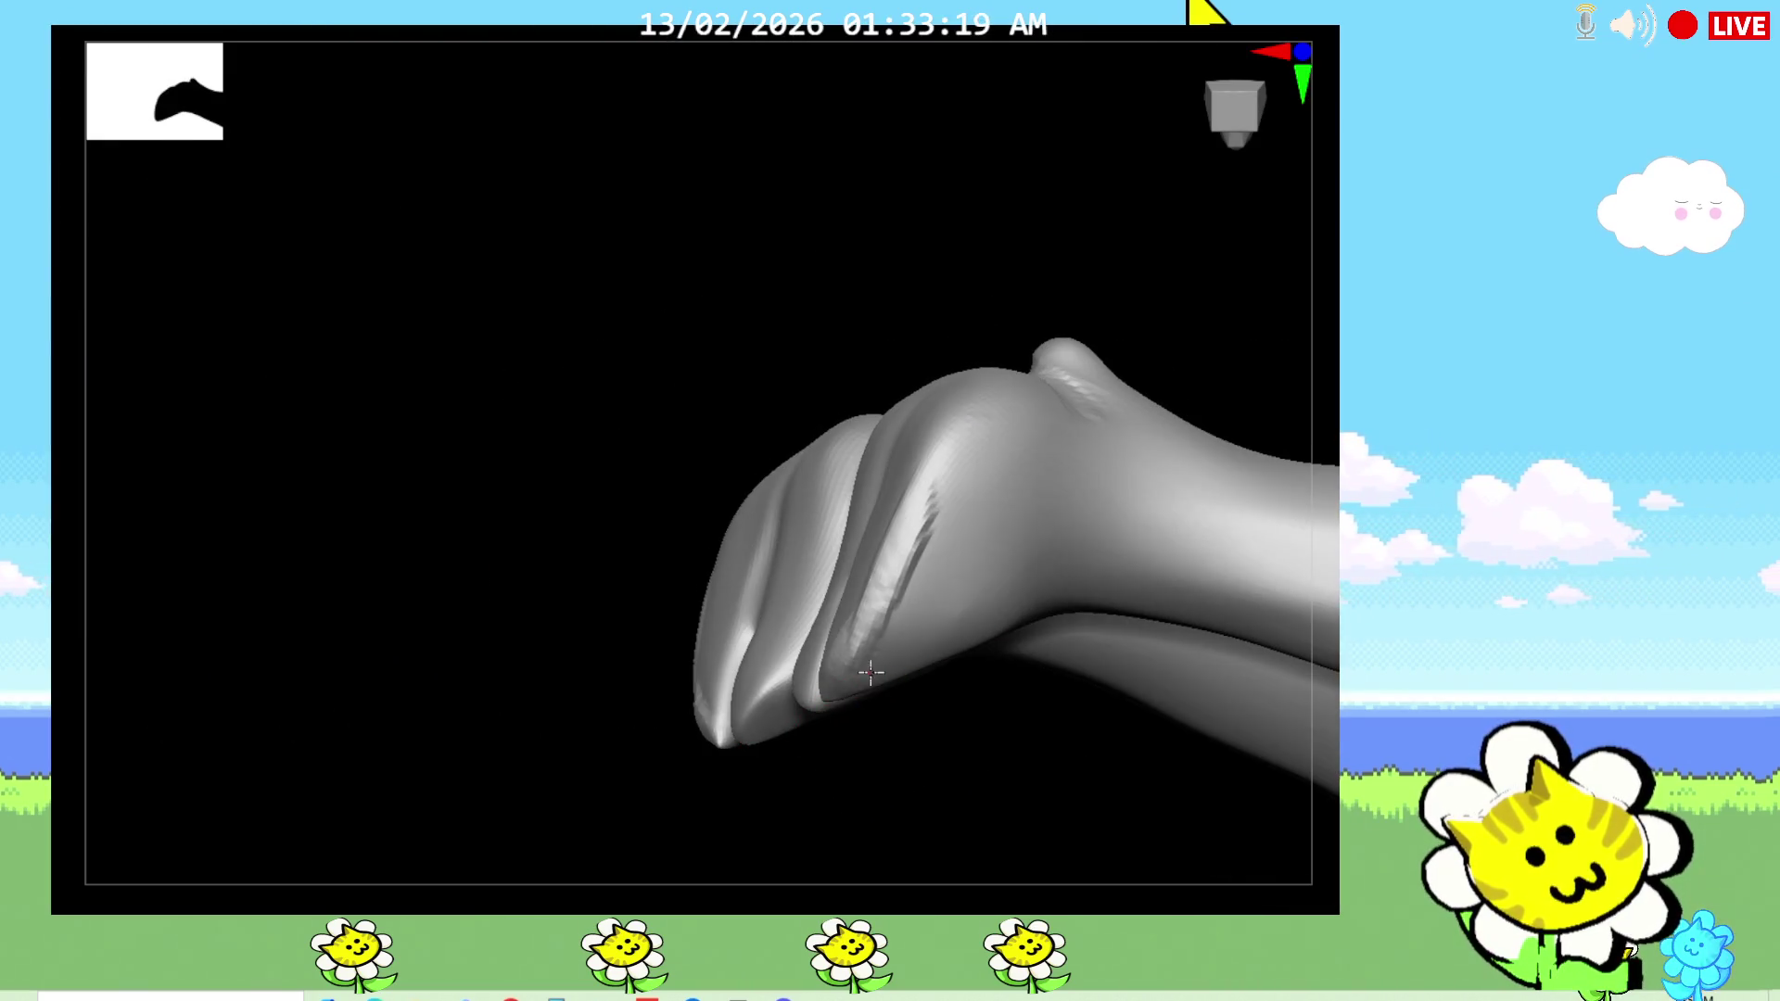
mouse_move(858, 810)
mouse_down()
mouse_move(963, 765)
mouse_move(953, 791)
mouse_up()
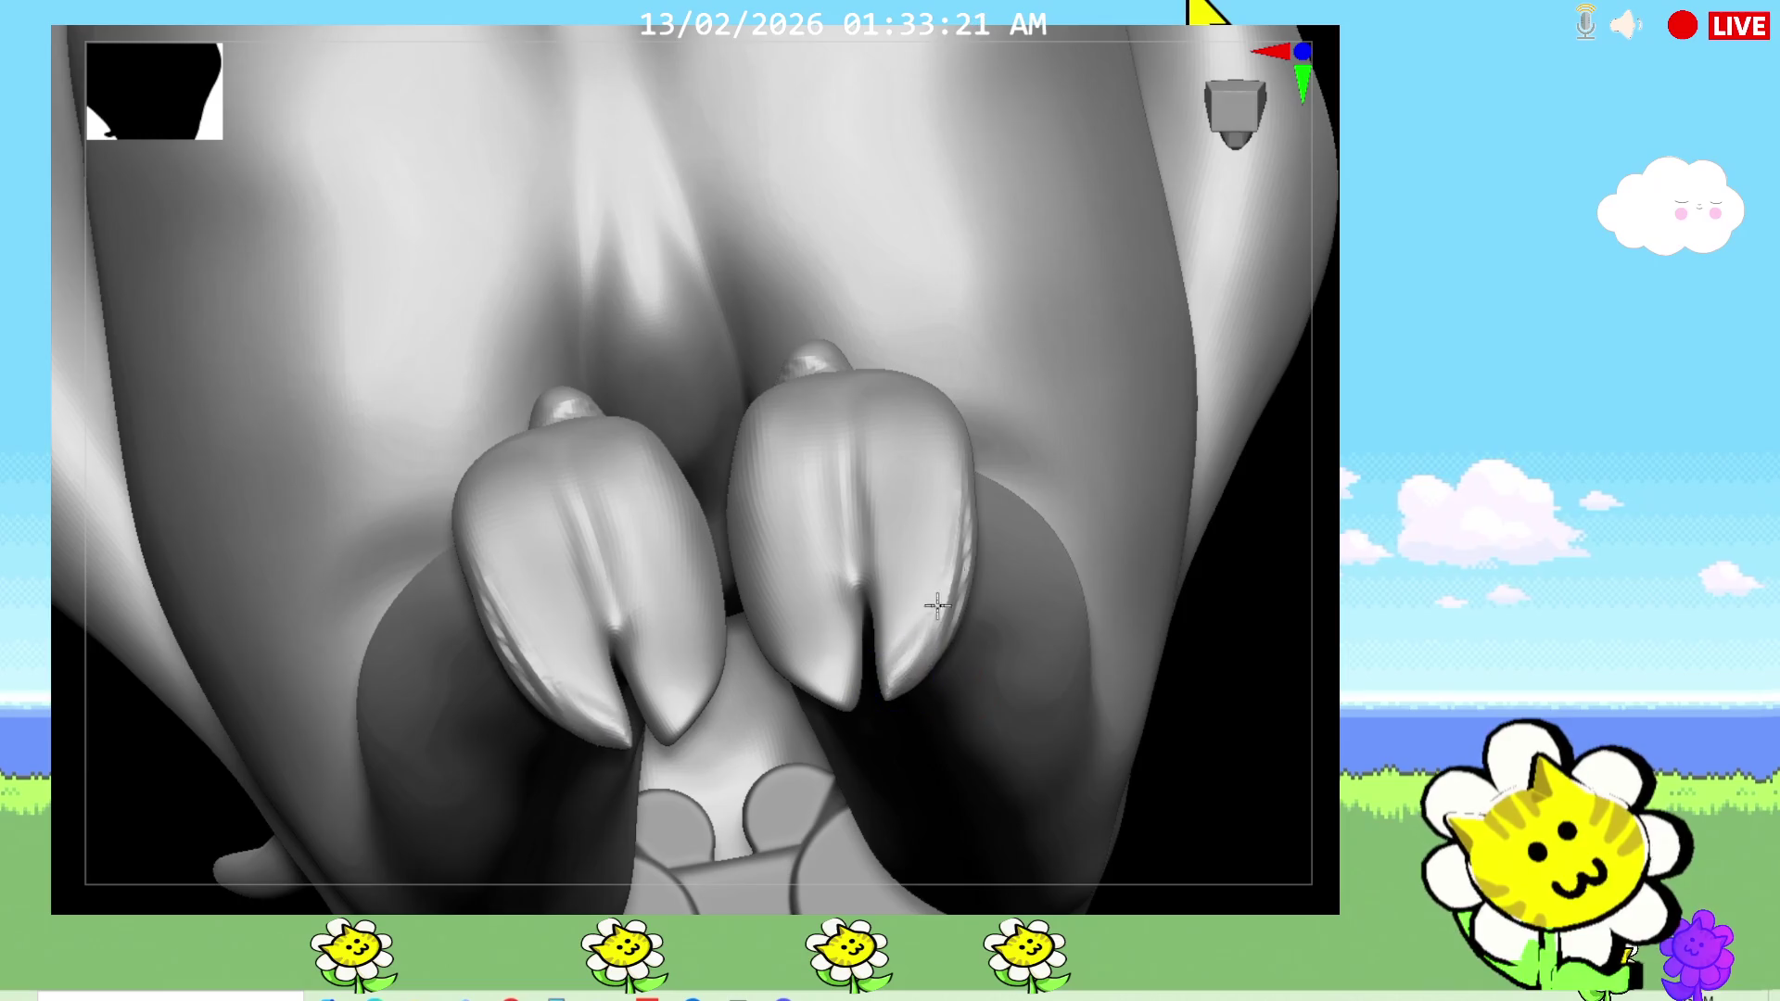
drag(964, 686, 950, 543)
drag(1268, 745, 1259, 798)
mouse_move(1159, 754)
mouse_down()
mouse_move(1072, 747)
mouse_move(997, 660)
mouse_move(1041, 760)
mouse_move(1120, 754)
mouse_up()
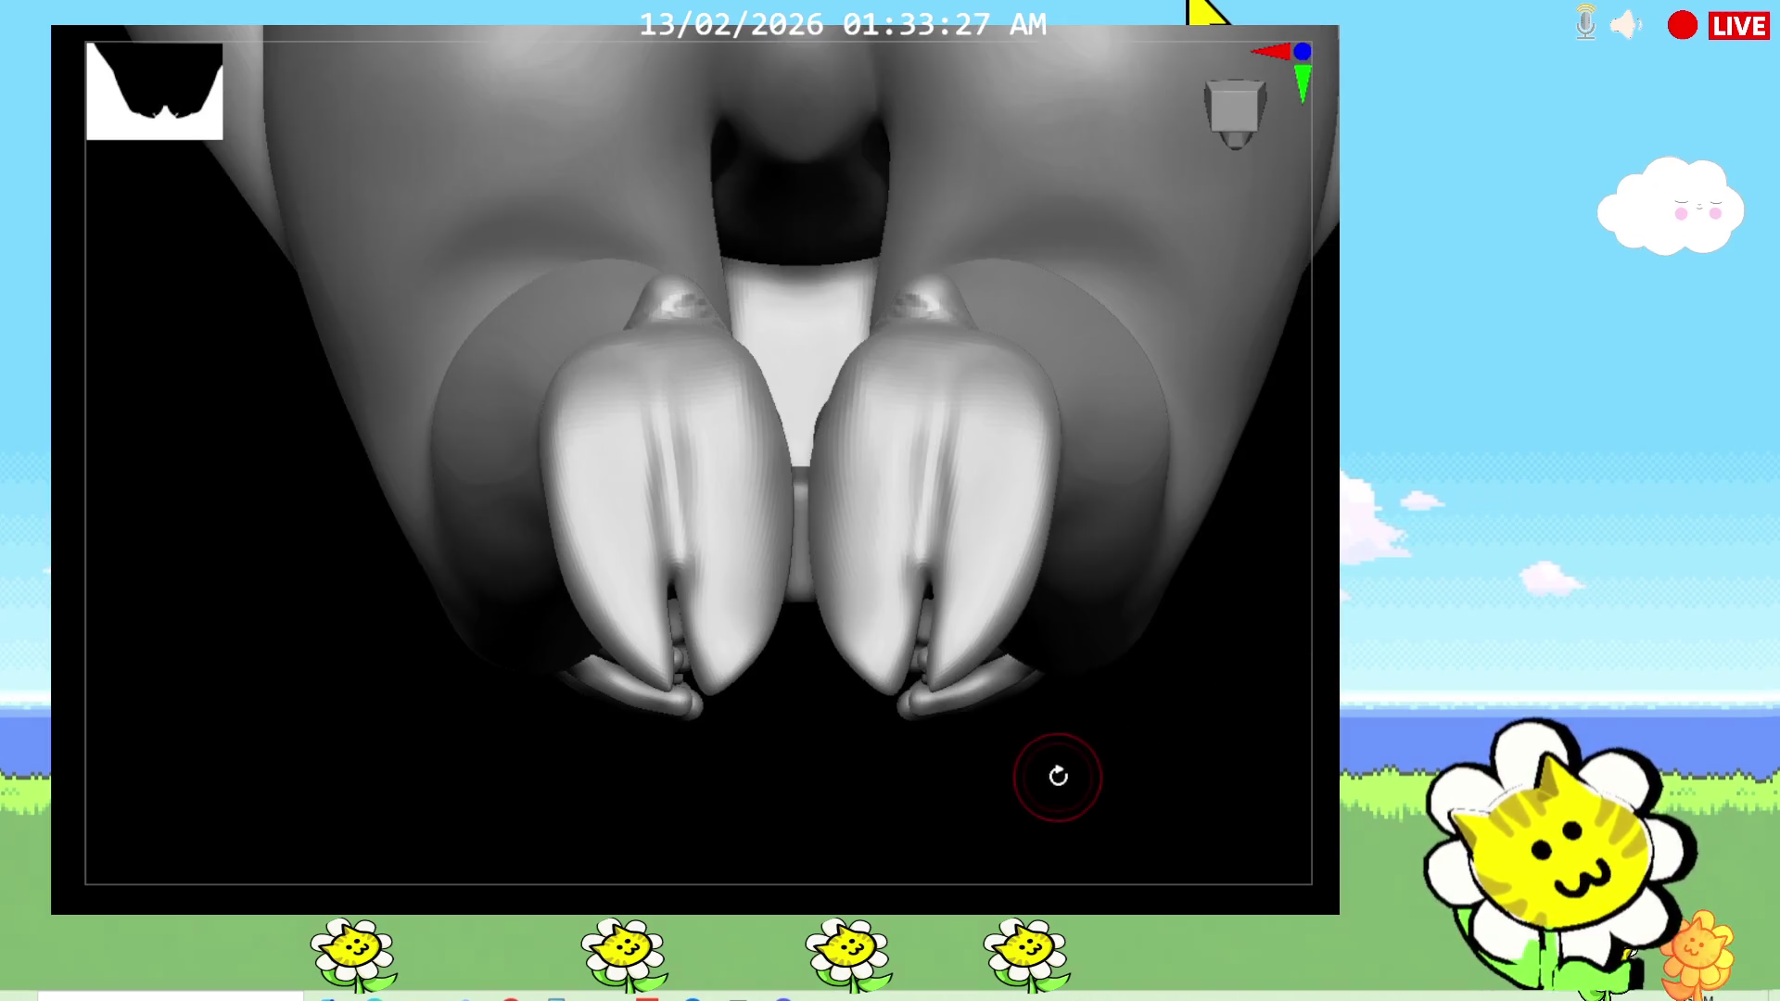
mouse_move(939, 382)
mouse_down()
mouse_move(913, 378)
mouse_move(925, 649)
mouse_up()
drag(926, 414, 894, 575)
drag(910, 449, 876, 638)
mouse_move(915, 405)
mouse_down()
mouse_move(866, 677)
mouse_move(848, 621)
mouse_up()
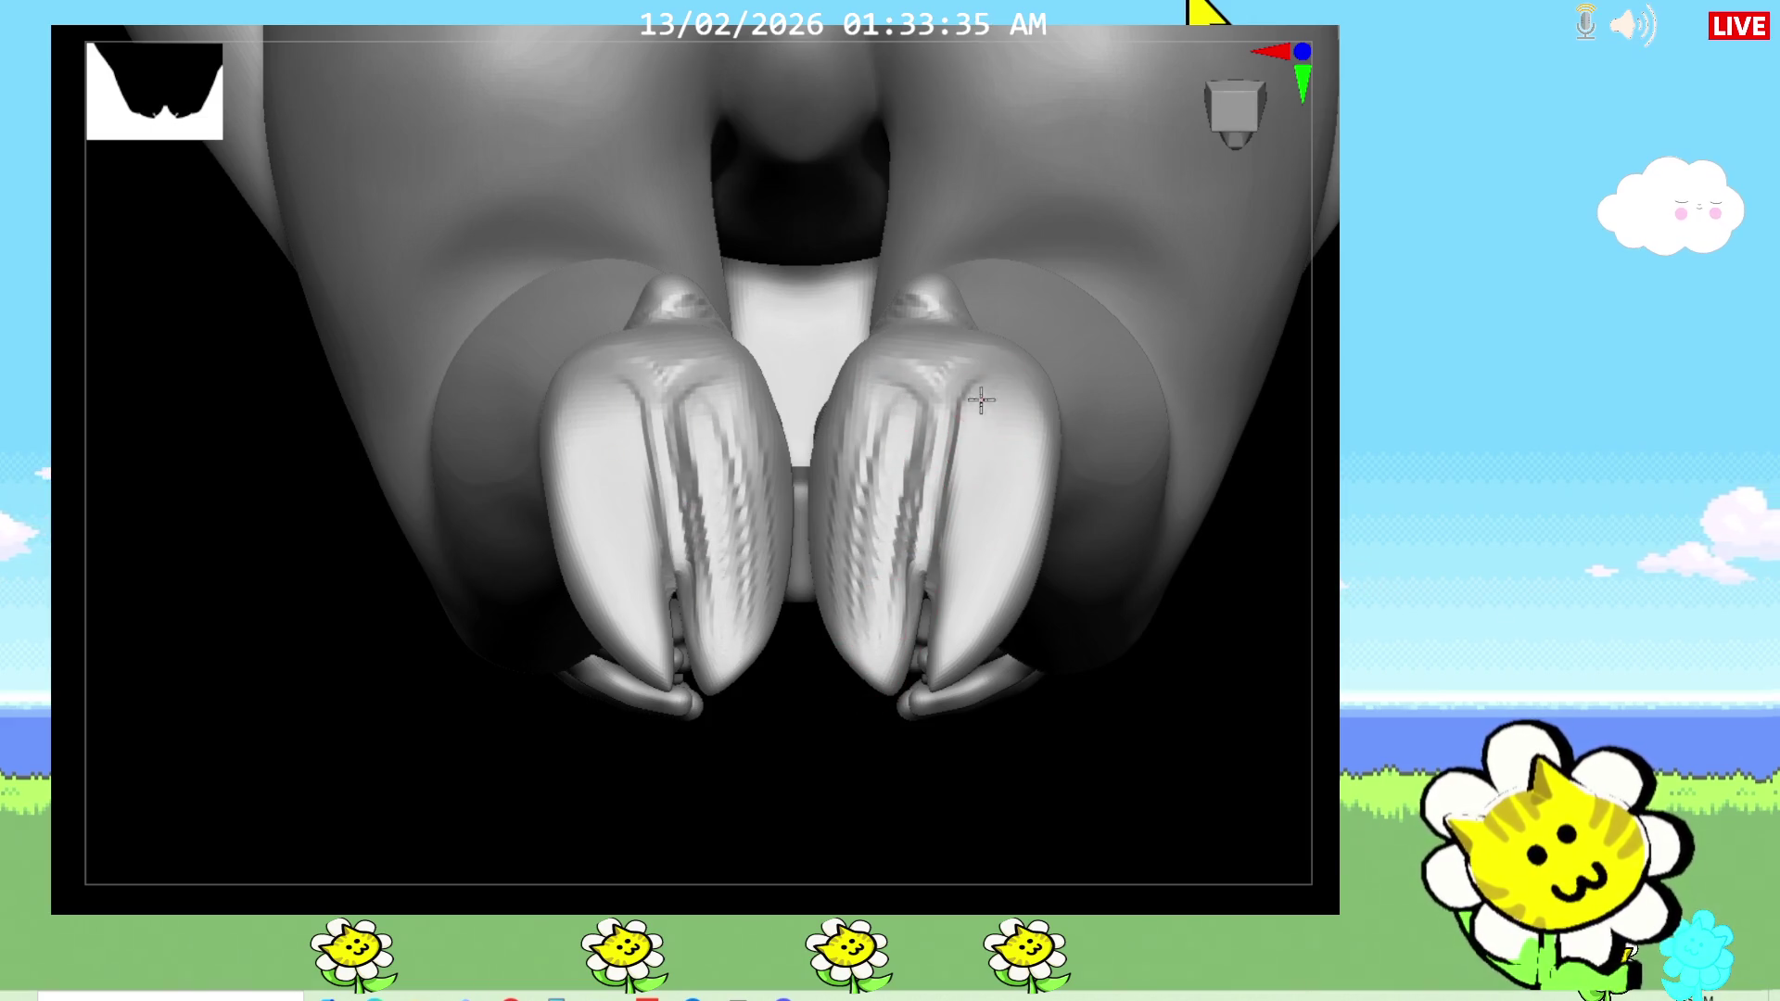
drag(1001, 385, 973, 663)
drag(1004, 420, 989, 575)
Step: Add further grooves up the right hoof, checking them from front and side
mouse_move(1122, 732)
mouse_down()
mouse_move(1109, 826)
mouse_move(1115, 603)
mouse_move(1098, 593)
mouse_up()
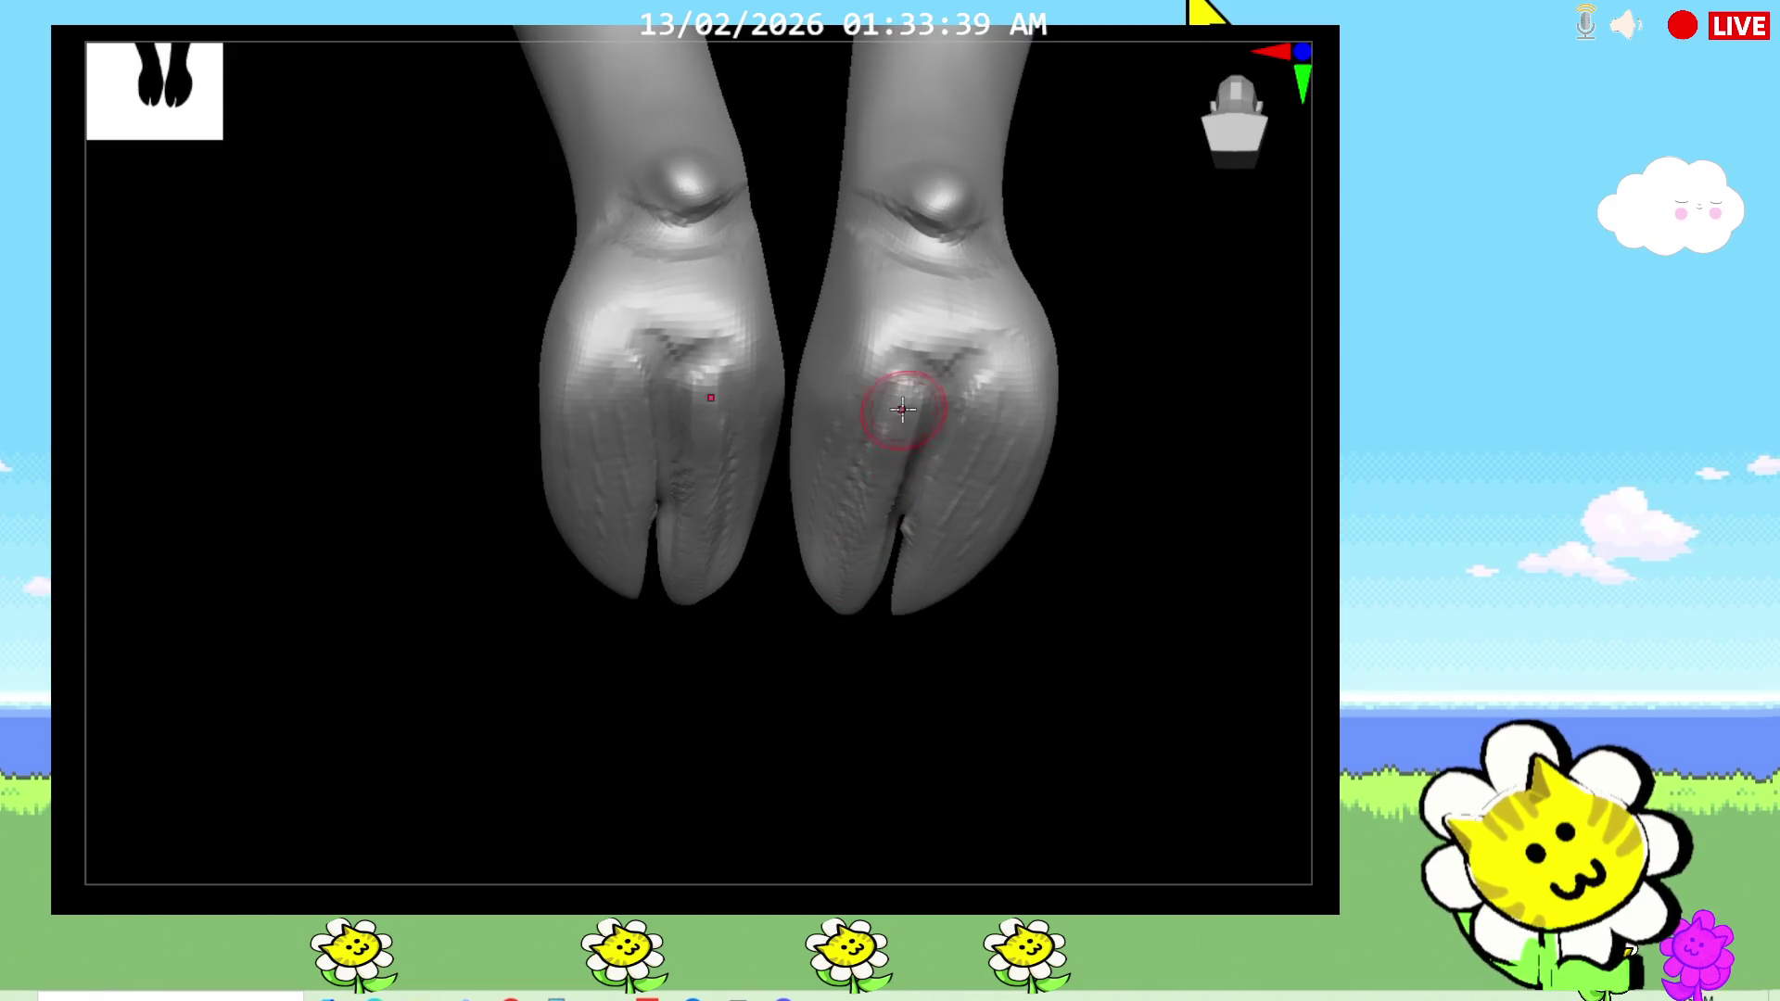
drag(886, 386, 821, 574)
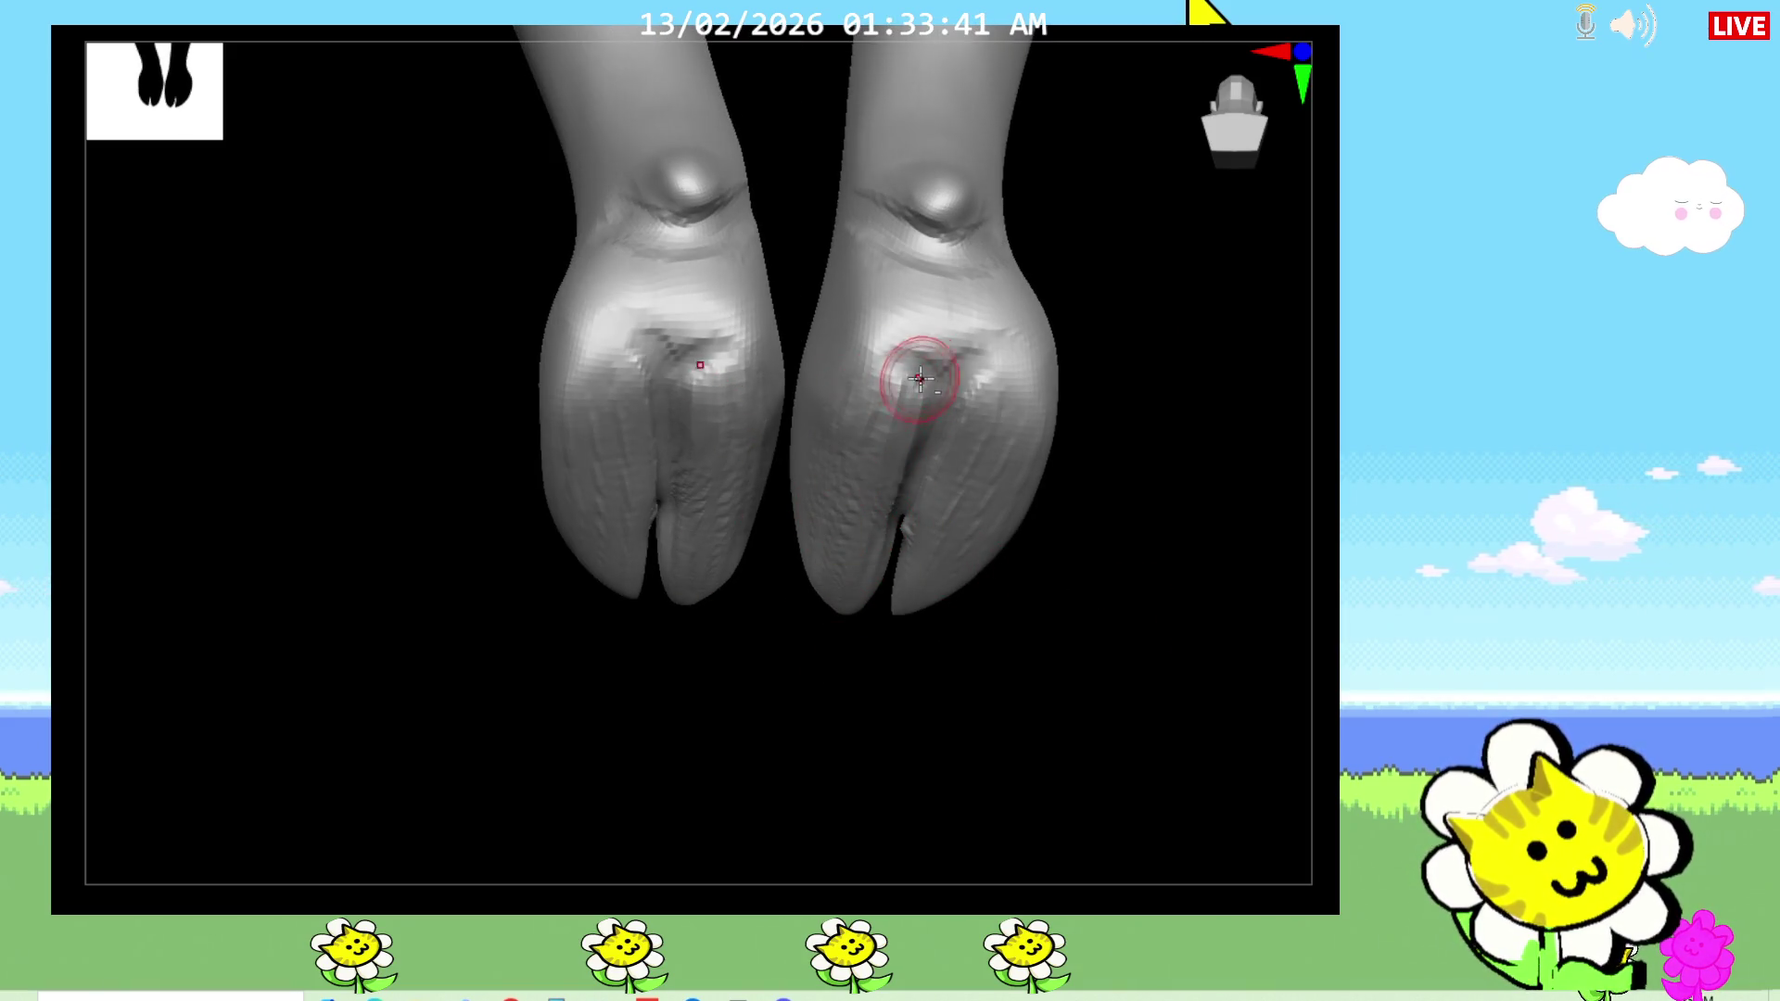
mouse_move(466, 619)
mouse_down()
mouse_move(558, 617)
mouse_move(636, 357)
mouse_up()
mouse_move(797, 435)
mouse_down()
mouse_move(822, 429)
mouse_move(771, 432)
mouse_up()
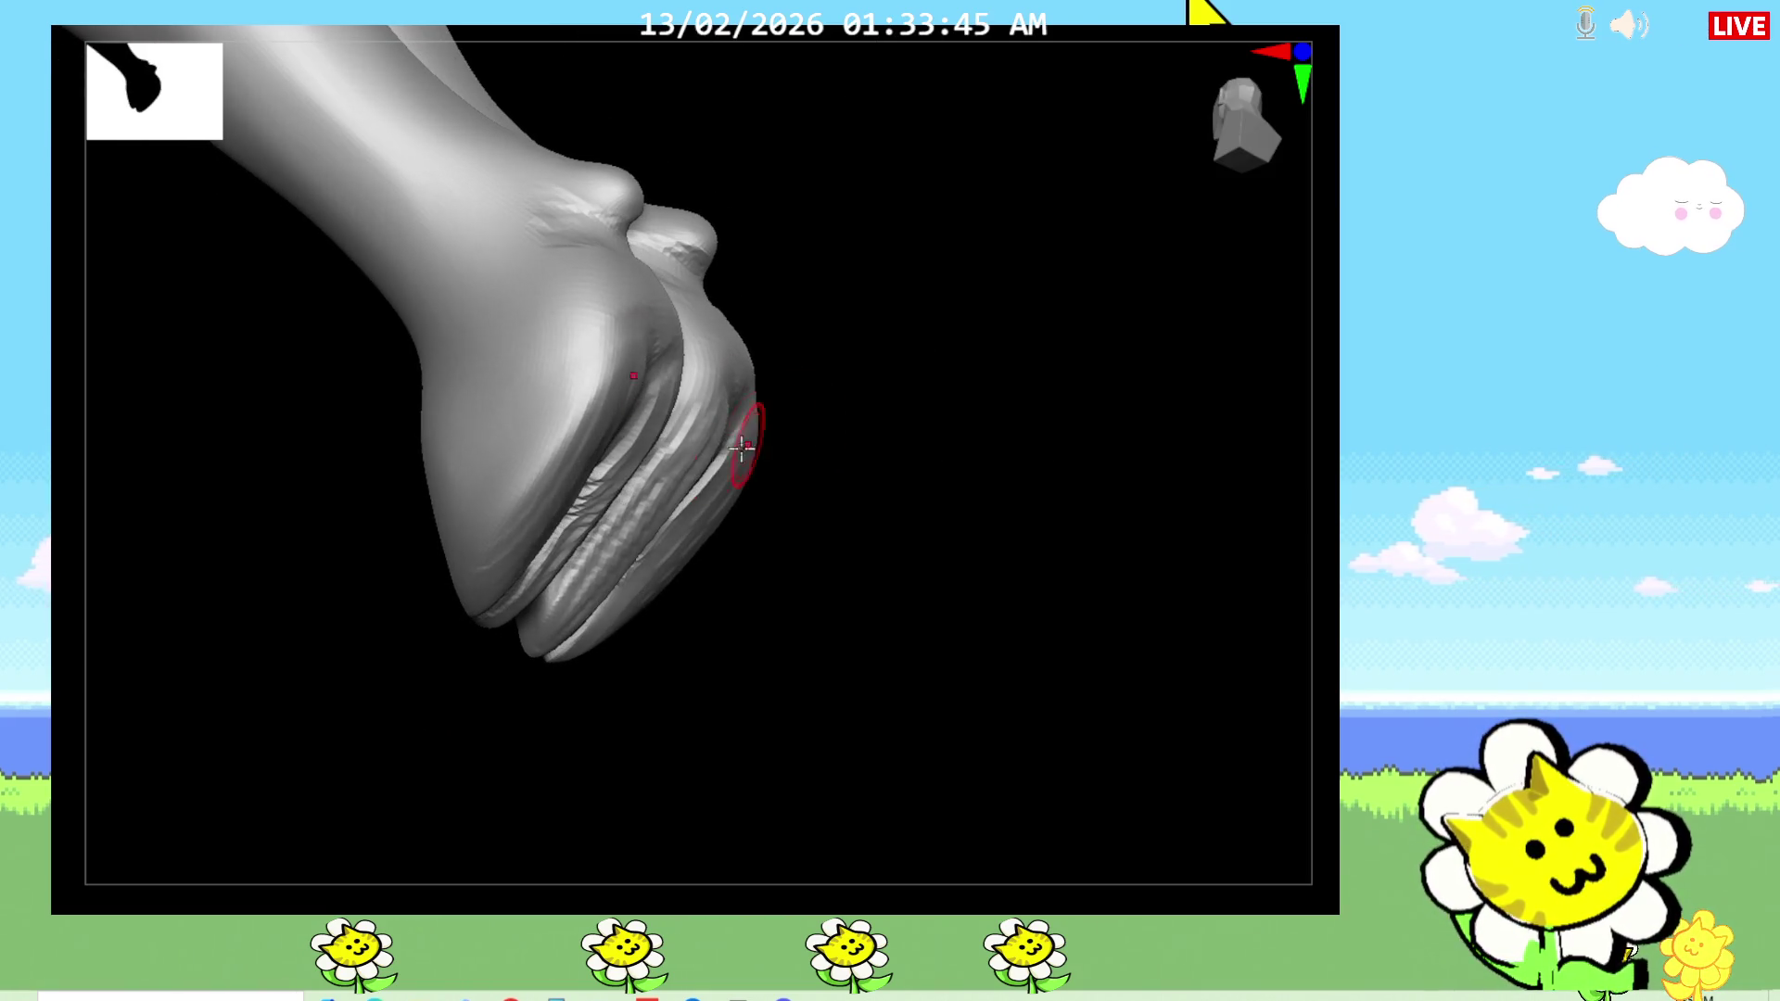
drag(836, 579, 707, 409)
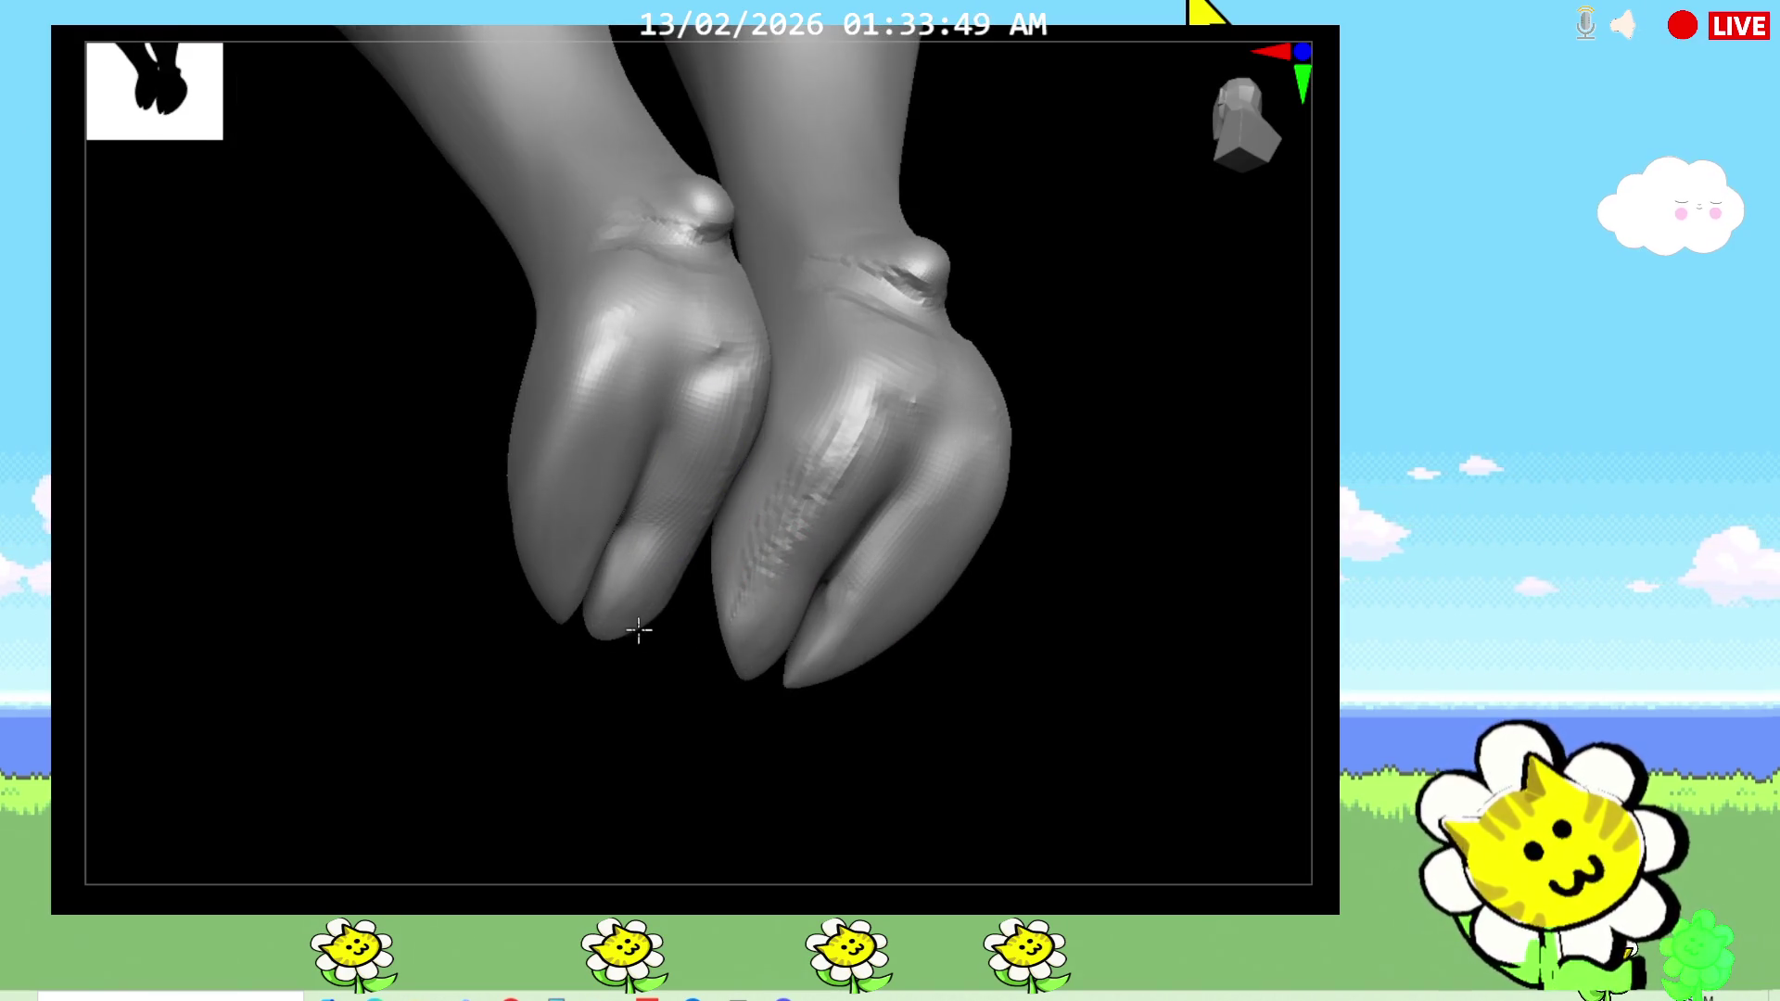
drag(839, 755, 794, 770)
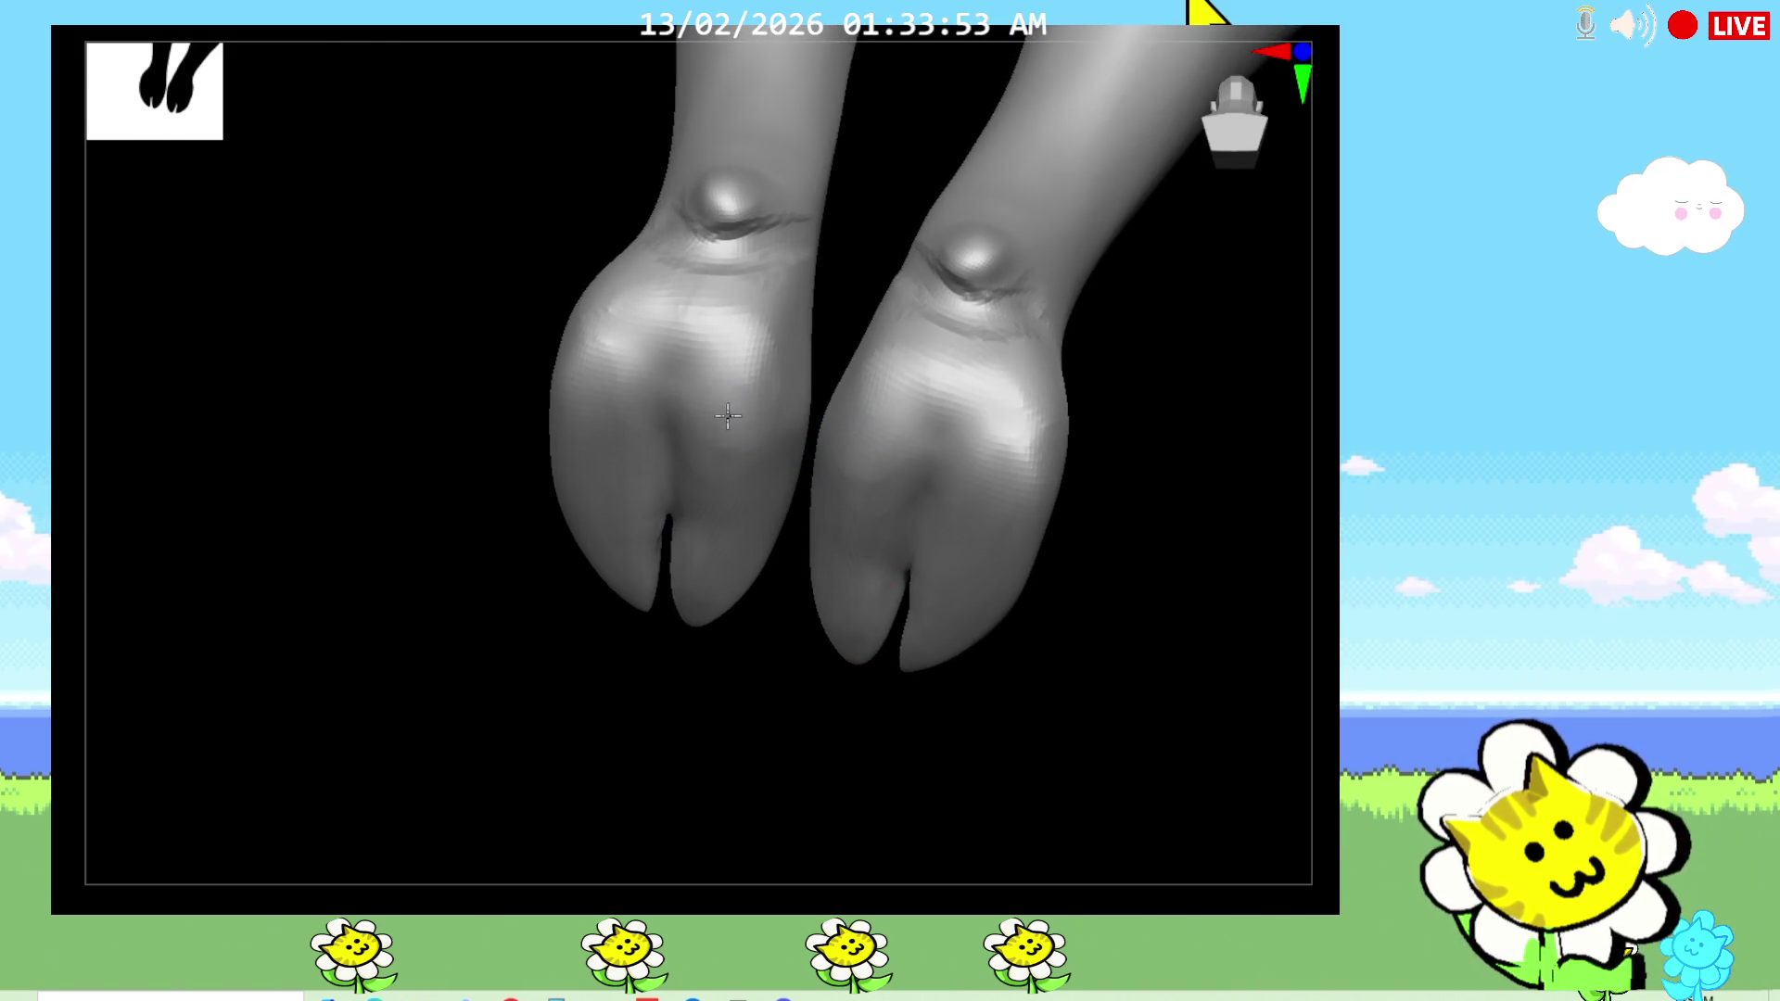
mouse_move(781, 572)
mouse_down()
mouse_move(941, 754)
mouse_move(958, 806)
mouse_move(965, 767)
mouse_move(981, 846)
mouse_move(965, 647)
mouse_up()
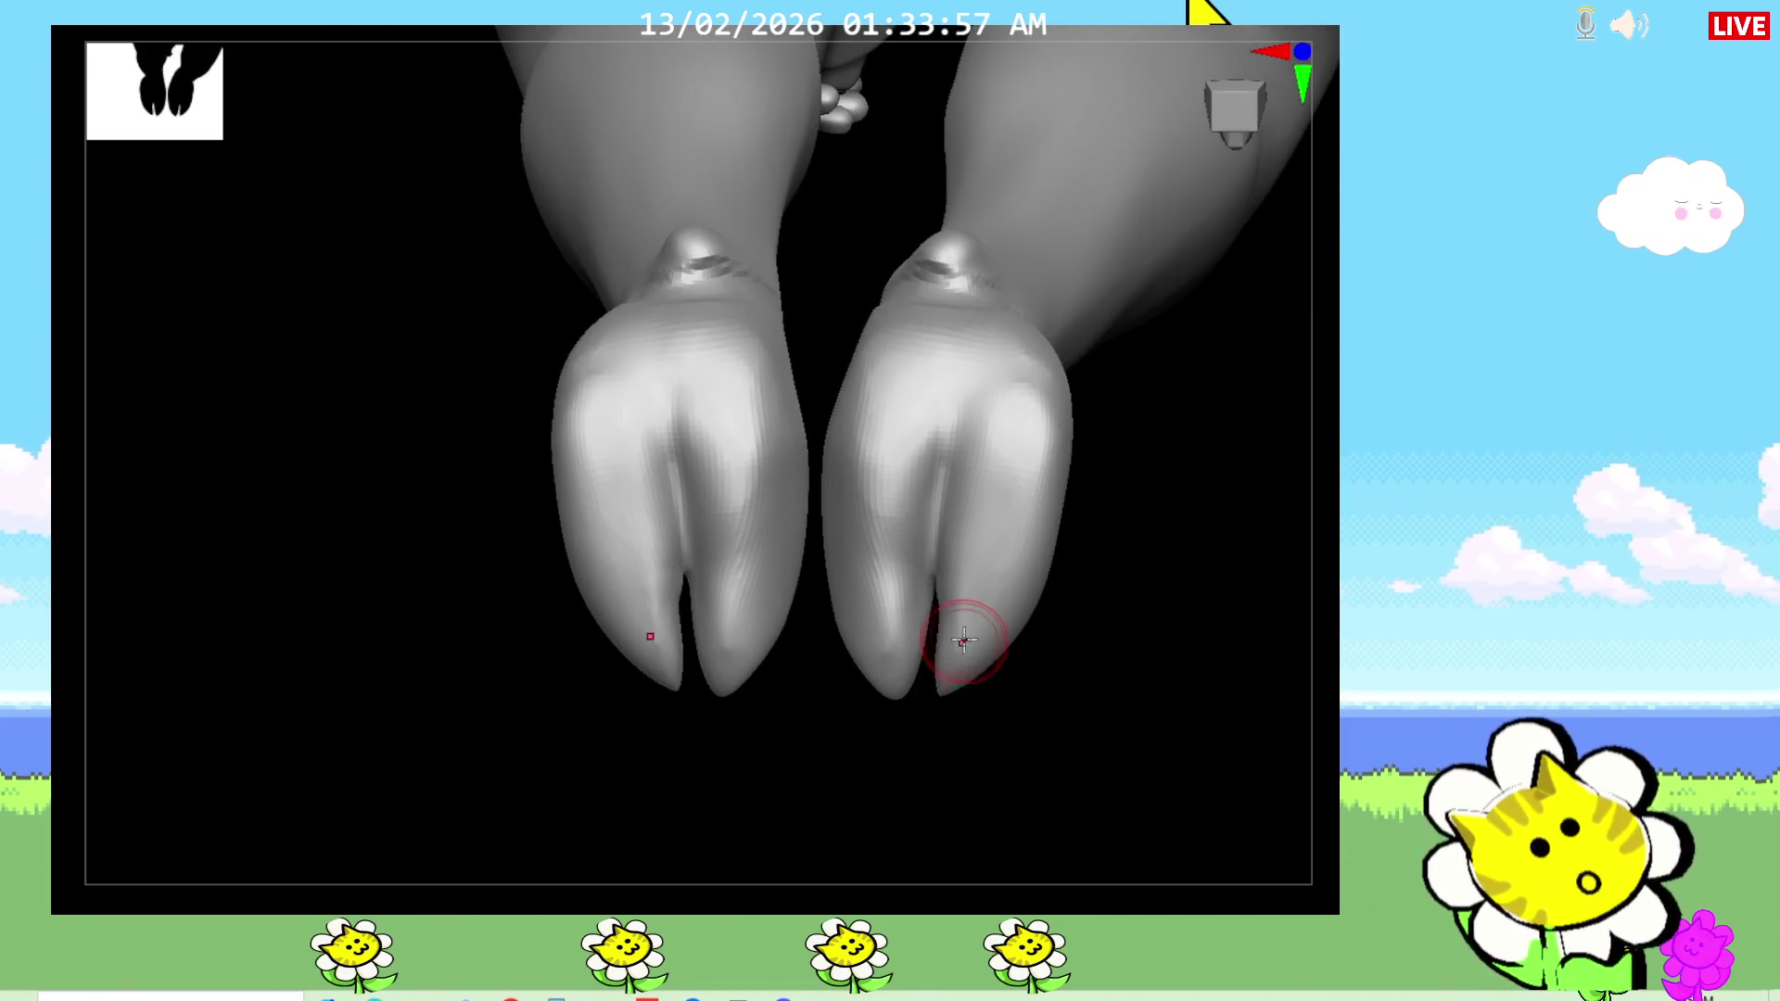
mouse_move(955, 752)
mouse_down()
mouse_move(973, 767)
mouse_move(945, 705)
mouse_up()
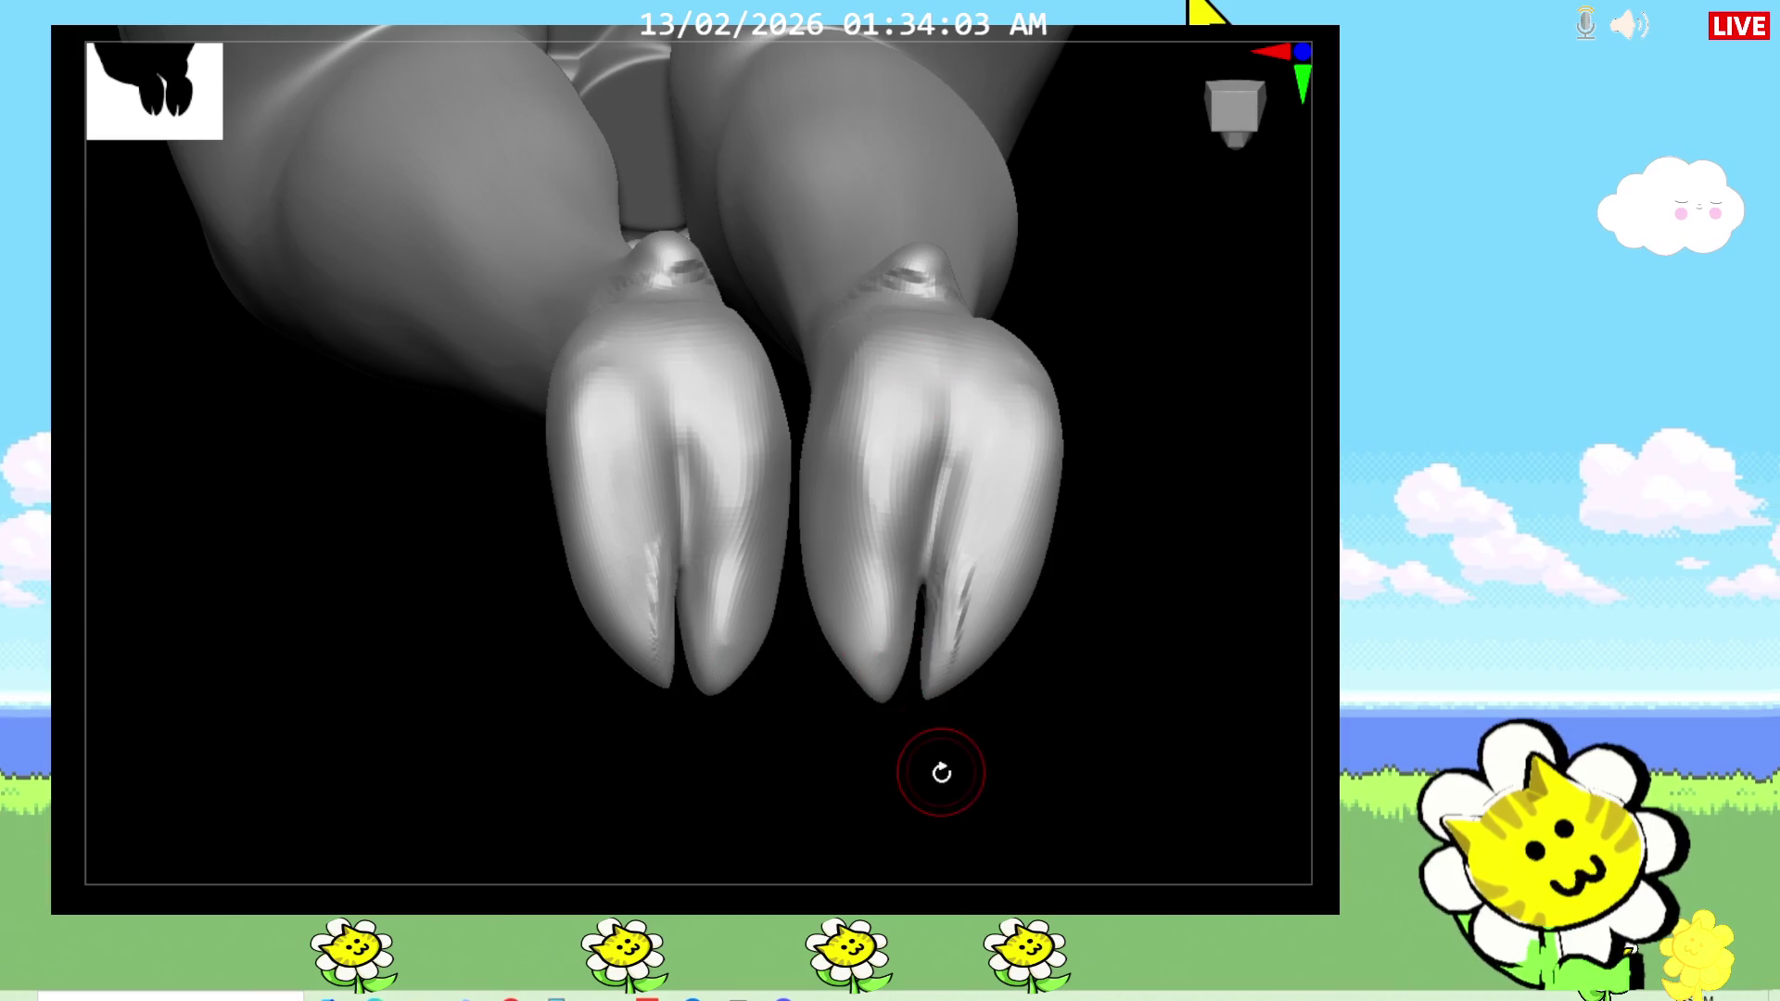
drag(891, 675, 897, 604)
mouse_move(927, 714)
mouse_down()
mouse_move(958, 790)
mouse_move(971, 561)
mouse_move(936, 576)
mouse_move(965, 576)
mouse_up()
Step: Smooth both hooves, checking them from front, above and angled side views
mouse_move(927, 741)
mouse_down()
mouse_move(934, 787)
mouse_move(1001, 600)
mouse_move(953, 504)
mouse_up()
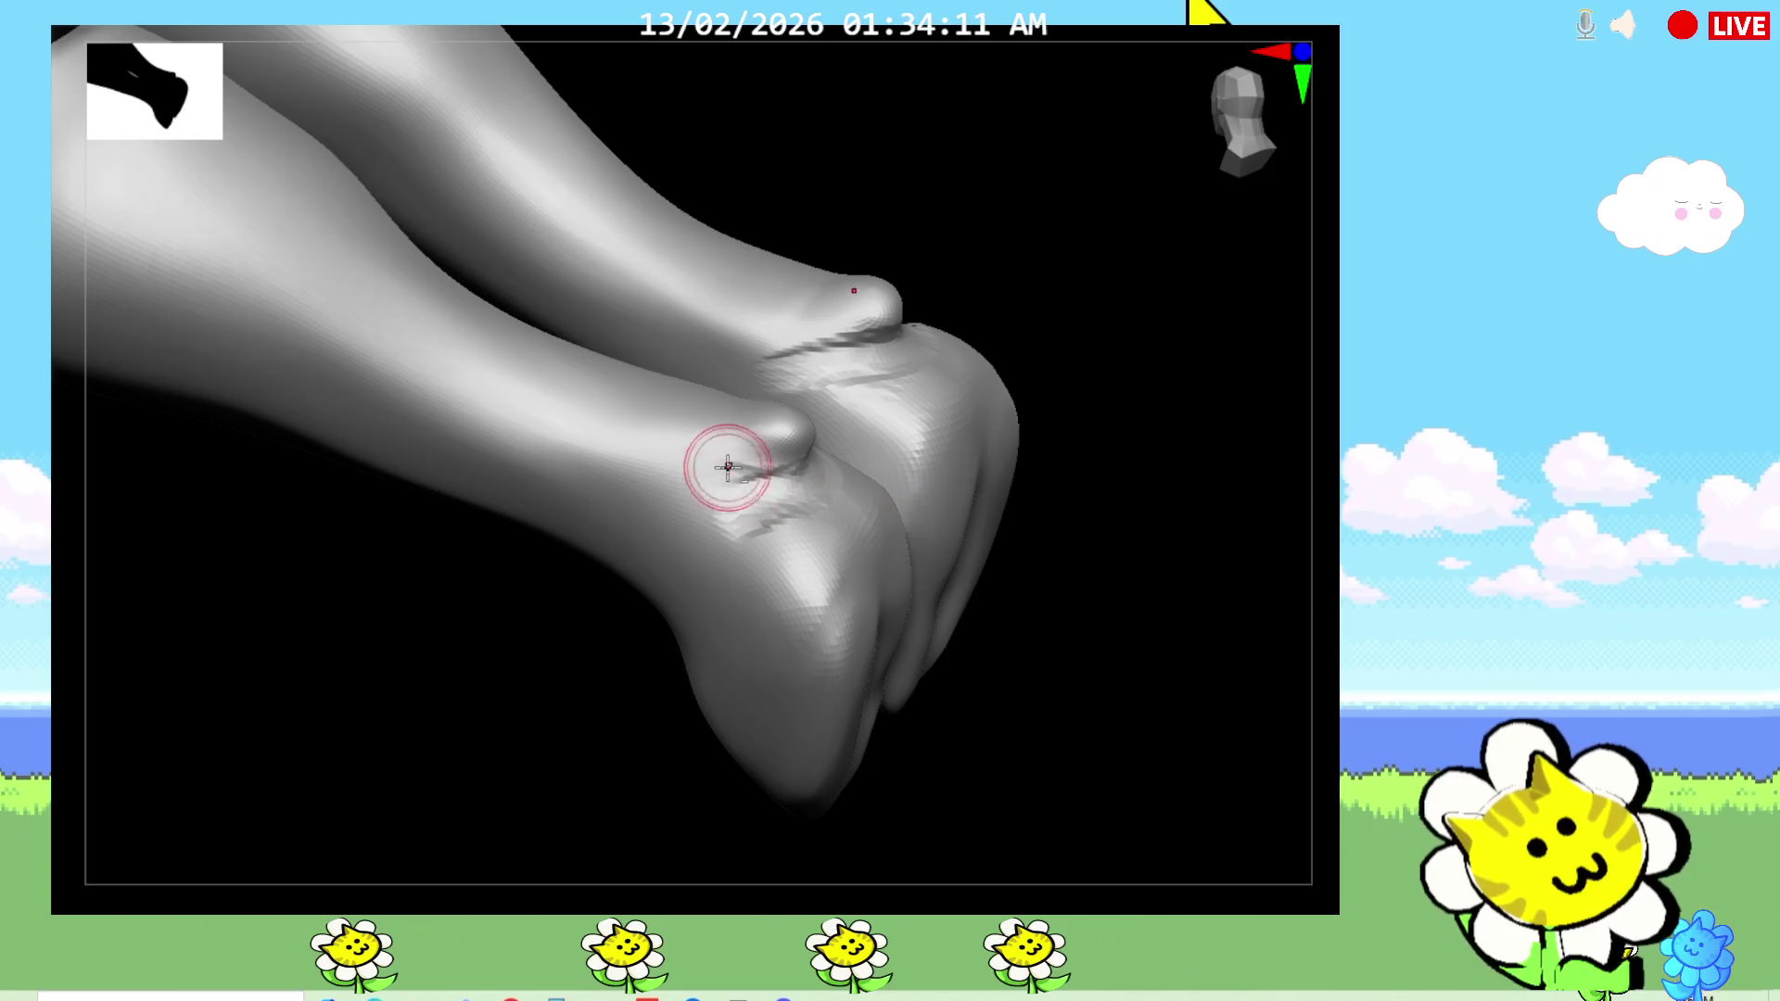
mouse_move(1073, 454)
mouse_down()
mouse_move(1109, 537)
mouse_move(791, 504)
mouse_up()
drag(660, 732, 675, 686)
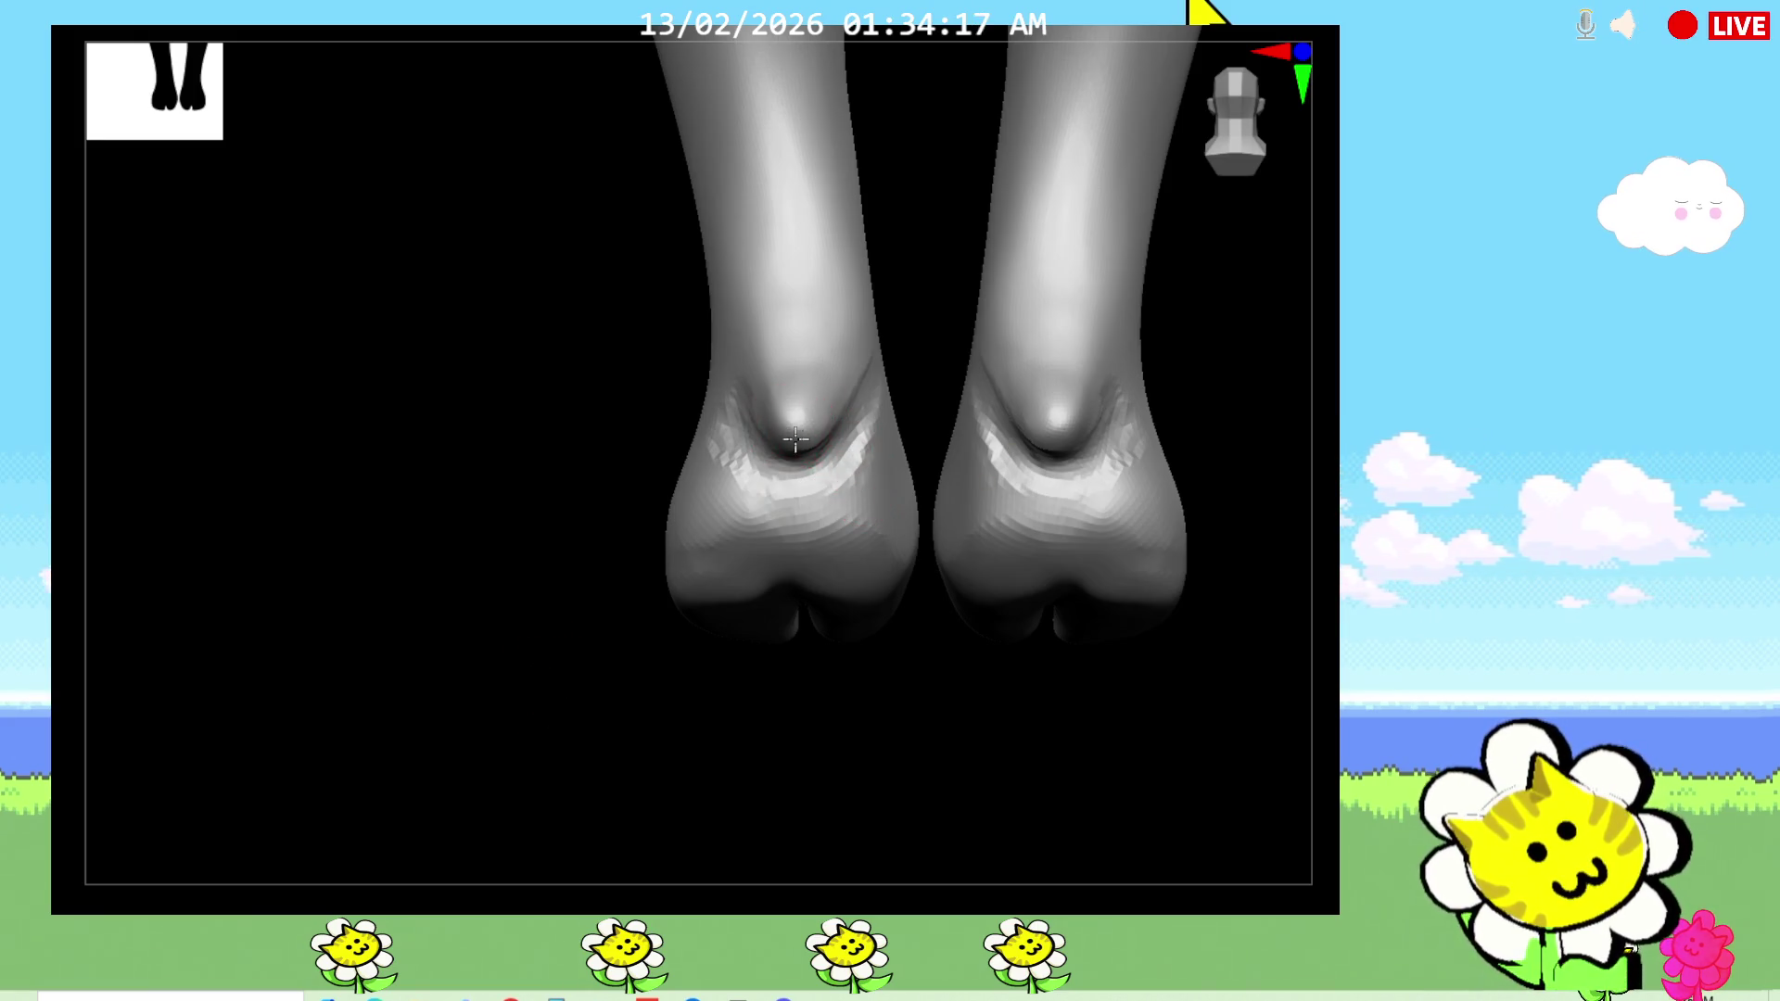
mouse_move(816, 366)
mouse_down()
mouse_move(668, 596)
mouse_move(766, 424)
mouse_up()
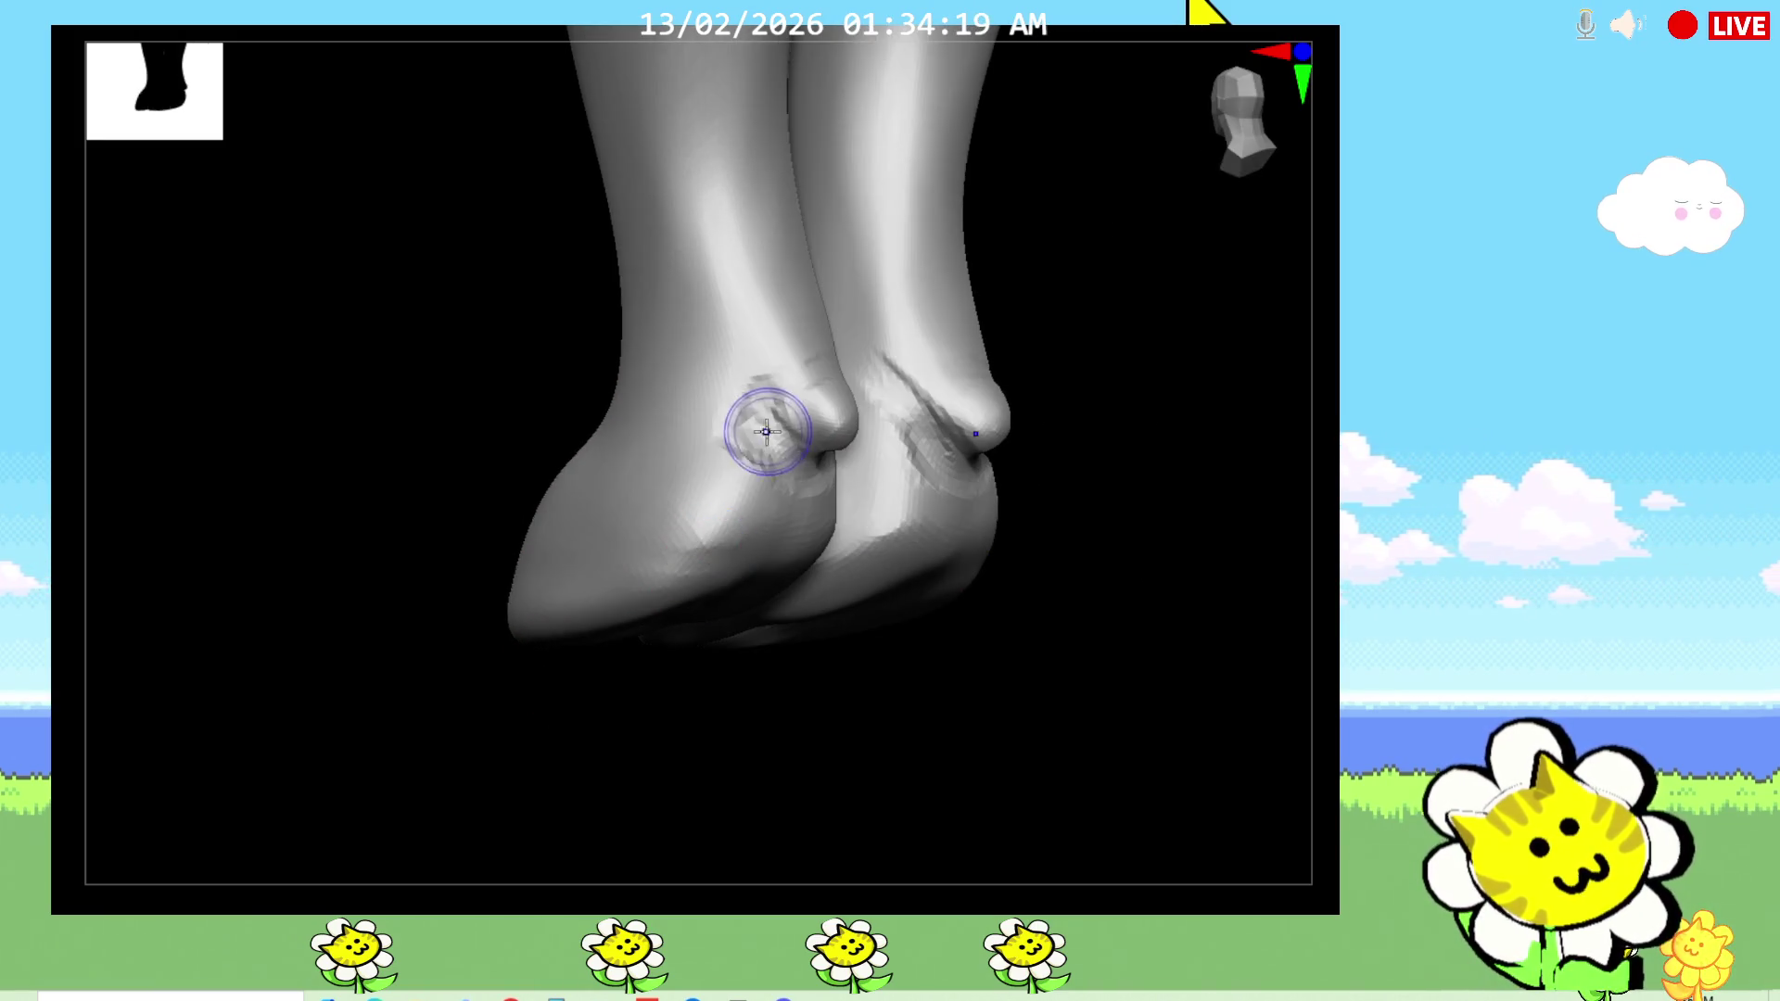
mouse_move(842, 488)
mouse_down()
mouse_move(940, 547)
mouse_move(969, 411)
mouse_up()
mouse_move(1053, 474)
mouse_down()
mouse_move(1113, 501)
mouse_move(1093, 489)
mouse_up()
drag(829, 737, 952, 713)
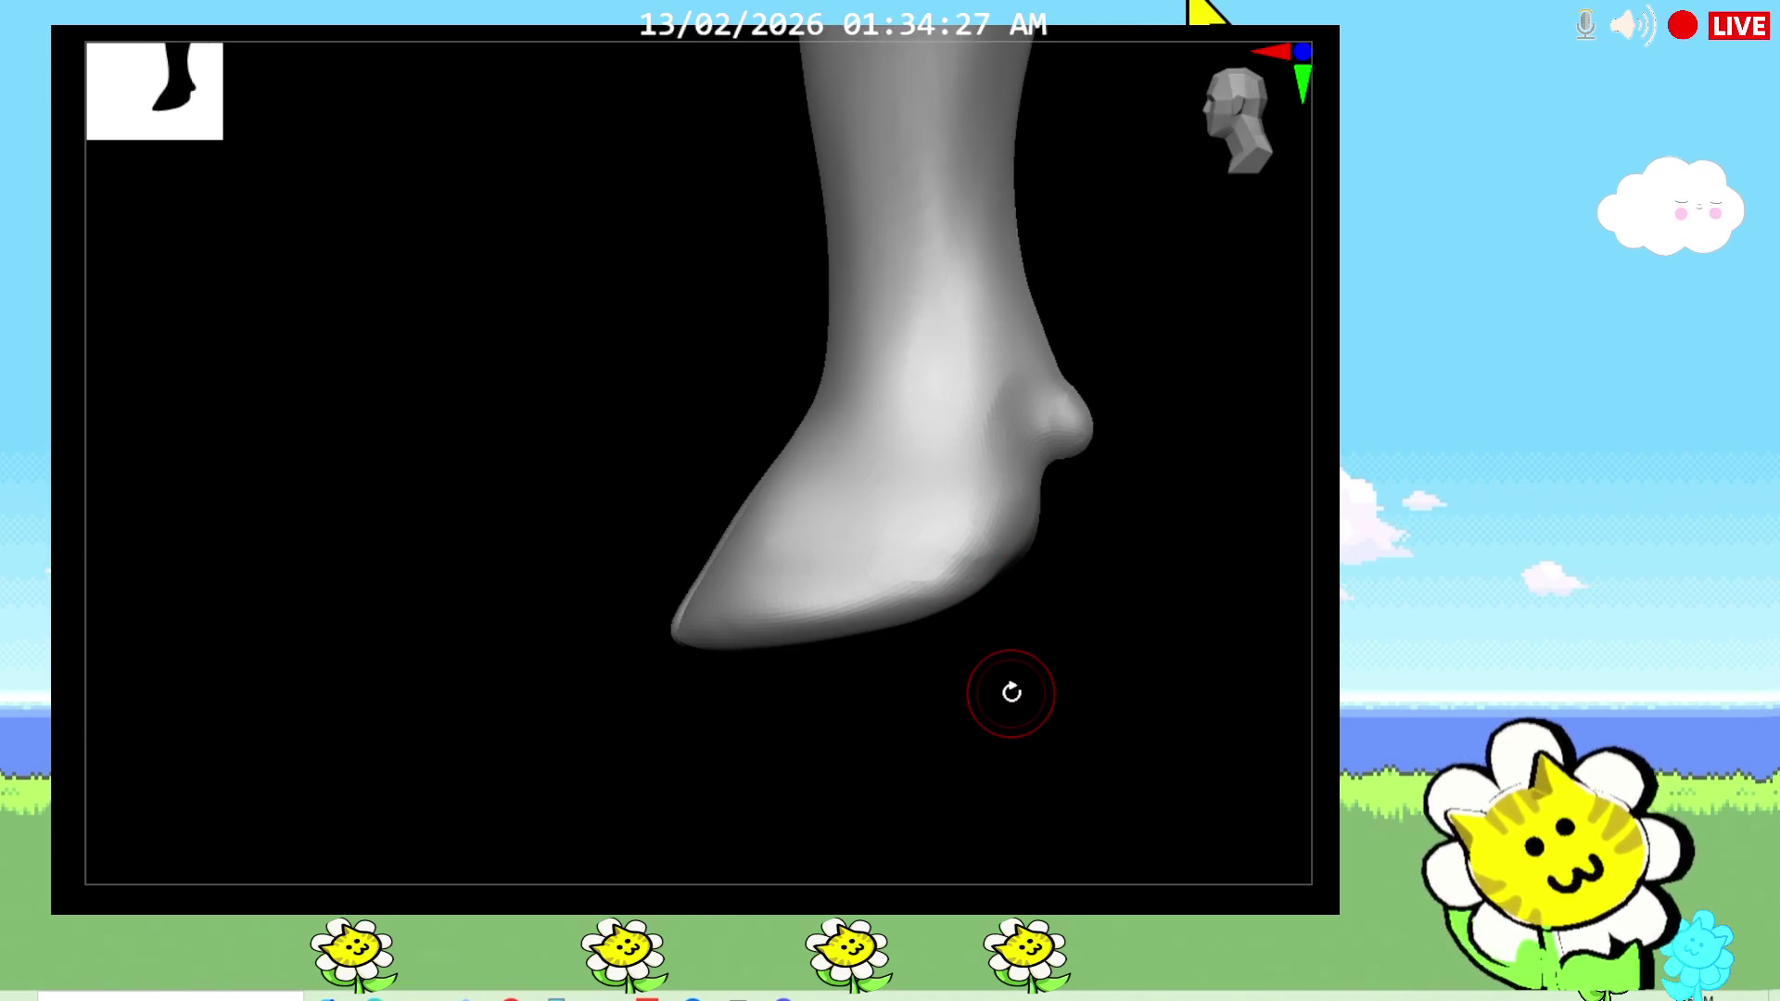
mouse_move(1011, 692)
mouse_down()
mouse_move(1001, 743)
mouse_move(1053, 744)
mouse_move(1092, 644)
mouse_move(1056, 767)
mouse_move(1072, 771)
mouse_move(1076, 584)
mouse_up()
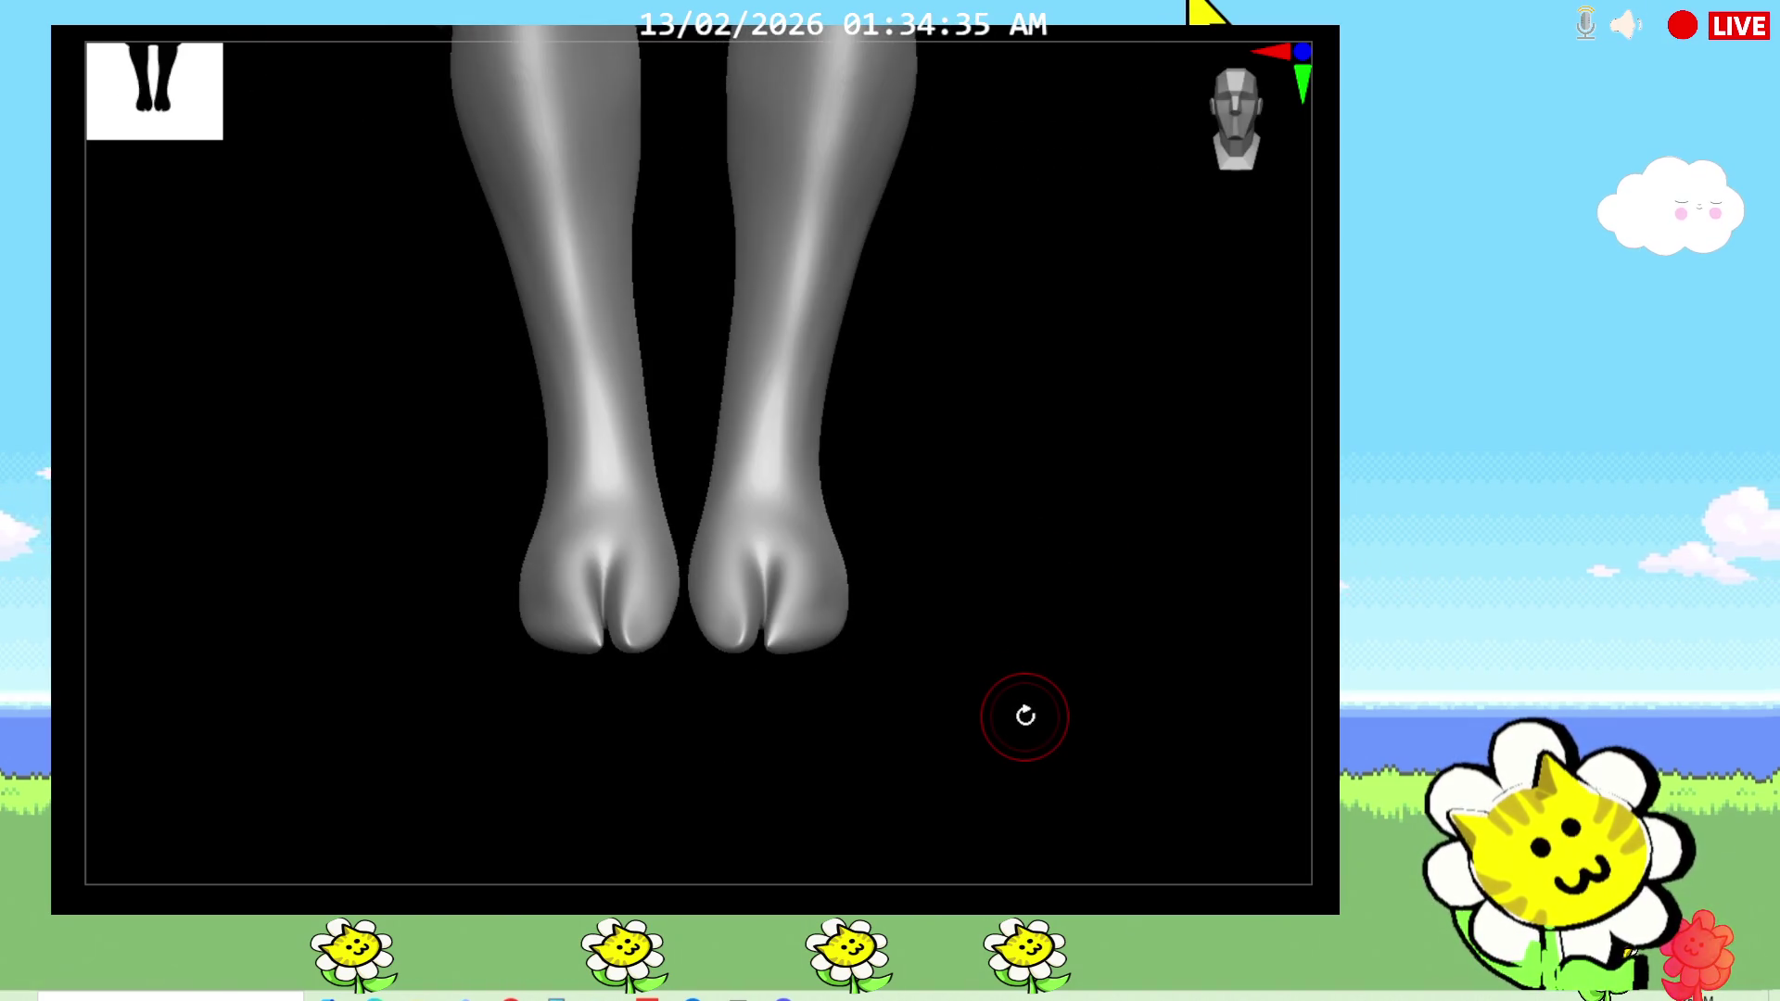
drag(1030, 701, 1338, 591)
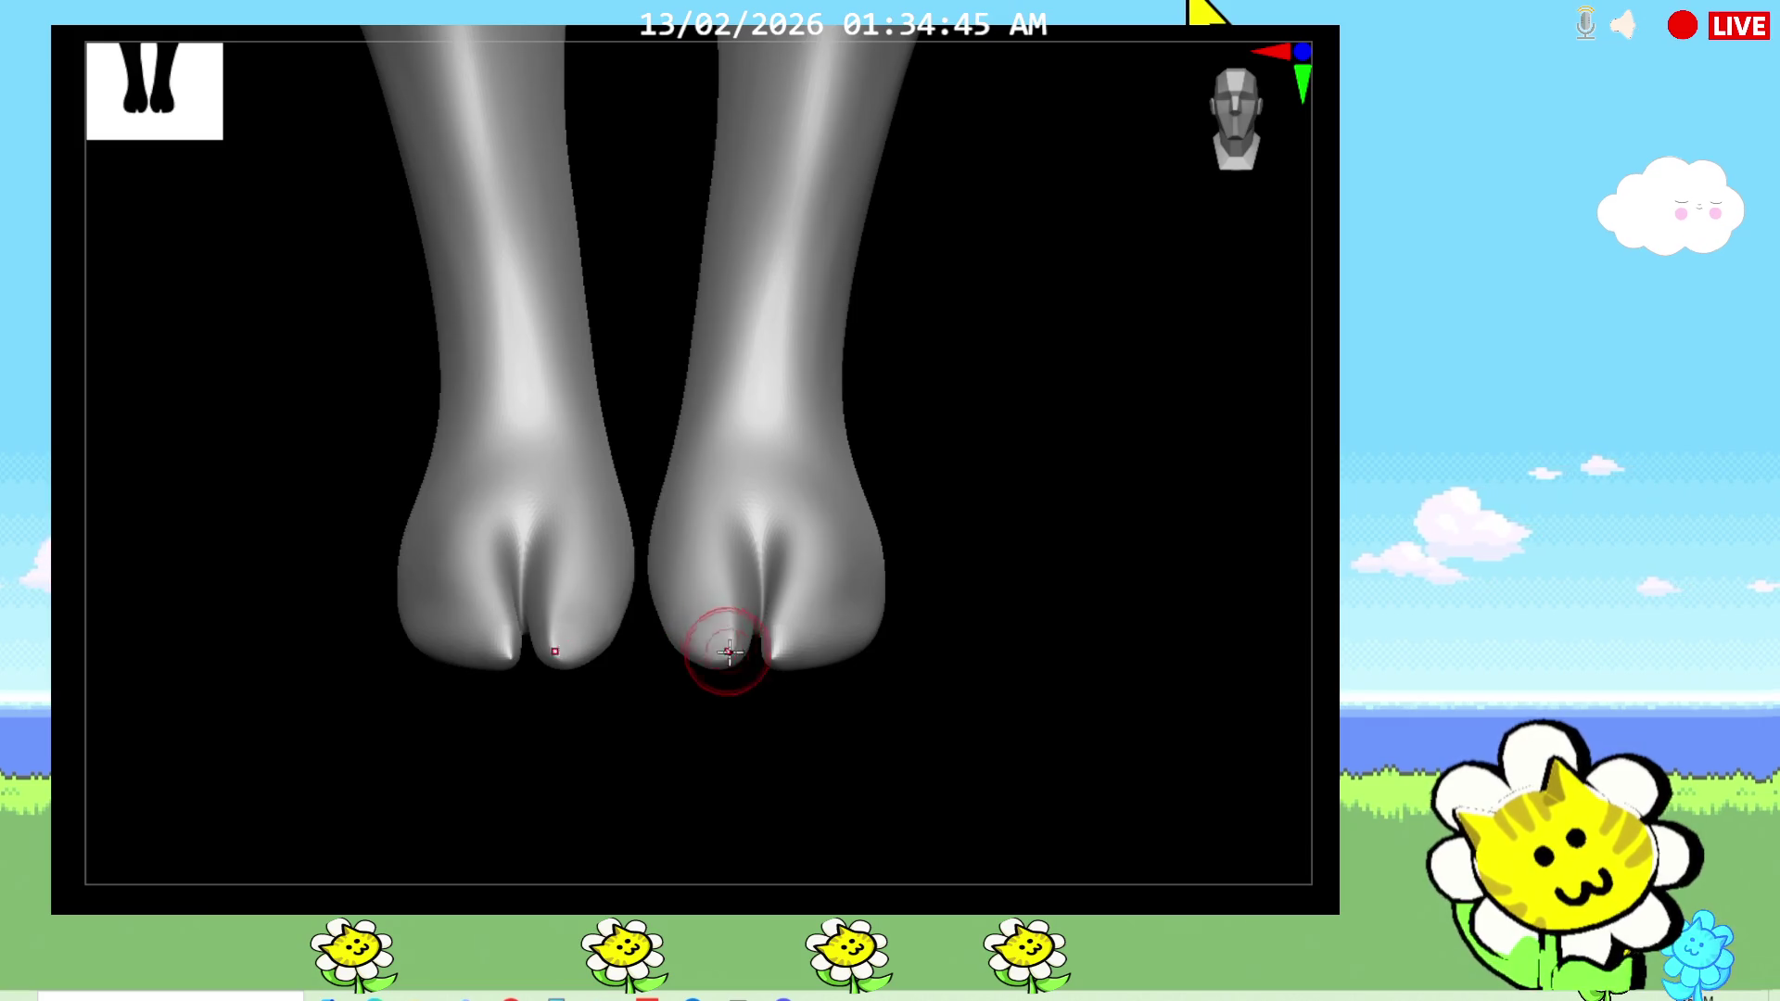
drag(715, 640, 830, 786)
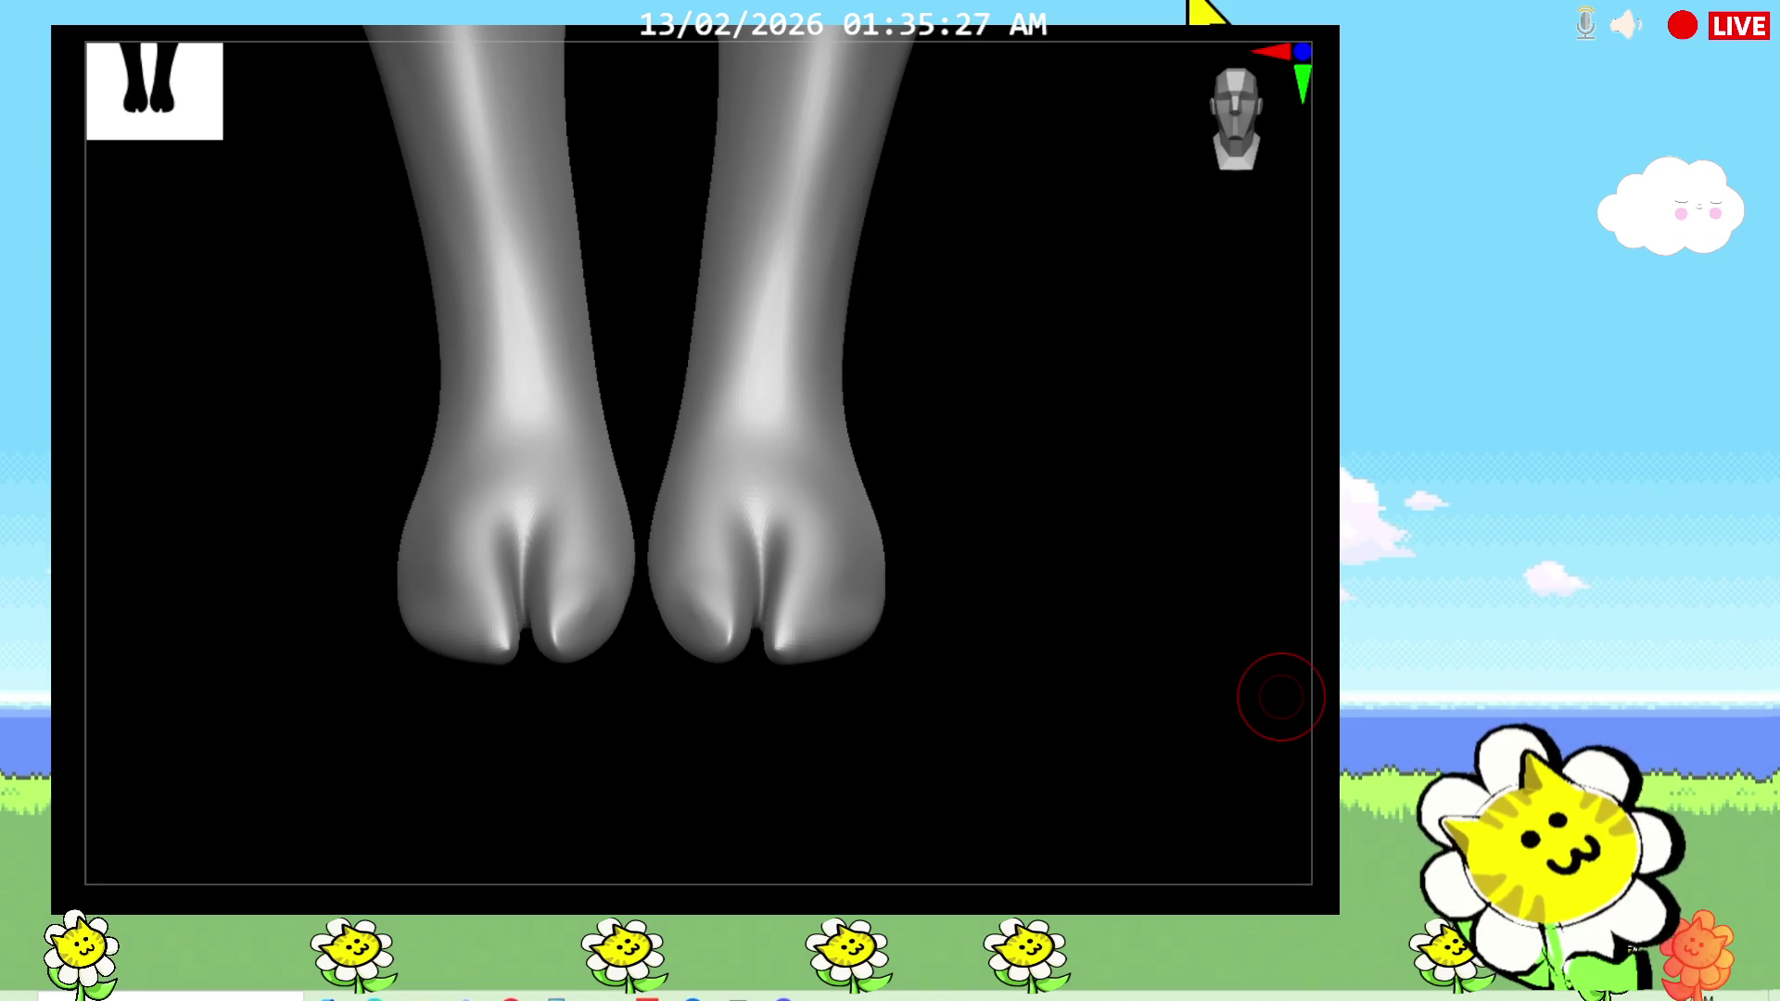
drag(1281, 697, 999, 716)
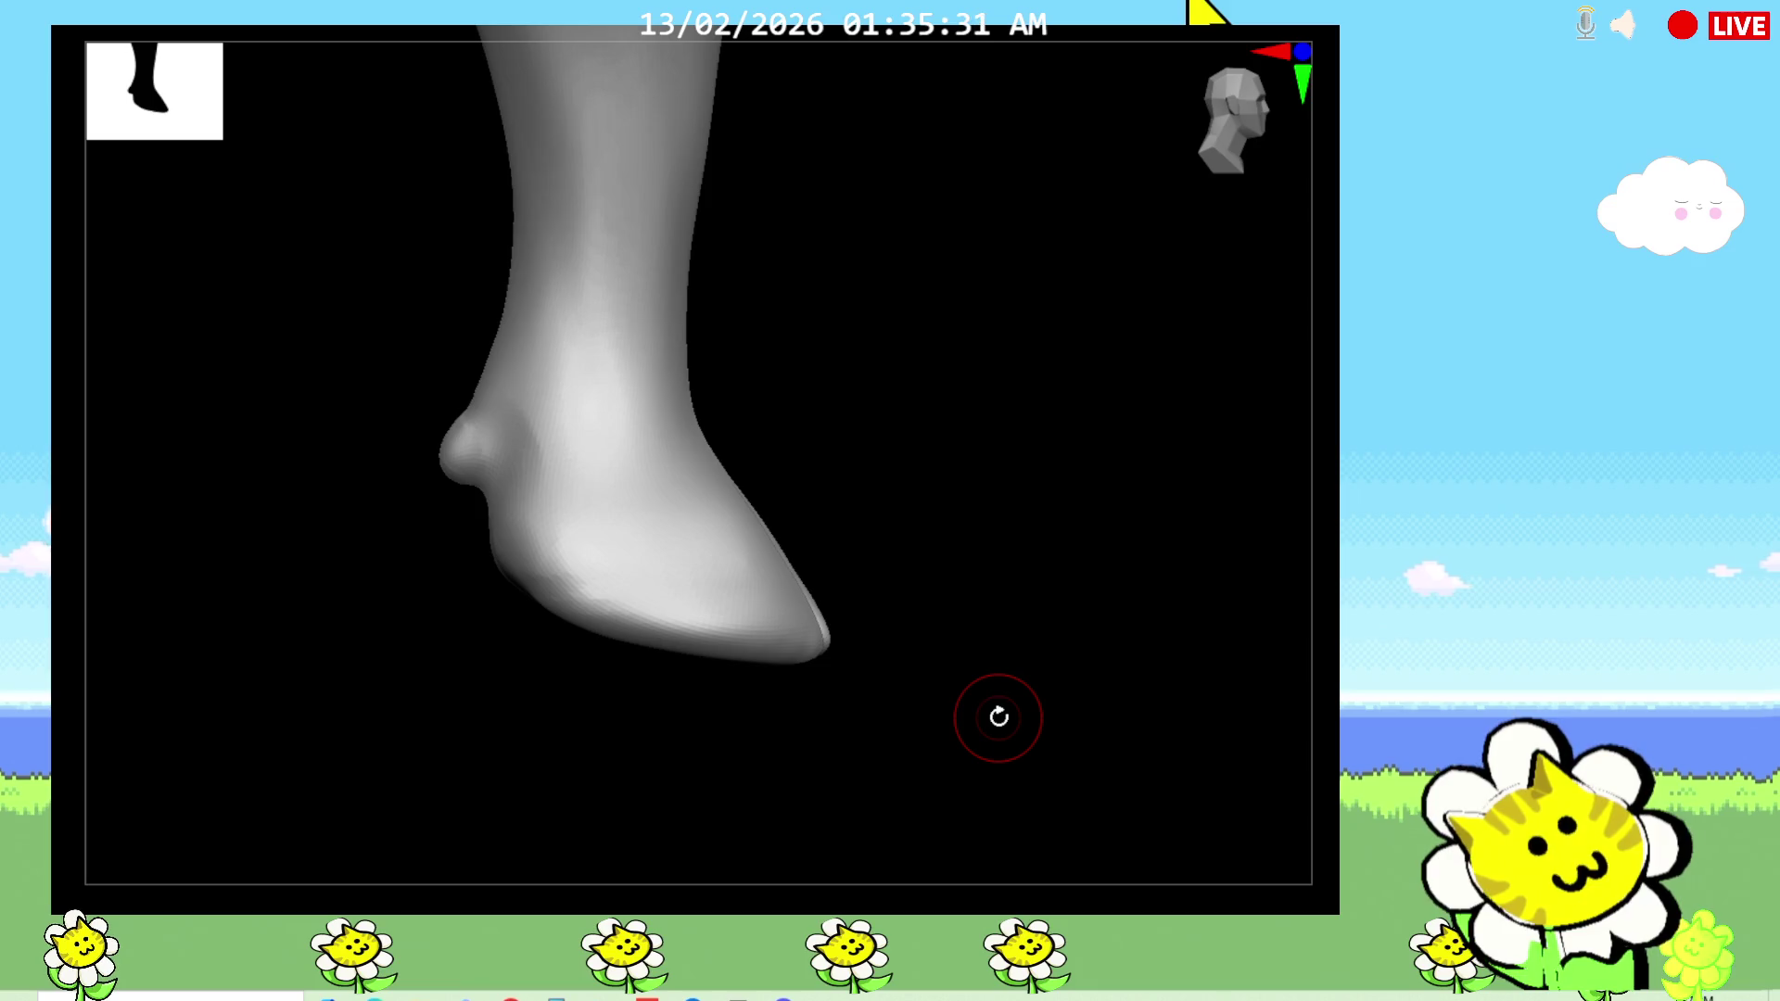
Step: Pick a different sculpting brush and smooth the heel bumps, checking from back and side
key(b)
click(997, 716)
mouse_move(998, 716)
mouse_down()
mouse_move(1124, 321)
mouse_move(826, 779)
mouse_move(1053, 750)
mouse_up()
drag(1335, 667, 1097, 646)
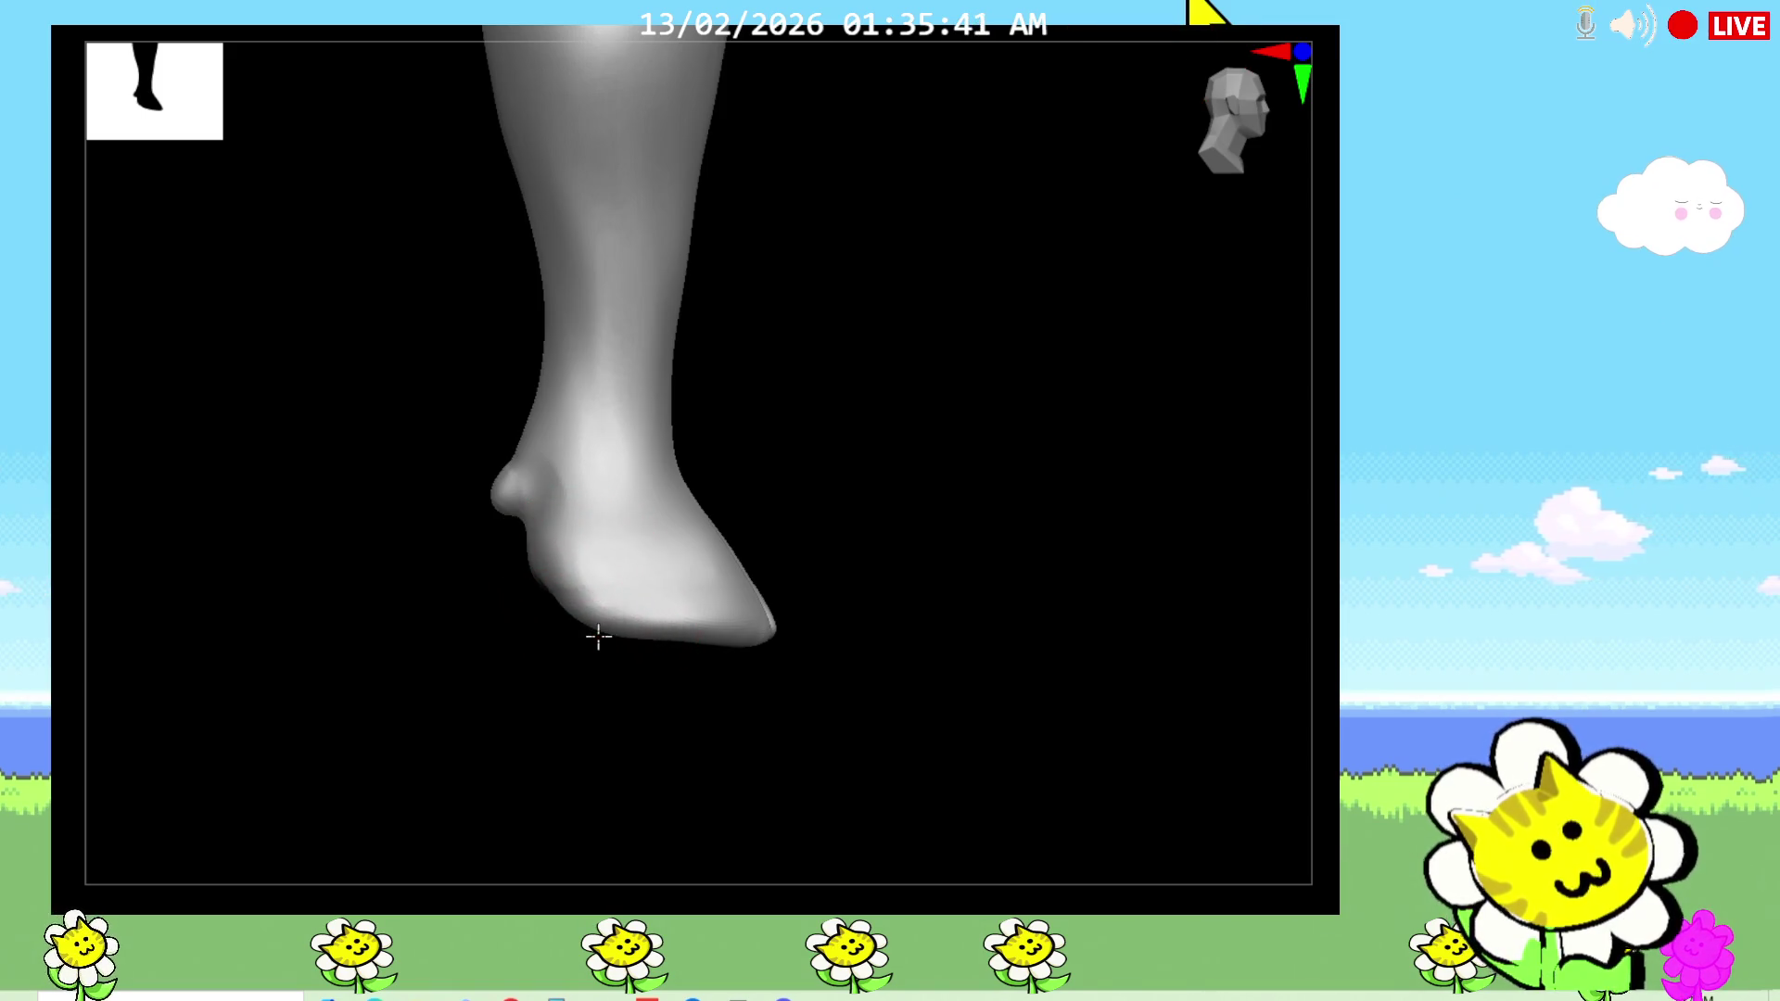
mouse_move(542, 672)
mouse_down()
mouse_move(520, 700)
mouse_move(539, 584)
mouse_up()
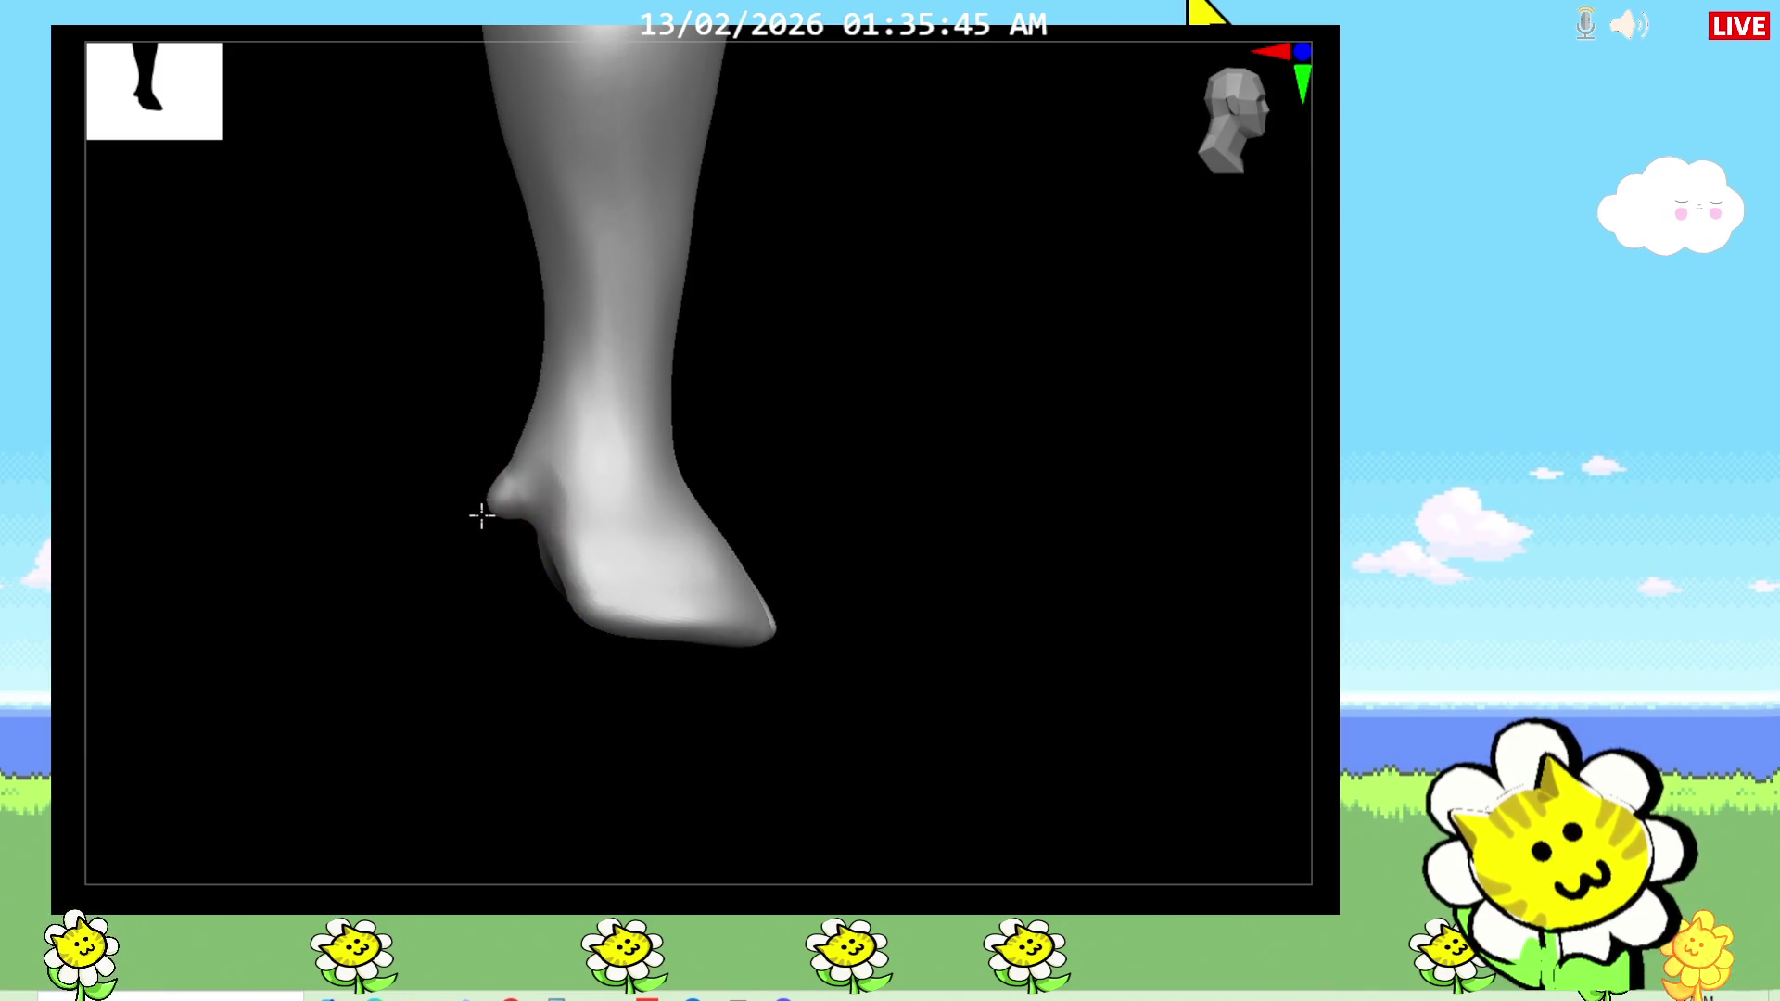
mouse_move(667, 648)
mouse_down()
mouse_move(866, 636)
mouse_move(789, 633)
mouse_move(775, 739)
mouse_move(834, 704)
mouse_move(735, 627)
mouse_move(728, 744)
mouse_up()
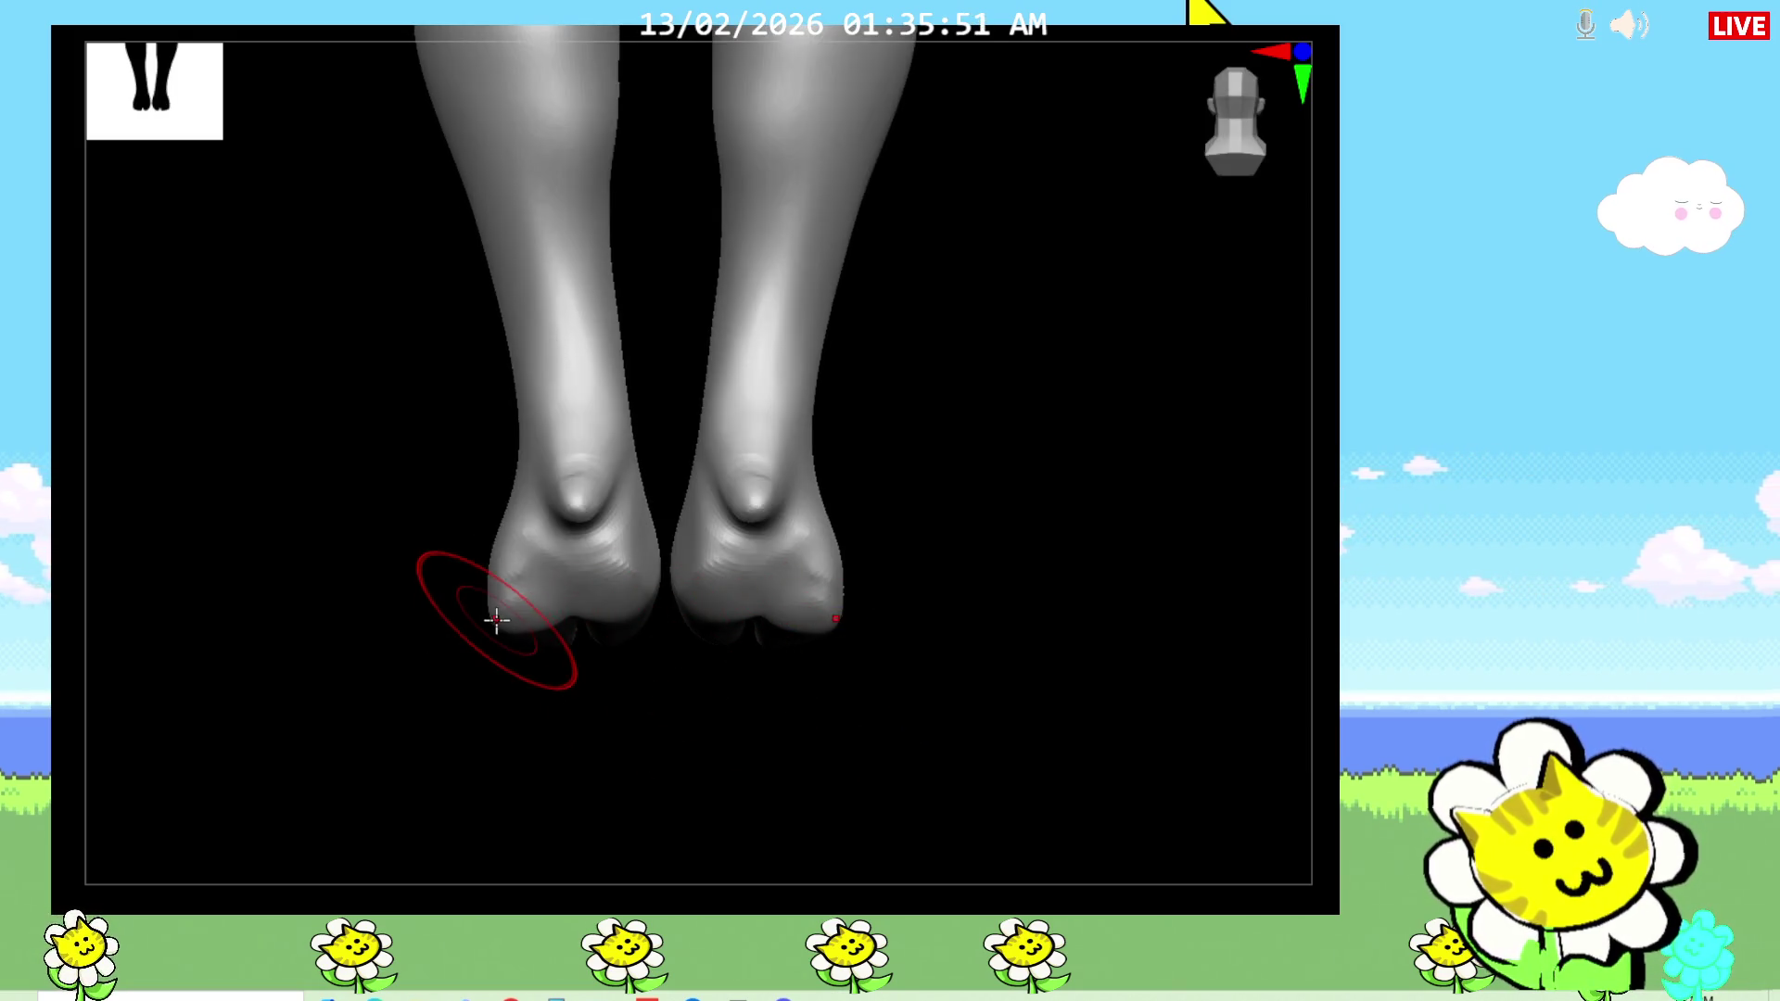
mouse_move(898, 664)
mouse_down()
mouse_move(914, 525)
mouse_move(819, 642)
mouse_move(767, 648)
mouse_up()
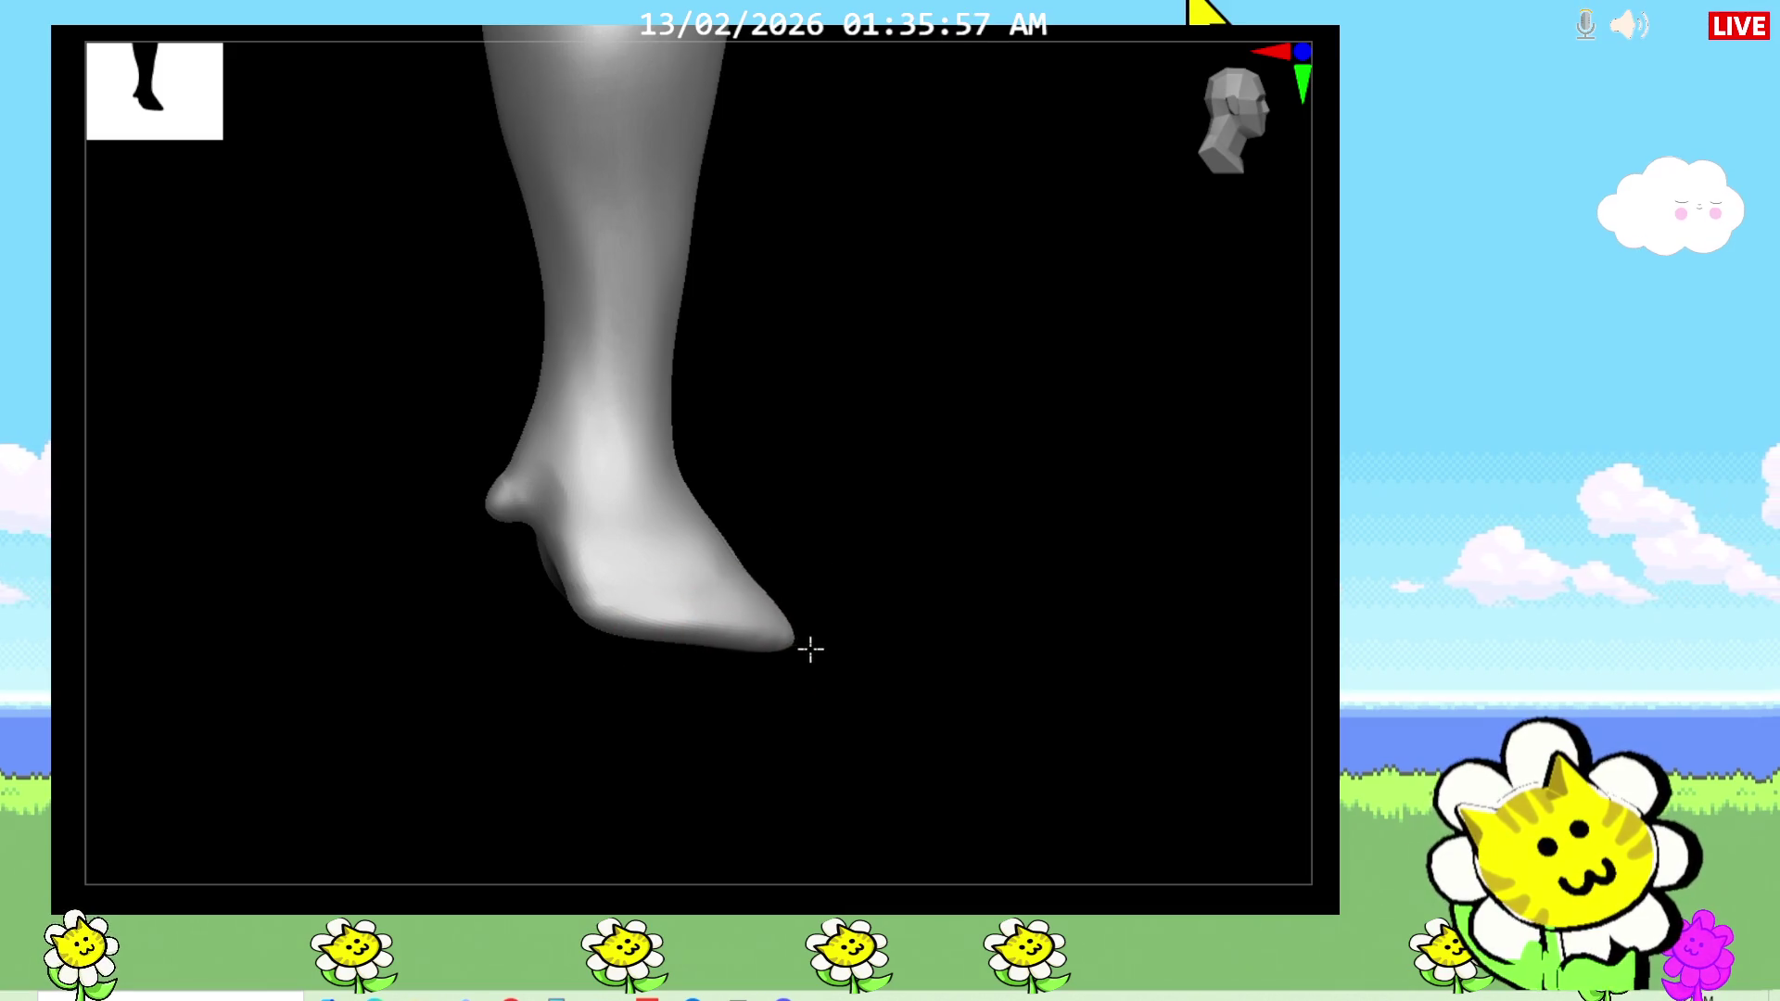
drag(838, 715, 898, 739)
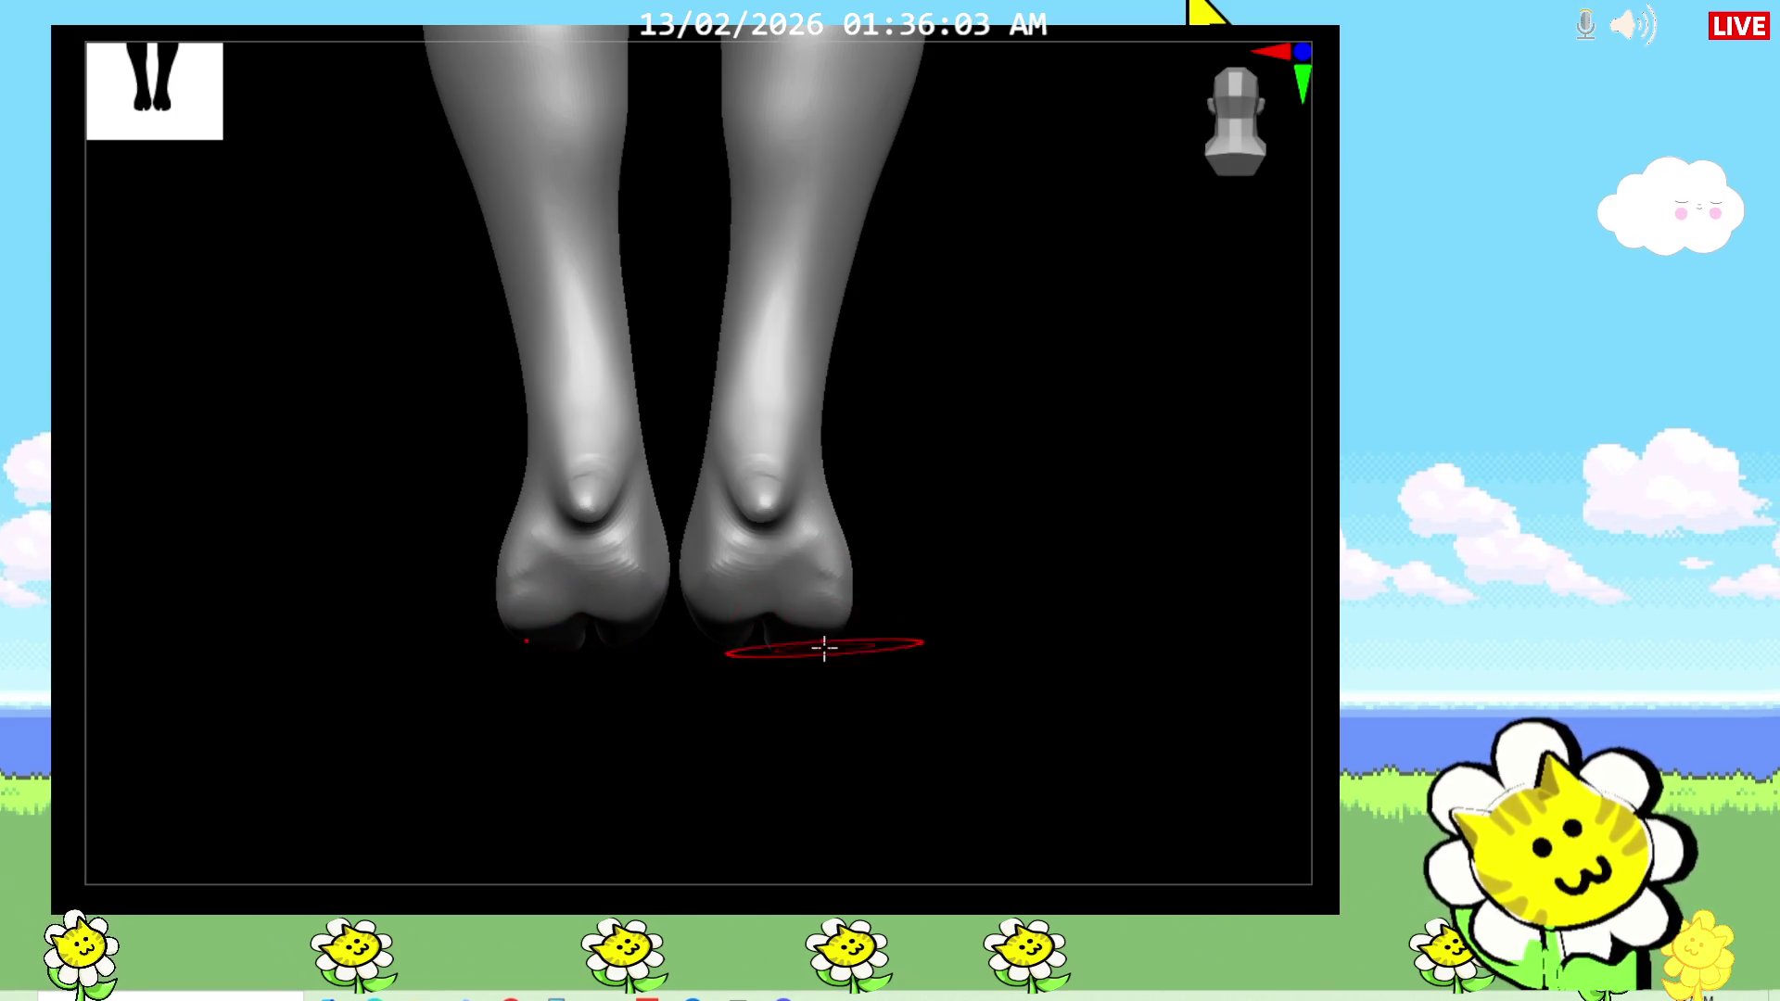
mouse_move(881, 739)
mouse_down()
mouse_move(969, 759)
mouse_move(989, 707)
mouse_up()
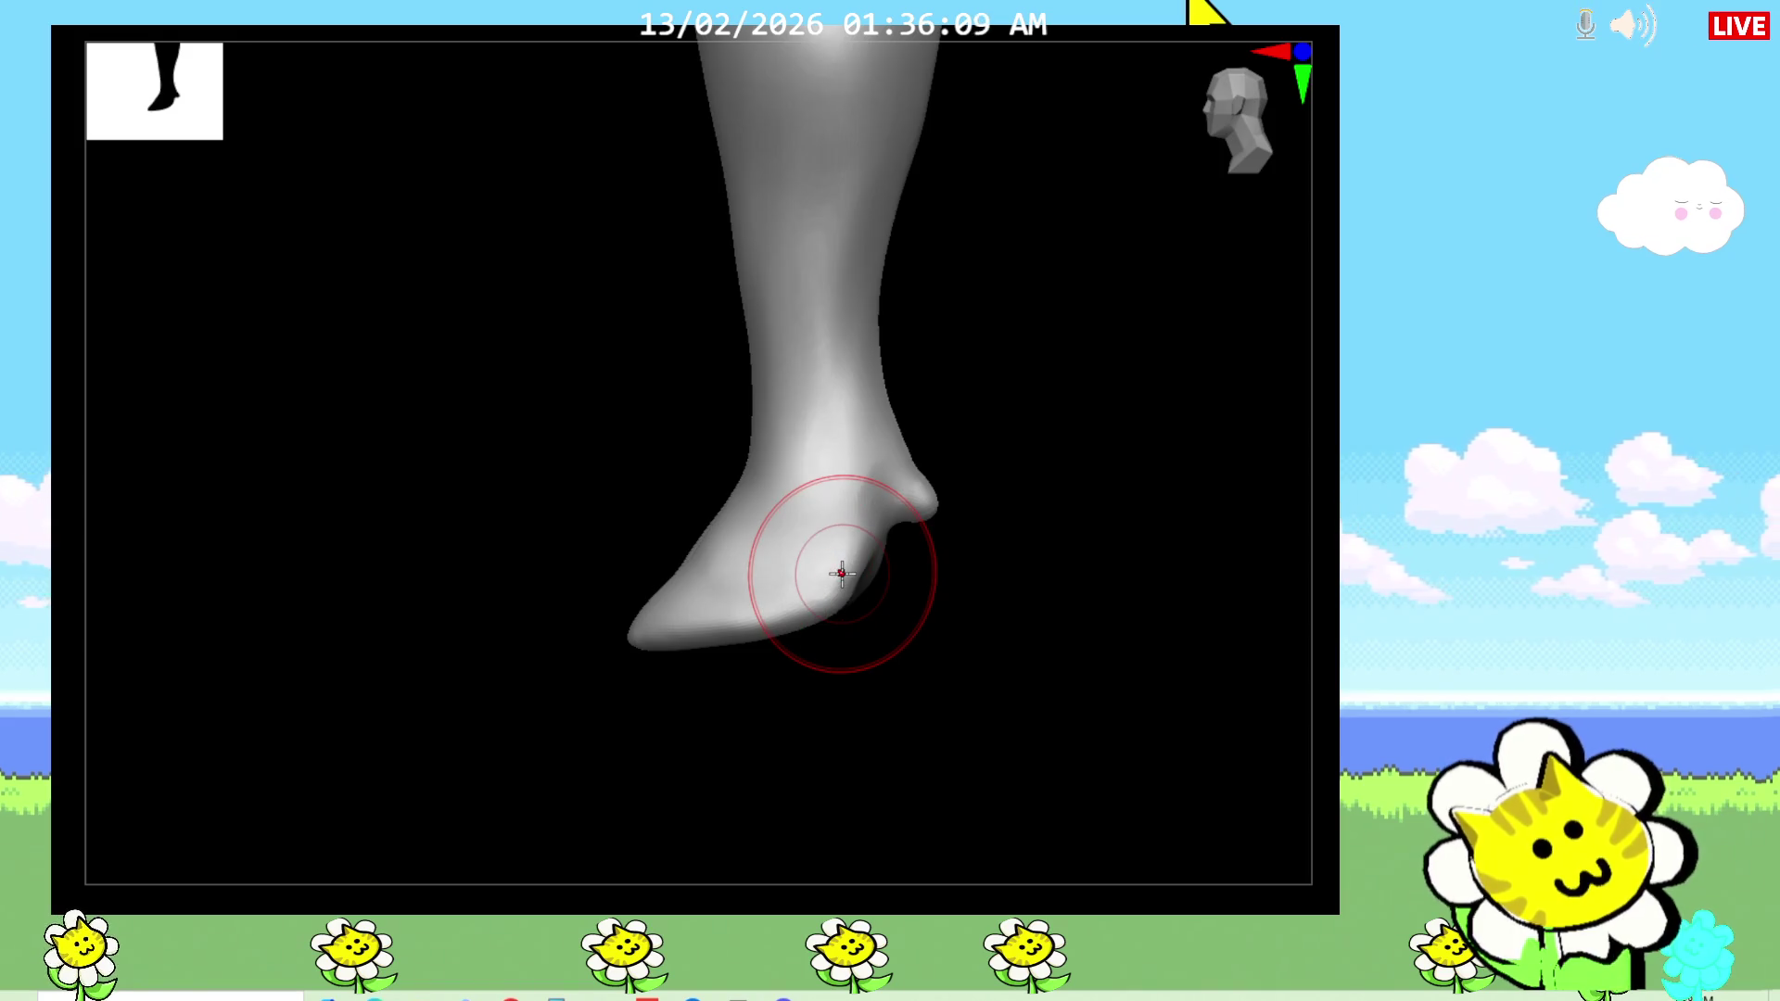
drag(942, 497, 917, 487)
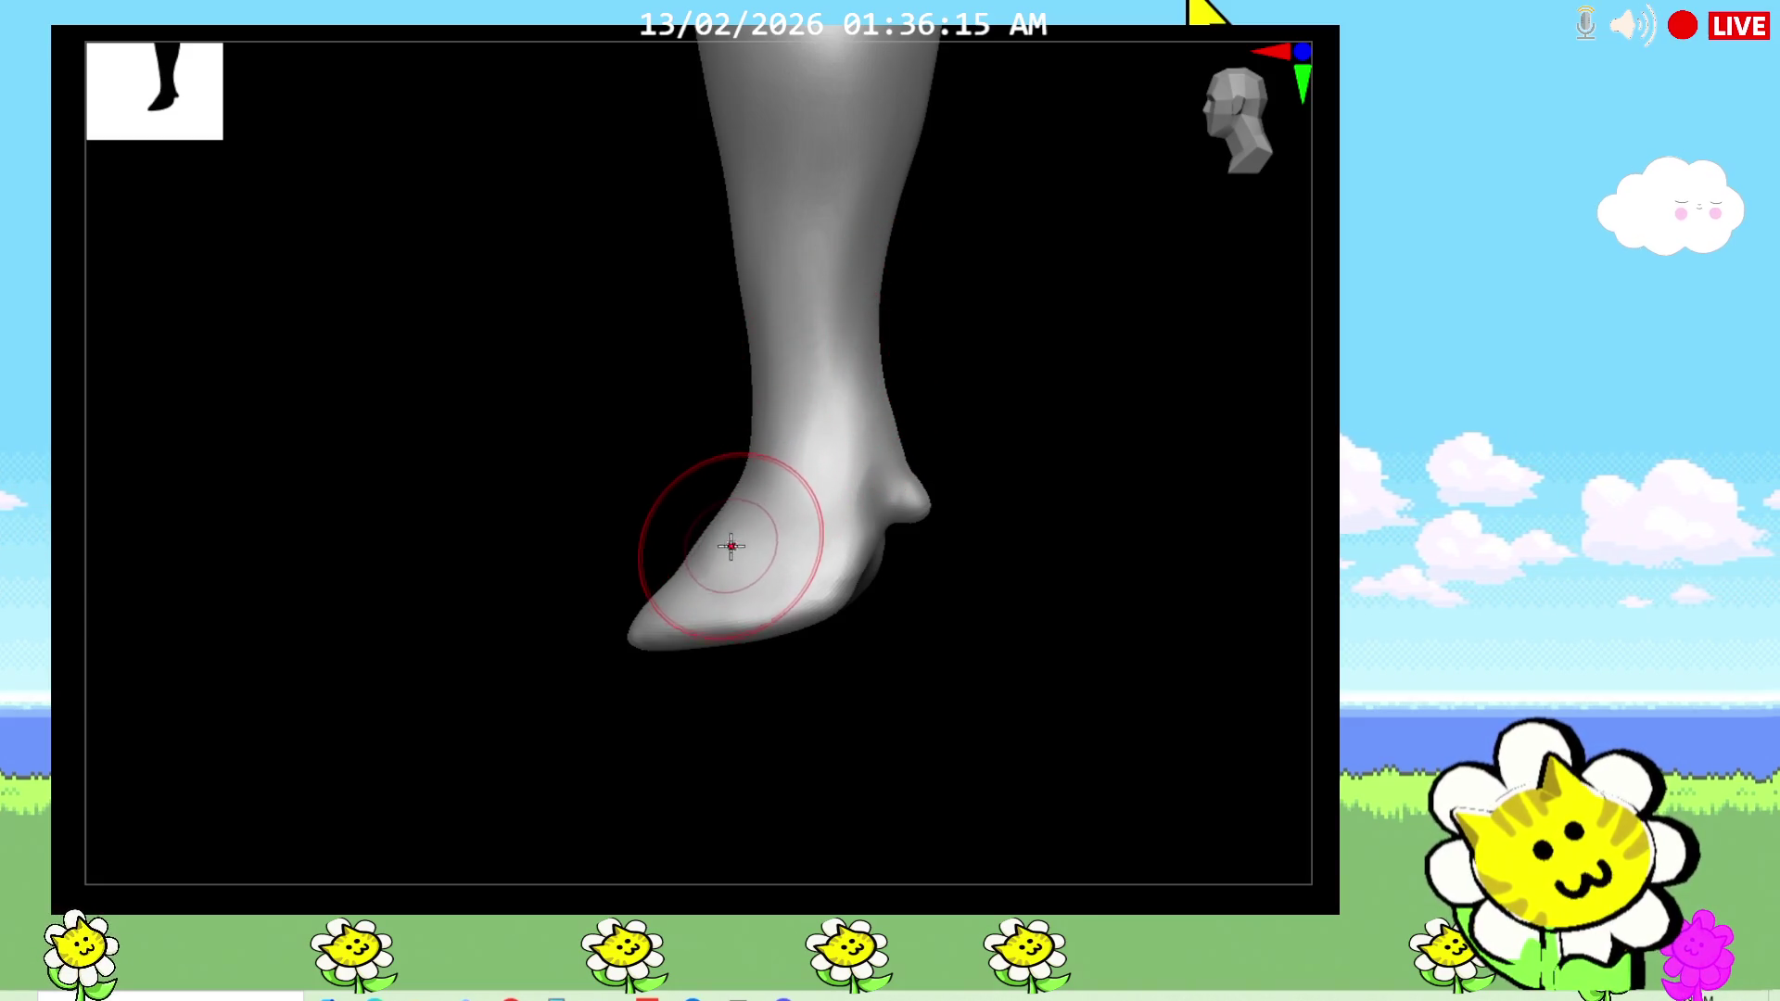
mouse_move(634, 702)
mouse_down()
mouse_move(791, 739)
mouse_move(838, 890)
mouse_up()
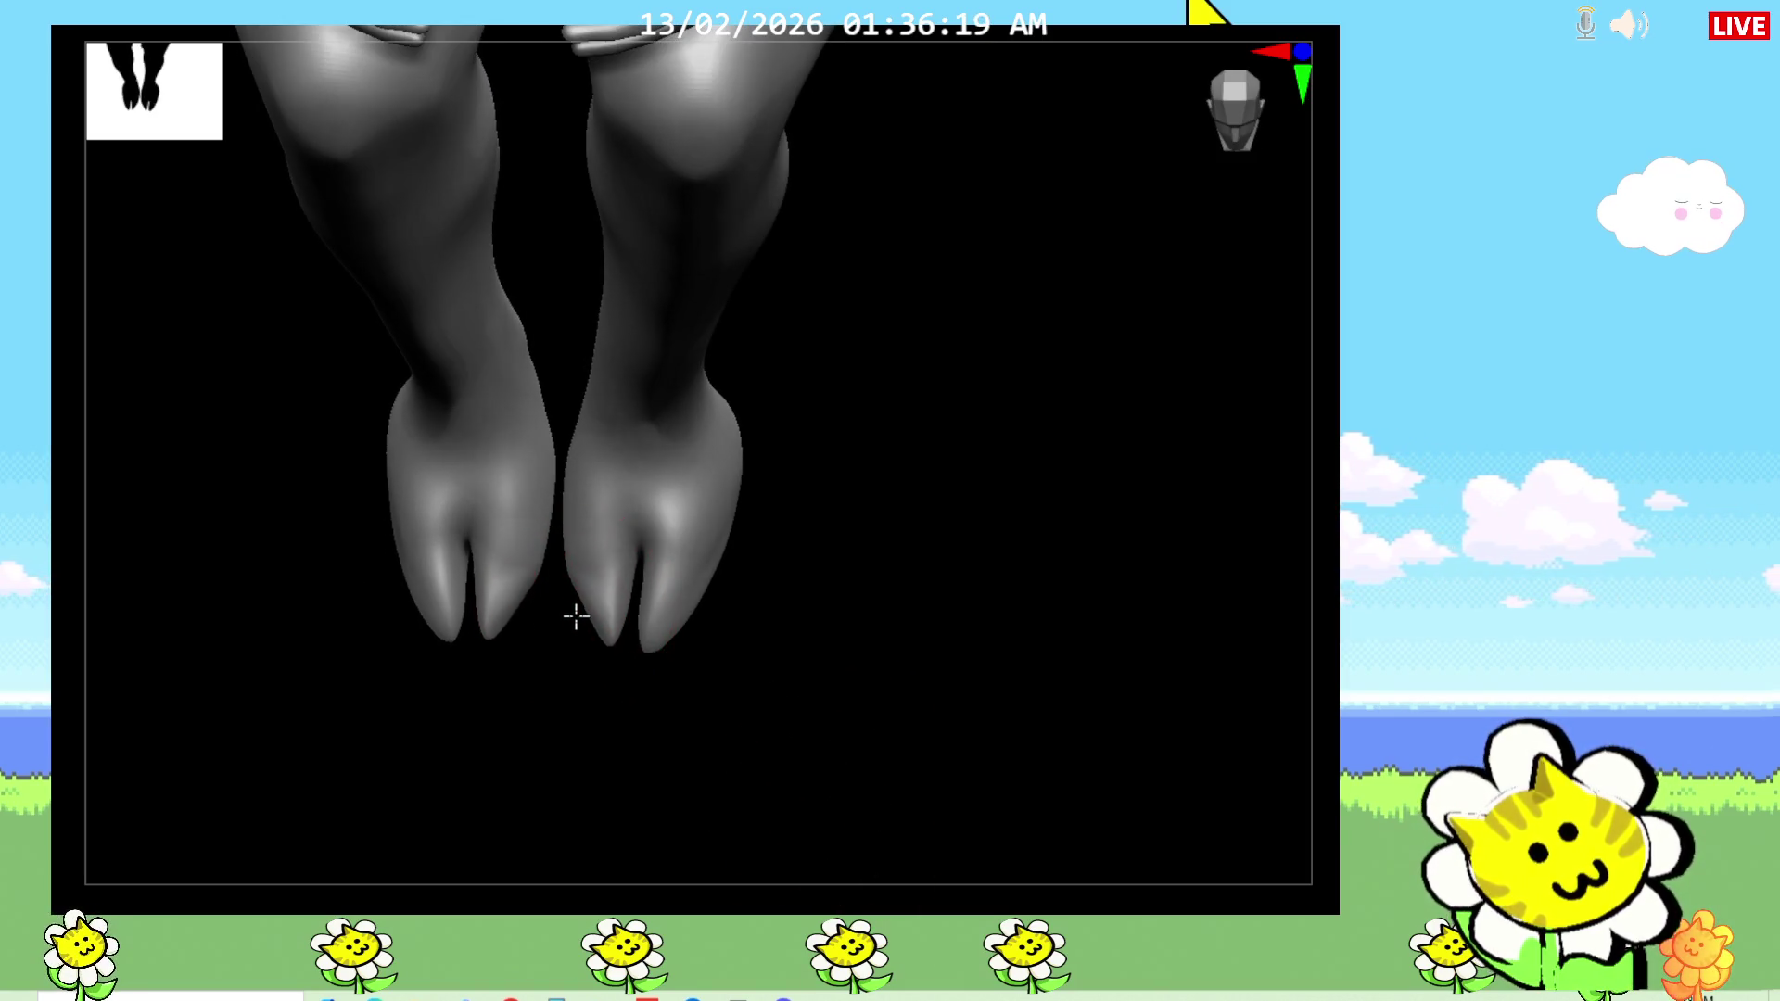
Step: Sculpt the cleft toes of both hooves with symmetry, checking from underneath before returning front
mouse_move(577, 606)
mouse_down()
mouse_move(1159, 47)
mouse_move(898, 496)
mouse_move(786, 587)
mouse_move(1049, 393)
mouse_move(1041, 369)
mouse_up()
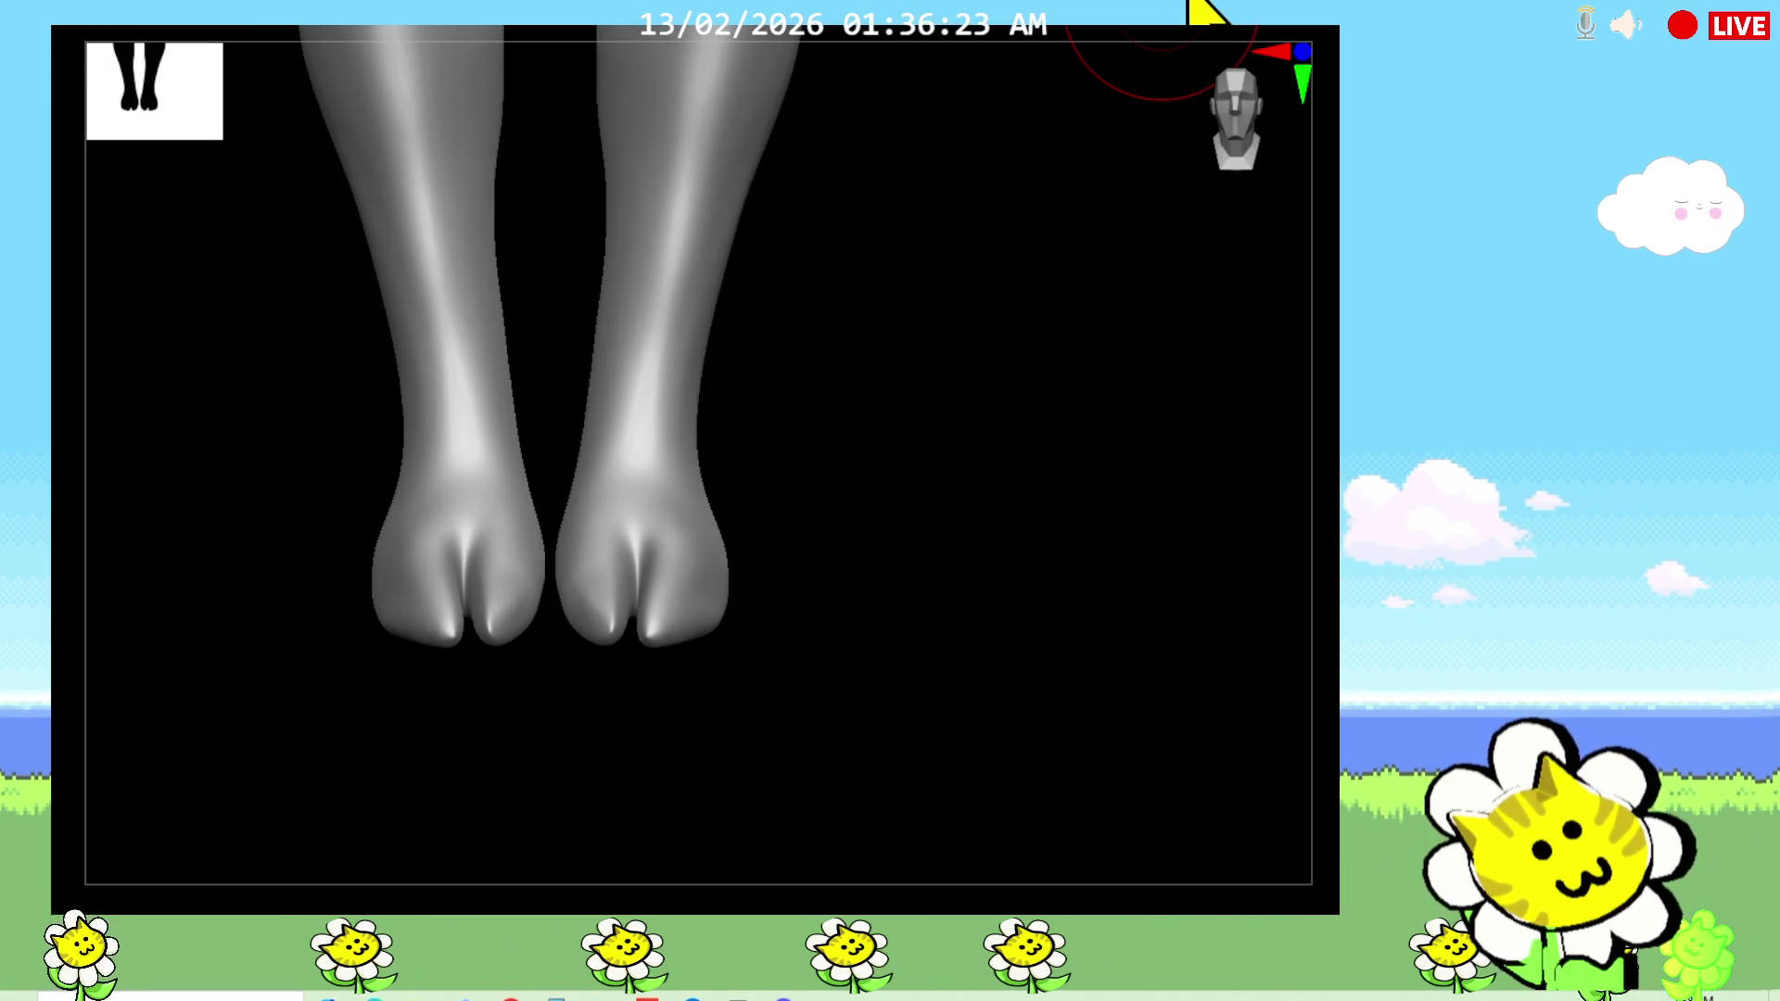
mouse_move(1159, 47)
mouse_down()
mouse_move(838, 692)
mouse_move(581, 640)
mouse_up()
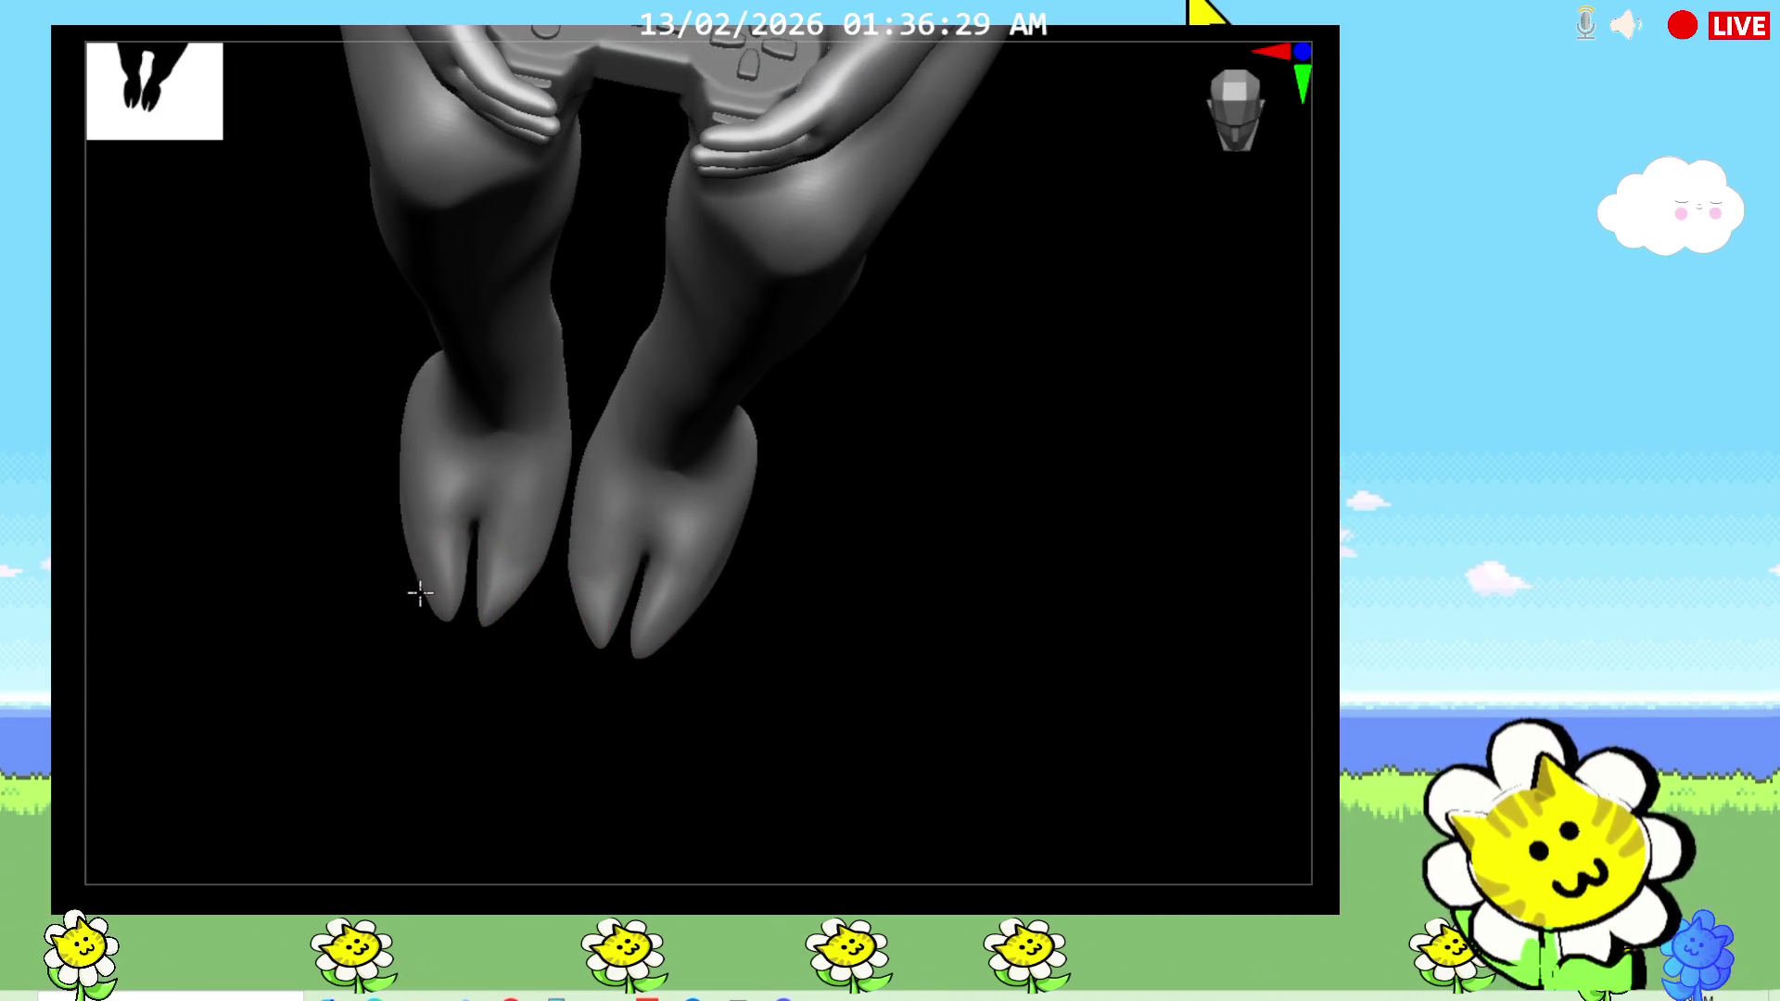
mouse_move(826, 668)
mouse_down()
mouse_move(834, 596)
mouse_move(912, 652)
mouse_move(902, 488)
mouse_up()
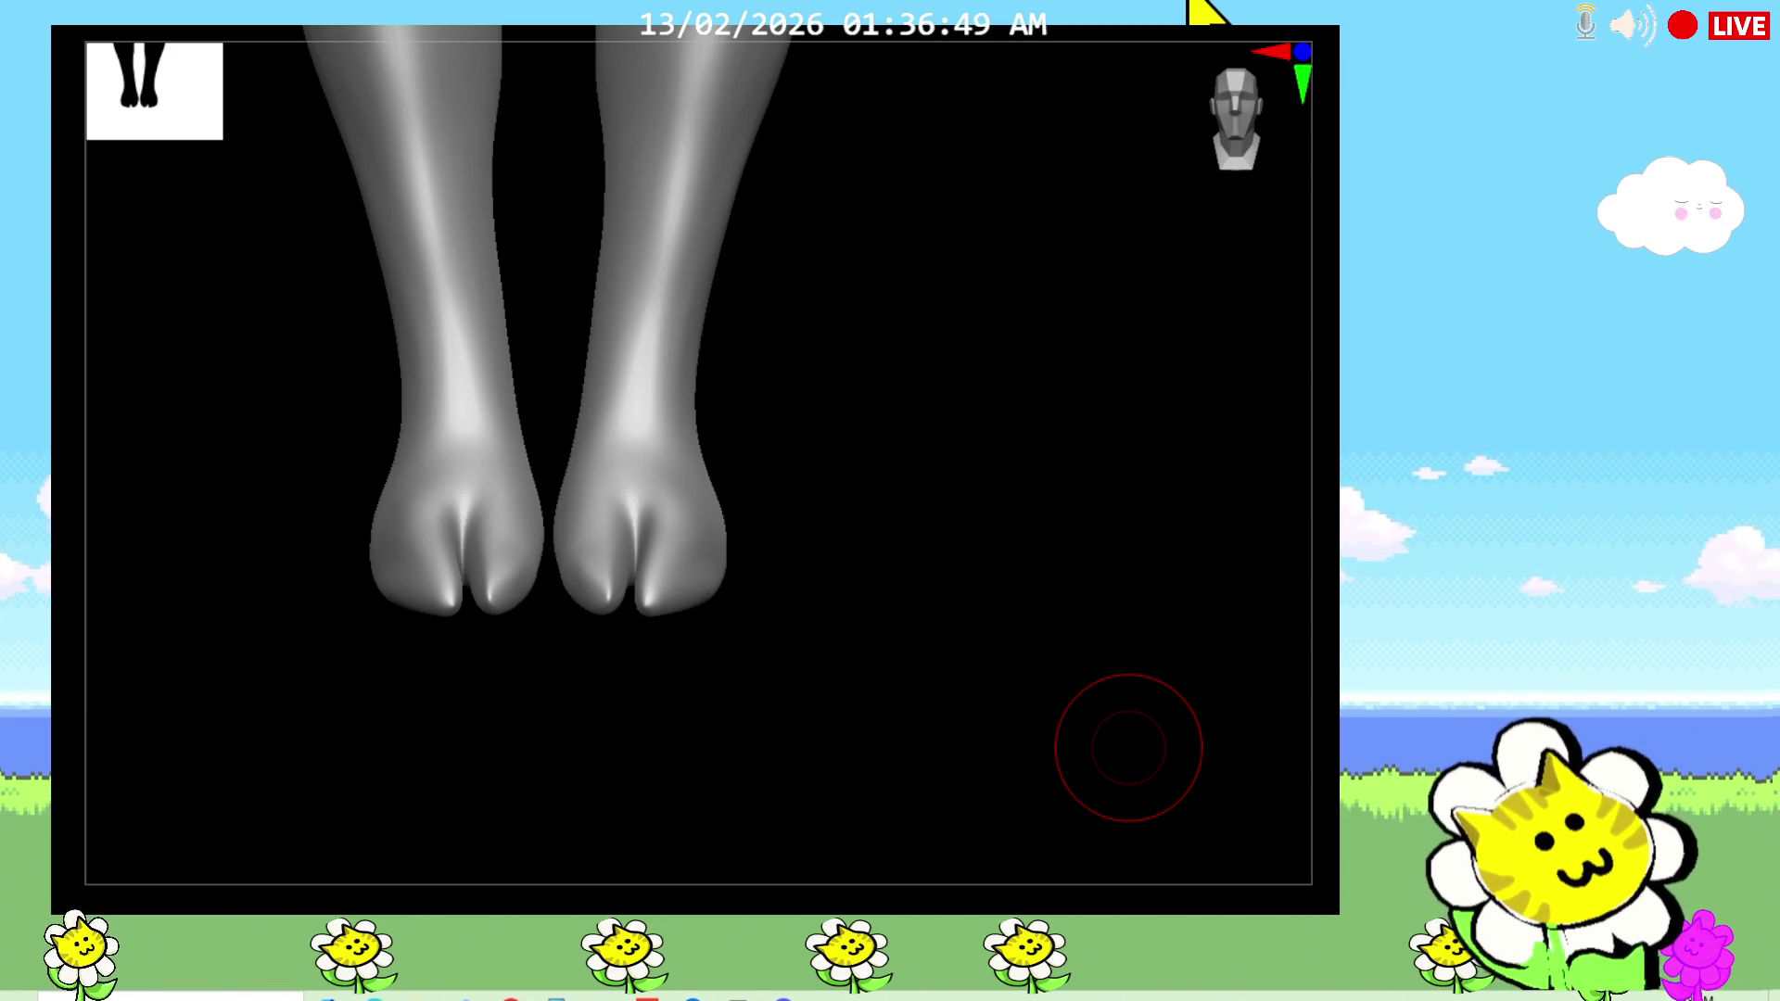
mouse_move(918, 556)
mouse_down()
mouse_move(862, 659)
mouse_move(822, 635)
mouse_move(874, 659)
mouse_move(933, 643)
mouse_up()
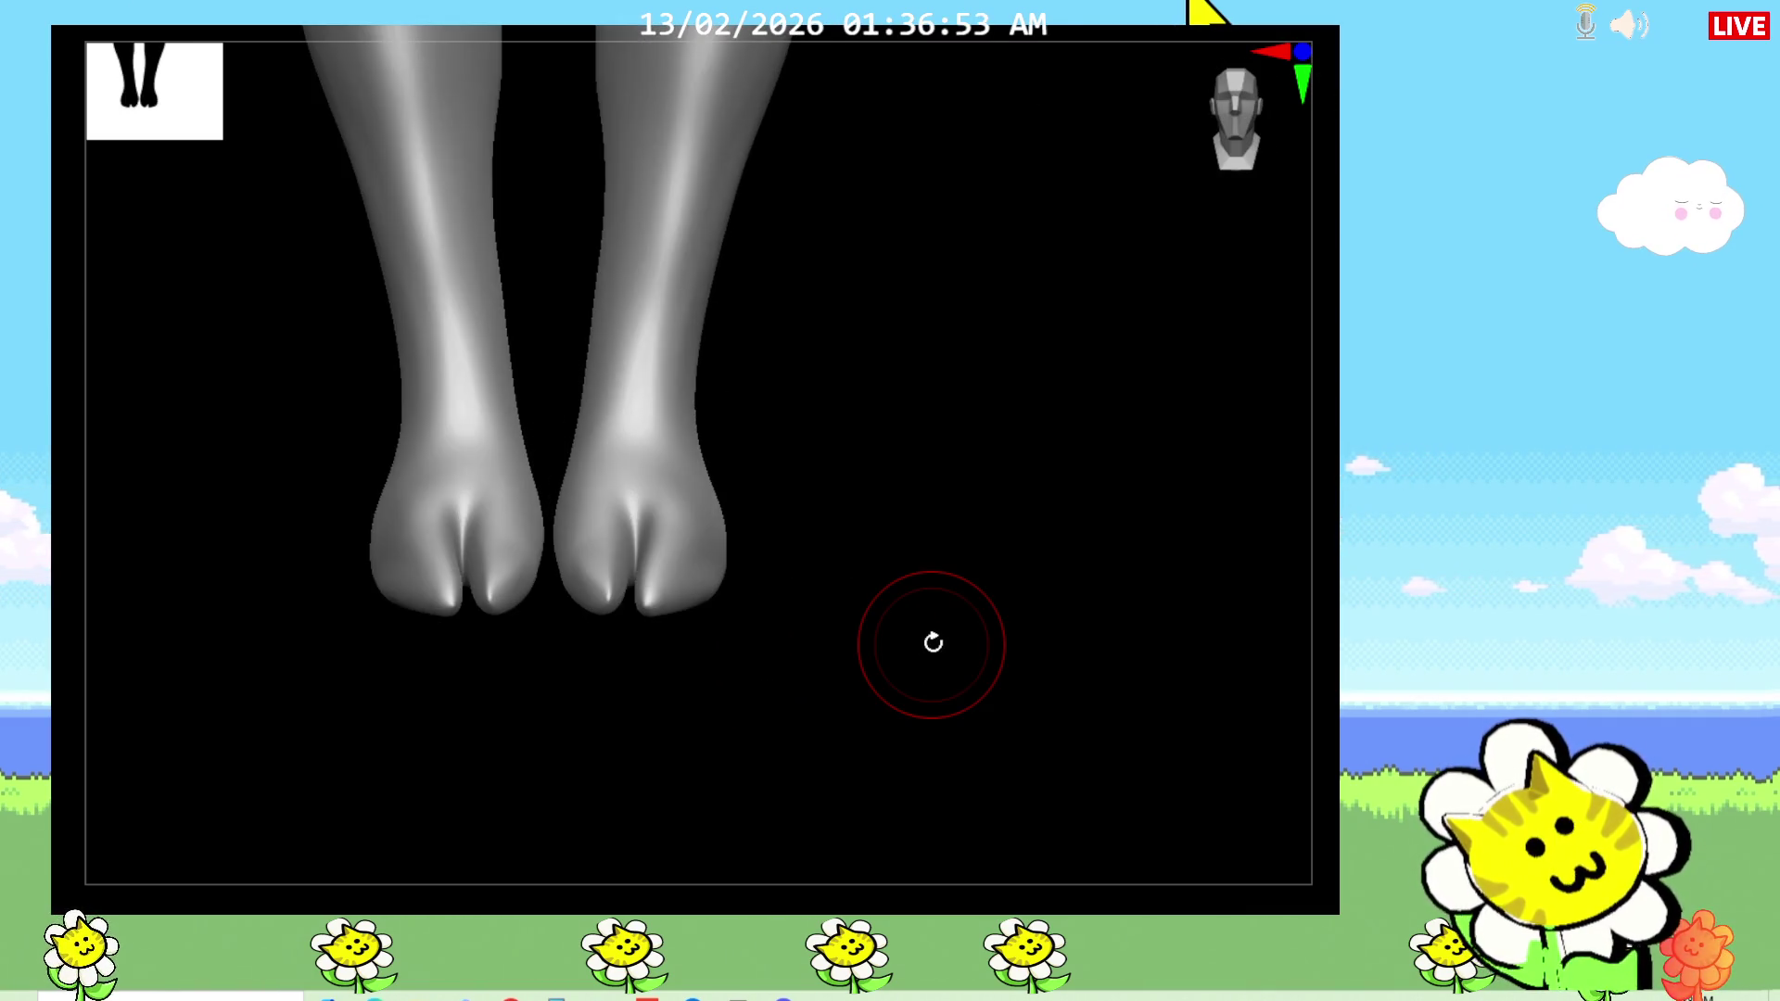
mouse_move(932, 643)
mouse_down()
mouse_move(890, 552)
mouse_move(890, 635)
mouse_move(882, 608)
mouse_up()
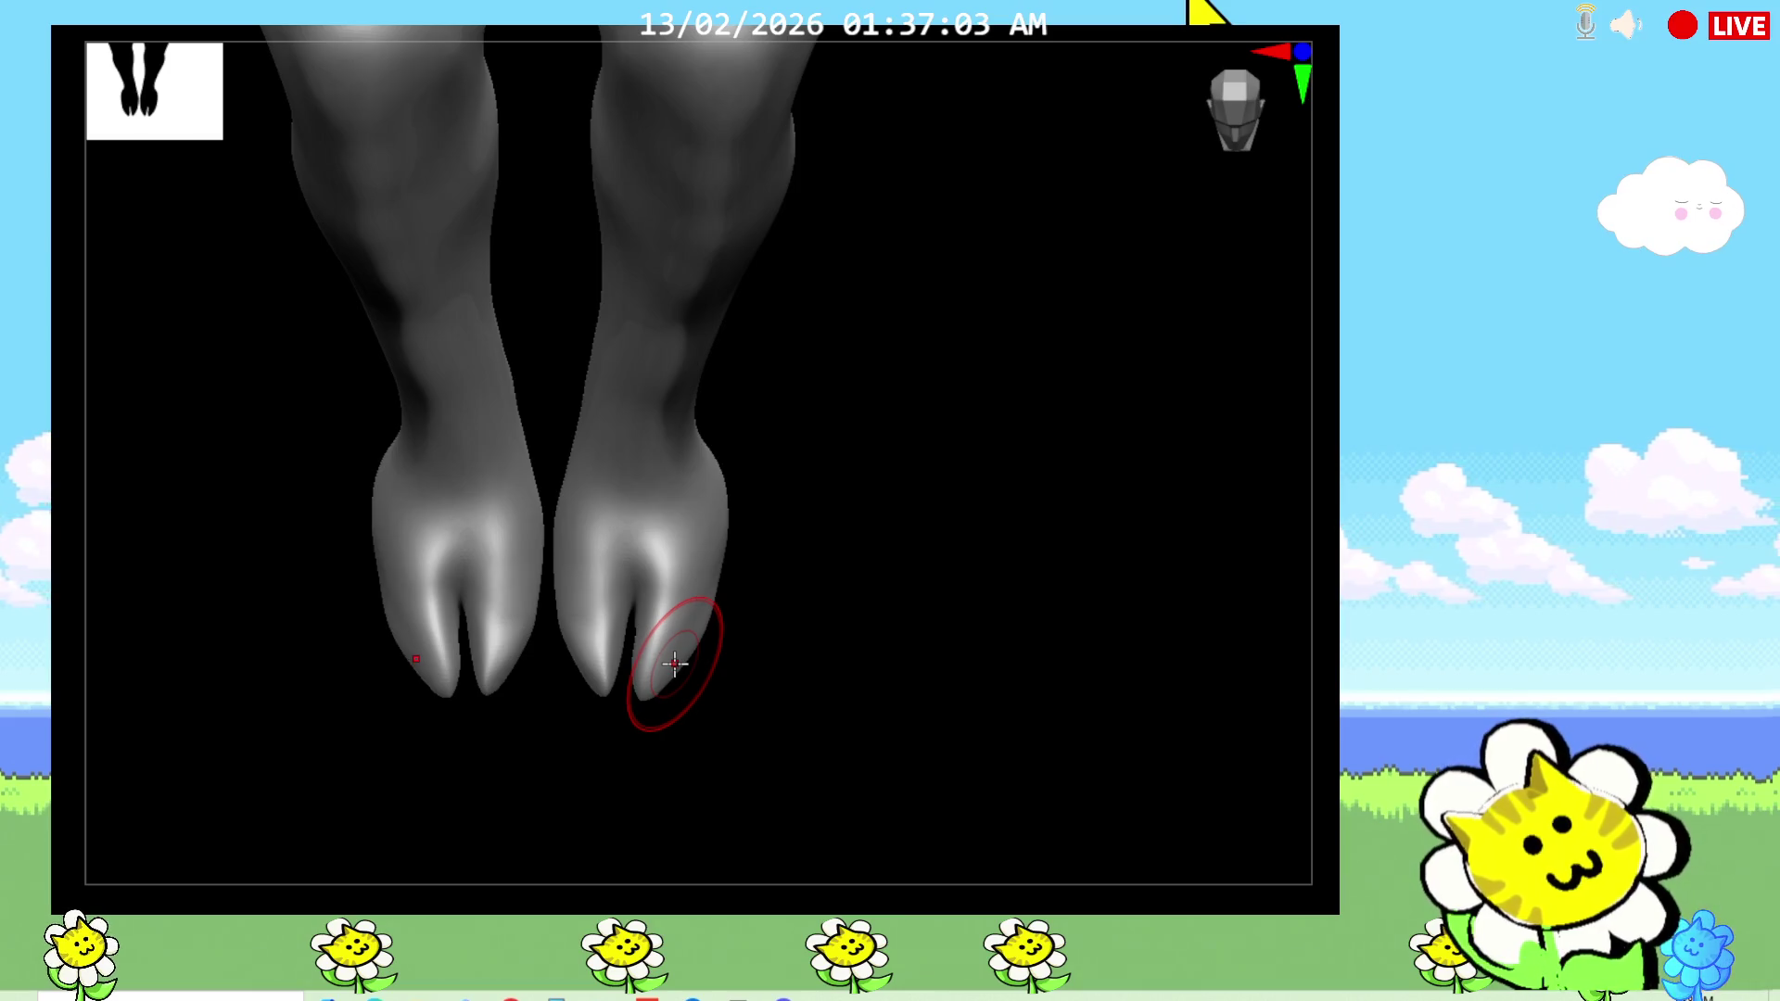
mouse_move(676, 636)
mouse_down()
mouse_move(799, 636)
mouse_move(806, 529)
mouse_up()
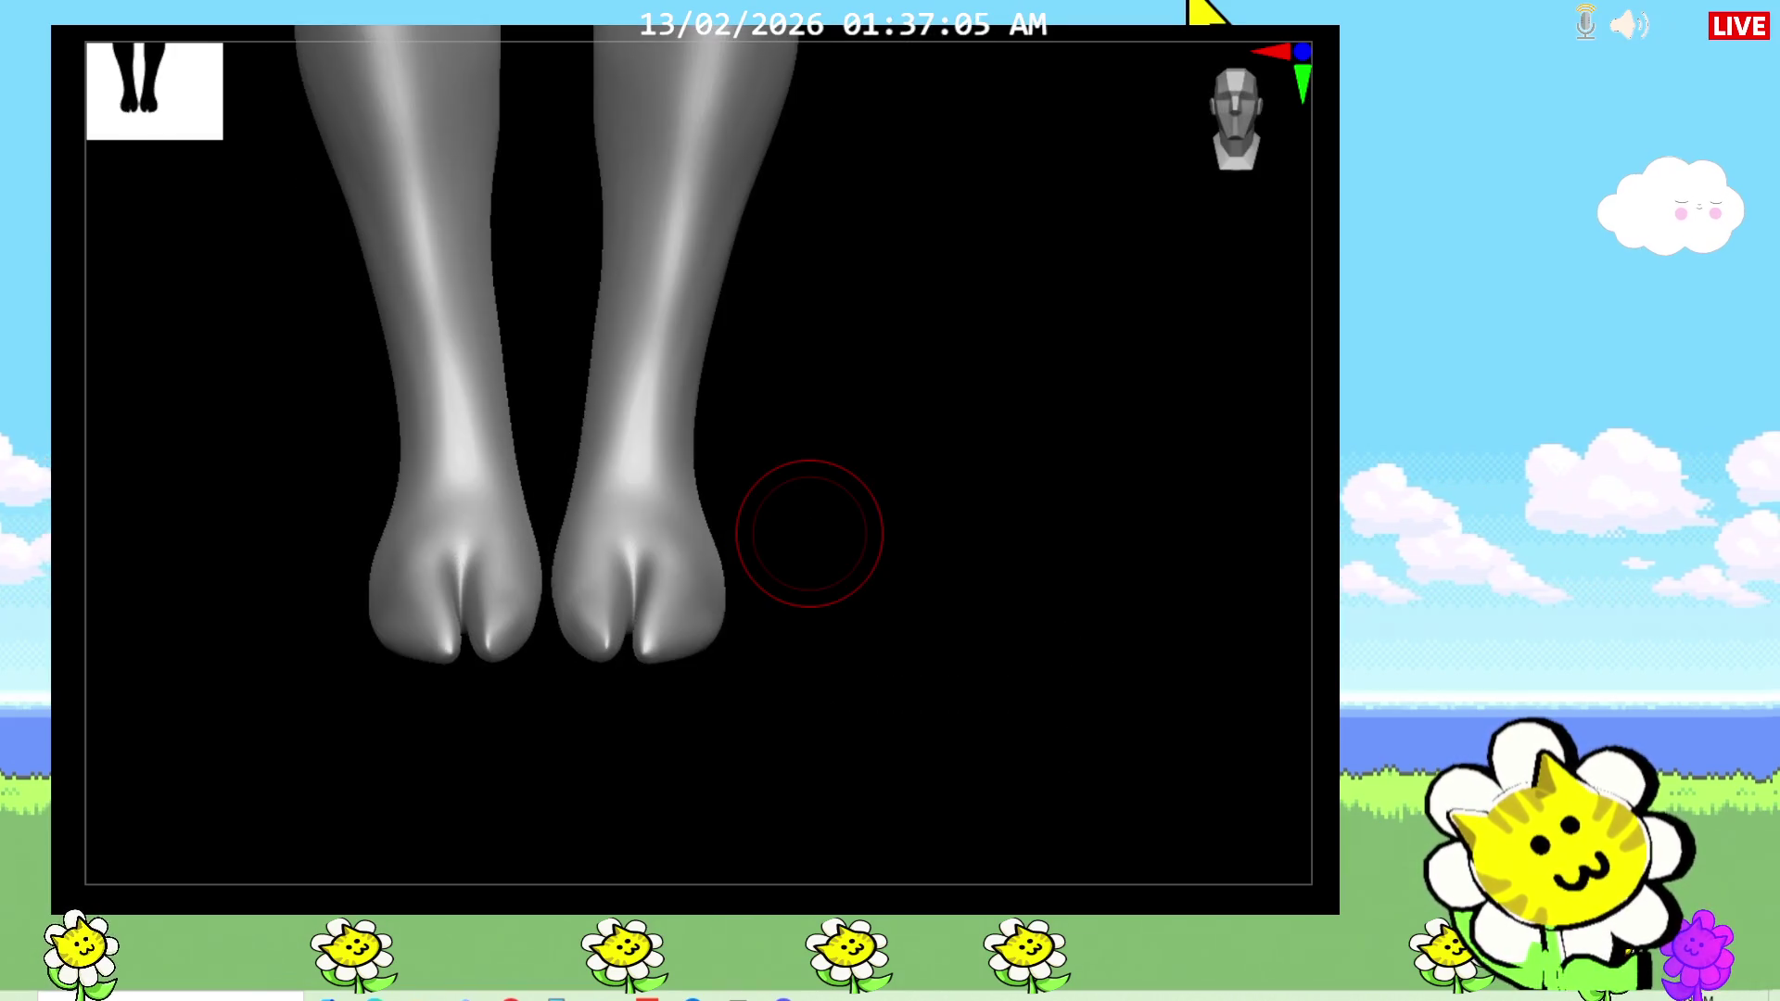
Step: Lengthen and deepen the split between each hoof's two toes, working from three-quarter and side angles
mouse_move(783, 627)
mouse_down()
mouse_move(843, 627)
mouse_move(771, 695)
mouse_move(767, 679)
mouse_up()
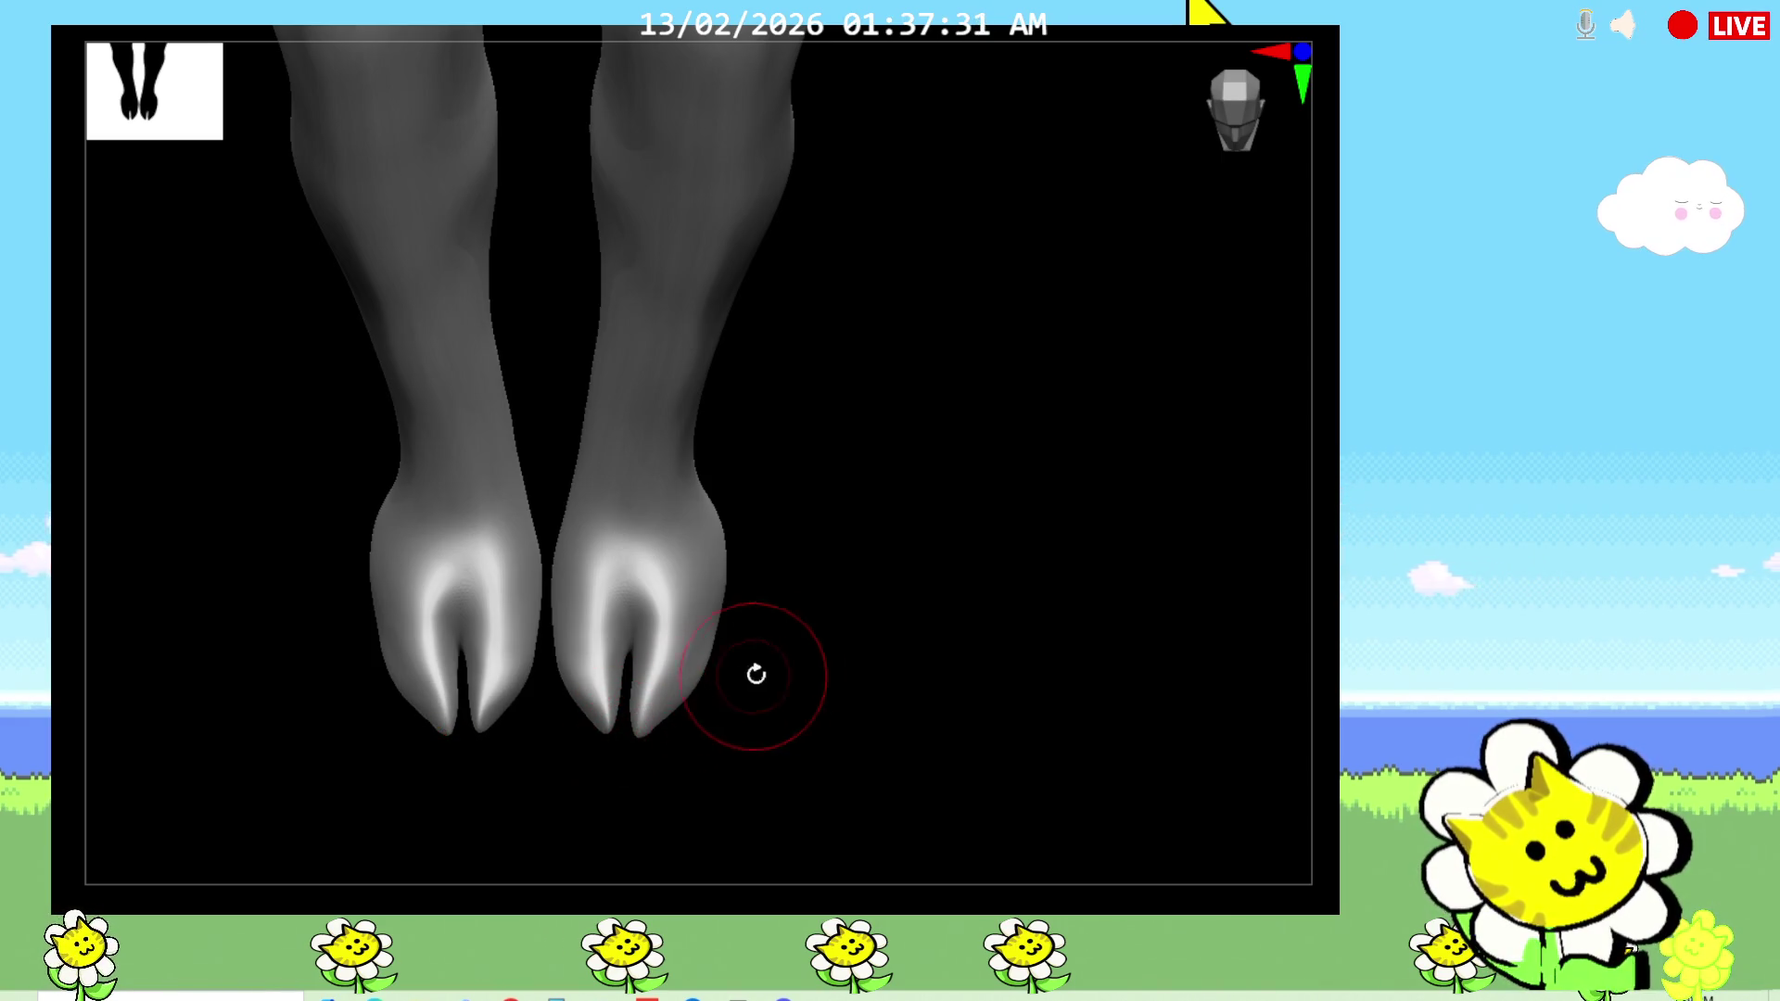
mouse_move(879, 615)
mouse_down()
mouse_move(778, 664)
mouse_move(727, 636)
mouse_up()
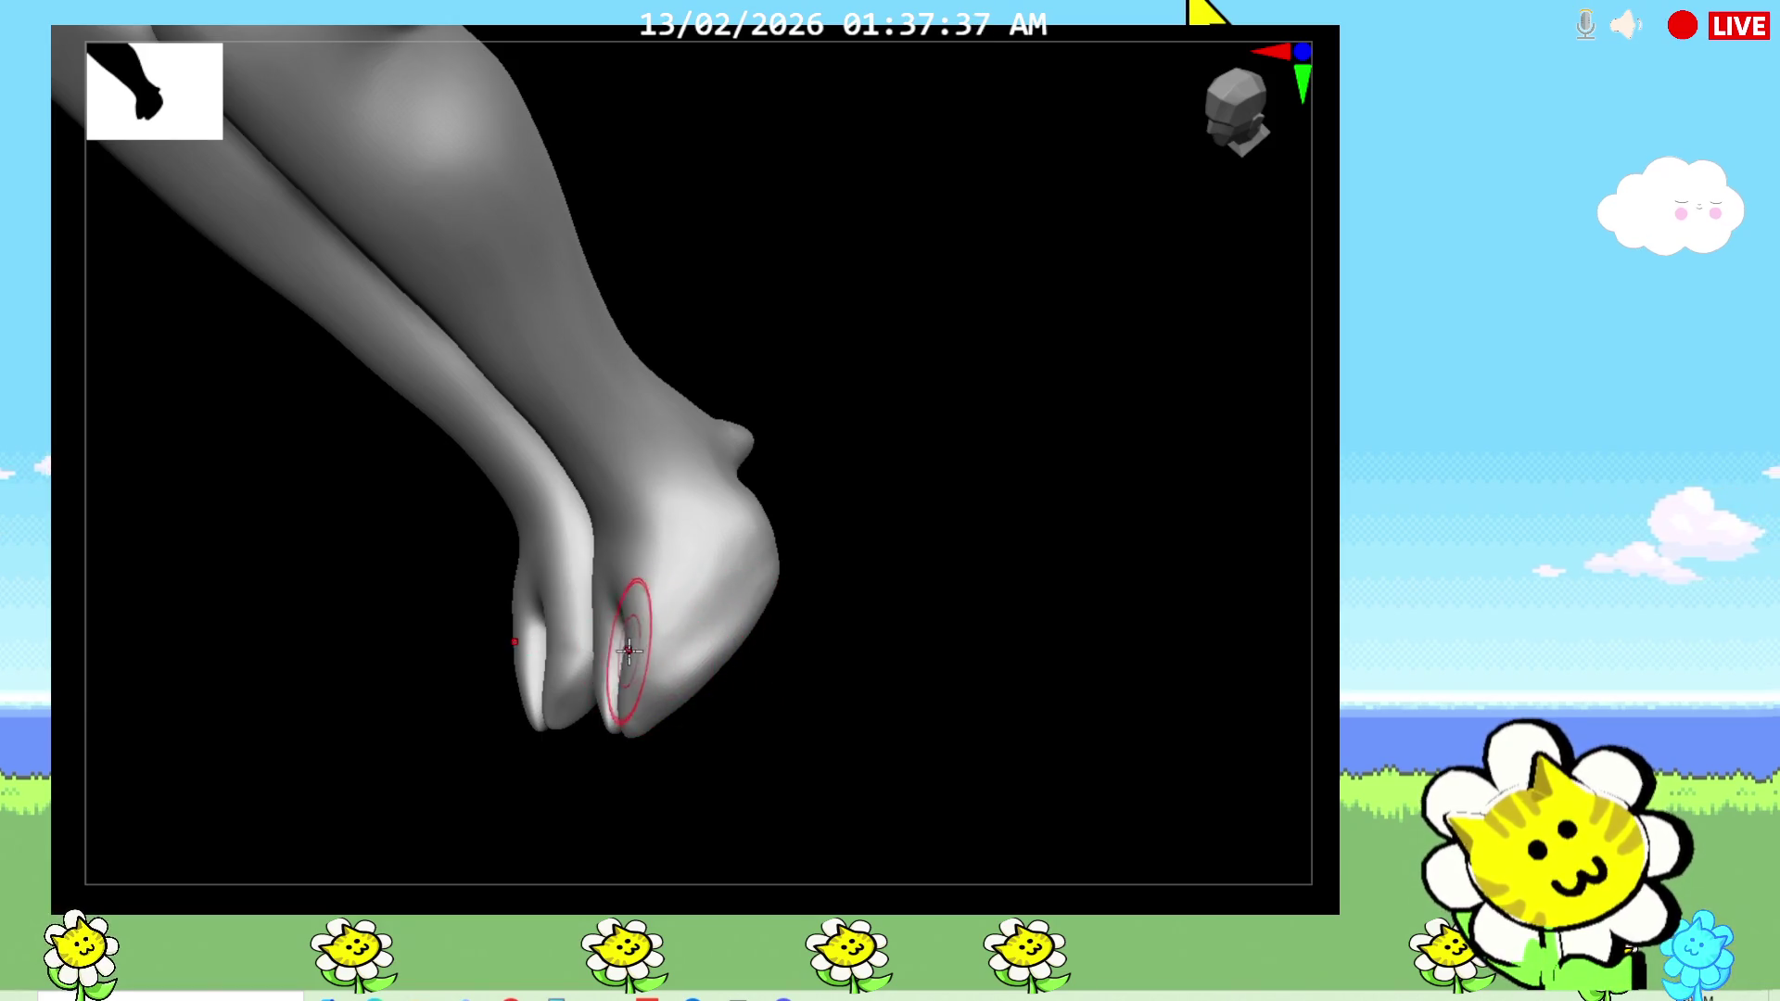
drag(735, 703, 795, 659)
mouse_move(616, 664)
mouse_down()
mouse_move(739, 686)
mouse_move(705, 692)
mouse_up()
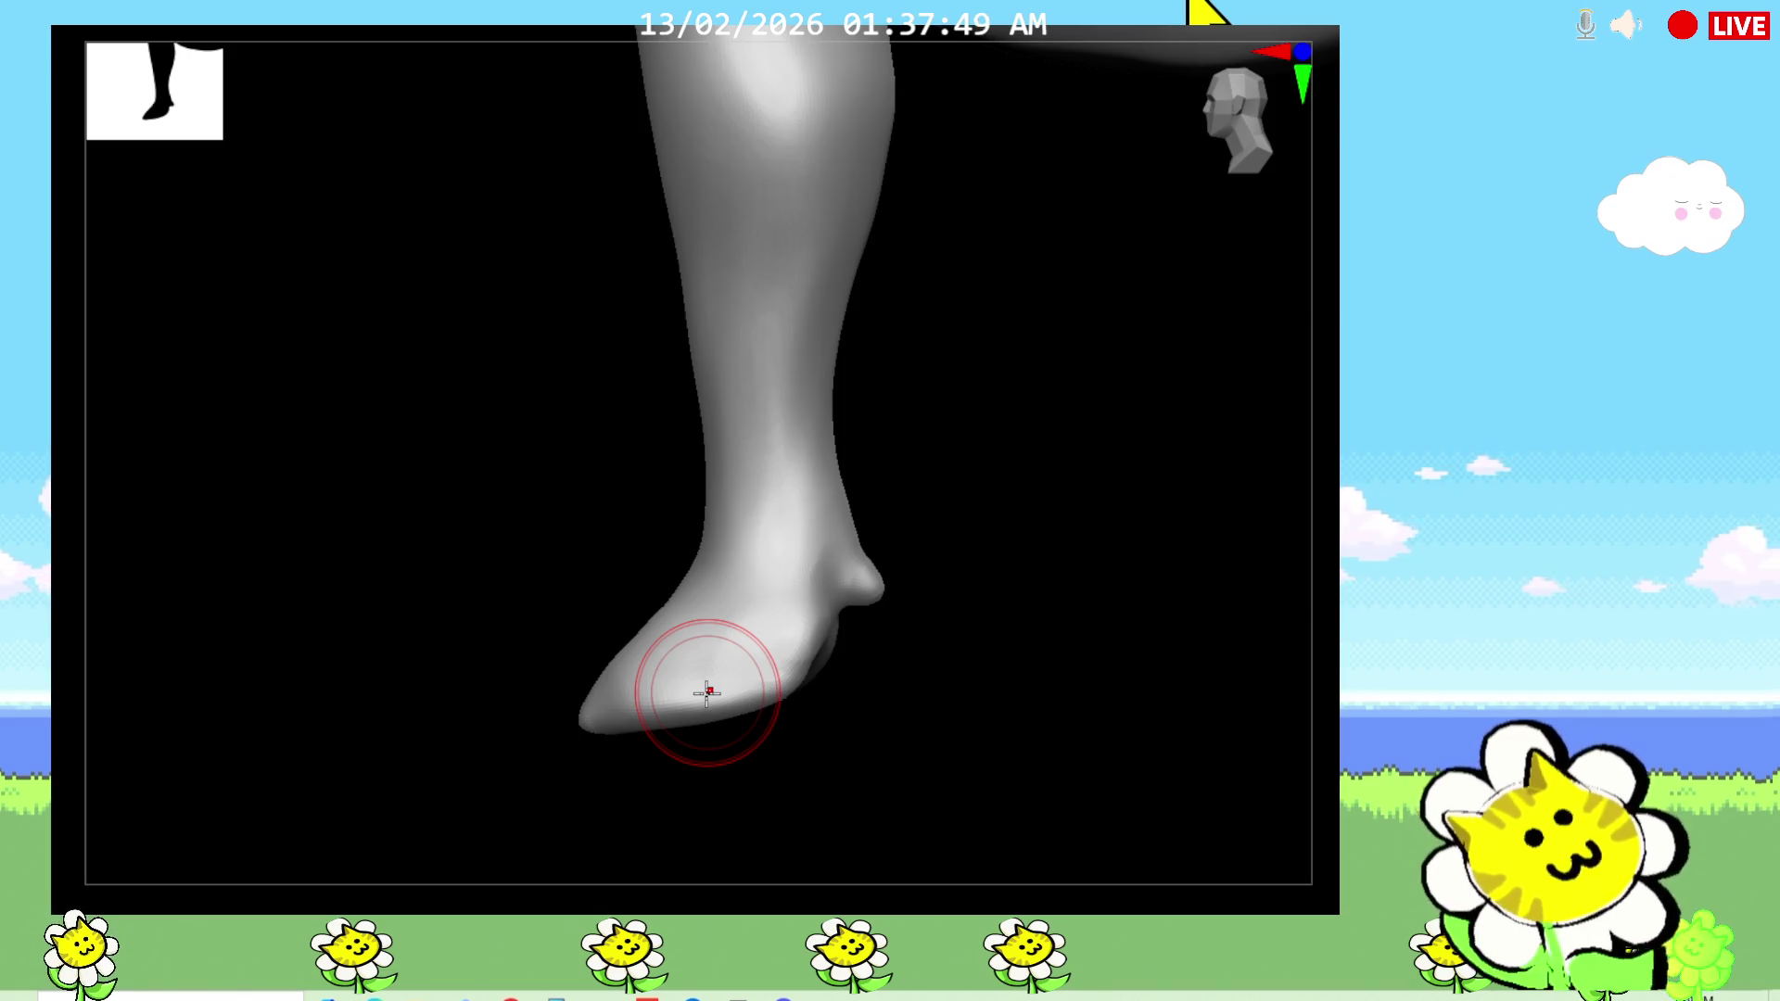
drag(934, 666, 1021, 666)
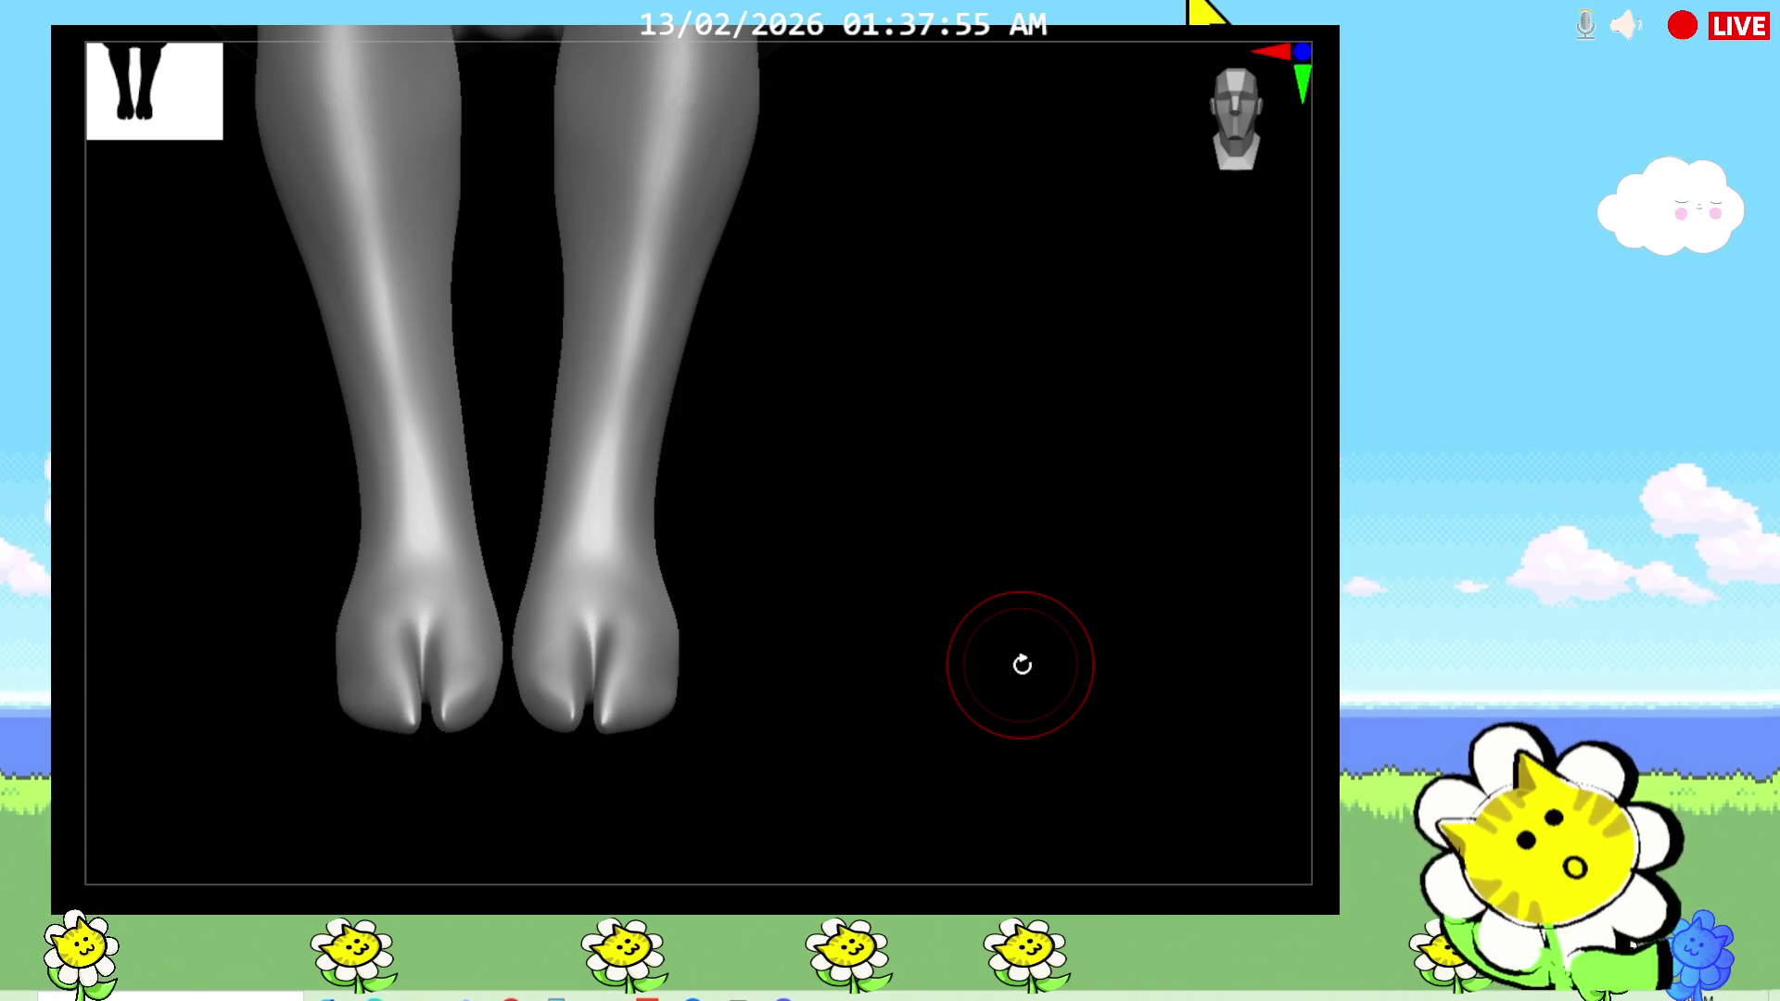
mouse_move(1021, 664)
mouse_down()
mouse_move(715, 667)
mouse_move(930, 755)
mouse_move(763, 727)
mouse_move(732, 674)
mouse_move(676, 671)
mouse_move(798, 604)
mouse_move(710, 669)
mouse_move(778, 627)
mouse_move(806, 441)
mouse_up()
Step: Pull back from the hoof close-up and frame the whole seated bull in side profile
mouse_move(496, 676)
mouse_down()
mouse_move(973, 544)
mouse_move(974, 448)
mouse_move(961, 735)
mouse_move(985, 826)
mouse_move(957, 814)
mouse_move(996, 605)
mouse_move(1113, 664)
mouse_move(1331, 596)
mouse_up()
mouse_move(1203, 639)
mouse_down()
mouse_move(1147, 647)
mouse_move(1093, 719)
mouse_move(1112, 732)
mouse_move(1307, 686)
mouse_move(1096, 732)
mouse_up()
click(1105, 728)
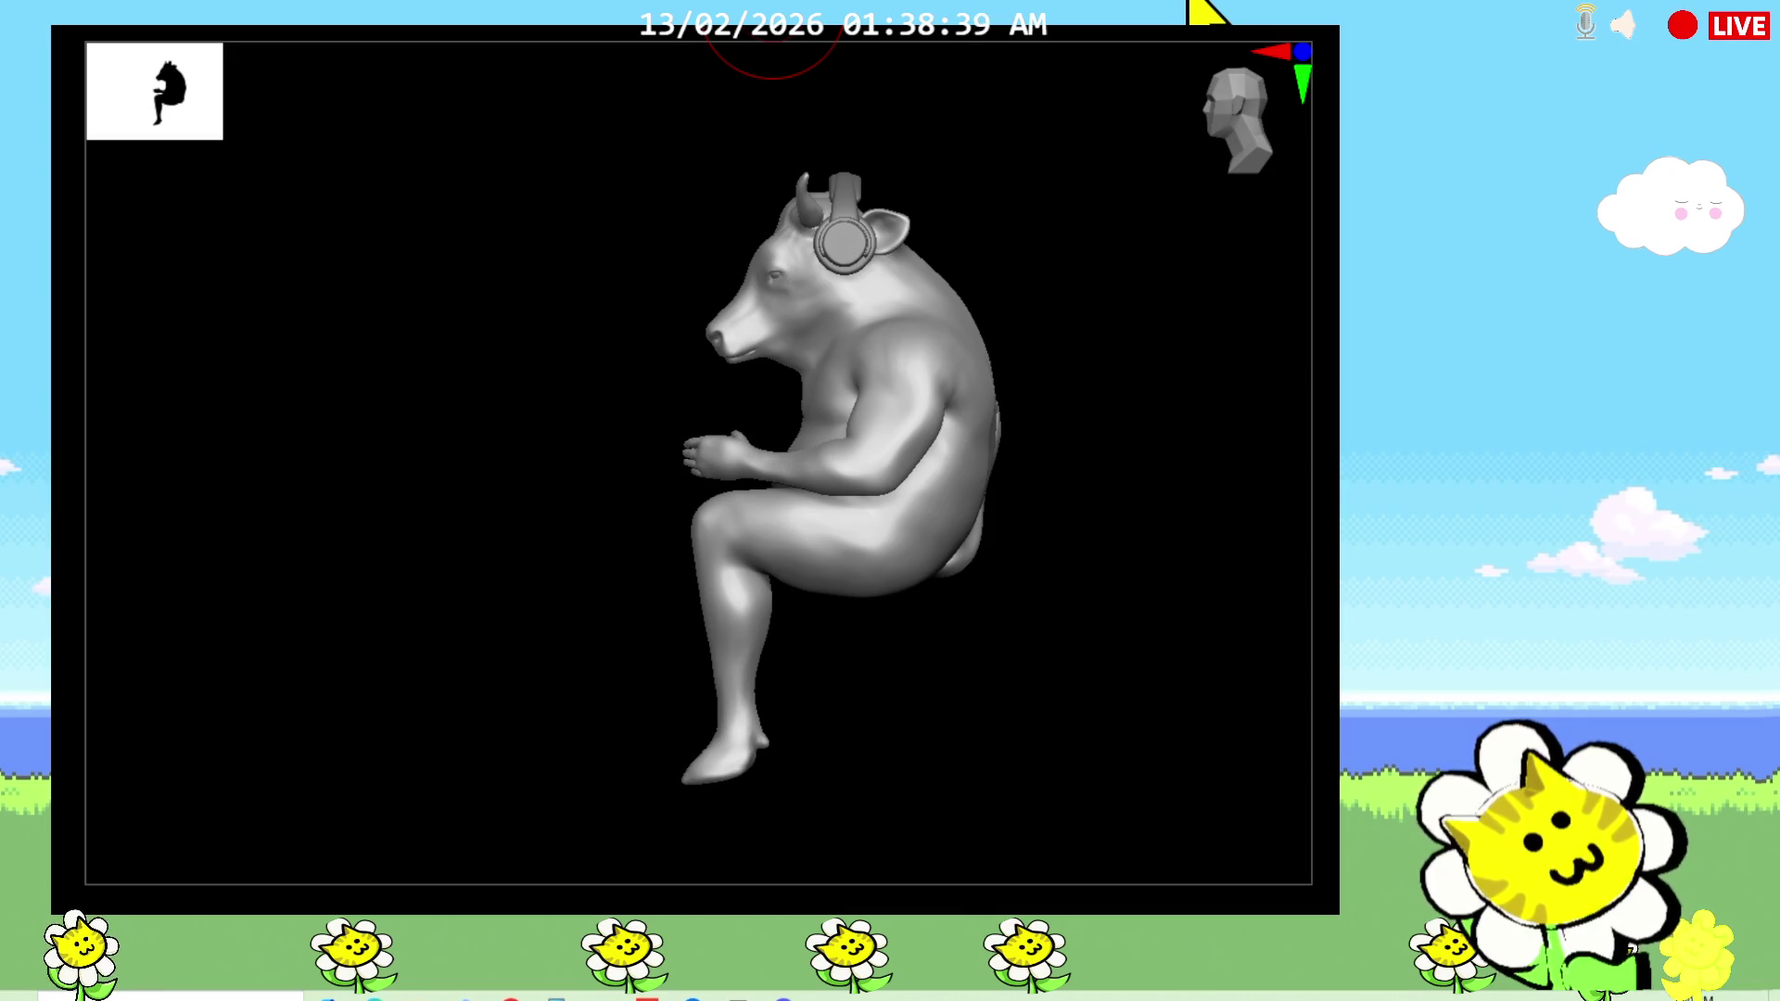
Step: Smooth the thighs, reviewing the legs from the back and a low side angle
drag(1005, 699, 975, 665)
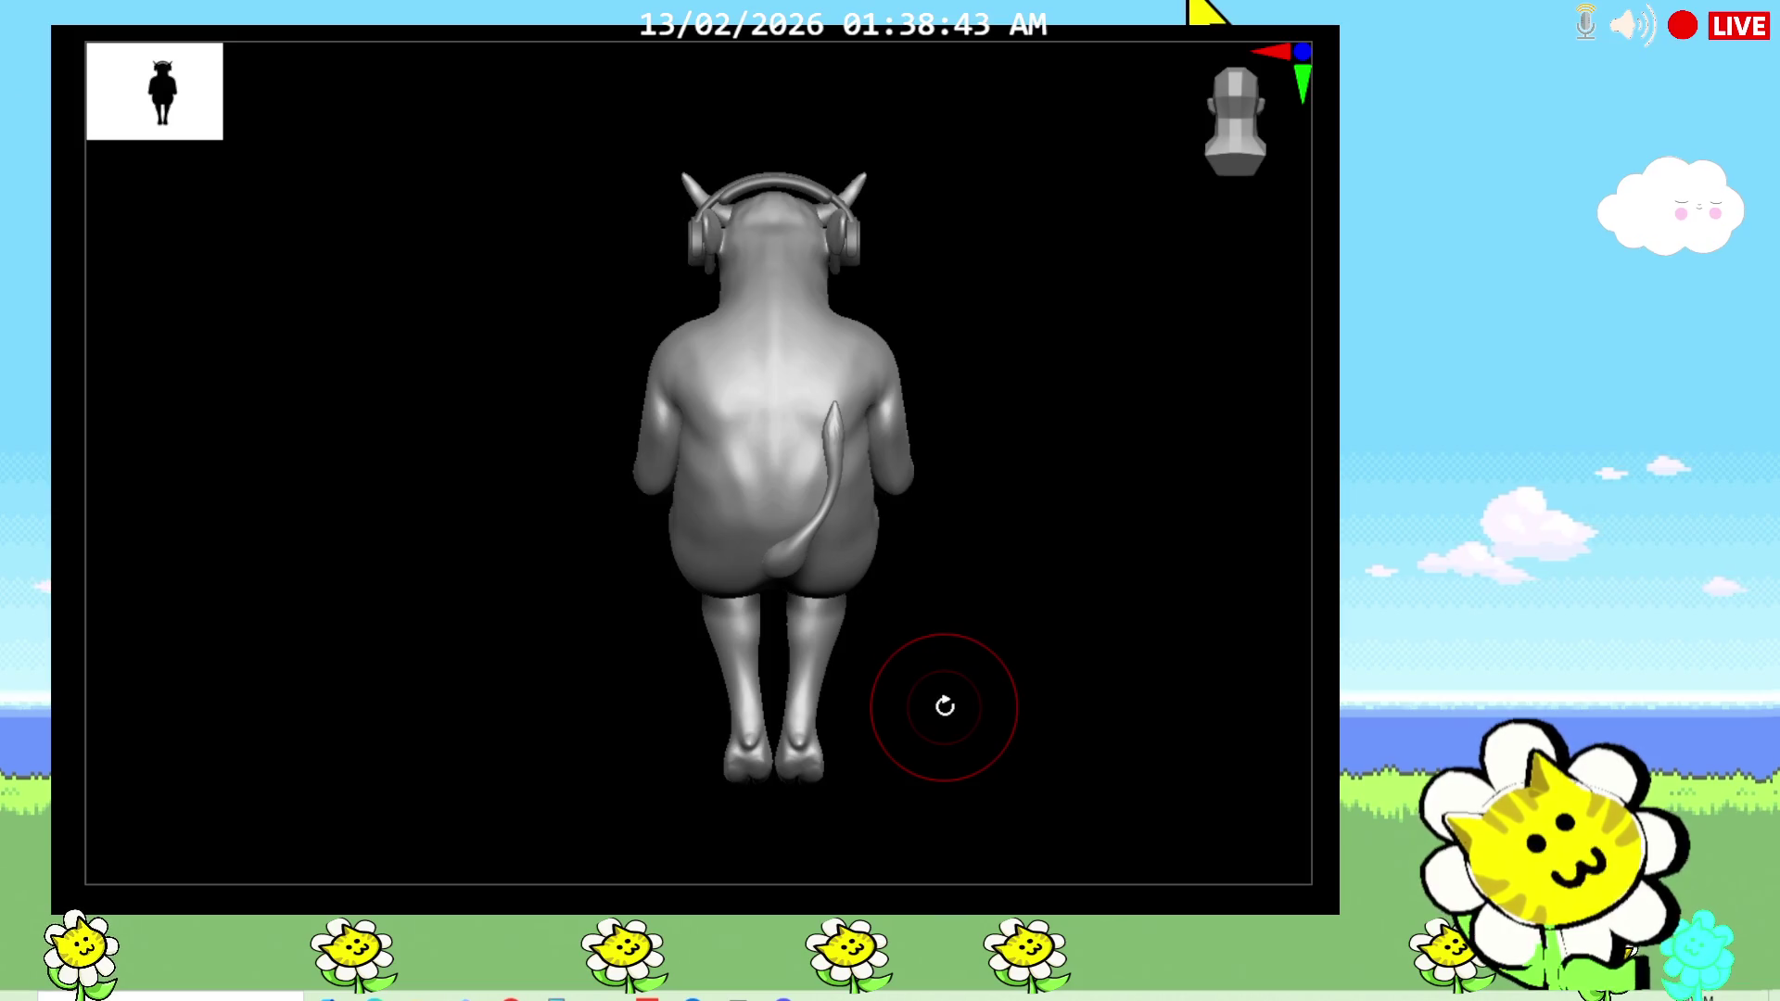
mouse_move(875, 684)
mouse_down()
mouse_move(1343, 676)
mouse_move(1346, 565)
mouse_move(446, 843)
mouse_up()
mouse_move(1192, 56)
mouse_down()
mouse_move(1007, 673)
mouse_move(1354, 602)
mouse_move(1311, 556)
mouse_up()
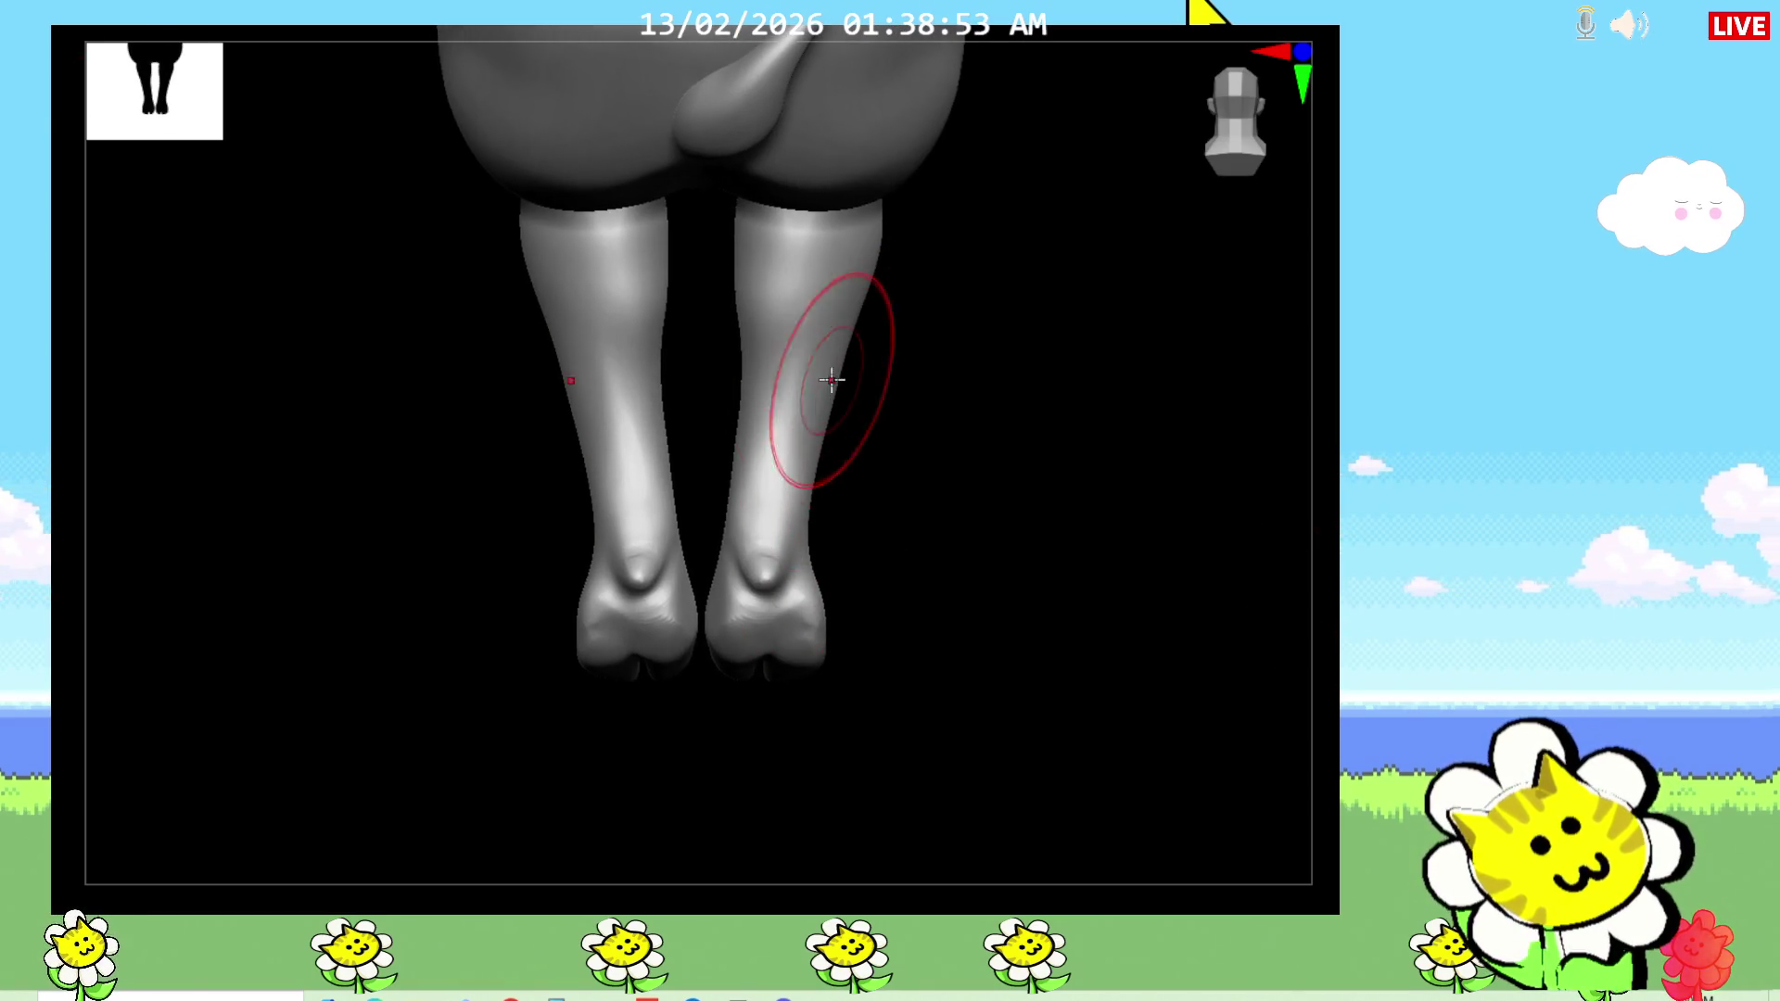
mouse_move(826, 437)
mouse_down()
mouse_move(970, 448)
mouse_move(777, 594)
mouse_move(1084, 599)
mouse_up()
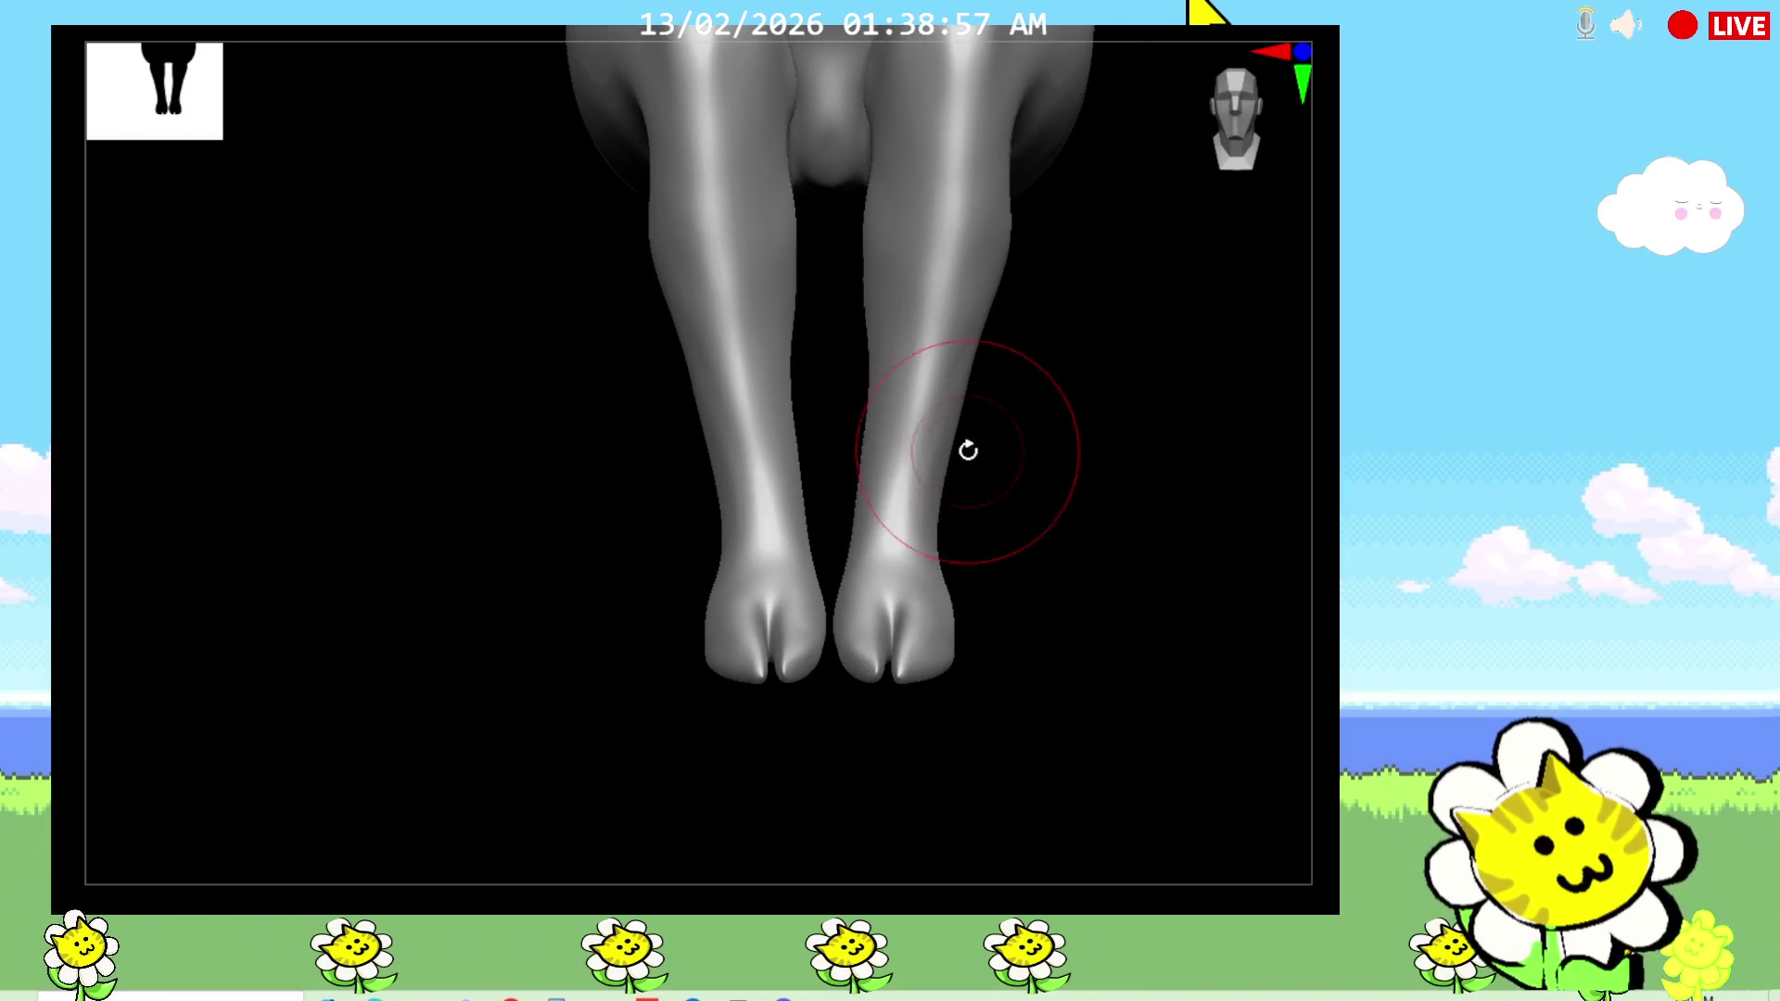
mouse_move(970, 623)
alt+mouse_down()
mouse_move(1323, 664)
mouse_move(1271, 615)
mouse_move(1279, 691)
alt+mouse_up()
mouse_move(909, 611)
mouse_down()
mouse_move(898, 628)
mouse_move(820, 436)
mouse_up()
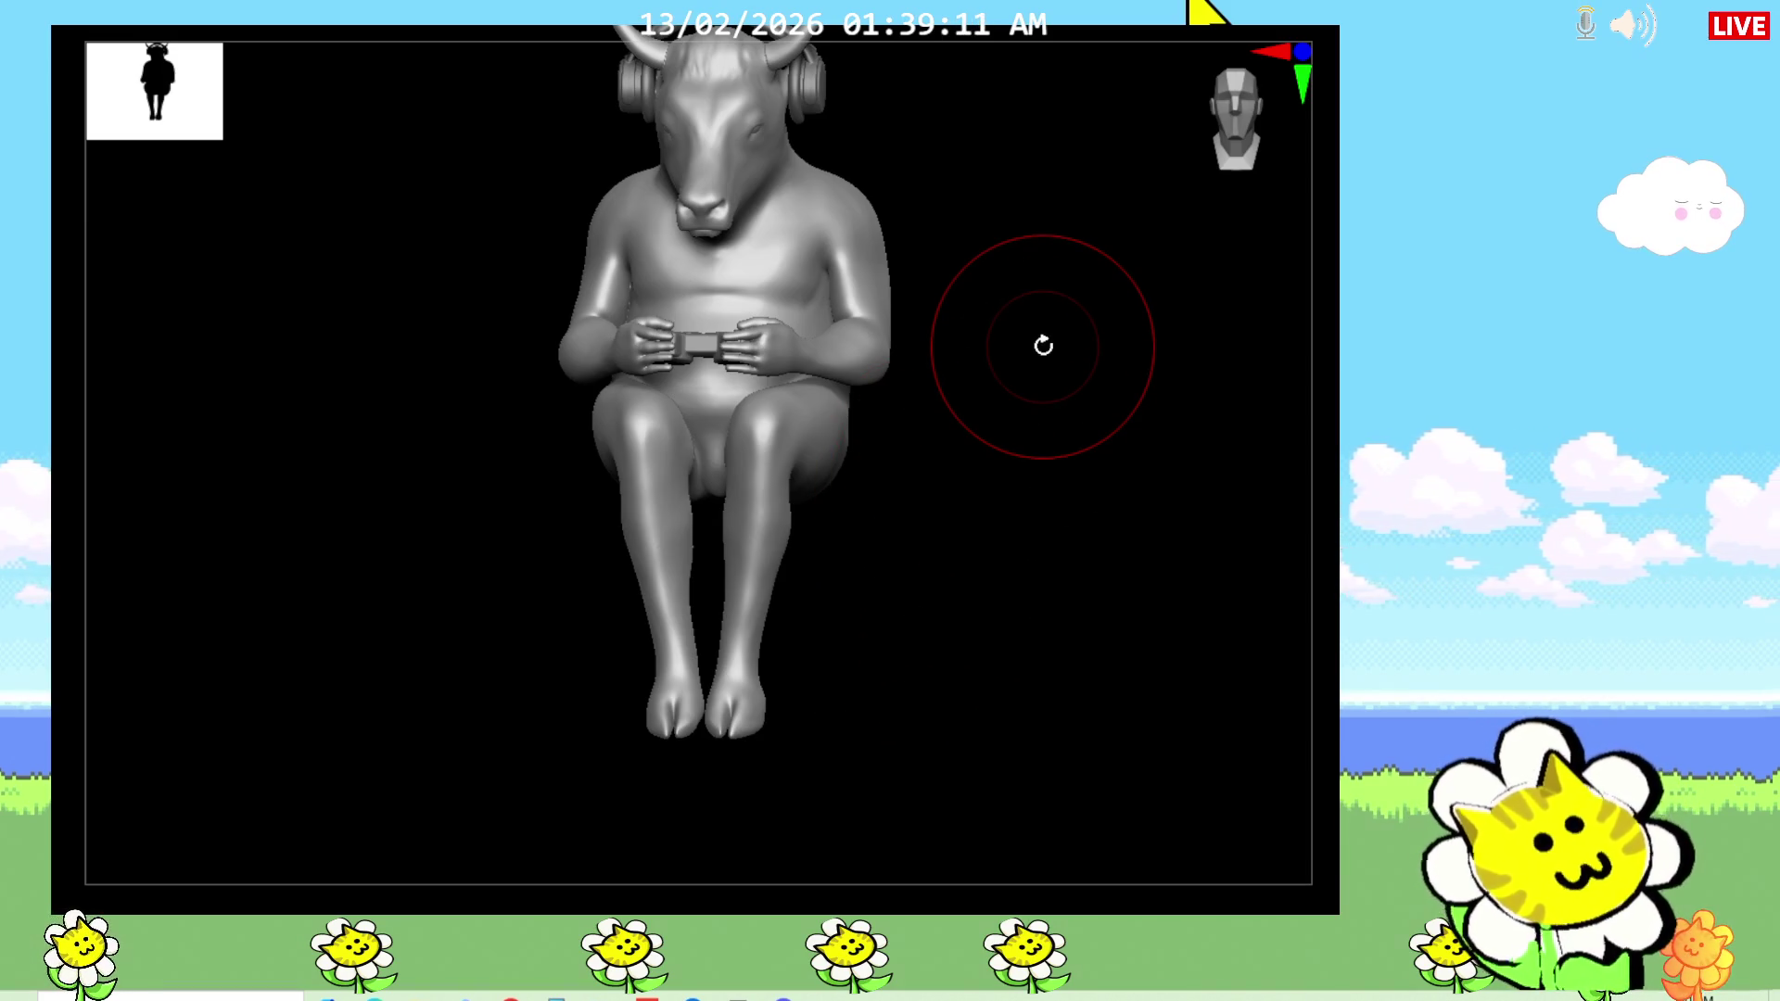
mouse_move(973, 631)
mouse_down()
mouse_move(878, 660)
mouse_move(900, 640)
mouse_up()
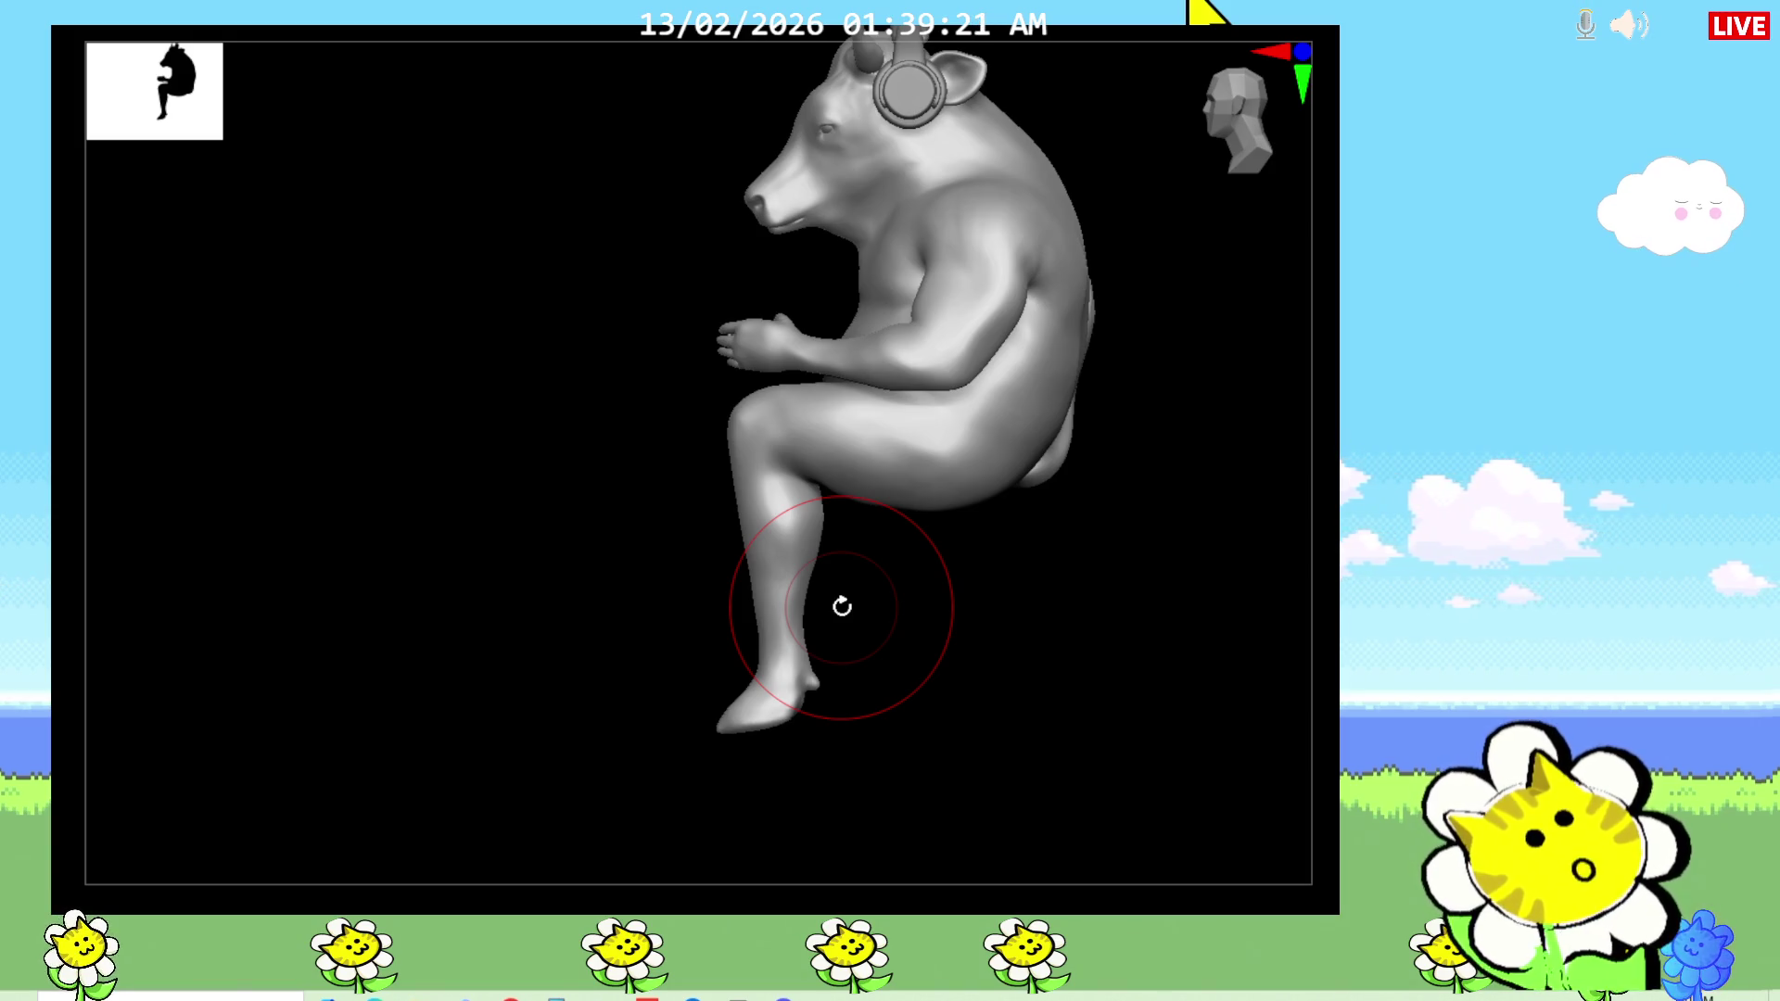
Step: Smooth the right leg from the front with X symmetry, then check profile and top views
mouse_move(904, 626)
shift+mouse_down()
mouse_move(954, 636)
mouse_move(1010, 607)
shift+mouse_up()
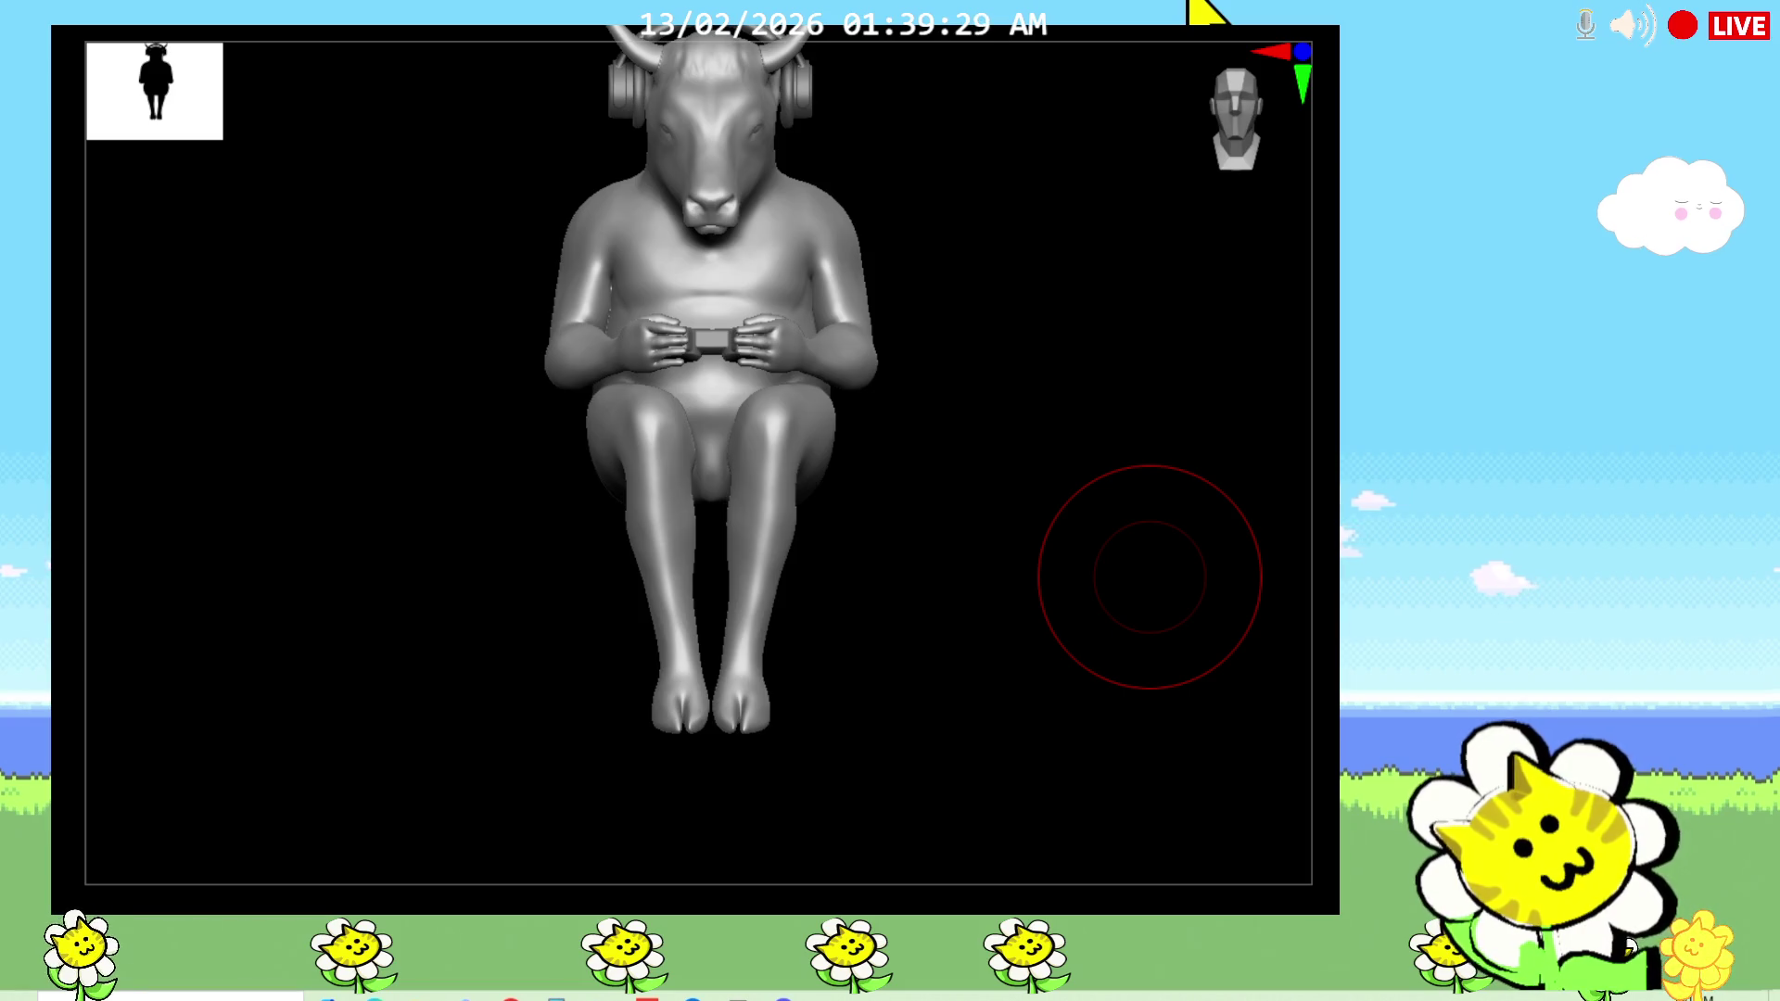
drag(126, 696, 429, 726)
shift+drag(930, 504, 914, 476)
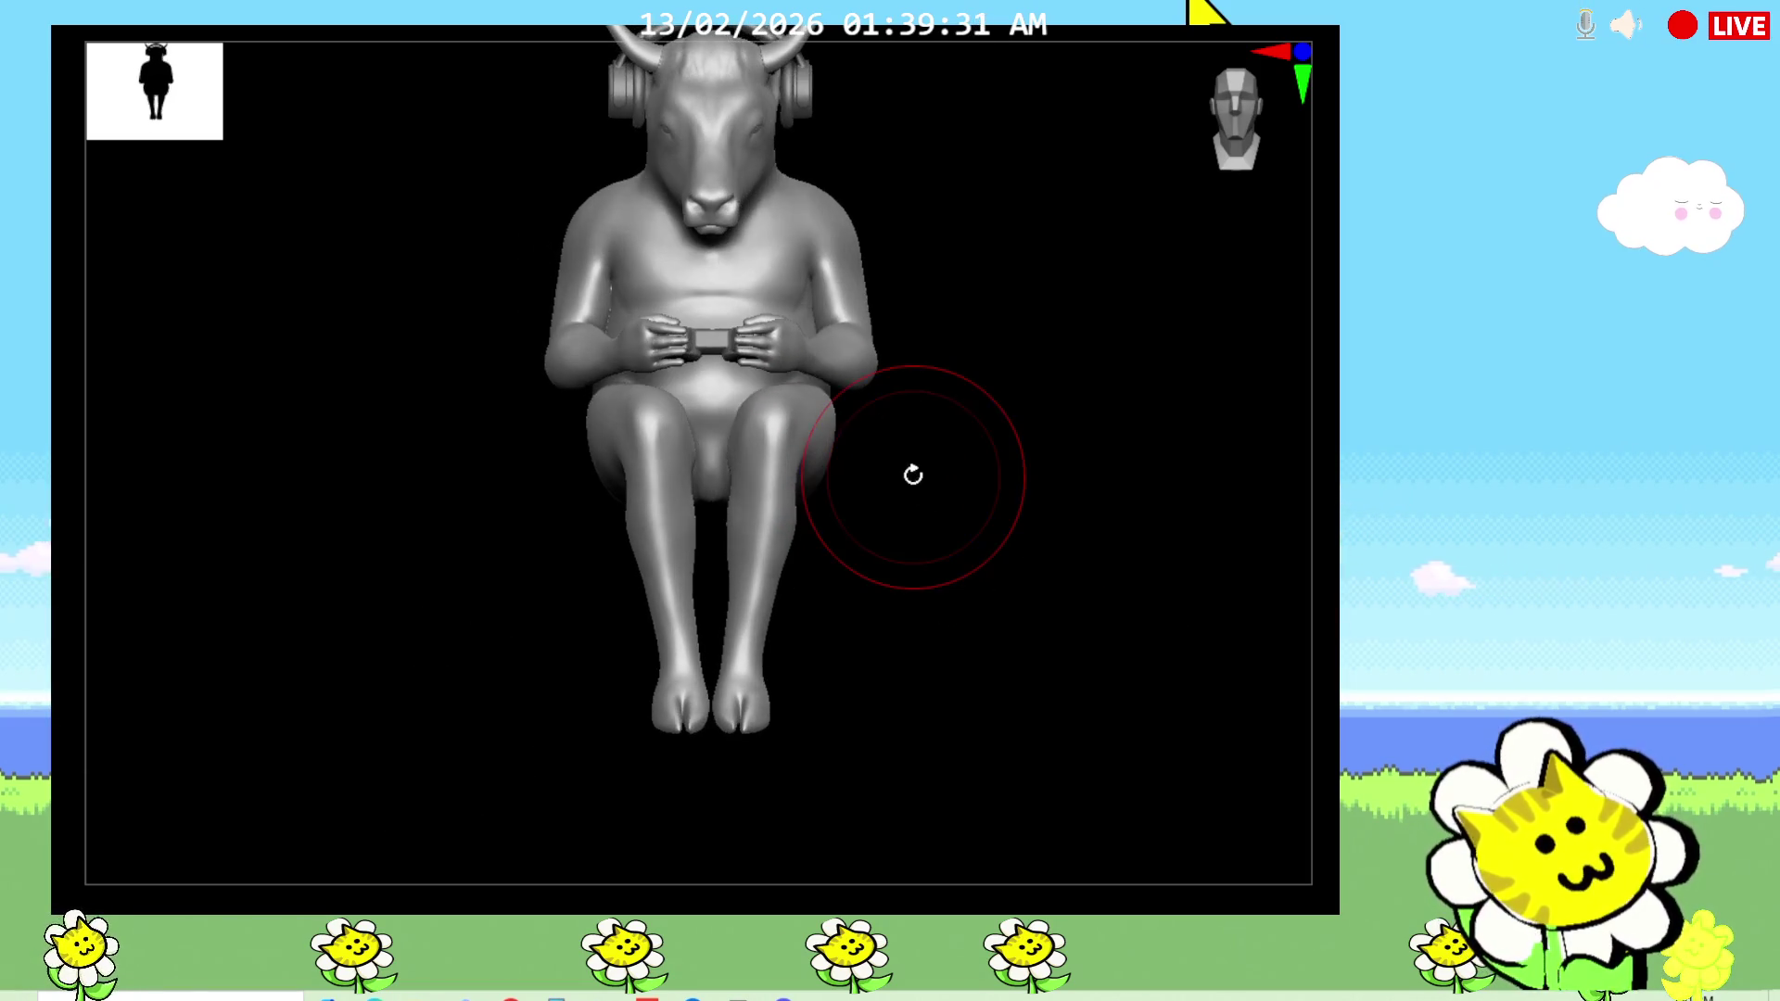
mouse_move(786, 456)
mouse_down()
mouse_move(914, 513)
mouse_move(834, 469)
mouse_up()
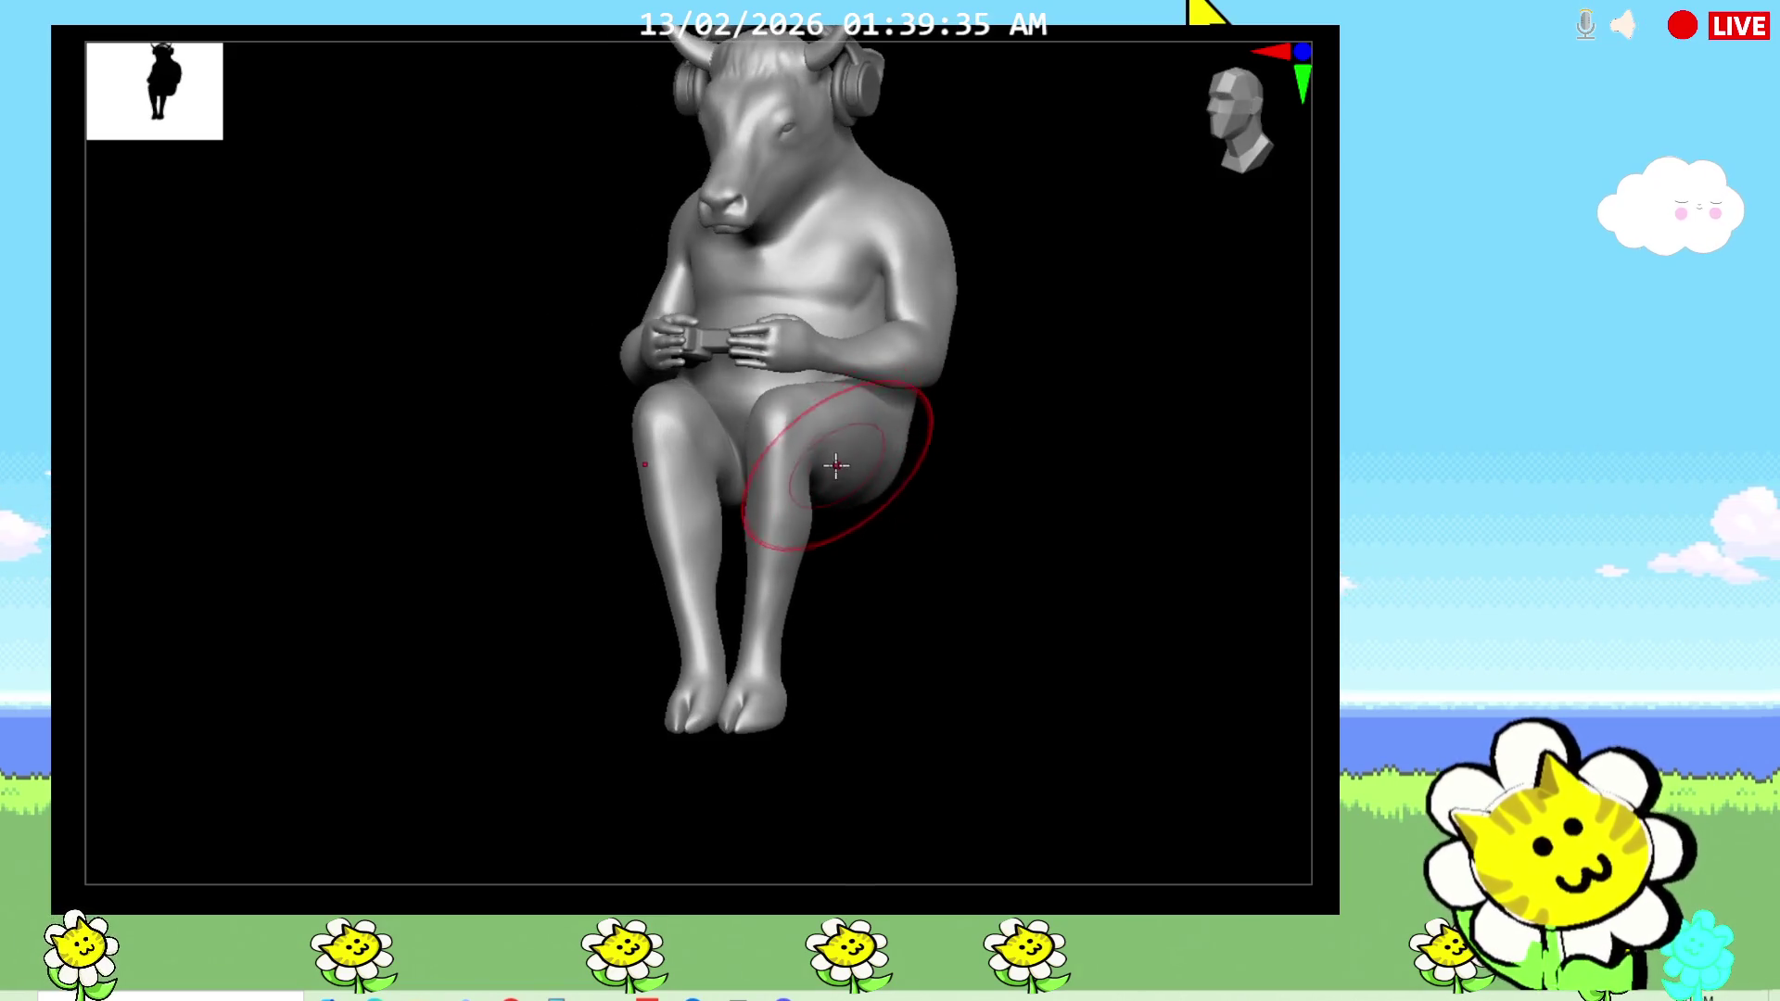
mouse_move(819, 504)
right_down()
mouse_move(870, 541)
mouse_move(848, 529)
mouse_move(649, 668)
right_up()
right_drag(875, 602, 878, 667)
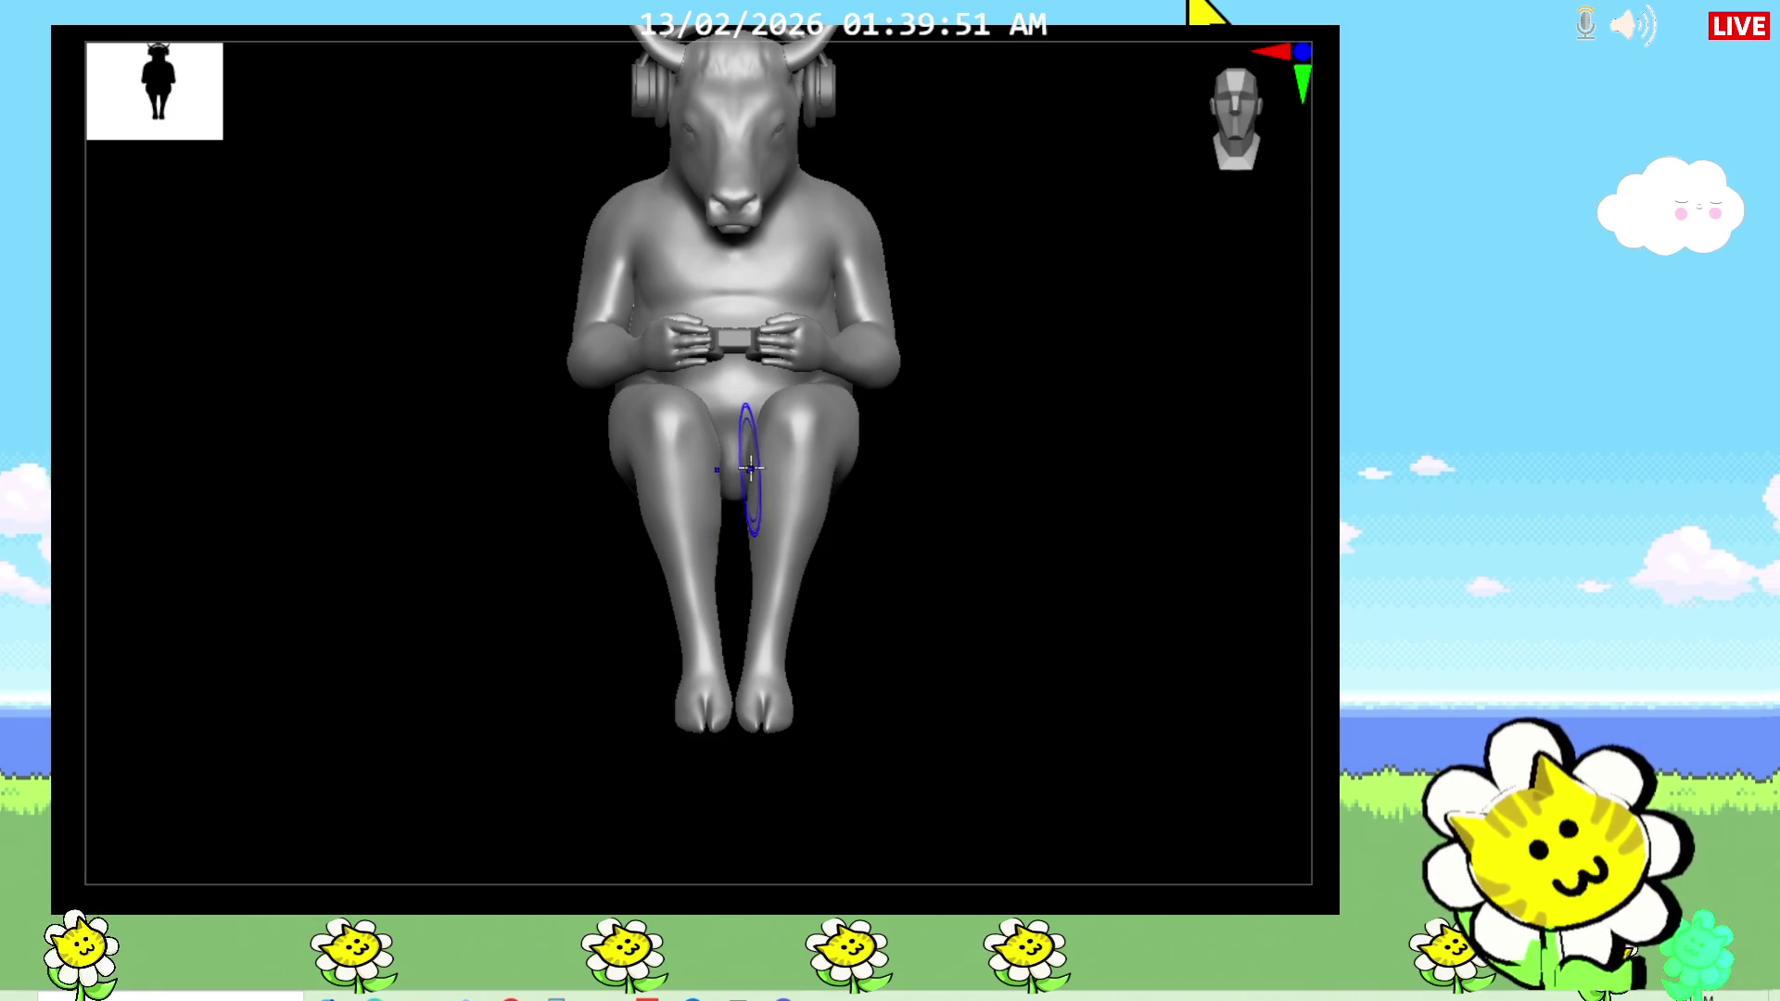
mouse_move(889, 617)
mouse_down()
mouse_move(886, 762)
mouse_move(828, 992)
mouse_up()
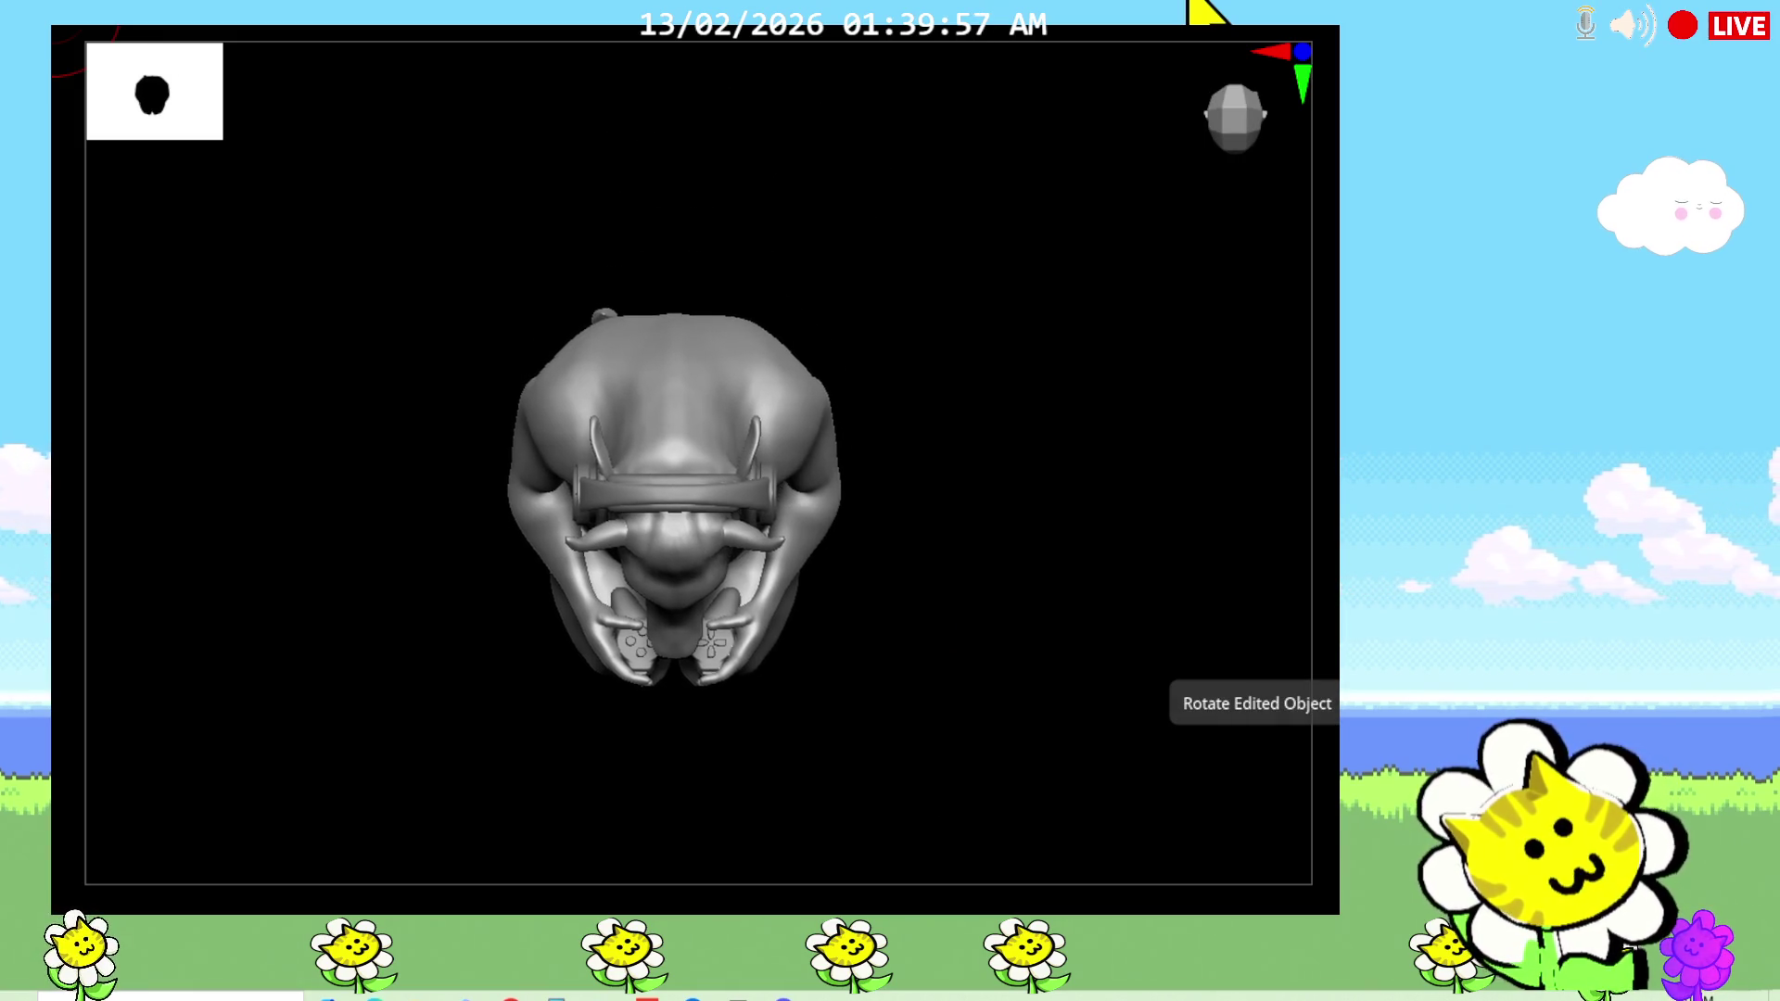
mouse_move(1021, 587)
mouse_down()
mouse_move(1036, 766)
mouse_move(1036, 401)
mouse_move(1275, 648)
mouse_move(1297, 614)
mouse_move(1125, 668)
mouse_move(1059, 664)
mouse_up()
Step: Zoom in on the leg, then frame the whole model with F and shrink it
scroll(687, 502, up, 5)
scroll(712, 445, up, 2)
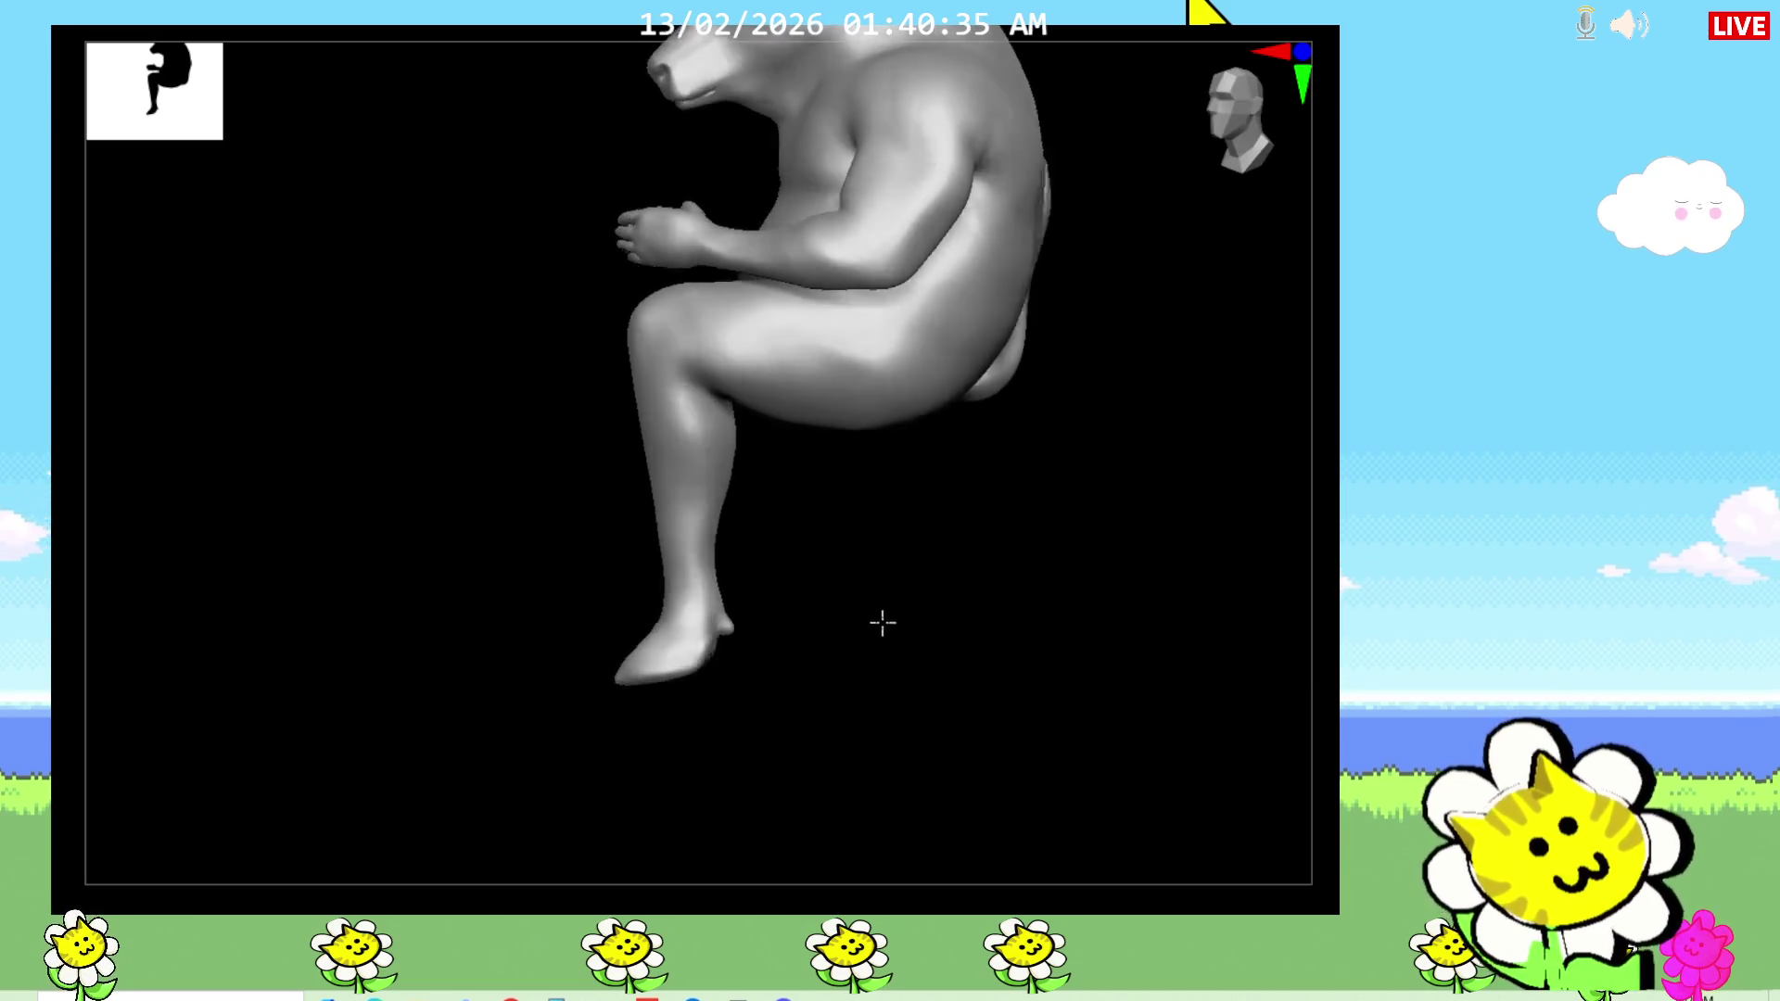
drag(869, 626, 1205, 593)
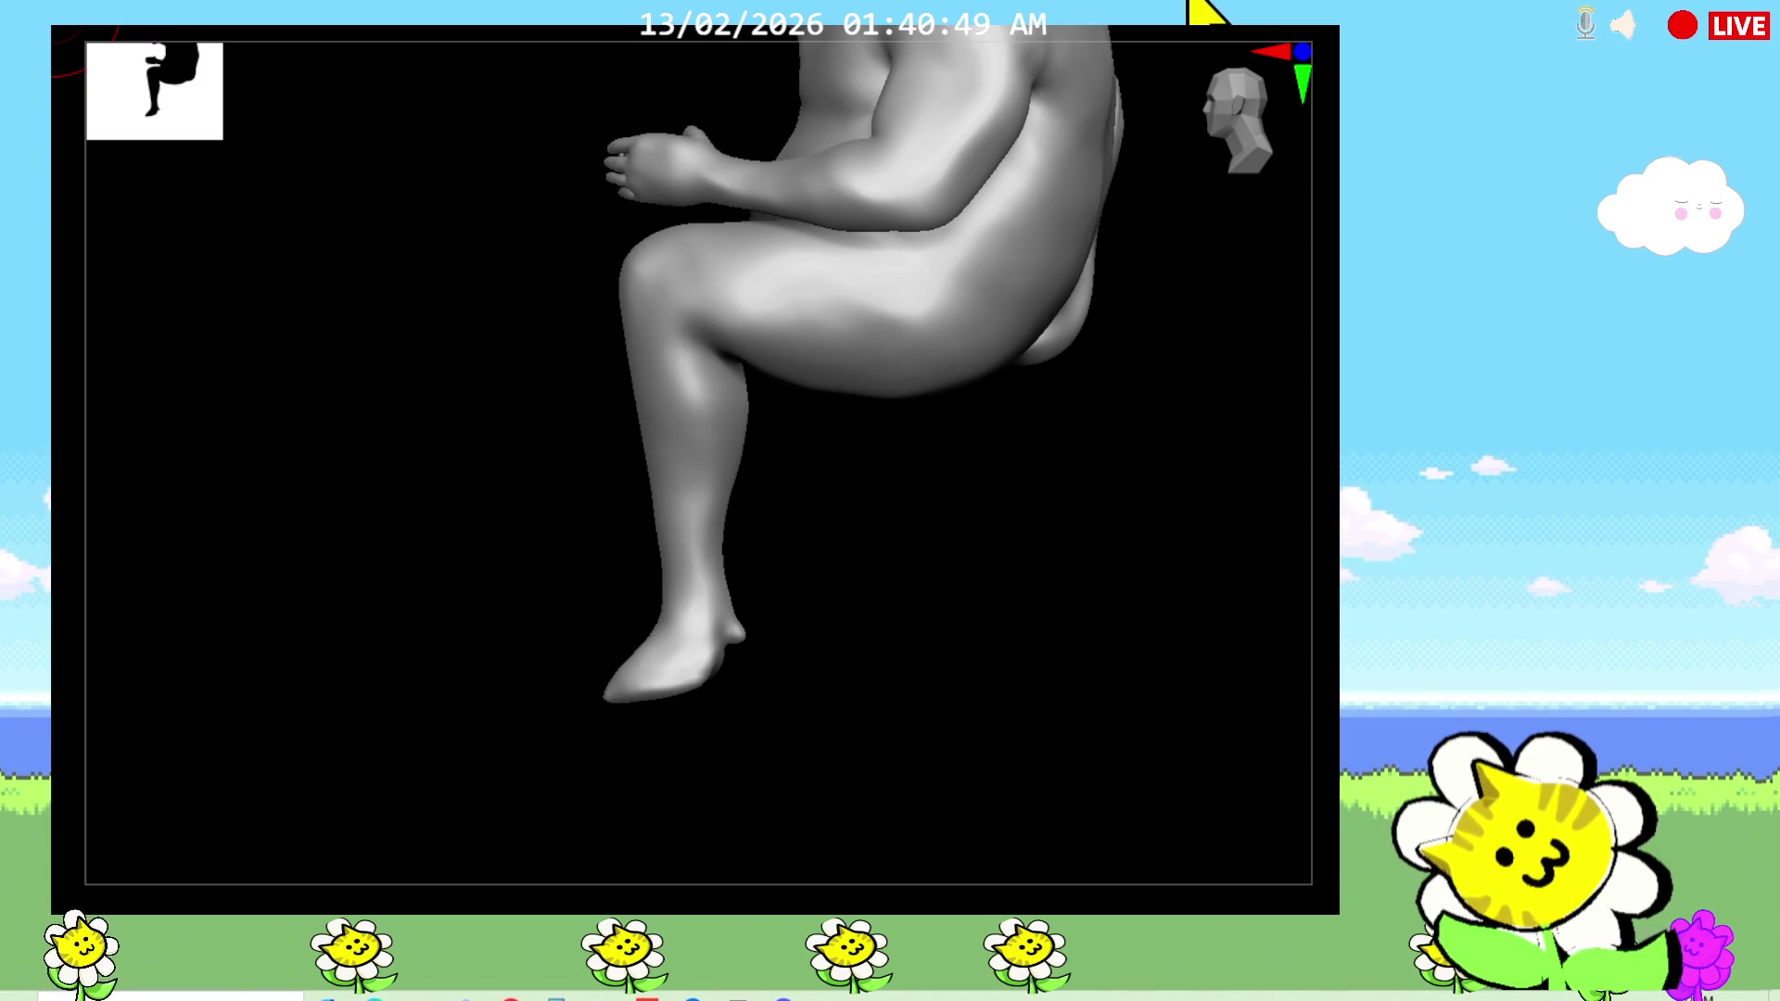
key(f)
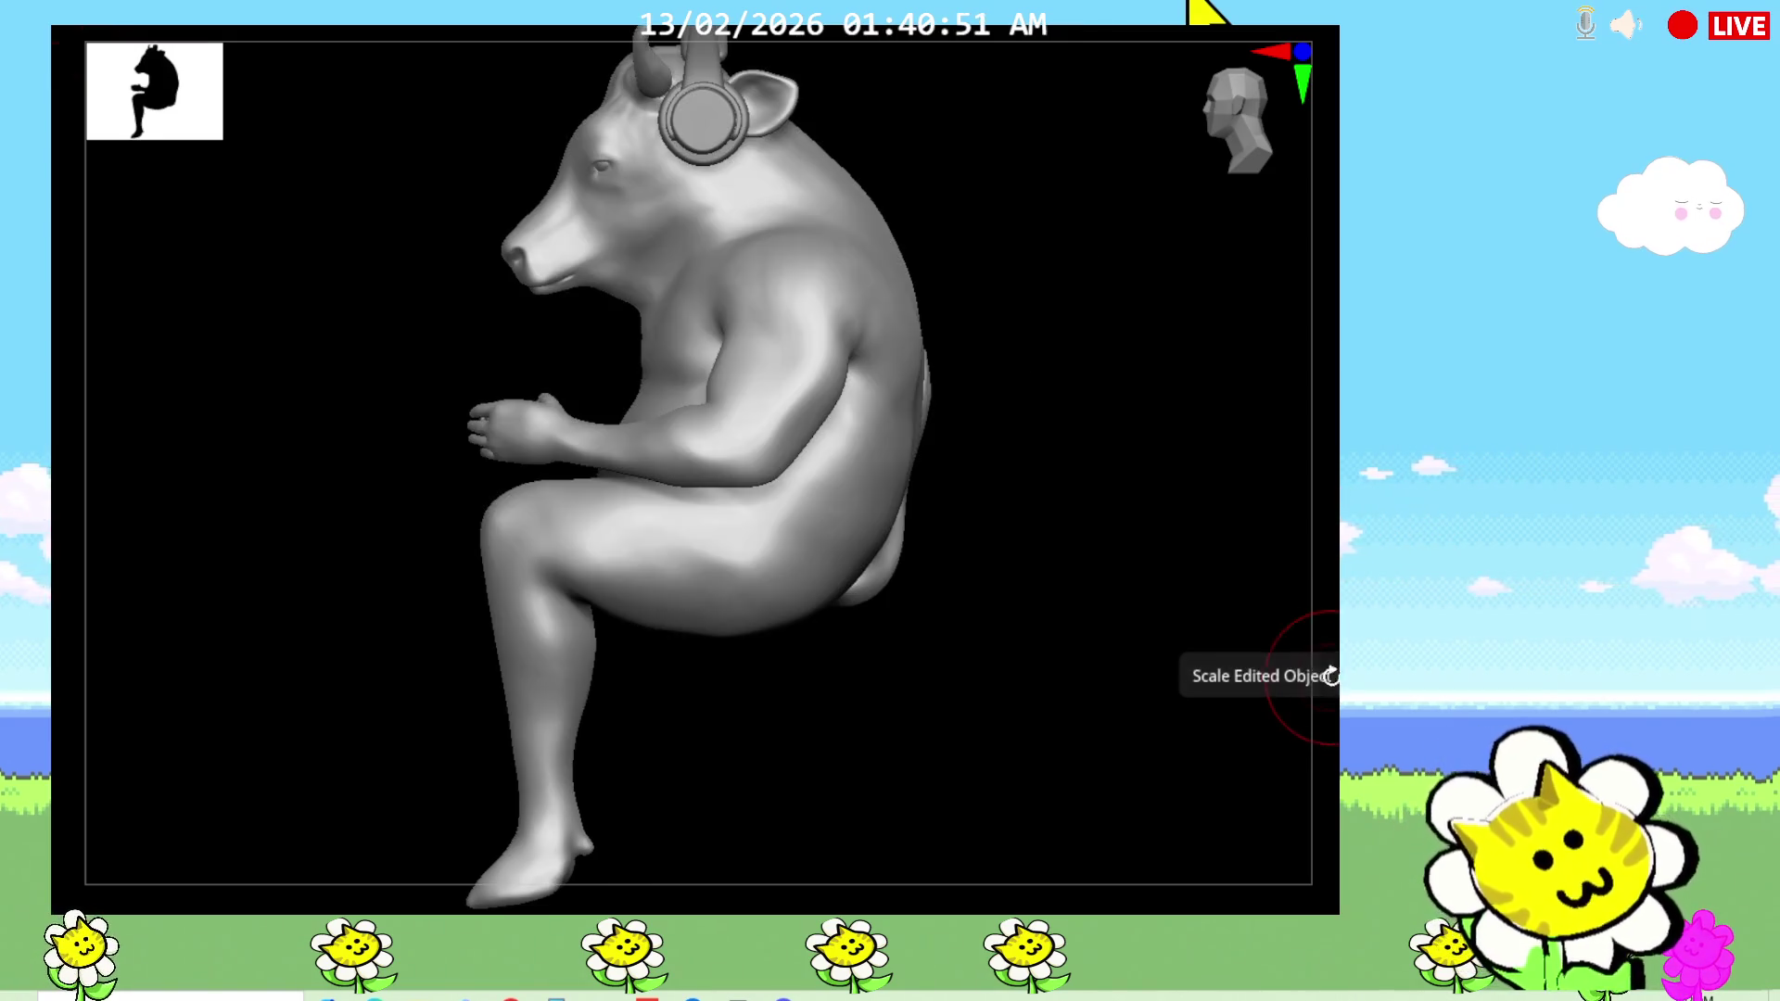
mouse_move(1310, 660)
mouse_down()
mouse_move(1270, 647)
mouse_move(1372, 649)
mouse_up()
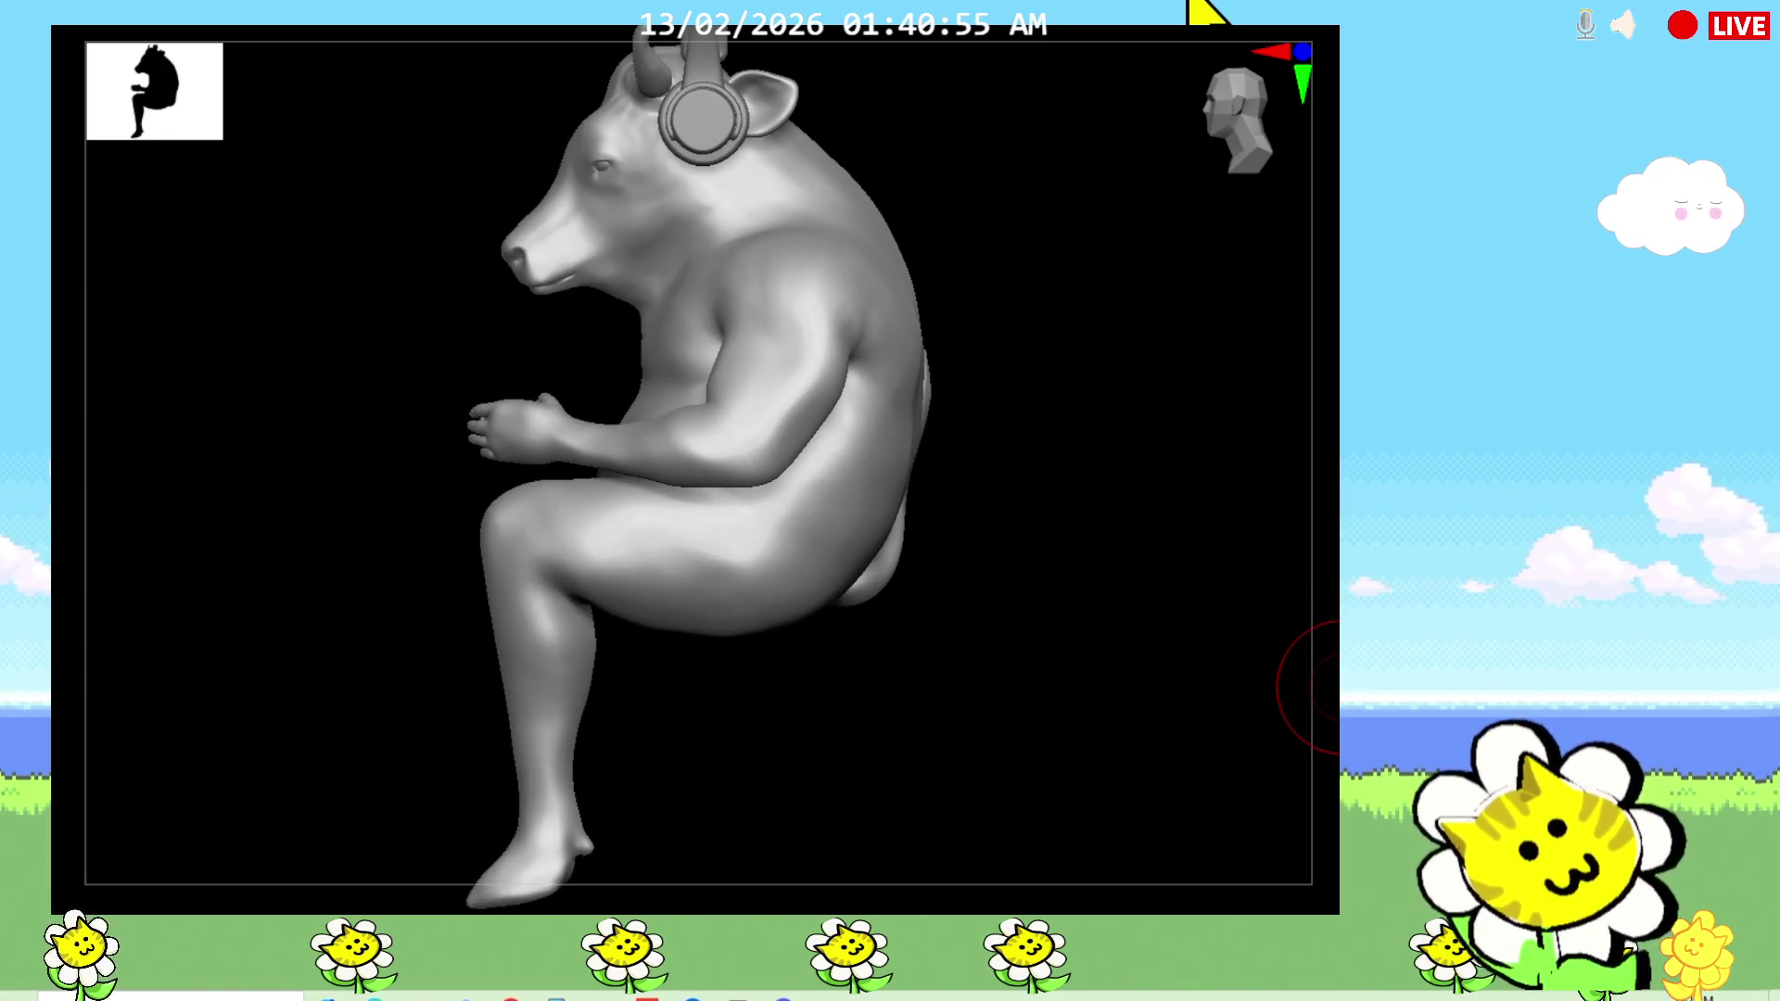
Step: Switch to a new sculpting brush with the B-M-V shortcut and bring the foot into reach
key(b)
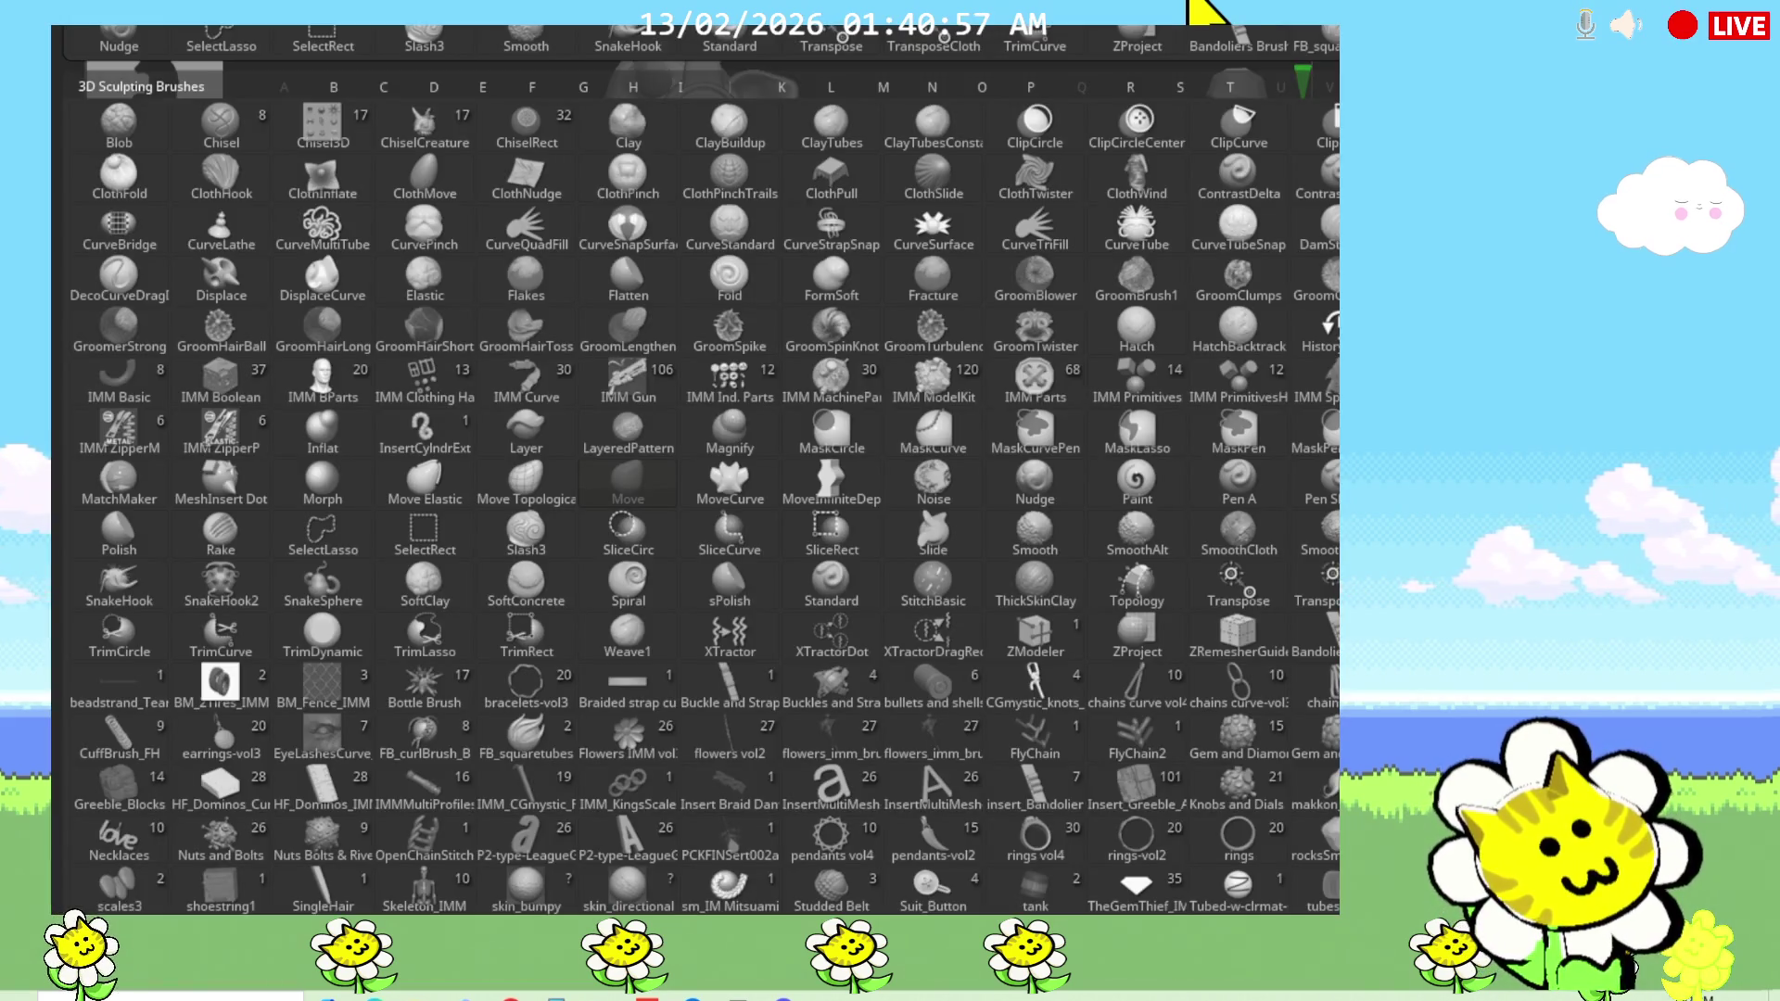
key(m)
key(v)
drag(1331, 681, 1335, 510)
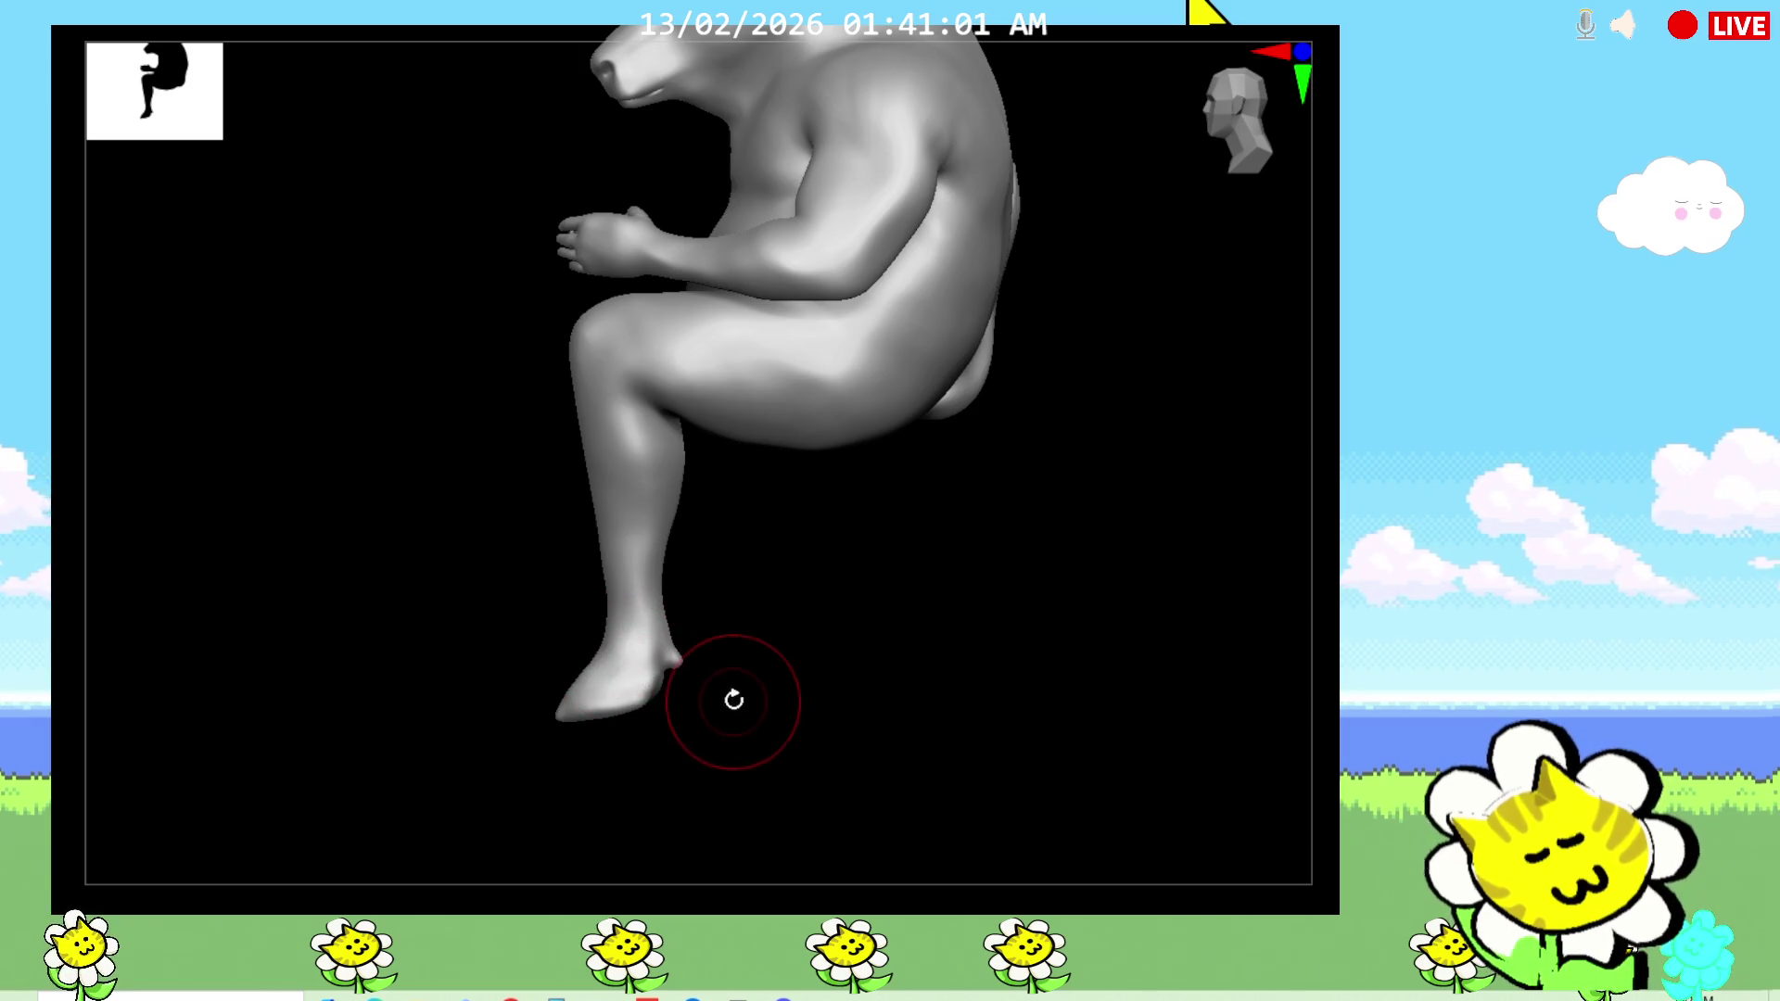
Step: Sculpt the right finger with mirroring, then refine the central groove between the legs
mouse_move(862, 695)
mouse_down()
mouse_move(924, 713)
mouse_move(851, 699)
mouse_up()
mouse_move(574, 695)
mouse_down()
mouse_move(850, 735)
mouse_move(874, 719)
mouse_move(887, 878)
mouse_move(965, 759)
mouse_move(965, 255)
mouse_up()
mouse_move(658, 662)
mouse_down()
mouse_move(602, 639)
mouse_move(629, 677)
mouse_move(621, 630)
mouse_move(699, 649)
mouse_up()
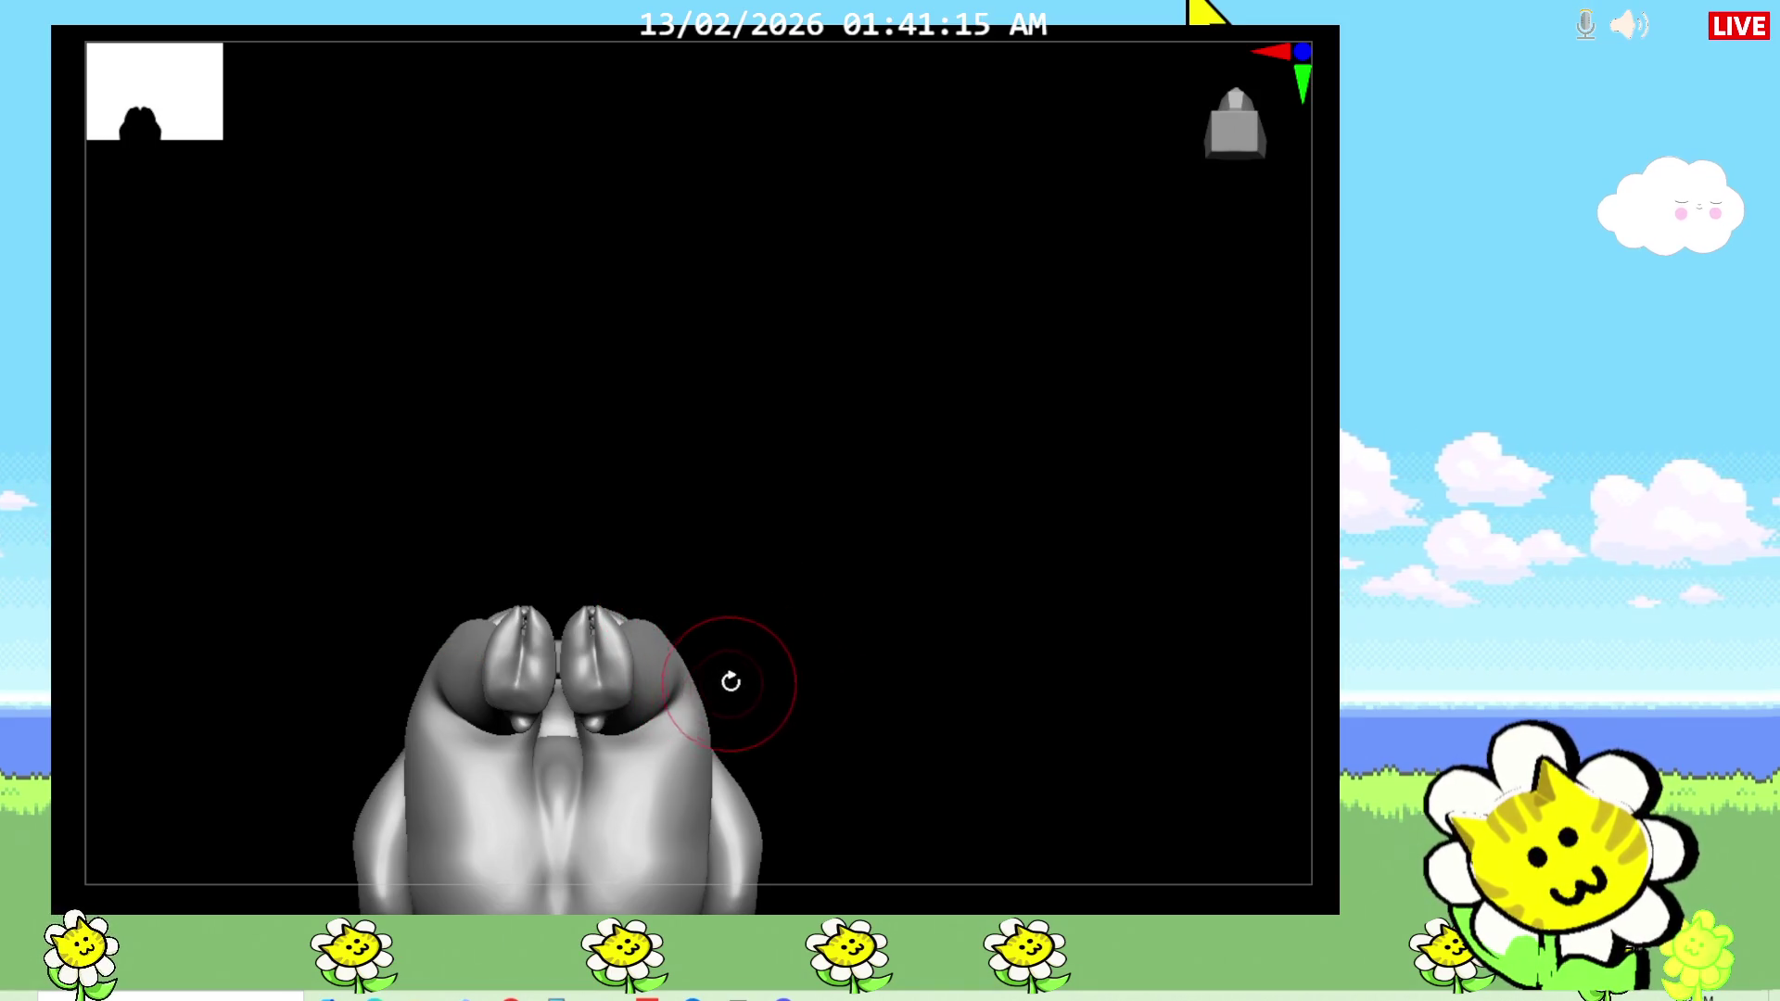
drag(596, 754, 577, 794)
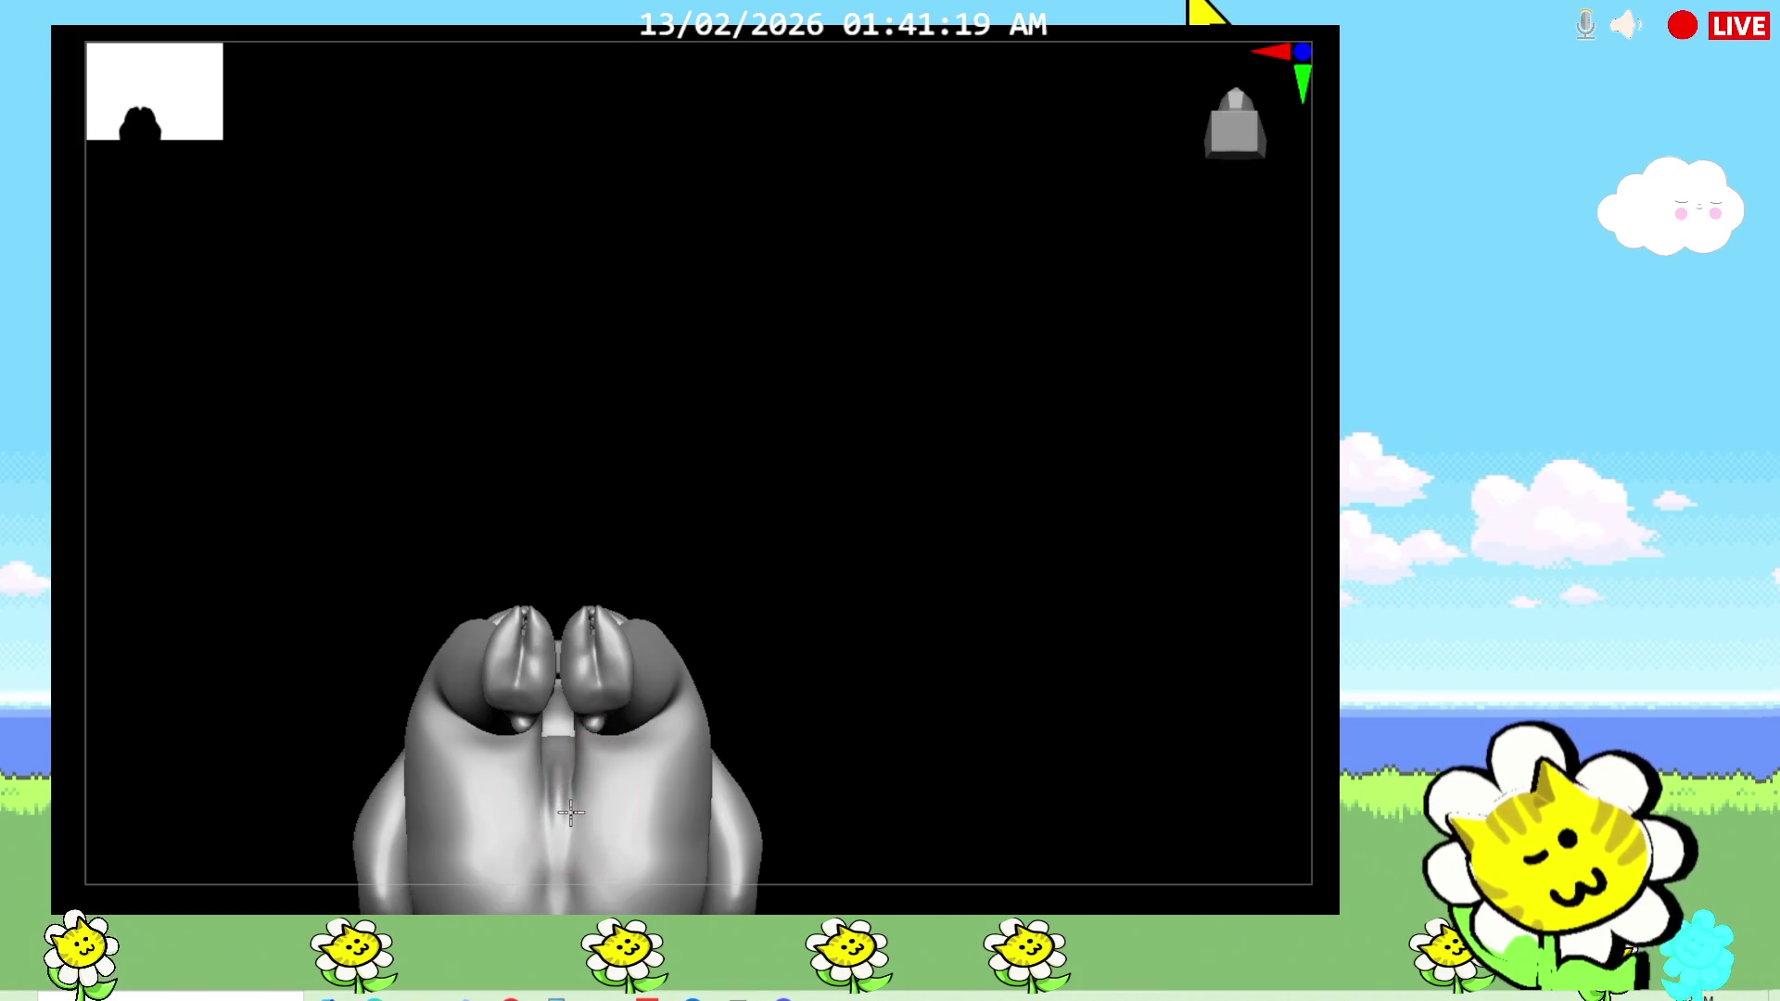
drag(556, 794, 558, 806)
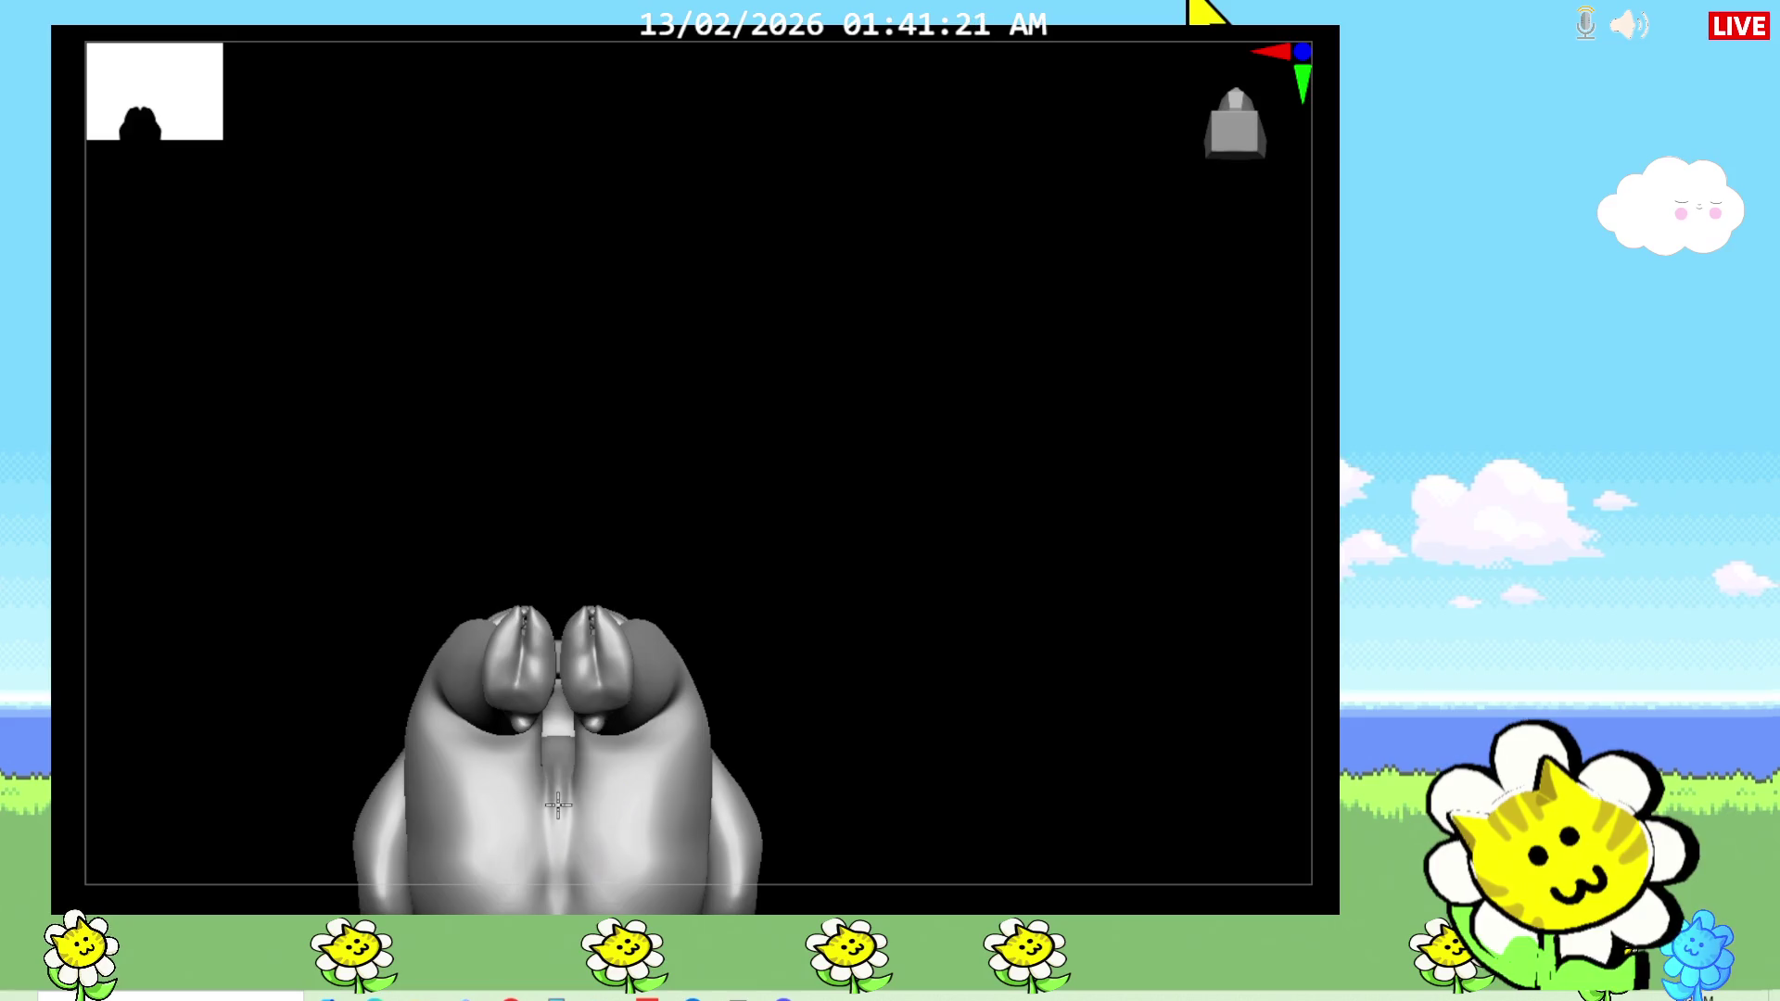
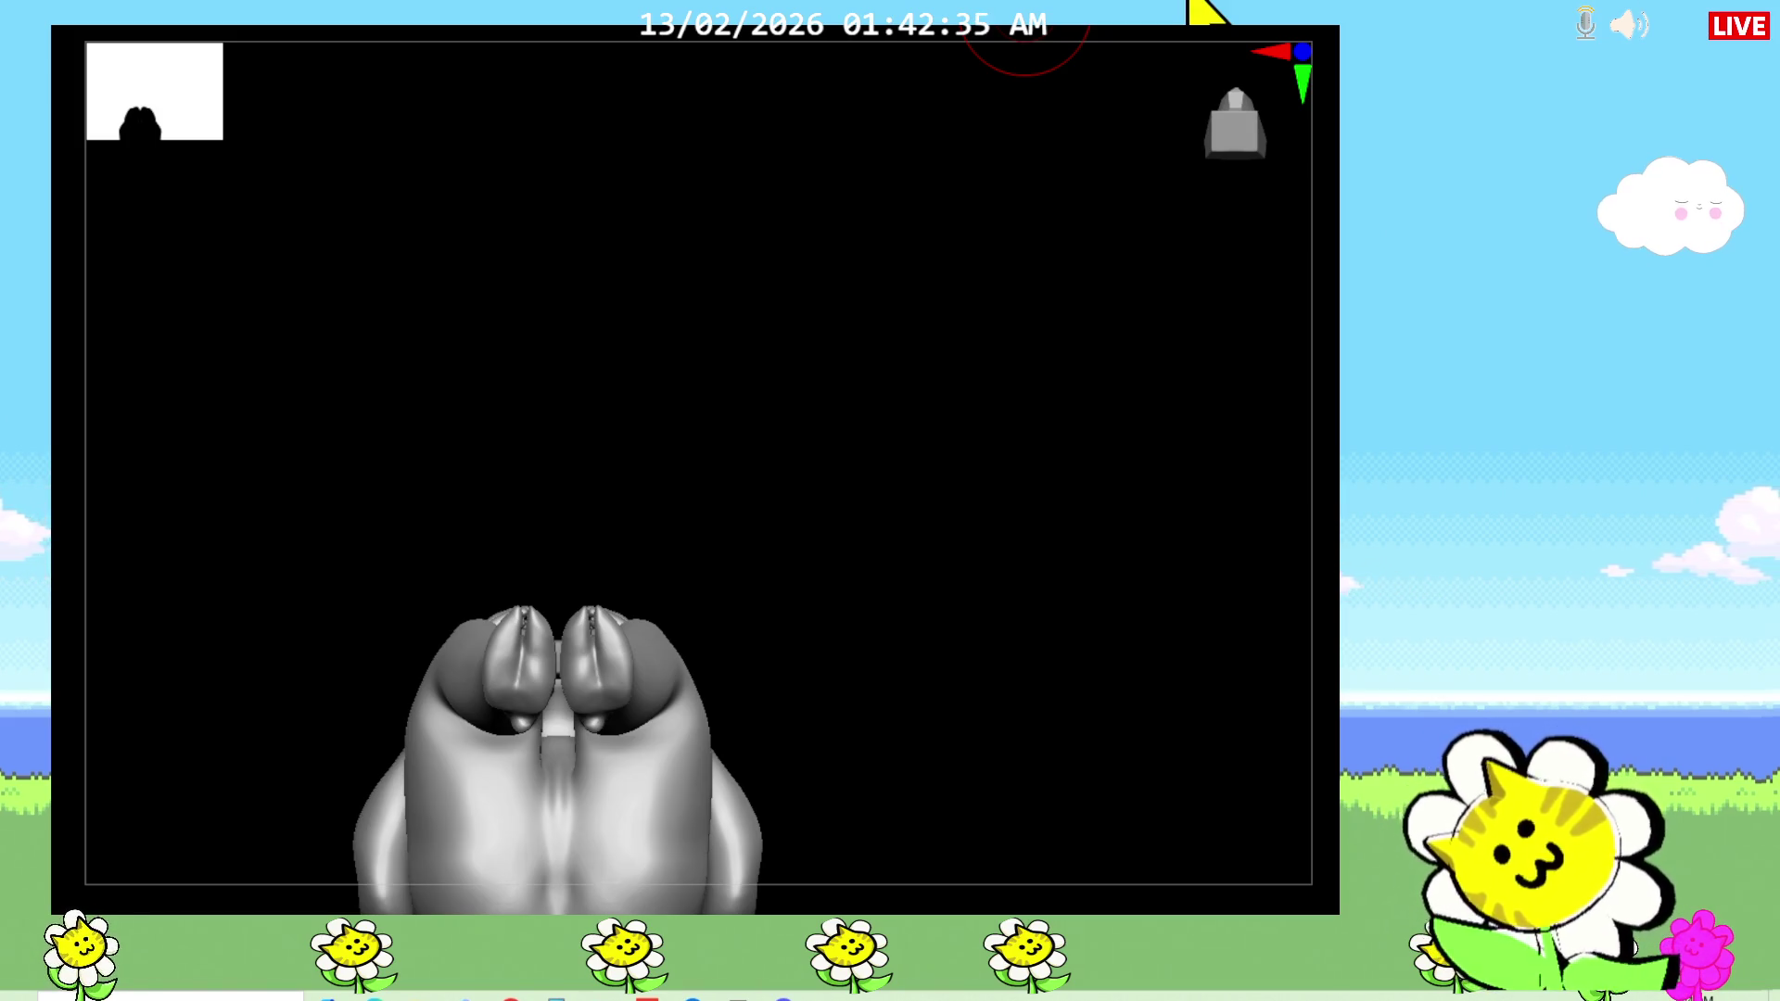
Step: Frame the seated figure and orbit to a close front view of both hooves
mouse_move(957, 671)
mouse_down()
mouse_move(980, 889)
mouse_move(1272, 892)
mouse_move(1186, 816)
mouse_move(1158, 760)
mouse_up()
mouse_move(1293, 673)
mouse_down()
mouse_move(1243, 671)
mouse_move(1159, 826)
mouse_move(1227, 754)
mouse_move(1231, 581)
mouse_up()
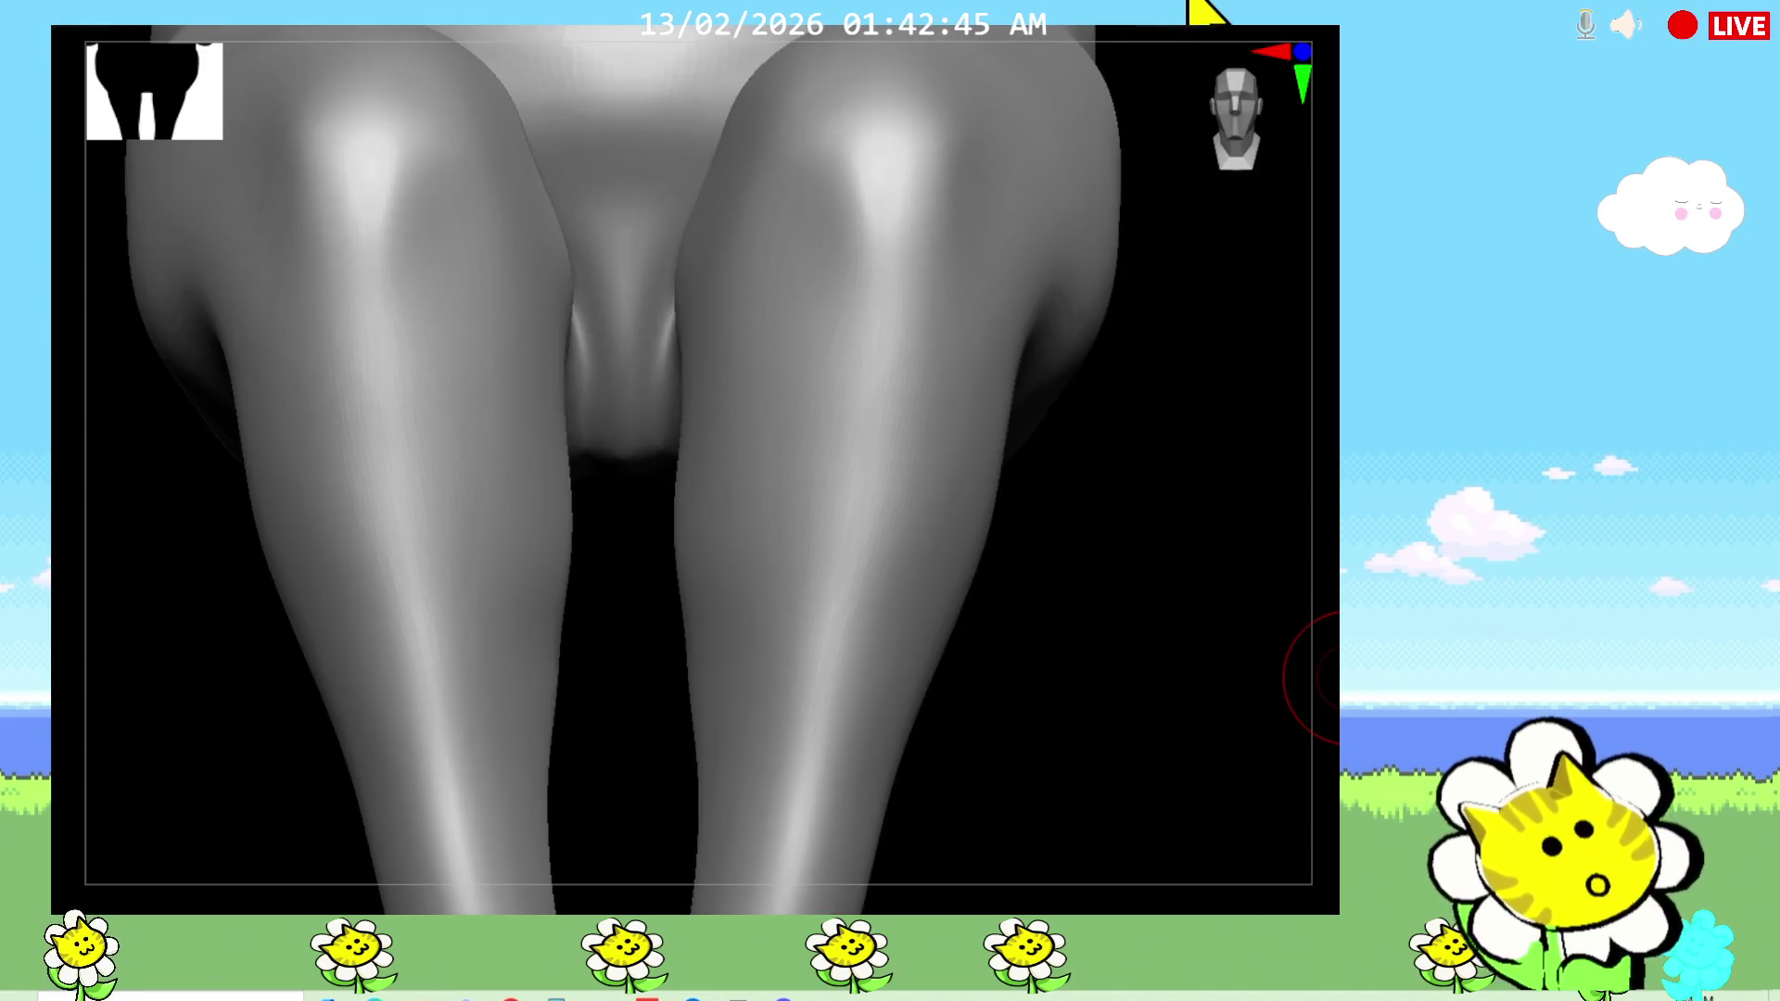
key(f)
key(f)
key(f)
mouse_move(1068, 711)
mouse_down()
mouse_move(1065, 822)
mouse_move(1092, 823)
mouse_move(1172, 755)
mouse_move(1177, 482)
mouse_move(1132, 648)
mouse_move(1312, 576)
mouse_move(1311, 649)
mouse_up()
key(f)
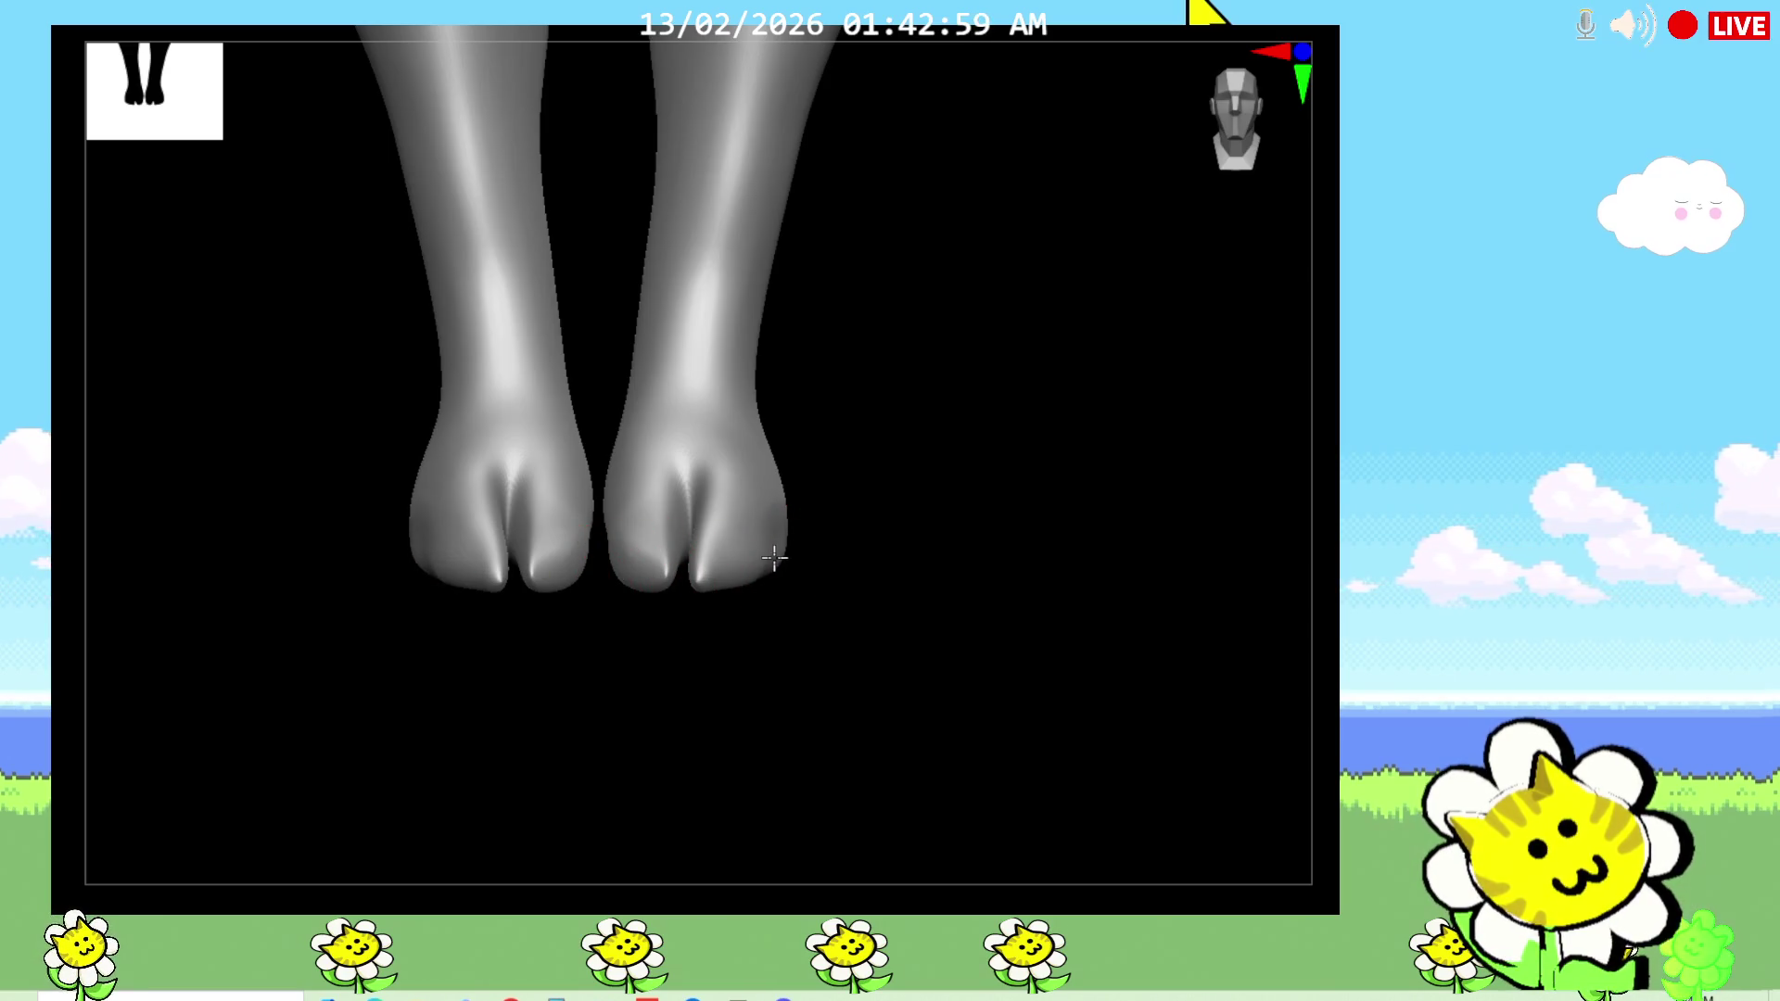
mouse_move(814, 583)
mouse_down()
mouse_move(833, 597)
mouse_move(767, 570)
mouse_move(942, 687)
mouse_move(973, 638)
mouse_move(870, 731)
mouse_up()
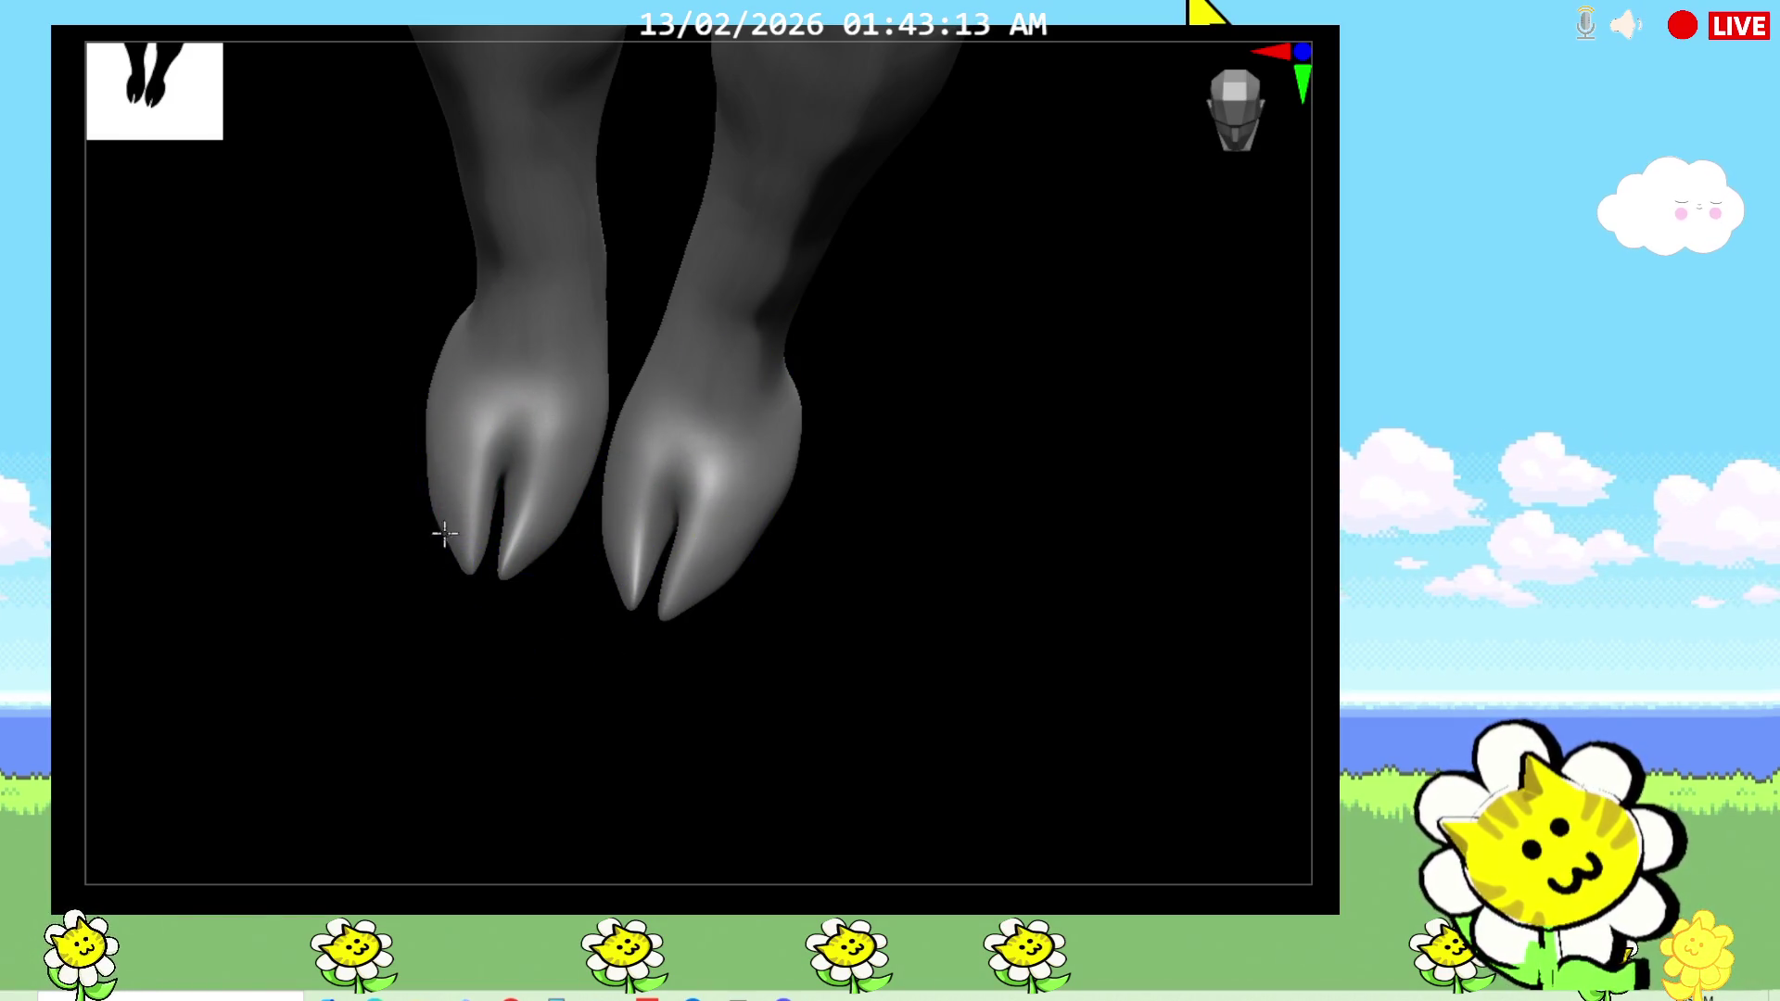
mouse_move(779, 723)
shift+mouse_down()
mouse_move(854, 723)
mouse_move(865, 656)
mouse_move(815, 630)
shift+mouse_up()
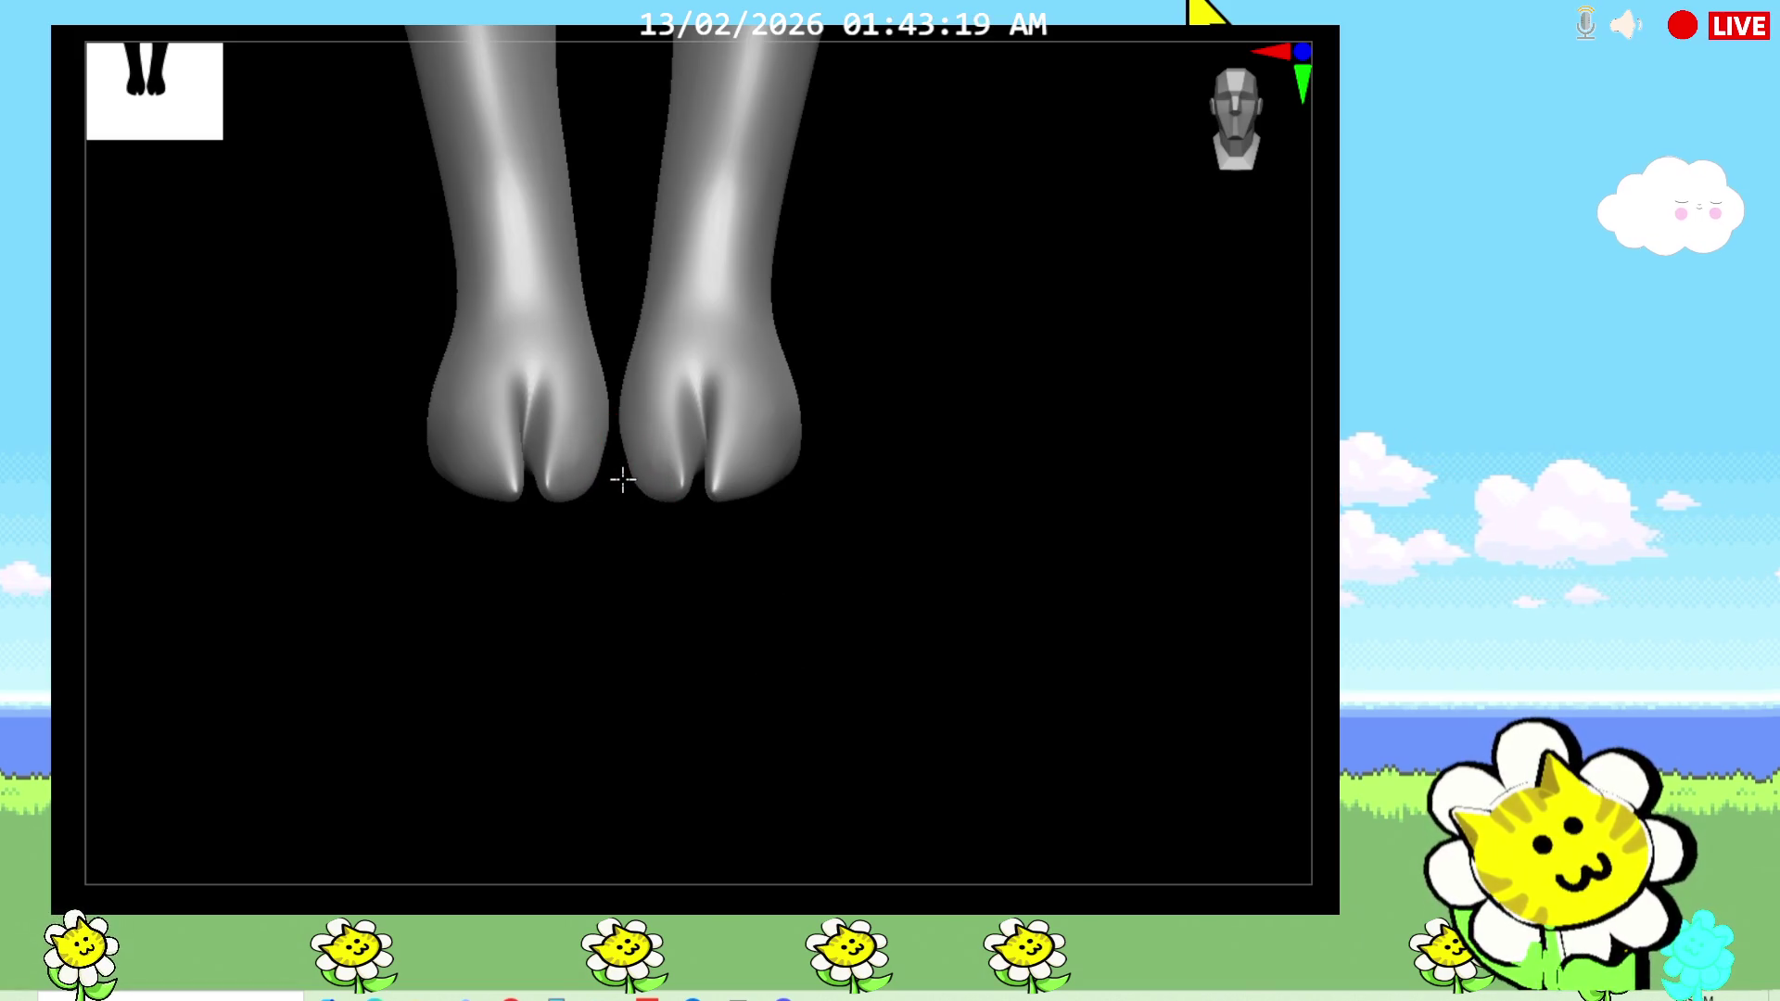
mouse_move(574, 553)
shift+mouse_down()
mouse_move(909, 540)
mouse_move(918, 405)
shift+mouse_up()
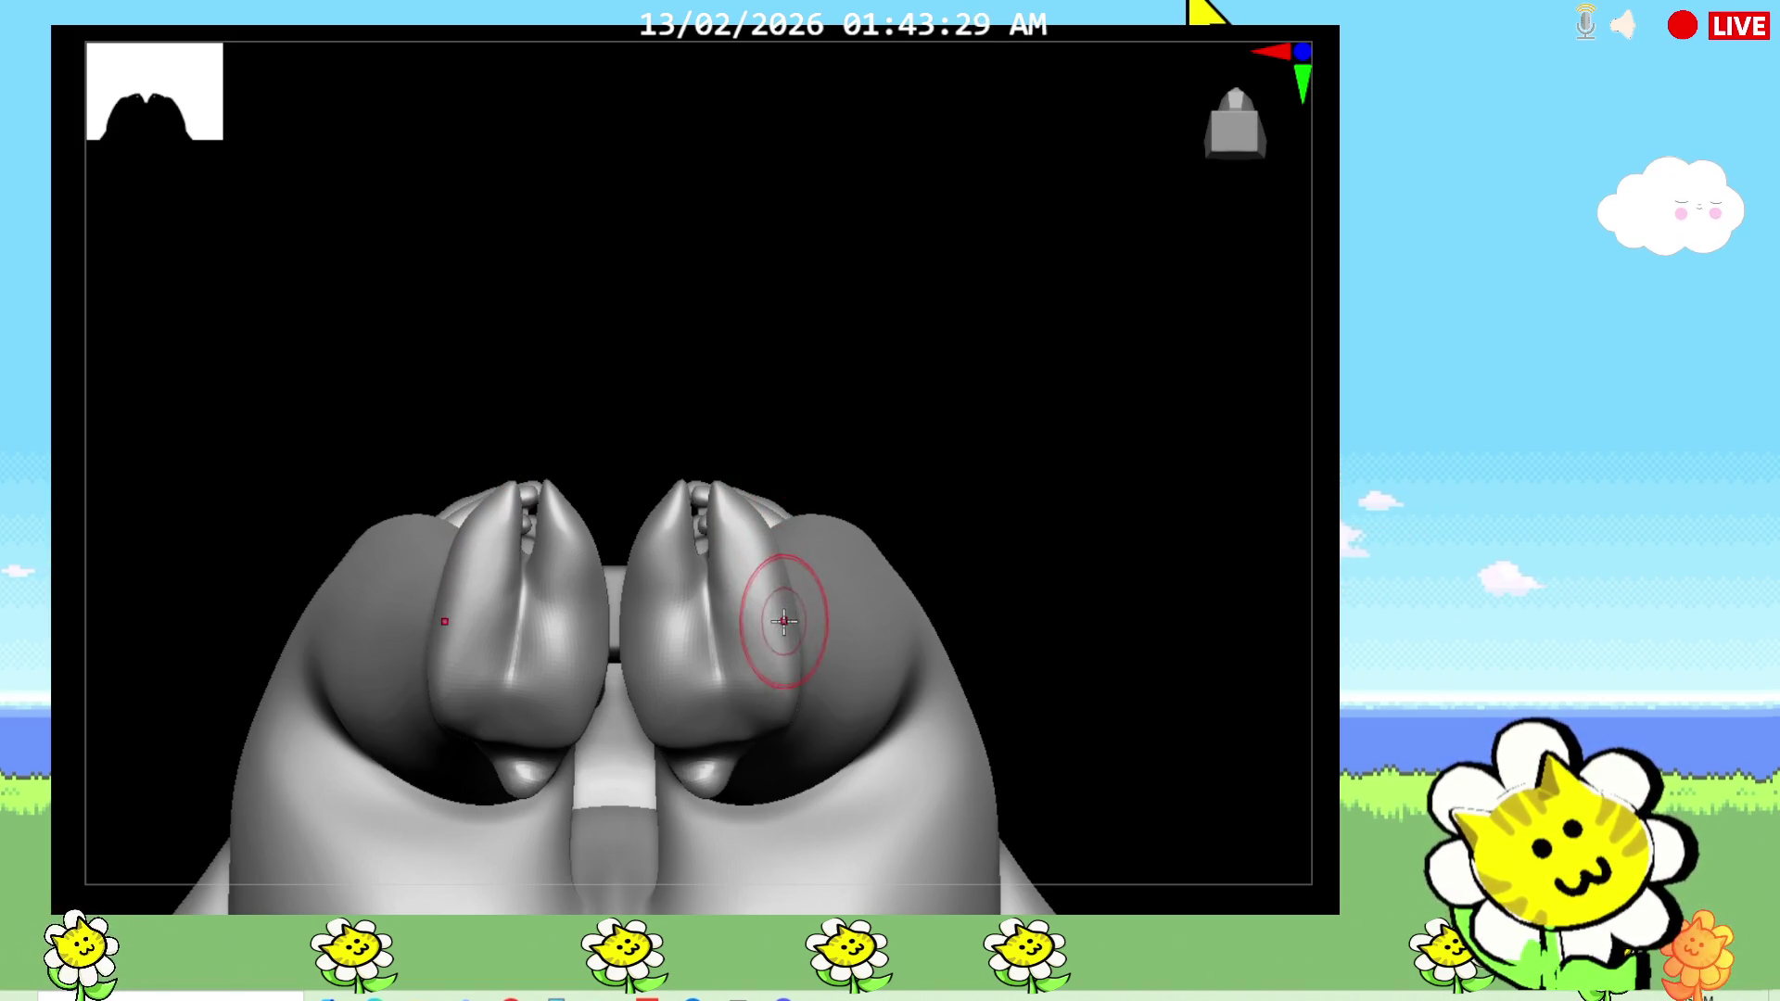
mouse_move(783, 622)
right_down()
mouse_move(973, 755)
mouse_move(942, 533)
right_up()
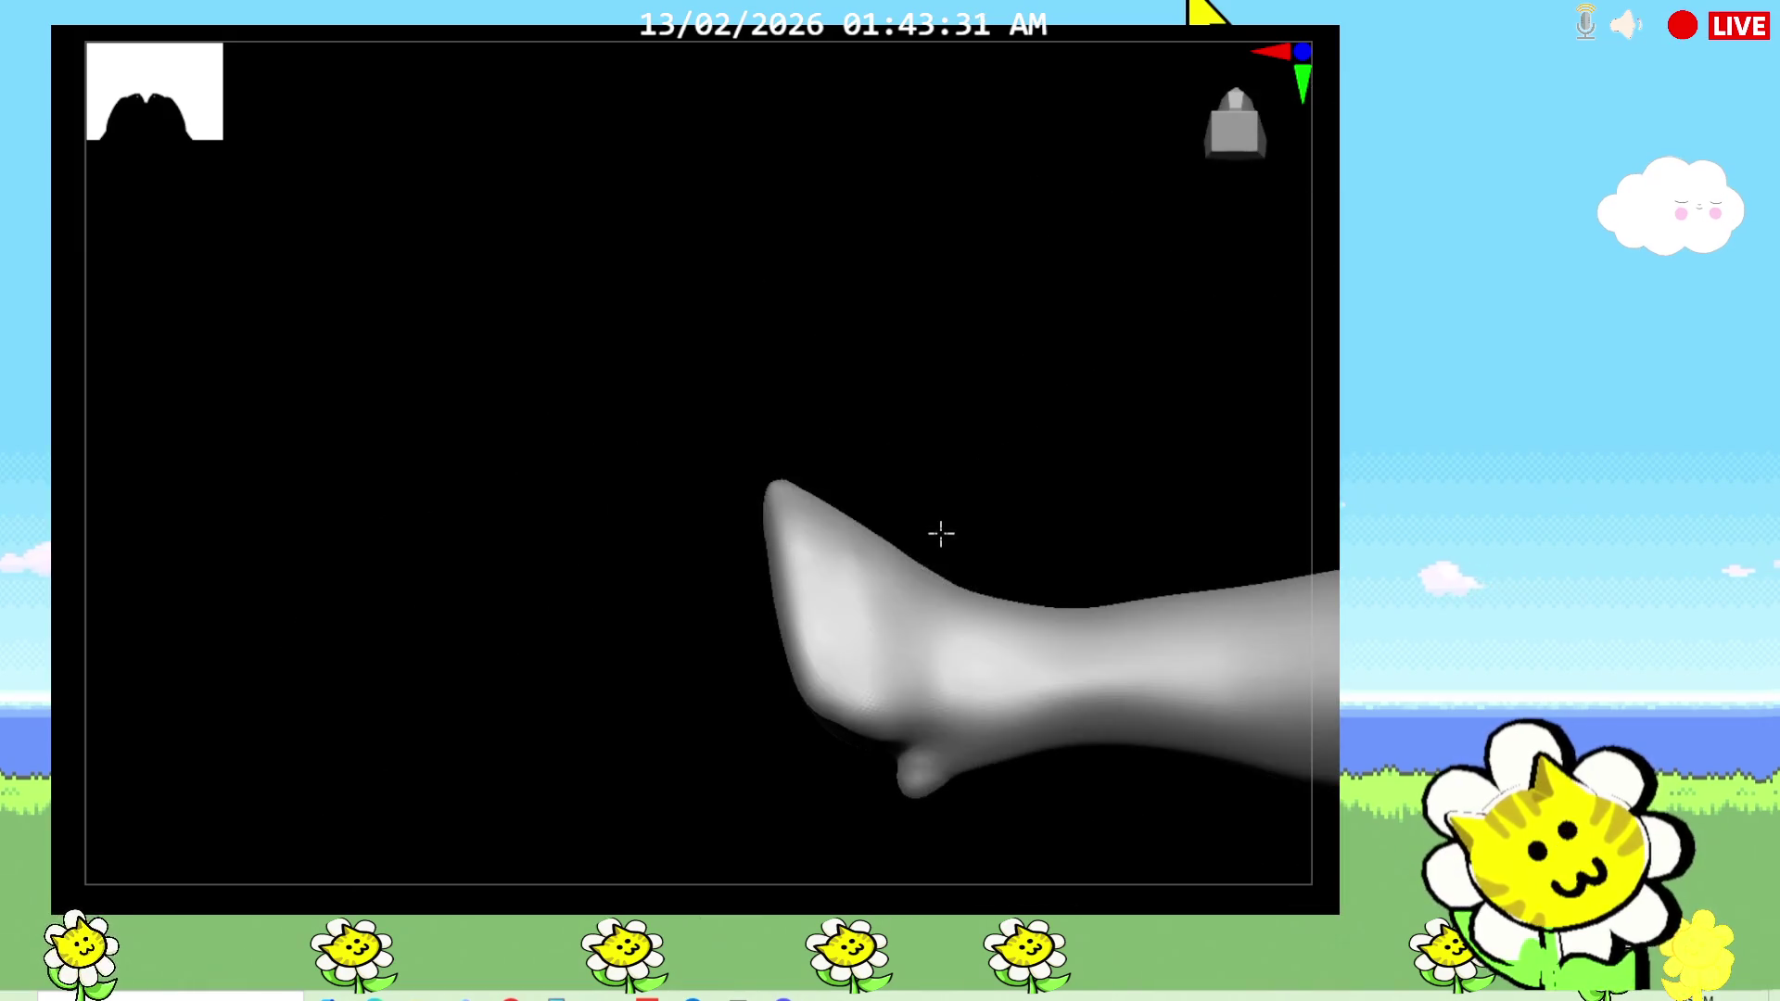
mouse_move(663, 754)
right_down()
mouse_move(826, 763)
mouse_move(1082, 568)
mouse_move(1159, 560)
mouse_move(1116, 616)
mouse_move(1045, 615)
mouse_move(962, 548)
right_up()
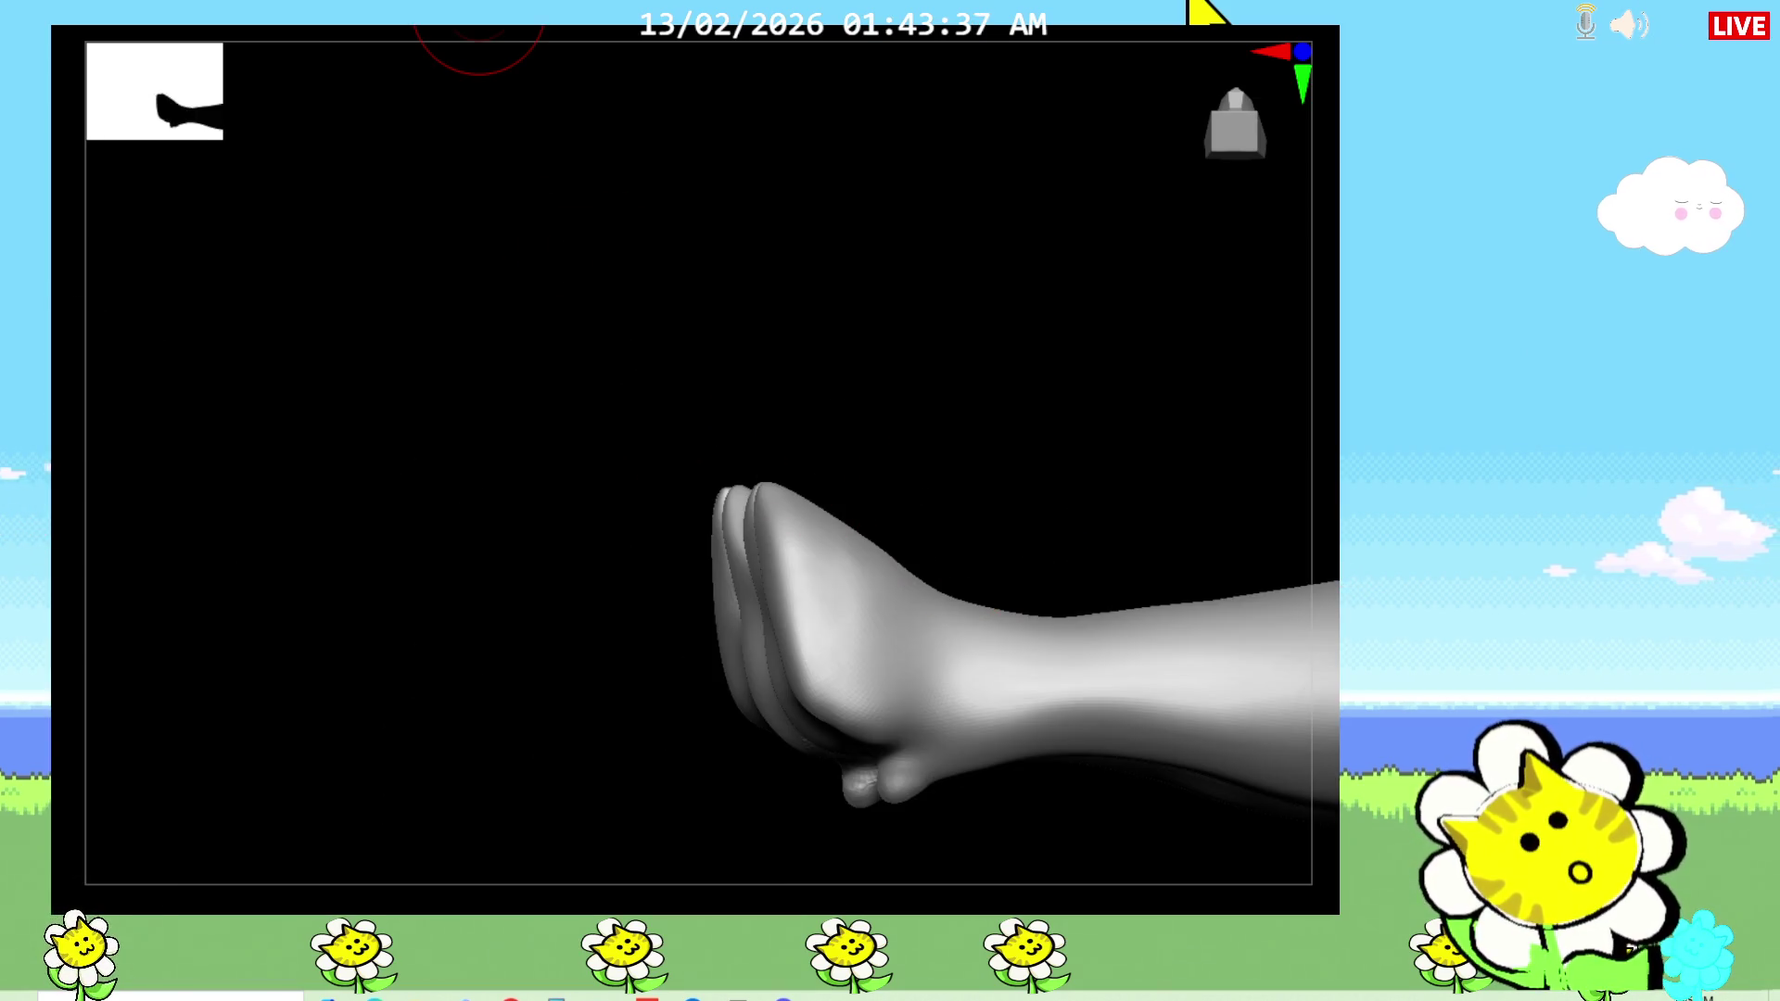
right_drag(1032, 437, 1089, 375)
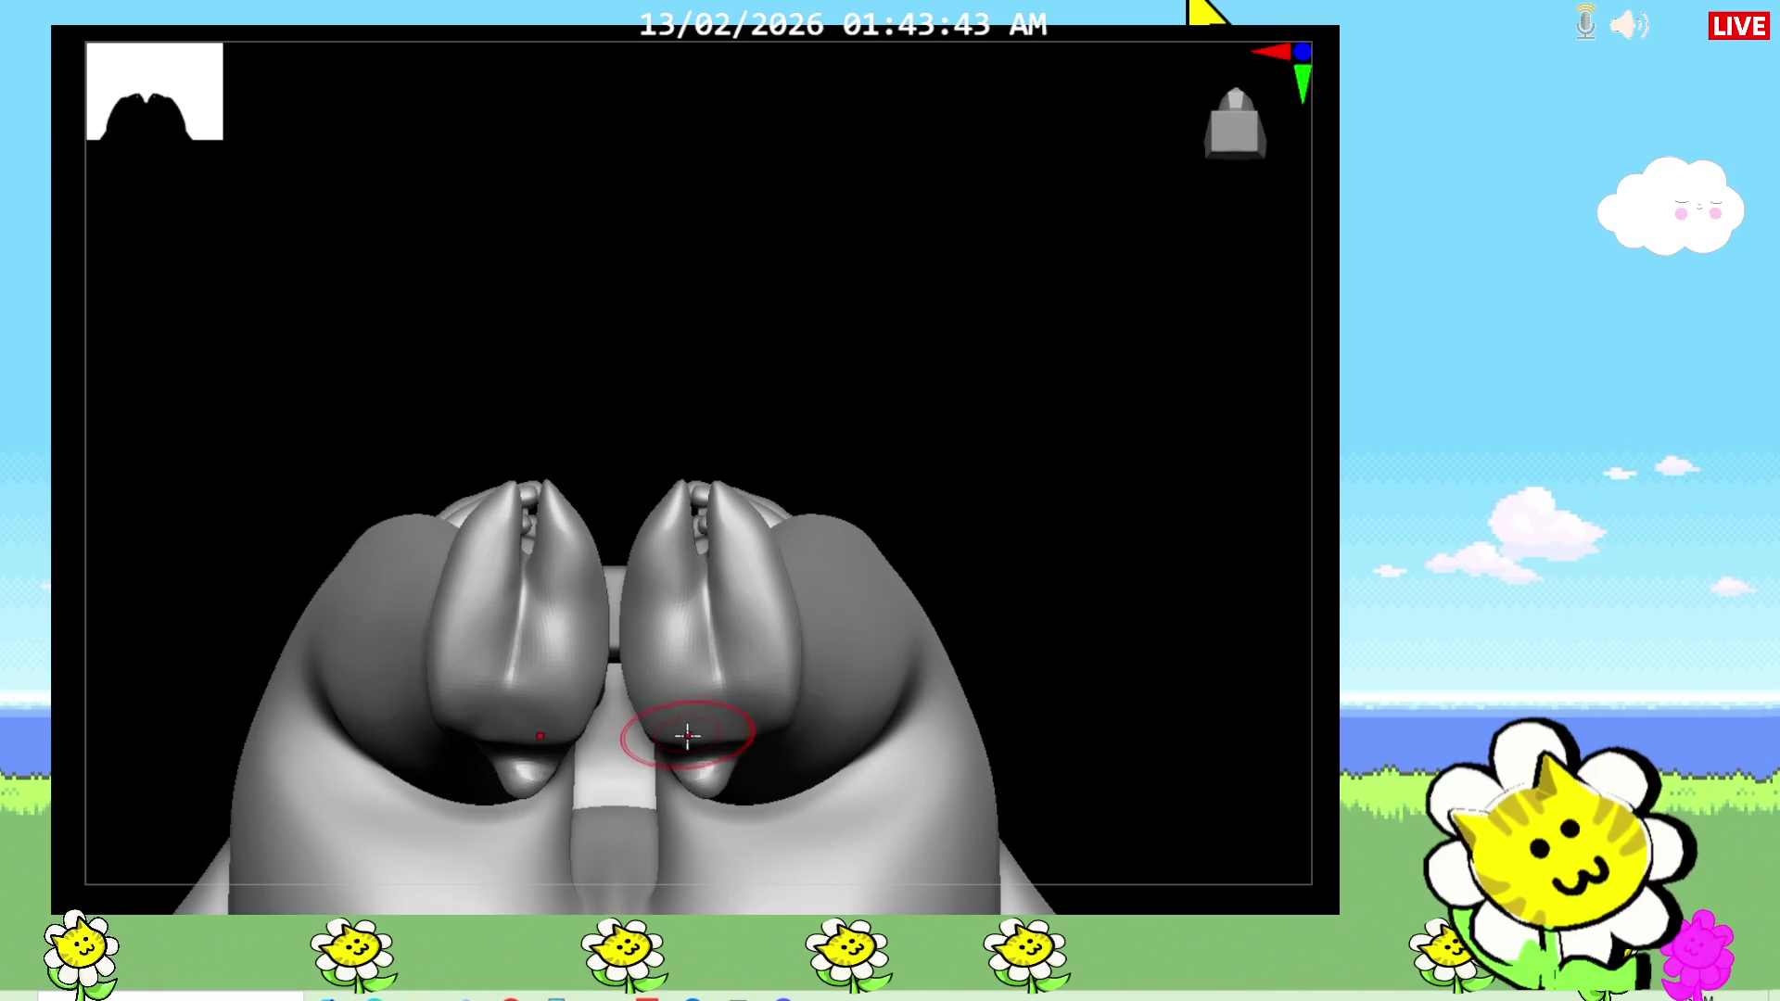
Step: Pick a sculpting brush and shape the inner surfaces and tips of both hoof lobes symmetrically
key(b)
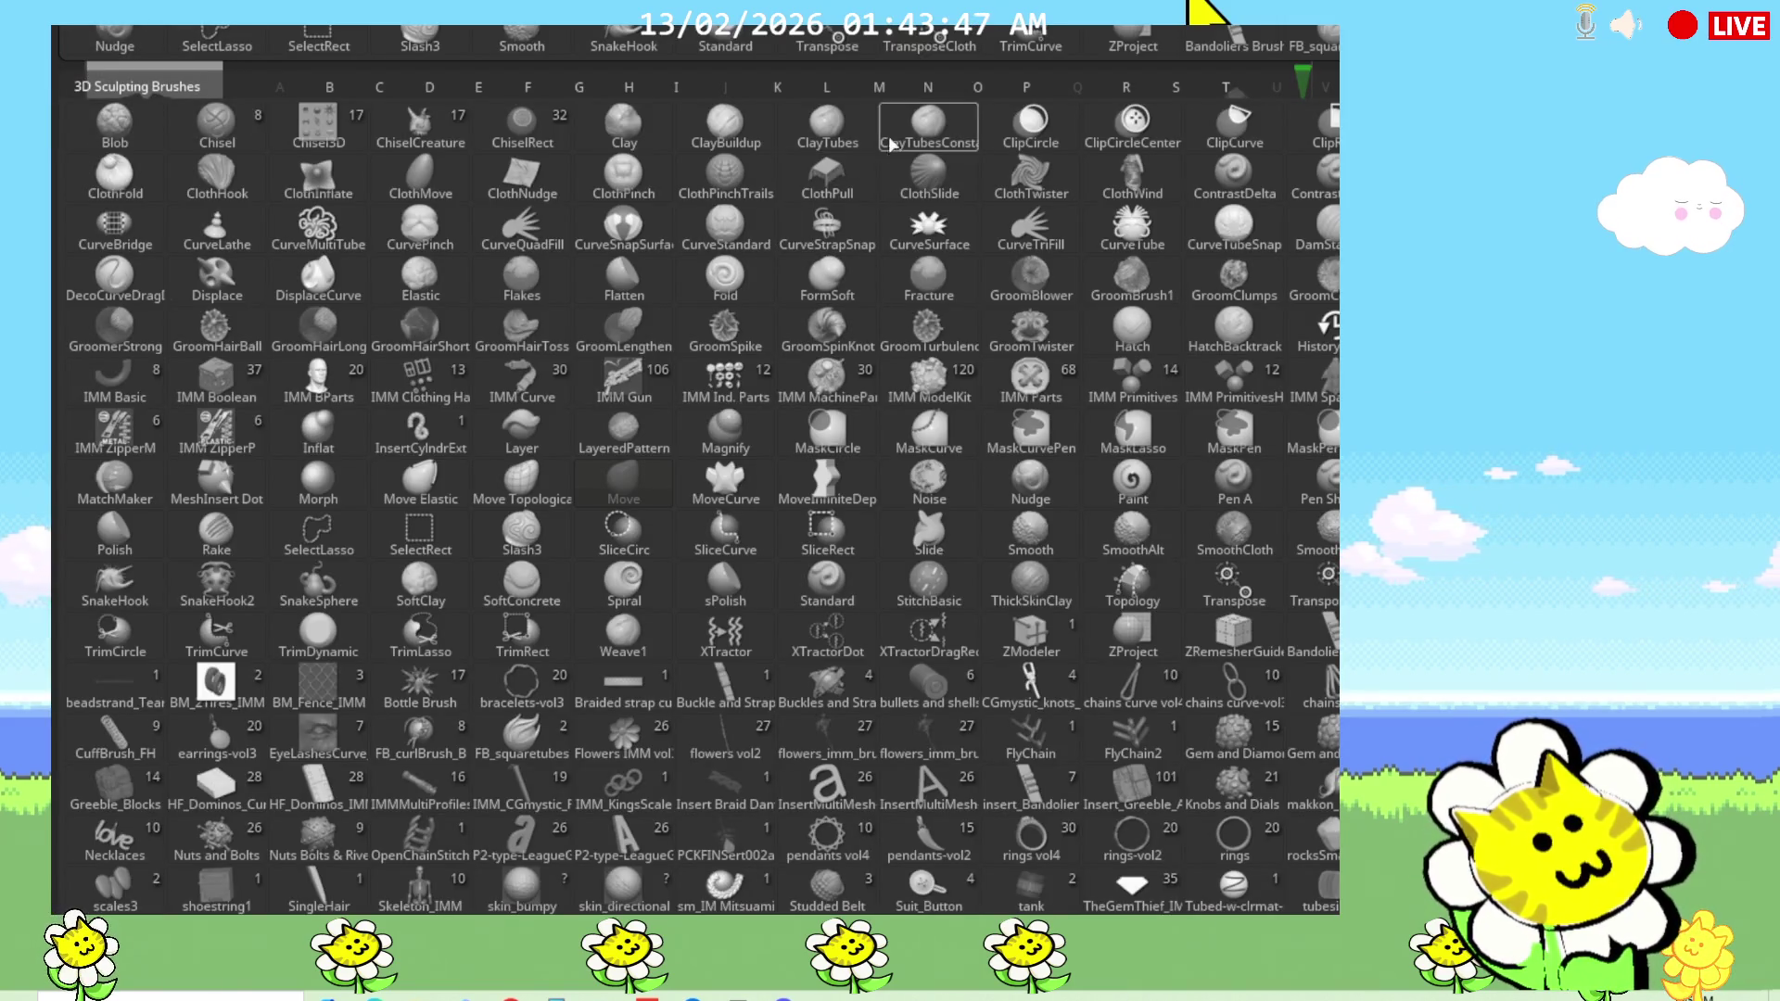
click(623, 482)
key(b)
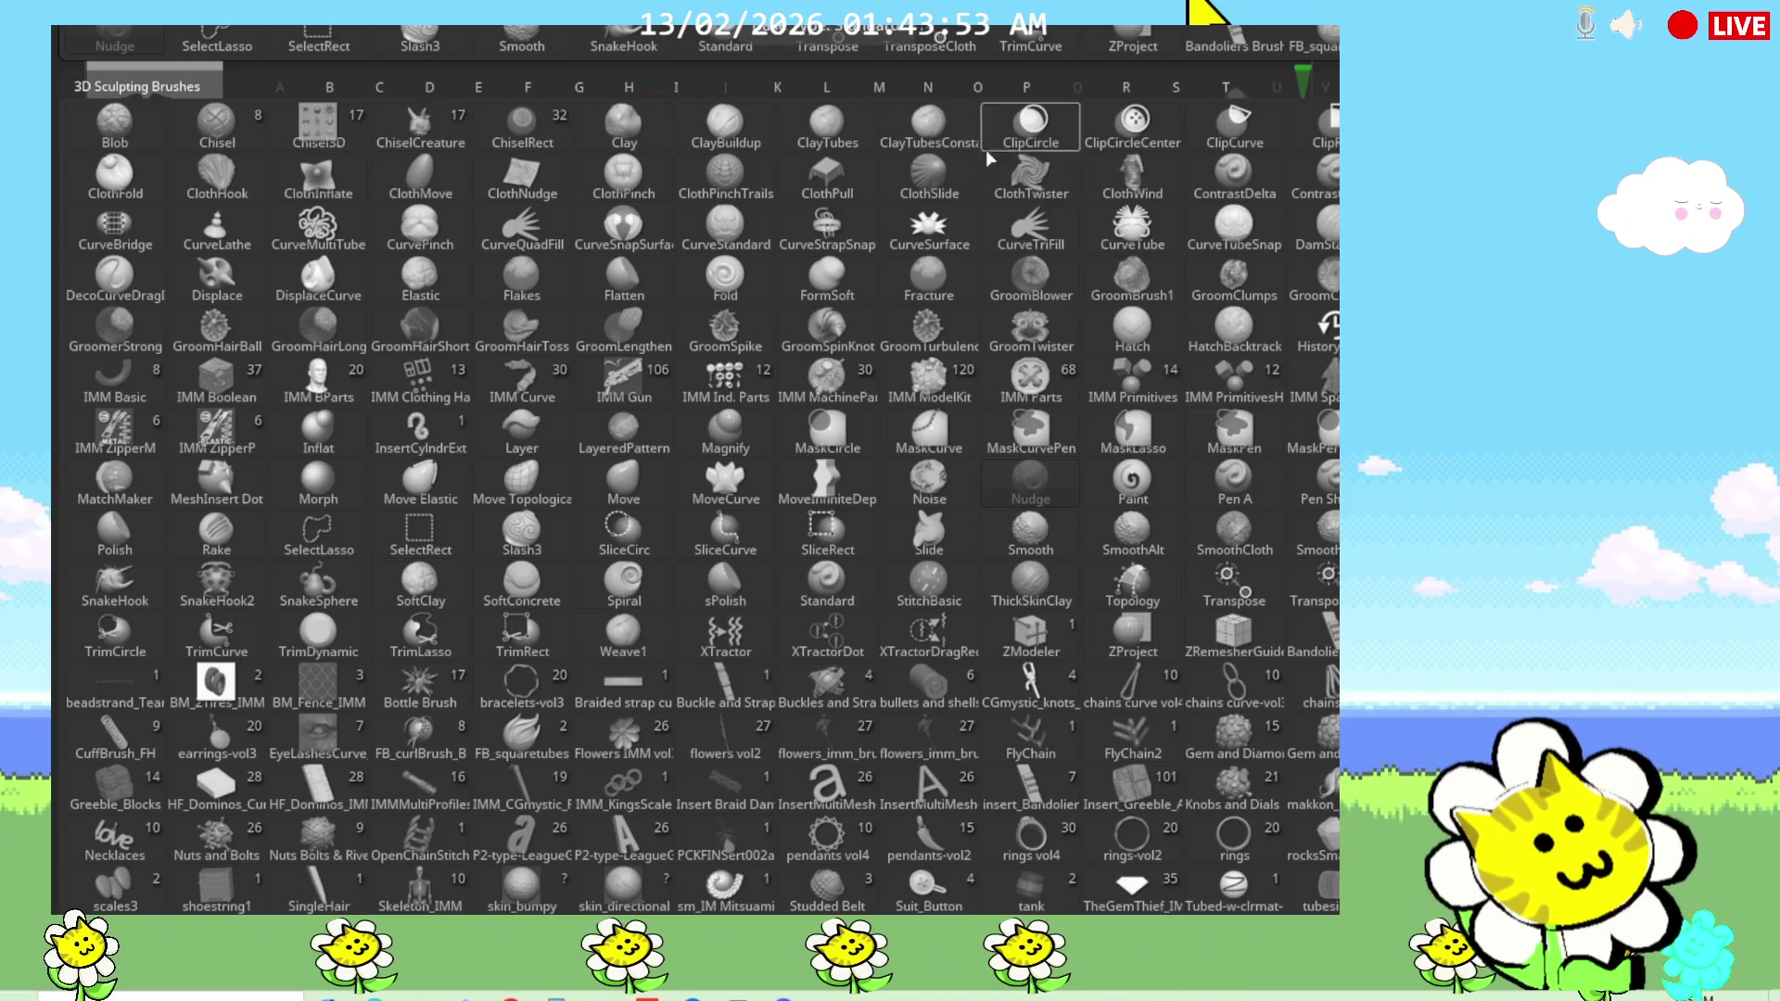
click(1030, 482)
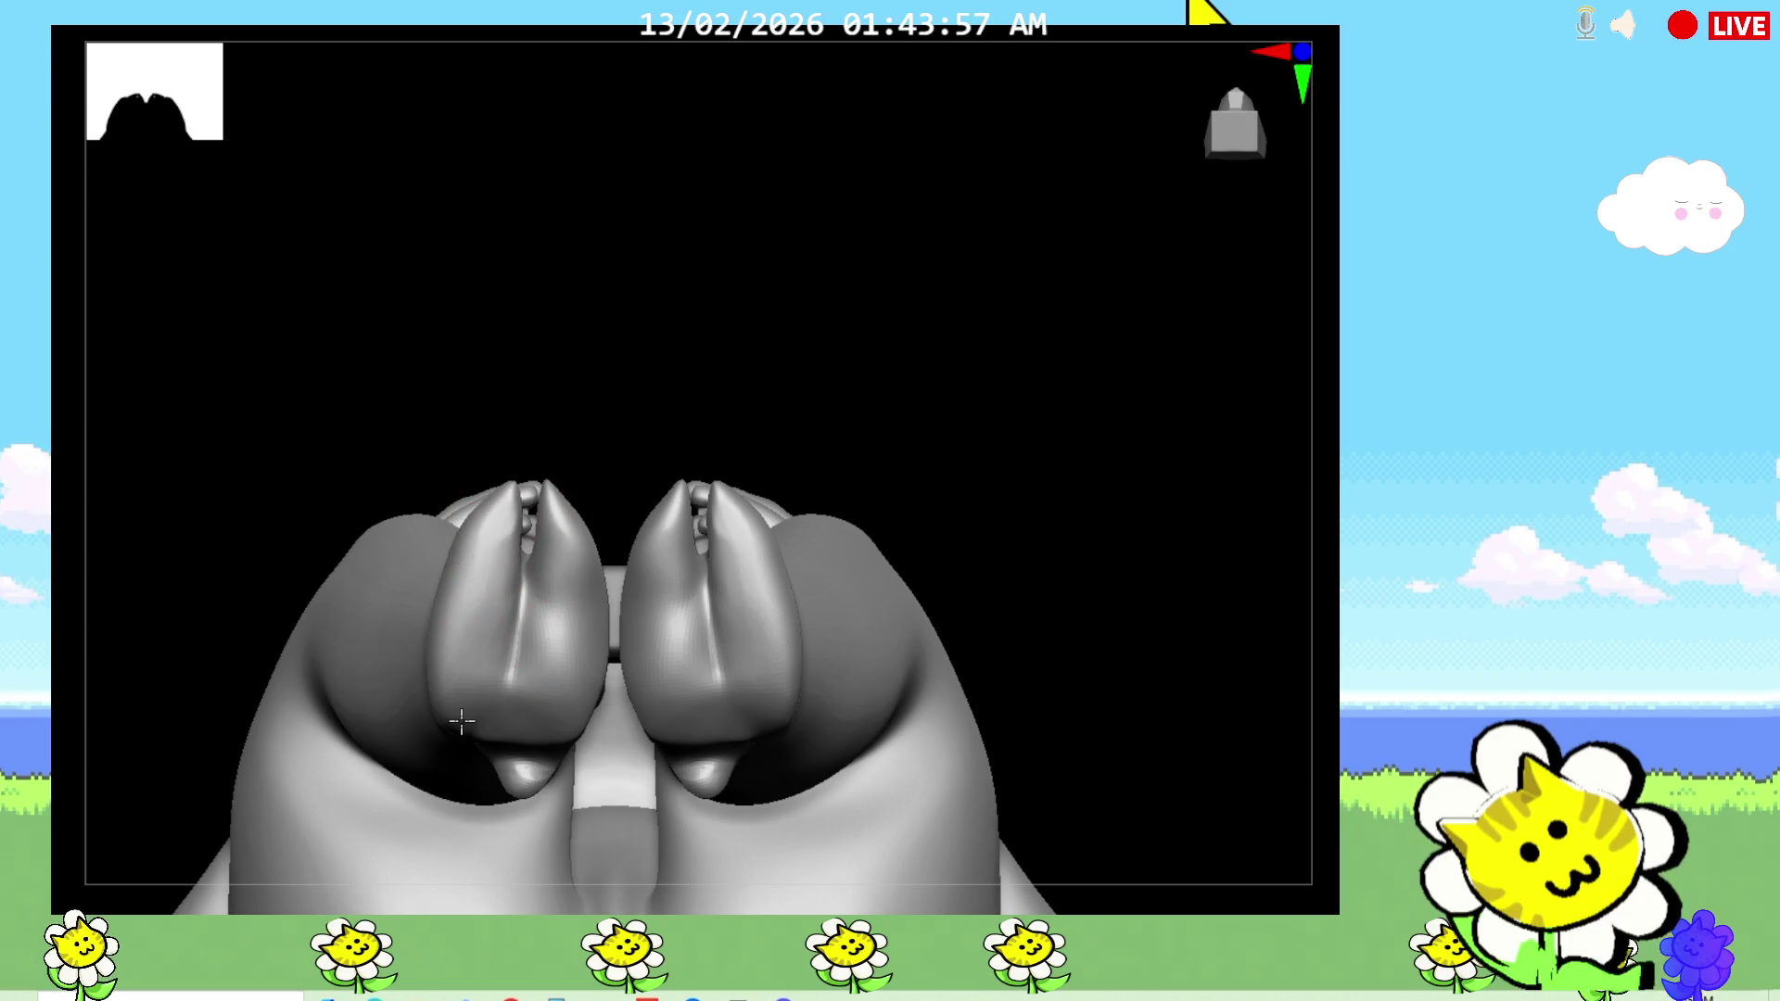
mouse_move(588, 565)
mouse_down()
mouse_move(547, 649)
mouse_move(560, 519)
mouse_move(556, 616)
mouse_move(575, 596)
mouse_move(548, 707)
mouse_up()
mouse_move(487, 568)
mouse_down()
mouse_move(544, 655)
mouse_move(563, 624)
mouse_up()
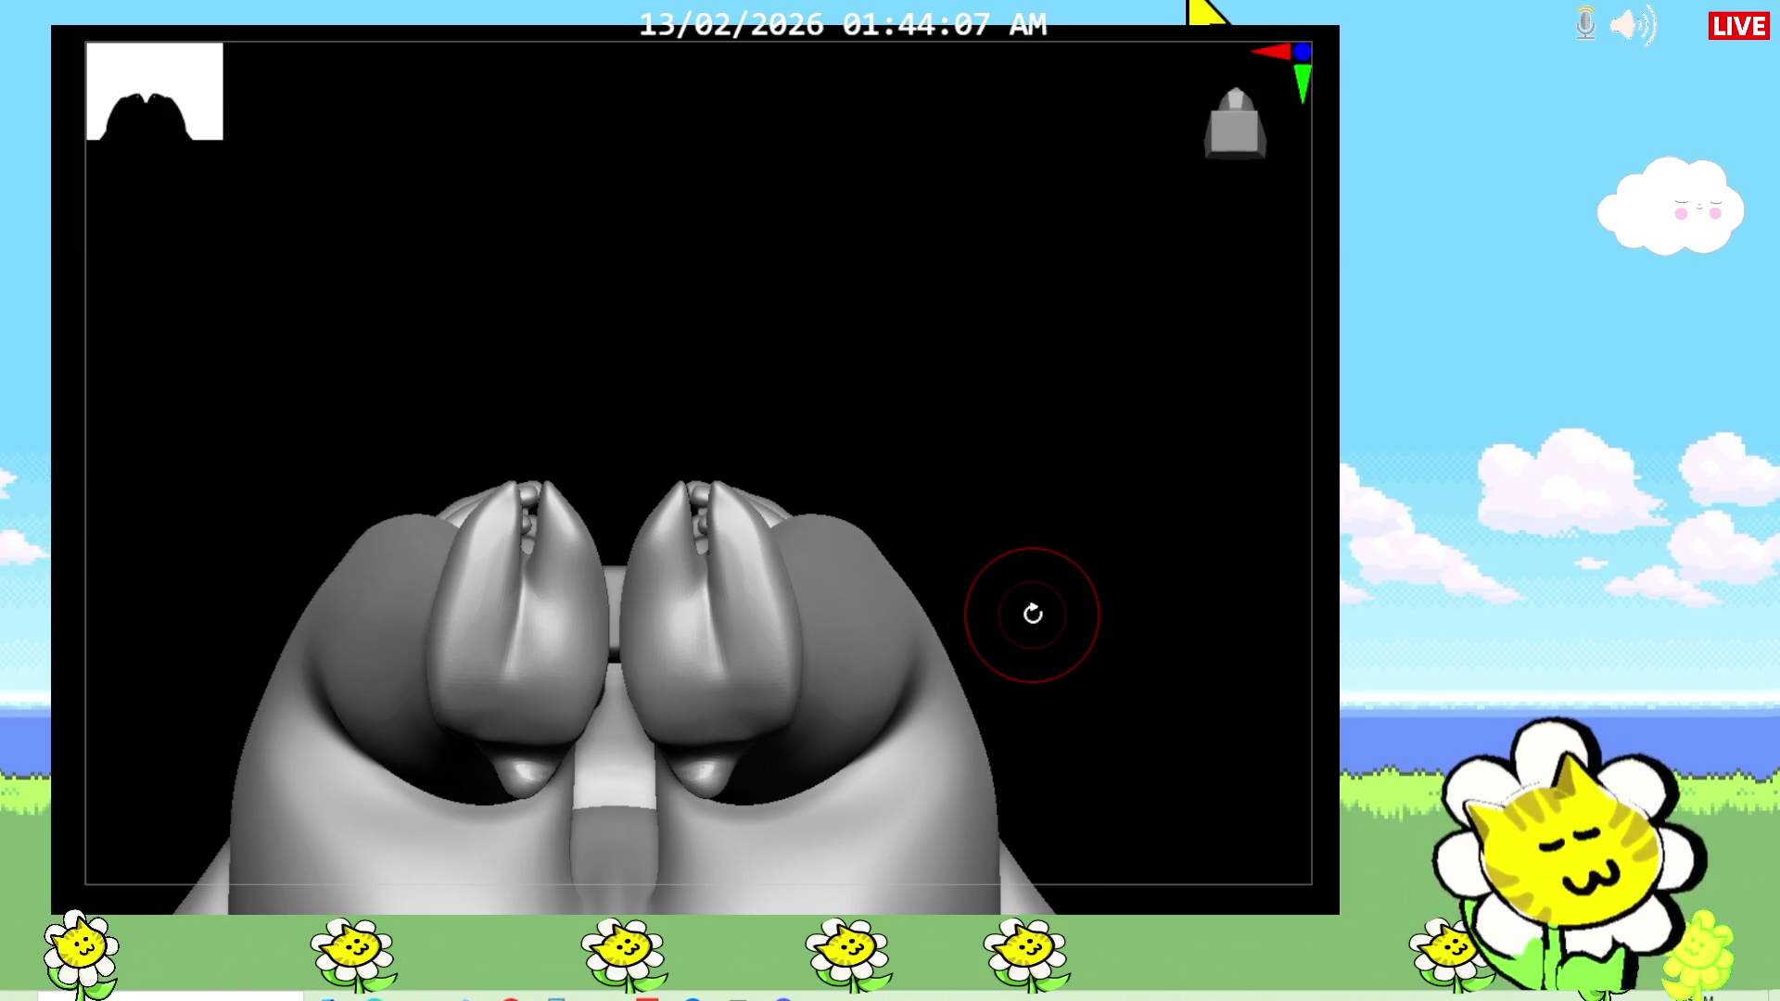
mouse_move(746, 732)
mouse_down()
mouse_move(691, 778)
mouse_move(727, 737)
mouse_move(709, 774)
mouse_move(747, 743)
mouse_move(686, 766)
mouse_move(728, 781)
mouse_move(681, 713)
mouse_move(690, 691)
mouse_up()
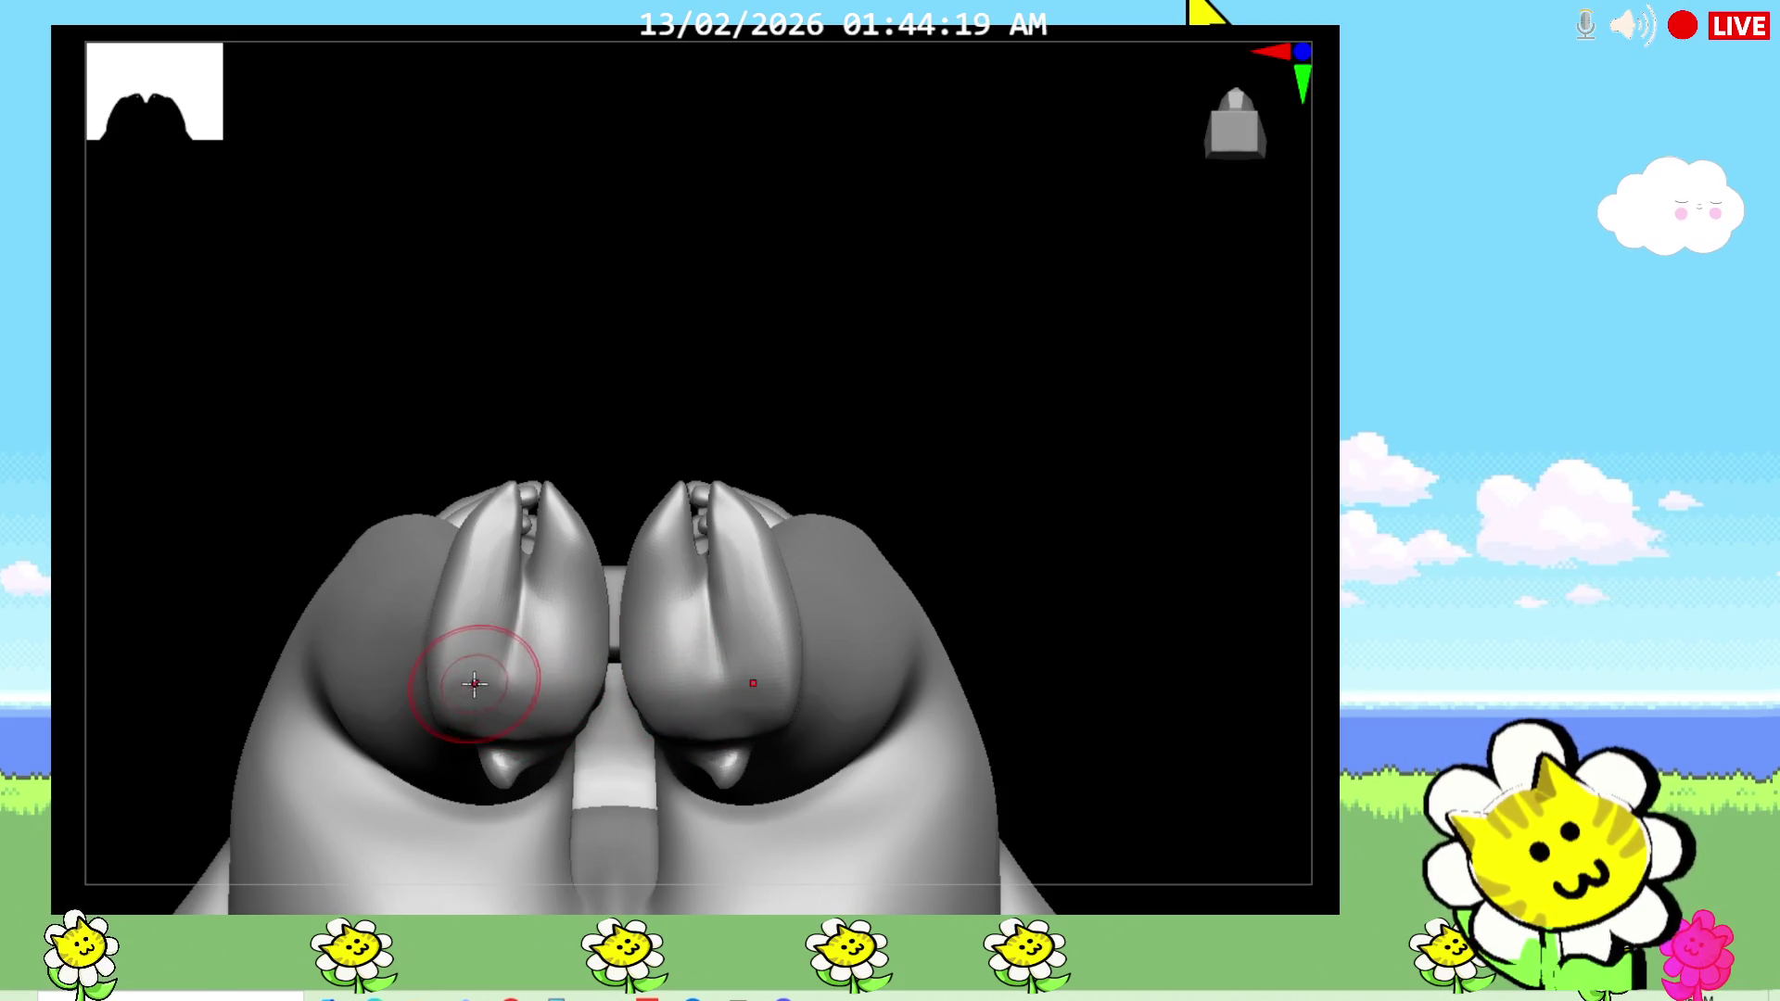
drag(469, 683, 479, 702)
drag(683, 636, 776, 550)
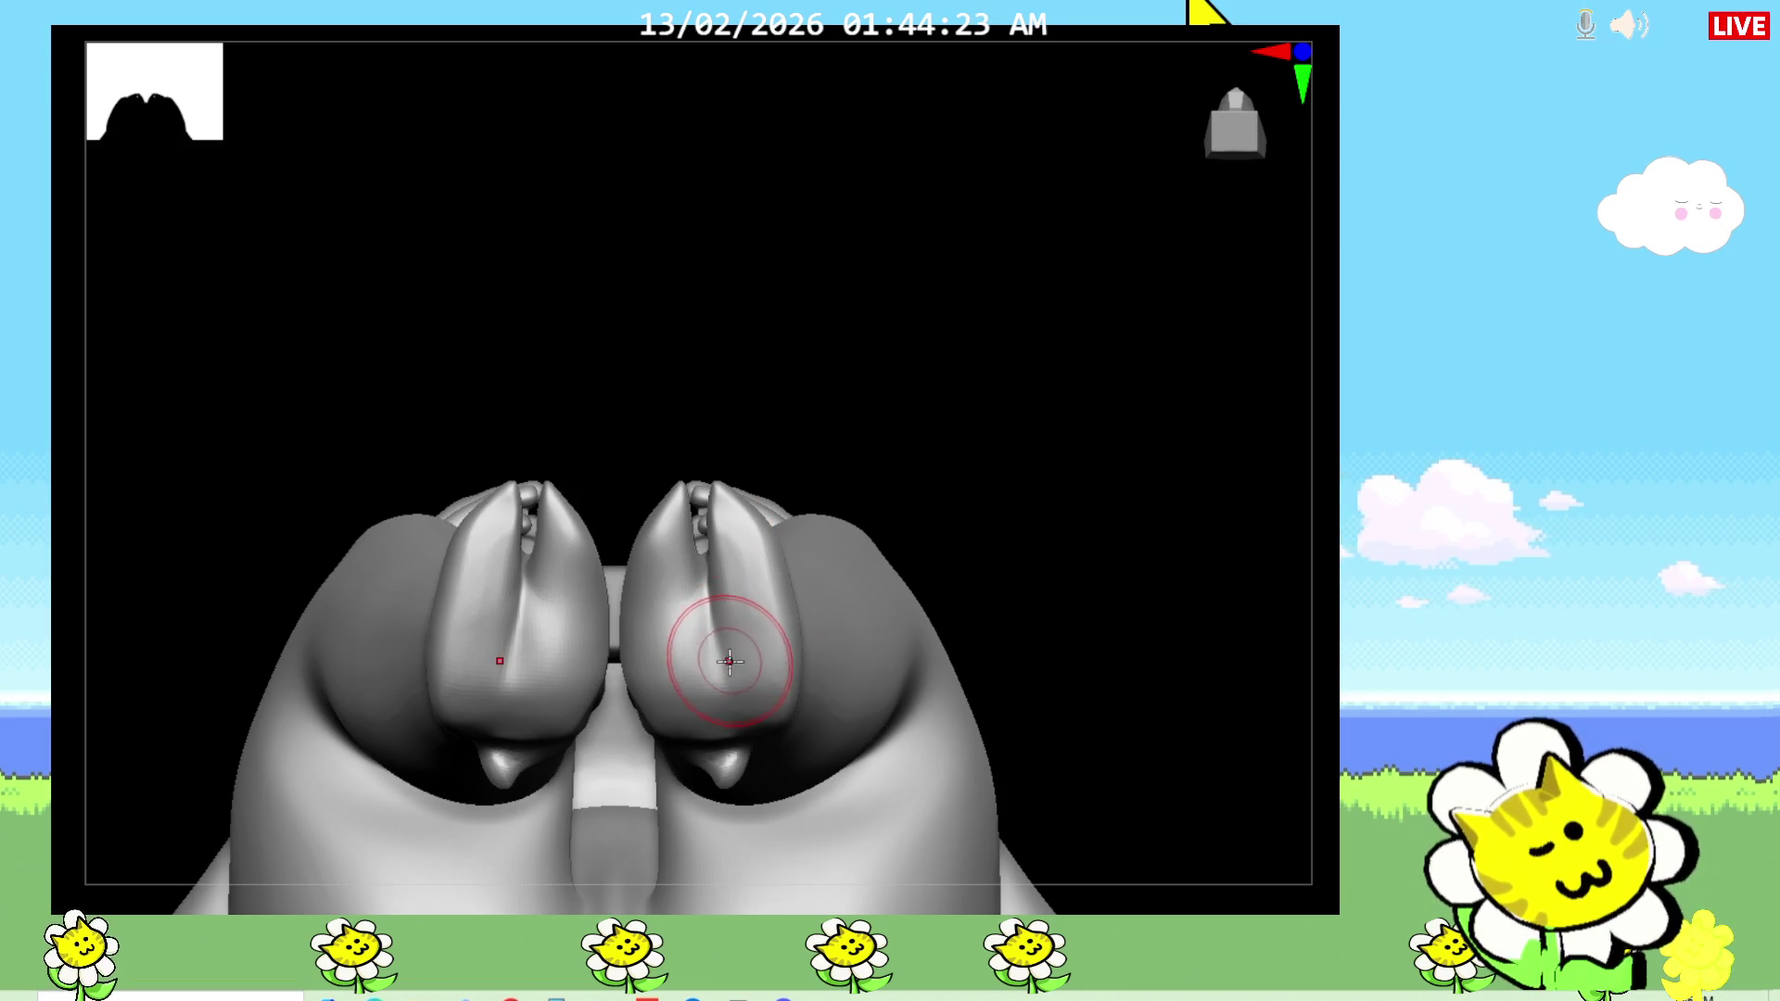
mouse_move(717, 635)
mouse_down()
mouse_move(683, 569)
mouse_move(715, 576)
mouse_move(727, 683)
mouse_move(716, 746)
mouse_move(704, 733)
mouse_move(750, 712)
mouse_up()
Step: Sculpt the backs of both feet symmetrically, viewed from behind
mouse_move(1006, 636)
mouse_down()
mouse_move(1057, 619)
mouse_move(1066, 593)
mouse_up()
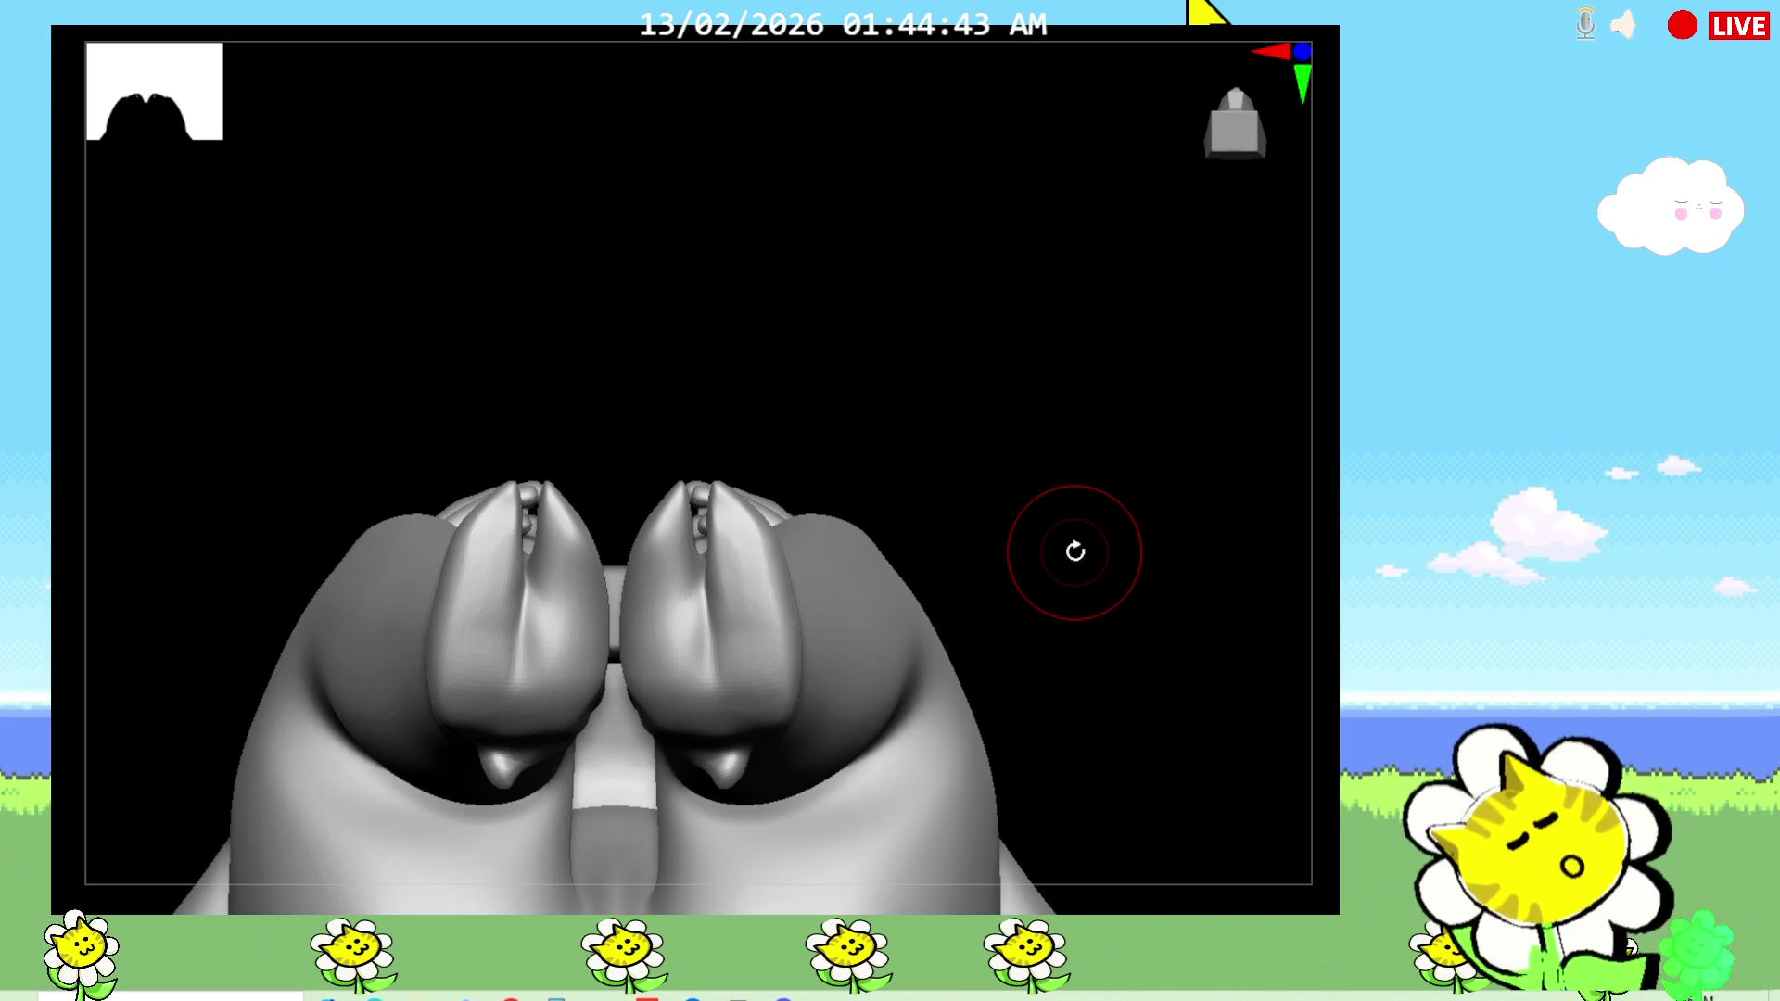
drag(1075, 552, 916, 439)
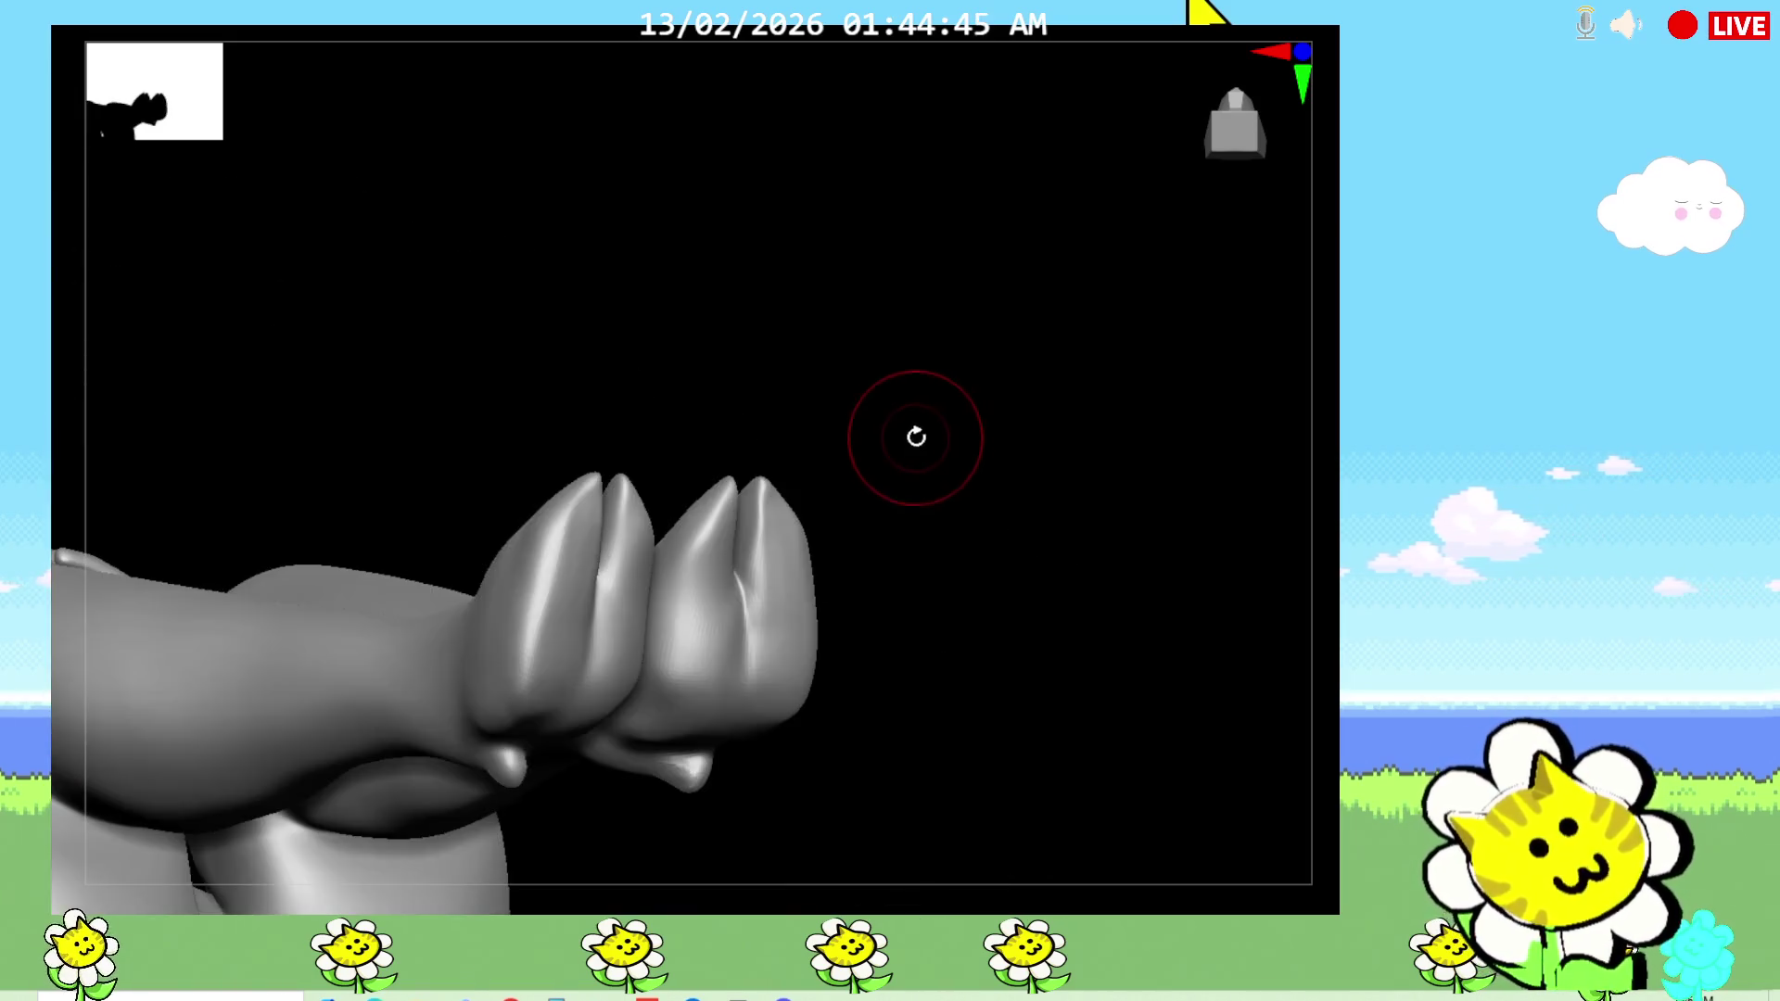
mouse_move(809, 413)
mouse_down()
mouse_move(926, 436)
mouse_move(917, 417)
mouse_up()
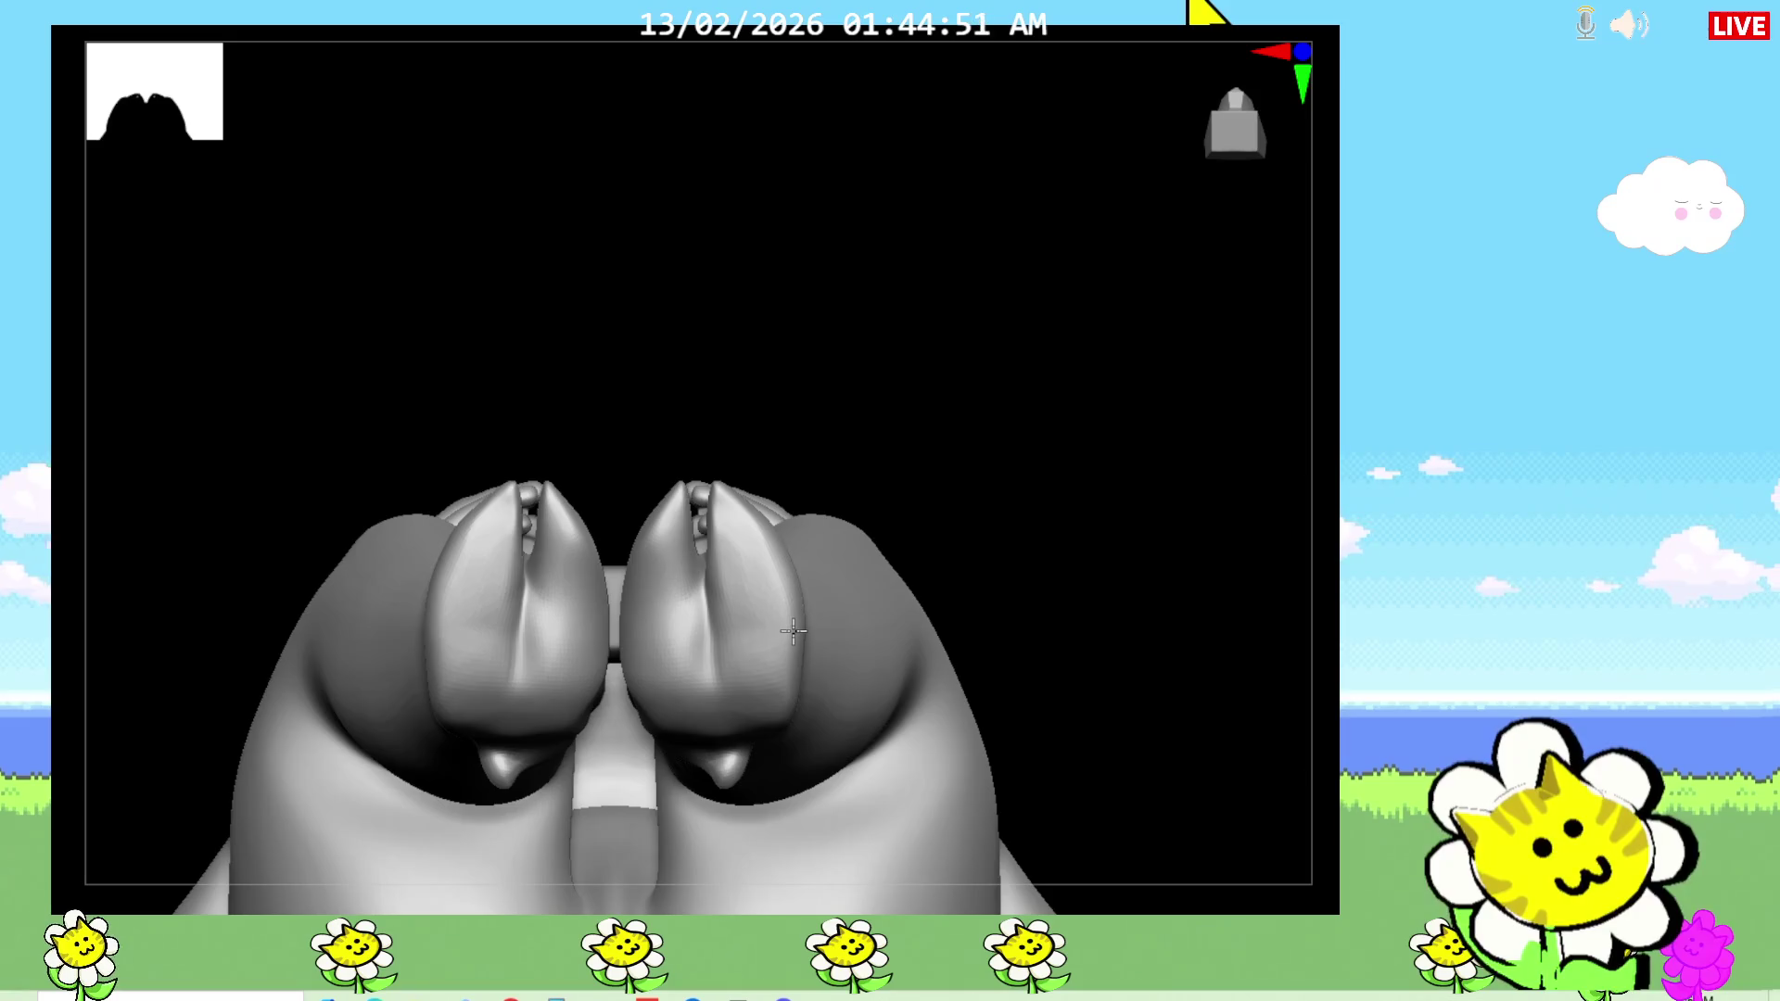
mouse_move(1112, 713)
mouse_down()
mouse_move(1184, 747)
mouse_move(860, 693)
mouse_up()
drag(680, 769, 664, 783)
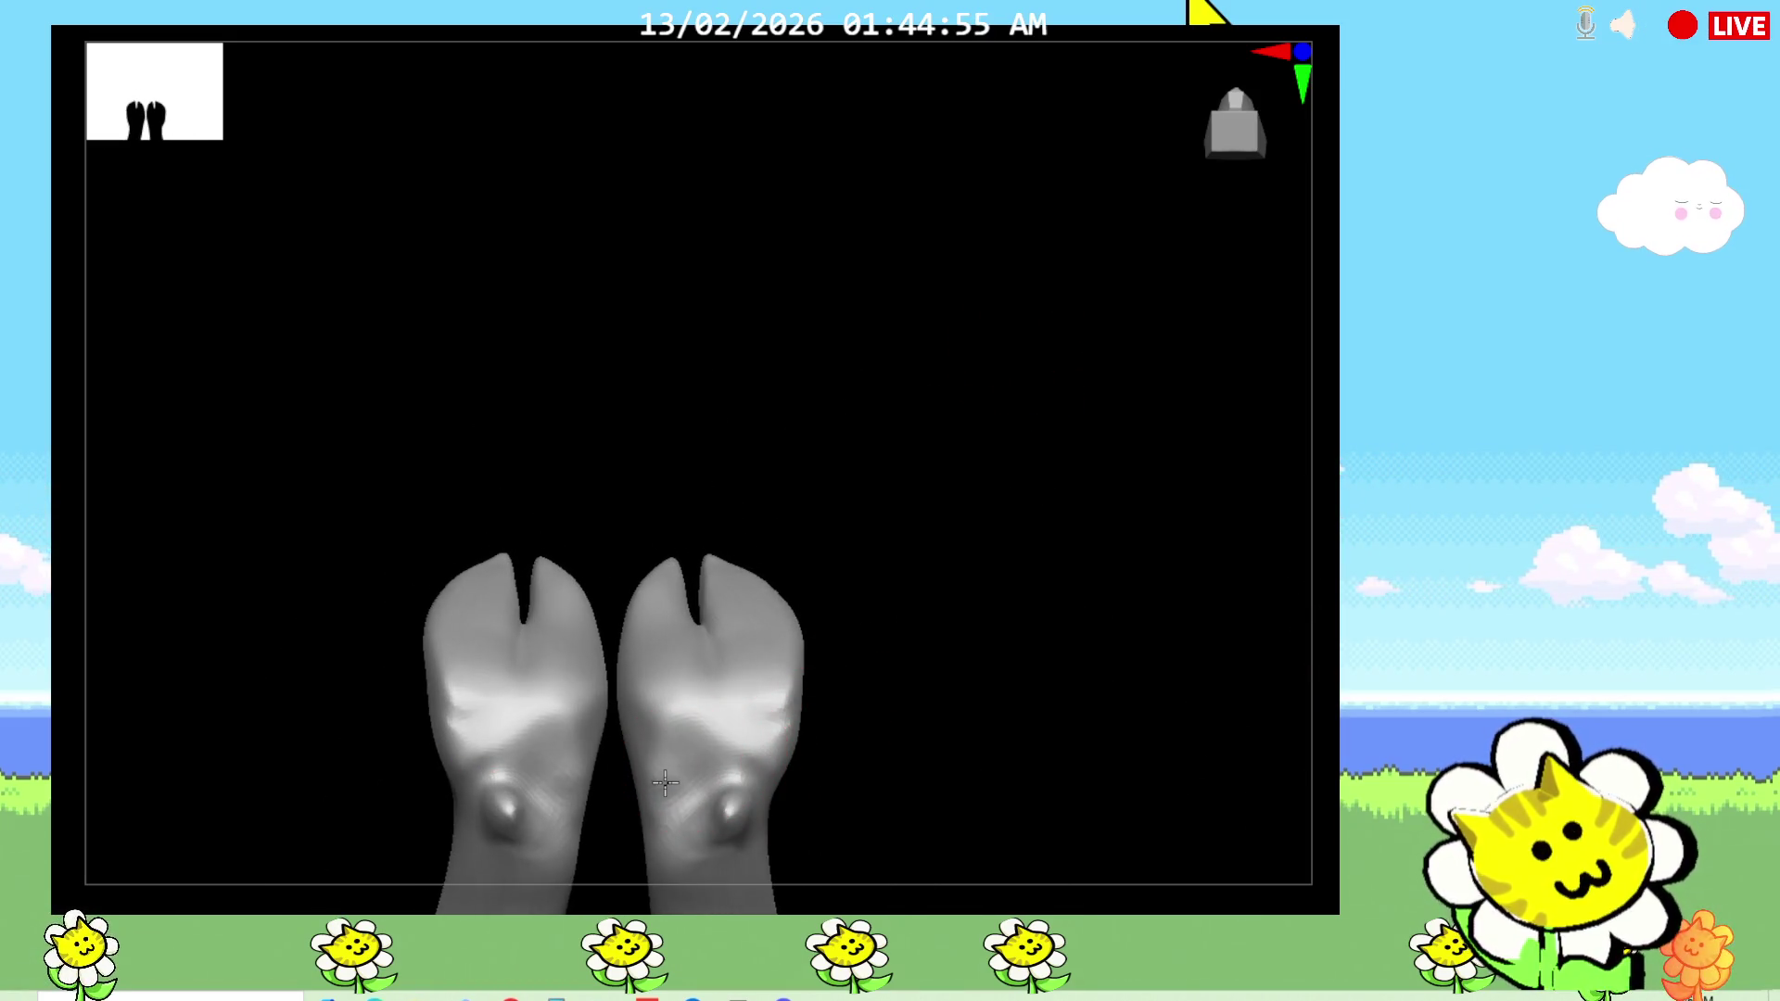
Step: Carve a small dent into the back of both hooves, then frame the whole seated bull
alt+drag(766, 761, 762, 765)
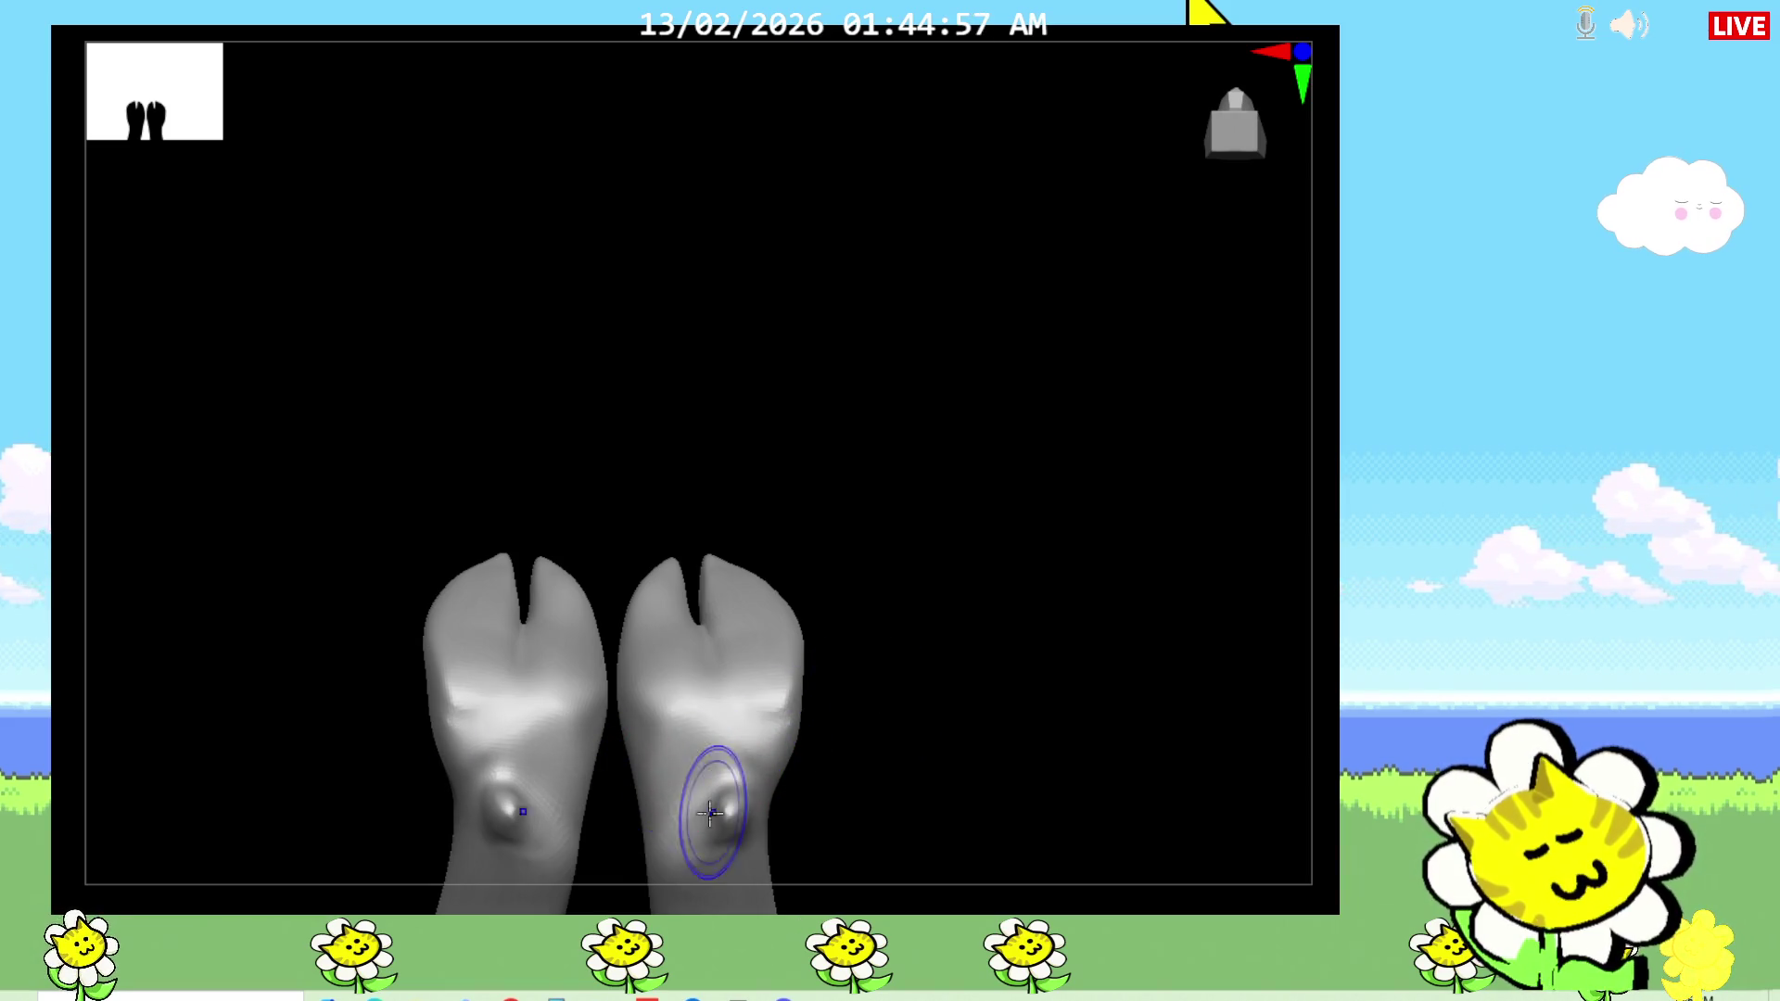
mouse_move(951, 732)
mouse_down()
mouse_move(933, 871)
mouse_move(942, 683)
mouse_move(936, 784)
mouse_up()
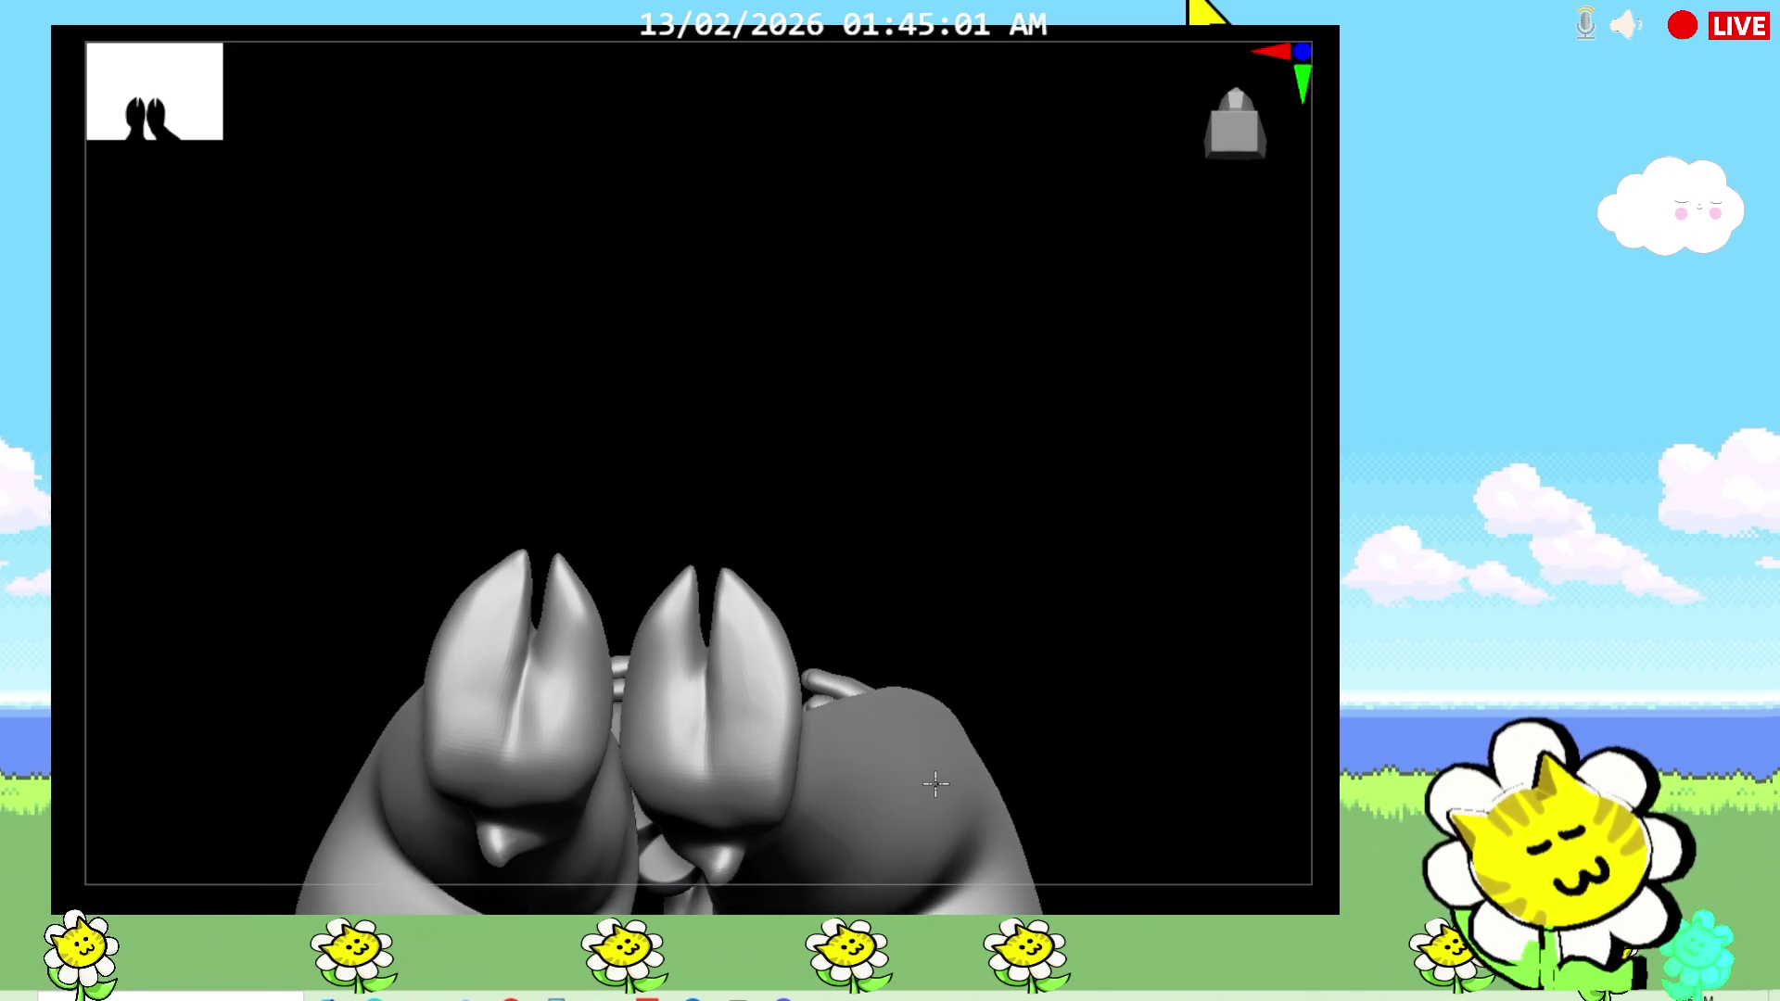
mouse_move(956, 547)
mouse_down()
mouse_move(926, 714)
mouse_move(948, 805)
mouse_up()
mouse_move(945, 681)
mouse_down()
mouse_move(937, 783)
mouse_move(958, 761)
mouse_up()
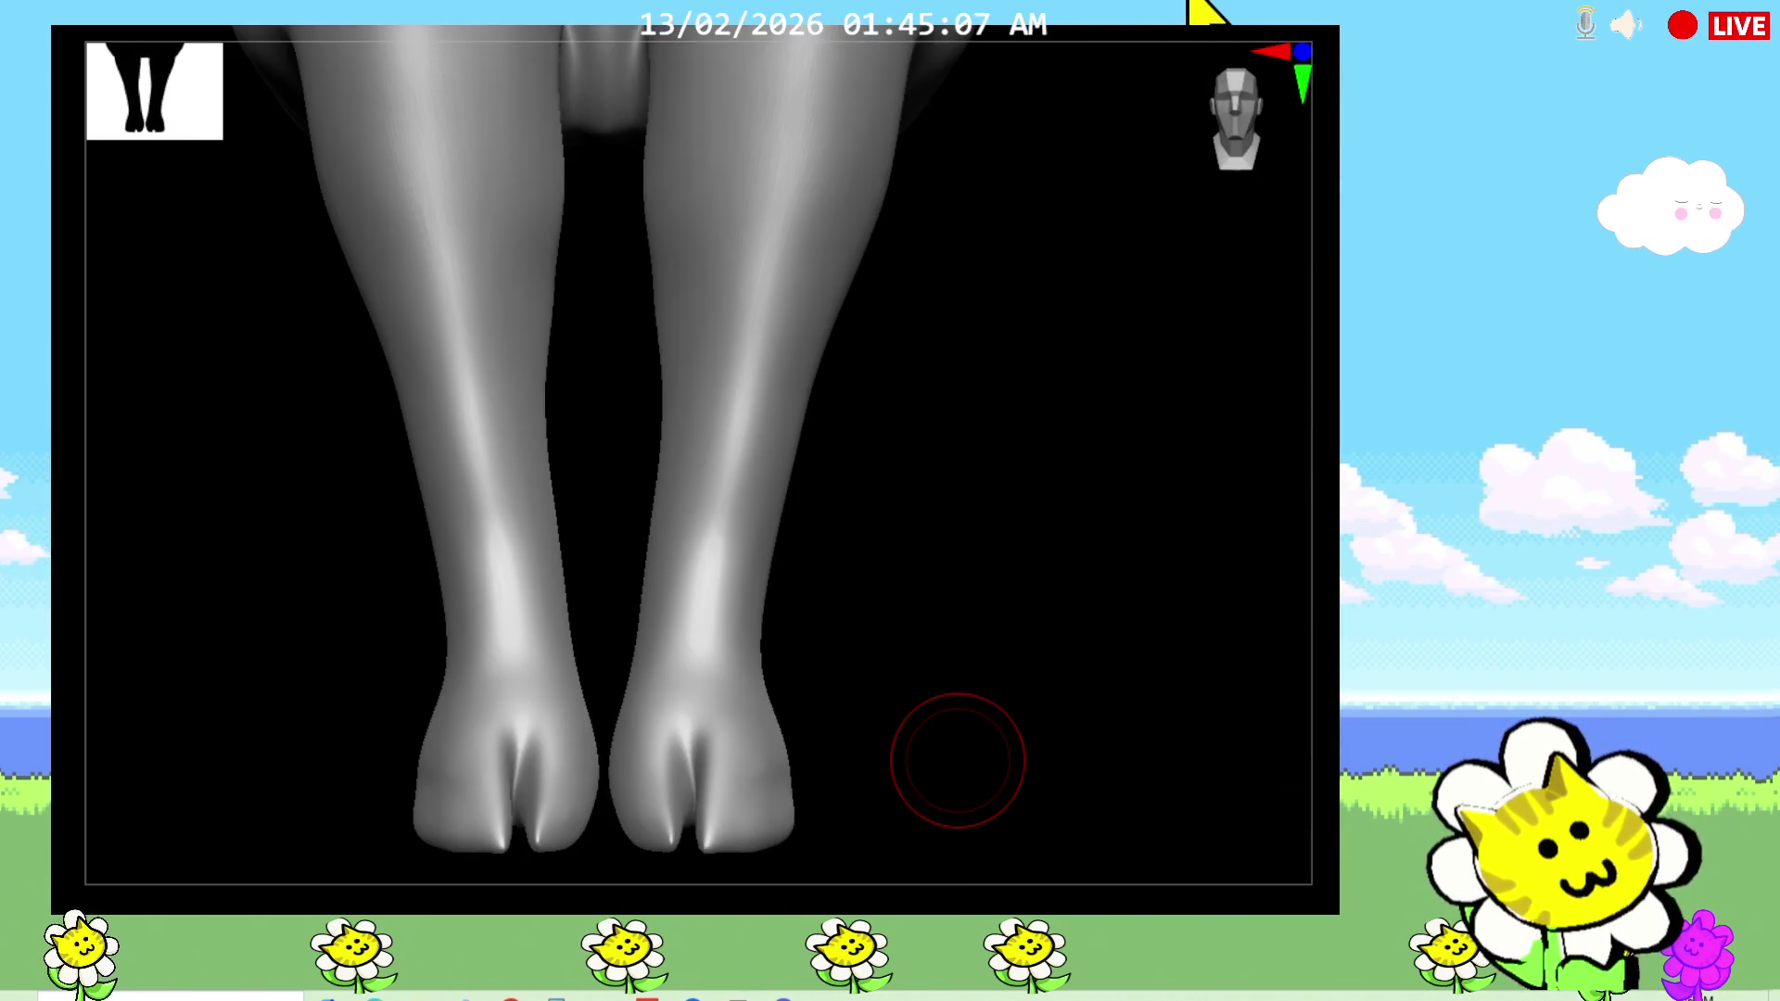
key(f)
mouse_move(1049, 656)
mouse_down()
mouse_move(1081, 689)
mouse_move(1105, 646)
mouse_up()
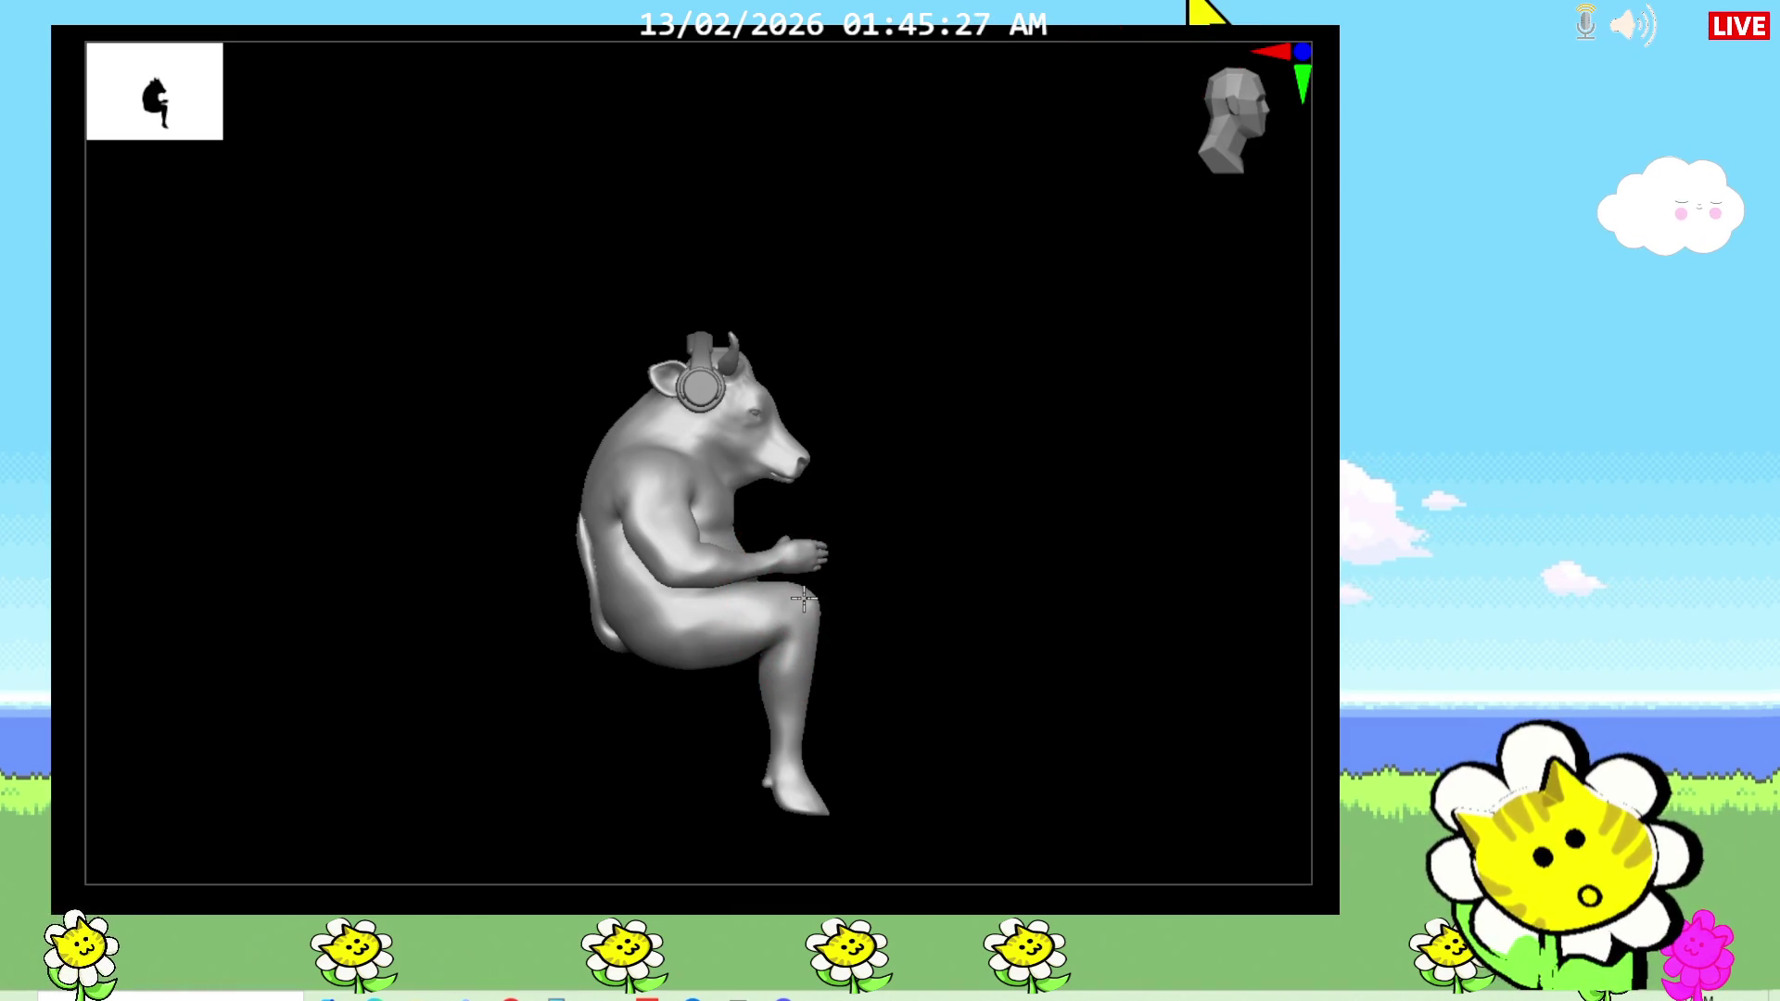
right_drag(827, 699, 823, 691)
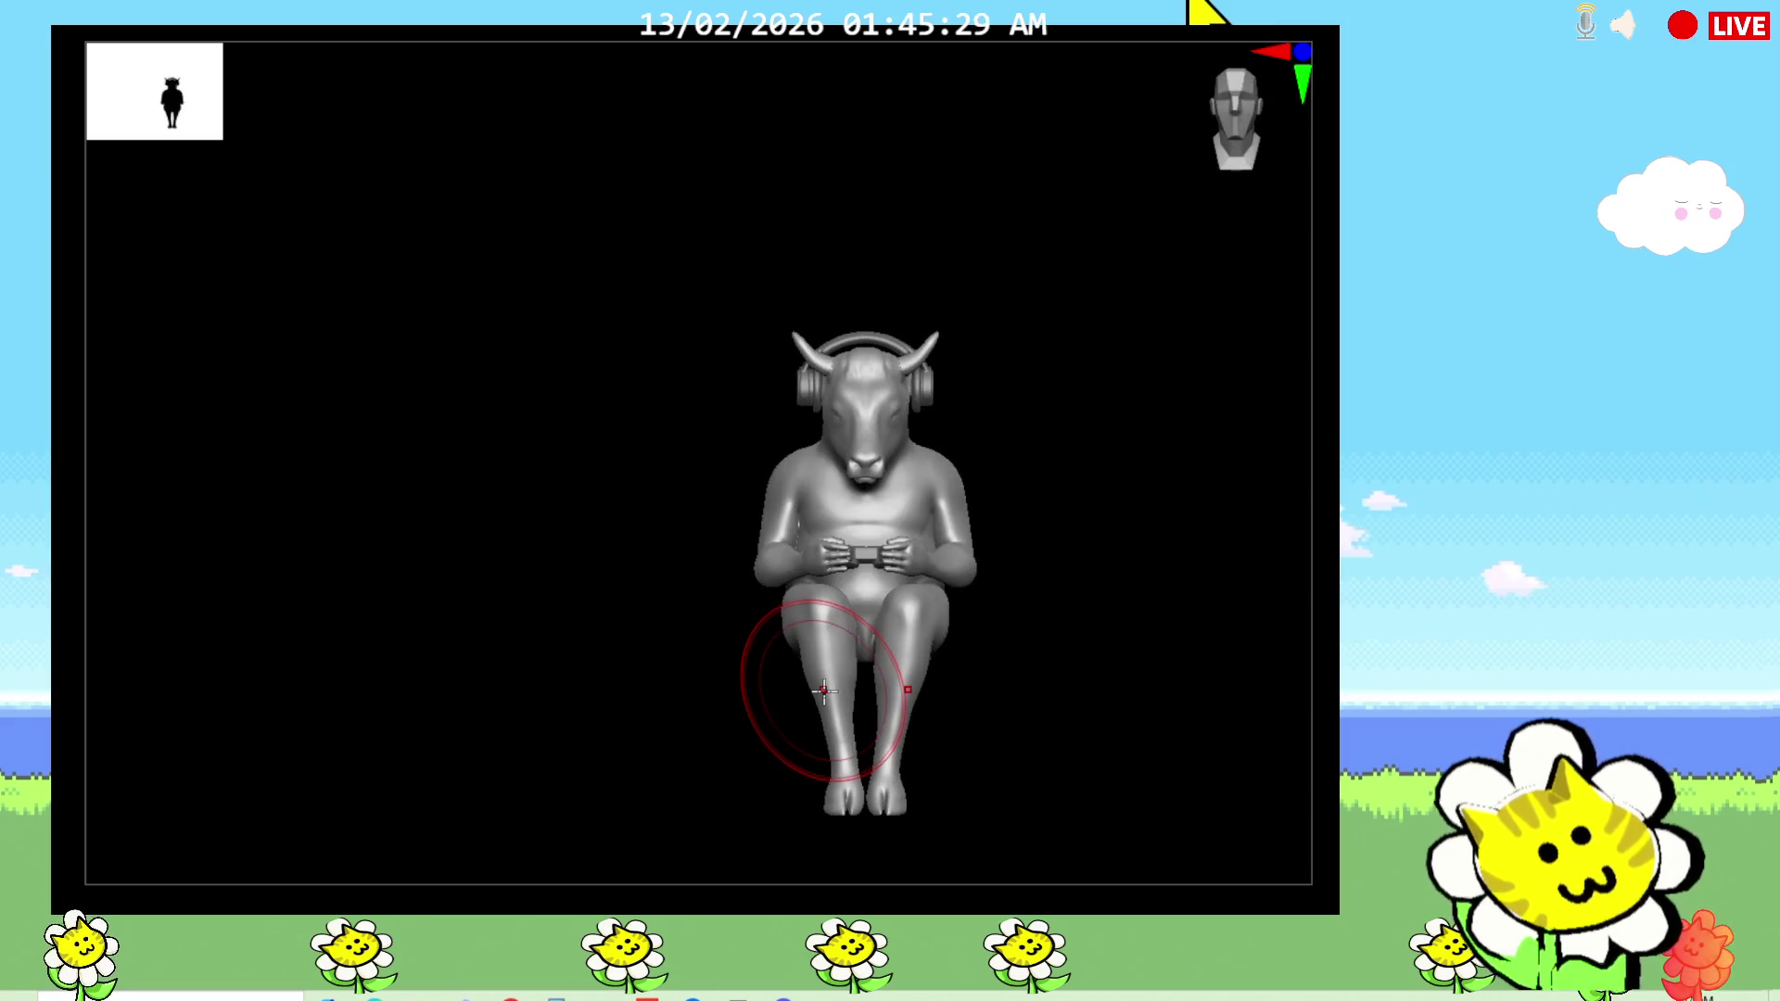
alt+right_drag(1331, 634, 1239, 580)
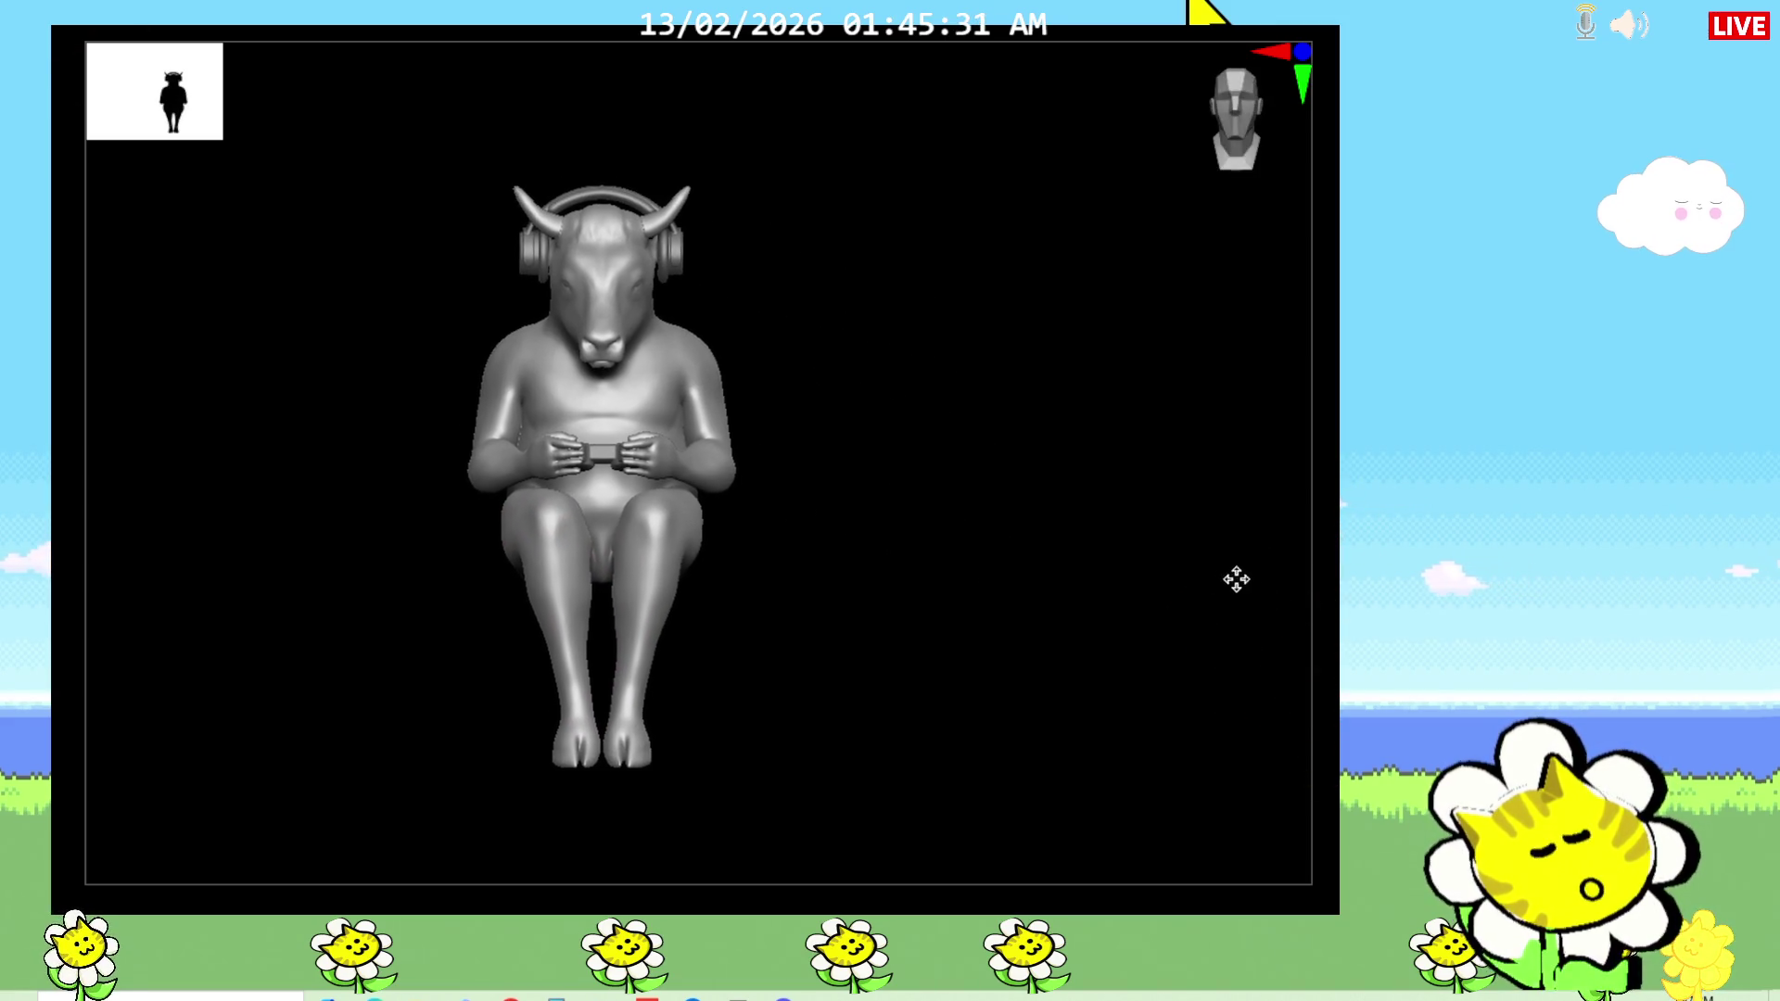
mouse_move(861, 622)
right_down()
mouse_move(850, 770)
mouse_move(811, 667)
mouse_move(1066, 593)
mouse_move(1330, 437)
mouse_move(1298, 450)
mouse_move(1291, 676)
mouse_move(1339, 509)
mouse_move(1286, 437)
right_up()
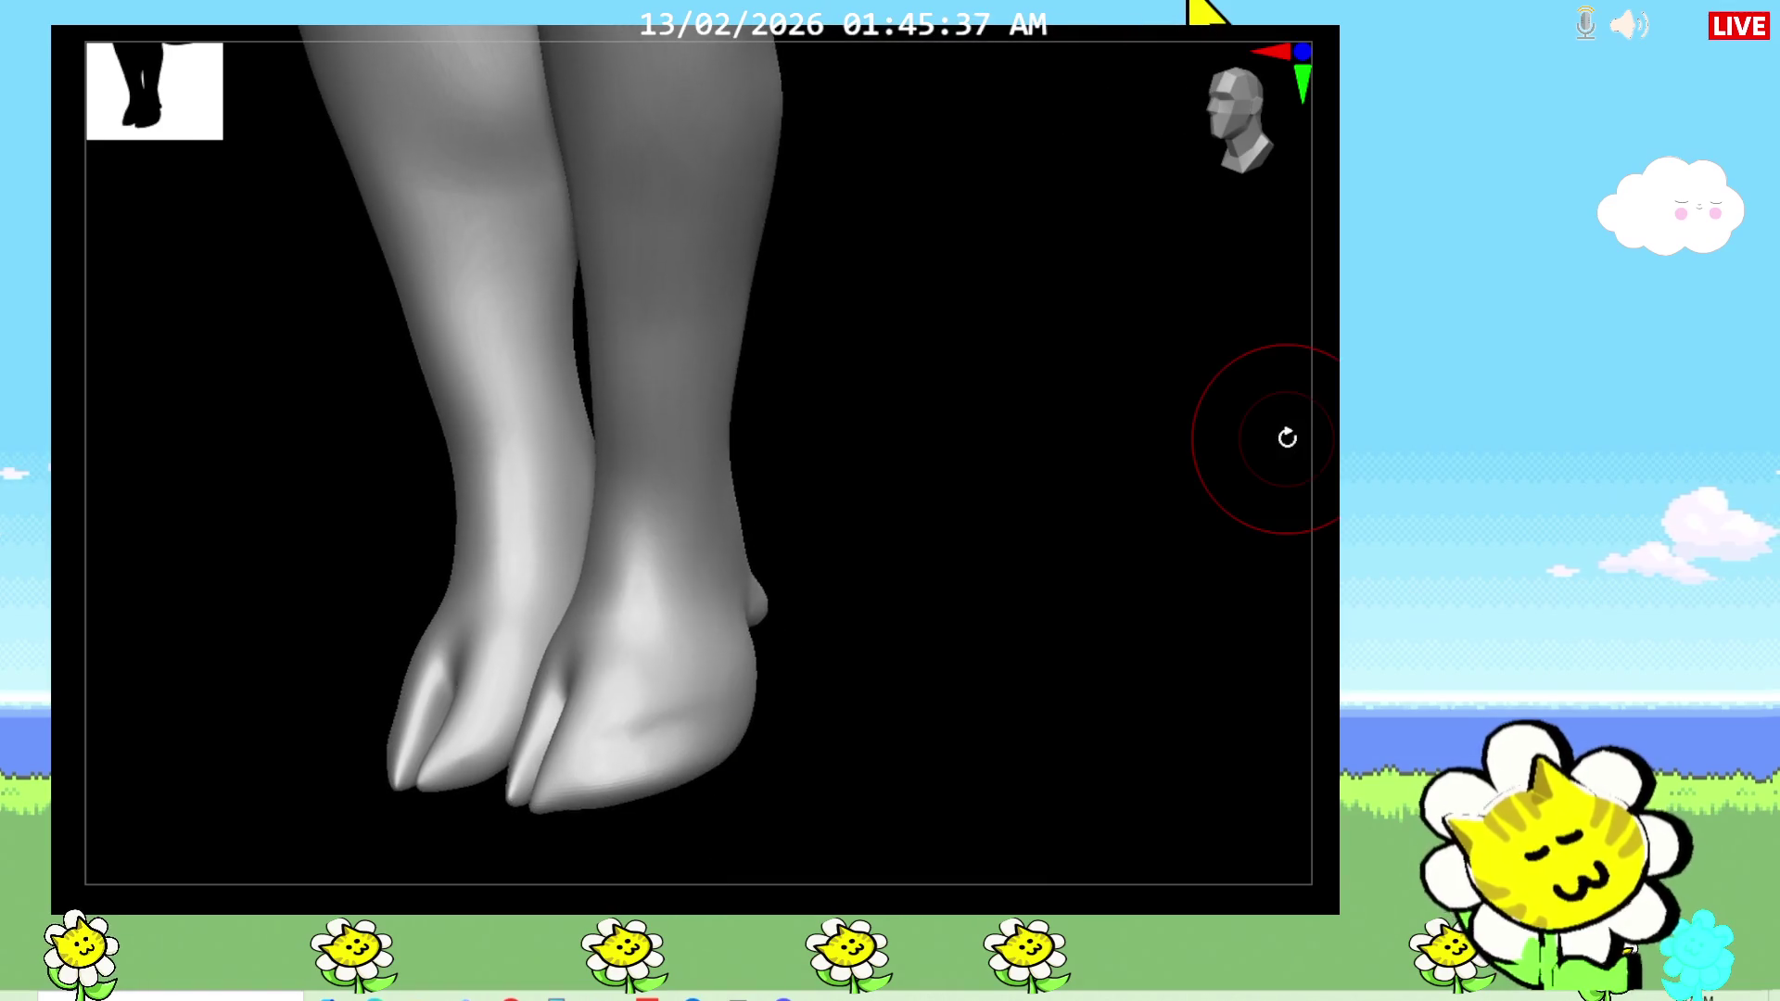
mouse_move(971, 639)
right_down()
mouse_move(1002, 742)
mouse_move(1029, 735)
mouse_move(990, 665)
mouse_move(1021, 460)
mouse_move(997, 393)
mouse_move(1057, 325)
mouse_move(1076, 527)
mouse_move(997, 552)
mouse_move(1088, 596)
mouse_move(998, 580)
mouse_move(925, 474)
mouse_move(909, 497)
mouse_move(917, 648)
mouse_move(1013, 737)
mouse_move(965, 417)
mouse_move(1044, 836)
mouse_move(1029, 632)
mouse_move(992, 619)
mouse_move(1332, 658)
mouse_move(1335, 630)
mouse_move(649, 371)
mouse_move(19, 70)
right_up()
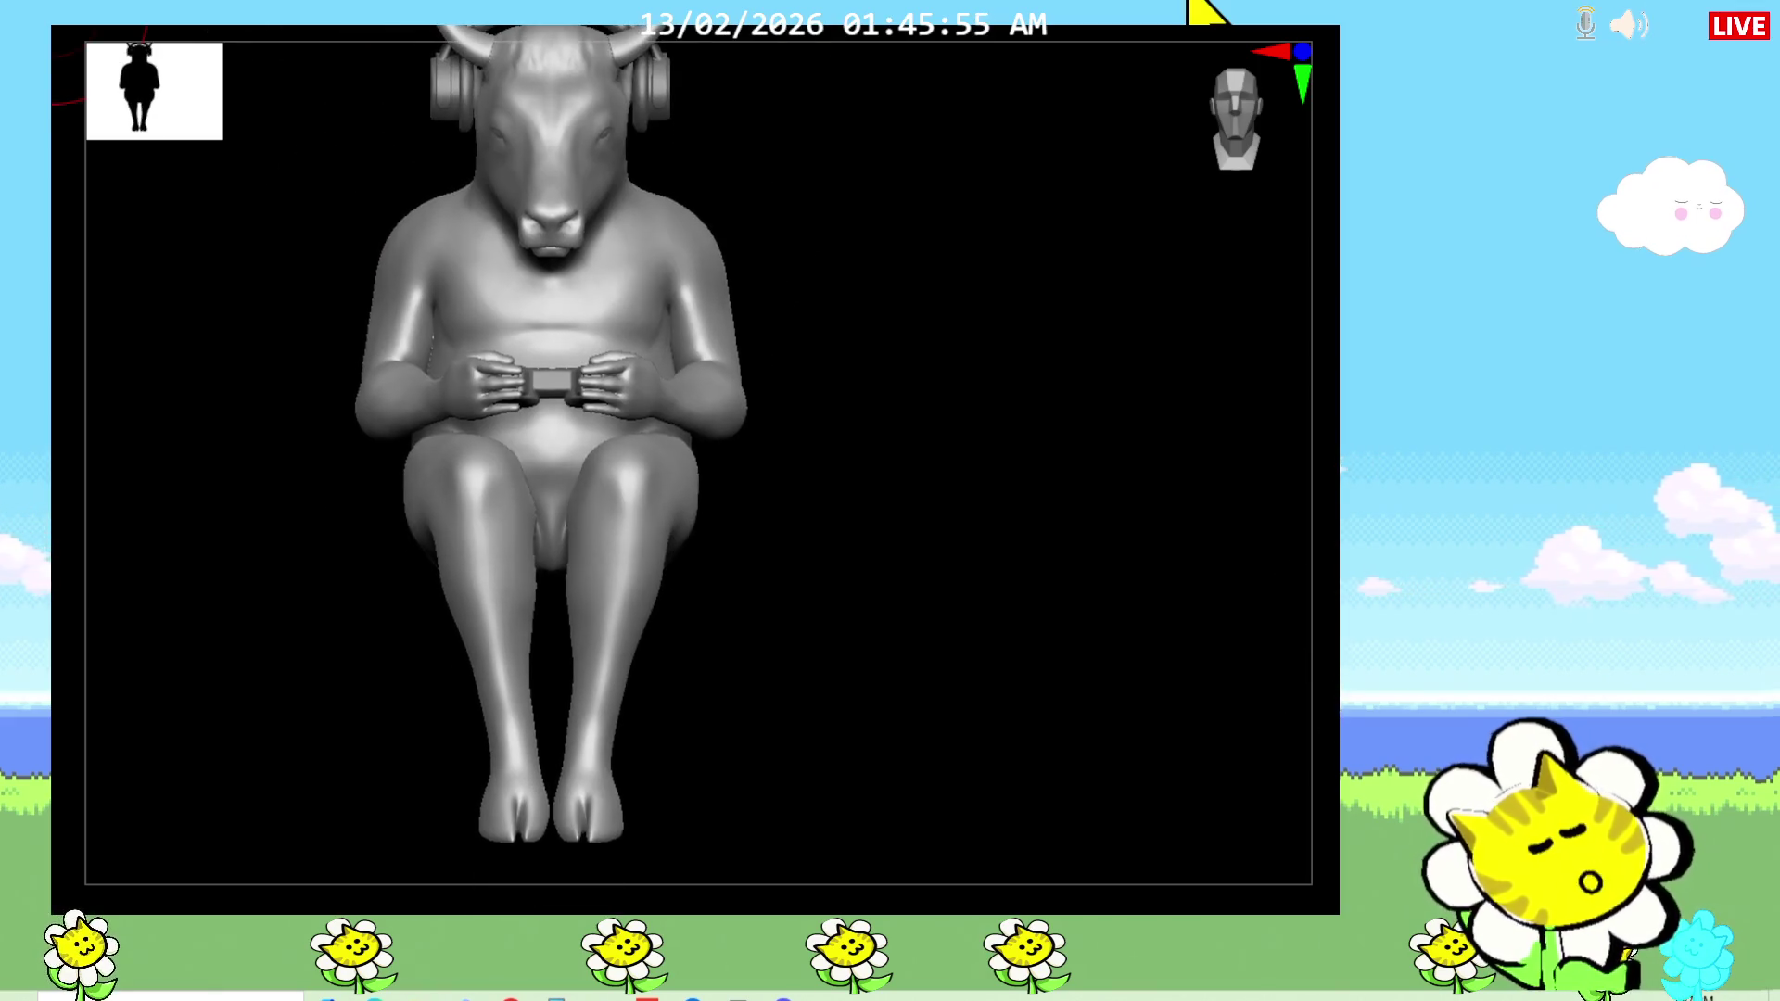
key(f)
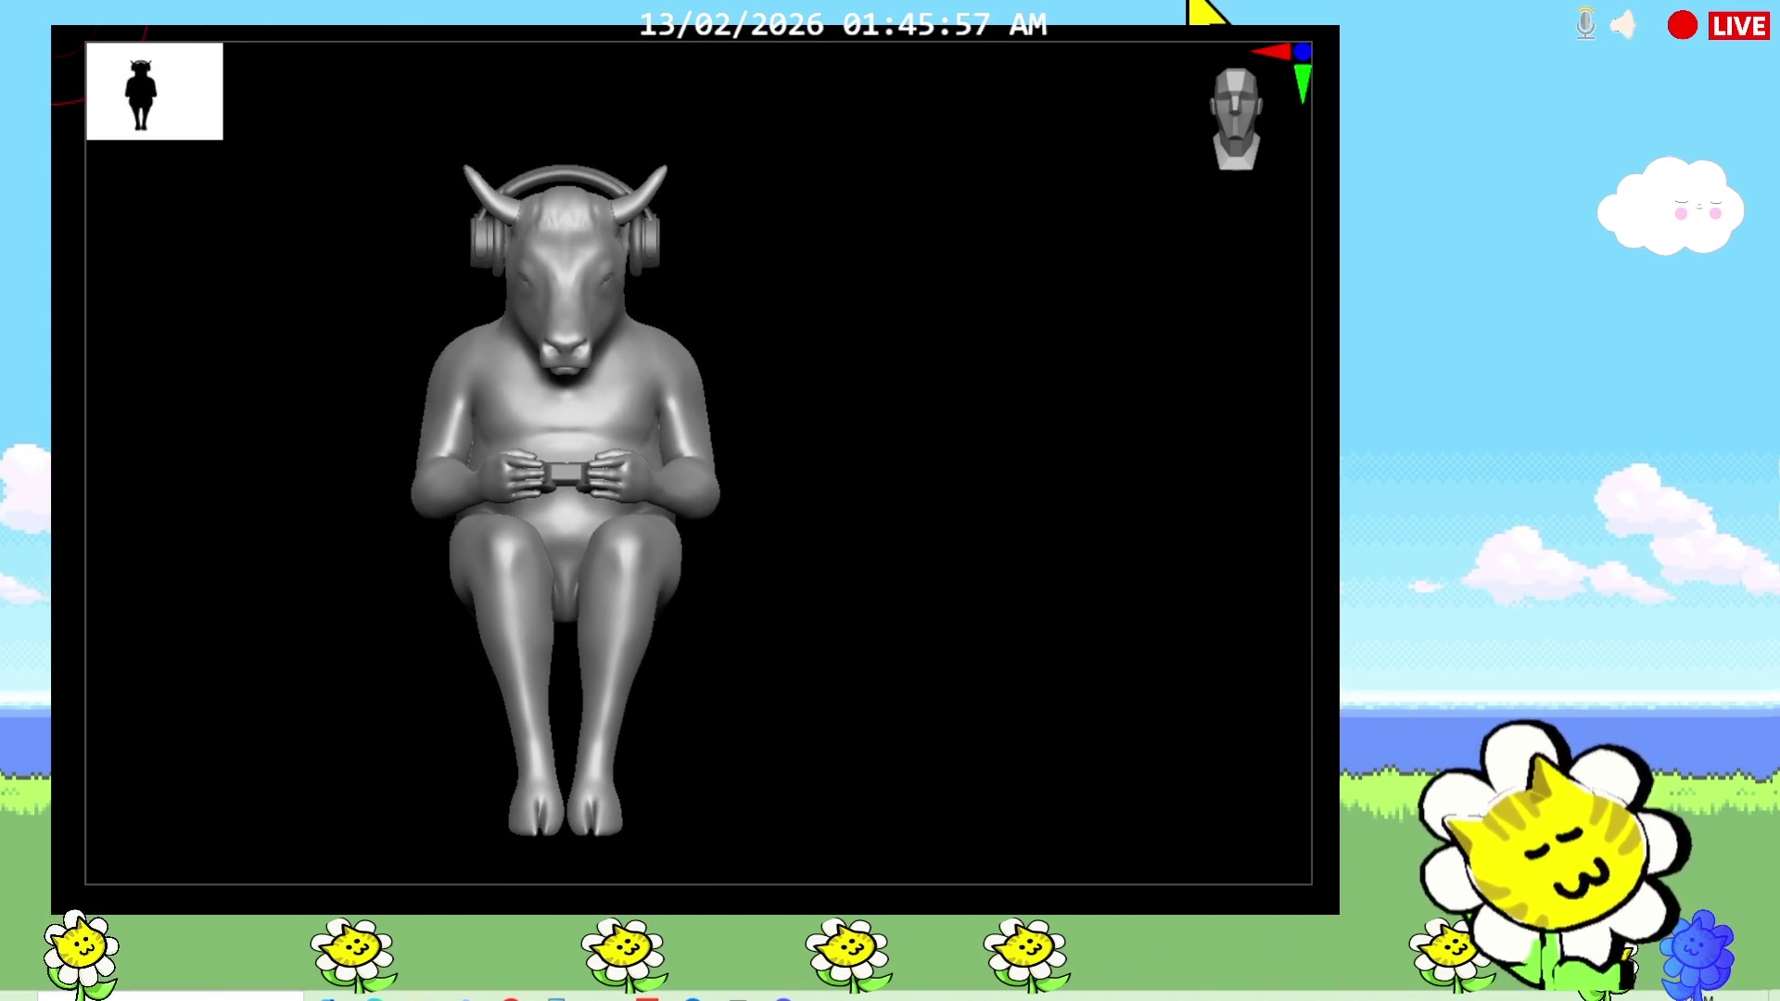
mouse_move(989, 687)
right_down()
mouse_move(969, 714)
mouse_move(961, 699)
right_up()
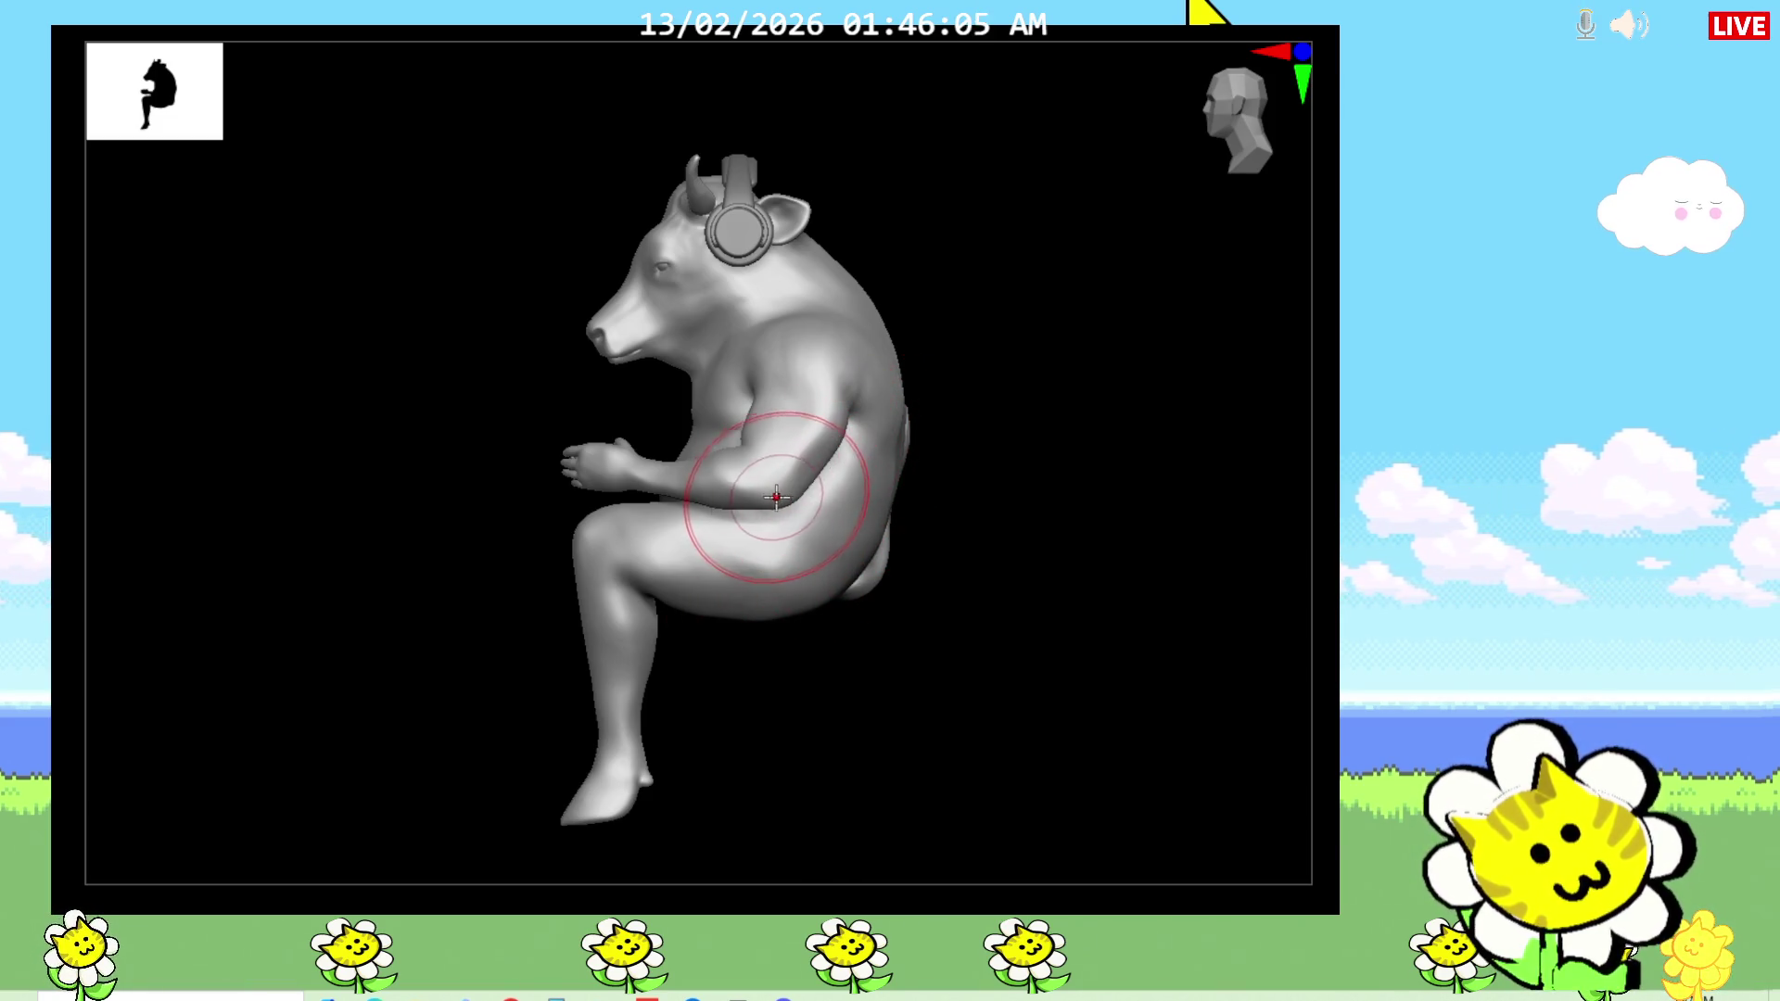
mouse_move(964, 556)
shift+mouse_down()
mouse_move(1013, 584)
mouse_move(1045, 569)
mouse_move(907, 517)
shift+mouse_up()
mouse_move(893, 599)
mouse_down()
mouse_move(1093, 643)
mouse_move(1001, 719)
mouse_move(746, 478)
mouse_up()
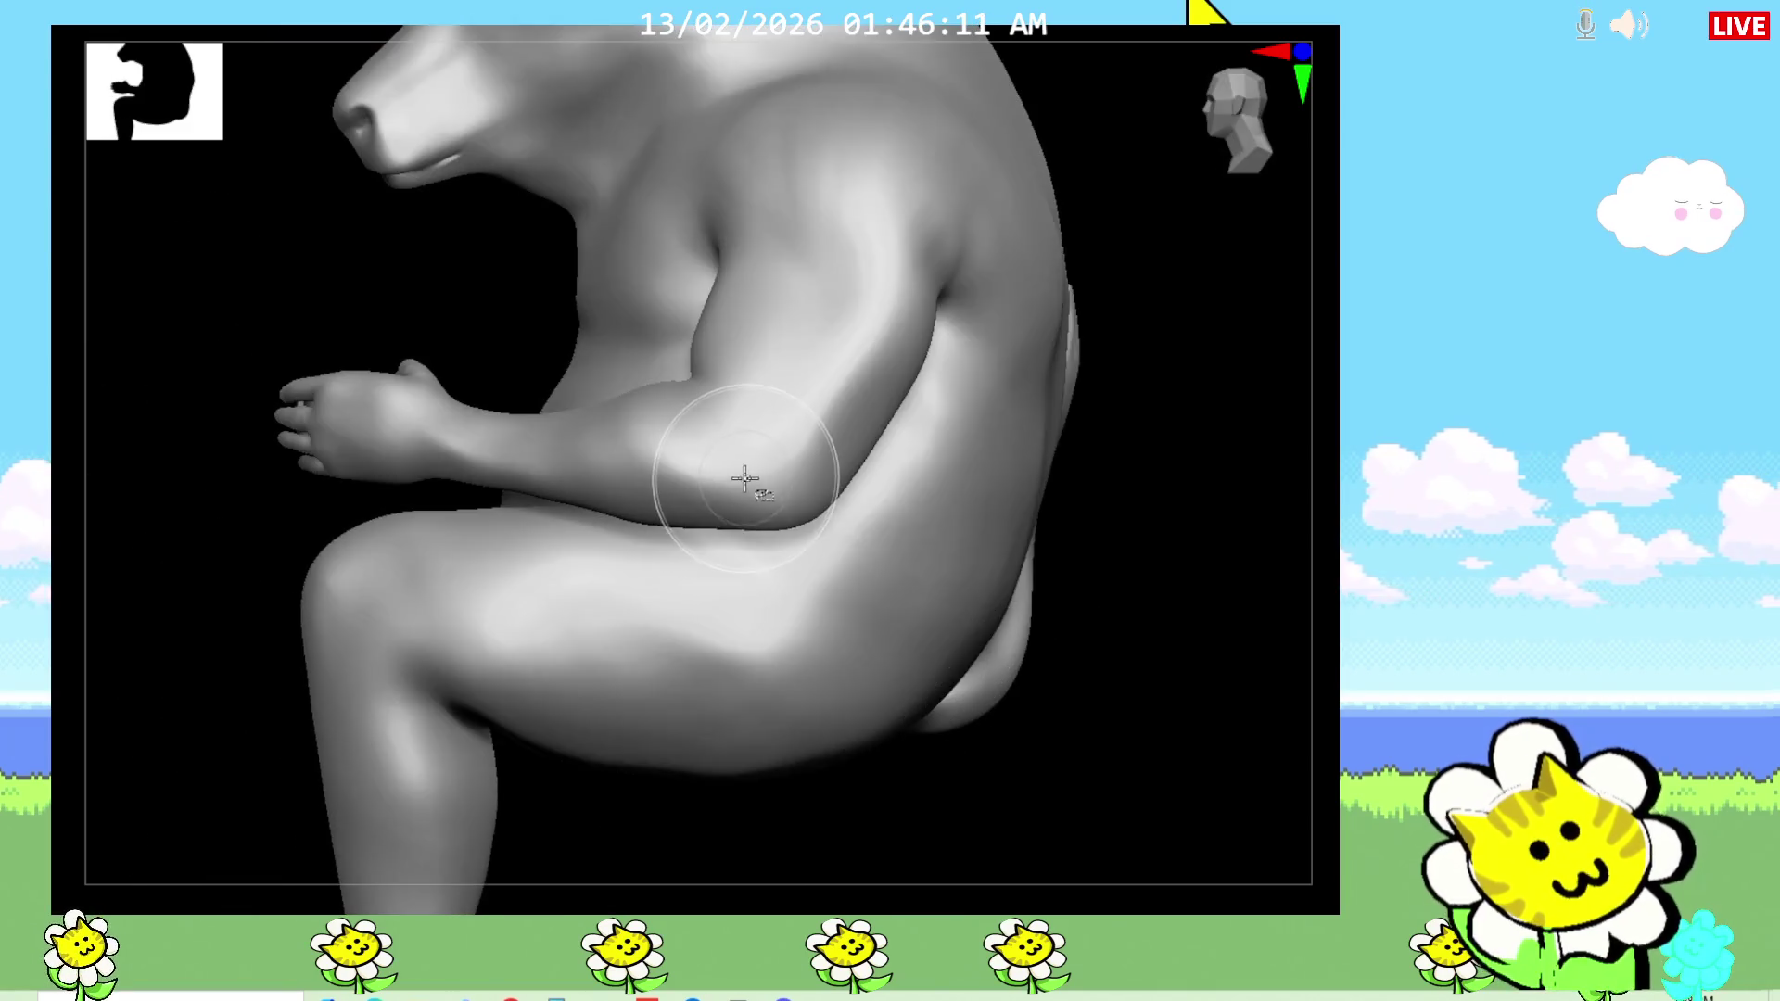
Step: Isolate the arms, hands, controller and headphones to inspect the forearm apart from the body
ctrl+shift+click(906, 636)
ctrl+shift+click(1026, 738)
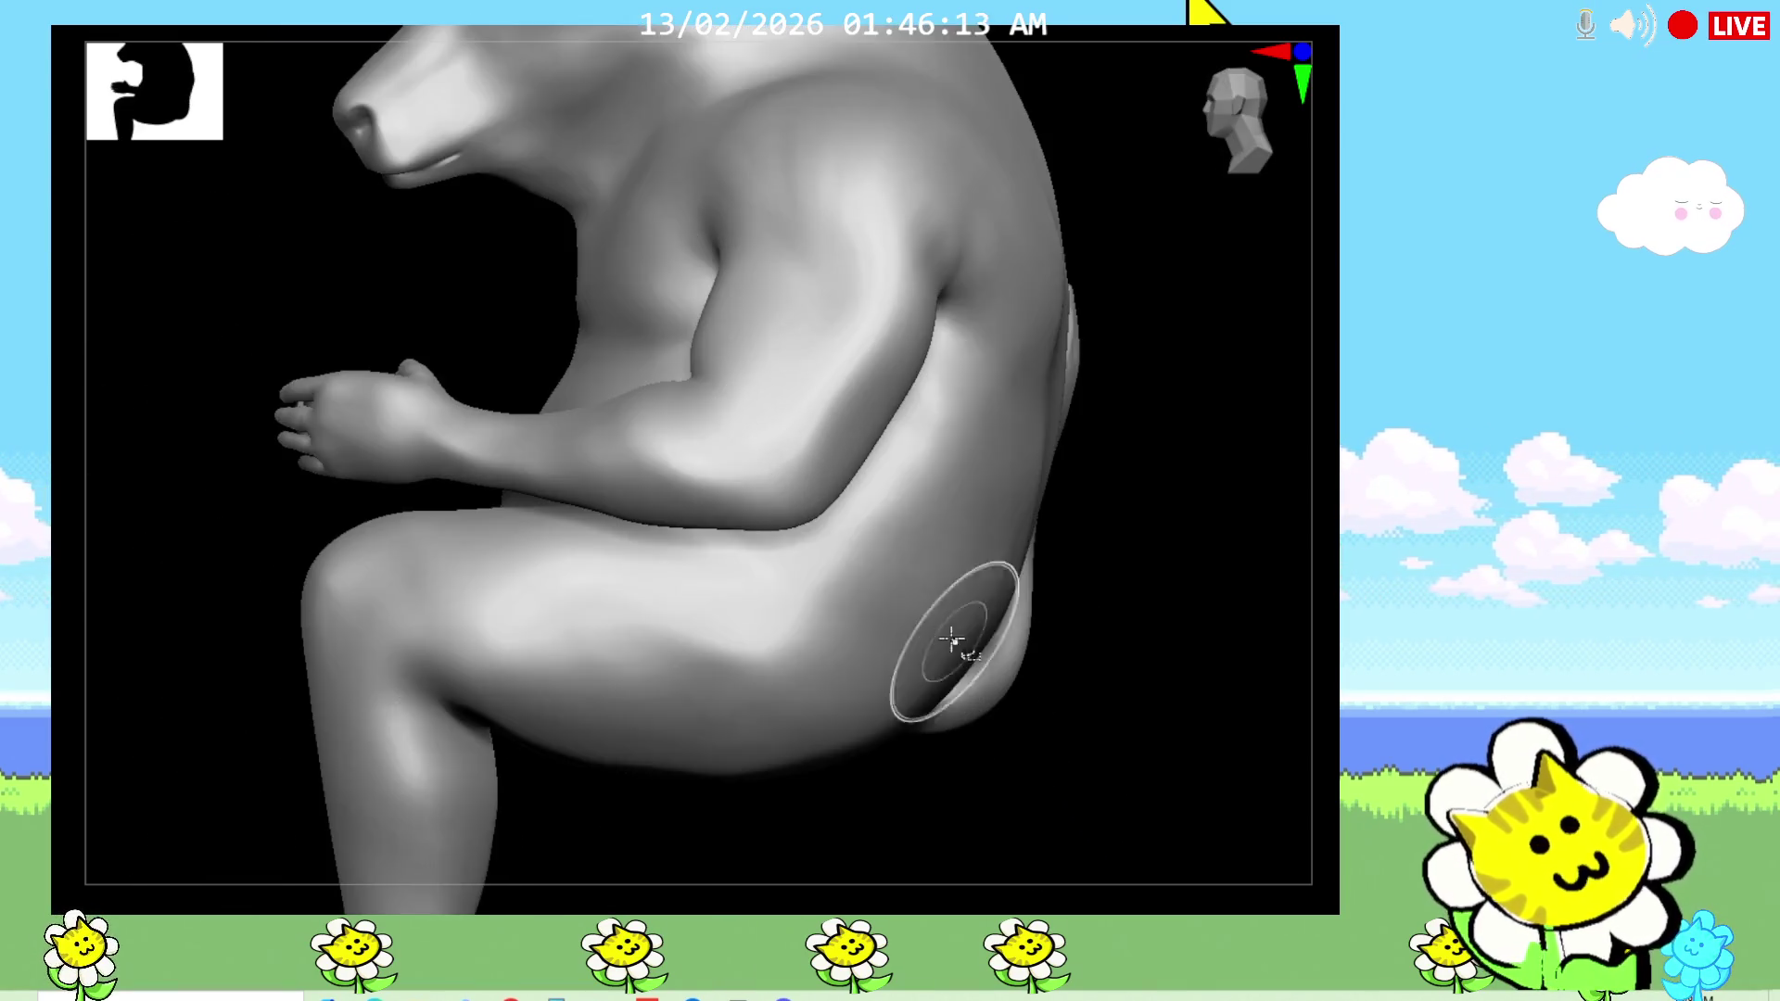
ctrl+shift+click(725, 498)
mouse_move(719, 481)
mouse_down()
mouse_move(838, 787)
mouse_move(1009, 628)
mouse_move(956, 495)
mouse_move(1045, 603)
mouse_up()
ctrl+shift+click(1045, 603)
mouse_move(1152, 517)
mouse_down()
mouse_move(1059, 604)
mouse_move(1097, 560)
mouse_move(1104, 731)
mouse_move(1156, 714)
mouse_move(695, 484)
mouse_up()
ctrl+shift+click(695, 480)
mouse_move(797, 556)
mouse_down()
mouse_move(933, 667)
mouse_move(948, 656)
mouse_up()
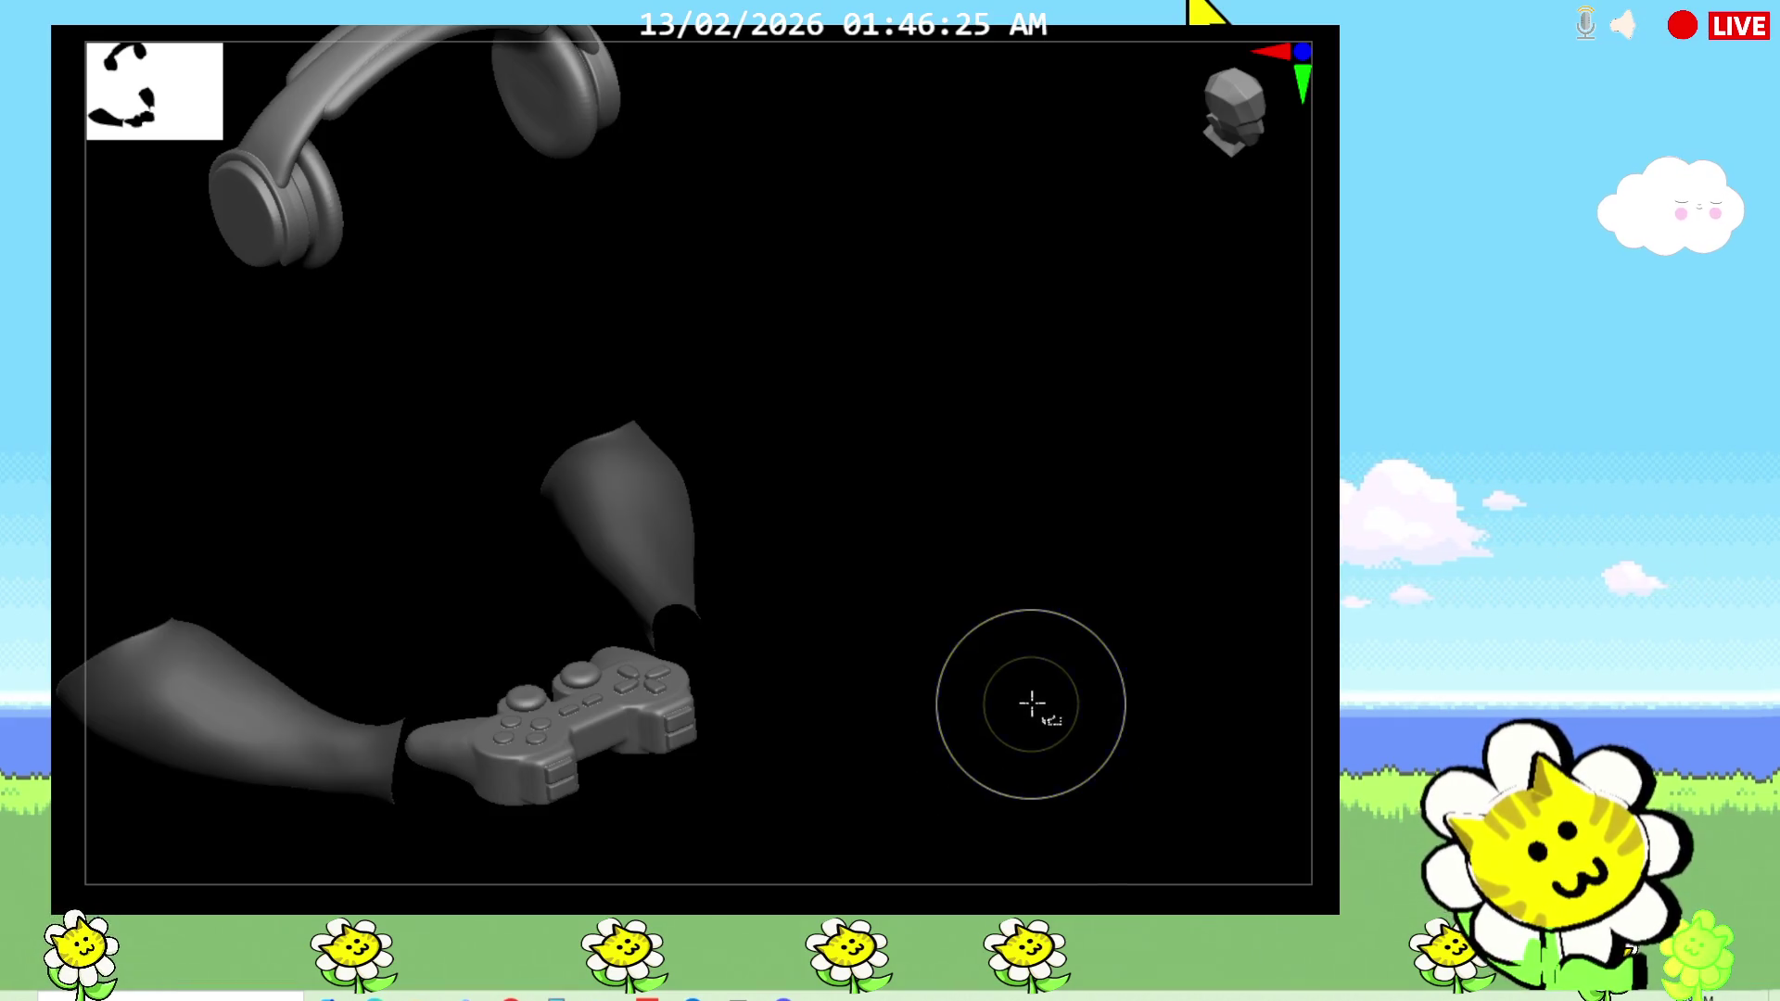
ctrl+shift+click(1045, 700)
drag(1020, 647, 767, 544)
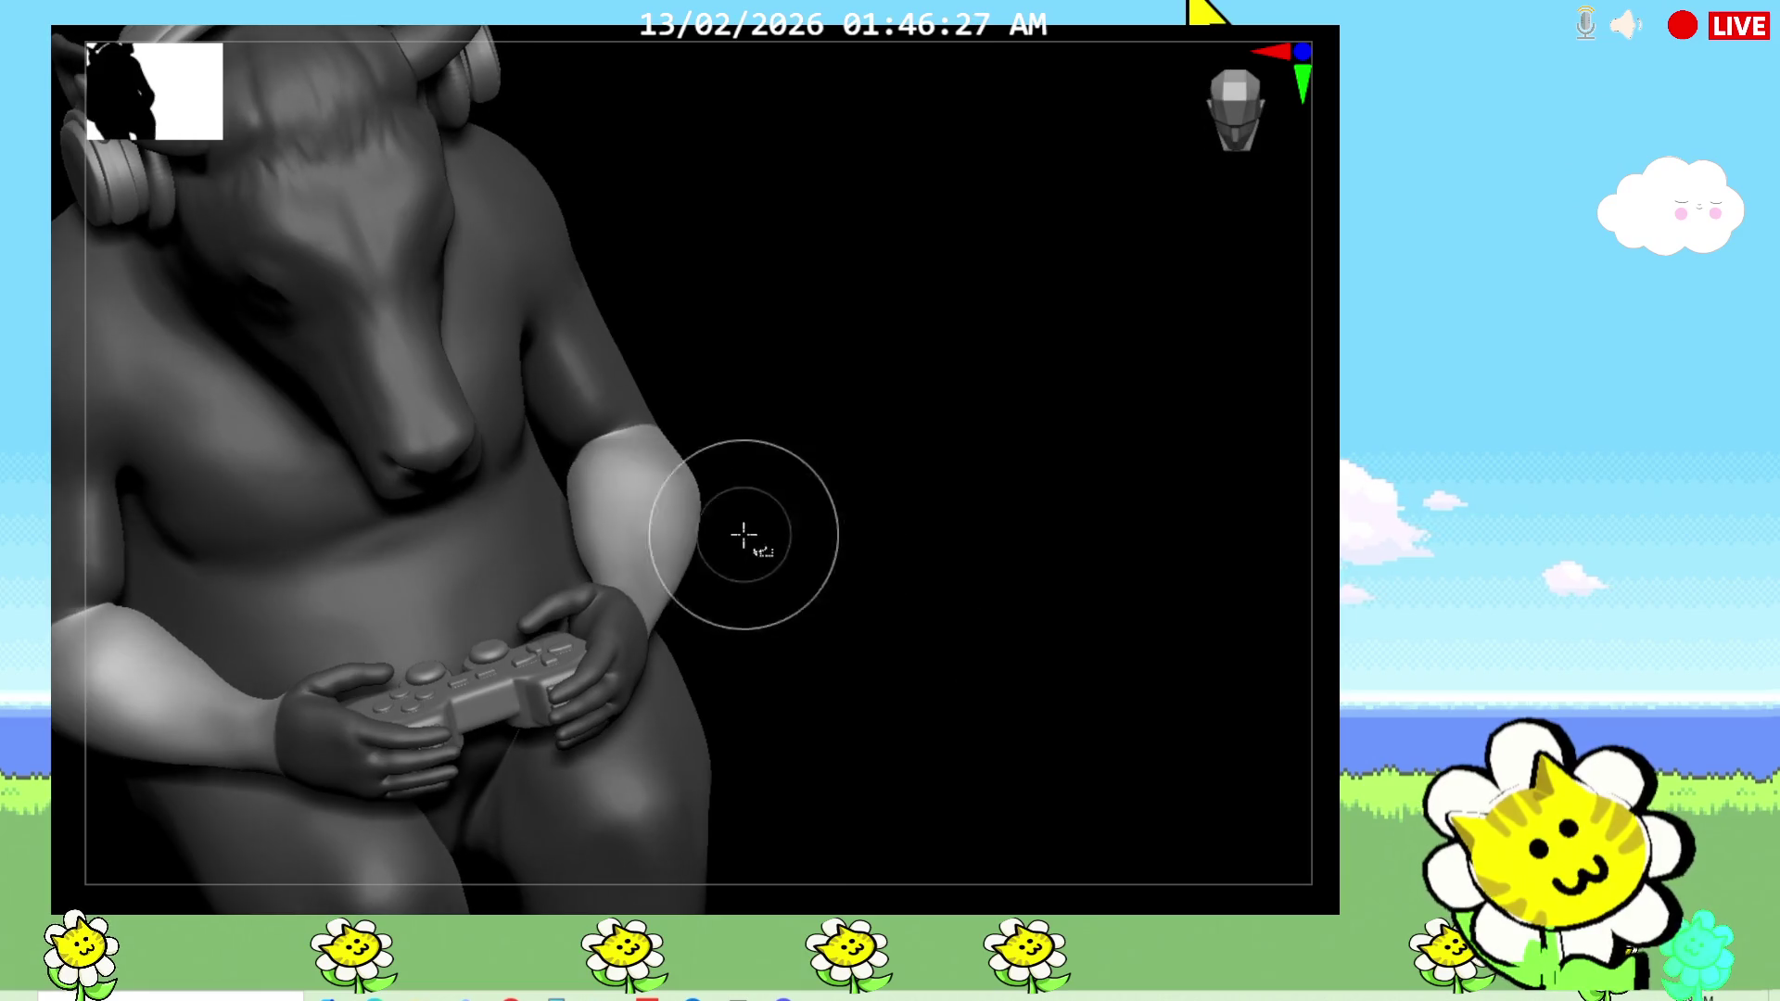
ctrl+shift+click(685, 527)
mouse_move(890, 654)
mouse_down()
mouse_move(961, 719)
mouse_move(999, 663)
mouse_up()
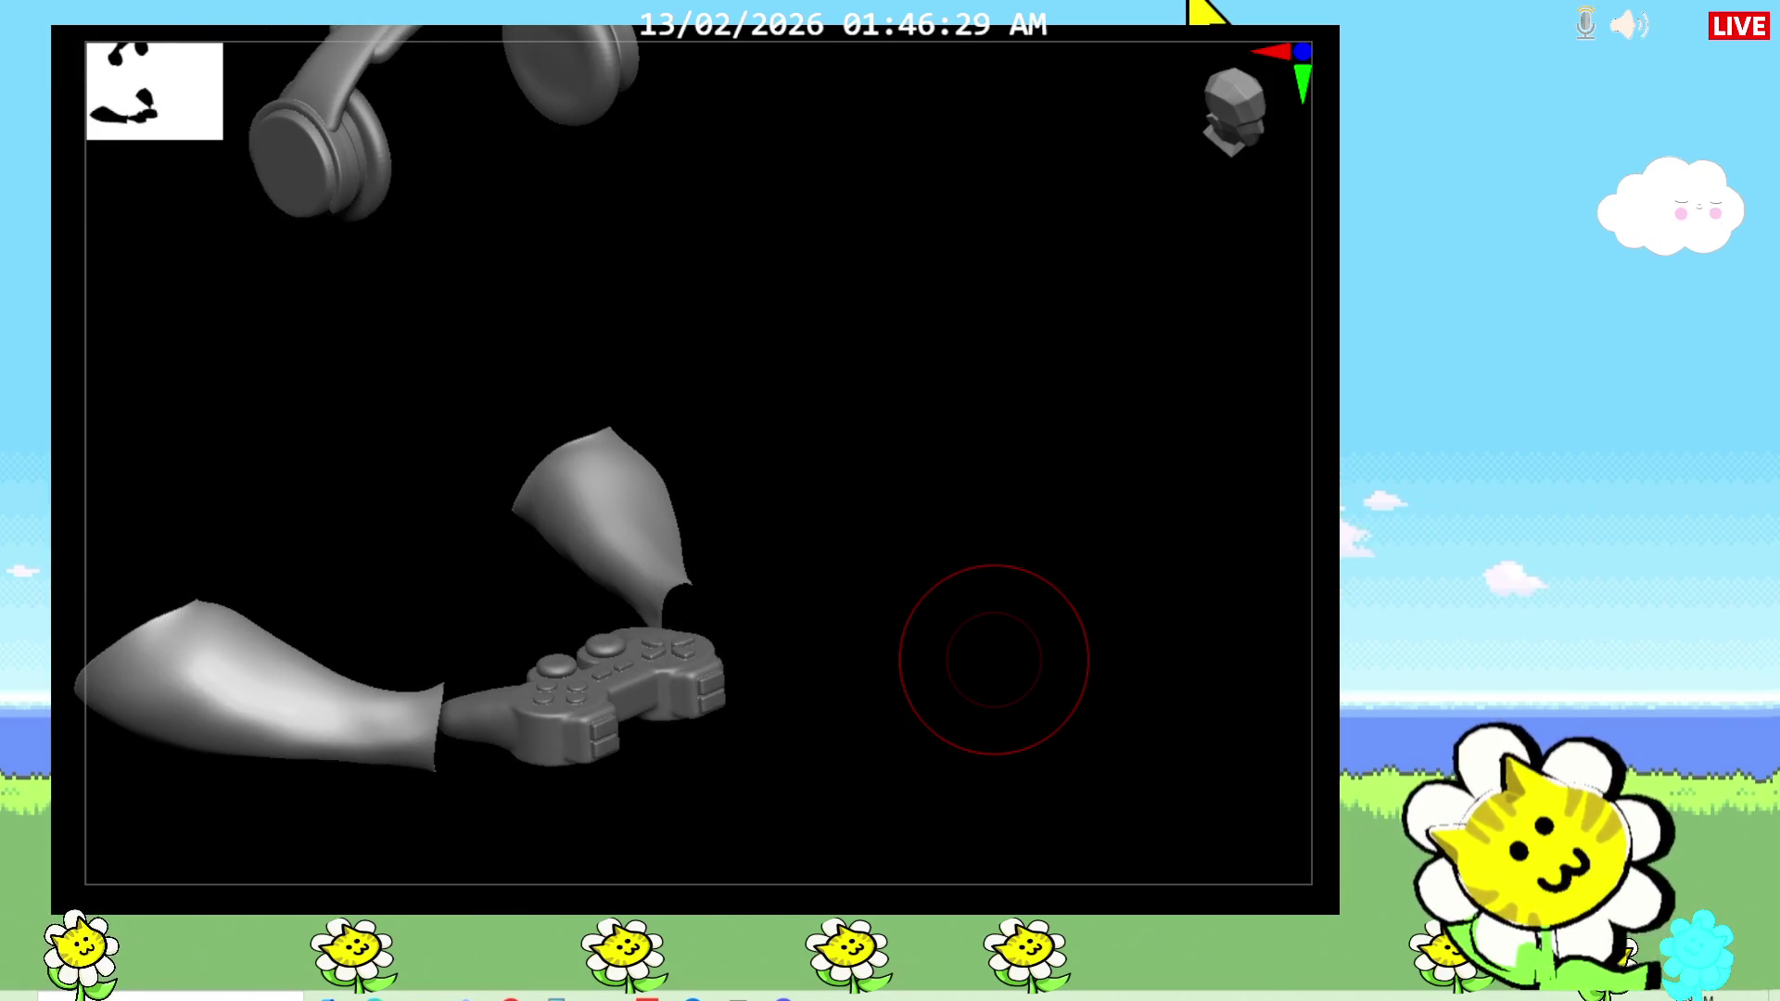
mouse_move(675, 505)
mouse_down()
mouse_move(906, 492)
mouse_move(634, 604)
mouse_up()
Step: Smooth the forearm surface and check it both isolated and against the full figure
mouse_move(491, 604)
mouse_down()
mouse_move(615, 516)
mouse_move(684, 543)
mouse_up()
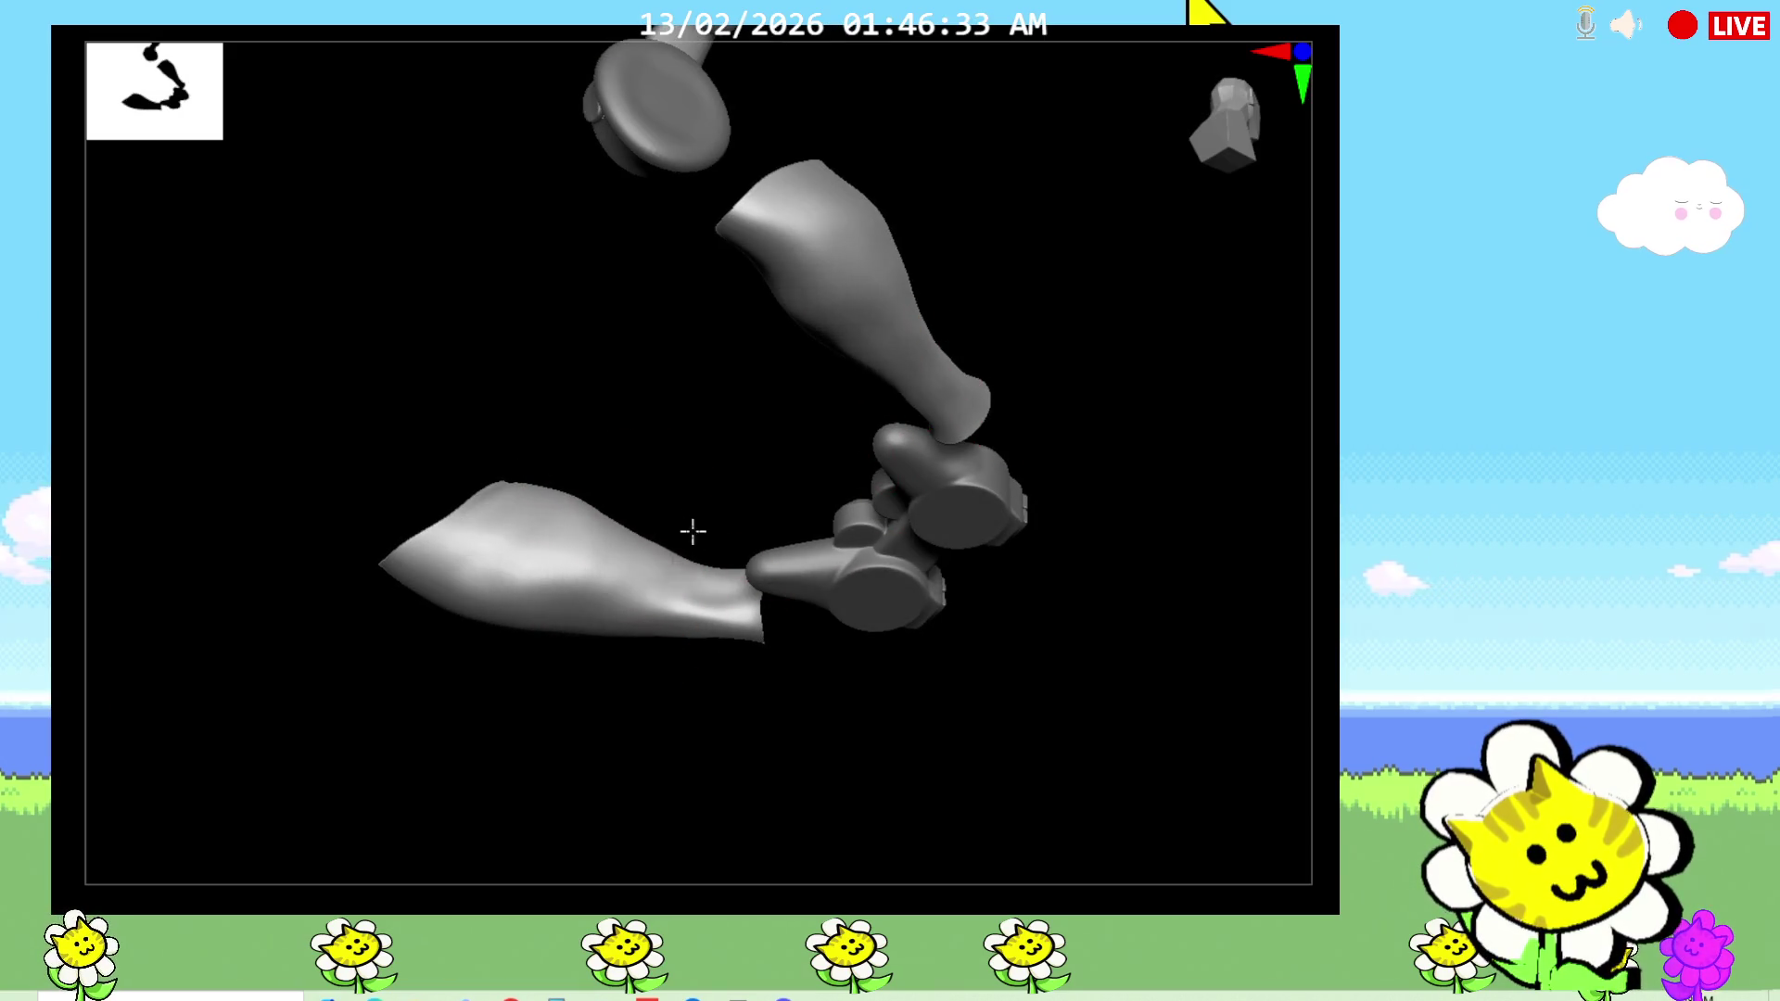
mouse_move(710, 726)
mouse_down()
mouse_move(683, 568)
mouse_move(603, 545)
mouse_move(540, 603)
mouse_up()
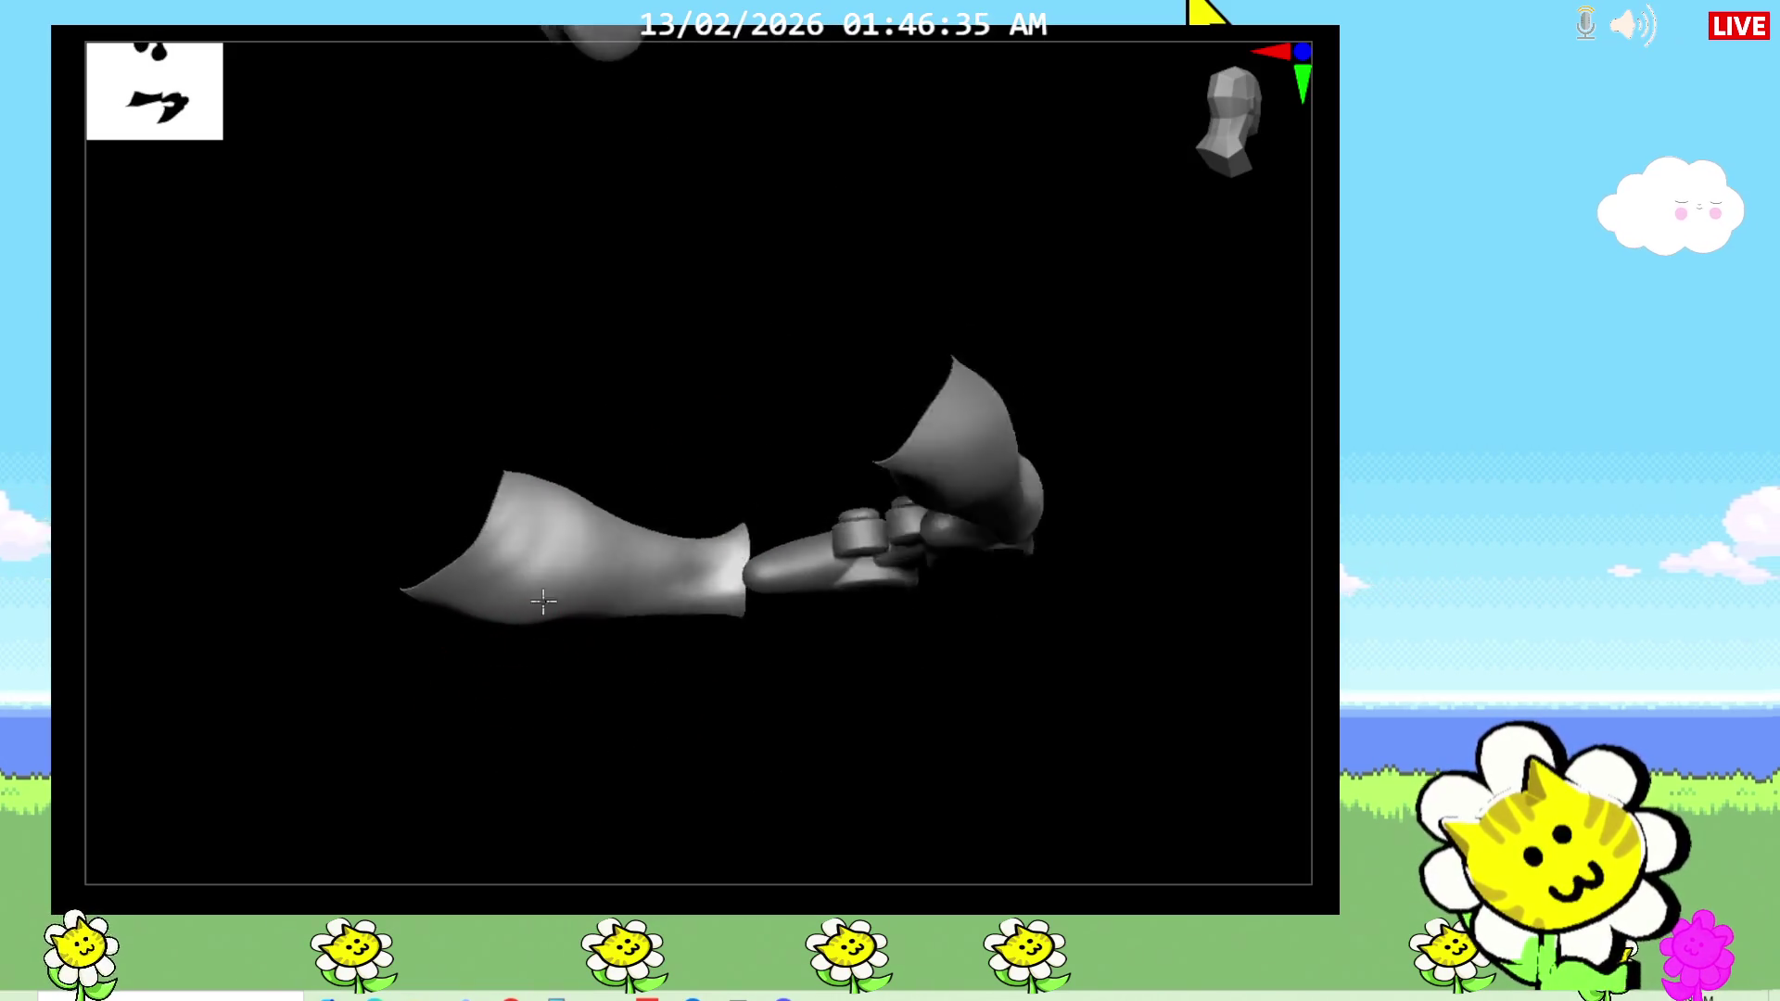
mouse_move(419, 654)
mouse_down()
mouse_move(547, 603)
mouse_move(914, 779)
mouse_move(1076, 719)
mouse_move(1029, 680)
mouse_up()
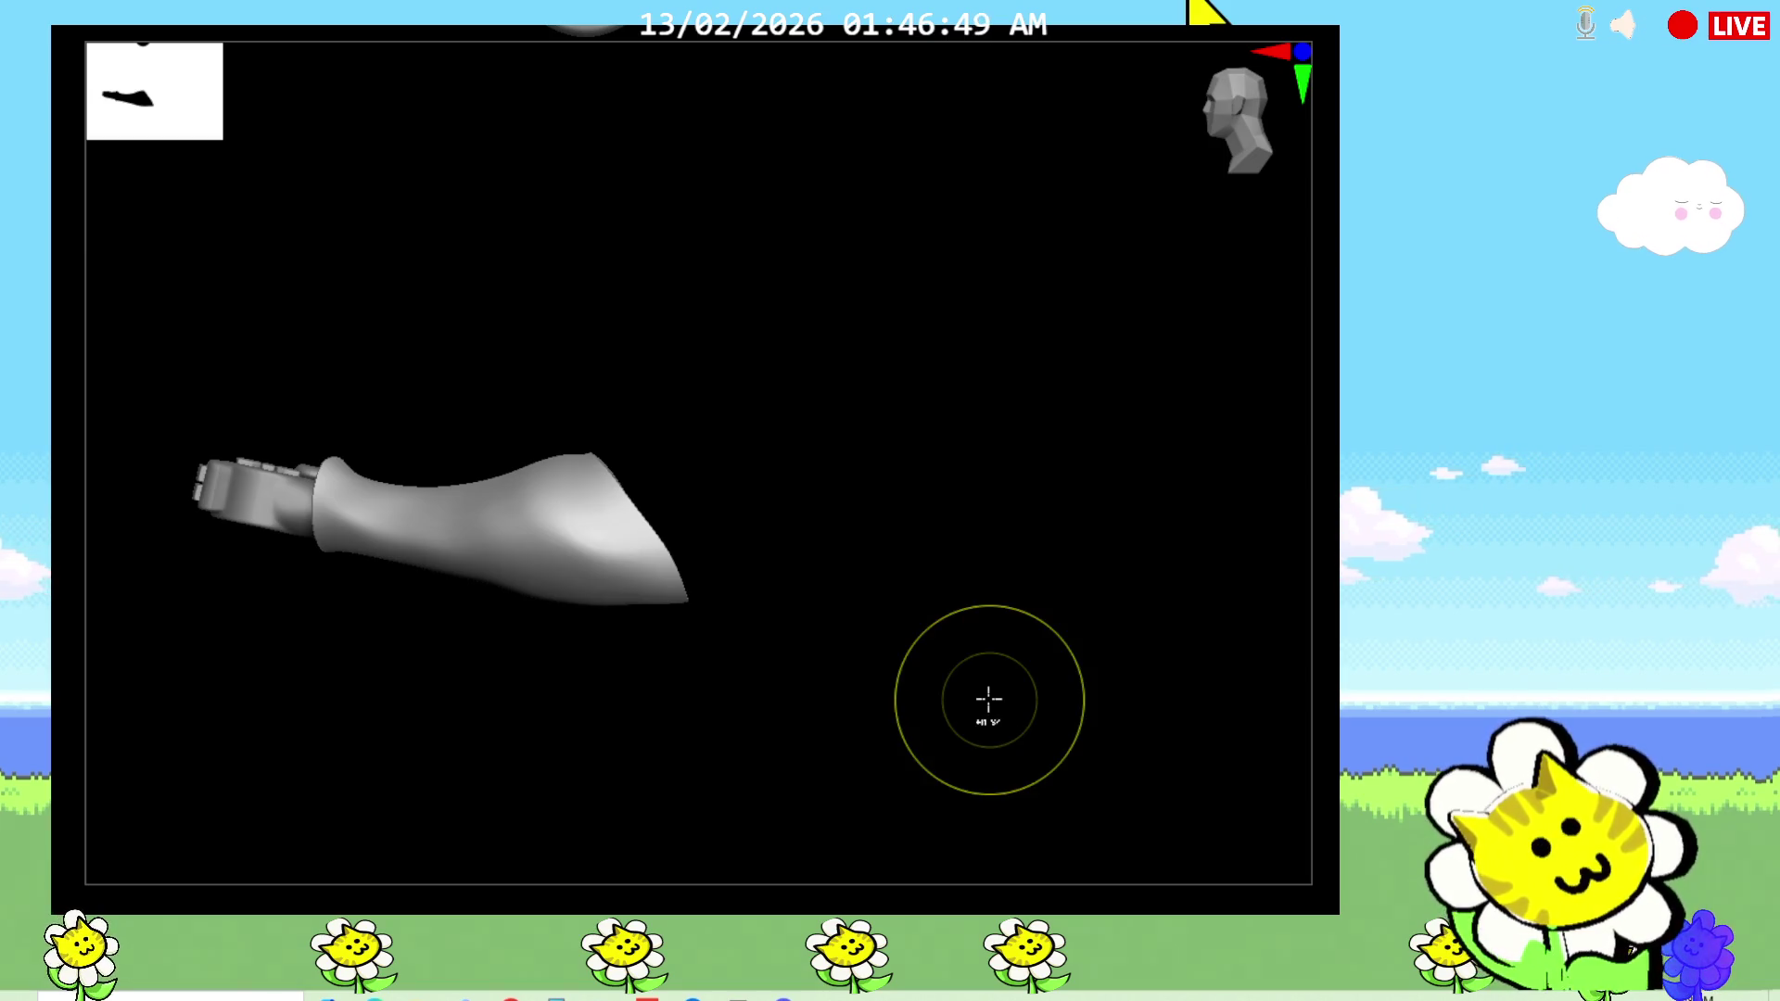
ctrl+shift+click(1005, 732)
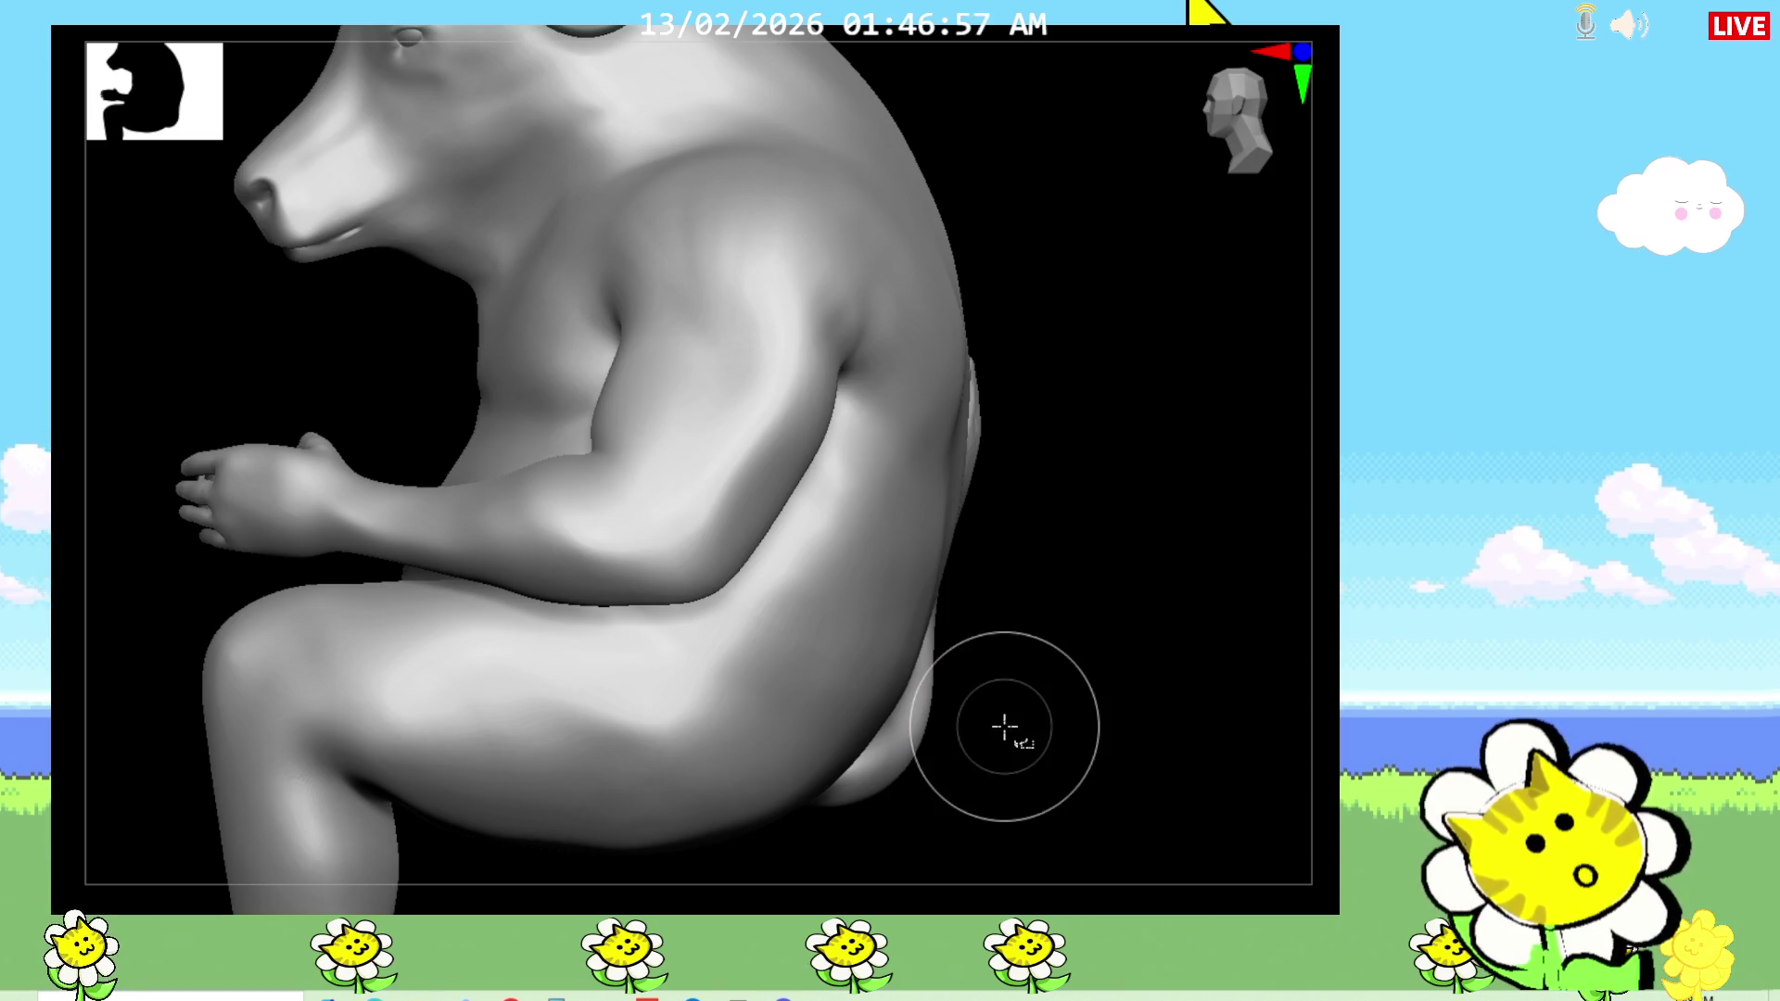
ctrl+shift+click(616, 547)
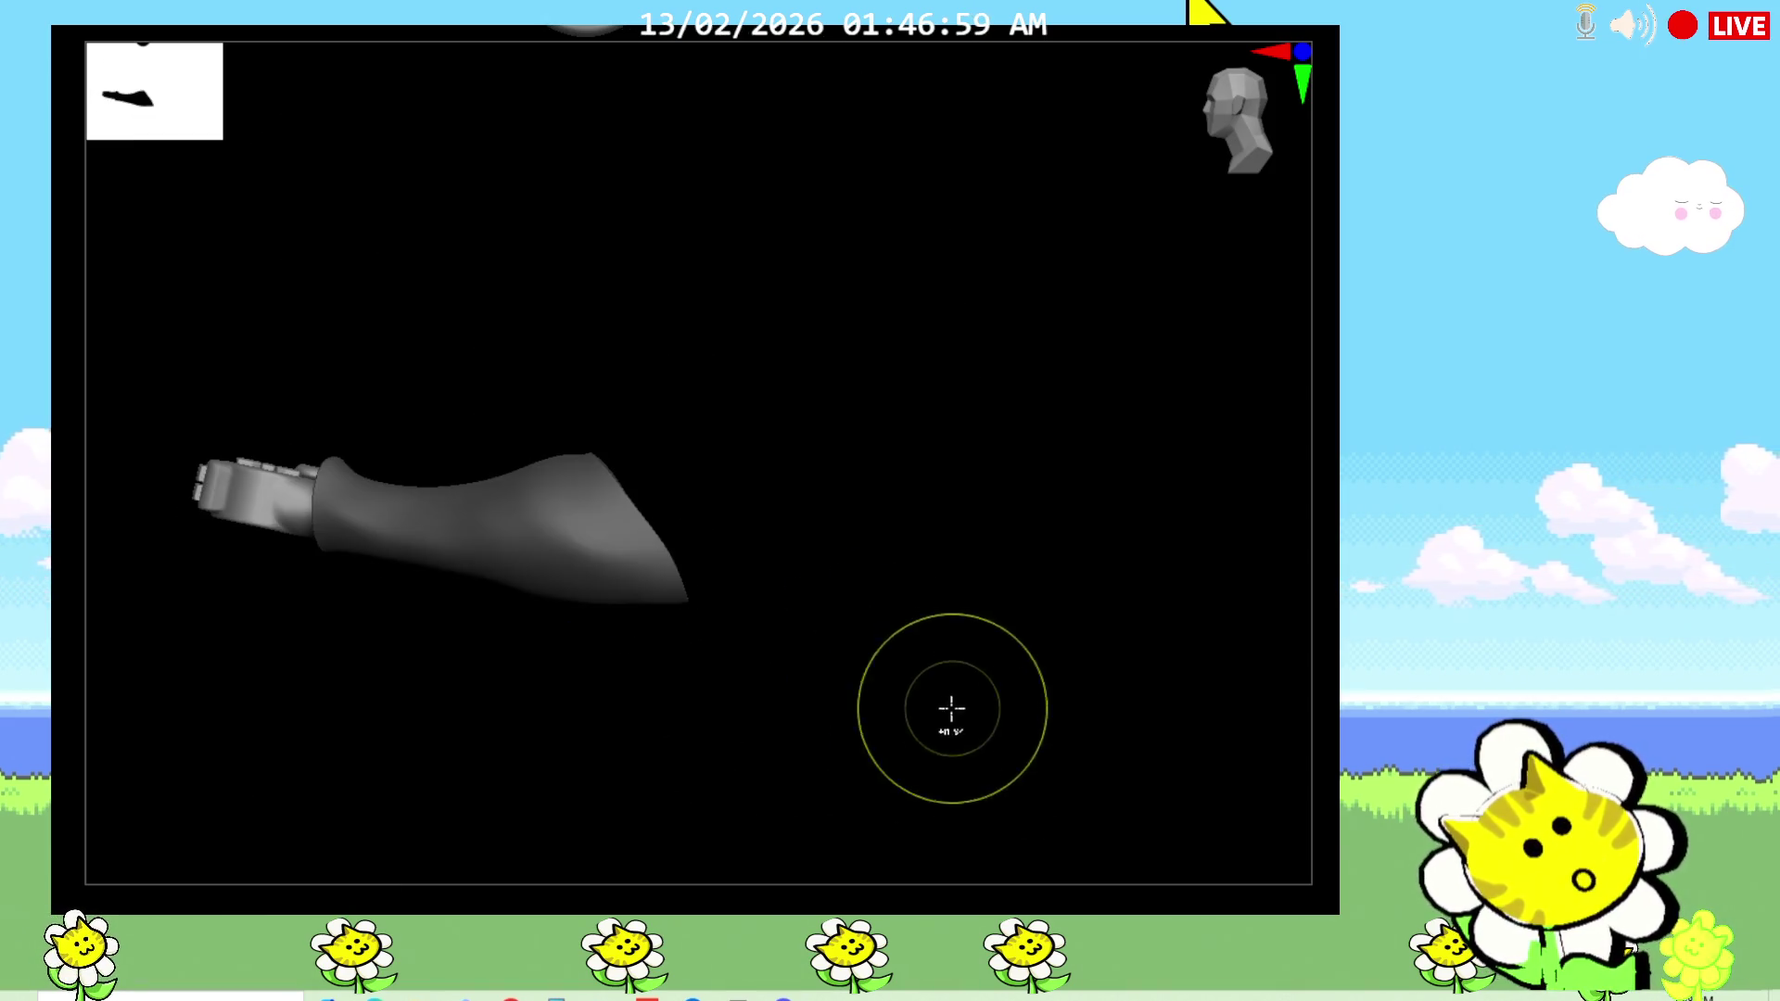
ctrl+shift+click(1029, 728)
mouse_move(1120, 790)
mouse_down()
mouse_move(1067, 671)
mouse_move(1048, 699)
mouse_move(908, 640)
mouse_up()
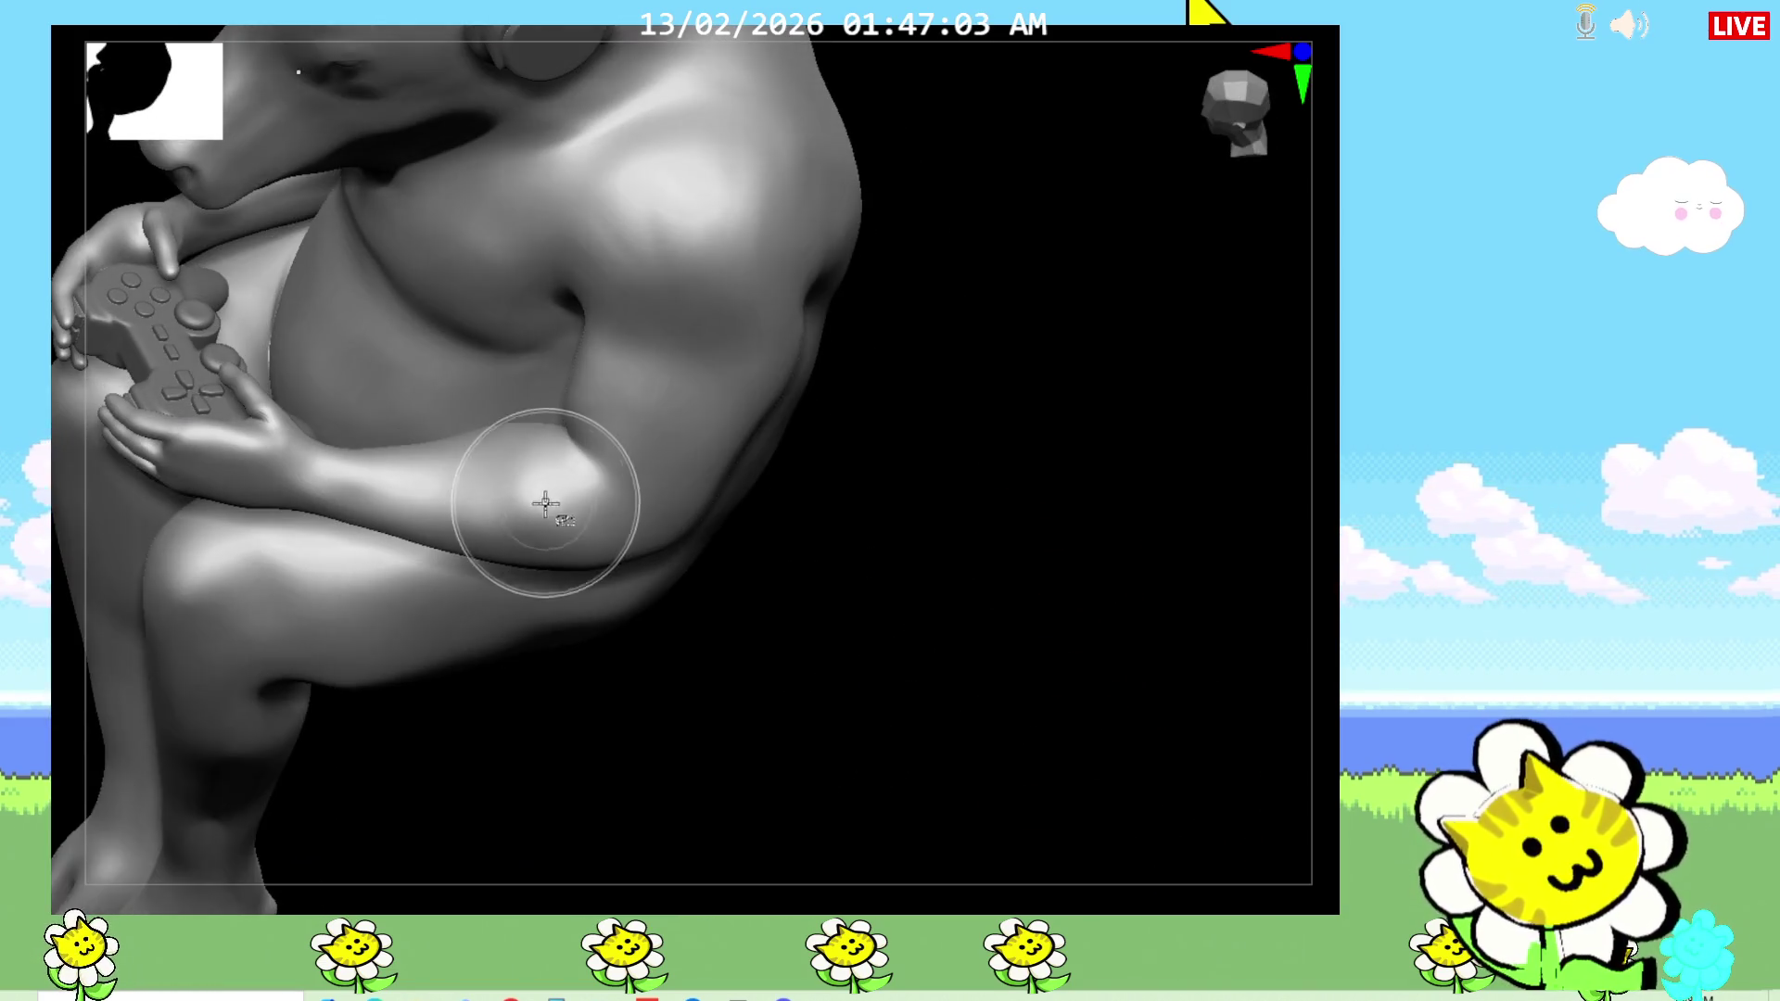
ctrl+shift+click(556, 497)
ctrl+shift+click(1023, 764)
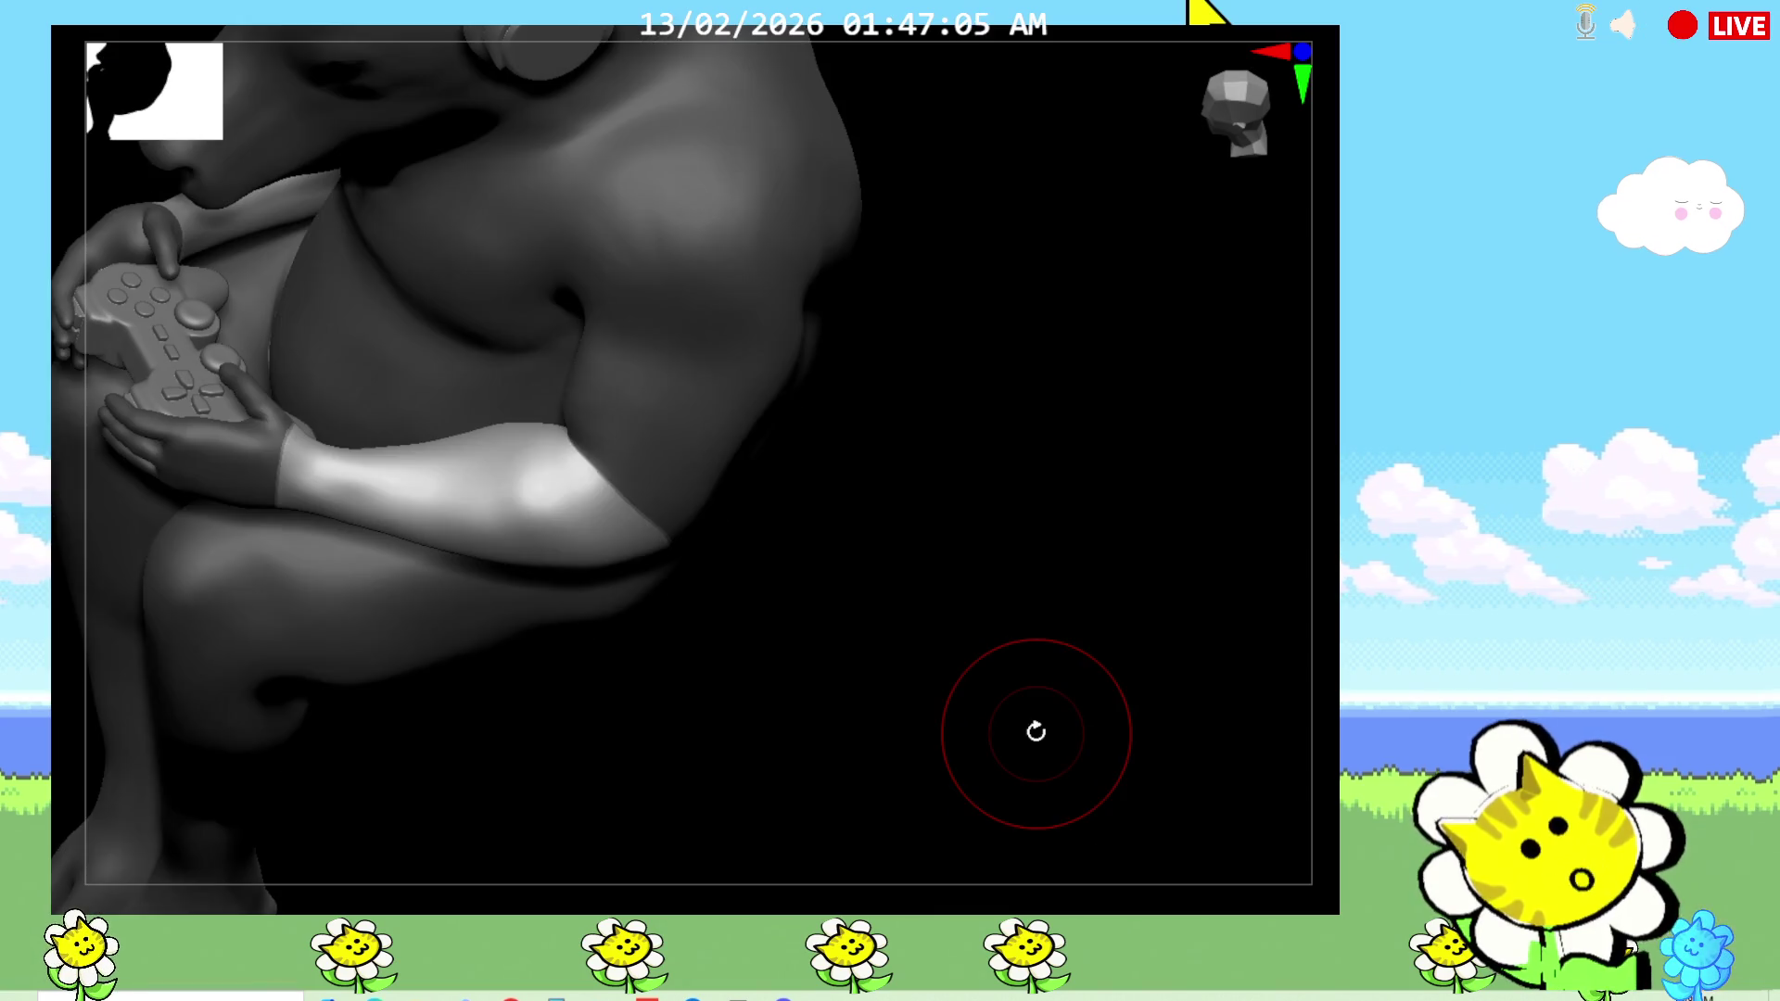
Step: Orbit around the head, back, shoulders and horn to check how the forearm blends in
mouse_move(881, 604)
mouse_down()
mouse_move(909, 779)
mouse_move(934, 372)
mouse_move(876, 399)
mouse_up()
mouse_move(956, 630)
mouse_down()
mouse_move(926, 477)
mouse_move(551, 573)
mouse_up()
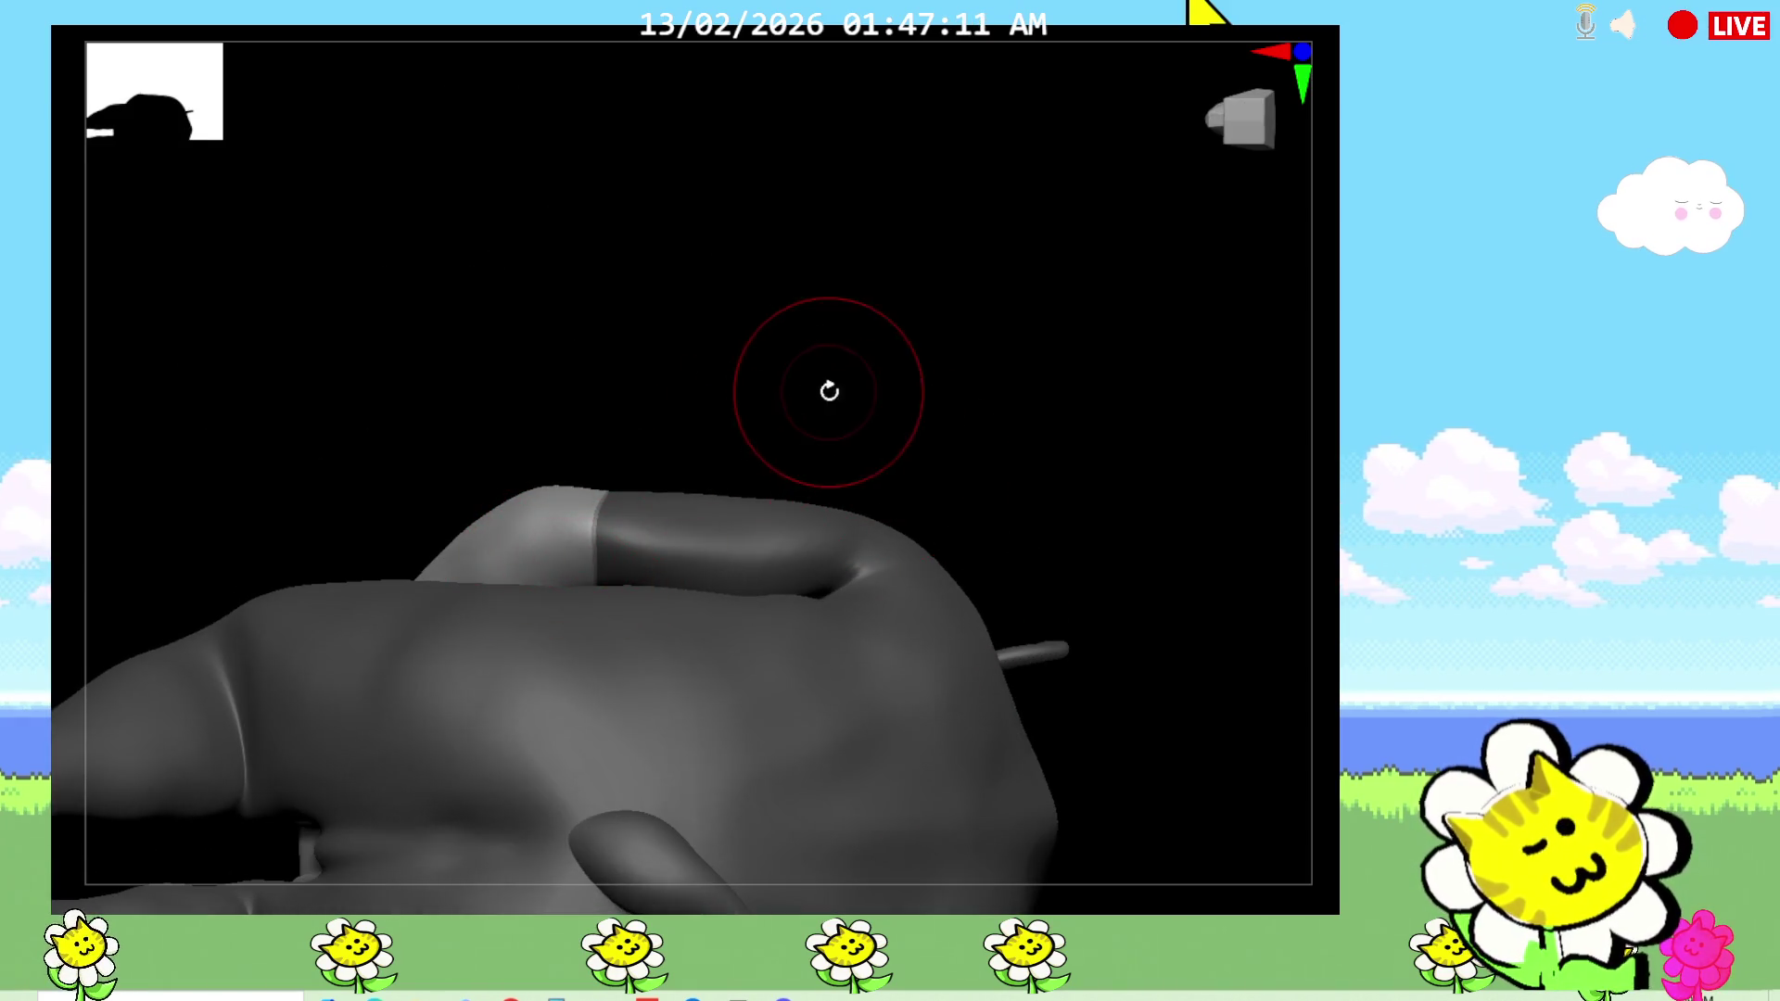
drag(827, 390, 572, 590)
mouse_move(926, 445)
mouse_down()
mouse_move(970, 385)
mouse_move(1025, 528)
mouse_move(977, 604)
mouse_move(858, 677)
mouse_up()
mouse_move(566, 630)
mouse_down()
mouse_move(819, 680)
mouse_move(620, 747)
mouse_up()
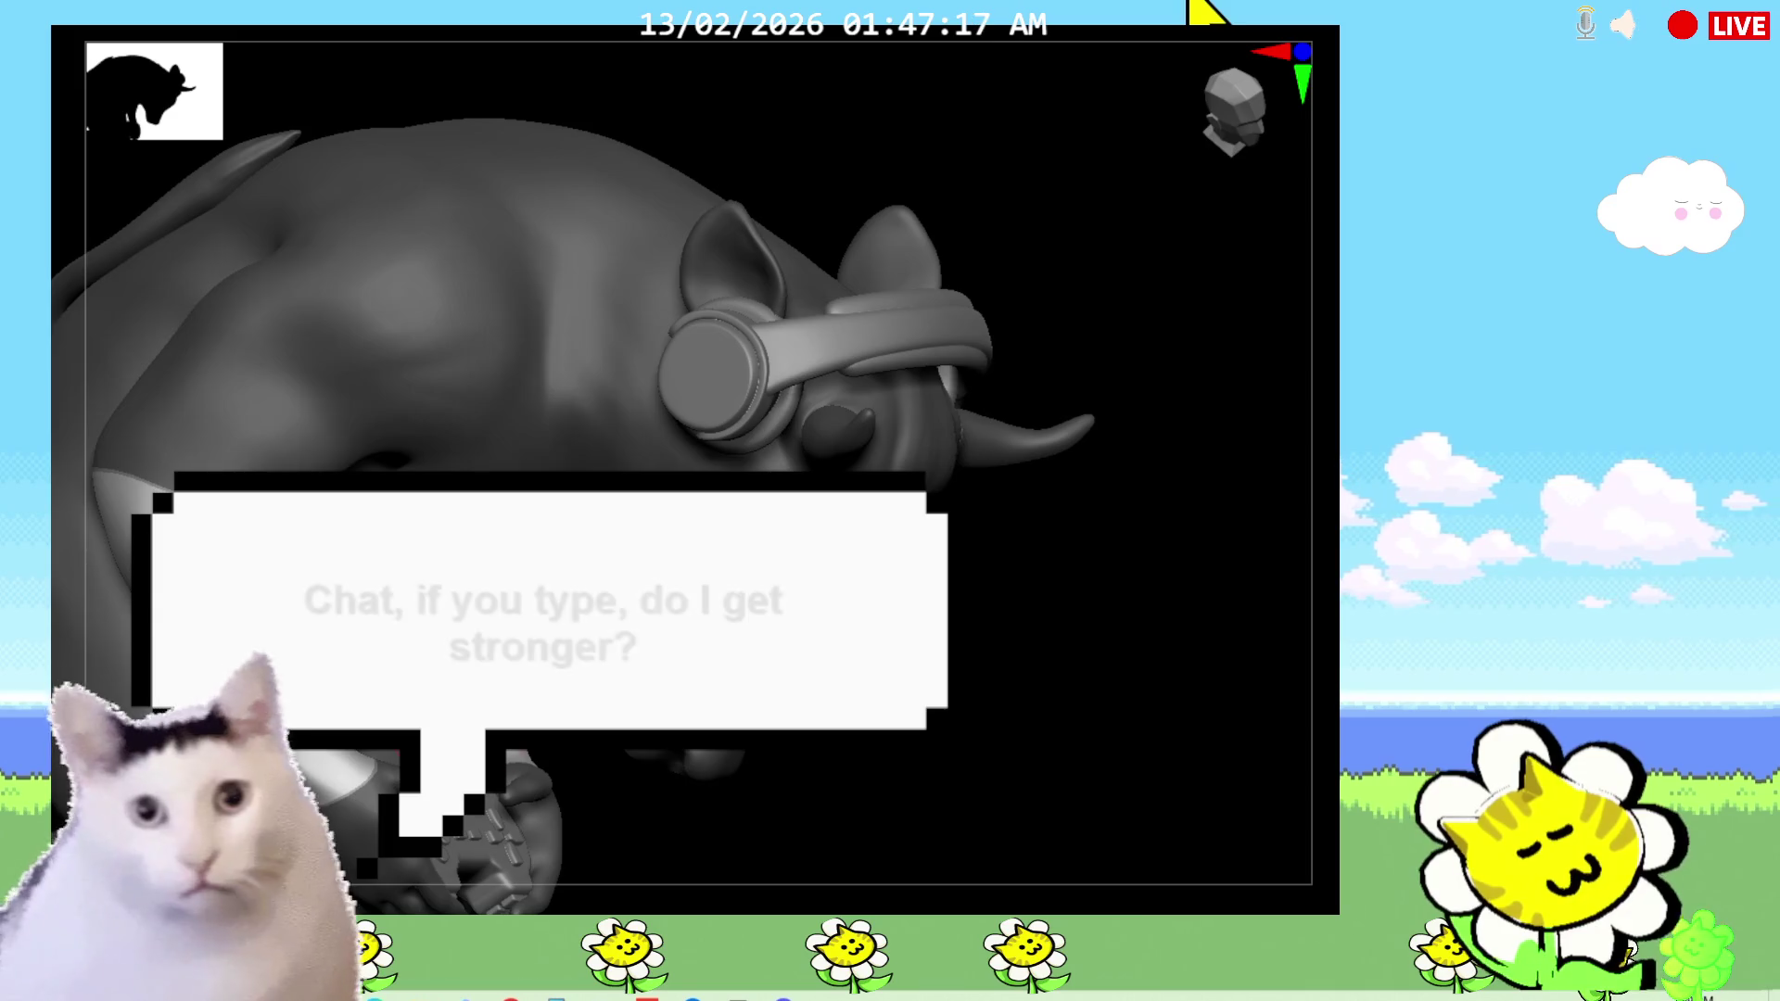
mouse_move(936, 732)
mouse_down()
mouse_move(954, 751)
mouse_move(774, 760)
mouse_up()
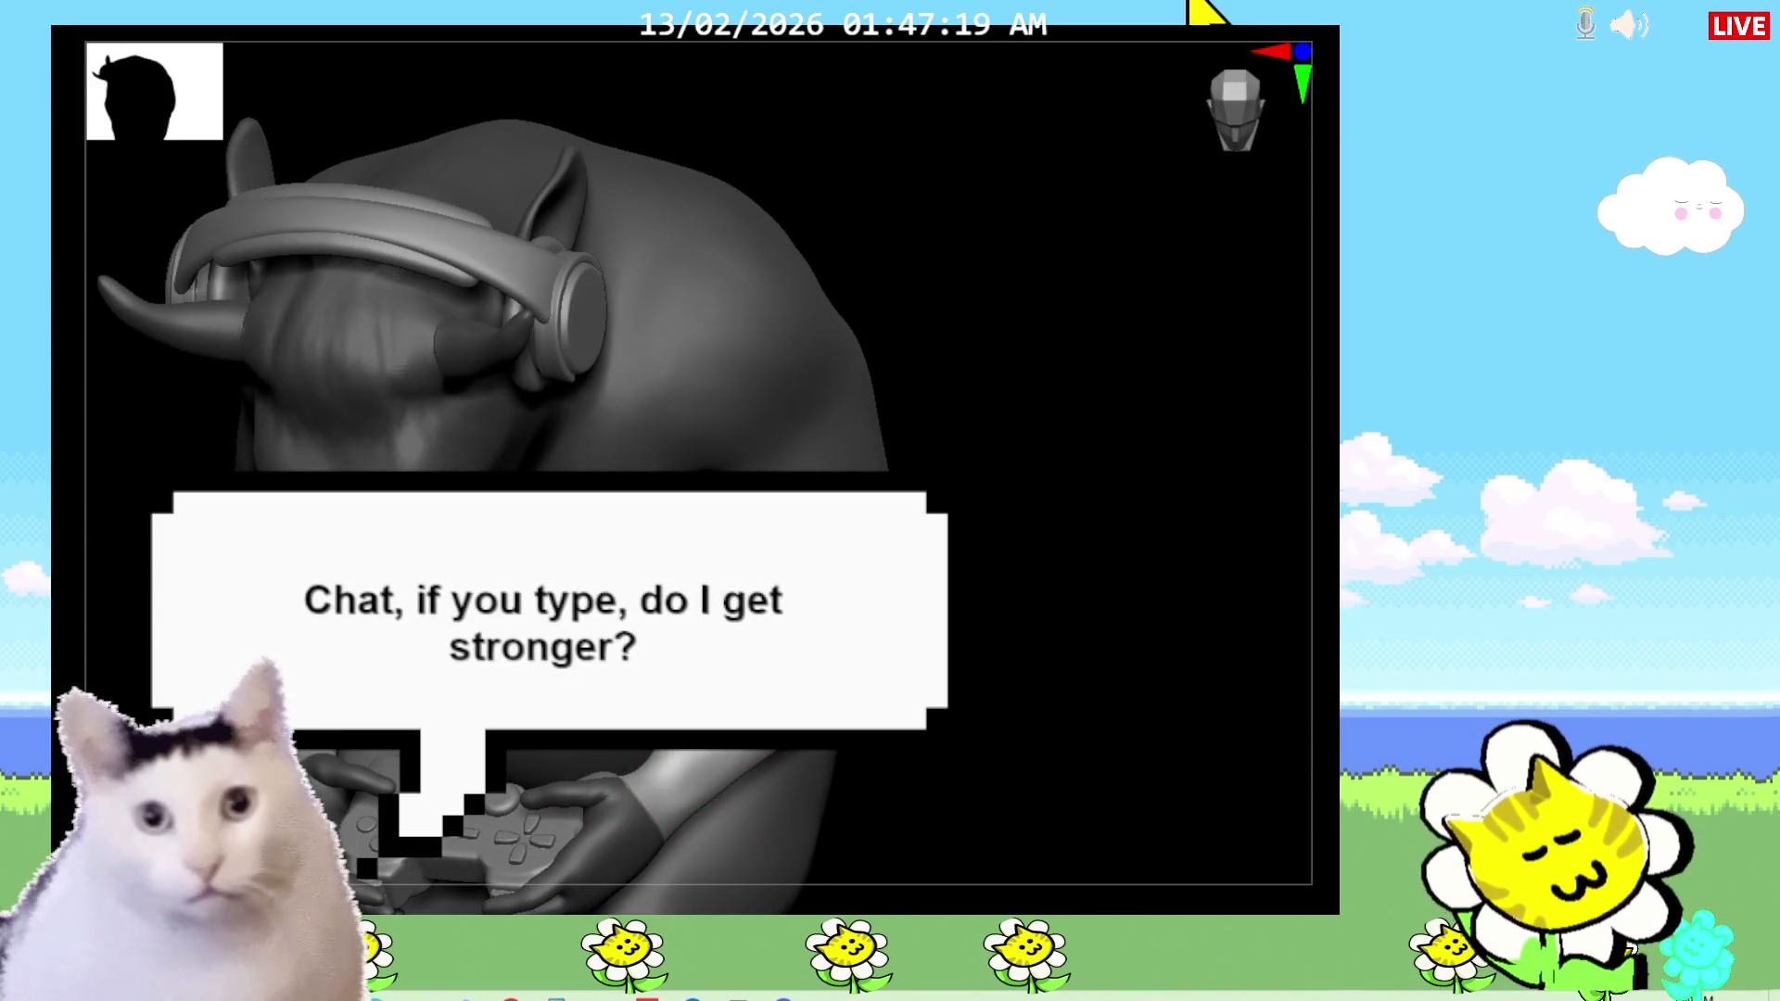
mouse_move(927, 723)
mouse_down()
mouse_move(1053, 683)
mouse_move(931, 730)
mouse_move(993, 596)
mouse_move(775, 398)
mouse_move(973, 643)
mouse_move(999, 723)
mouse_move(1013, 708)
mouse_move(961, 636)
mouse_up()
mouse_move(825, 491)
mouse_down()
mouse_move(995, 706)
mouse_move(894, 603)
mouse_move(984, 625)
mouse_up()
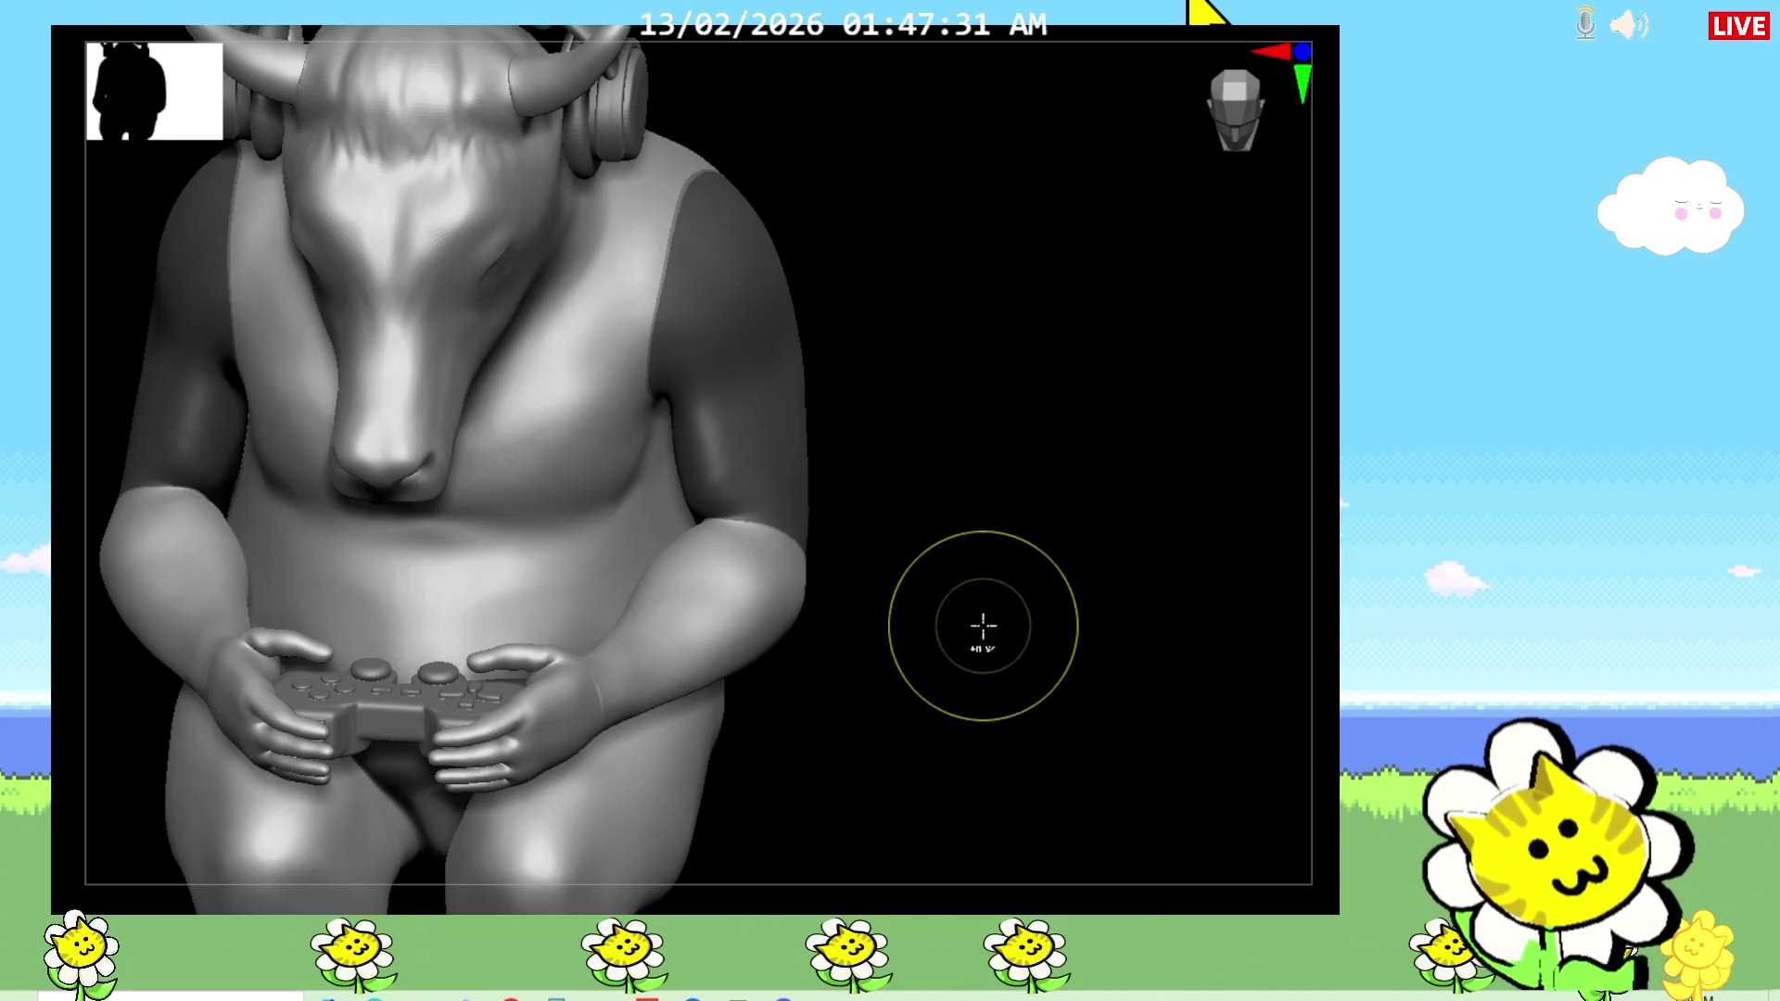
mouse_move(818, 536)
mouse_down()
mouse_move(842, 553)
mouse_move(844, 525)
mouse_up()
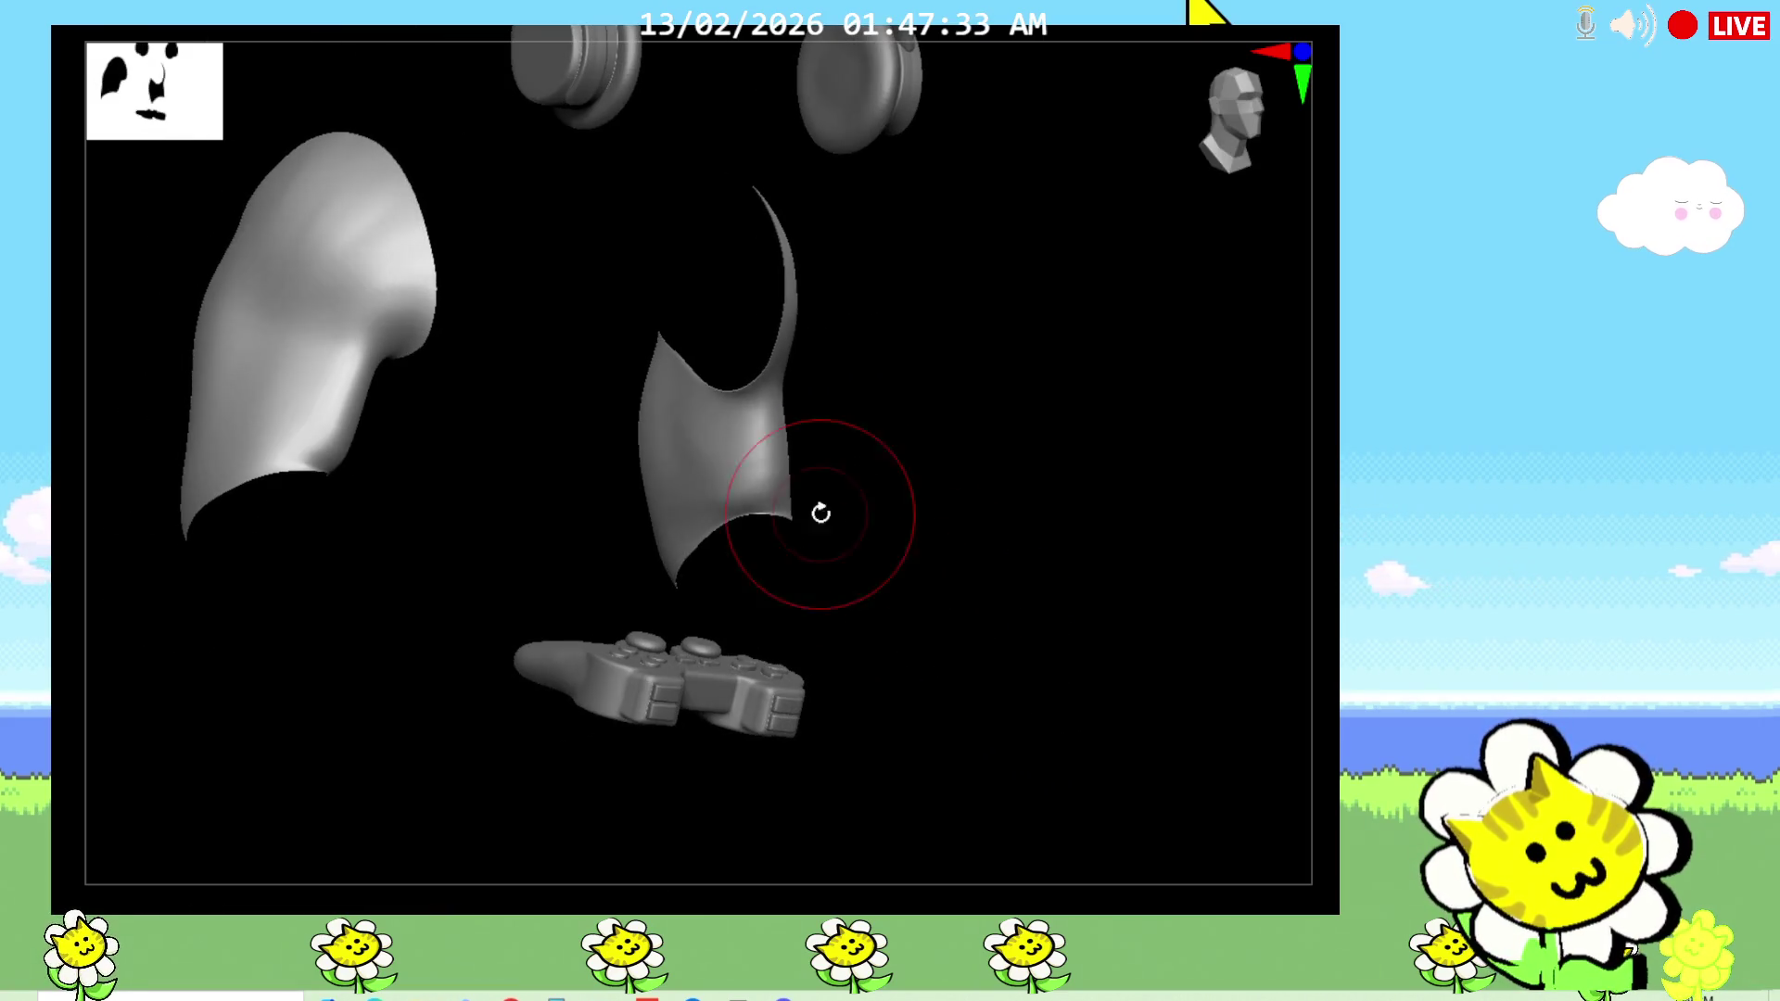
mouse_move(662, 516)
mouse_down()
mouse_move(834, 476)
mouse_move(640, 528)
mouse_move(1021, 493)
mouse_move(694, 444)
mouse_move(775, 441)
mouse_up()
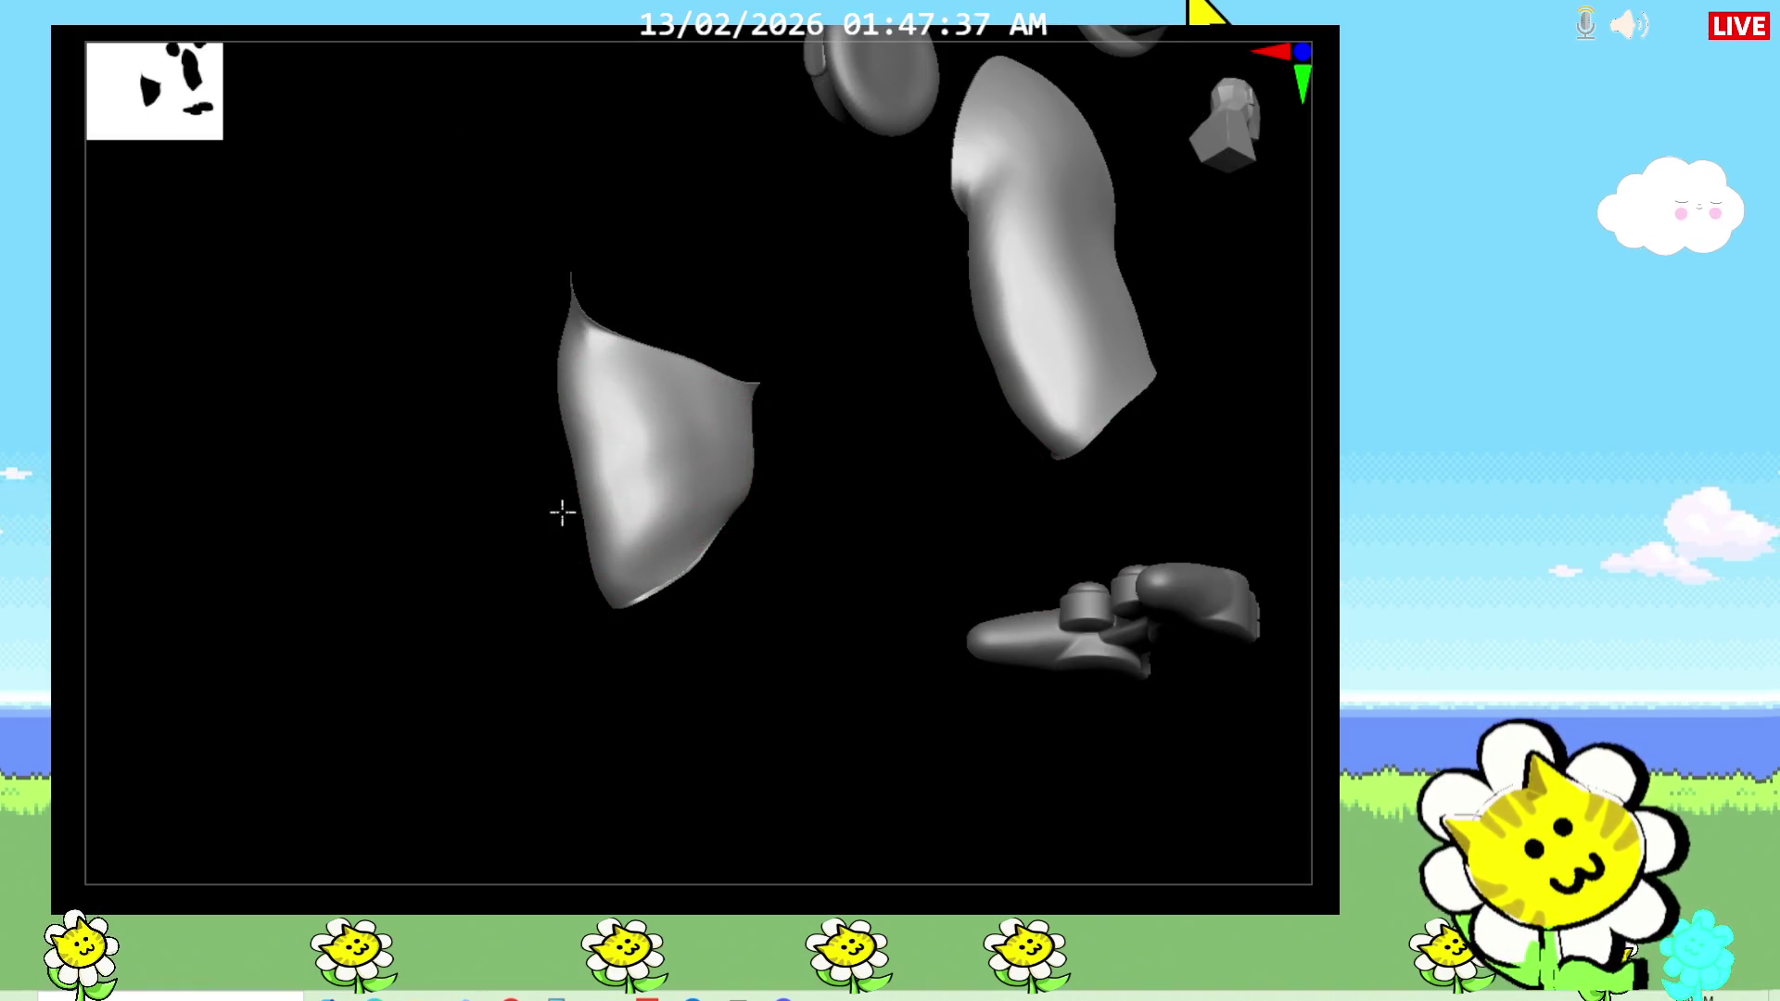
mouse_move(515, 691)
mouse_down()
mouse_move(576, 417)
mouse_move(771, 511)
mouse_move(575, 469)
mouse_move(584, 516)
mouse_up()
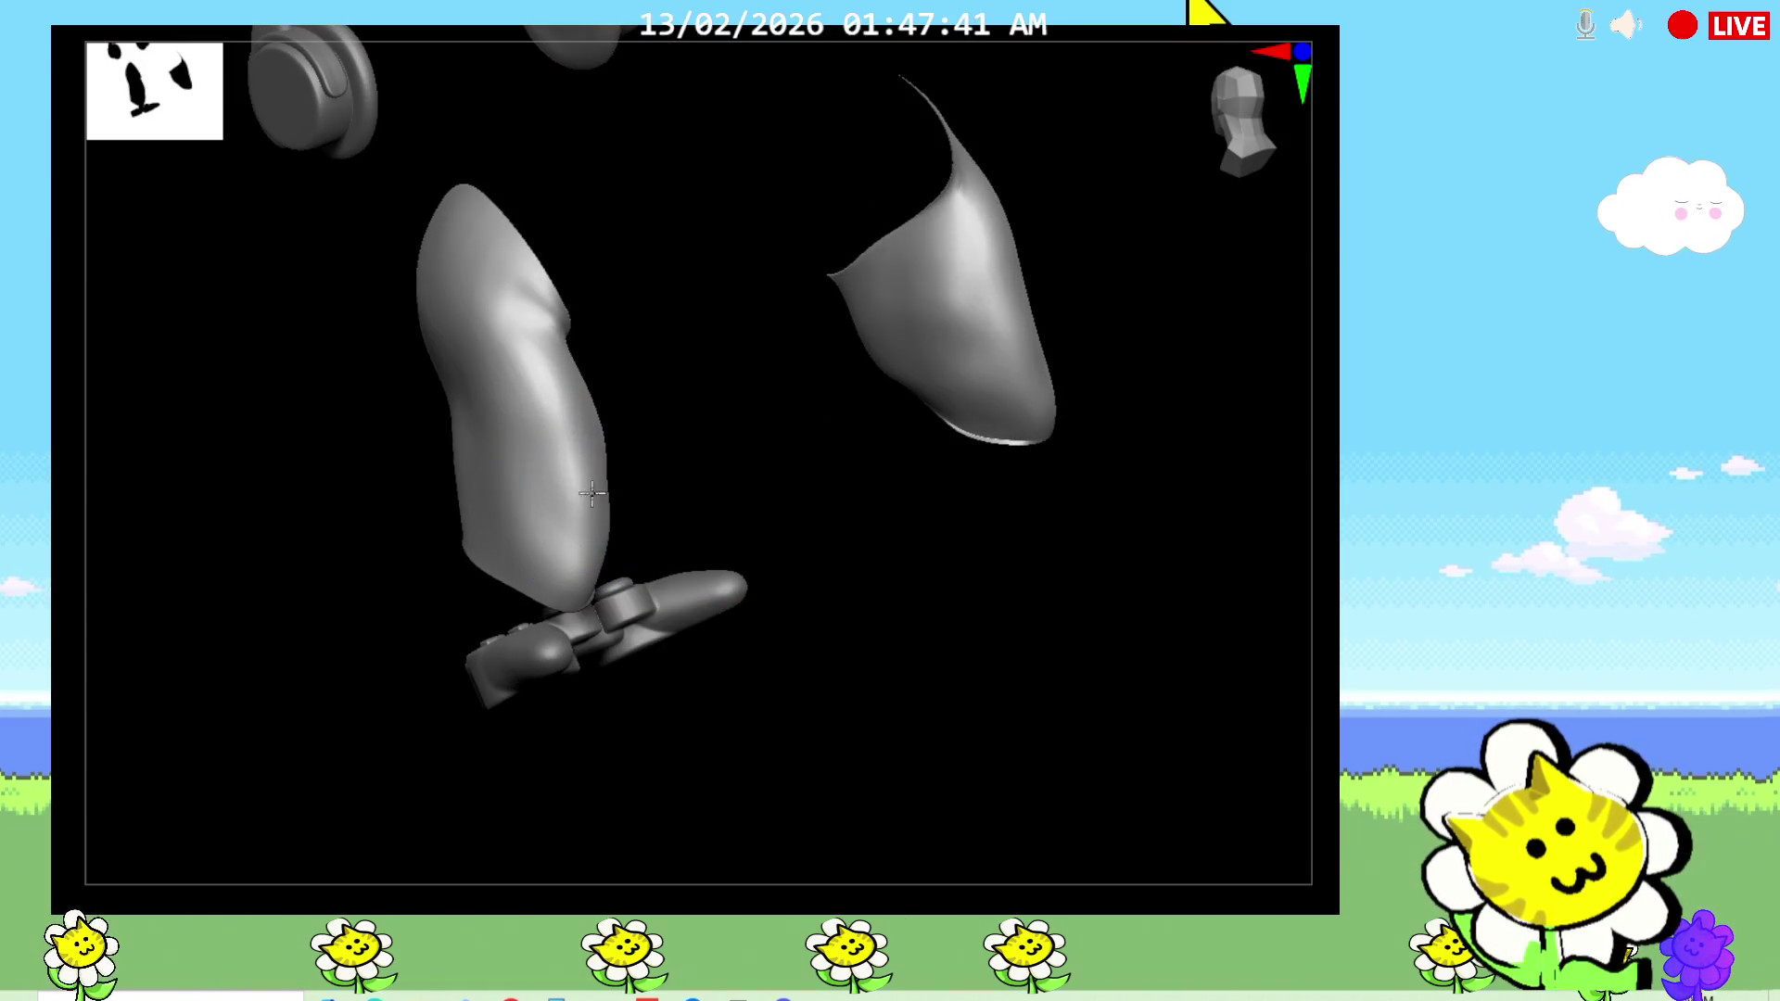
mouse_move(852, 732)
mouse_down()
mouse_move(989, 723)
mouse_move(977, 739)
mouse_up()
mouse_move(954, 649)
mouse_down()
mouse_move(934, 636)
mouse_move(954, 627)
mouse_move(1020, 687)
mouse_move(994, 697)
mouse_move(860, 616)
mouse_up()
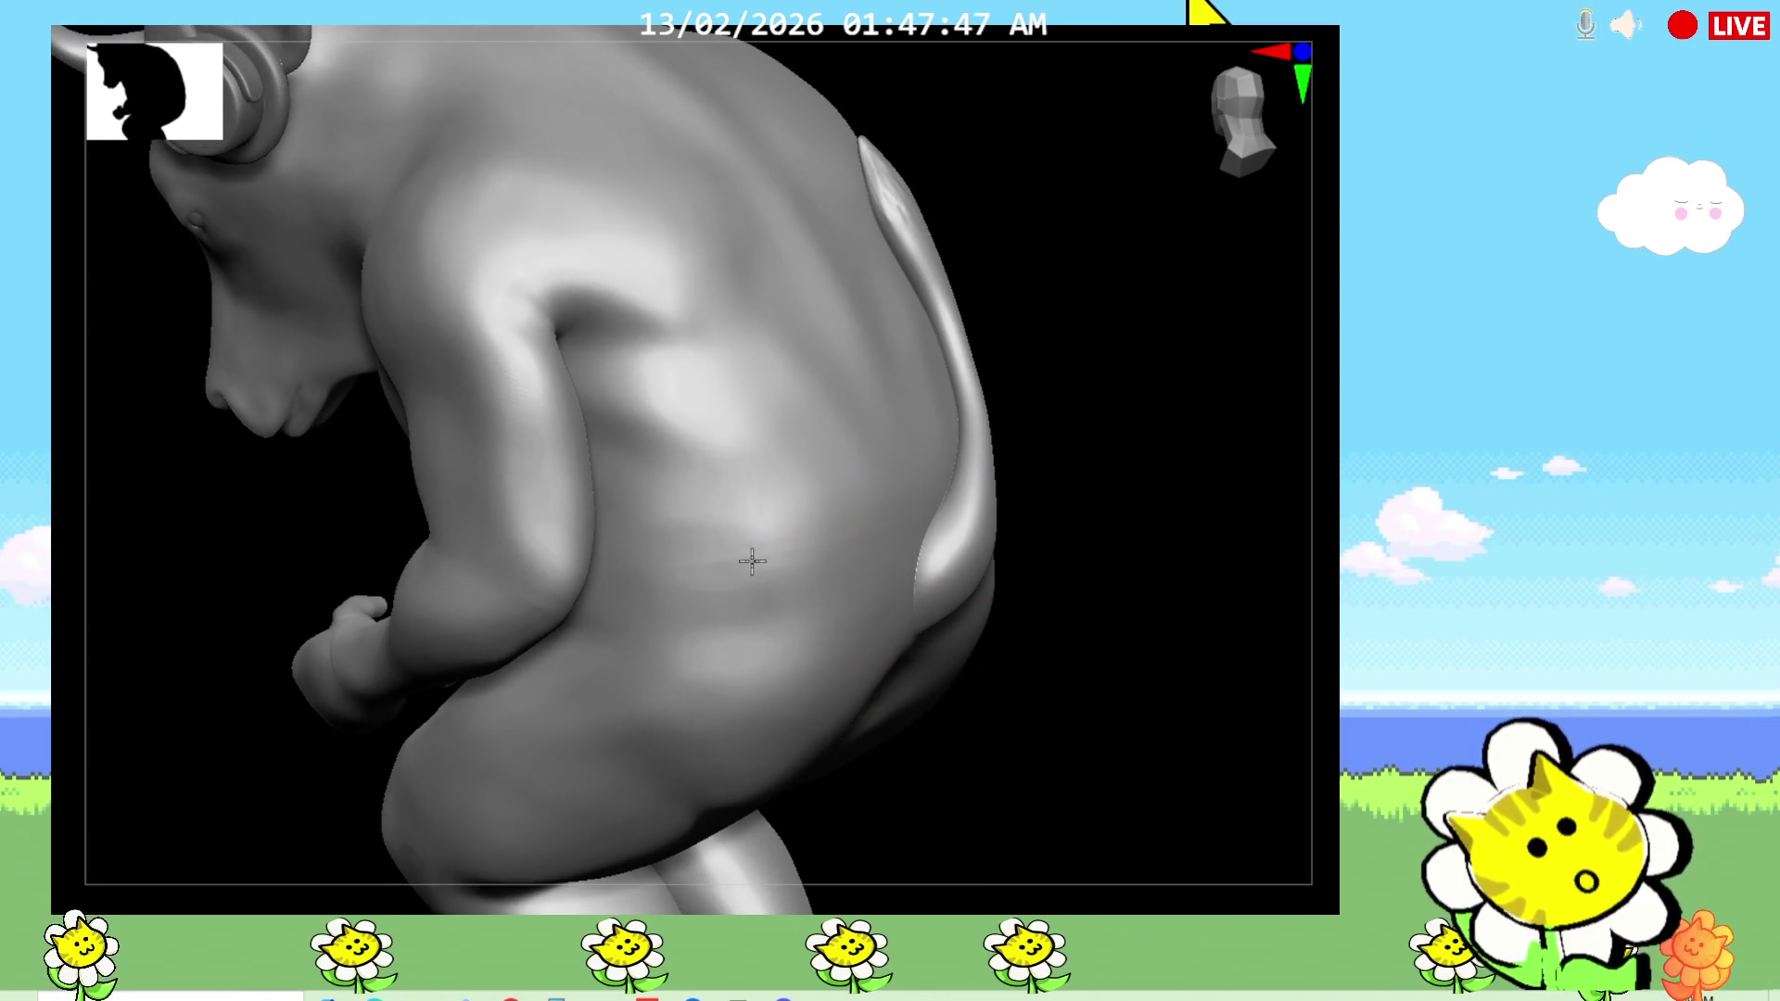
Step: Orbit the bull, step back three undos to compare, and frame the whole figure
drag(1010, 714, 945, 732)
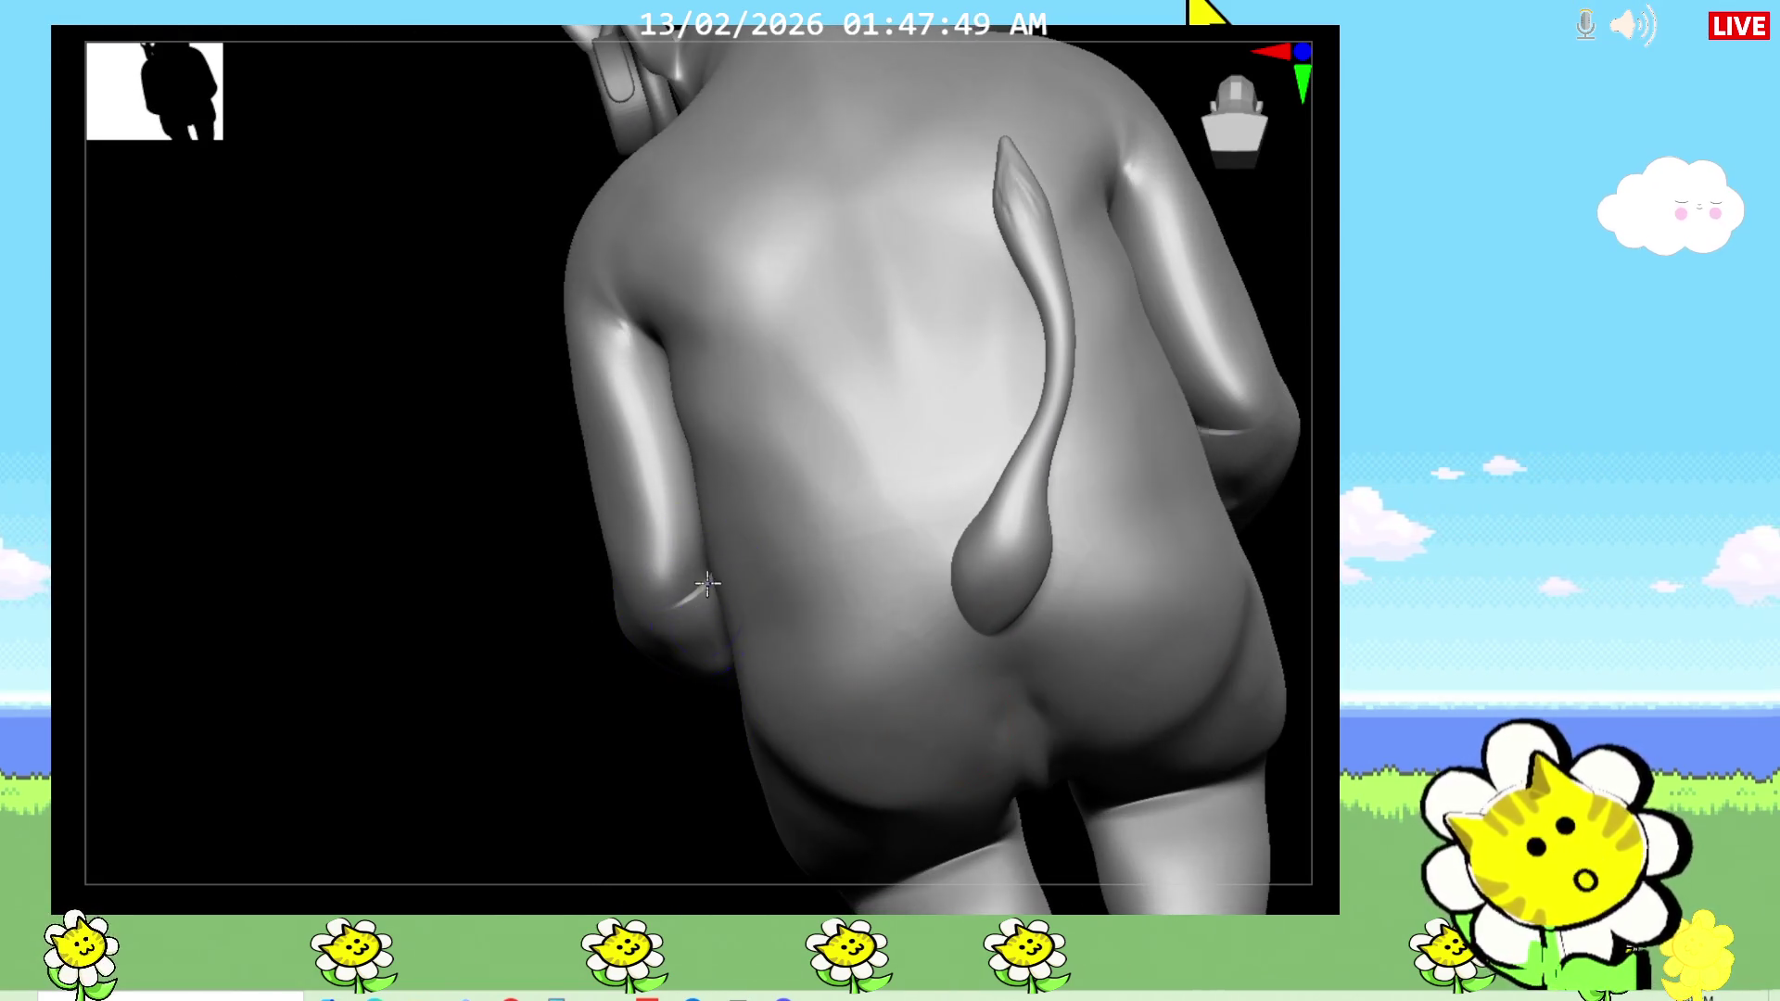
mouse_move(623, 584)
mouse_down()
mouse_move(705, 648)
mouse_move(755, 735)
mouse_move(954, 719)
mouse_move(1005, 755)
mouse_move(949, 711)
mouse_move(714, 619)
mouse_up()
key(ctrl+z)
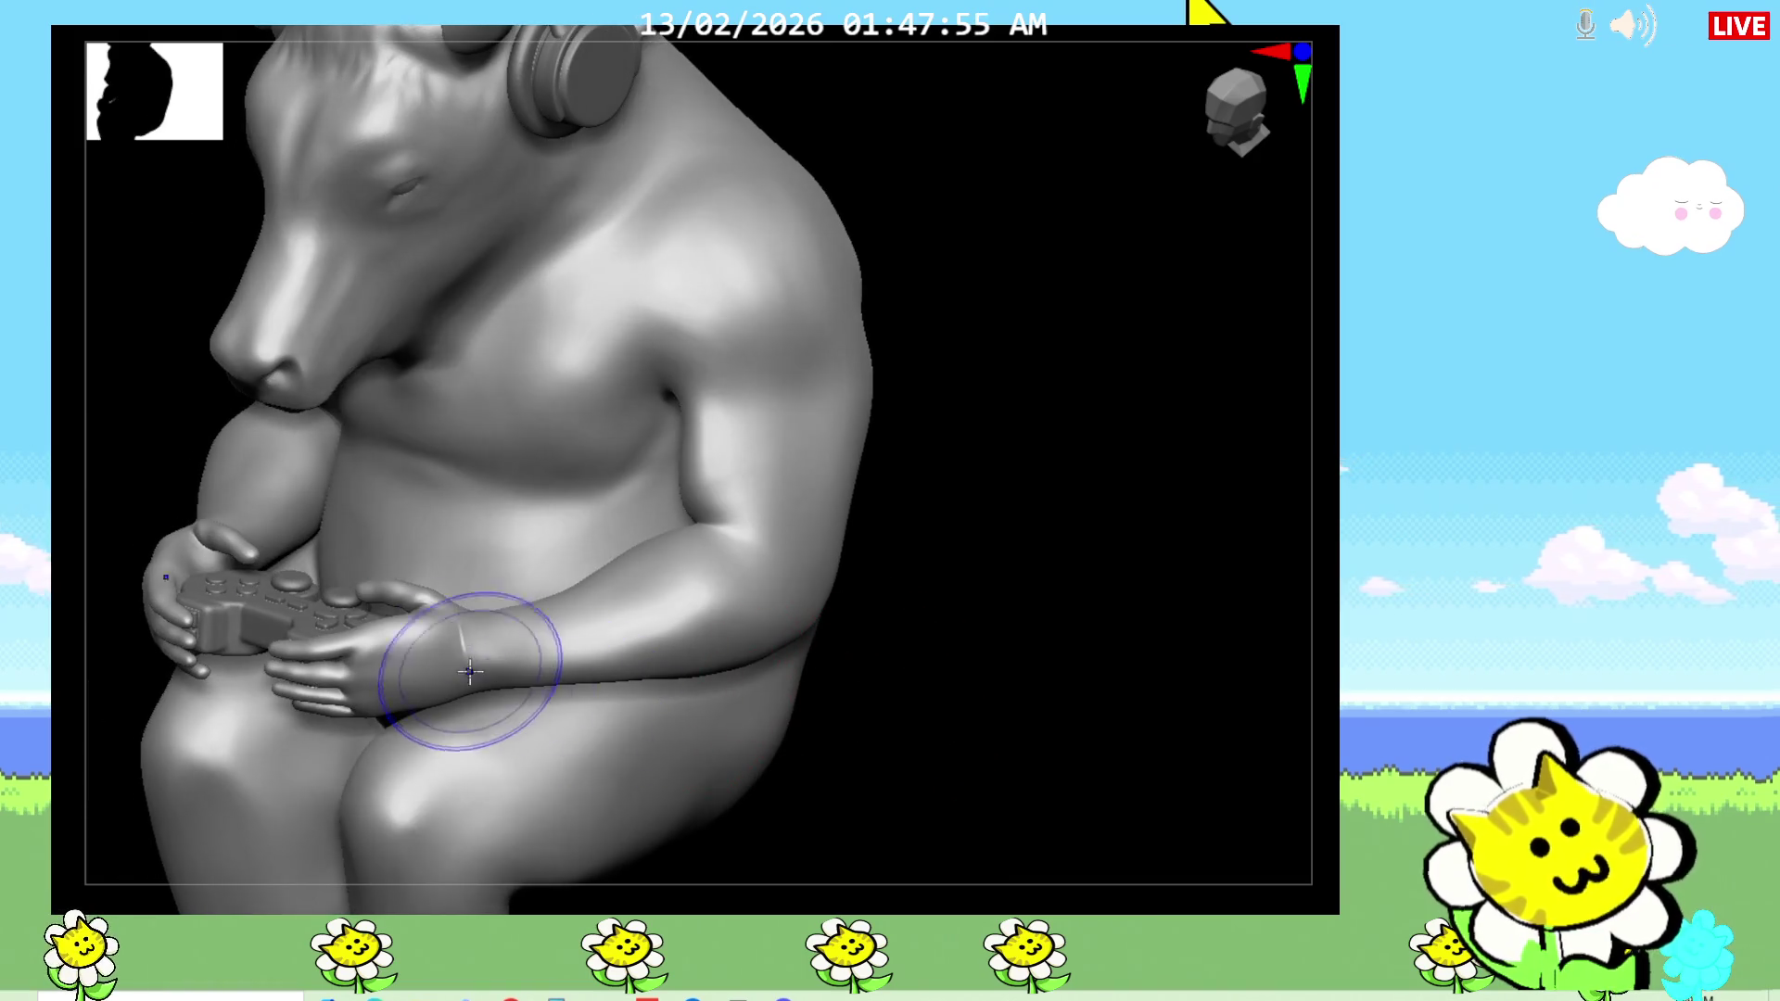
key(ctrl+z)
key(ctrl+z)
key(ctrl+z)
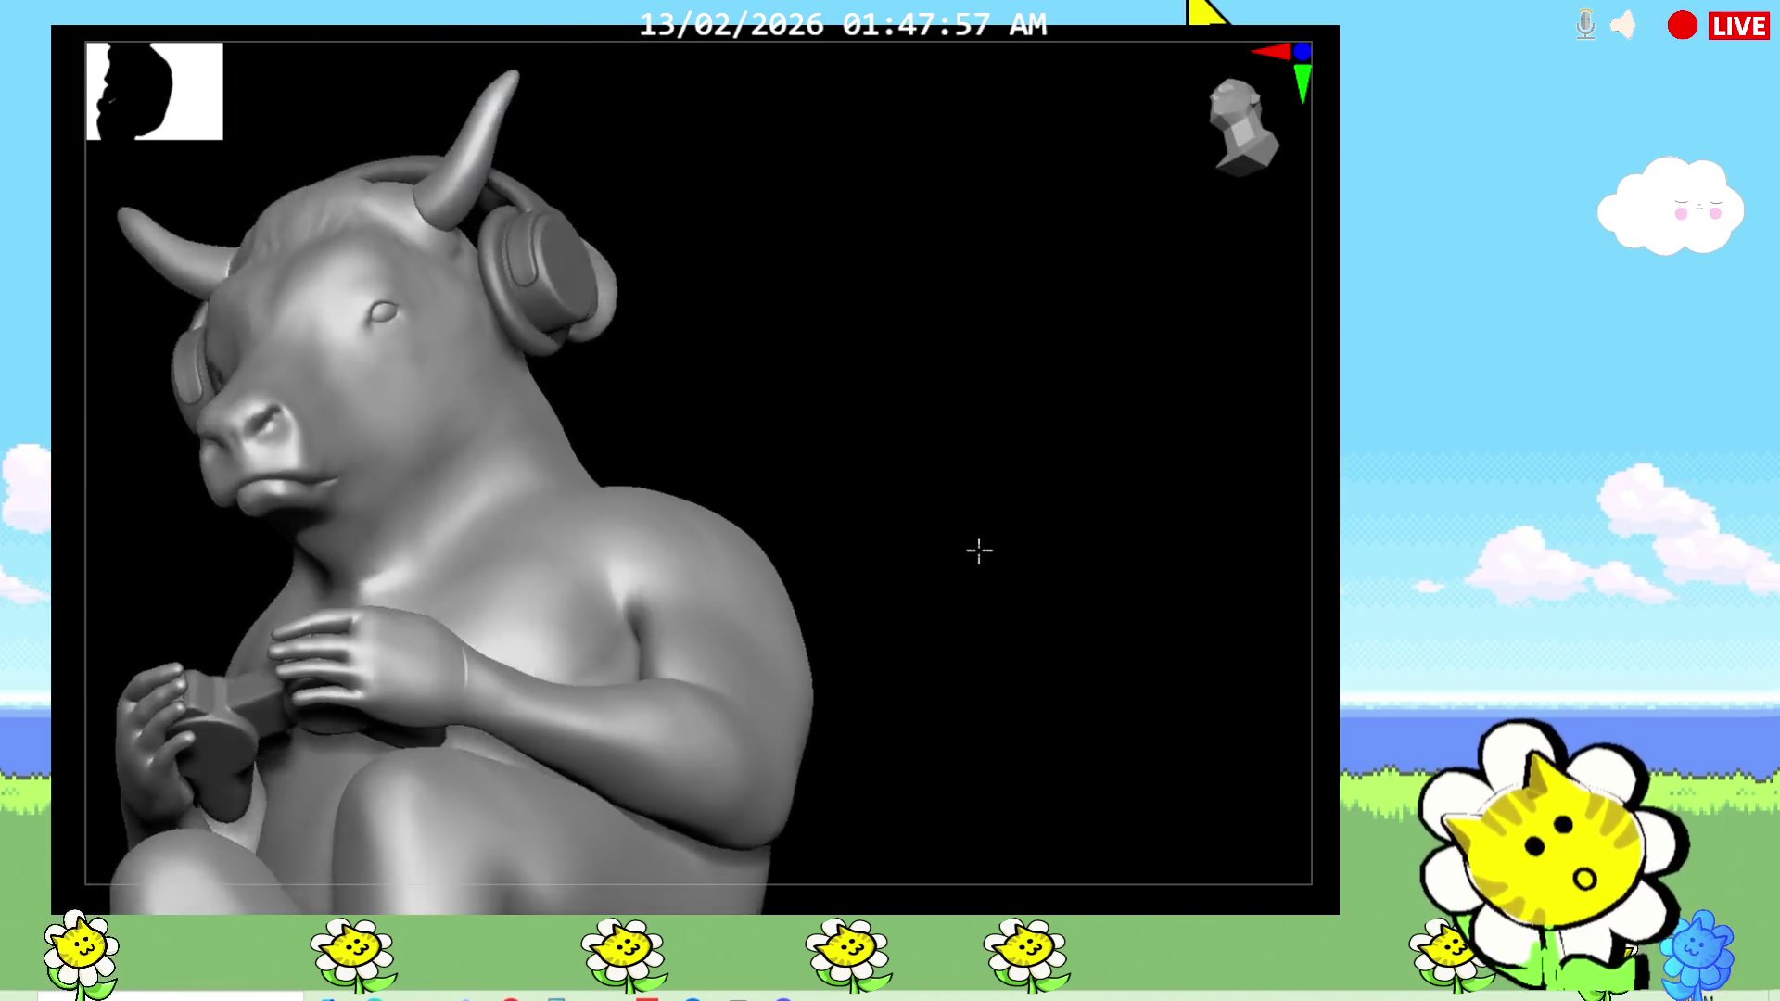
key(ctrl+z)
key(ctrl+z)
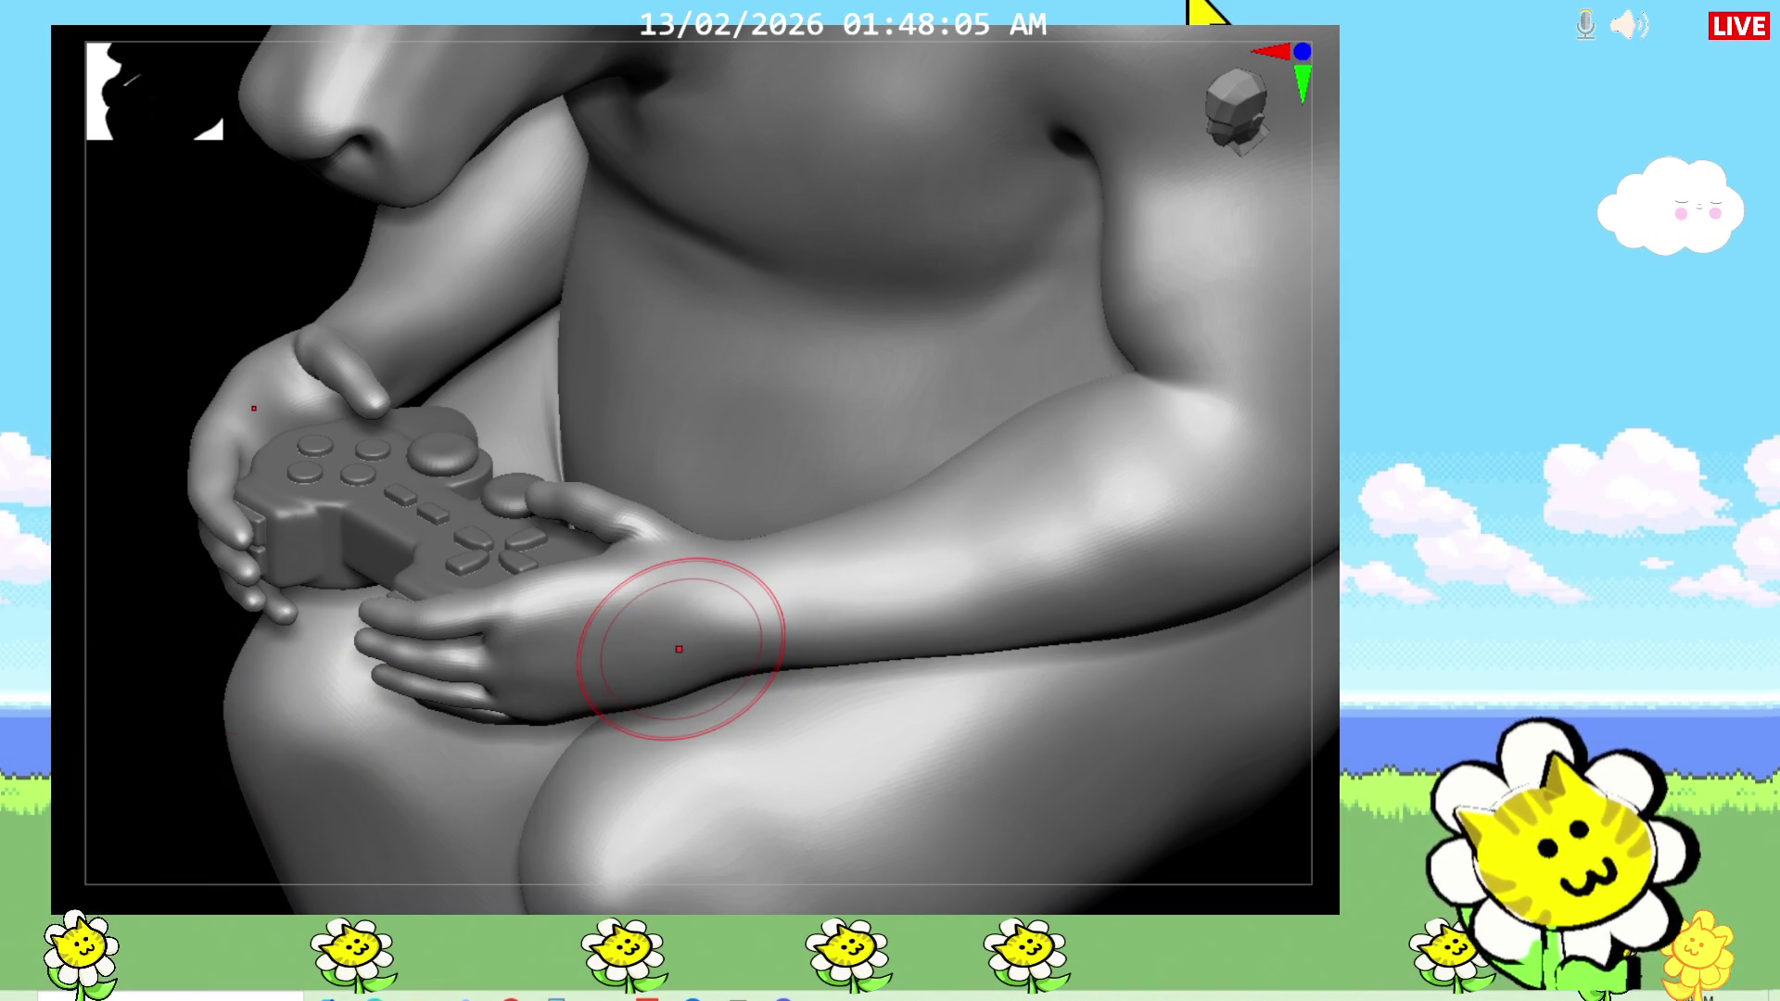
key(f)
Step: Inspect the bull from side, front and above, briefly isolating headphones, arms and controller
mouse_move(1159, 770)
right_down()
mouse_move(1077, 726)
mouse_move(1113, 685)
right_up()
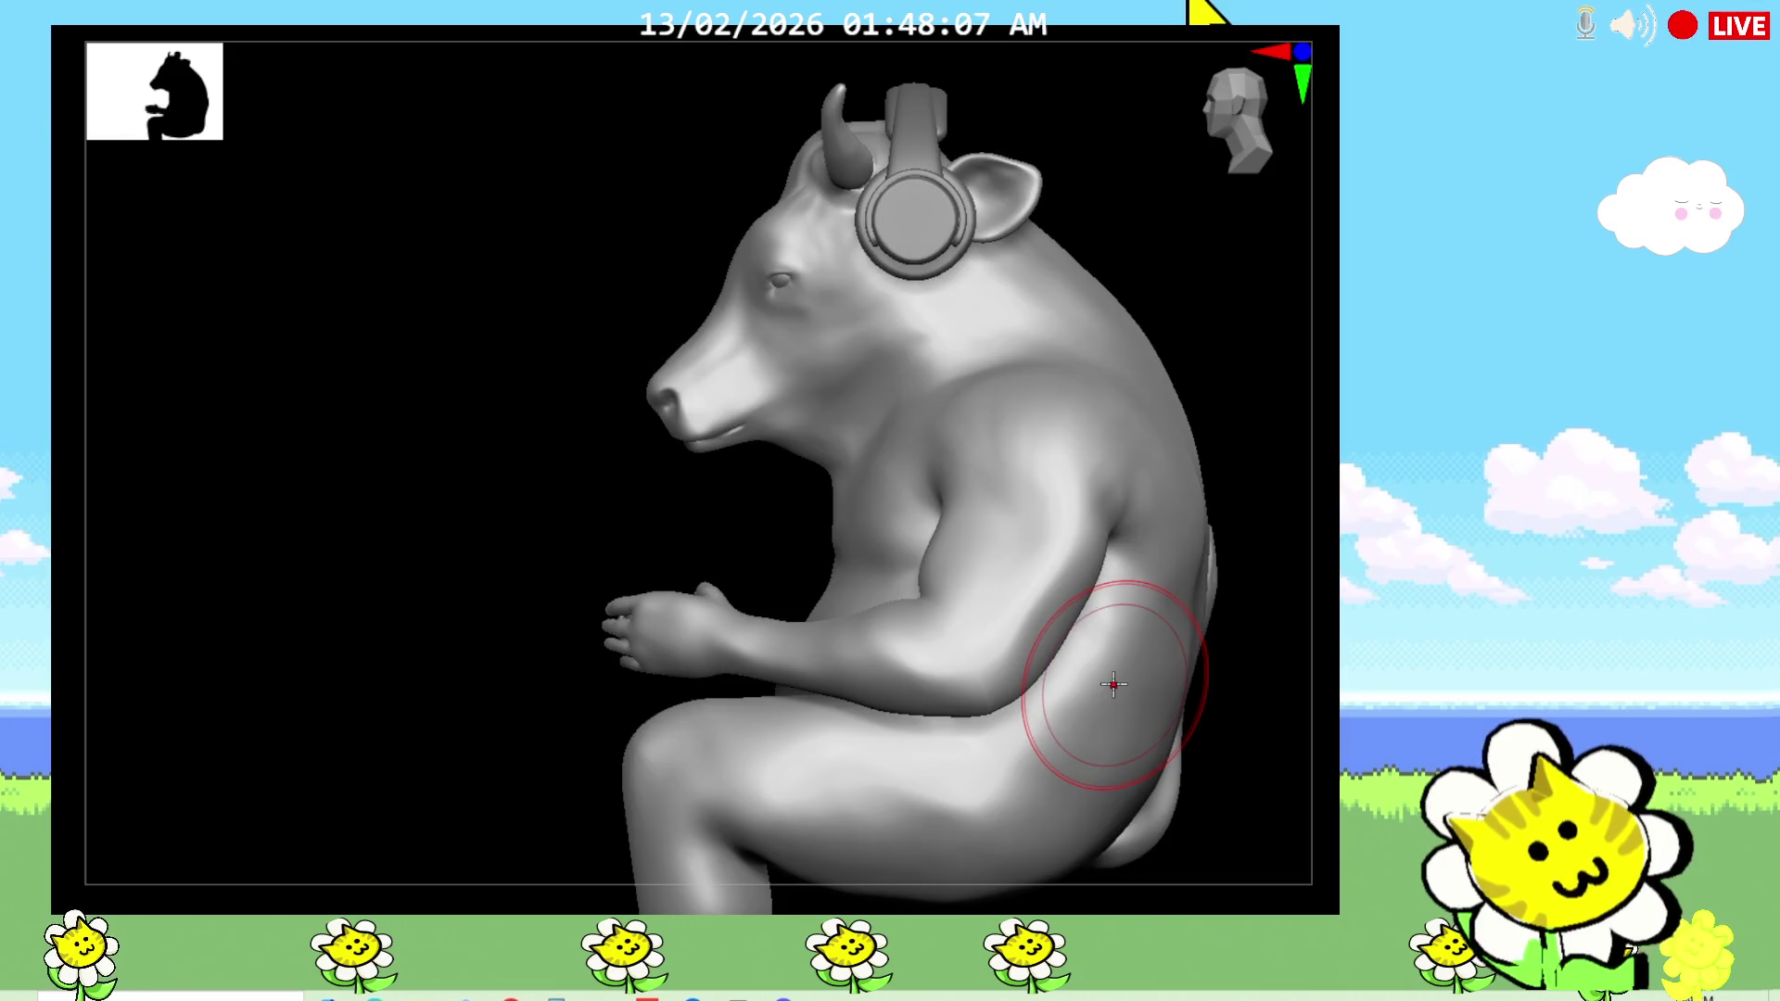
right_drag(378, 544, 482, 564)
mouse_move(1002, 595)
right_down()
mouse_move(1043, 695)
mouse_move(727, 516)
right_up()
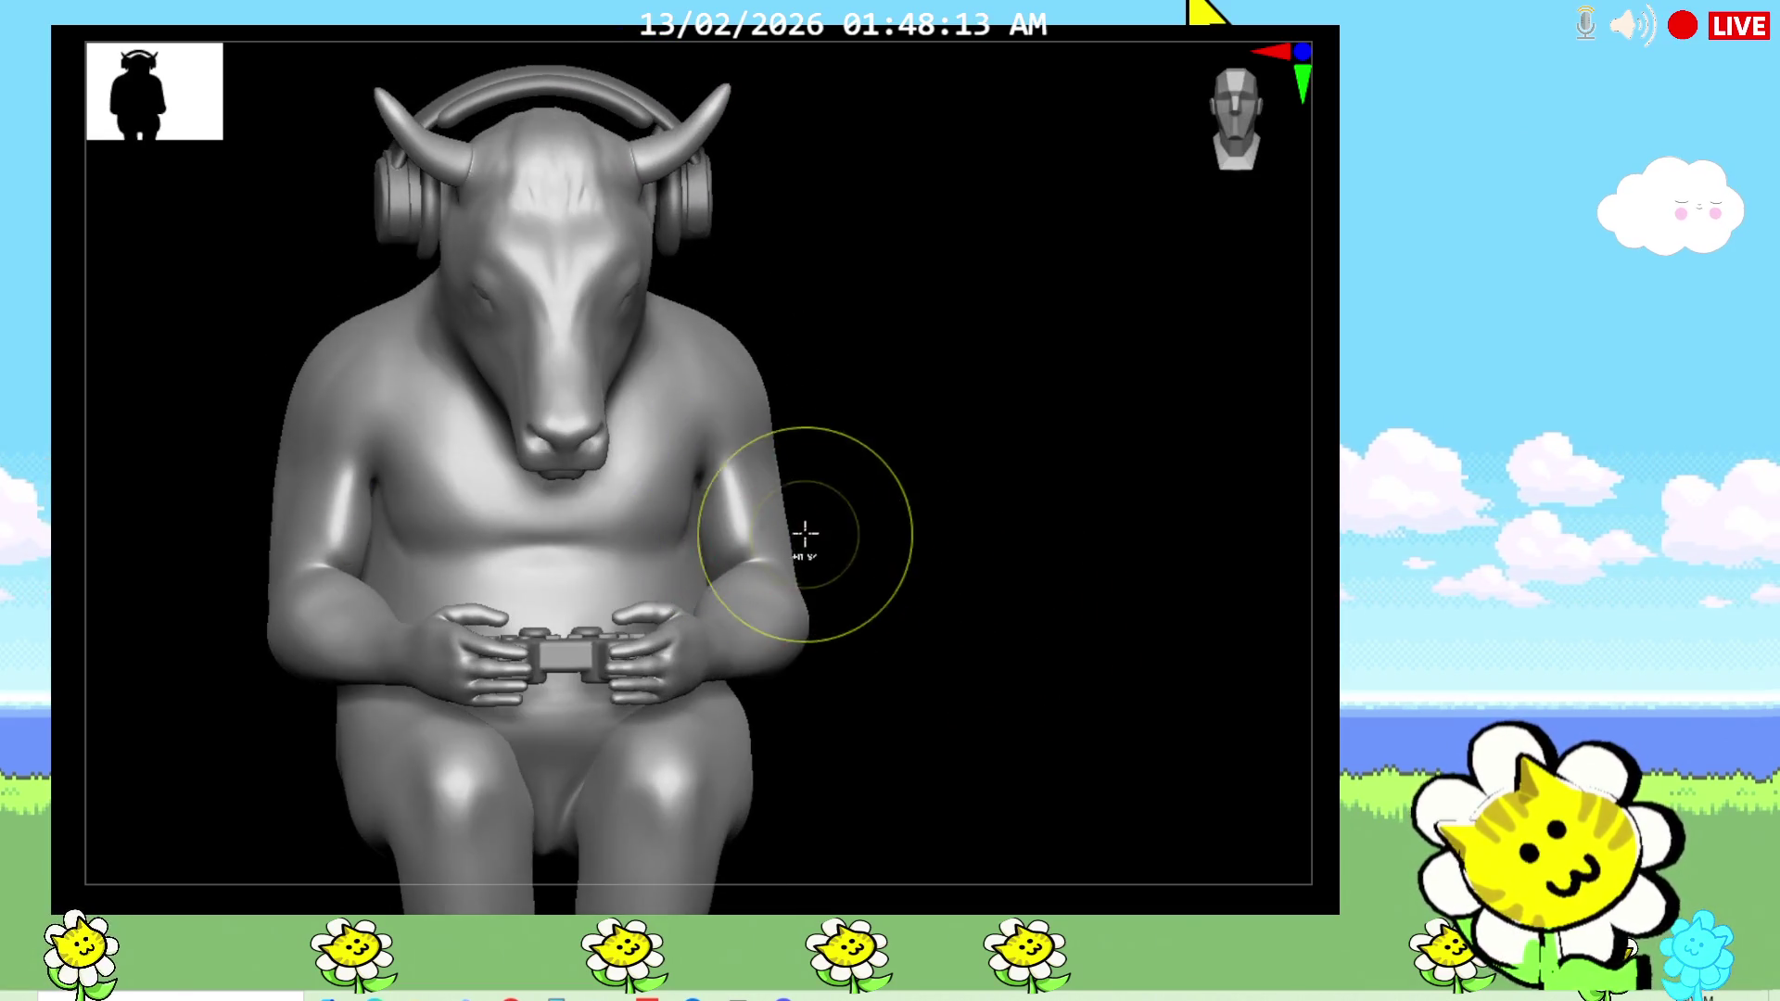
ctrl+shift+click(779, 491)
mouse_move(964, 596)
right_down()
mouse_move(1033, 623)
mouse_move(1052, 655)
right_up()
ctrl+shift+click(1062, 658)
mouse_move(1159, 710)
right_down()
mouse_move(1053, 807)
mouse_move(1032, 759)
mouse_move(1061, 787)
right_up()
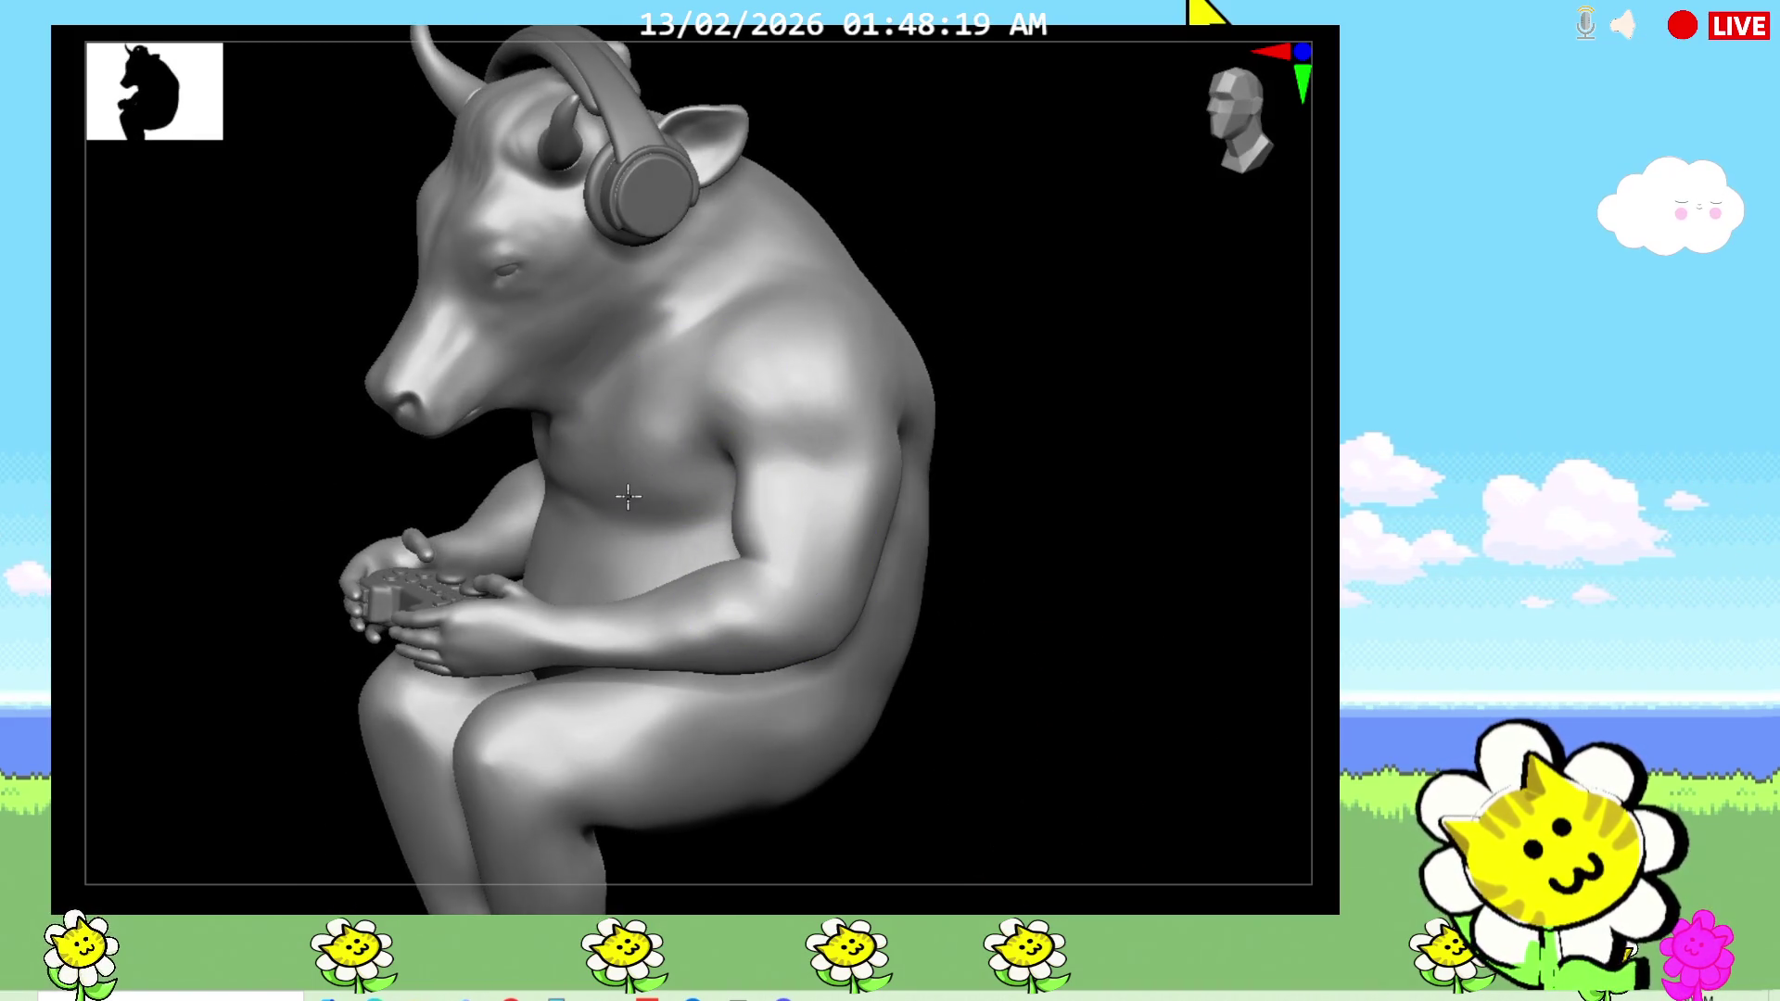
mouse_move(790, 250)
ctrl+right_down()
mouse_move(1021, 707)
mouse_move(1316, 653)
ctrl+right_up()
mouse_move(1085, 731)
right_down()
mouse_move(1150, 723)
mouse_move(1209, 804)
mouse_move(1116, 854)
mouse_move(1160, 843)
mouse_move(1200, 793)
mouse_move(1196, 723)
right_up()
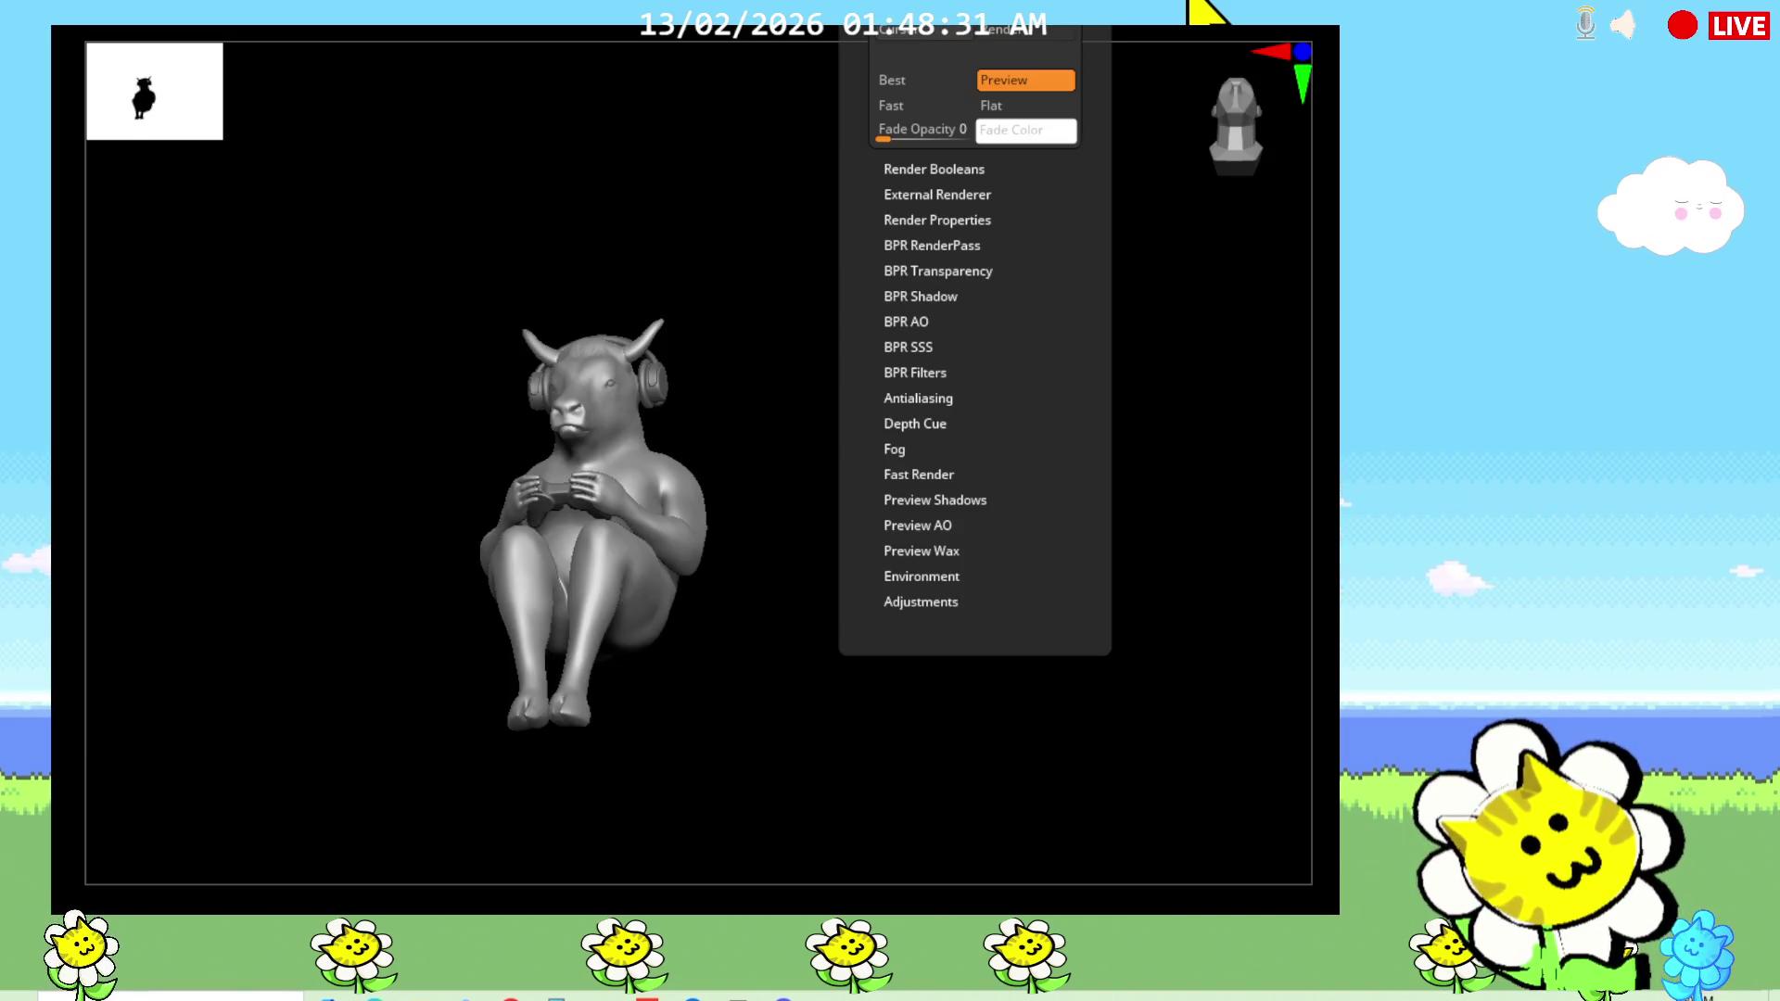
Step: Set the 3D gizmo size to 208 with Show Info turned off
key(ctrl+shift+i)
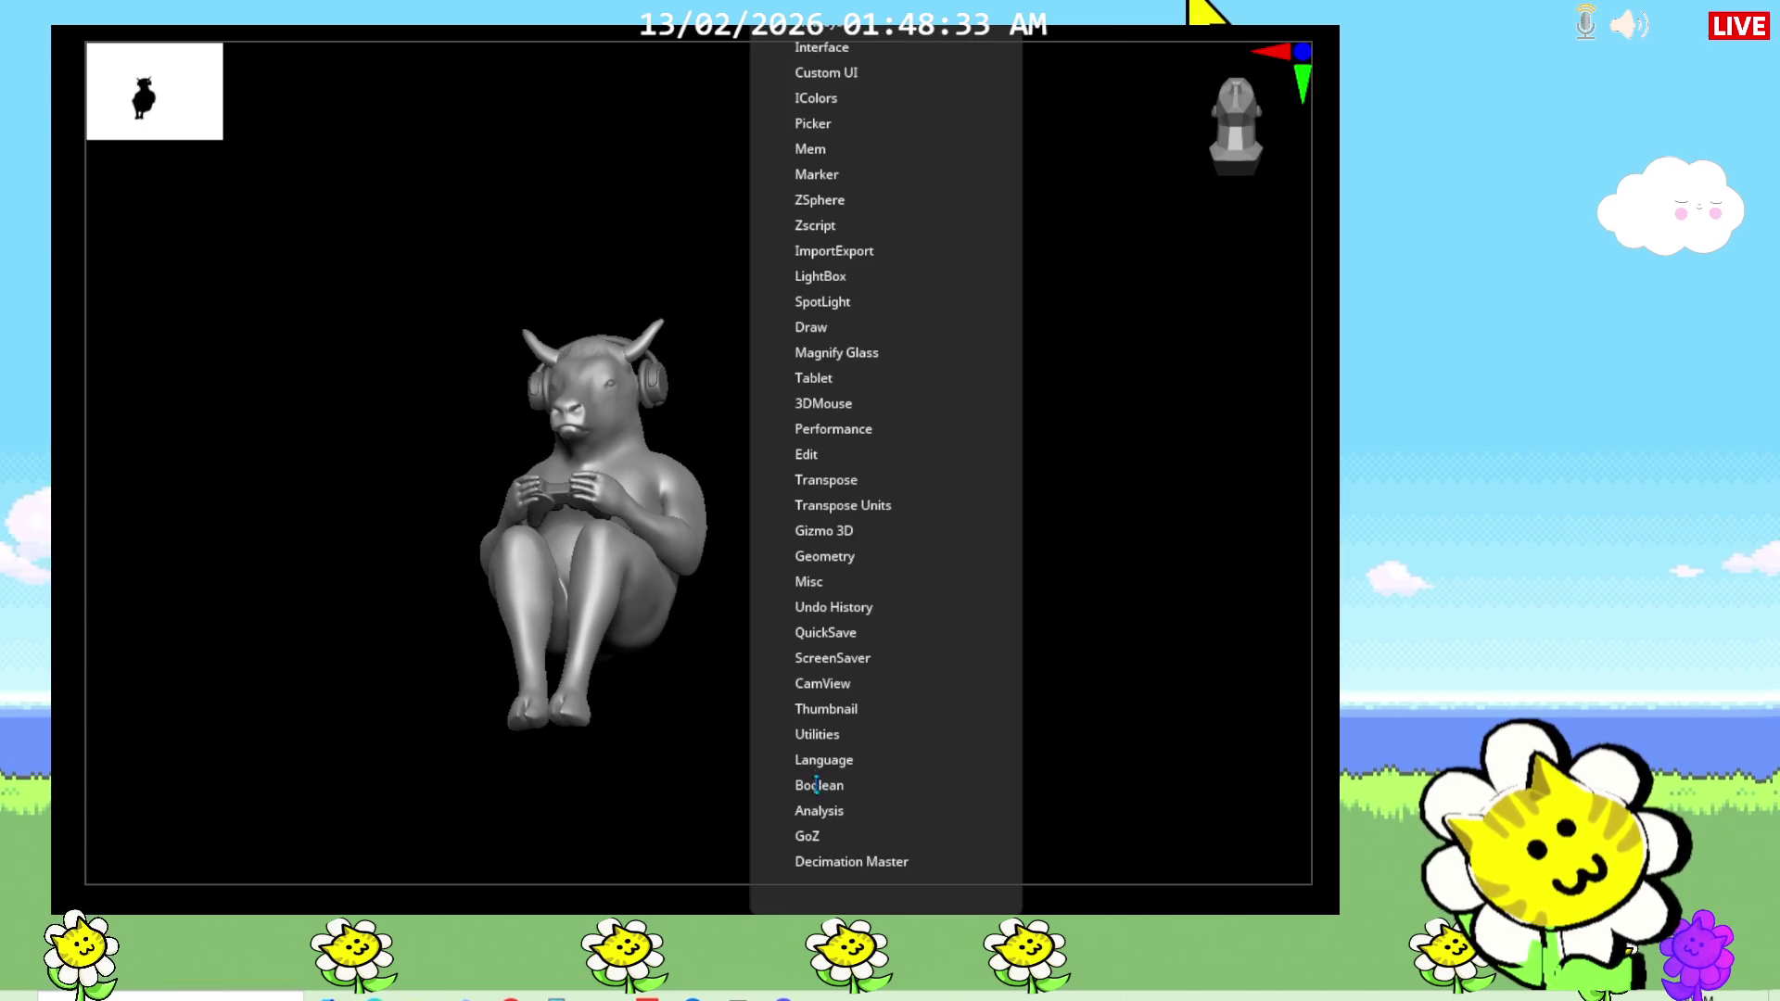
click(823, 531)
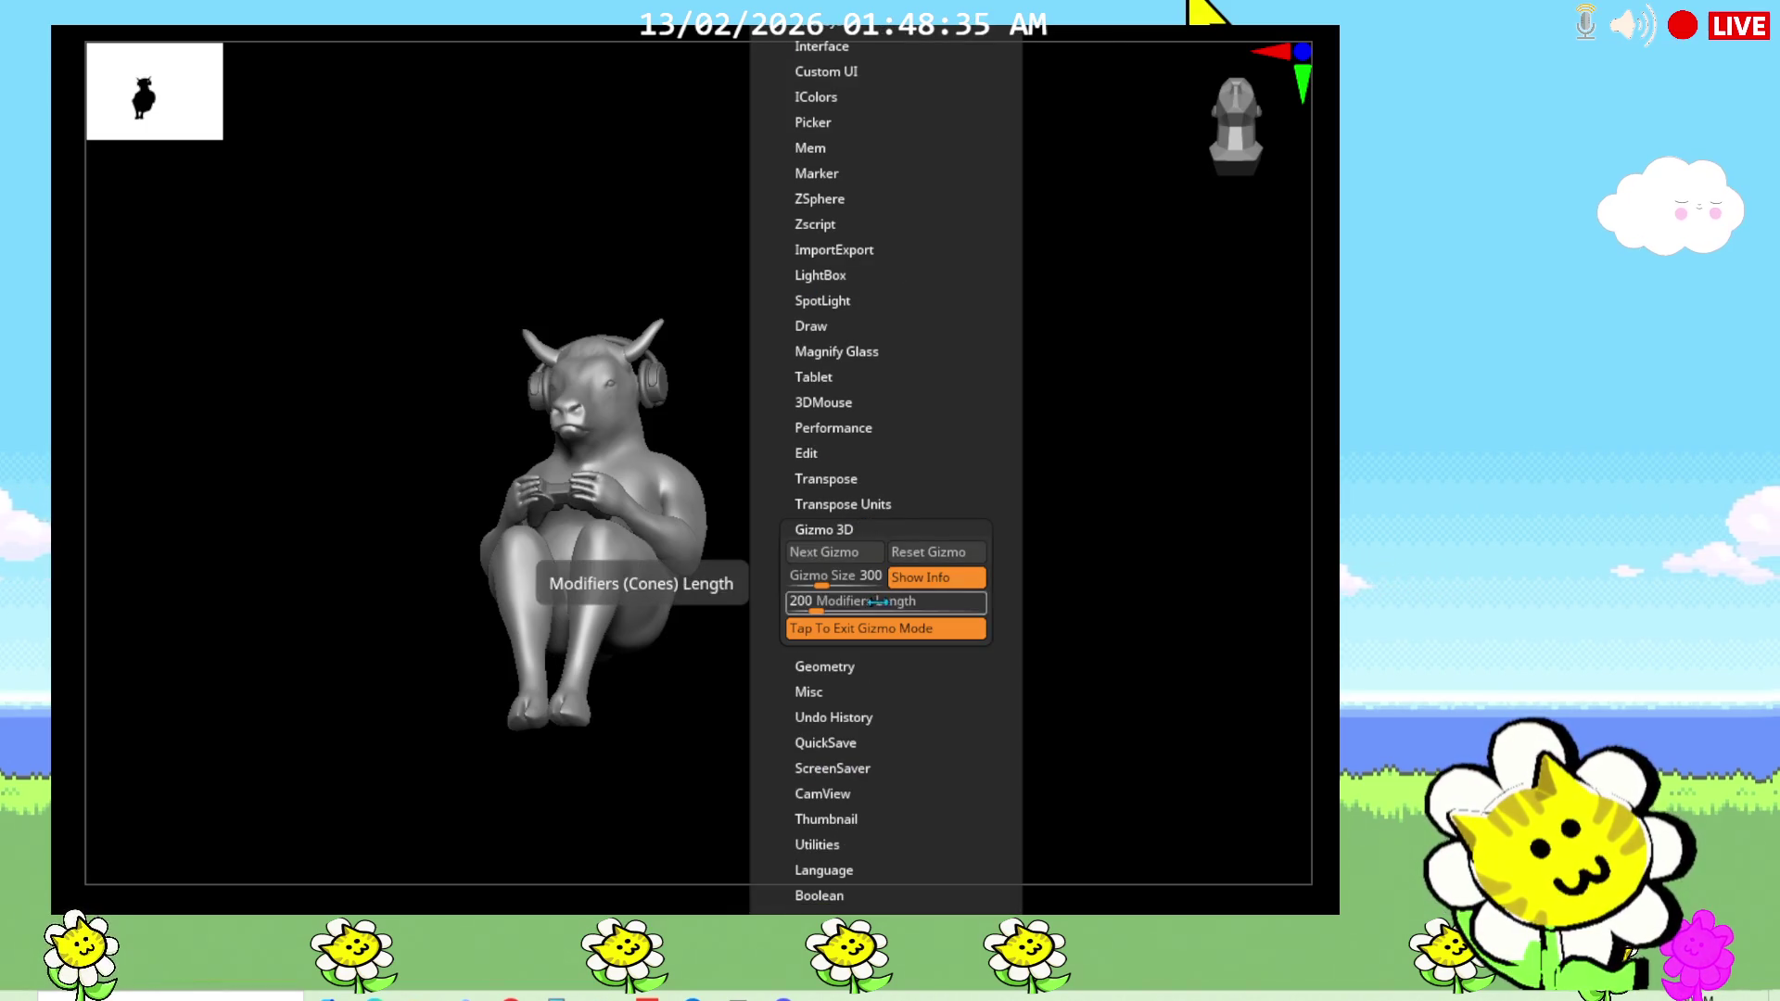
click(922, 576)
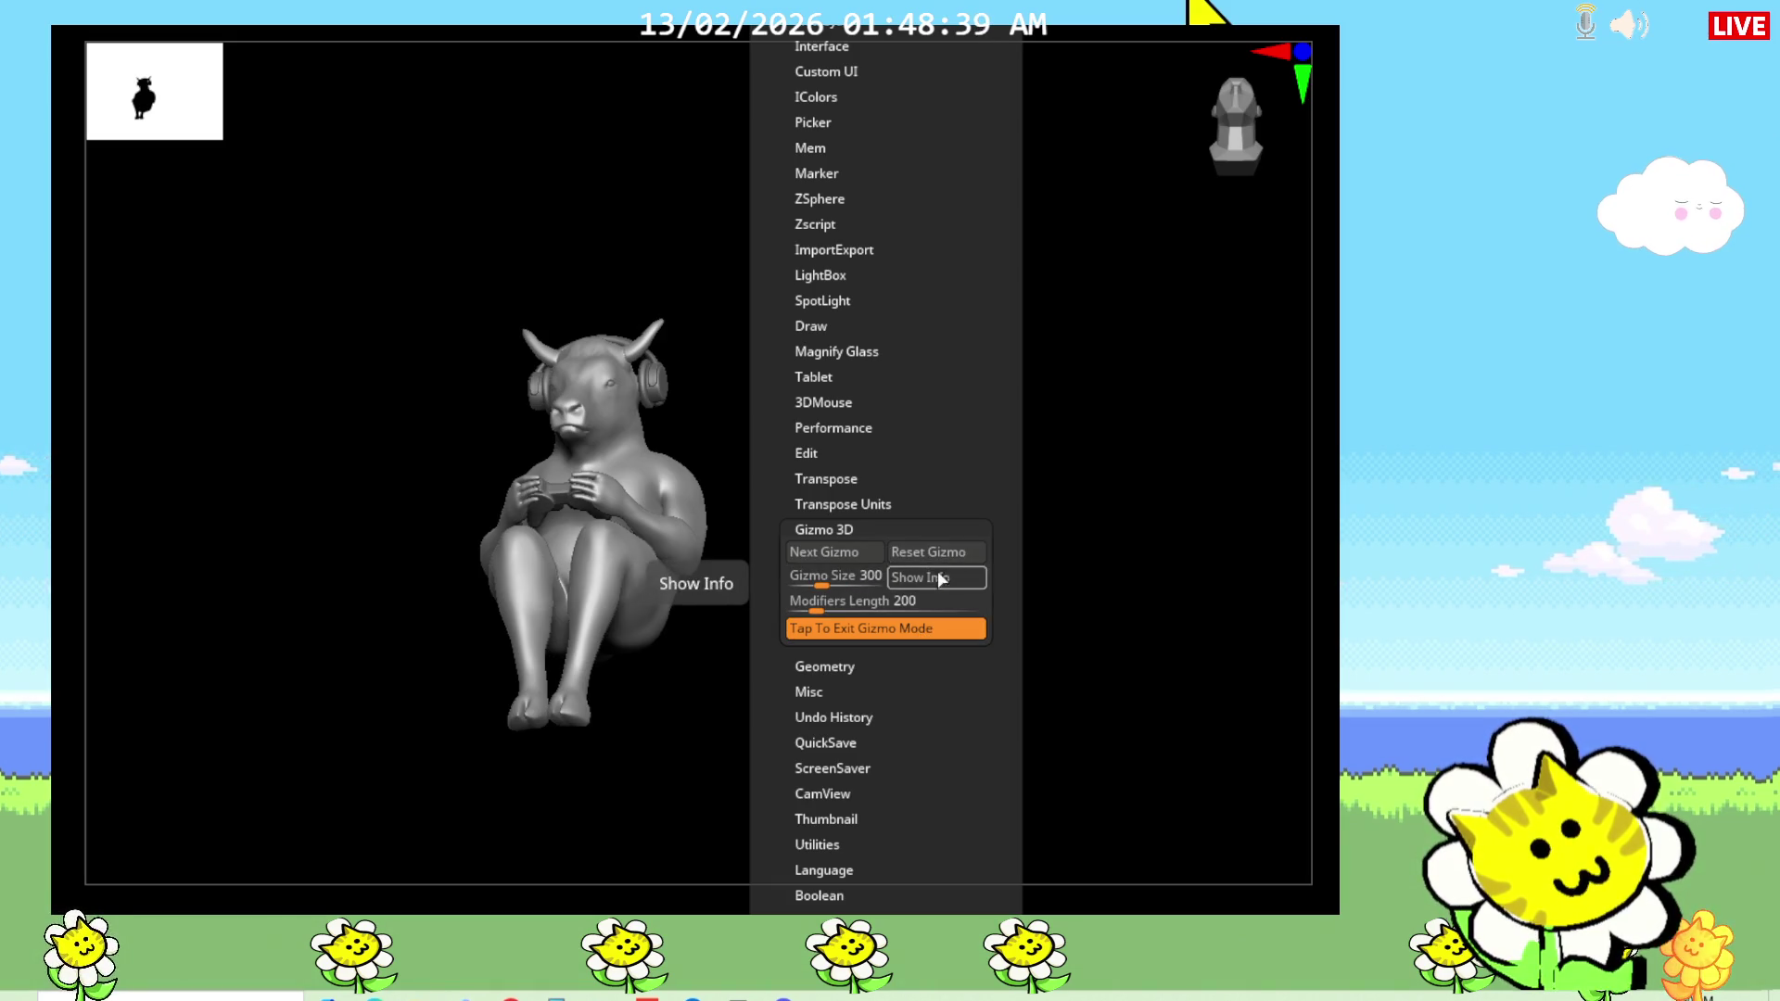
click(834, 575)
text(208)
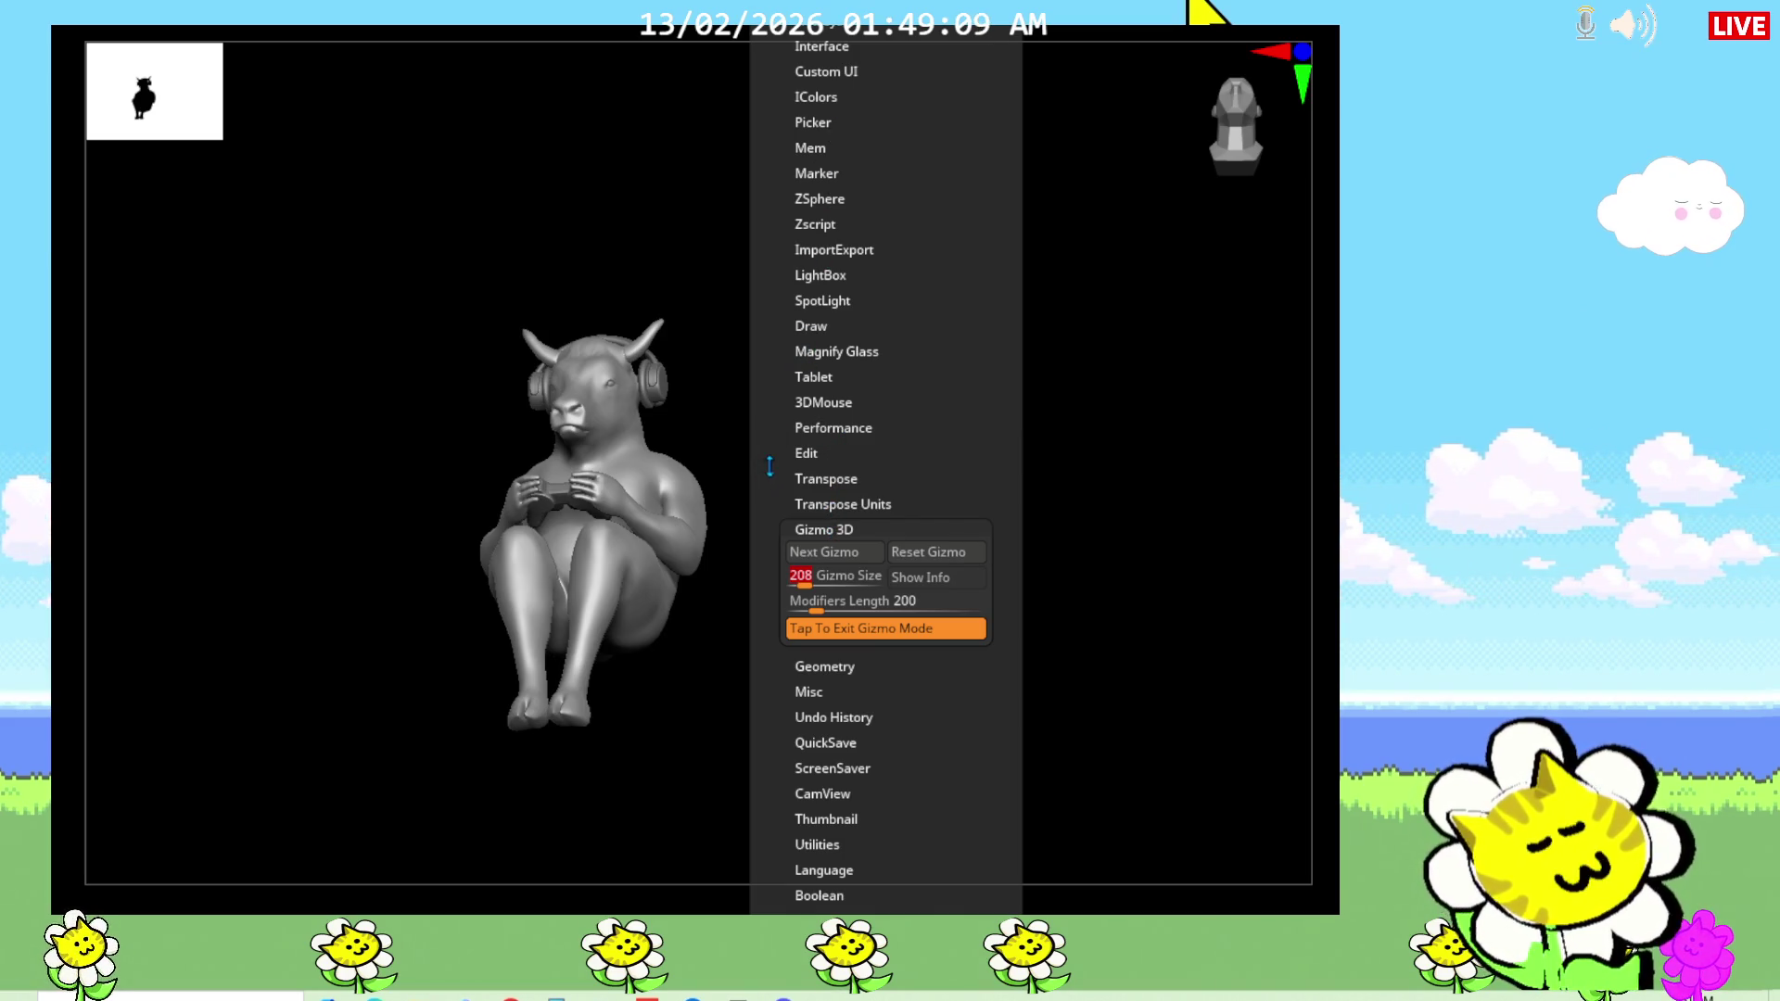
Step: Look through the Geometry and 3D Mouse preference sections without changing them
scroll(770, 467, down, 3)
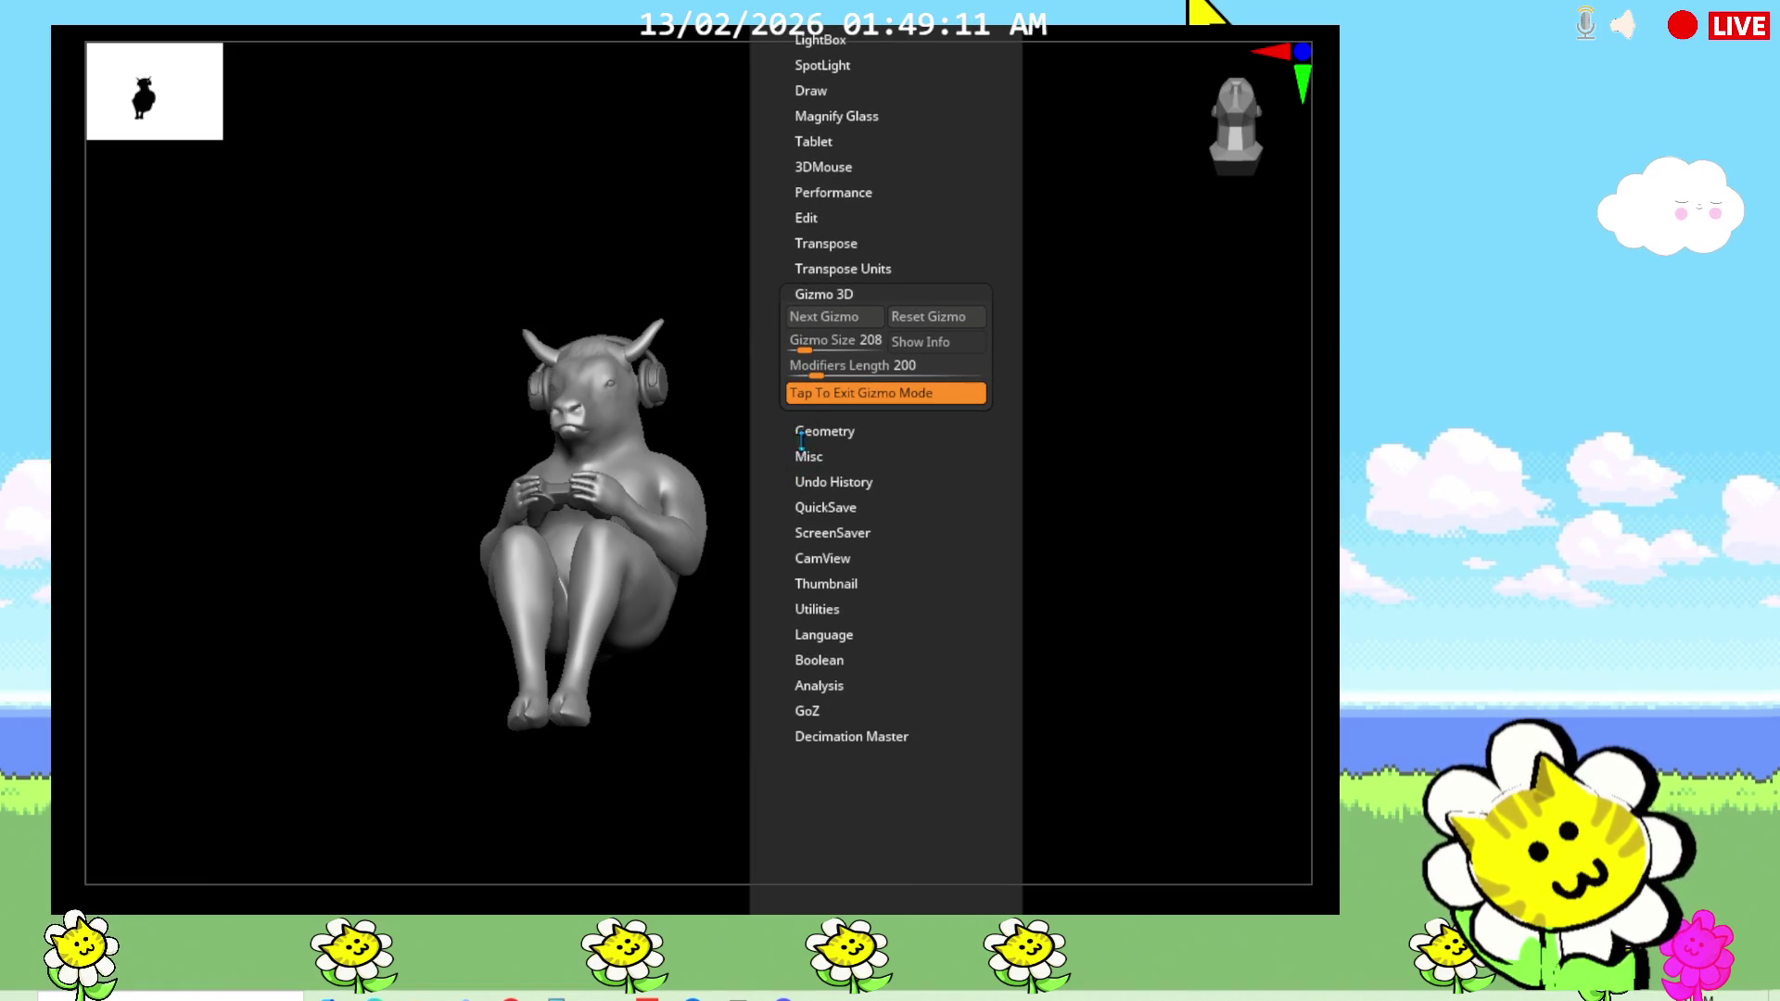
click(816, 431)
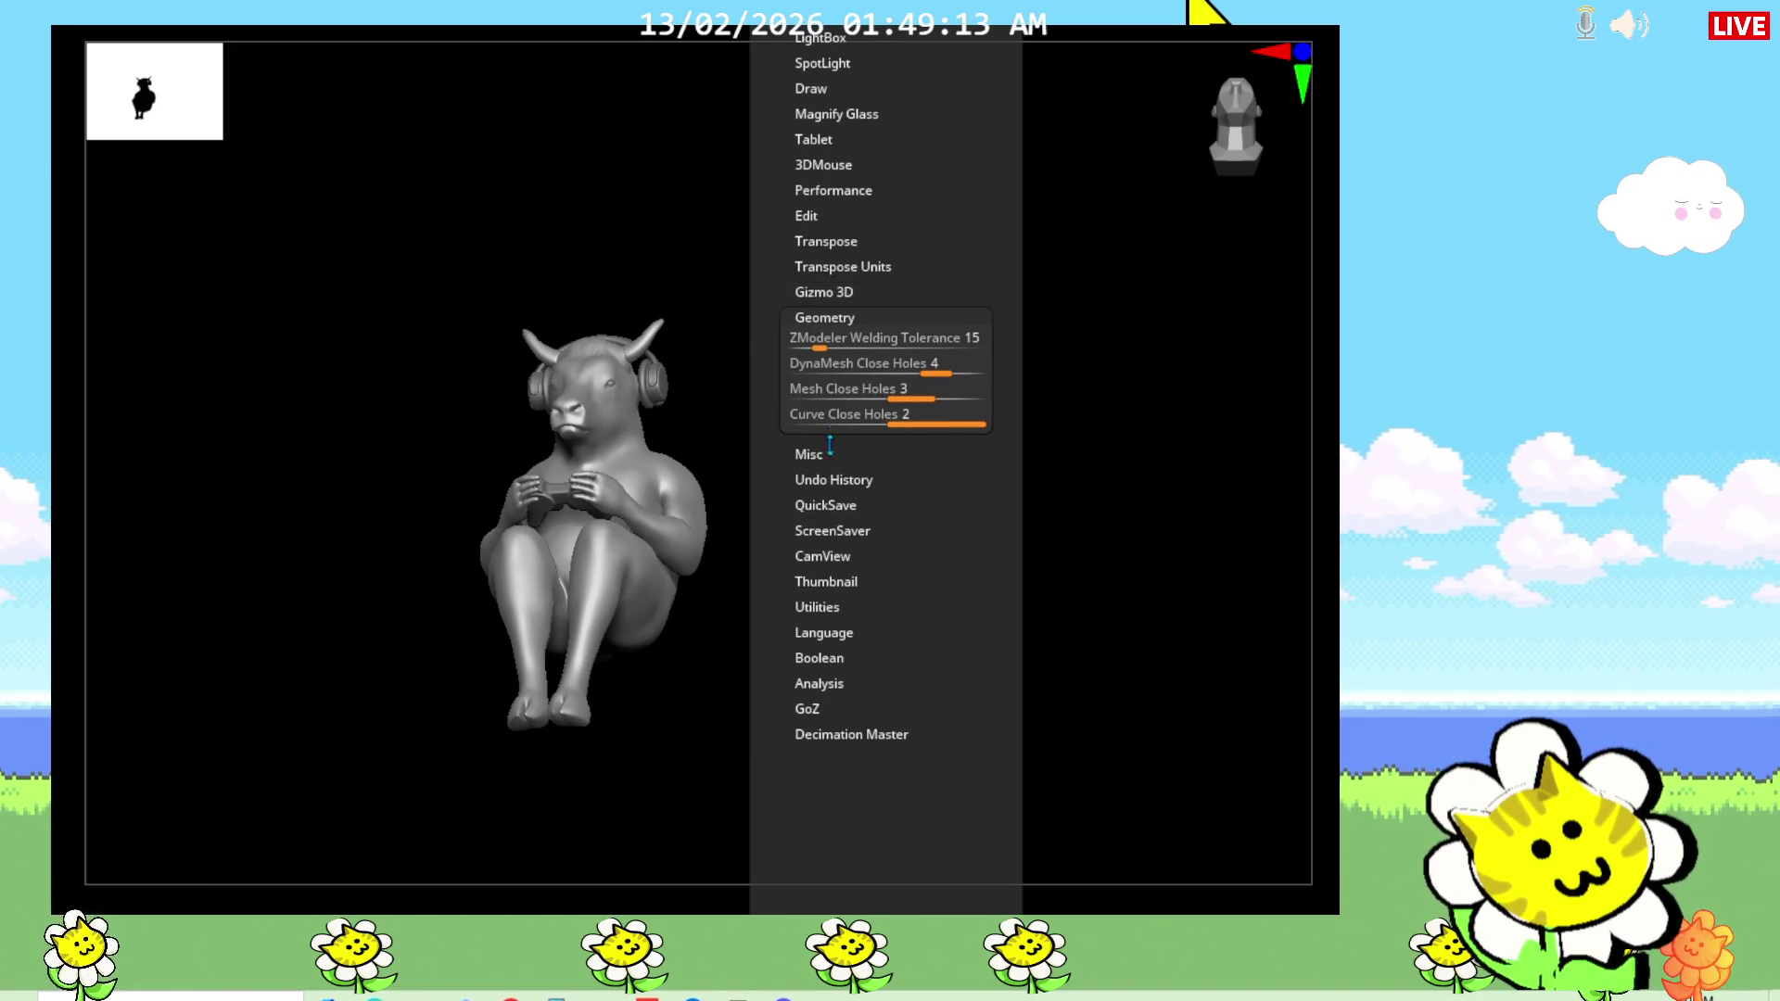
click(851, 318)
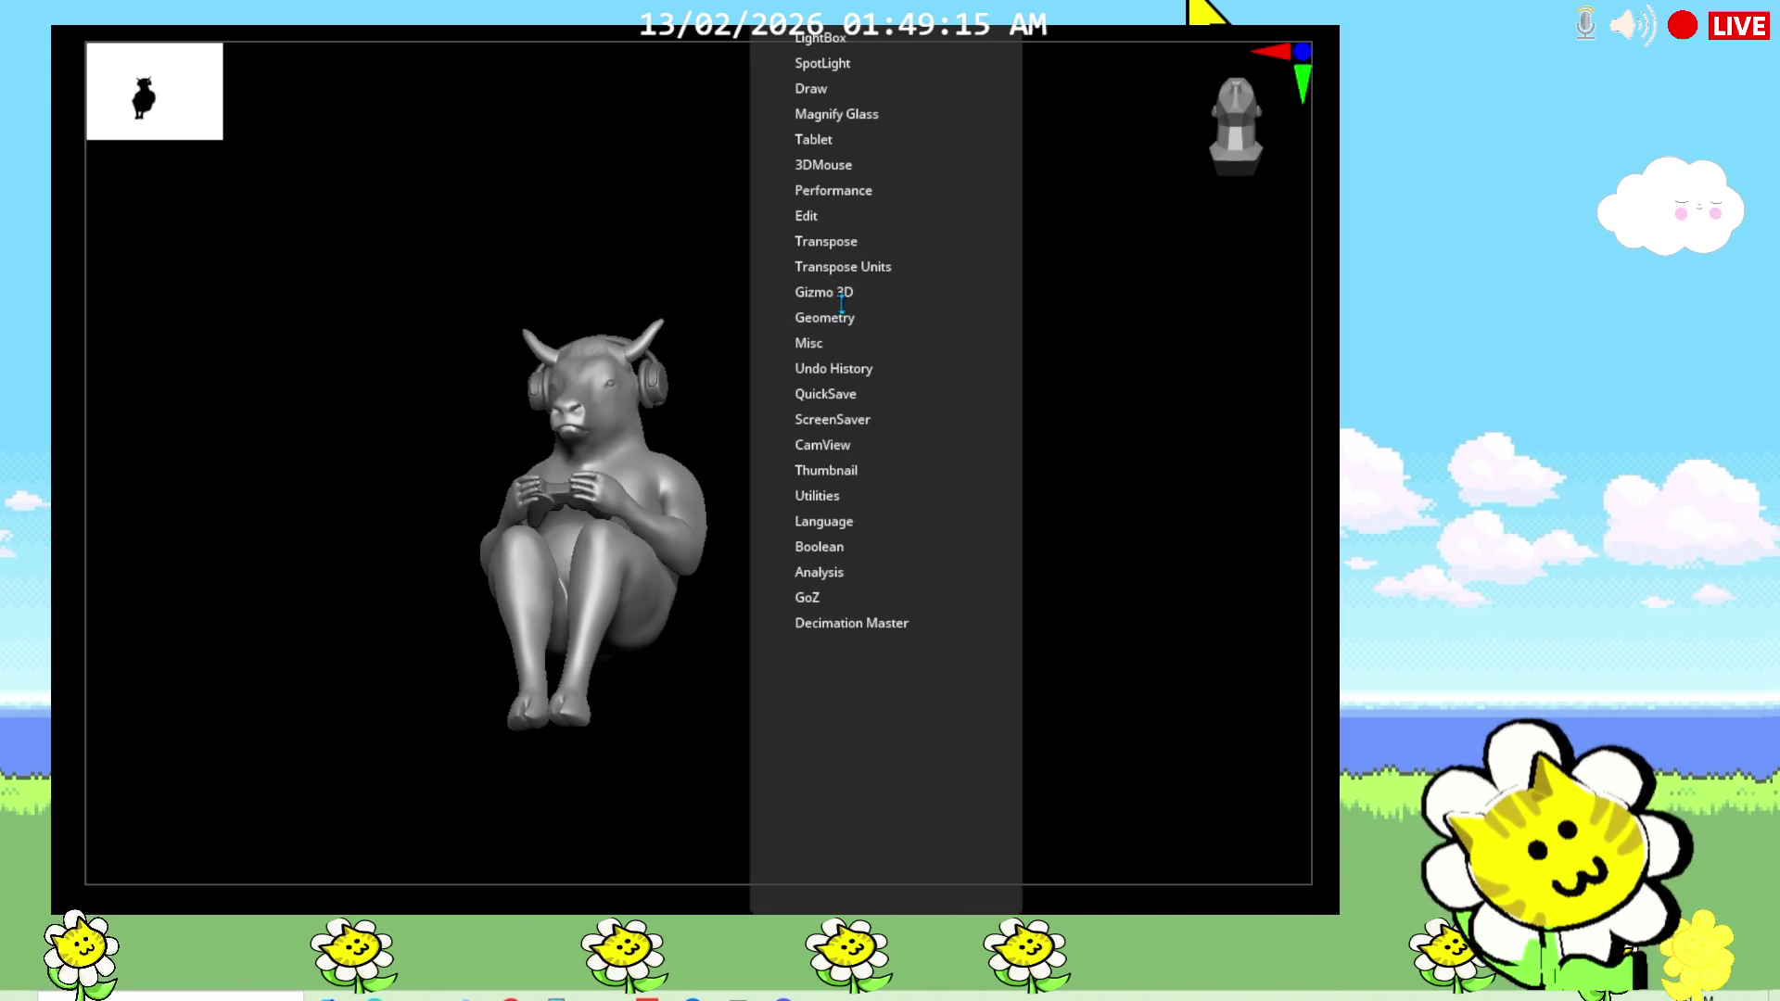
click(849, 167)
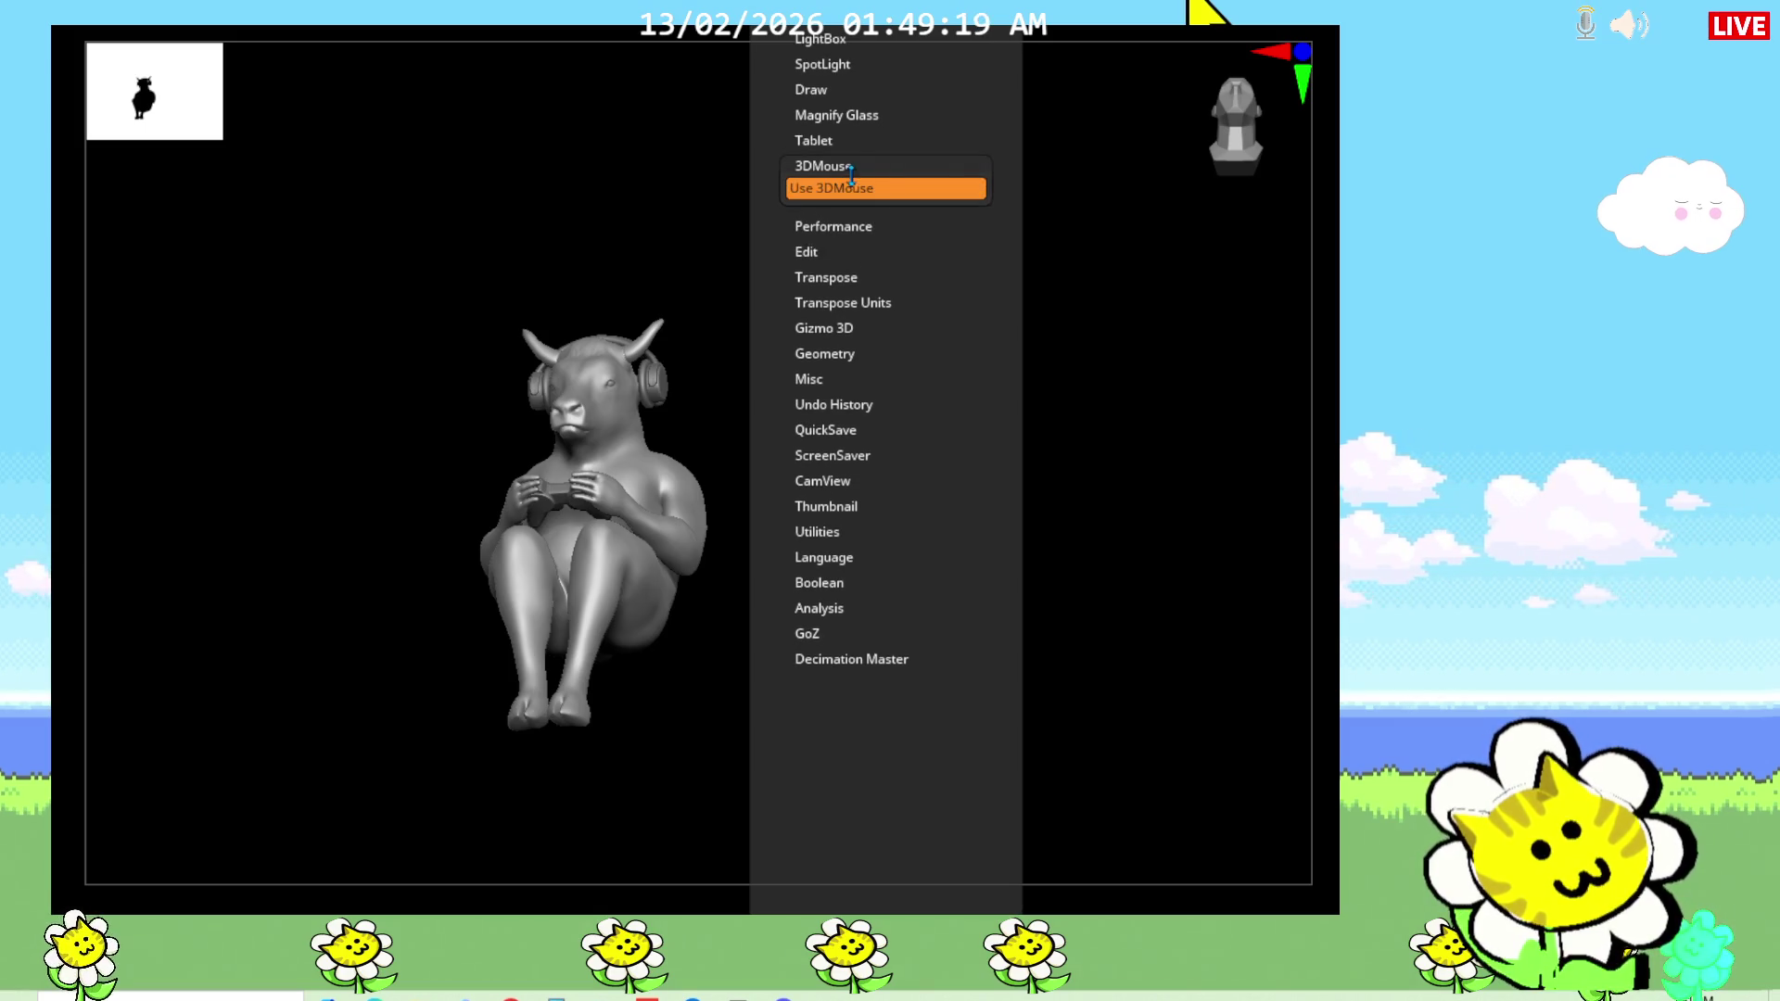
click(862, 164)
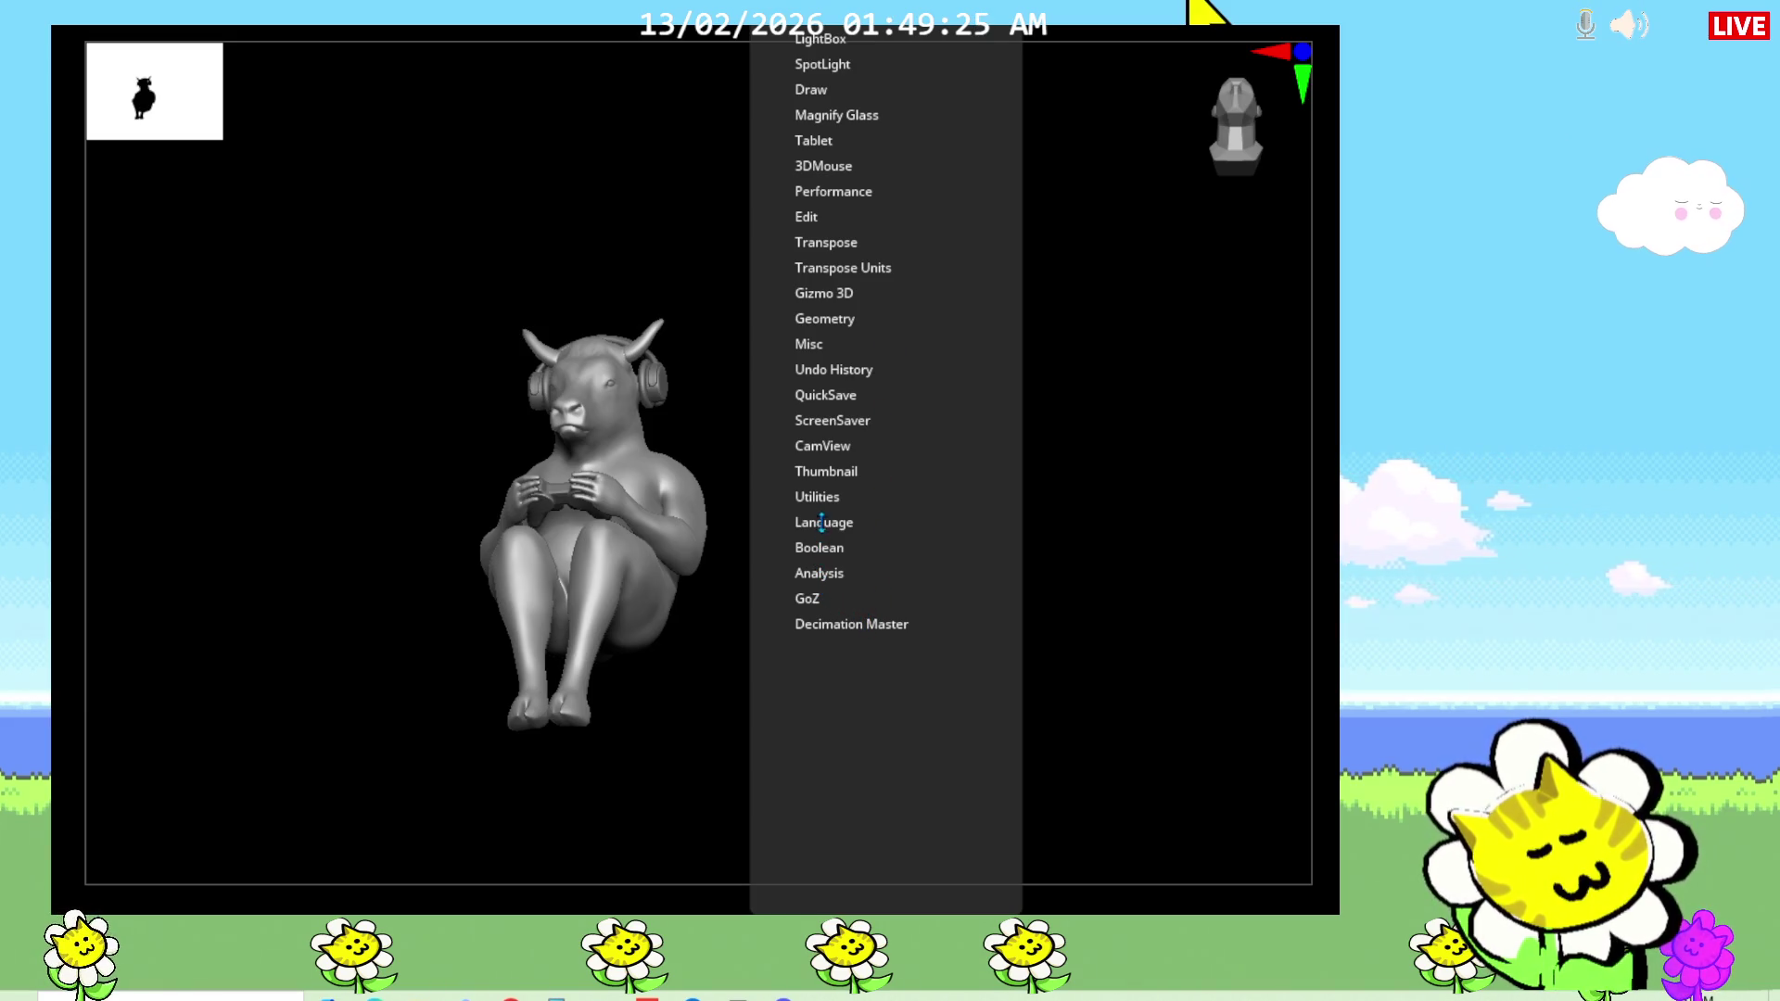
click(888, 320)
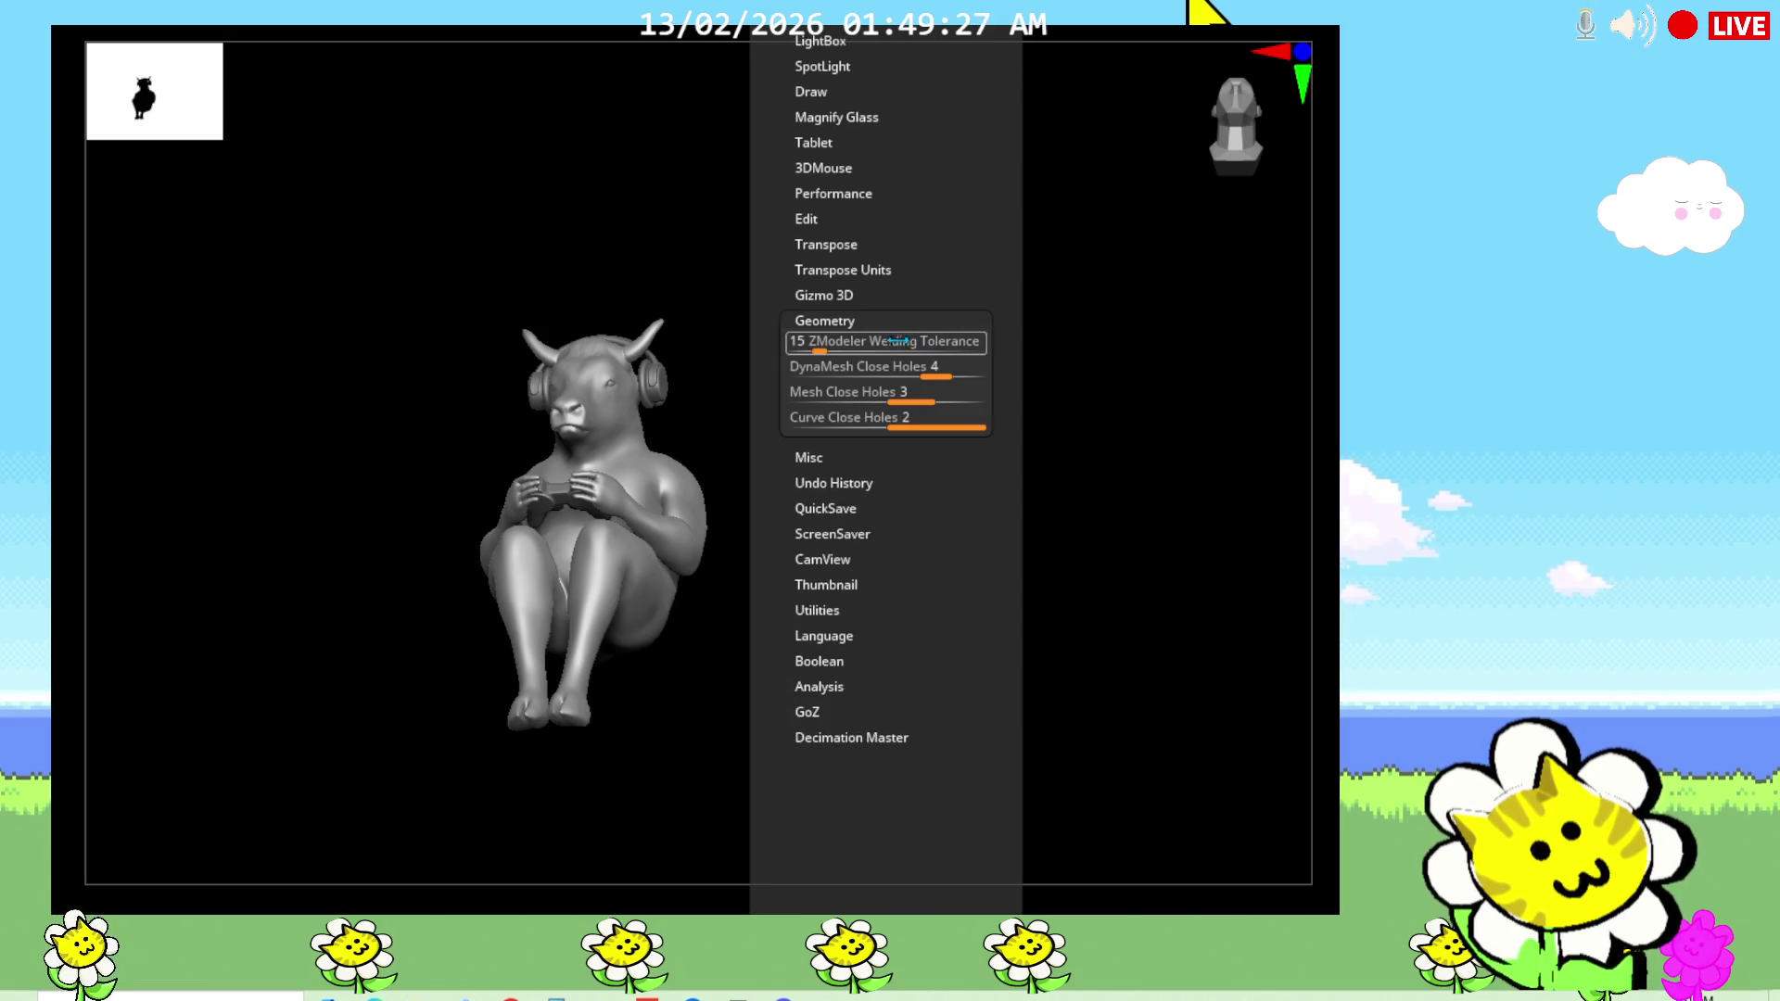
click(871, 321)
scroll(914, 337, up, 4)
scroll(913, 356, up, 1)
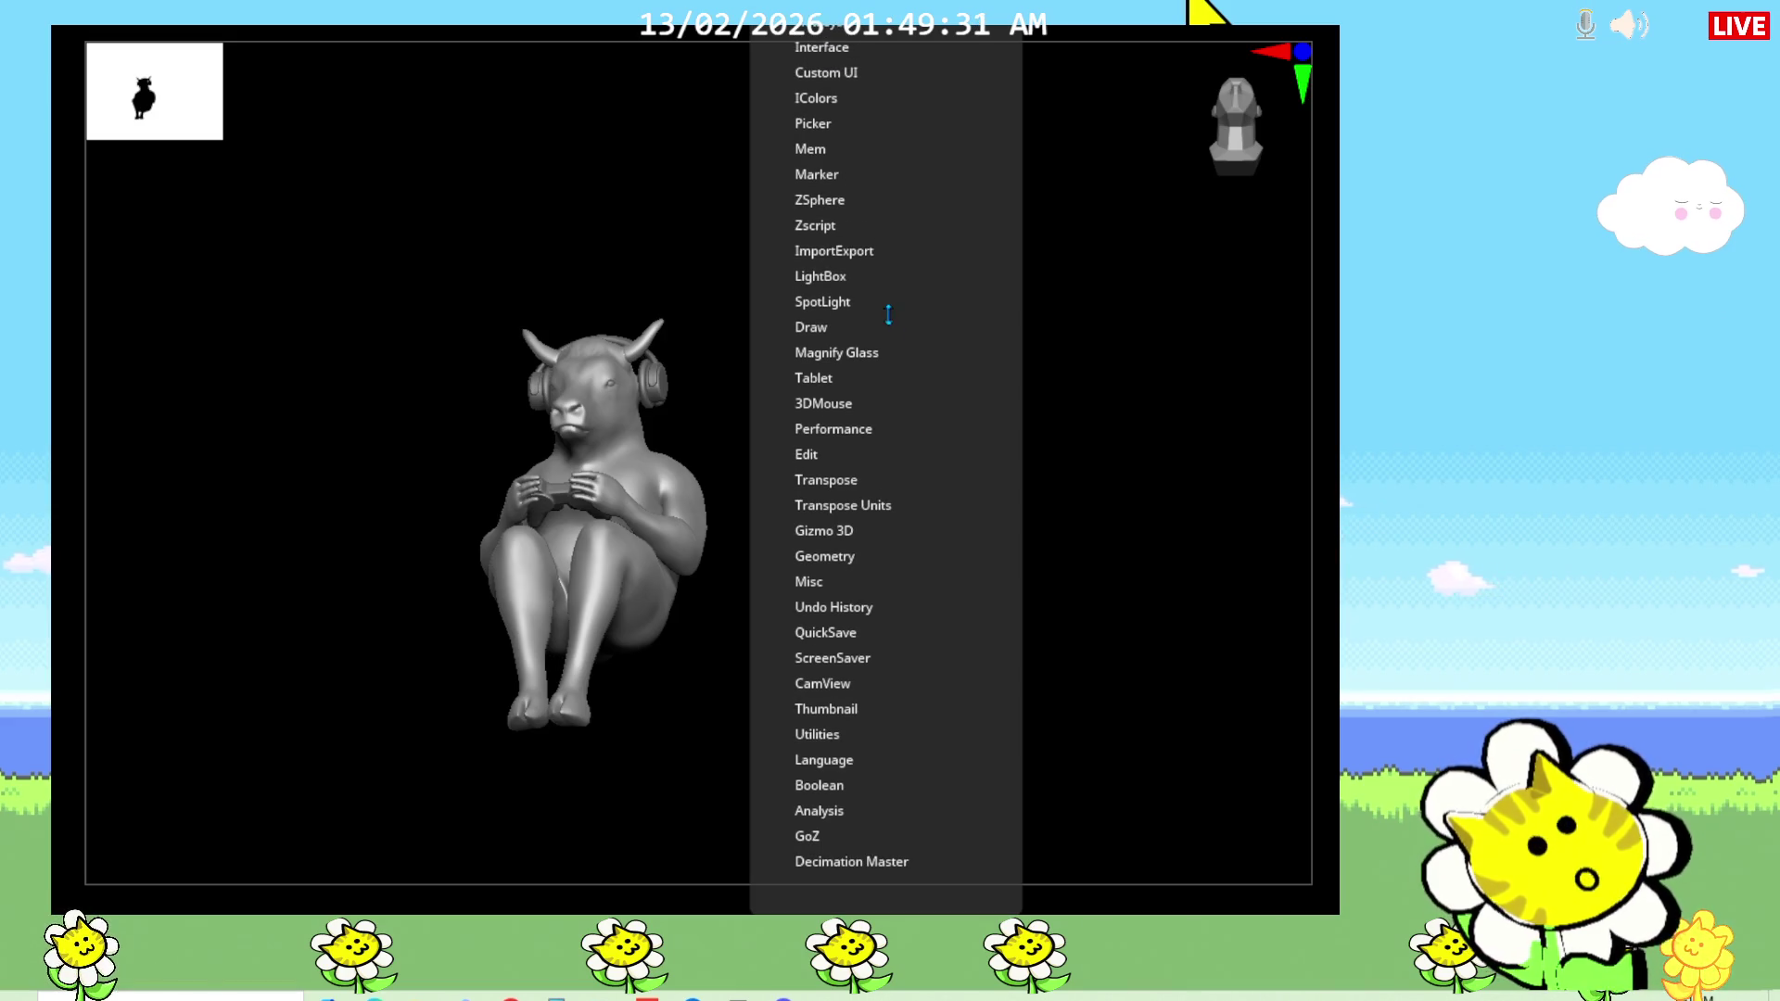
scroll(893, 409, down, 3)
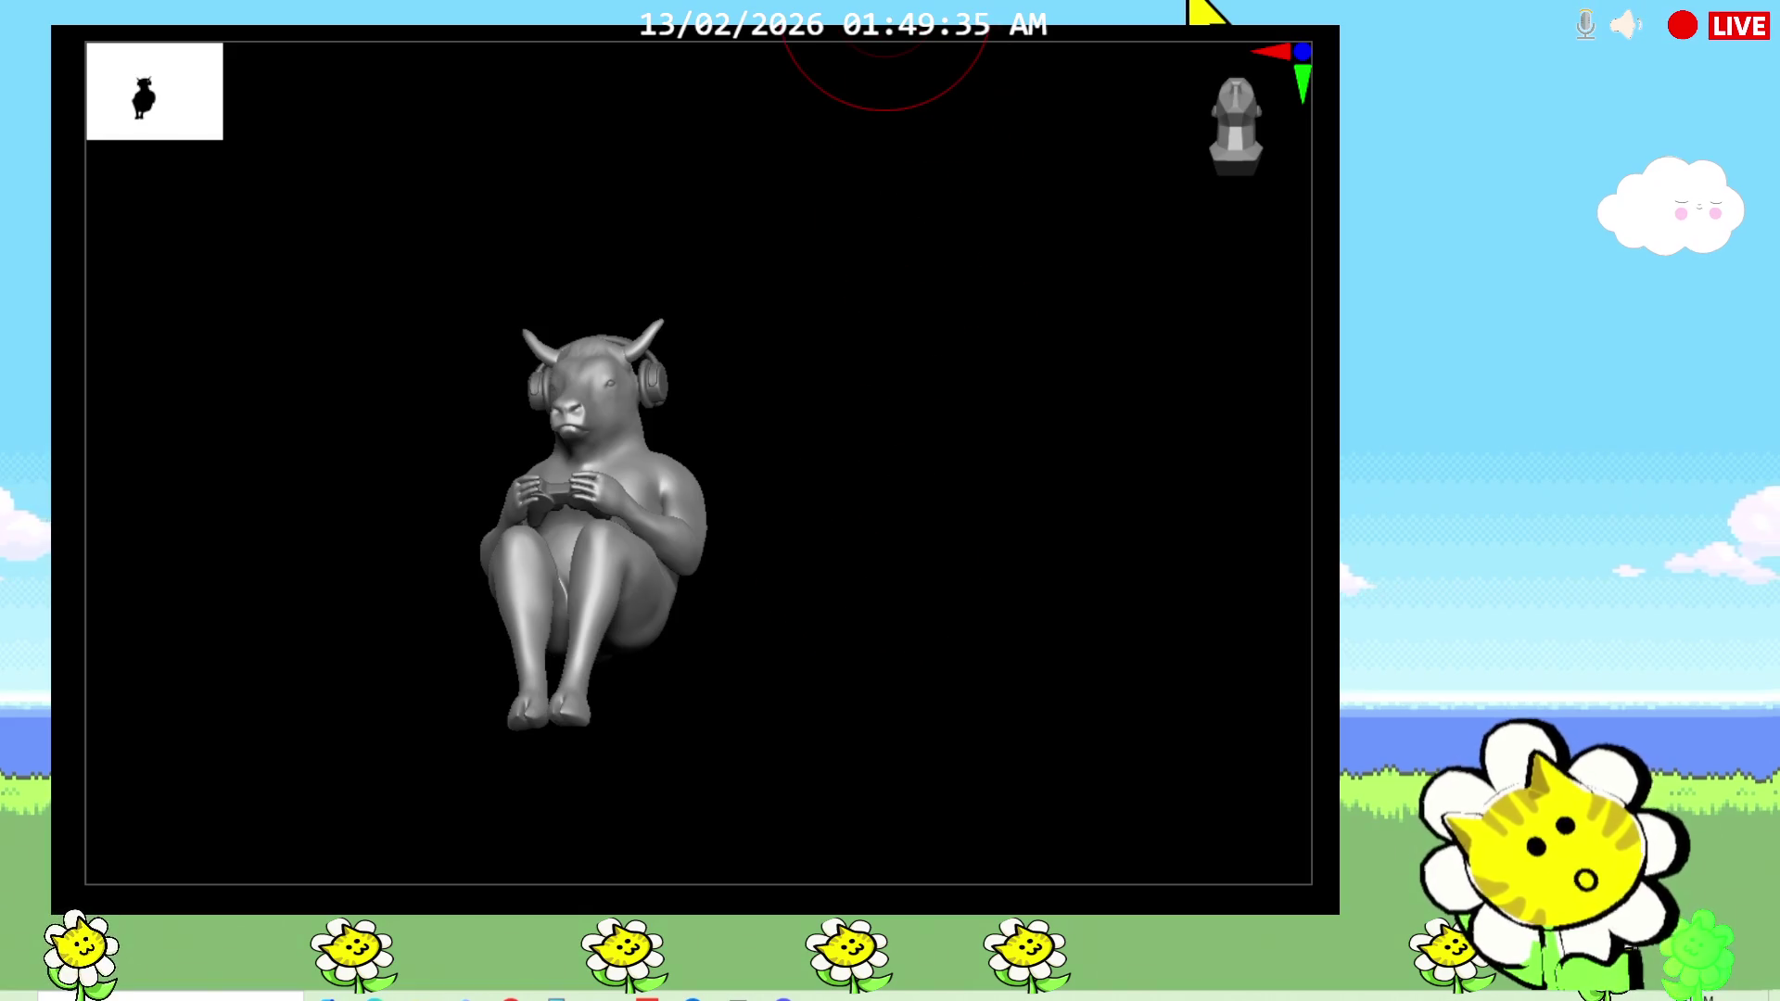
Step: Turn off Silhouette and Thumbnail in the Thumbnail preferences
click(888, 17)
click(834, 17)
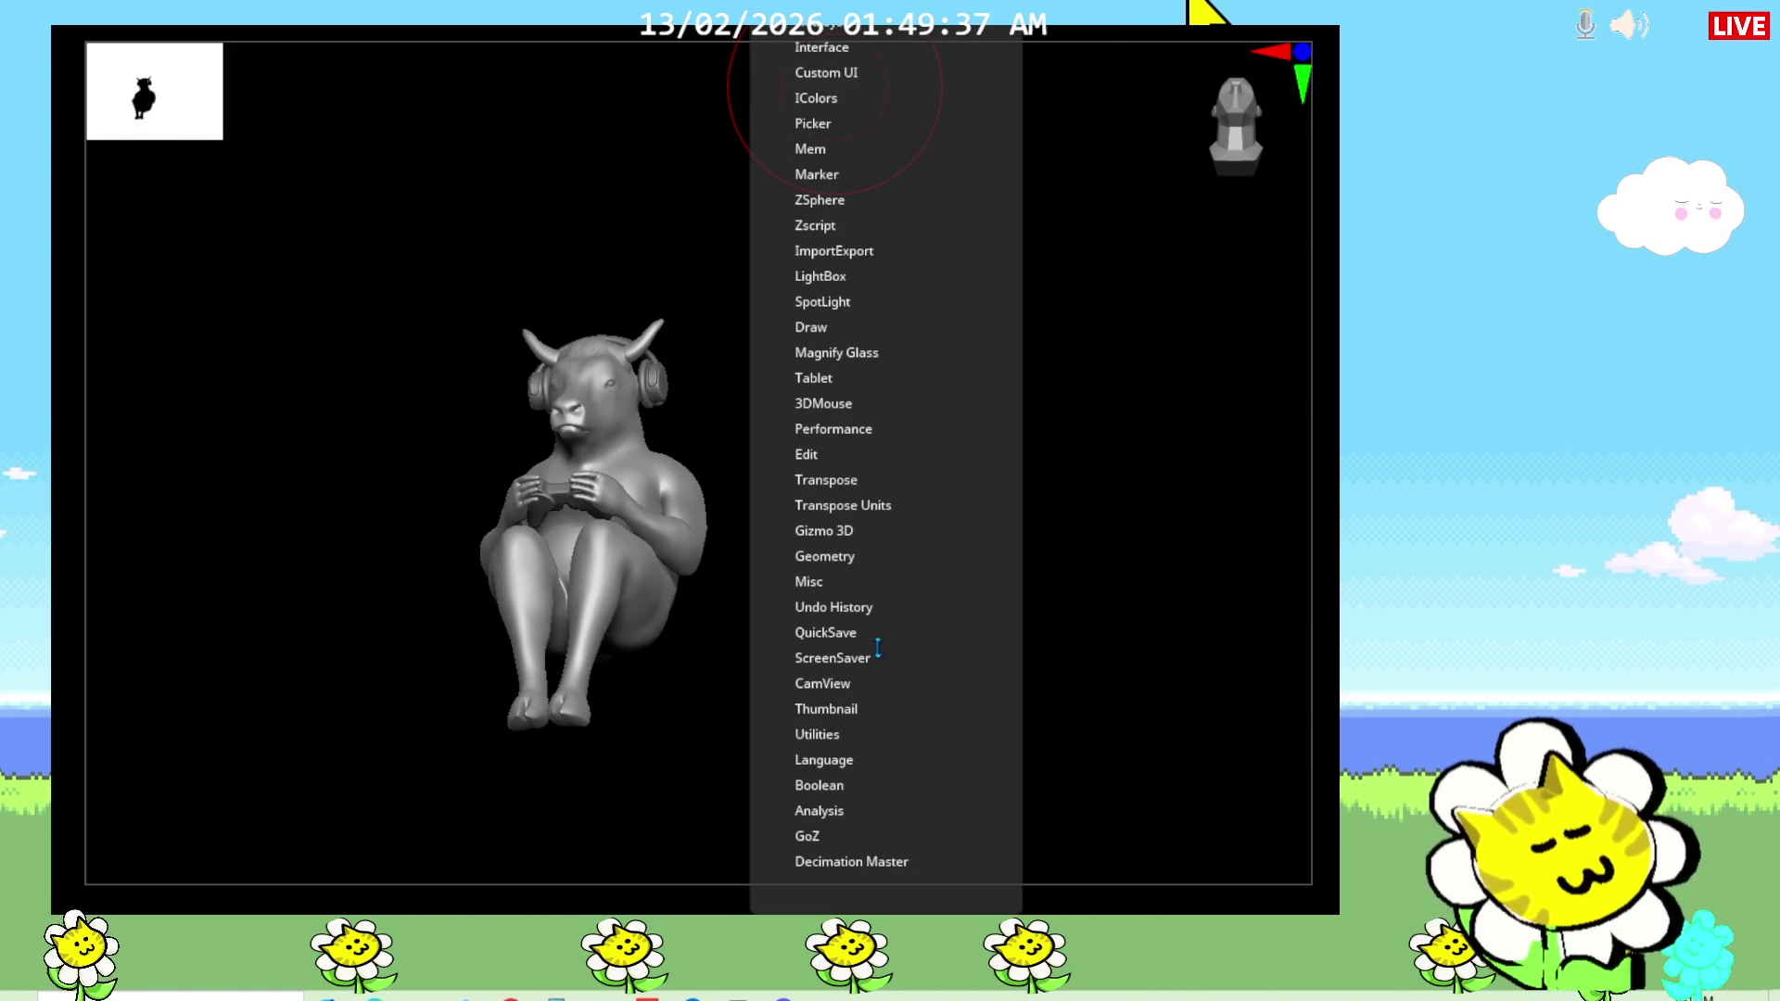
click(834, 683)
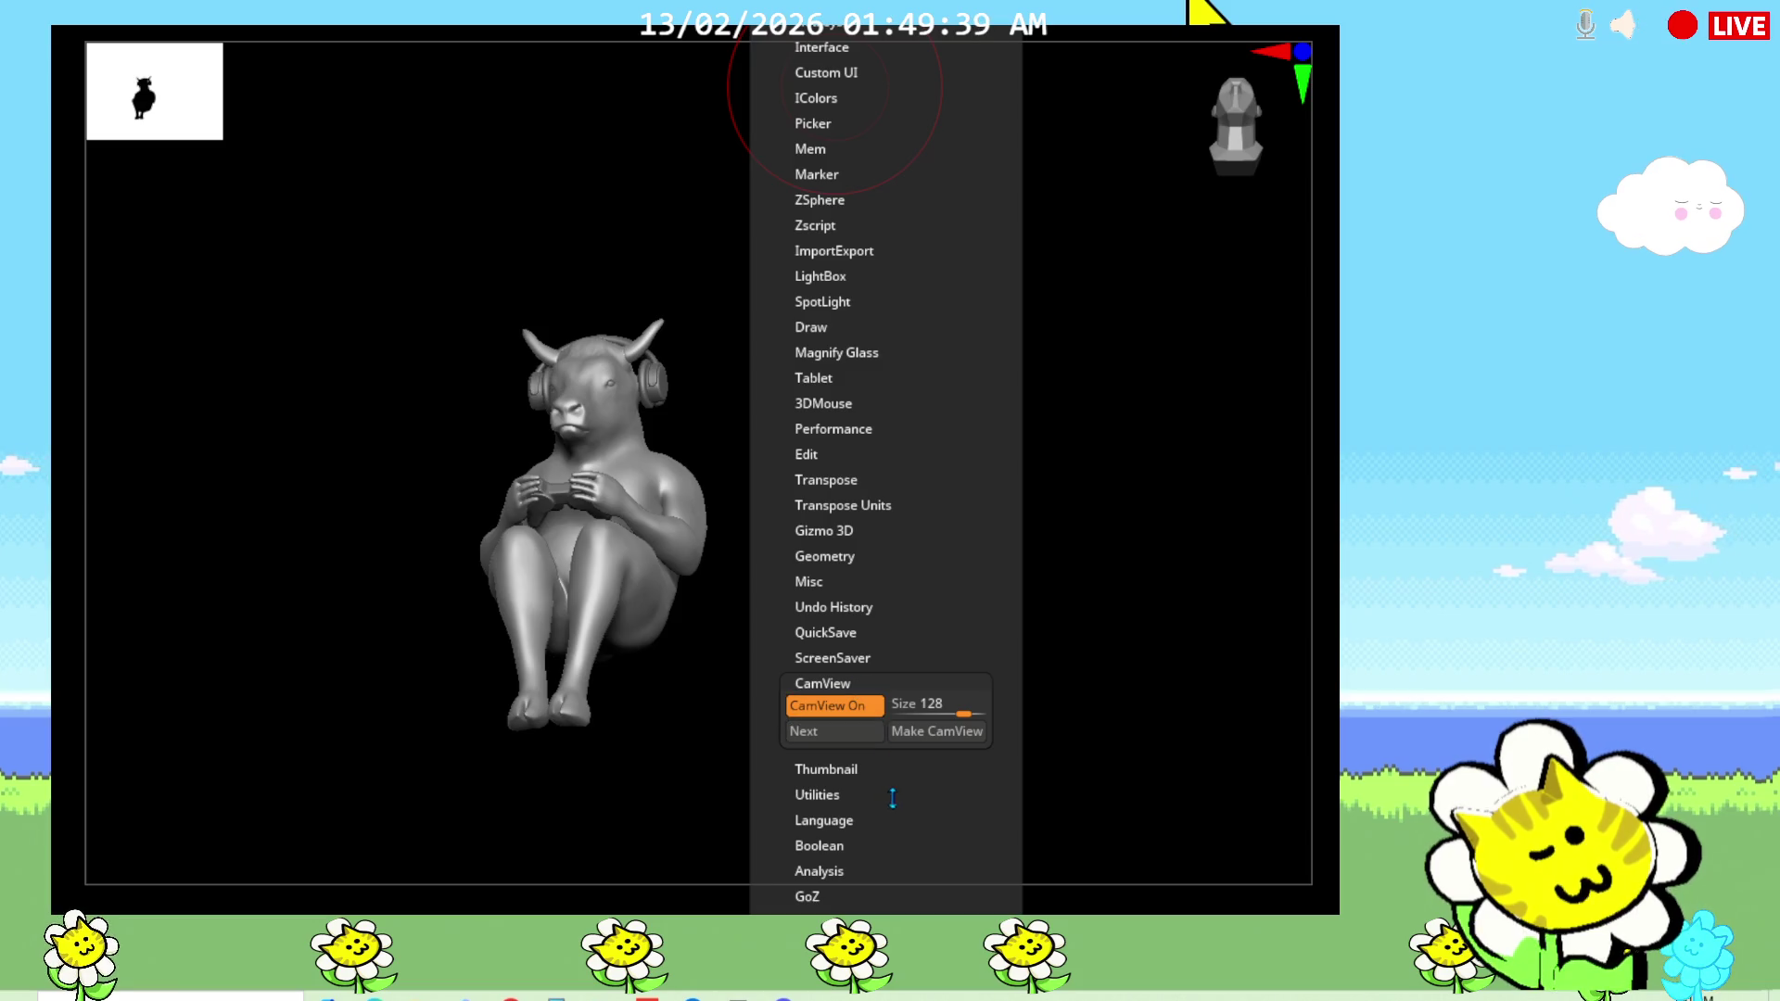
click(830, 653)
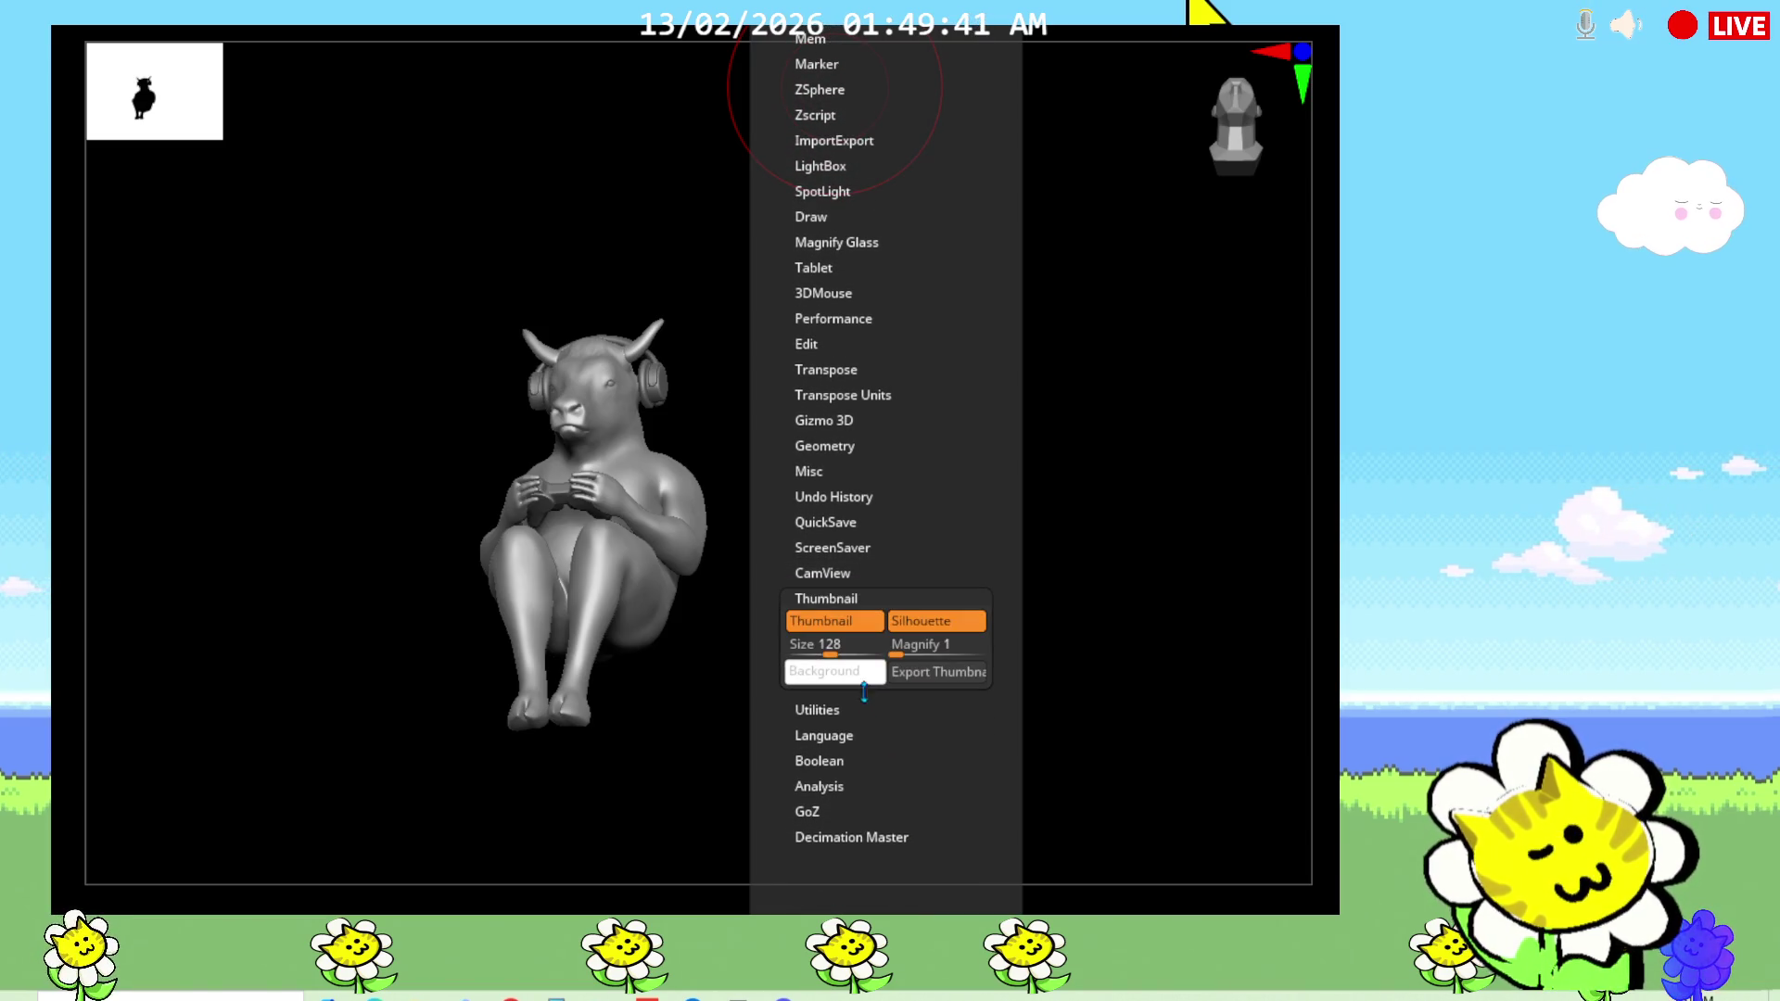
click(912, 623)
click(825, 621)
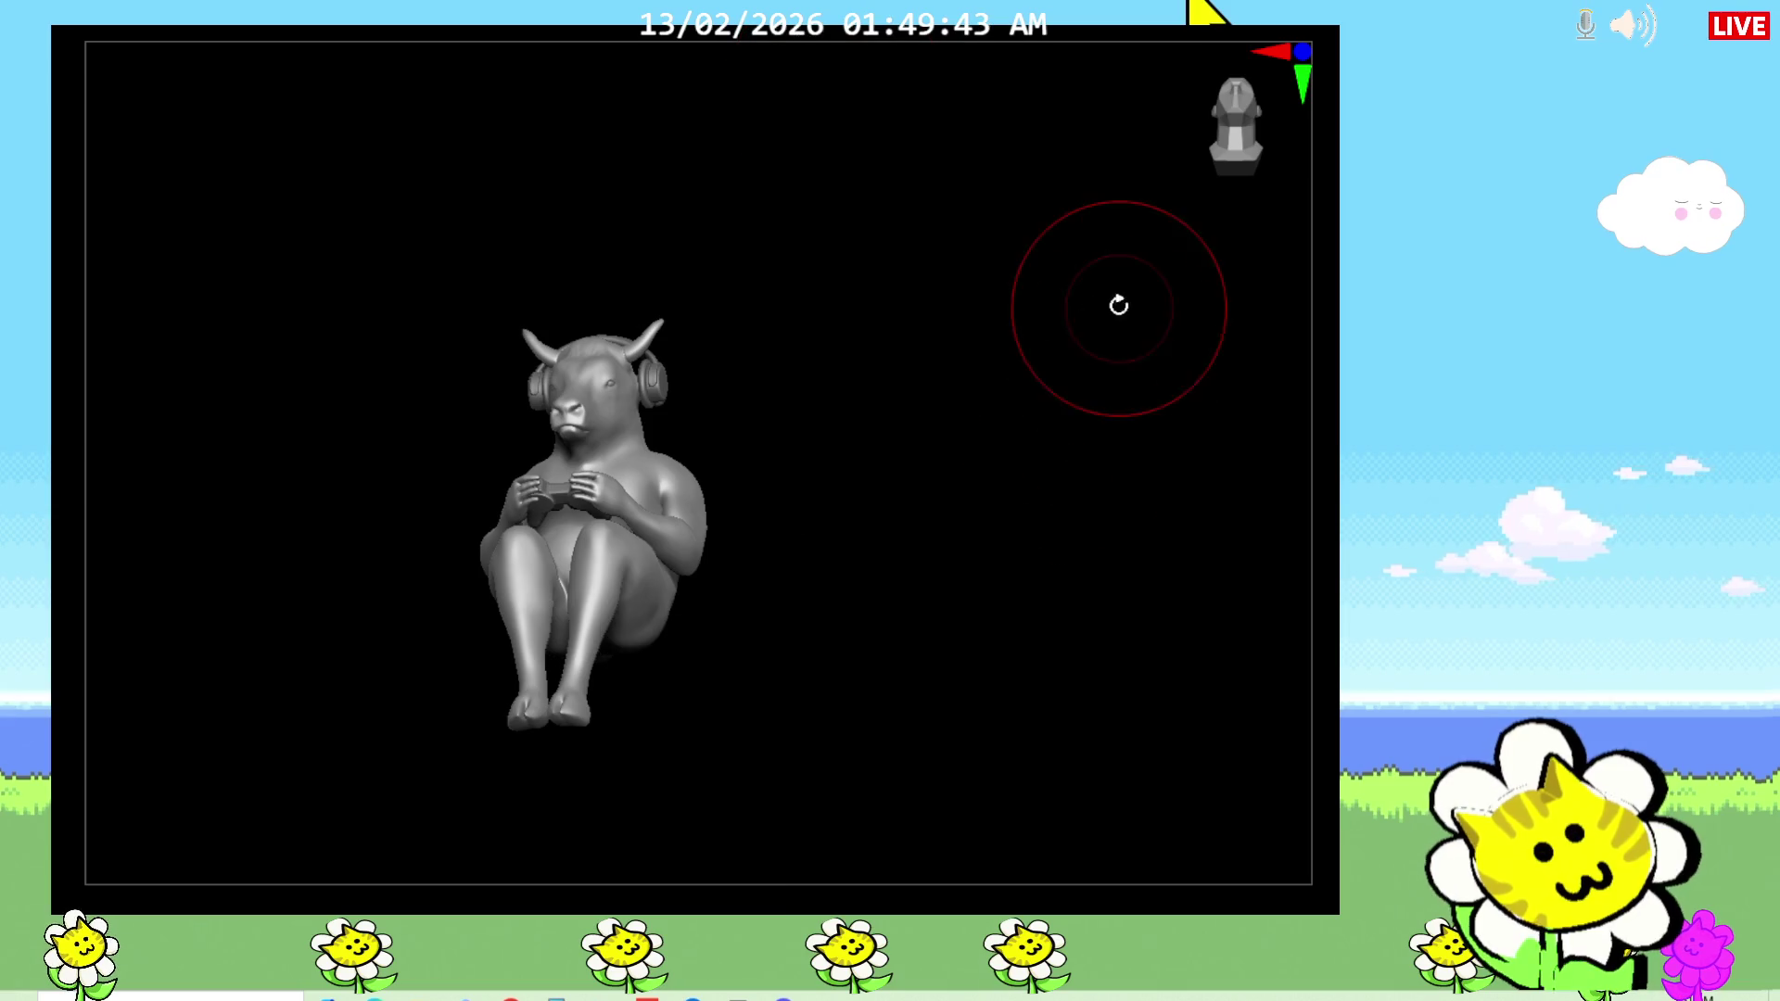
Step: Orbit the seated bull from front round to a three-quarter side view, then adjust slightly
mouse_move(892, 569)
mouse_down()
mouse_move(945, 699)
mouse_move(751, 760)
mouse_move(1075, 755)
mouse_move(1053, 720)
mouse_move(1005, 723)
mouse_move(1085, 728)
mouse_move(930, 755)
mouse_move(1041, 755)
mouse_move(1352, 636)
mouse_move(1176, 552)
mouse_move(1196, 488)
mouse_up()
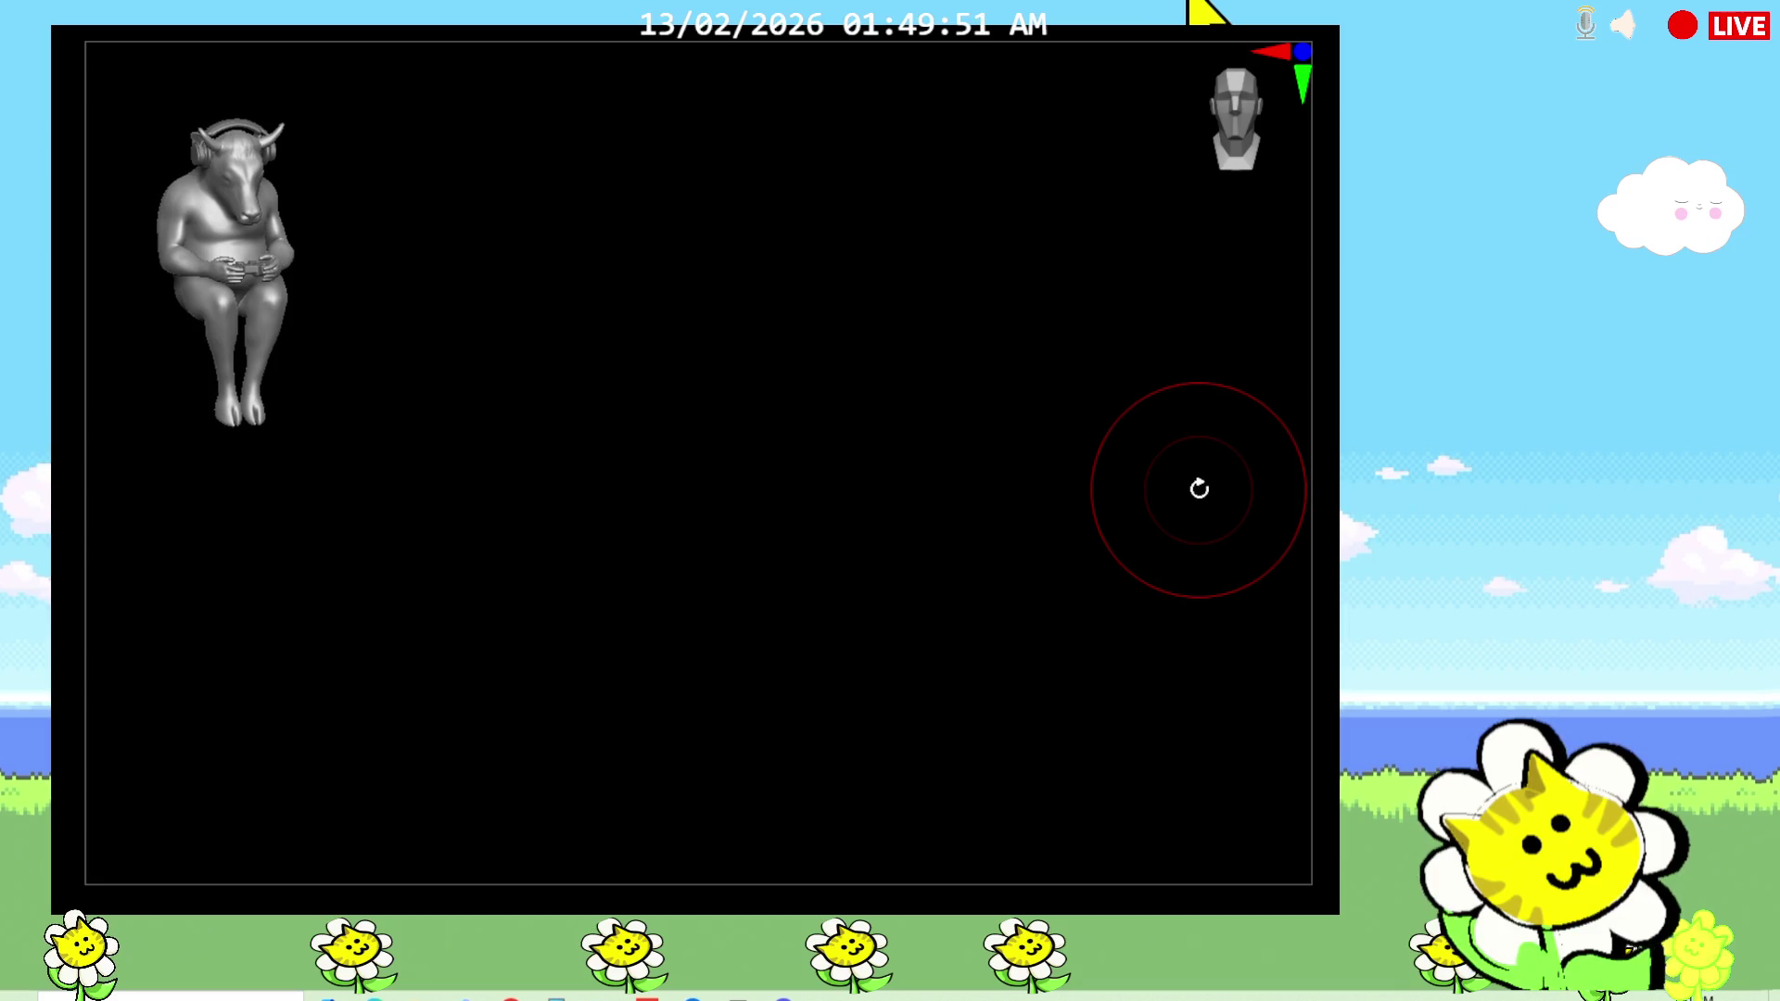
mouse_move(731, 586)
mouse_down()
mouse_move(815, 563)
mouse_move(798, 636)
mouse_move(846, 608)
mouse_move(1102, 734)
mouse_move(1121, 710)
mouse_move(1180, 738)
mouse_move(1195, 715)
mouse_move(1202, 734)
mouse_move(1104, 739)
mouse_move(1276, 751)
mouse_move(1314, 795)
mouse_move(1303, 723)
mouse_move(1001, 639)
mouse_move(982, 691)
mouse_move(1020, 707)
mouse_move(979, 707)
mouse_move(941, 636)
mouse_move(922, 703)
mouse_move(966, 693)
mouse_move(986, 727)
mouse_move(866, 739)
mouse_move(967, 742)
mouse_move(971, 709)
mouse_up()
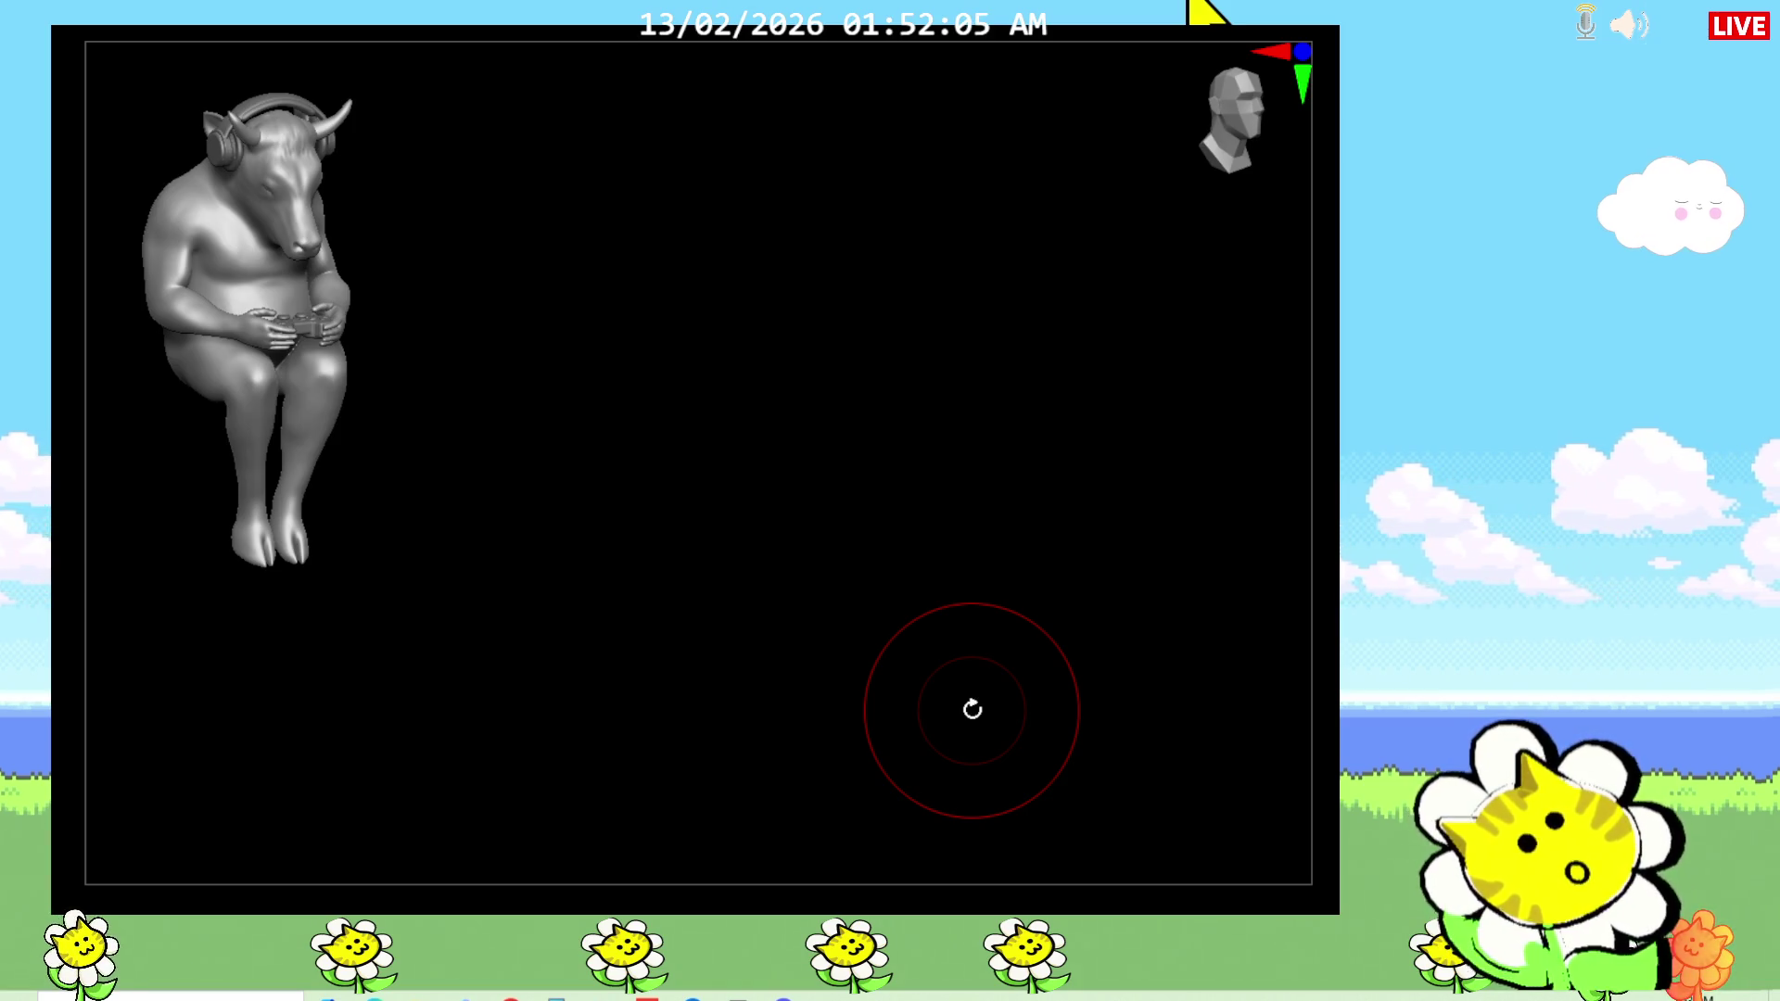
Step: Orbit and zoom around the bull from front view to side profile, then recentre the body
mouse_move(972, 709)
mouse_down()
mouse_move(937, 548)
mouse_move(949, 524)
mouse_move(1007, 509)
mouse_move(1020, 538)
mouse_move(1205, 649)
mouse_move(1335, 686)
mouse_move(961, 674)
mouse_move(1196, 651)
mouse_up()
scroll(1196, 652, up, 5)
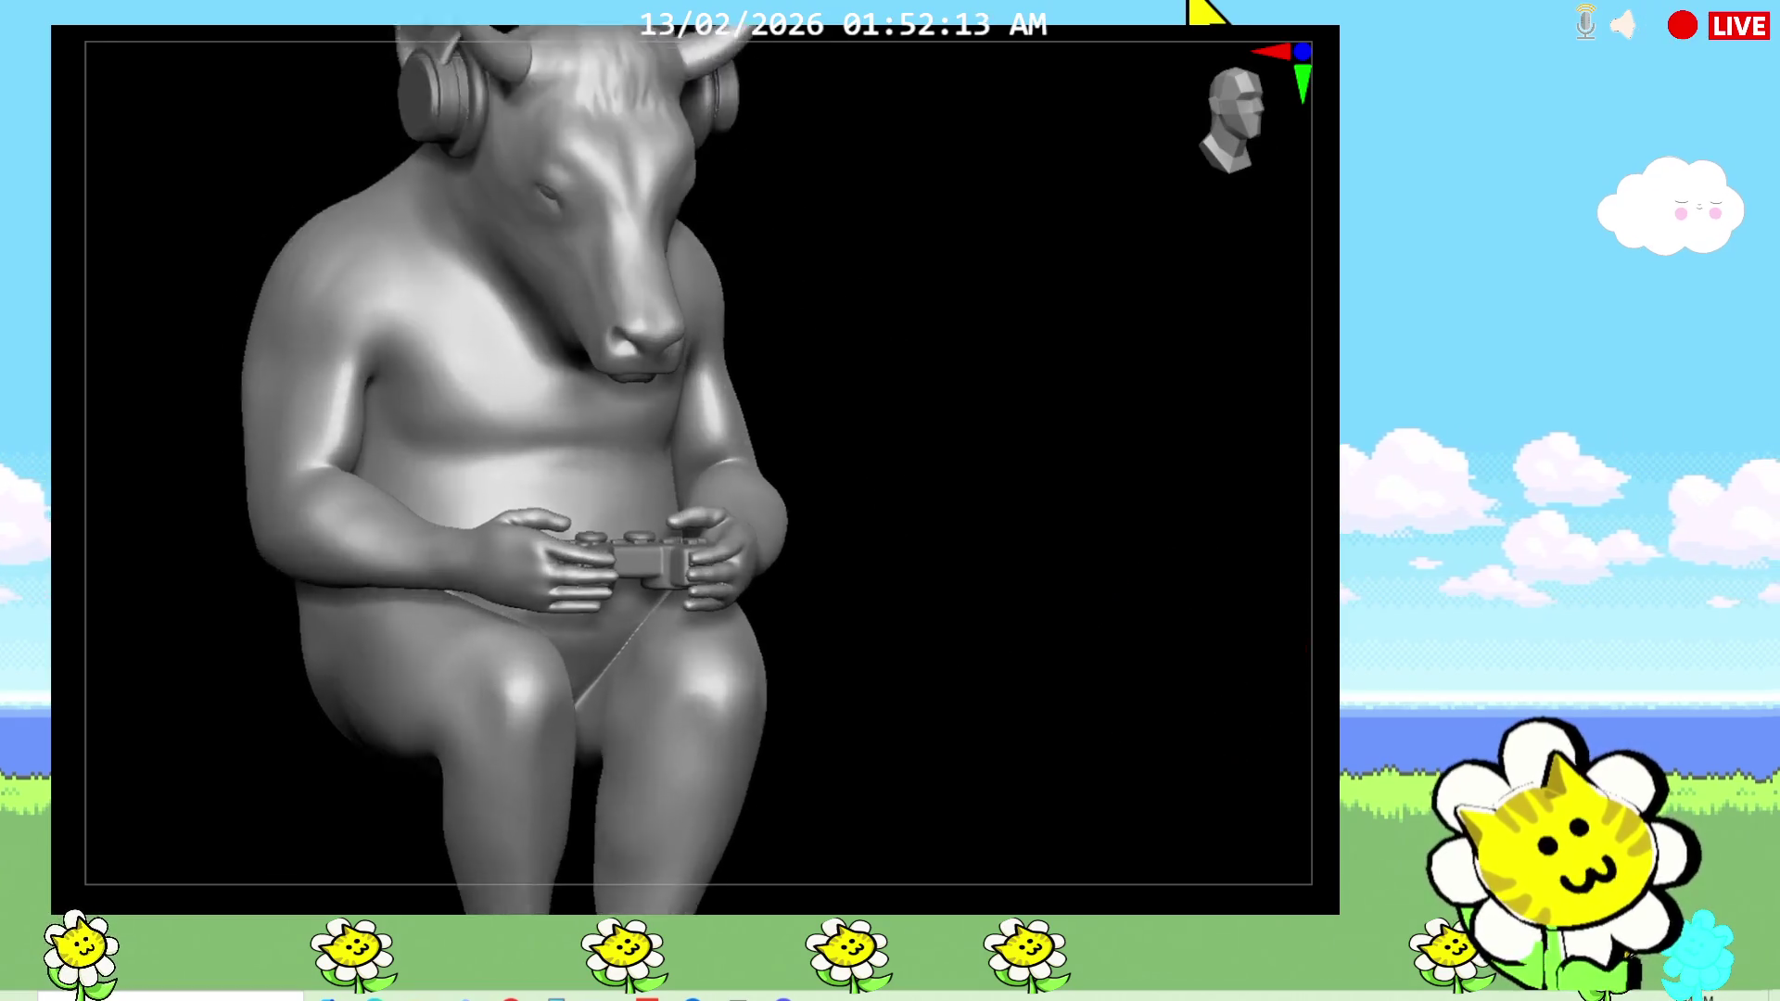
scroll(1195, 651, down, 3)
scroll(1323, 707, down, 3)
mouse_move(1323, 707)
mouse_down()
mouse_move(1211, 683)
mouse_move(1140, 714)
mouse_move(1295, 663)
mouse_move(1334, 700)
mouse_up()
scroll(1142, 702, up, 3)
scroll(1296, 663, up, 2)
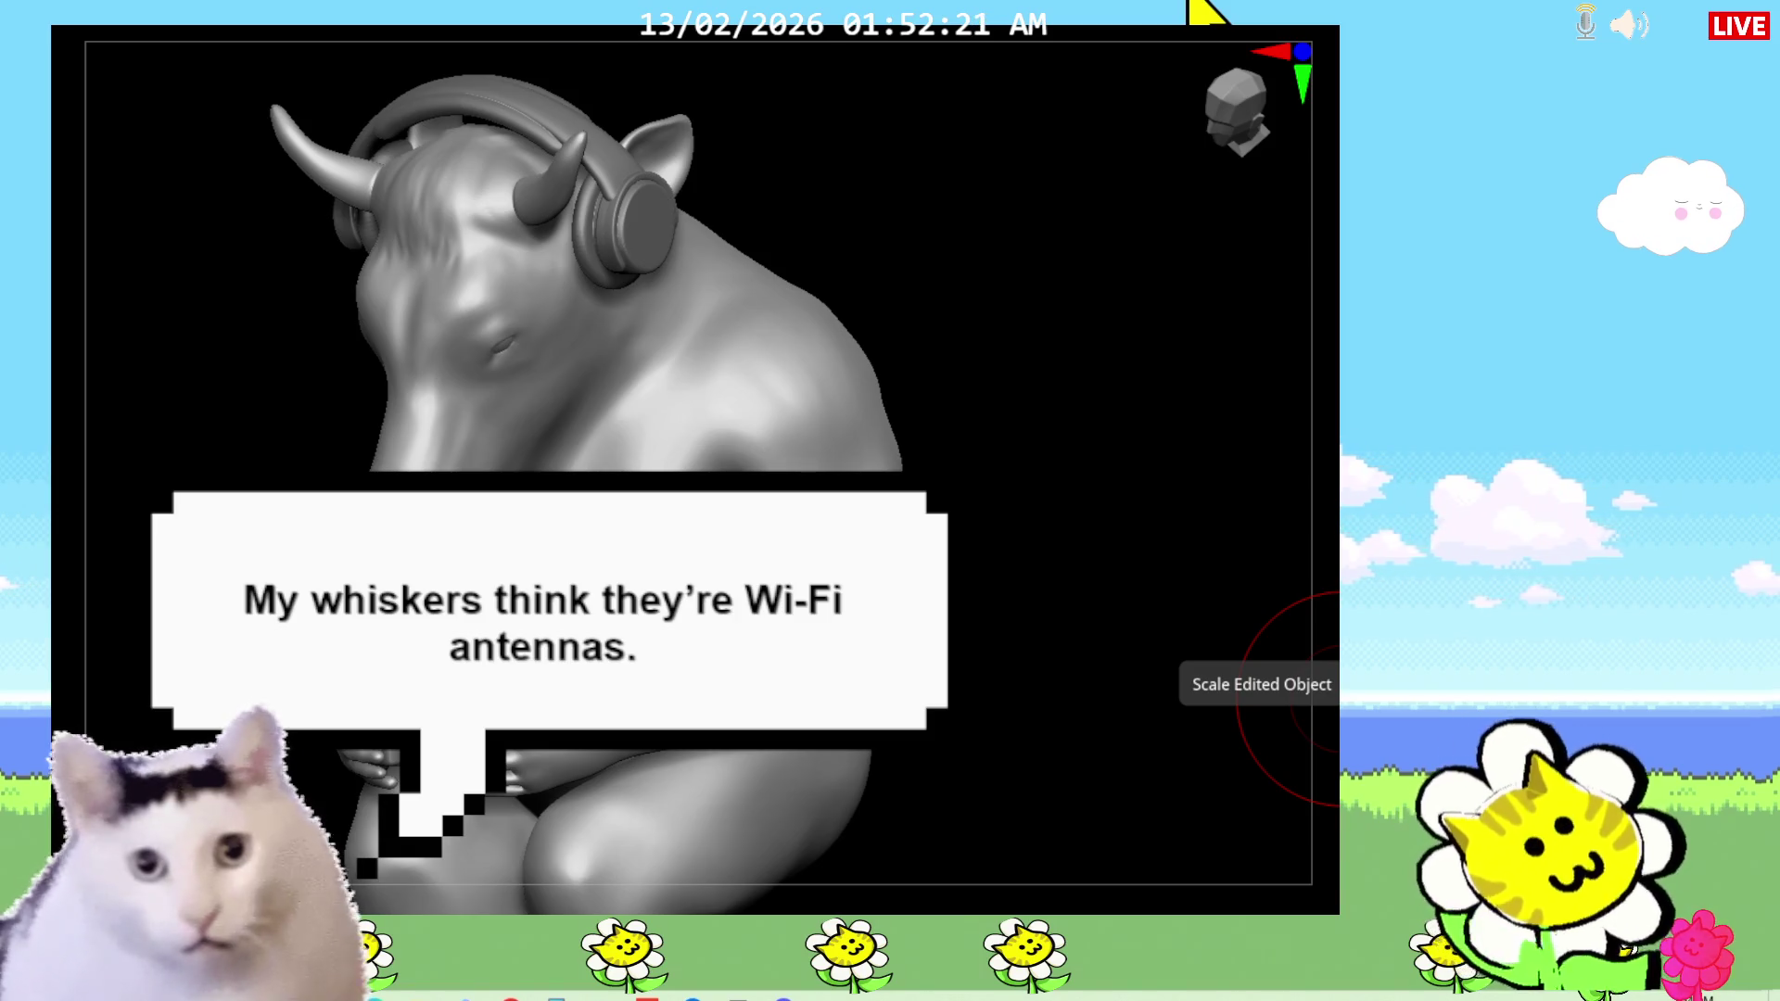
mouse_move(1051, 664)
mouse_down()
mouse_move(1025, 651)
mouse_move(1176, 691)
mouse_move(1225, 677)
mouse_move(1076, 648)
mouse_move(1076, 687)
mouse_move(1073, 608)
mouse_move(1021, 597)
mouse_move(1020, 575)
mouse_up()
mouse_move(1100, 667)
mouse_down()
mouse_move(1013, 655)
mouse_move(1264, 627)
mouse_move(1283, 810)
mouse_up()
mouse_move(1064, 565)
mouse_down()
mouse_move(1052, 754)
mouse_move(1061, 616)
mouse_move(1330, 676)
mouse_move(1335, 774)
mouse_up()
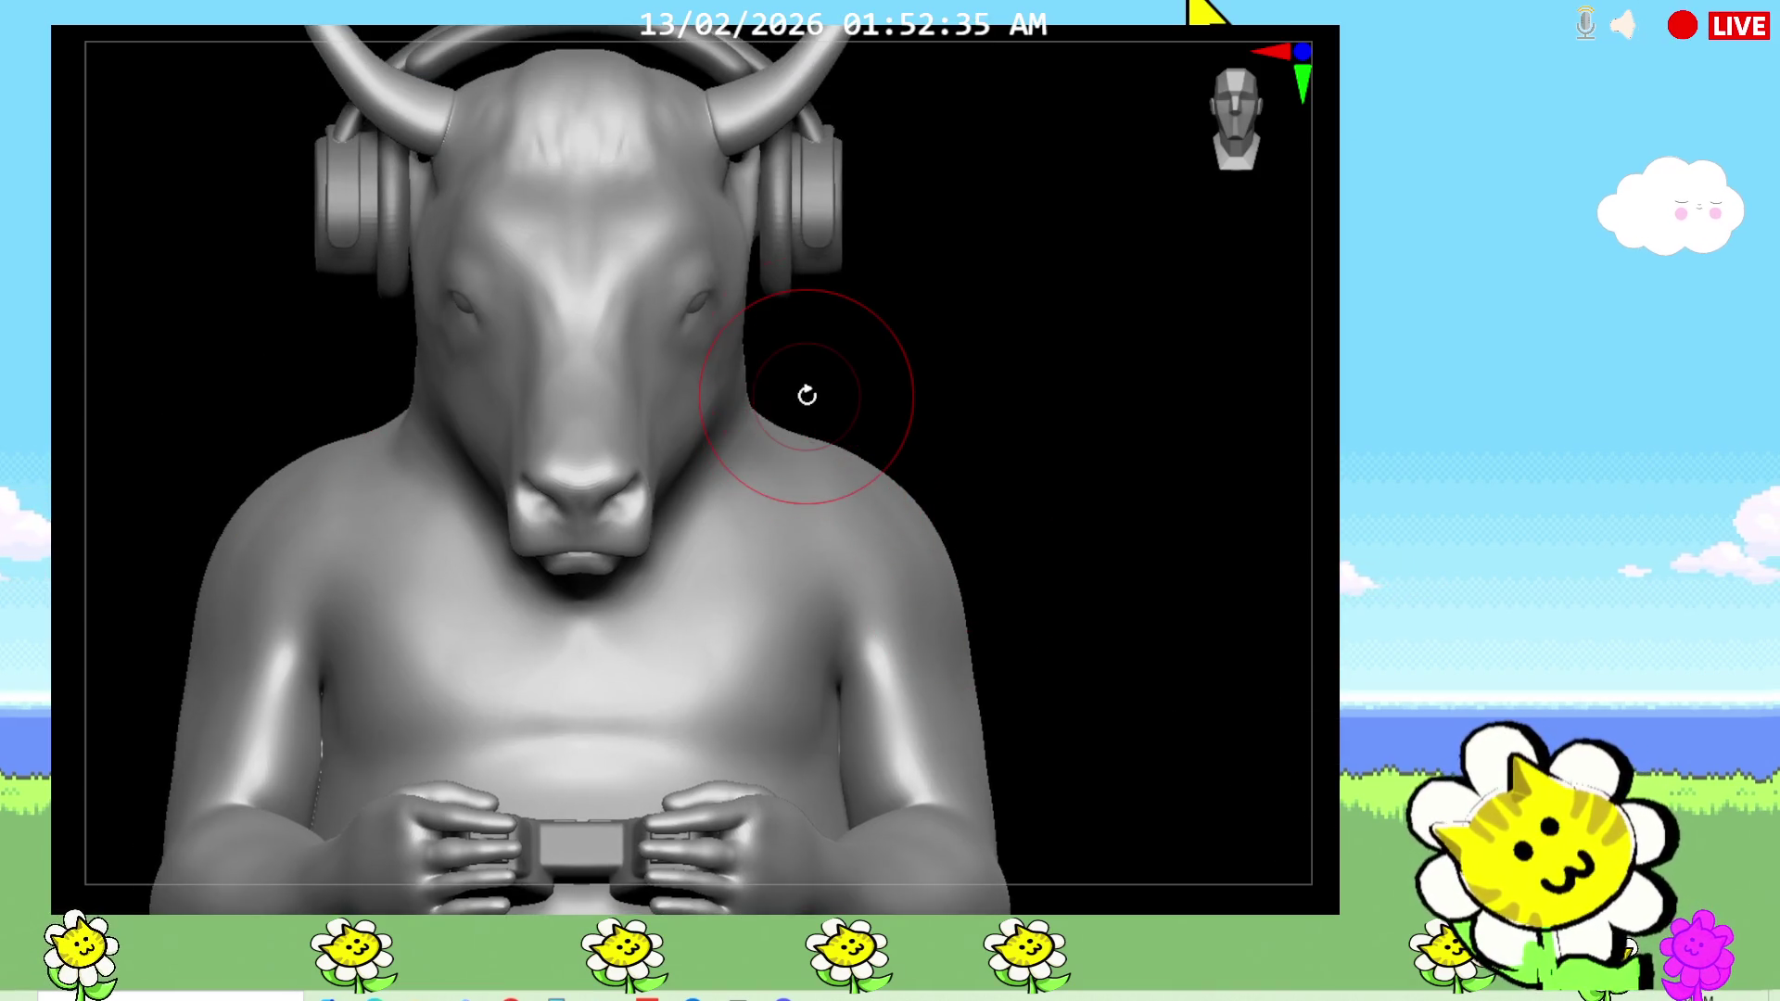
mouse_move(1255, 612)
alt+mouse_down()
mouse_move(1238, 686)
mouse_move(1203, 420)
mouse_move(1112, 544)
mouse_move(1073, 545)
mouse_move(1021, 667)
mouse_move(1100, 671)
mouse_move(1096, 617)
mouse_move(993, 655)
mouse_move(1029, 691)
mouse_move(1042, 665)
alt+mouse_up()
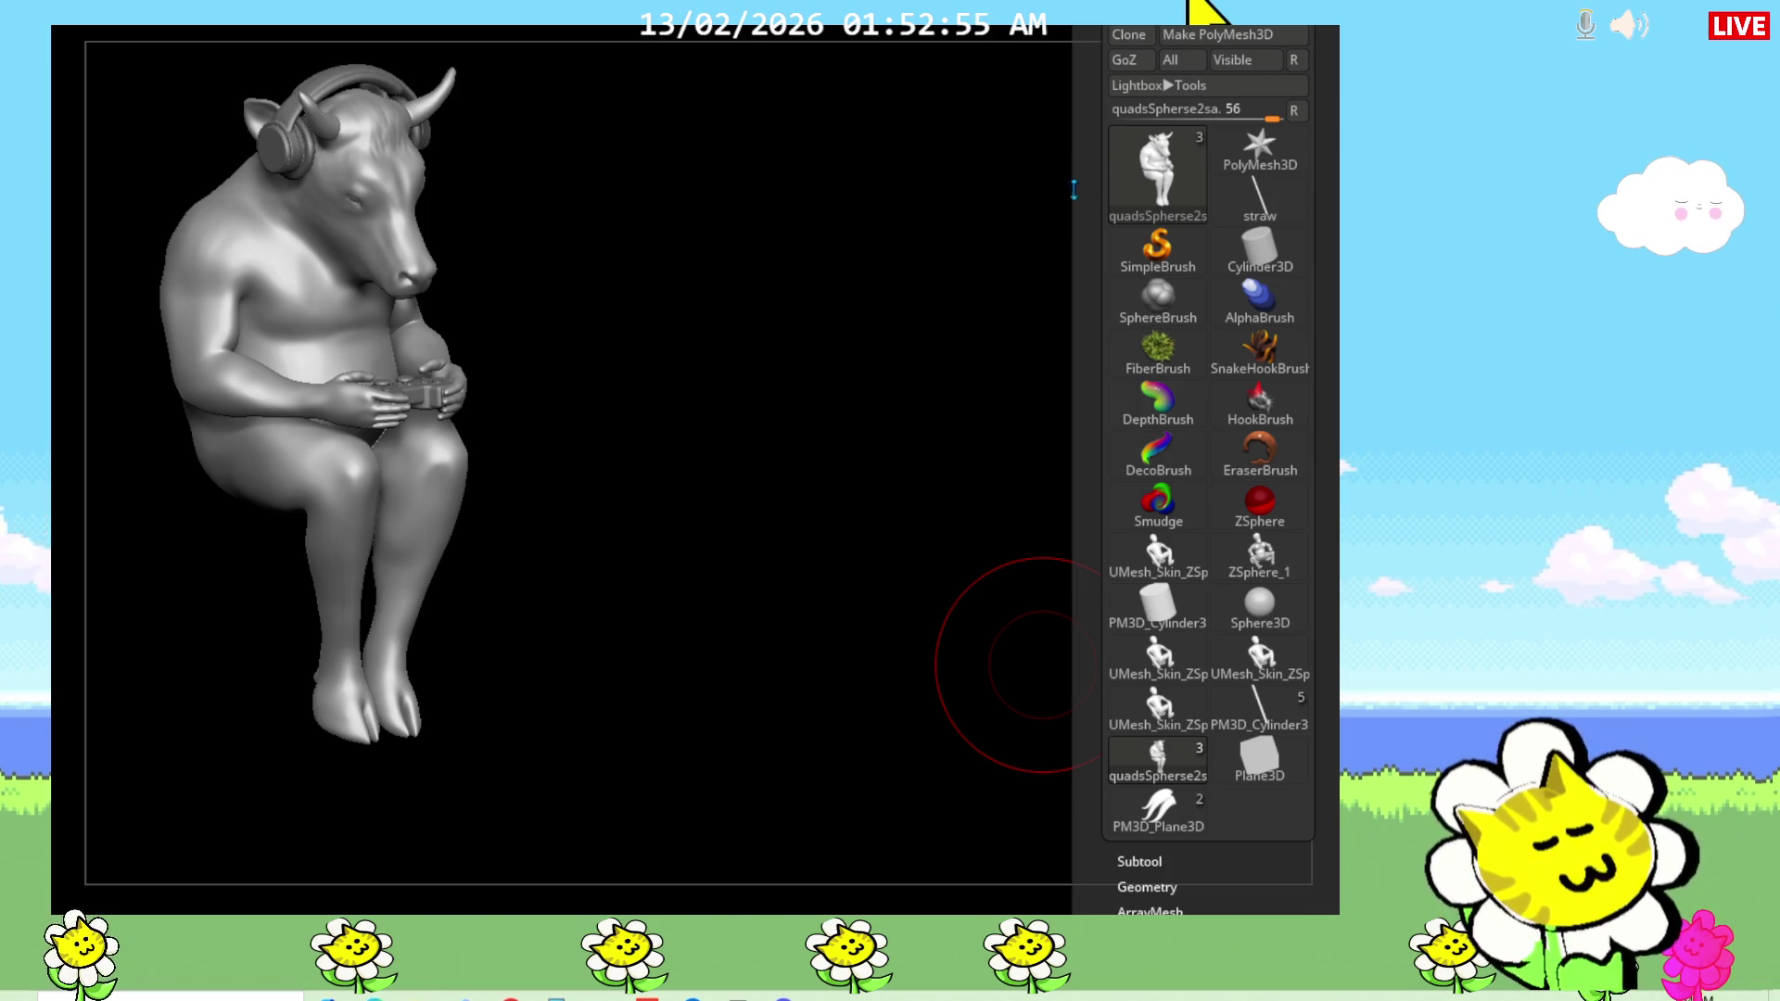
Step: Scroll through the Tool palette subpalettes, then collapse the tool list
drag(1085, 322, 1081, 157)
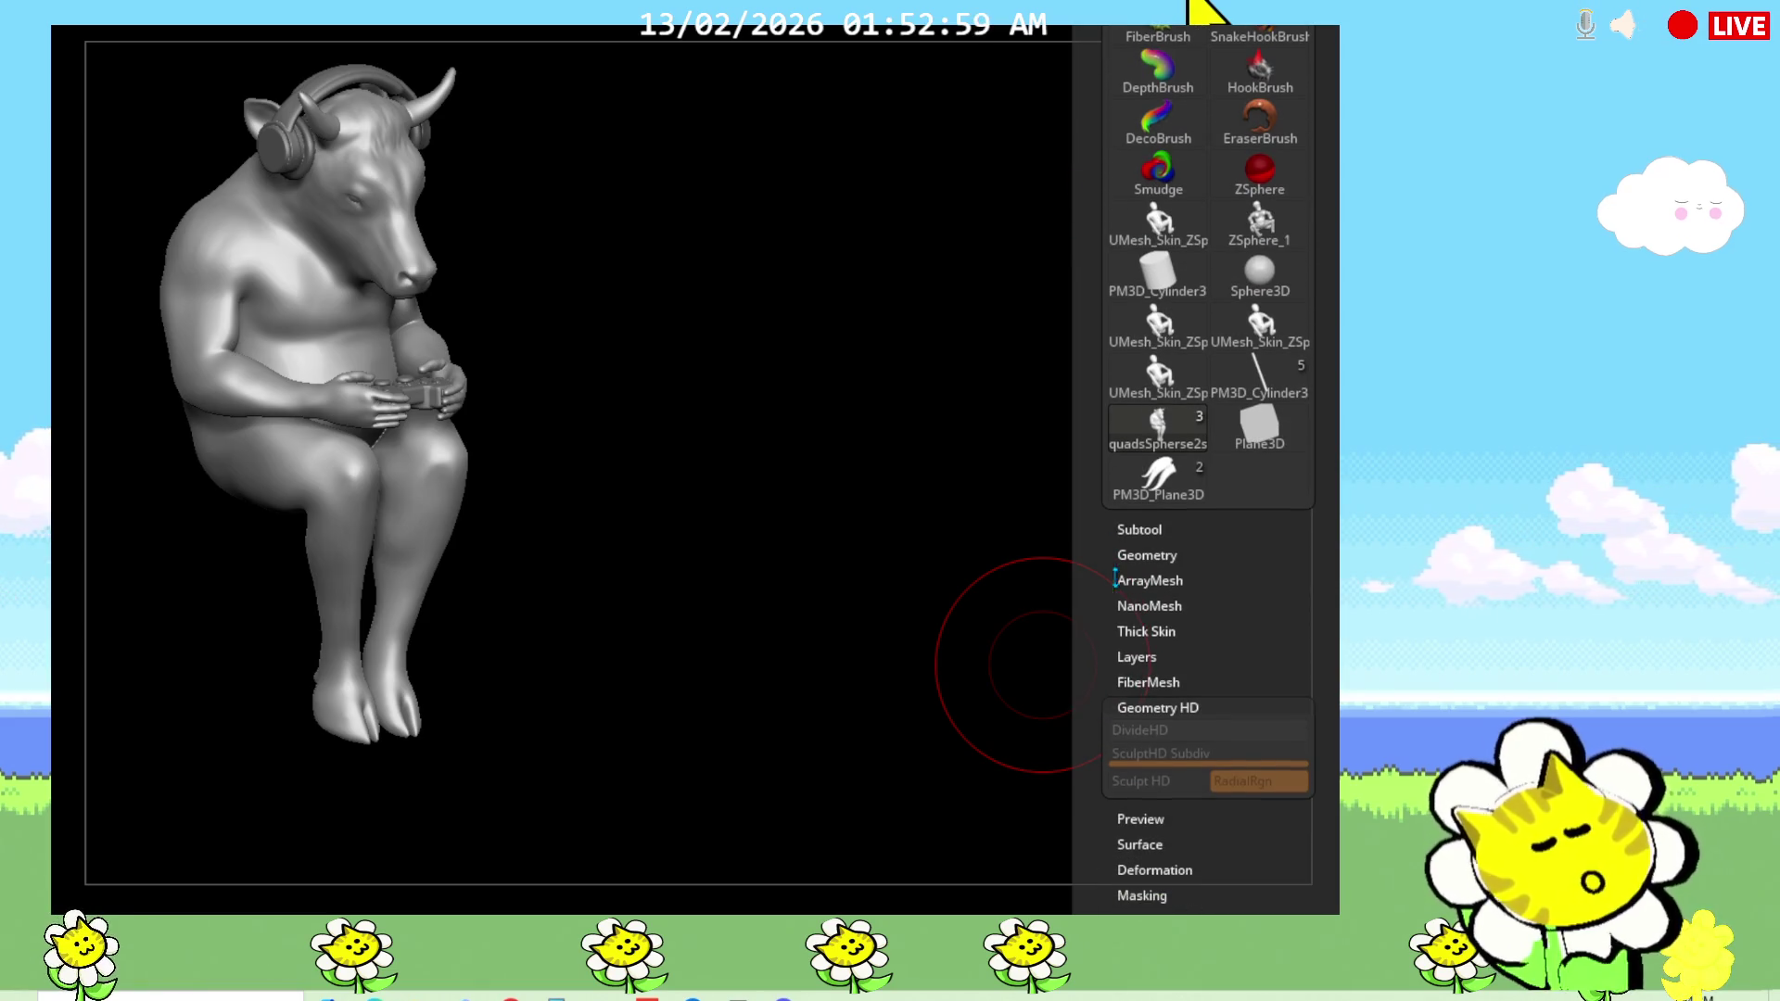
scroll(1090, 545, down, 3)
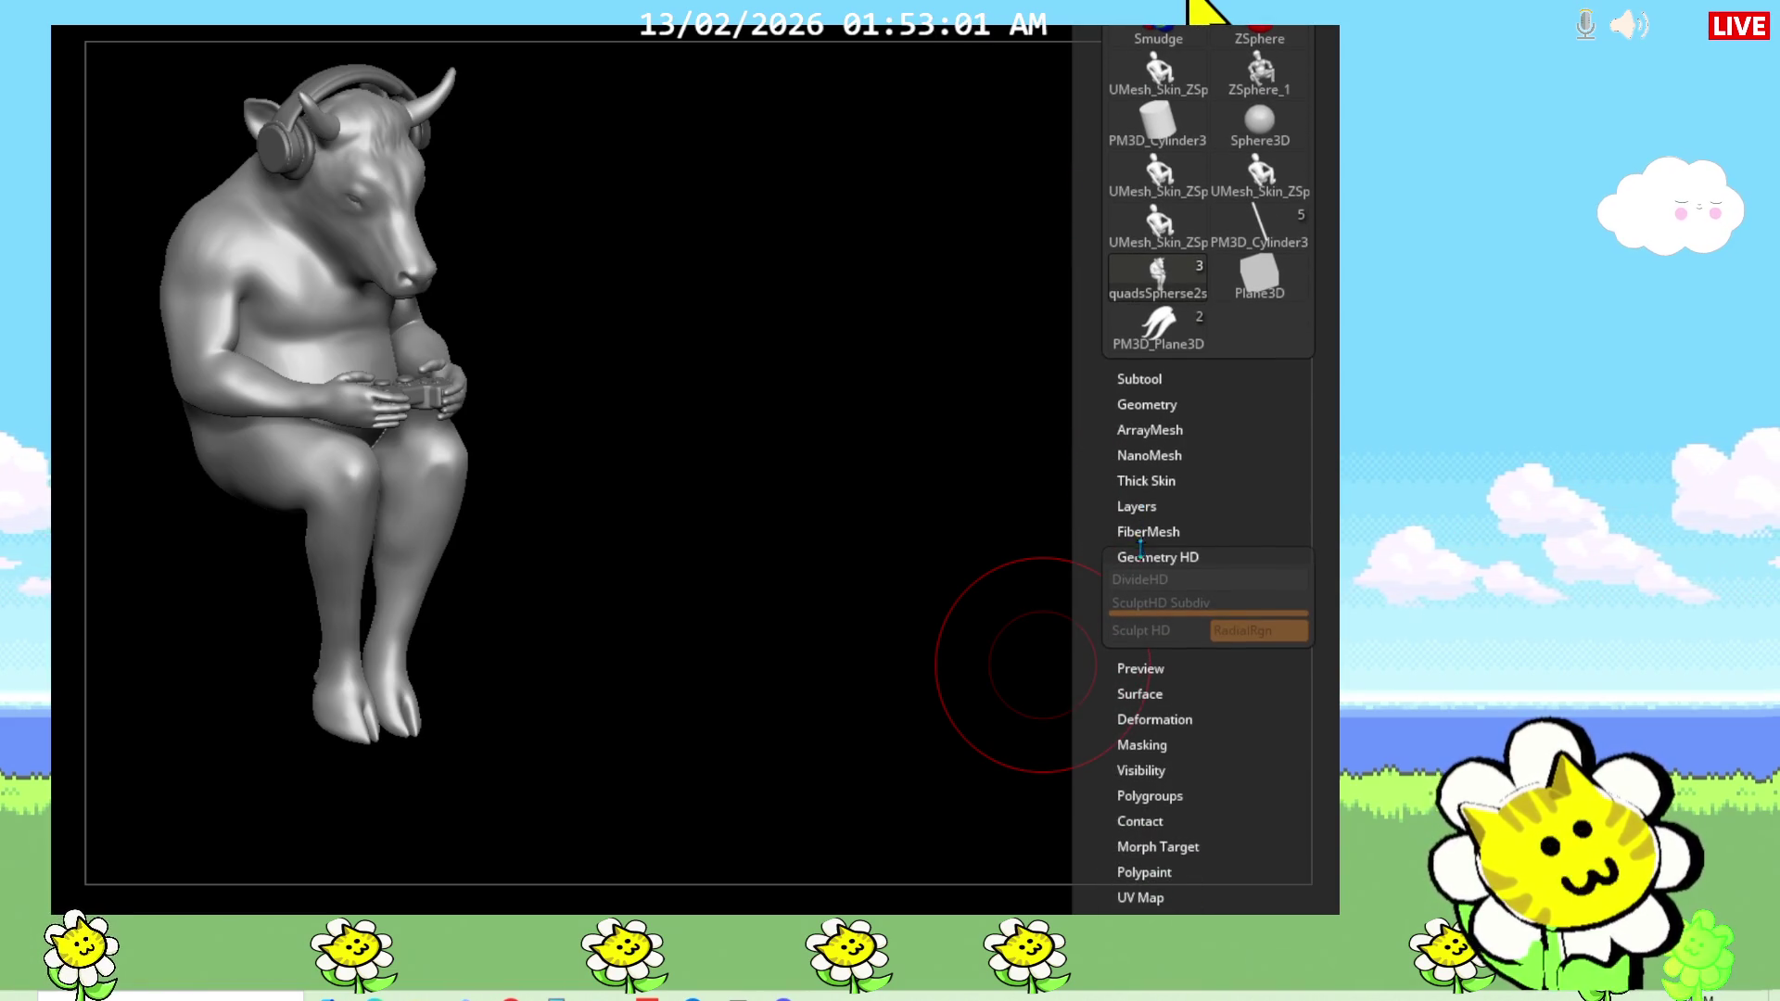
drag(1100, 422, 1091, 571)
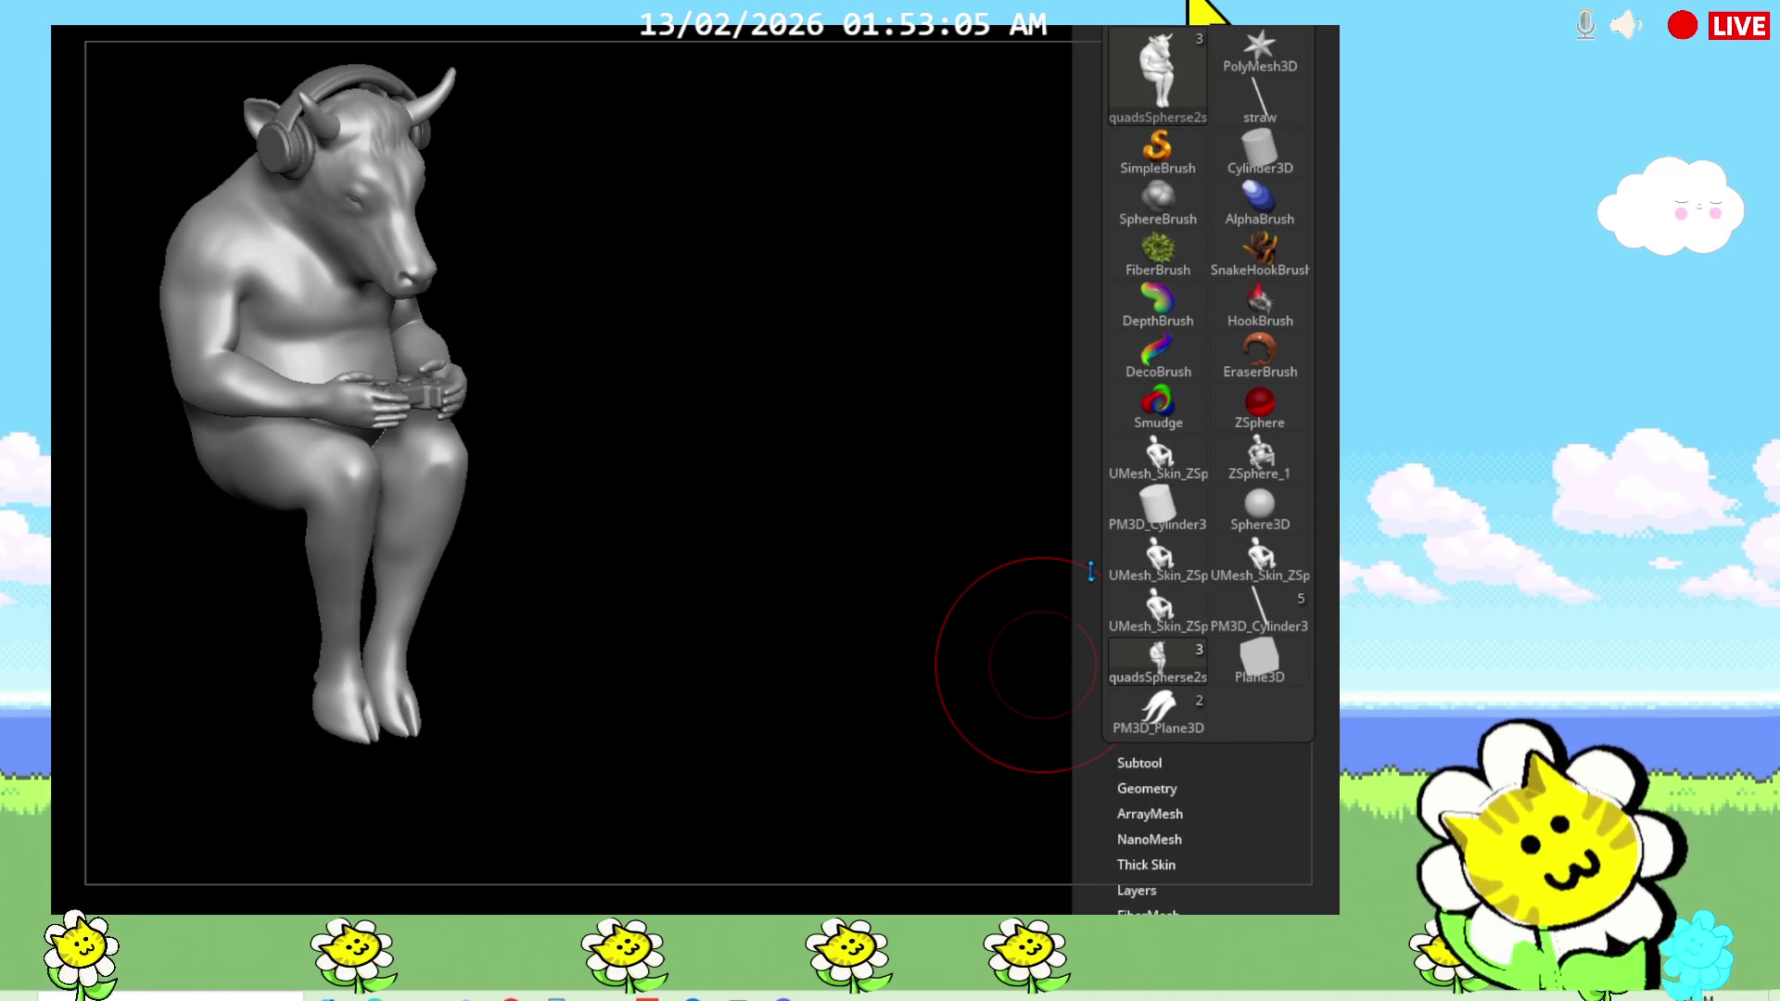
mouse_move(1096, 809)
mouse_down()
mouse_move(1092, 604)
mouse_move(1080, 826)
mouse_up()
click(1080, 827)
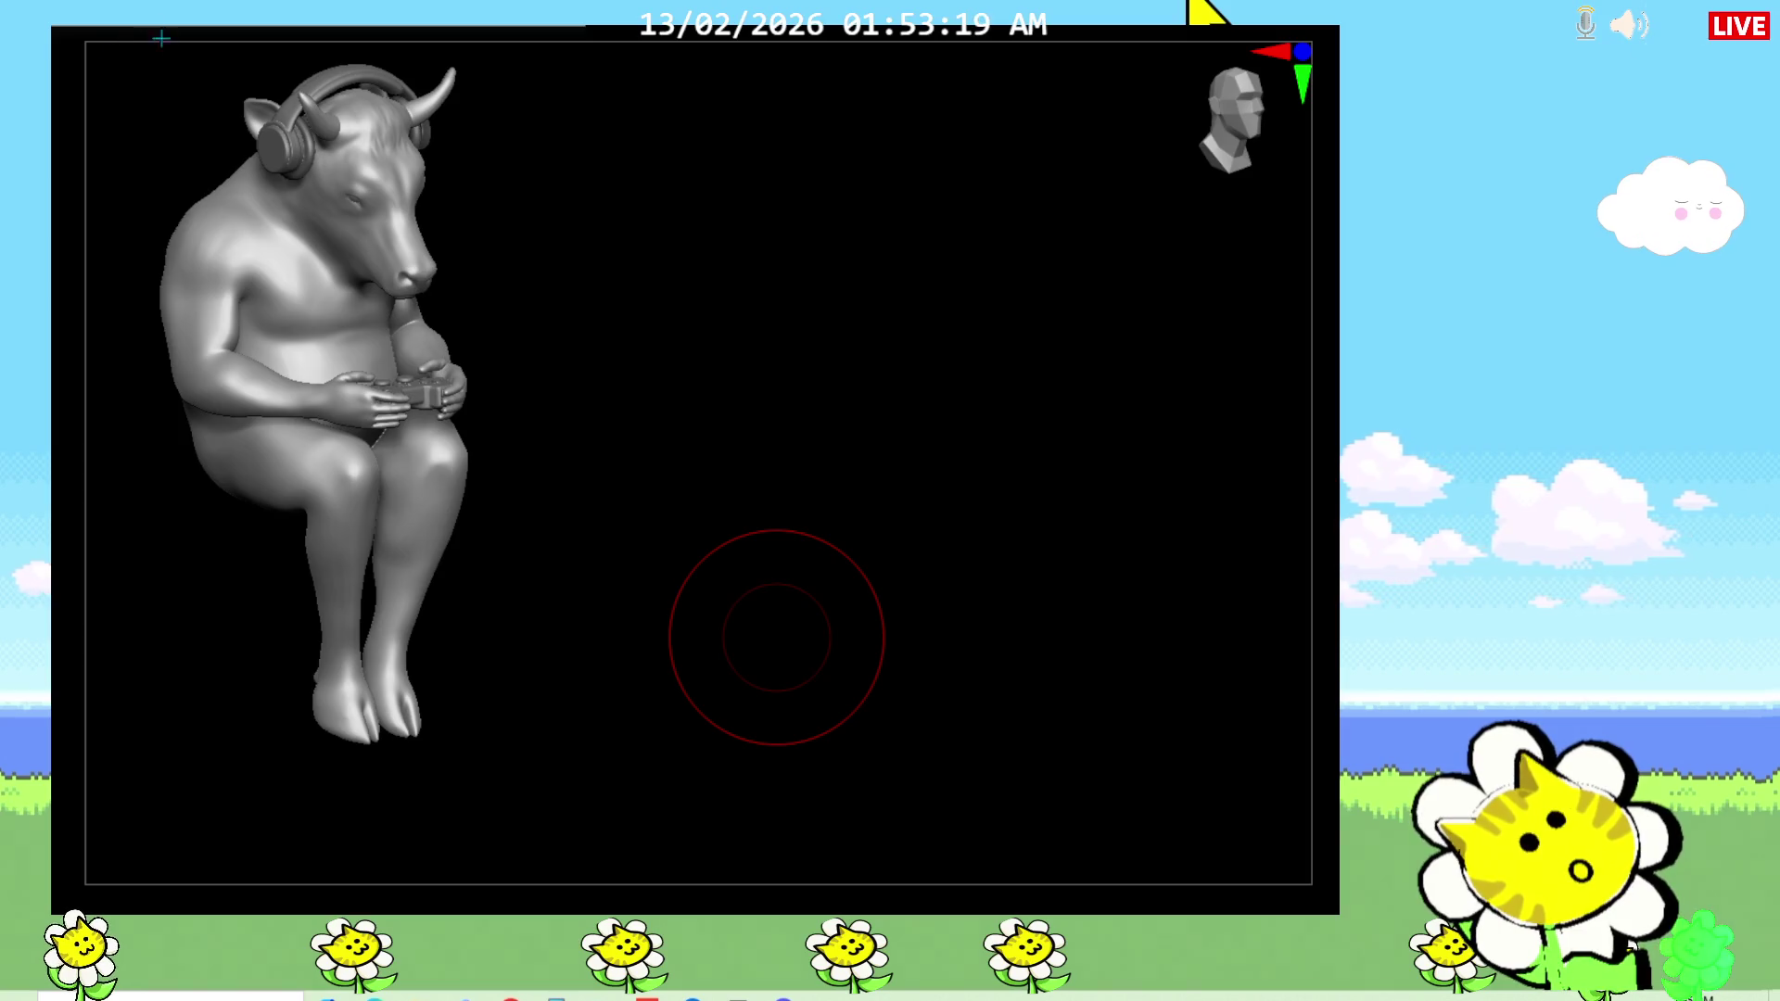
Step: Orbit until the reclining, controller-holding bull appears beside the seated one
mouse_move(777, 637)
mouse_down()
mouse_move(830, 636)
mouse_move(792, 603)
mouse_move(819, 644)
mouse_move(847, 608)
mouse_move(874, 636)
mouse_move(950, 650)
mouse_move(977, 711)
mouse_move(921, 624)
mouse_move(906, 642)
mouse_move(886, 611)
mouse_move(940, 649)
mouse_up()
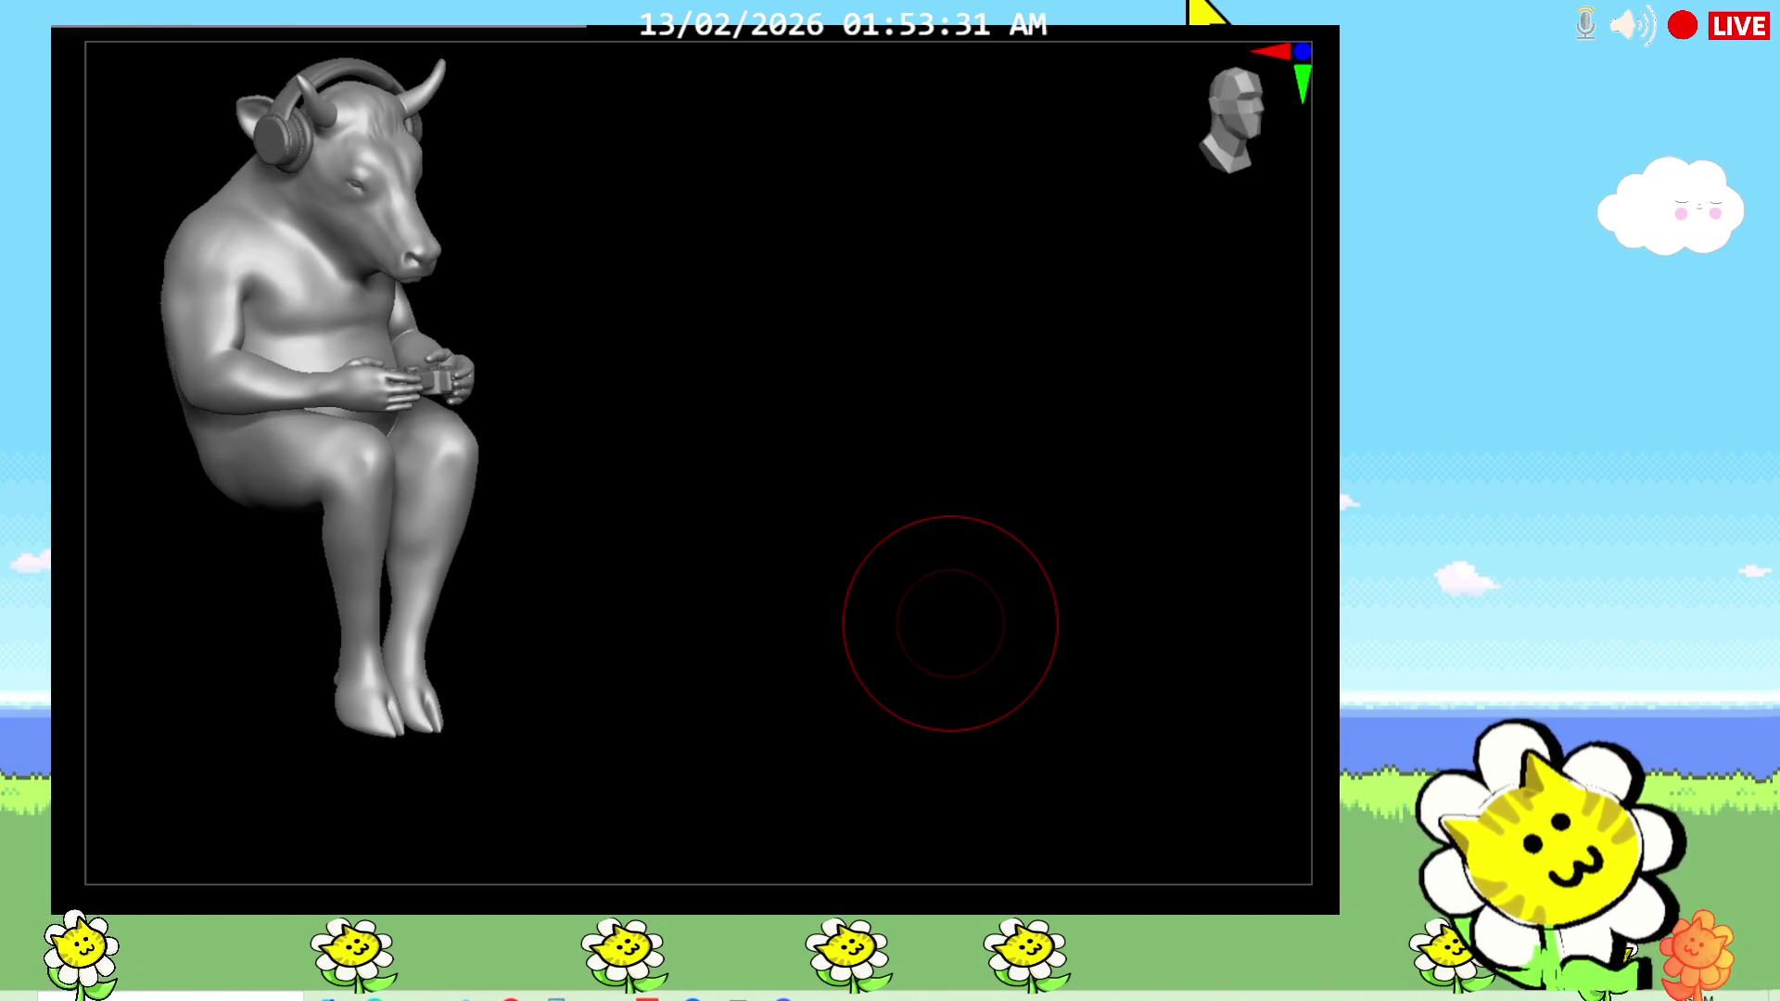
mouse_move(792, 278)
mouse_down()
mouse_move(790, 429)
mouse_move(938, 579)
mouse_up()
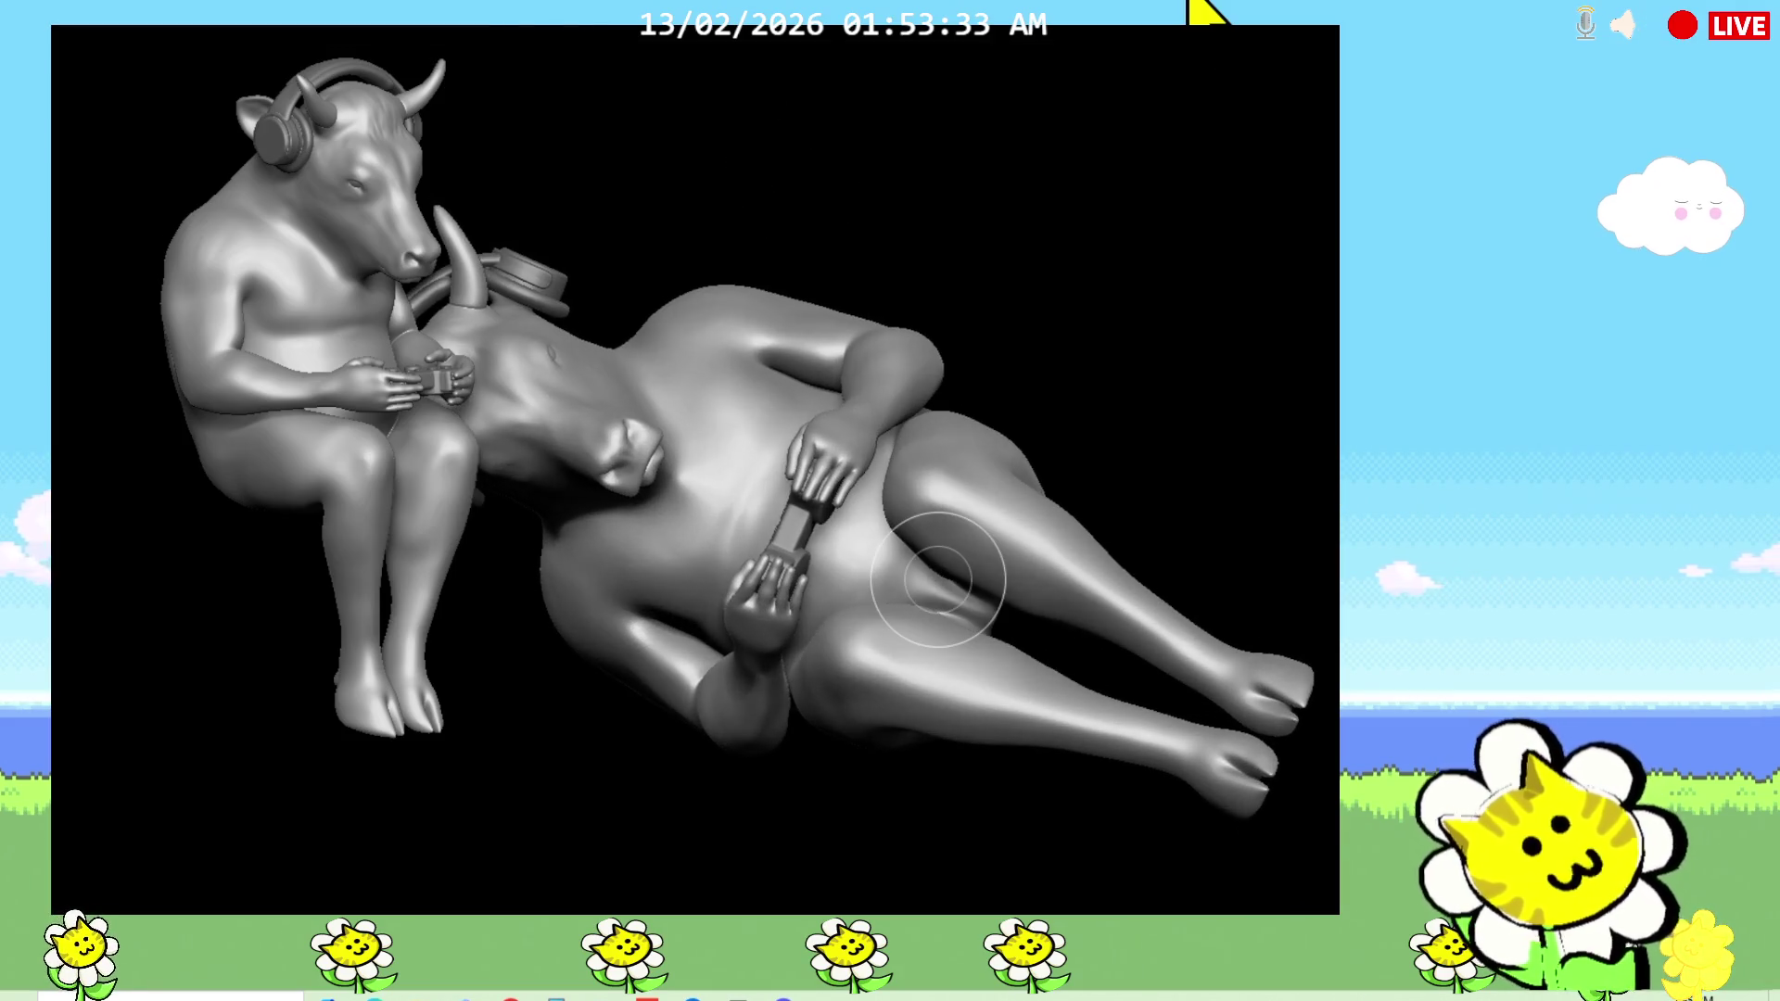
mouse_move(815, 537)
mouse_down()
mouse_move(1104, 464)
mouse_move(1053, 554)
mouse_move(1311, 636)
mouse_move(1171, 628)
mouse_up()
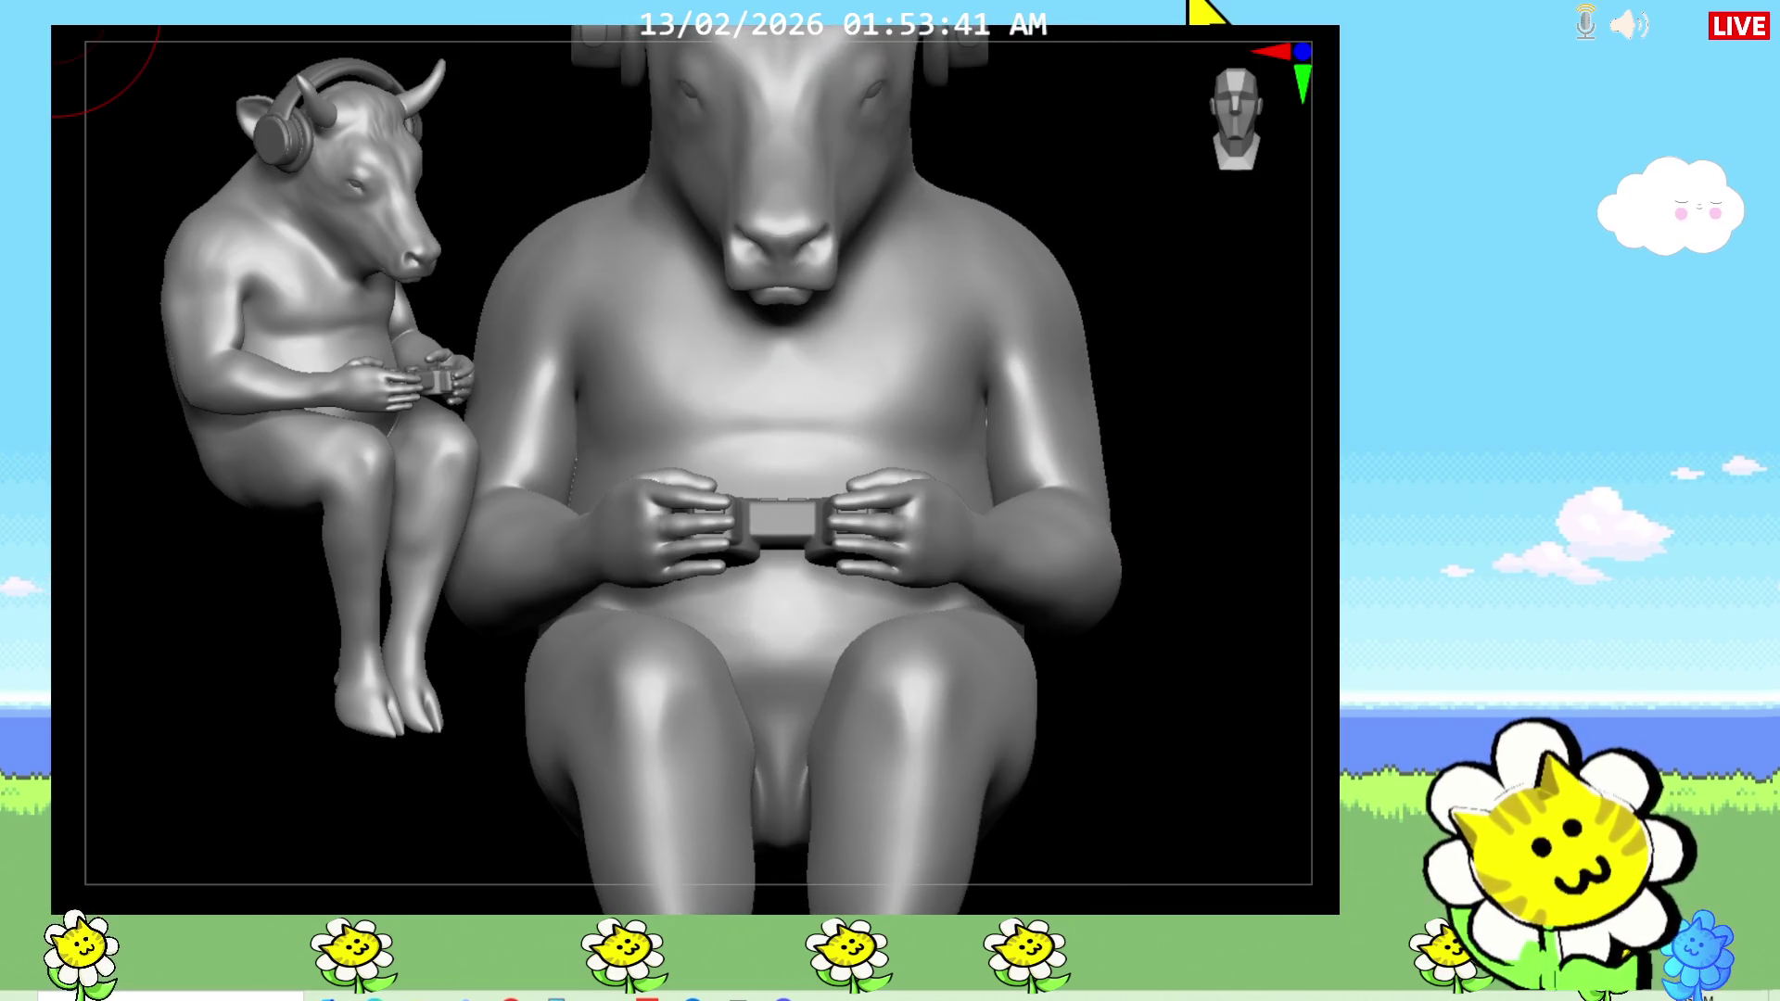
mouse_move(1223, 731)
mouse_down()
mouse_move(1136, 862)
mouse_move(1071, 770)
mouse_move(1076, 738)
mouse_move(608, 807)
mouse_move(1155, 720)
mouse_move(1128, 759)
mouse_move(1195, 703)
mouse_move(1334, 668)
mouse_move(1025, 723)
mouse_move(290, 778)
mouse_up()
mouse_move(1048, 666)
shift+mouse_down()
mouse_move(1173, 709)
mouse_move(1063, 677)
shift+mouse_up()
key(shift+f)
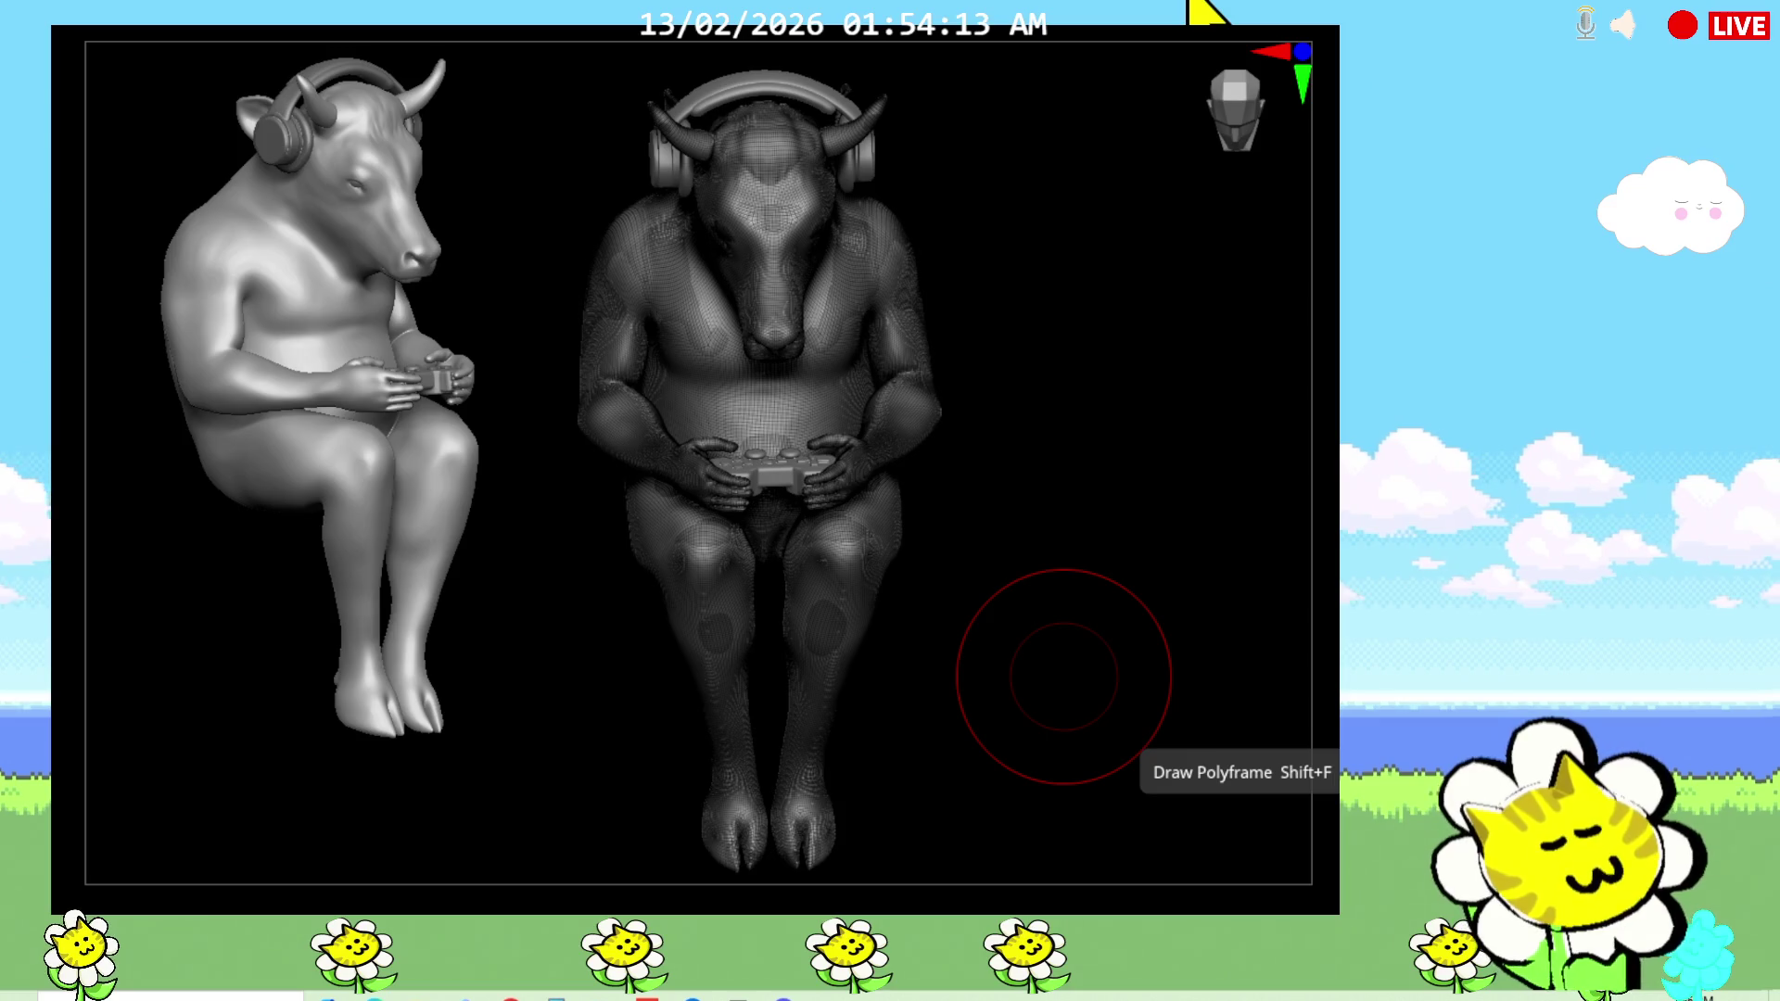
key(shift+f)
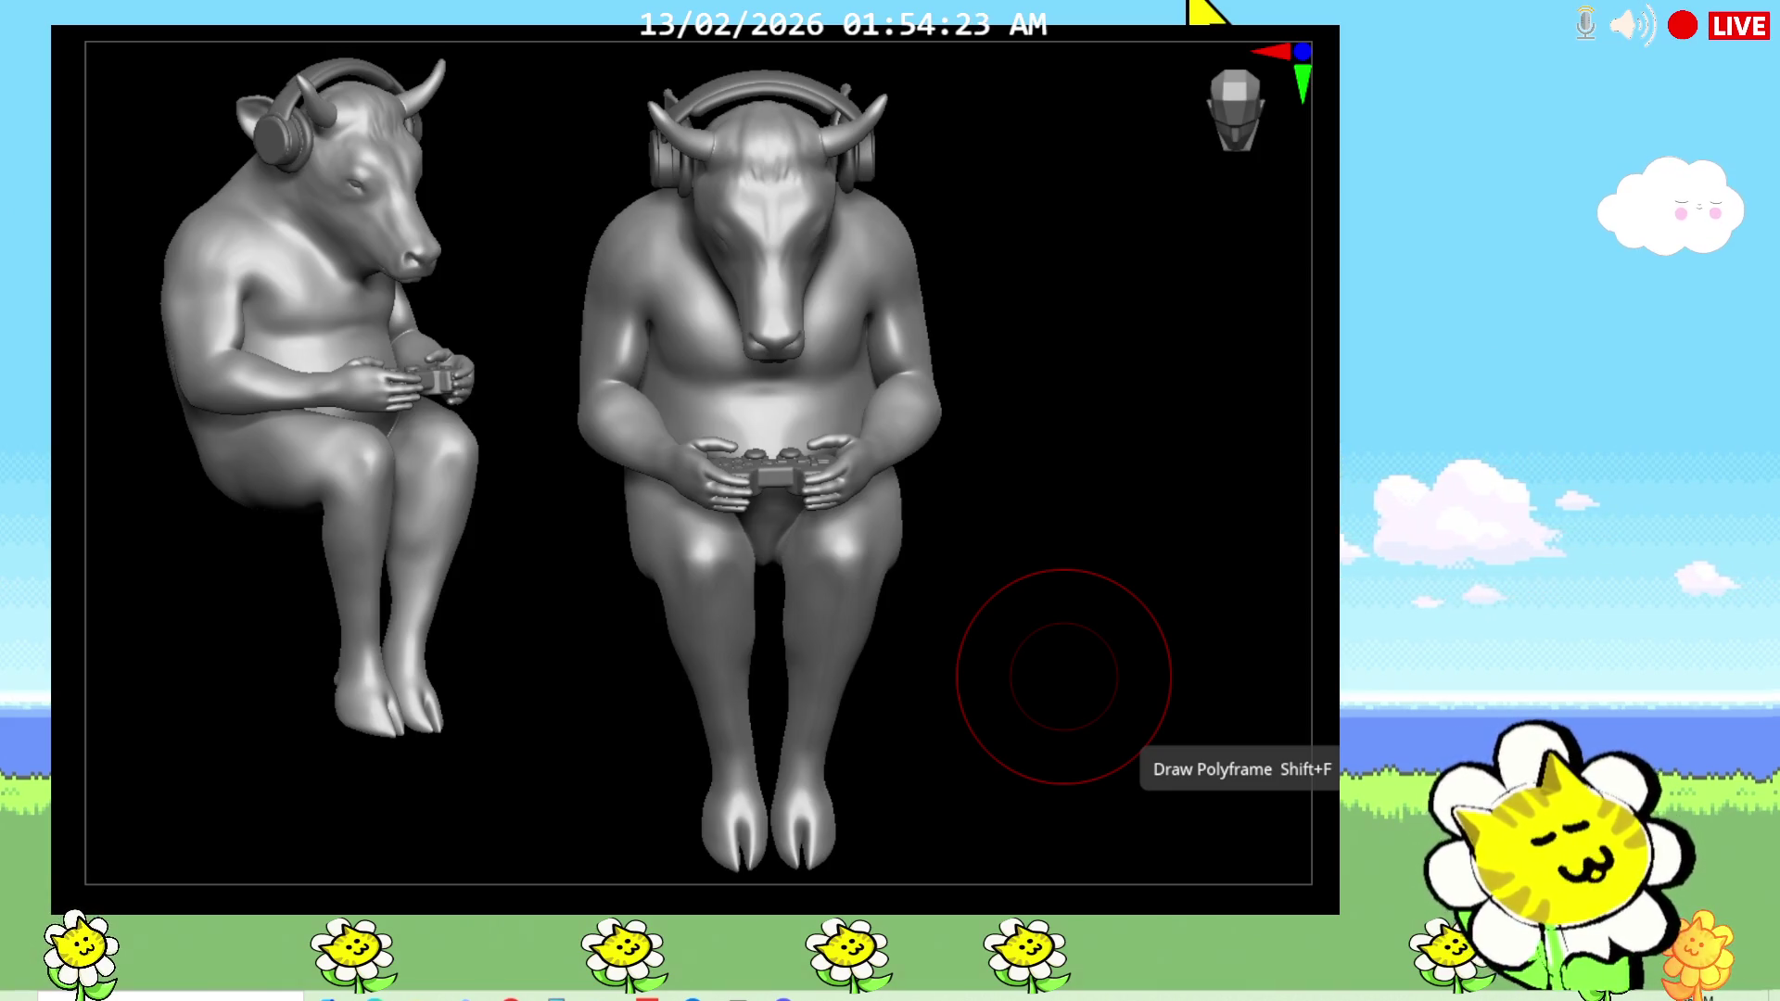
mouse_move(1064, 677)
mouse_down()
mouse_move(1072, 584)
mouse_move(1108, 587)
mouse_move(1086, 603)
mouse_up()
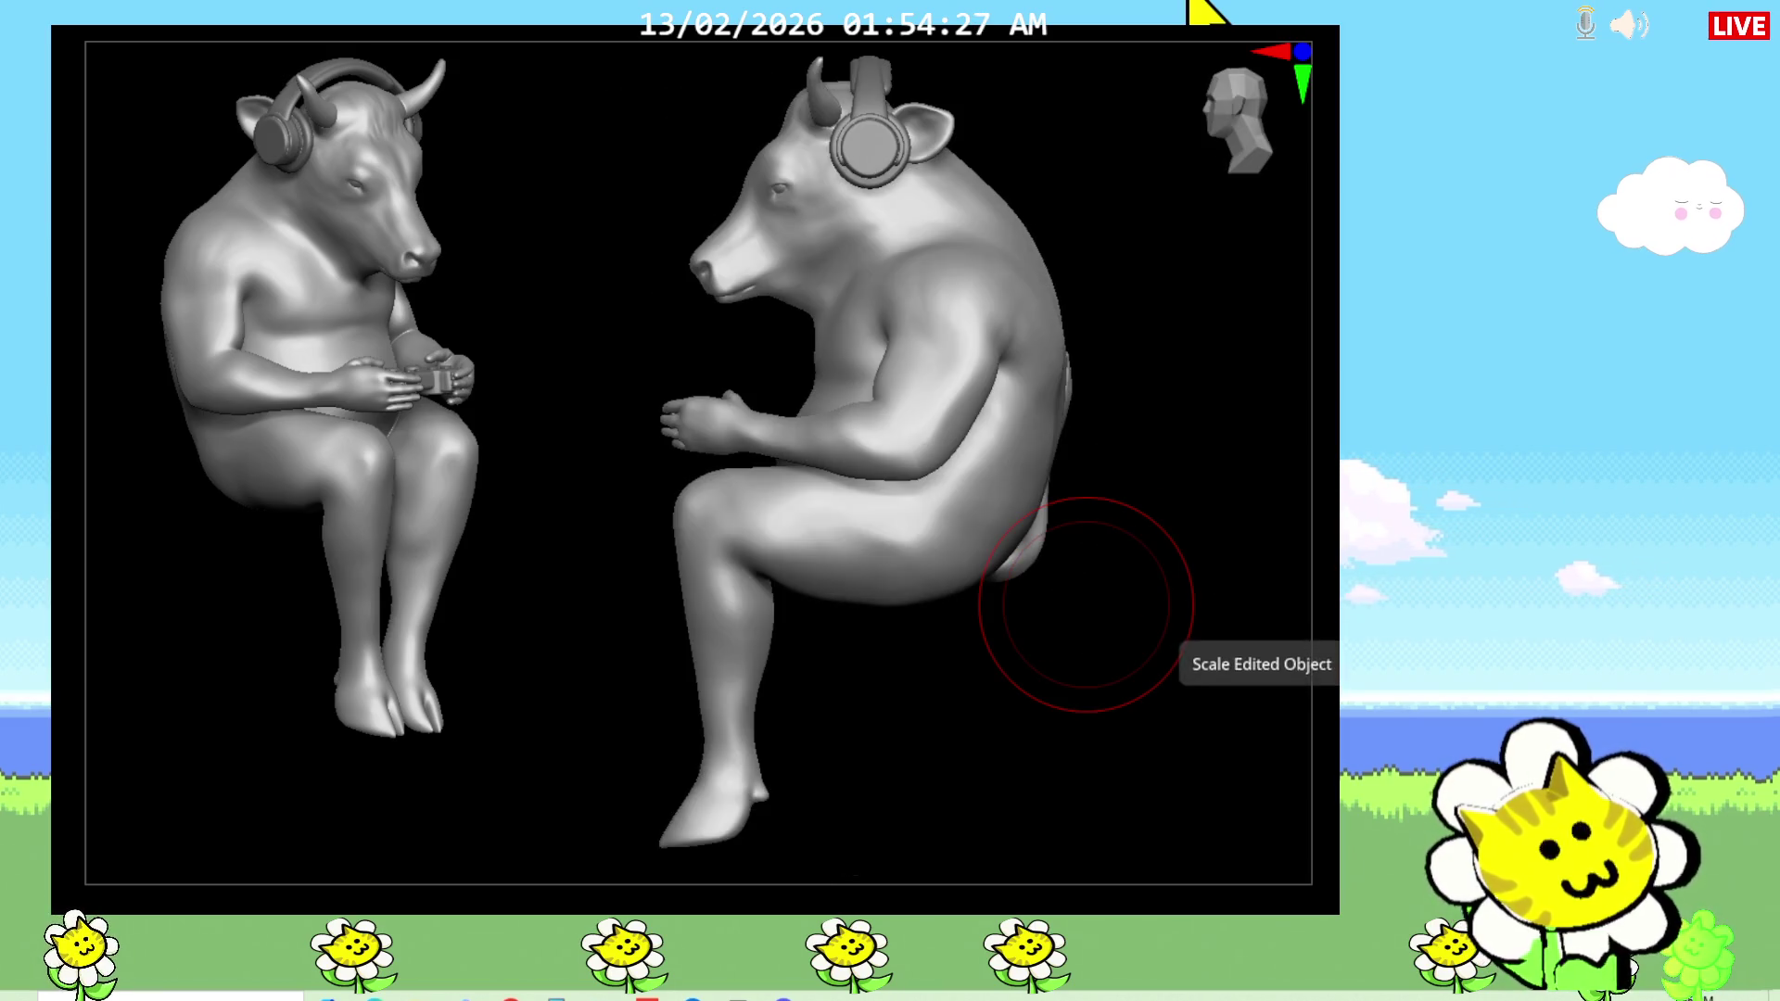
Step: Undo the last two changes to the large bull and reframe it facing front
mouse_move(1160, 676)
mouse_down()
mouse_move(1235, 685)
mouse_move(1252, 719)
mouse_move(1156, 696)
mouse_move(1325, 695)
mouse_move(1172, 708)
mouse_move(1172, 621)
mouse_up()
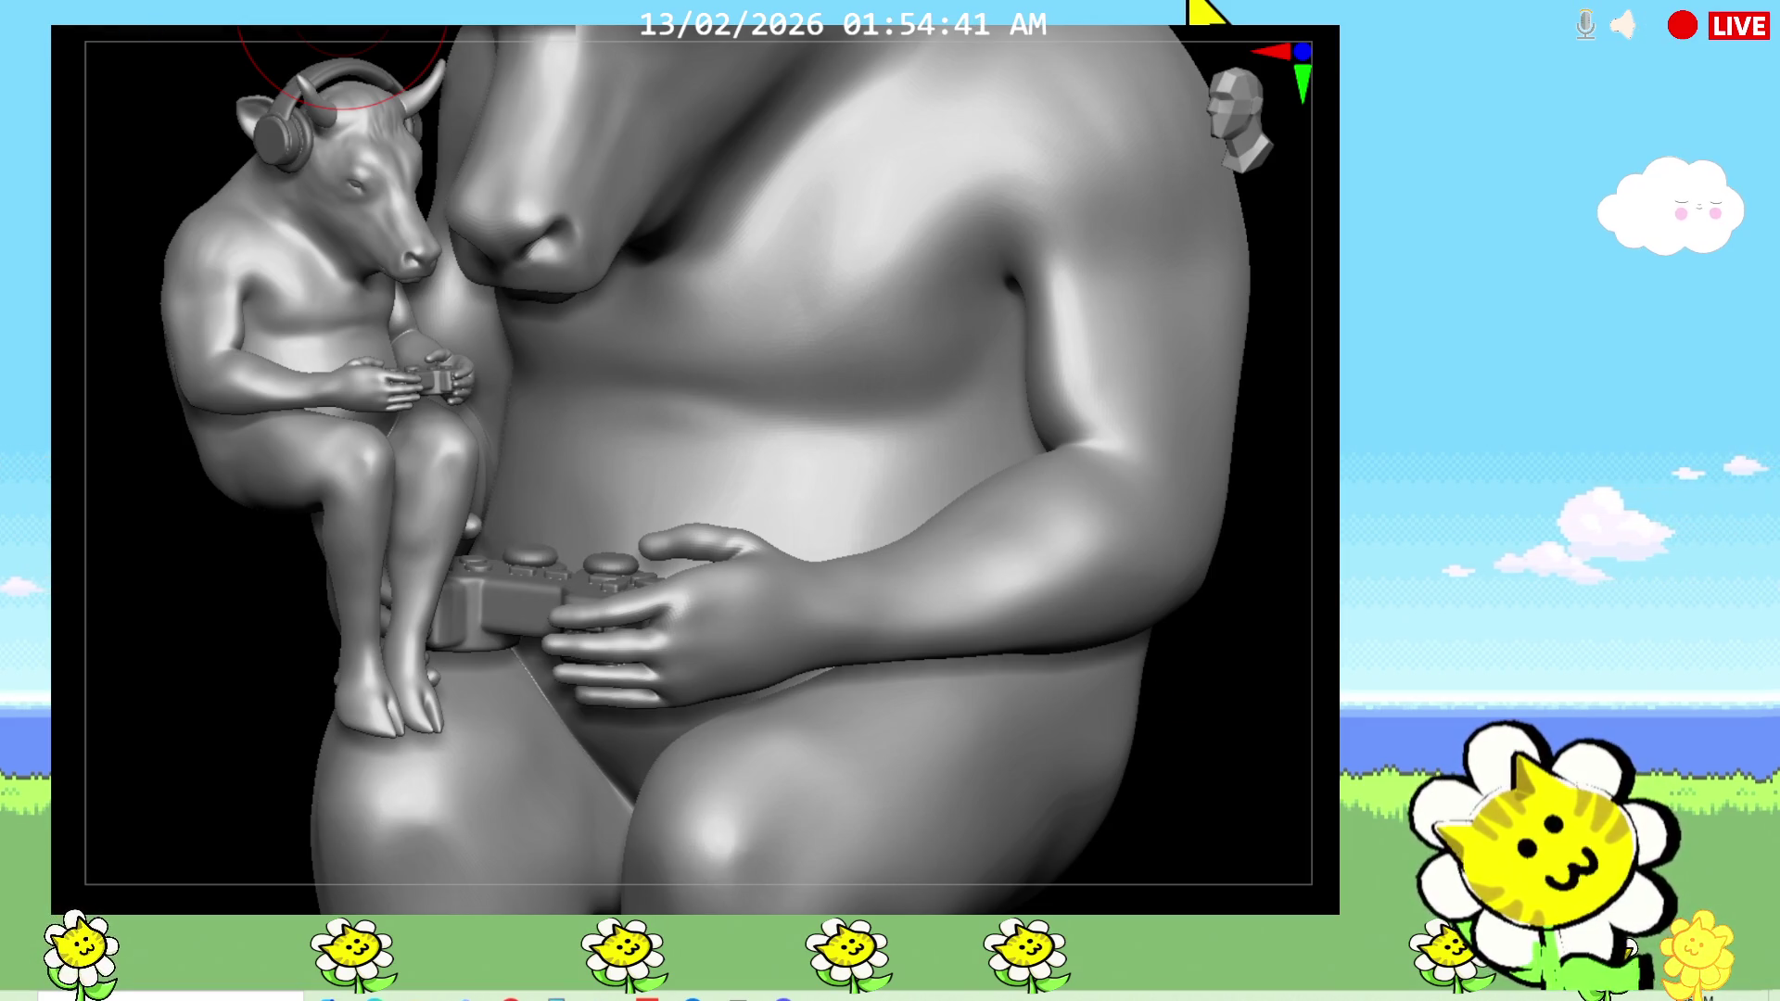
key(ctrl+z)
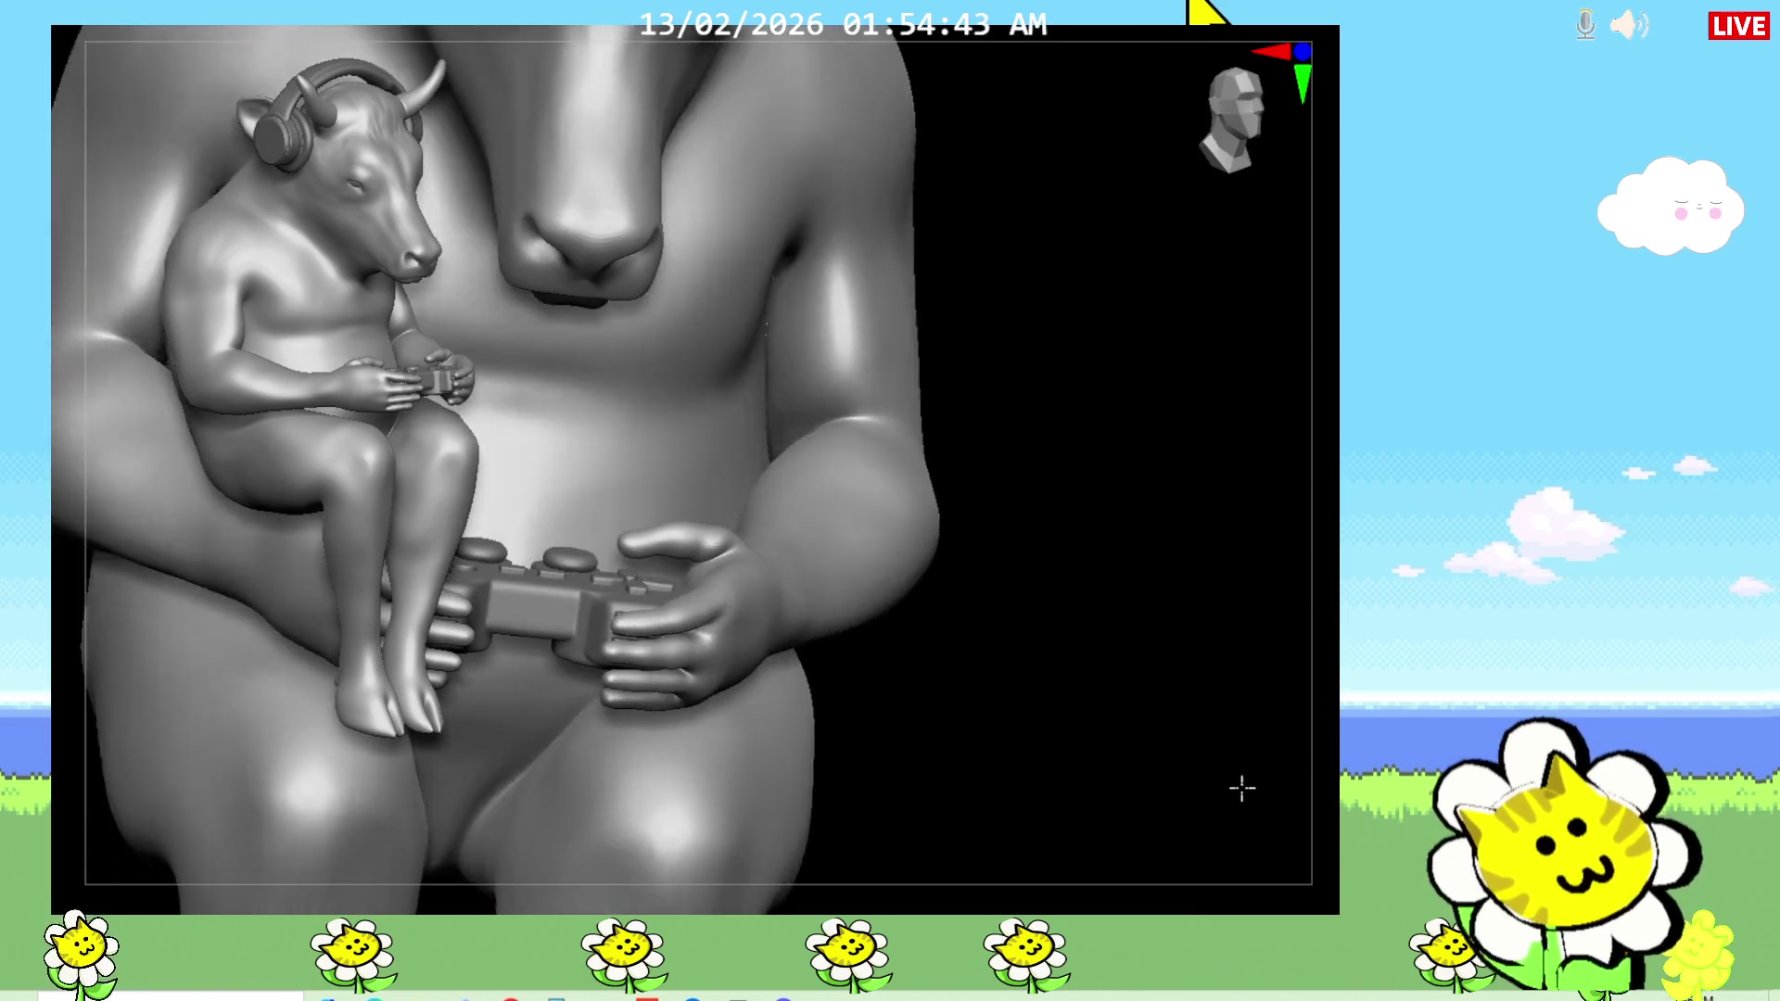
key(ctrl+z)
key(ctrl+z)
key(ctrl+z)
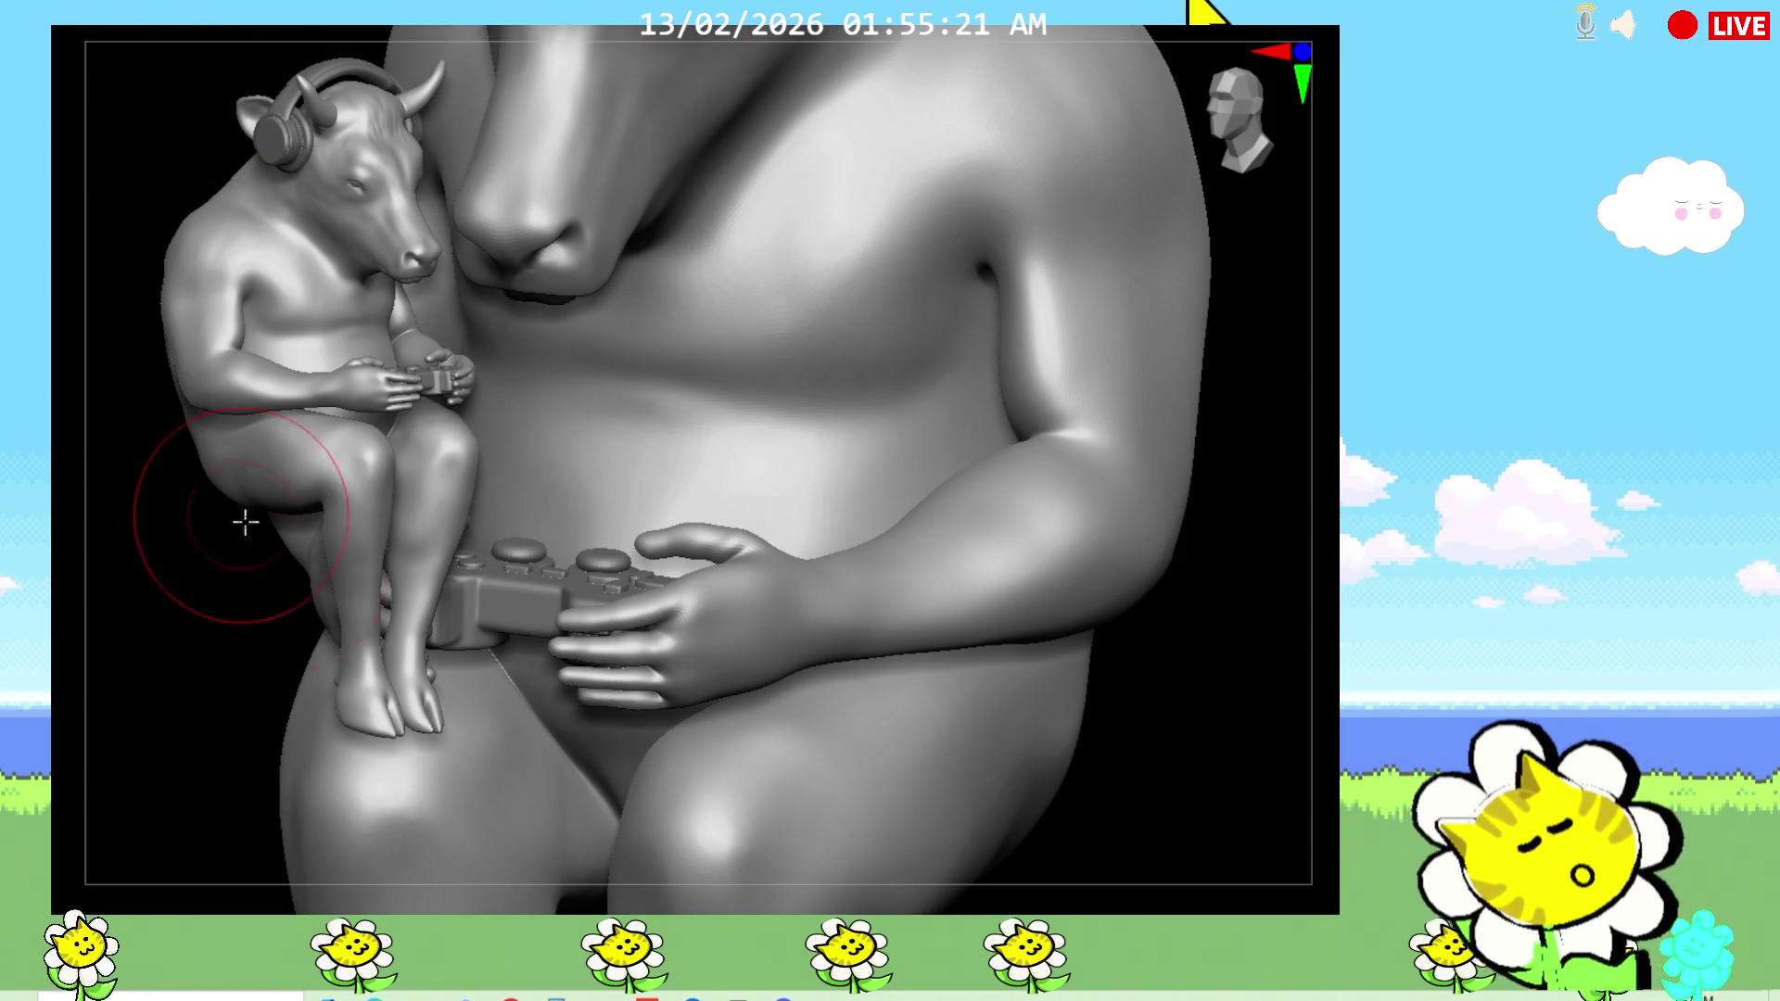
key(f)
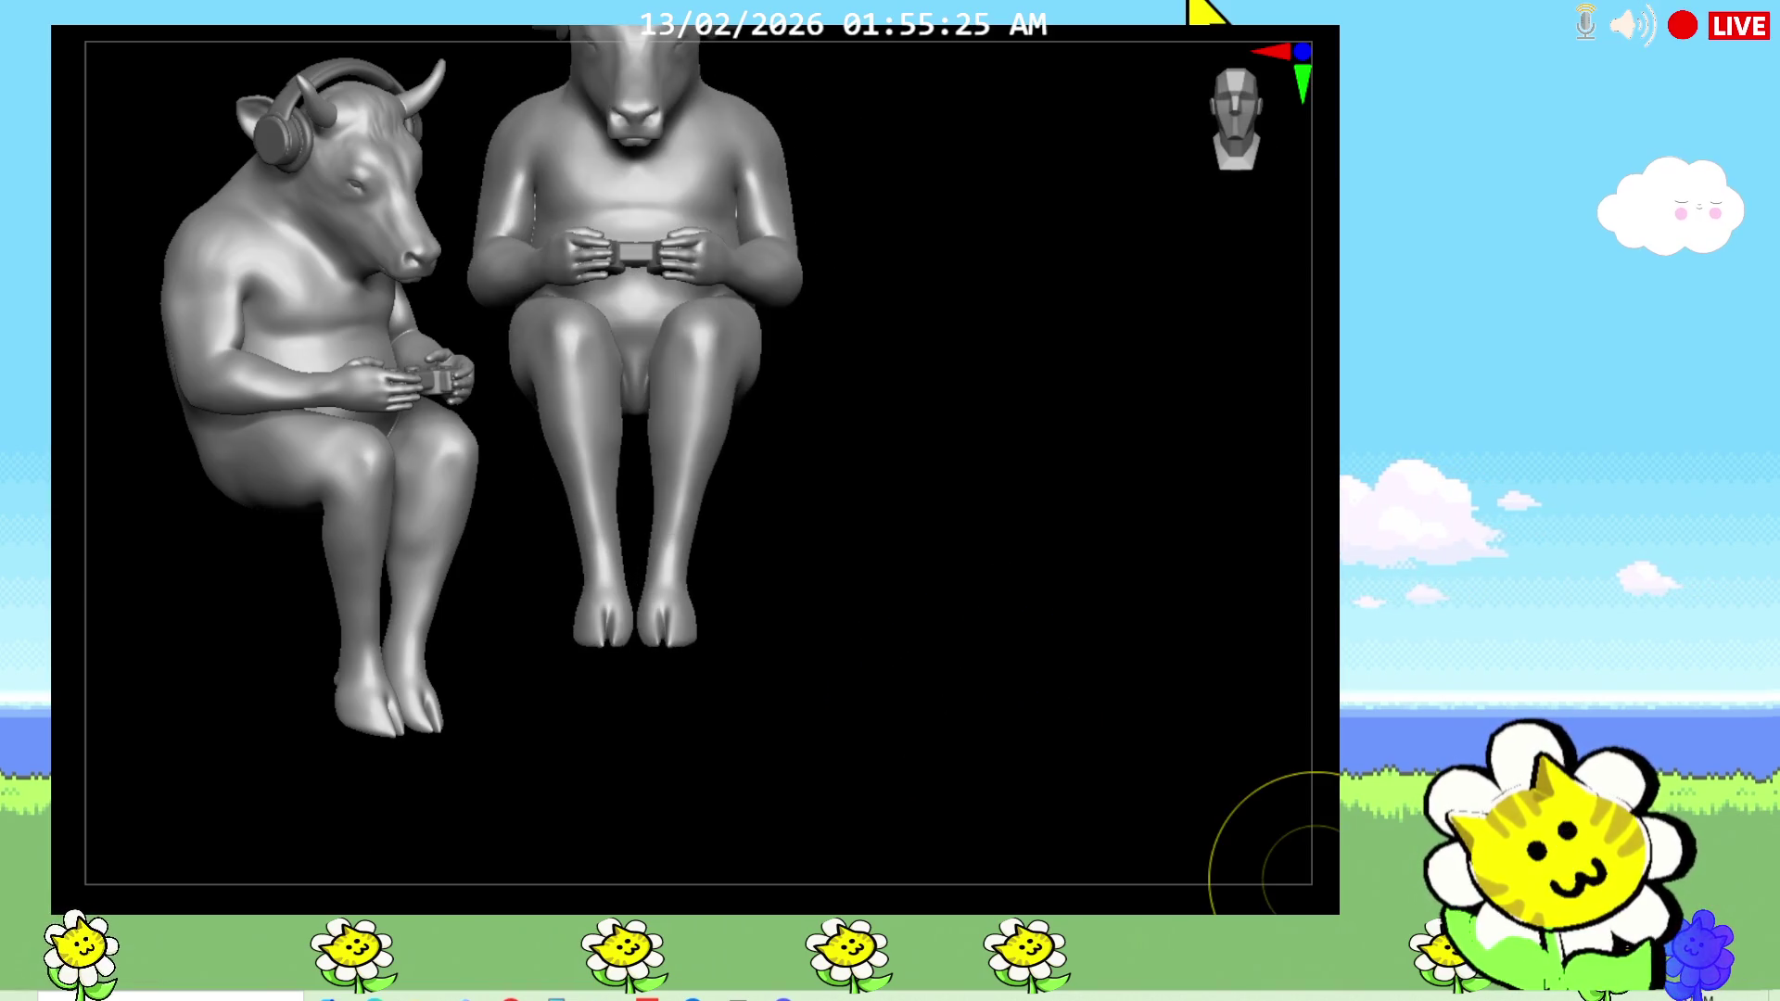
mouse_move(1010, 668)
mouse_down()
mouse_move(958, 708)
mouse_move(1335, 683)
mouse_move(56, 11)
mouse_up()
Step: Pick the Move brush and enlarge its draw size while turning the bull to front and side
mouse_move(1214, 707)
mouse_down()
mouse_move(1314, 700)
mouse_move(64, 51)
mouse_move(1311, 695)
mouse_move(1335, 649)
mouse_up()
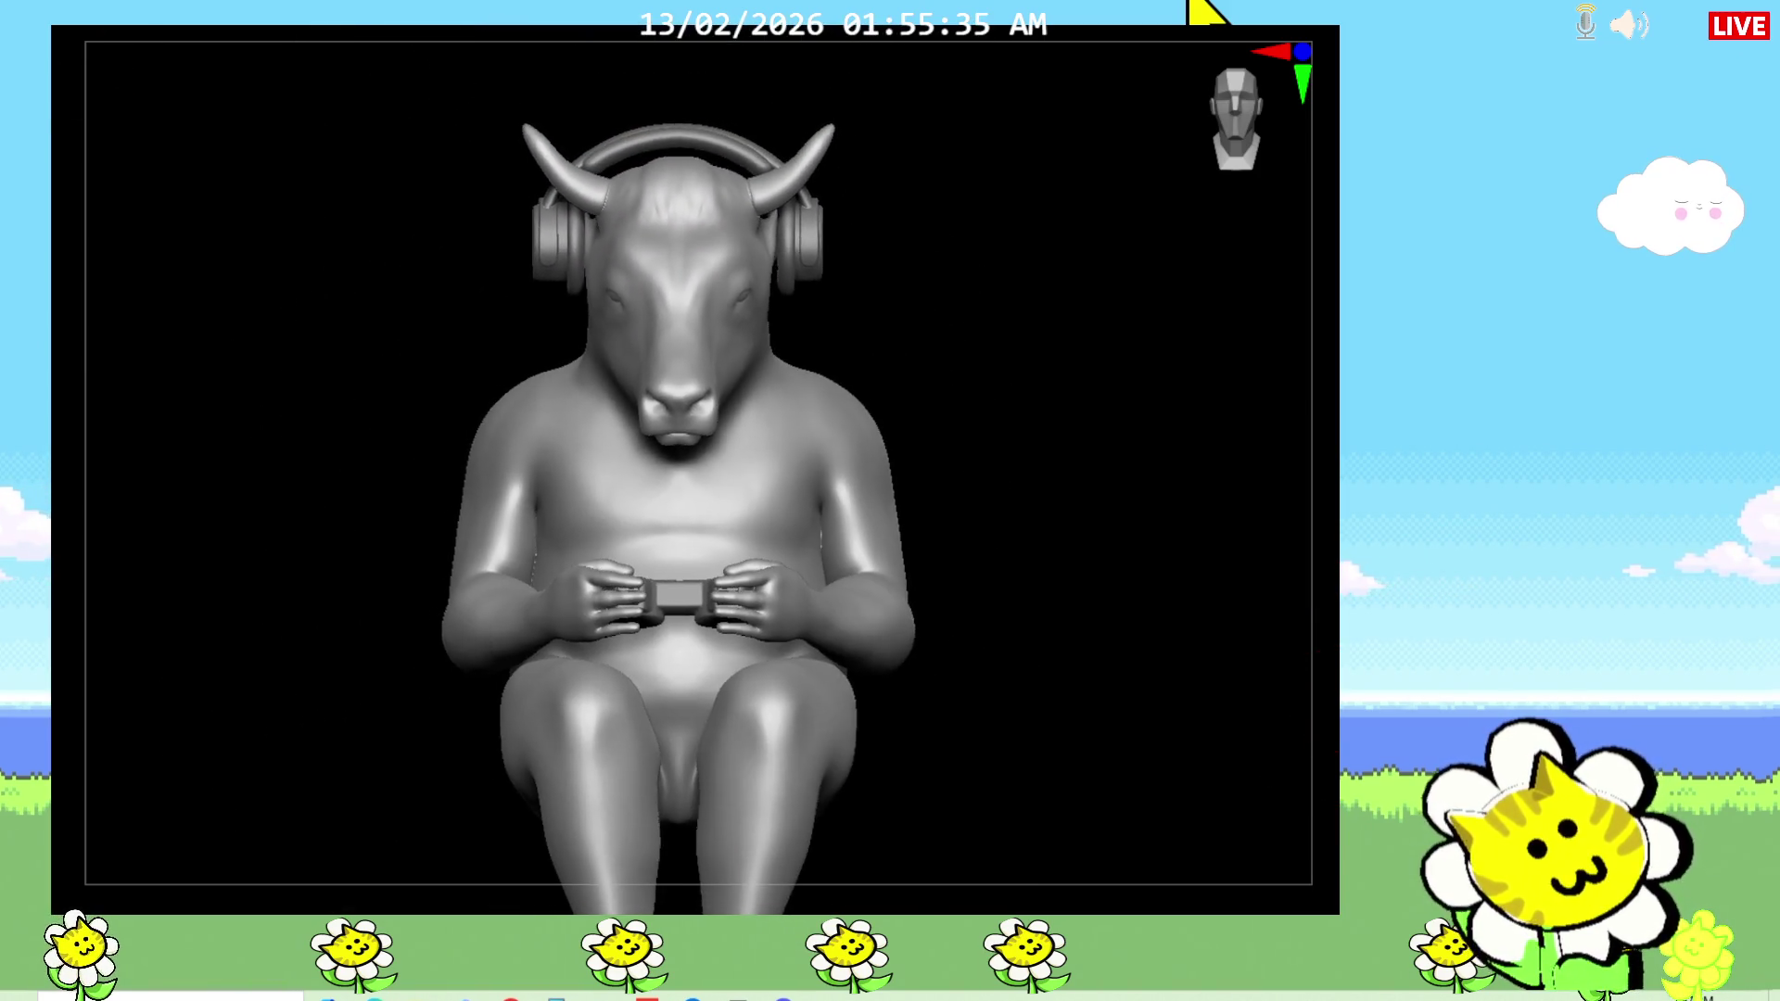
drag(1073, 659, 1219, 639)
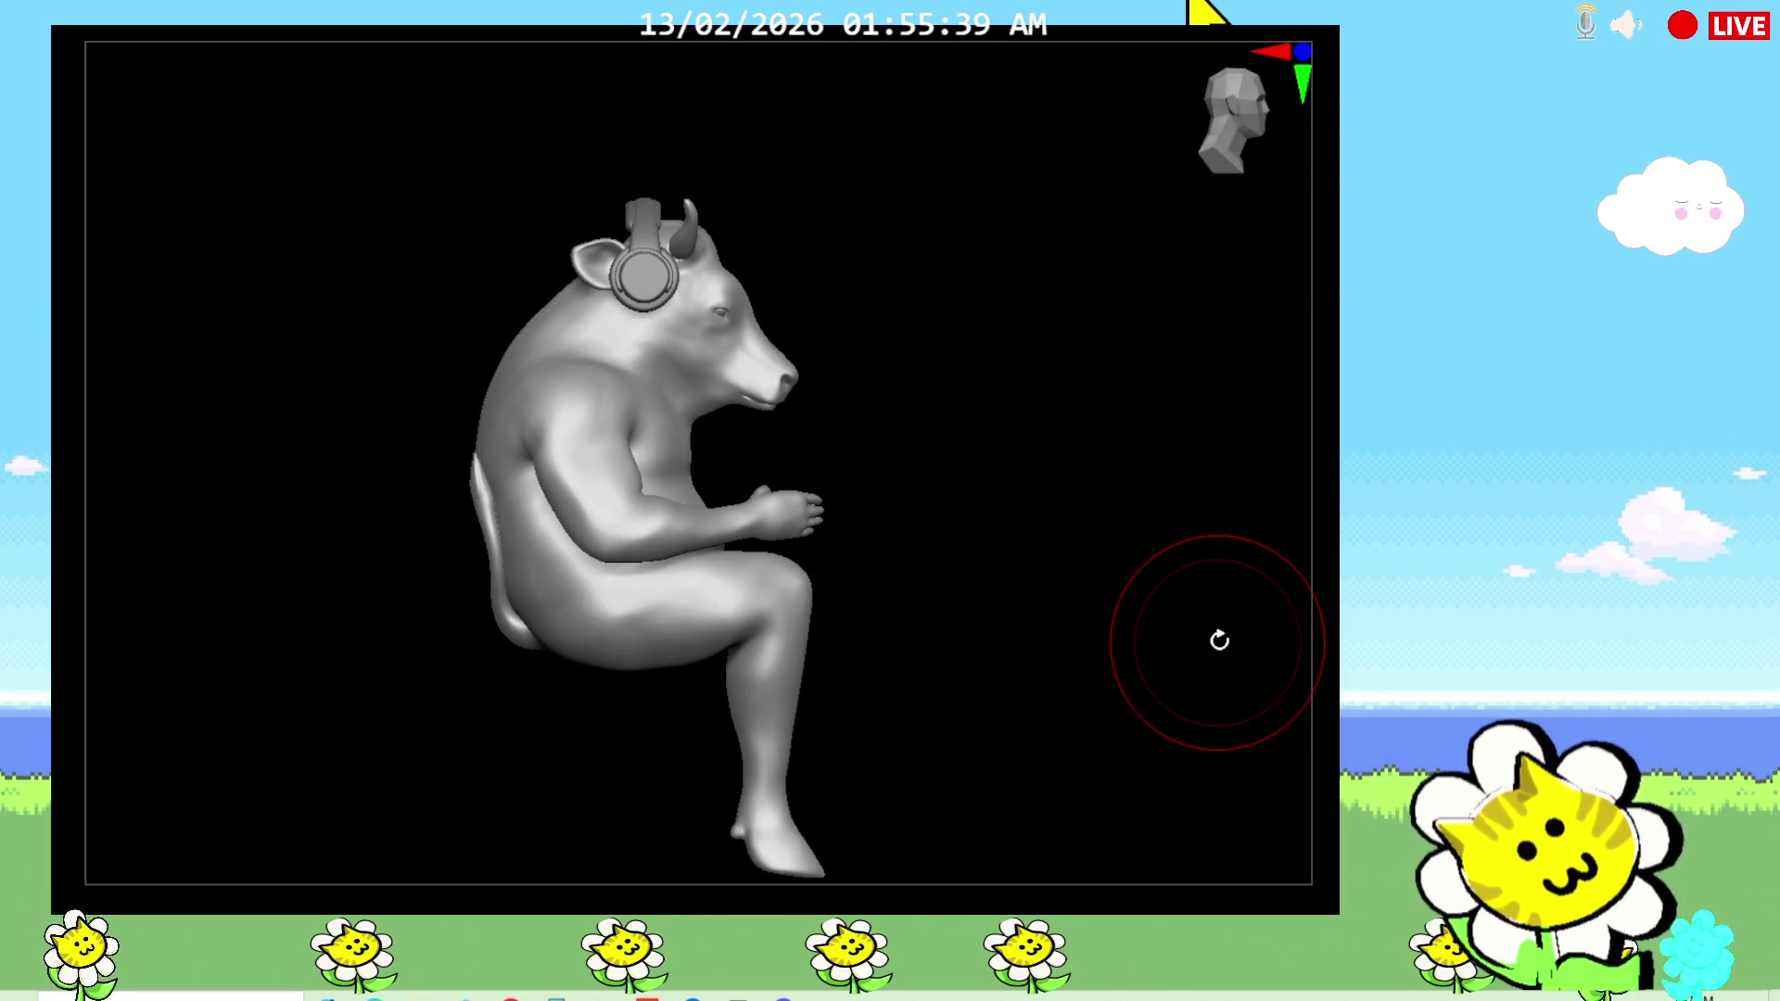
key(v)
mouse_move(1217, 643)
mouse_down()
mouse_move(1020, 476)
mouse_move(970, 520)
mouse_move(971, 501)
mouse_up()
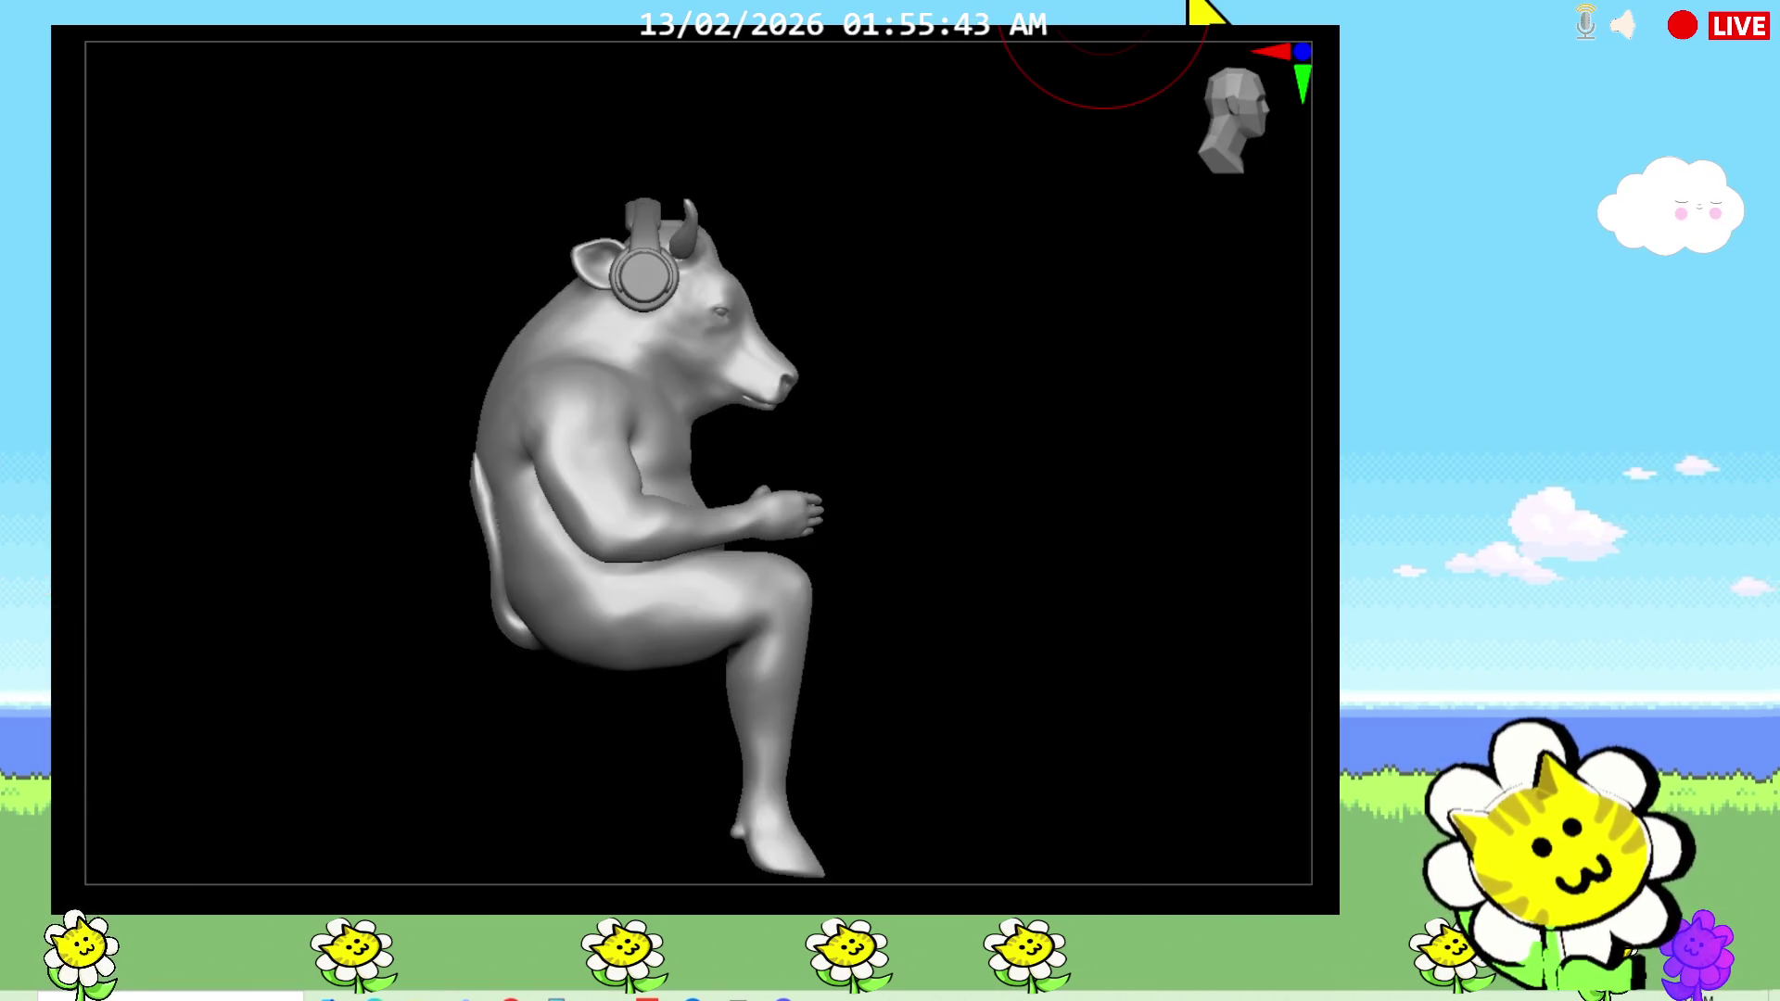
key(bracketright)
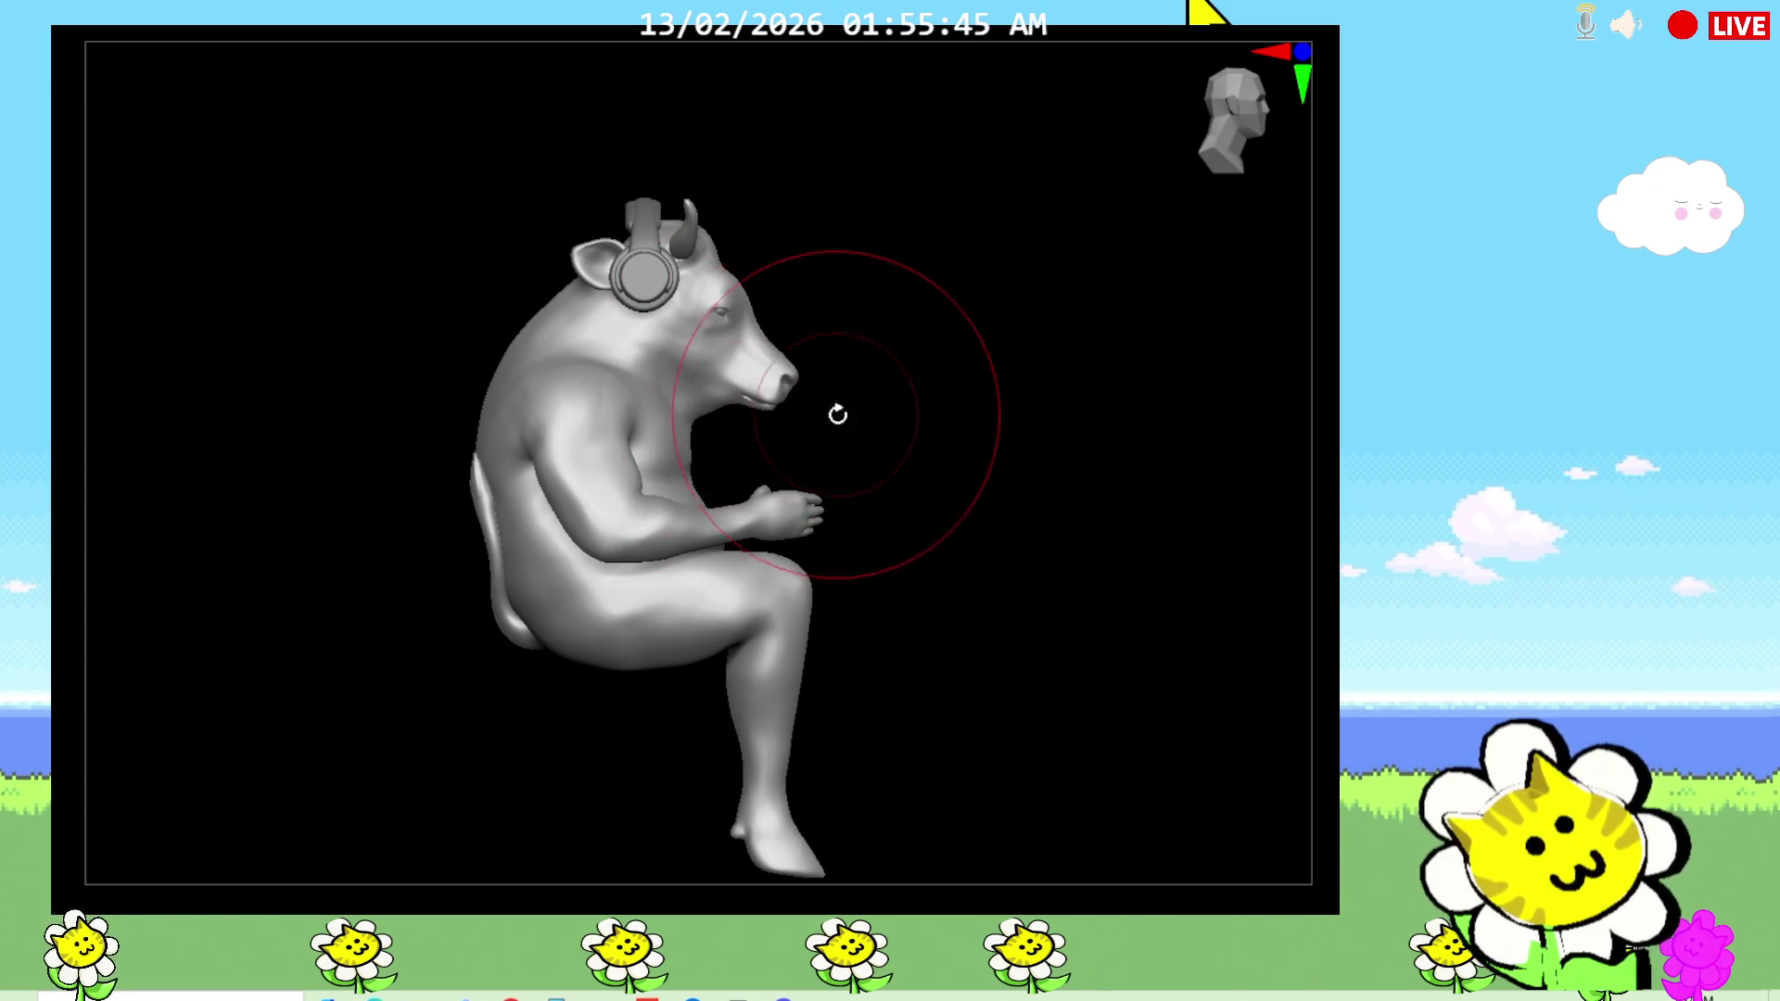
Step: Orbit around the seated bull to inspect its back, front and both side profiles
shift+drag(831, 406, 810, 413)
mouse_move(913, 391)
mouse_down()
mouse_move(909, 421)
mouse_move(882, 401)
mouse_up()
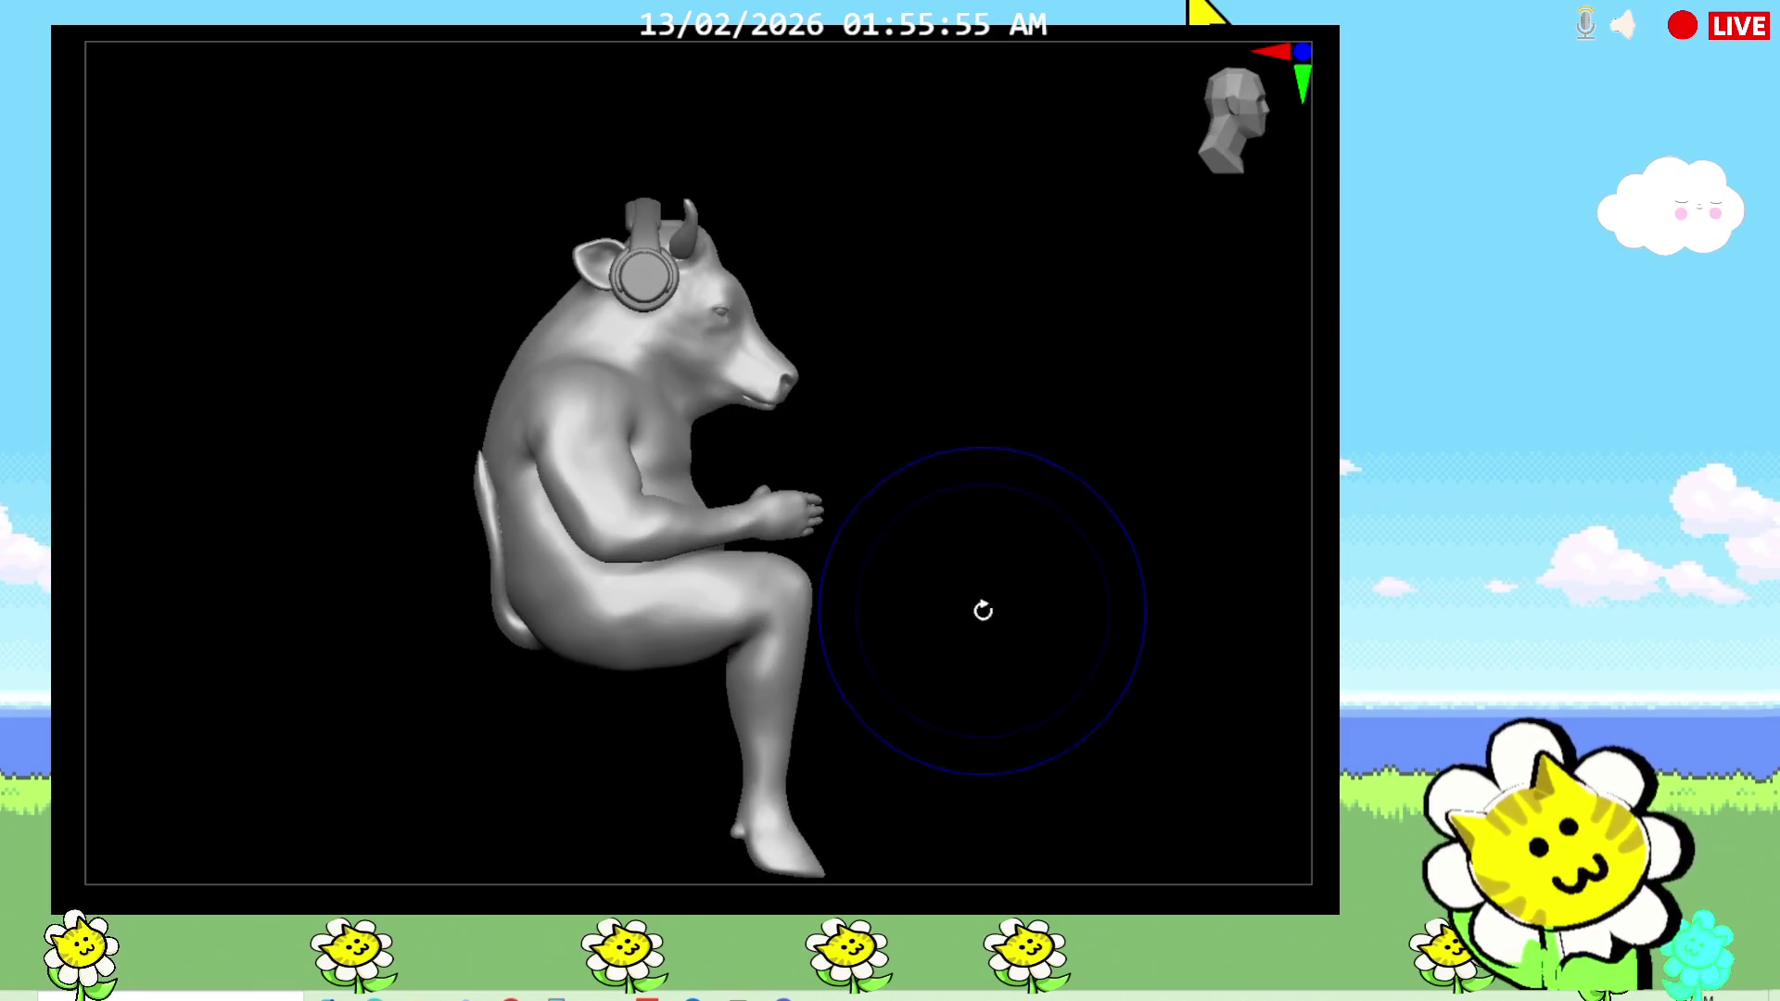
shift+drag(981, 609, 937, 656)
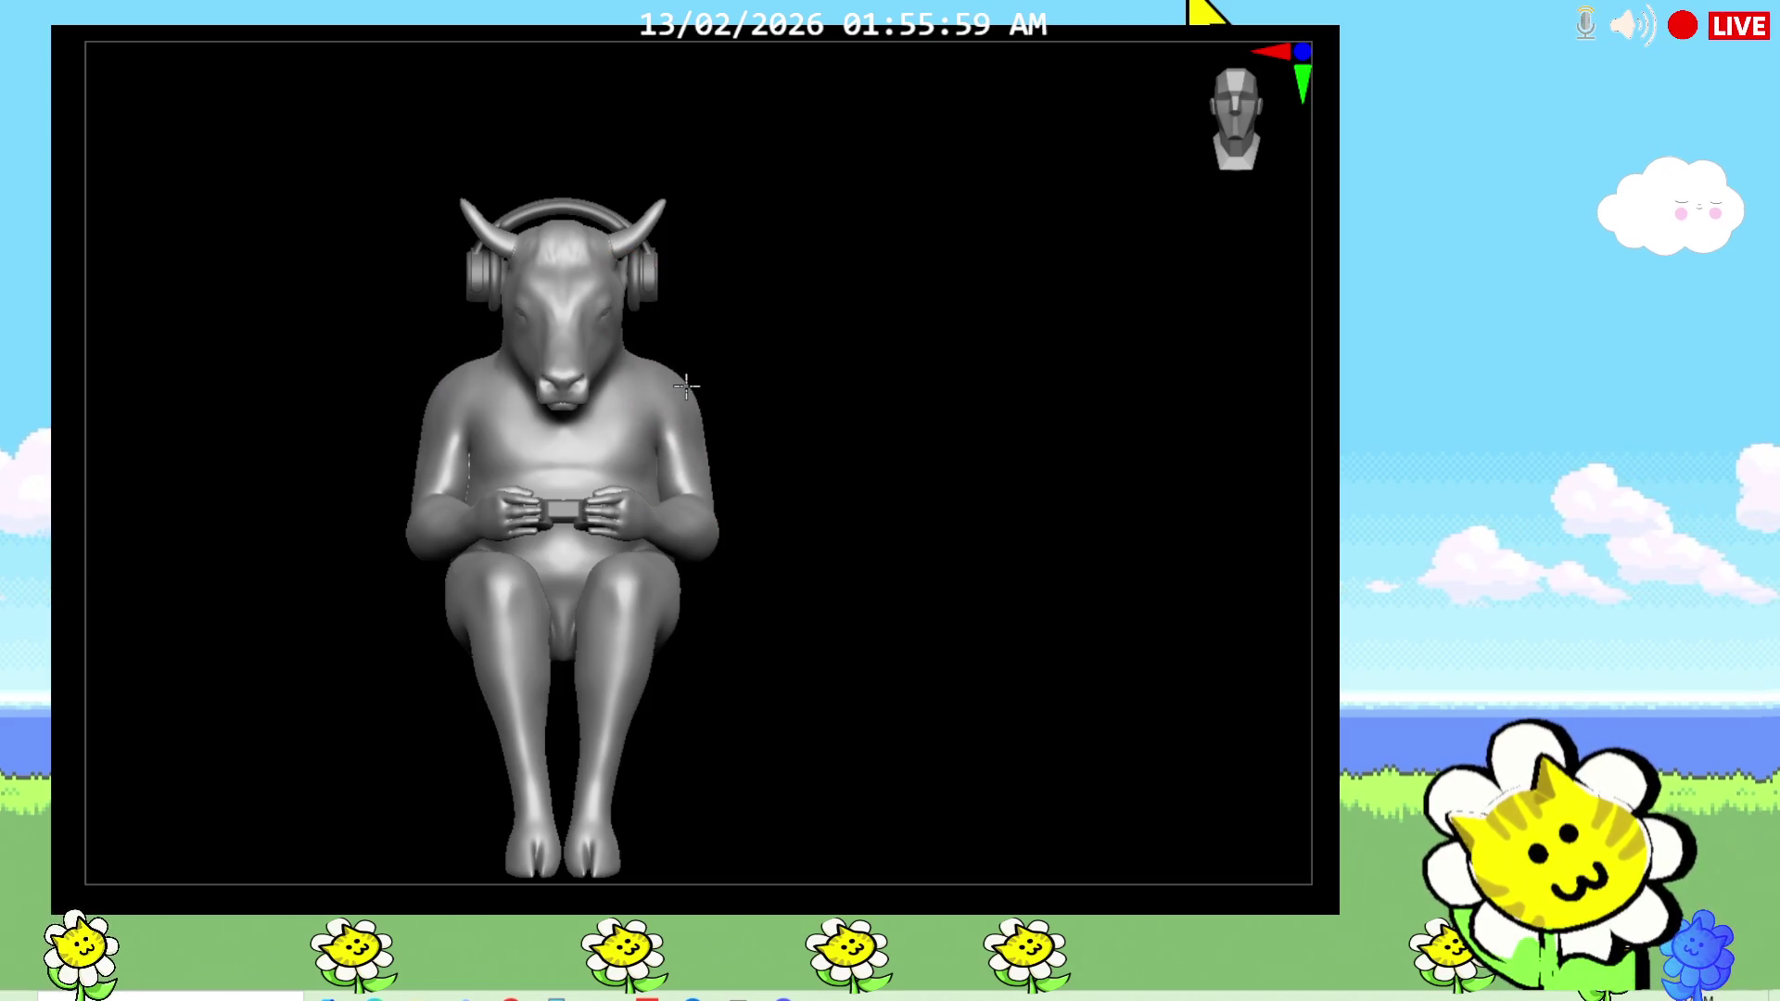
shift+drag(724, 478, 823, 478)
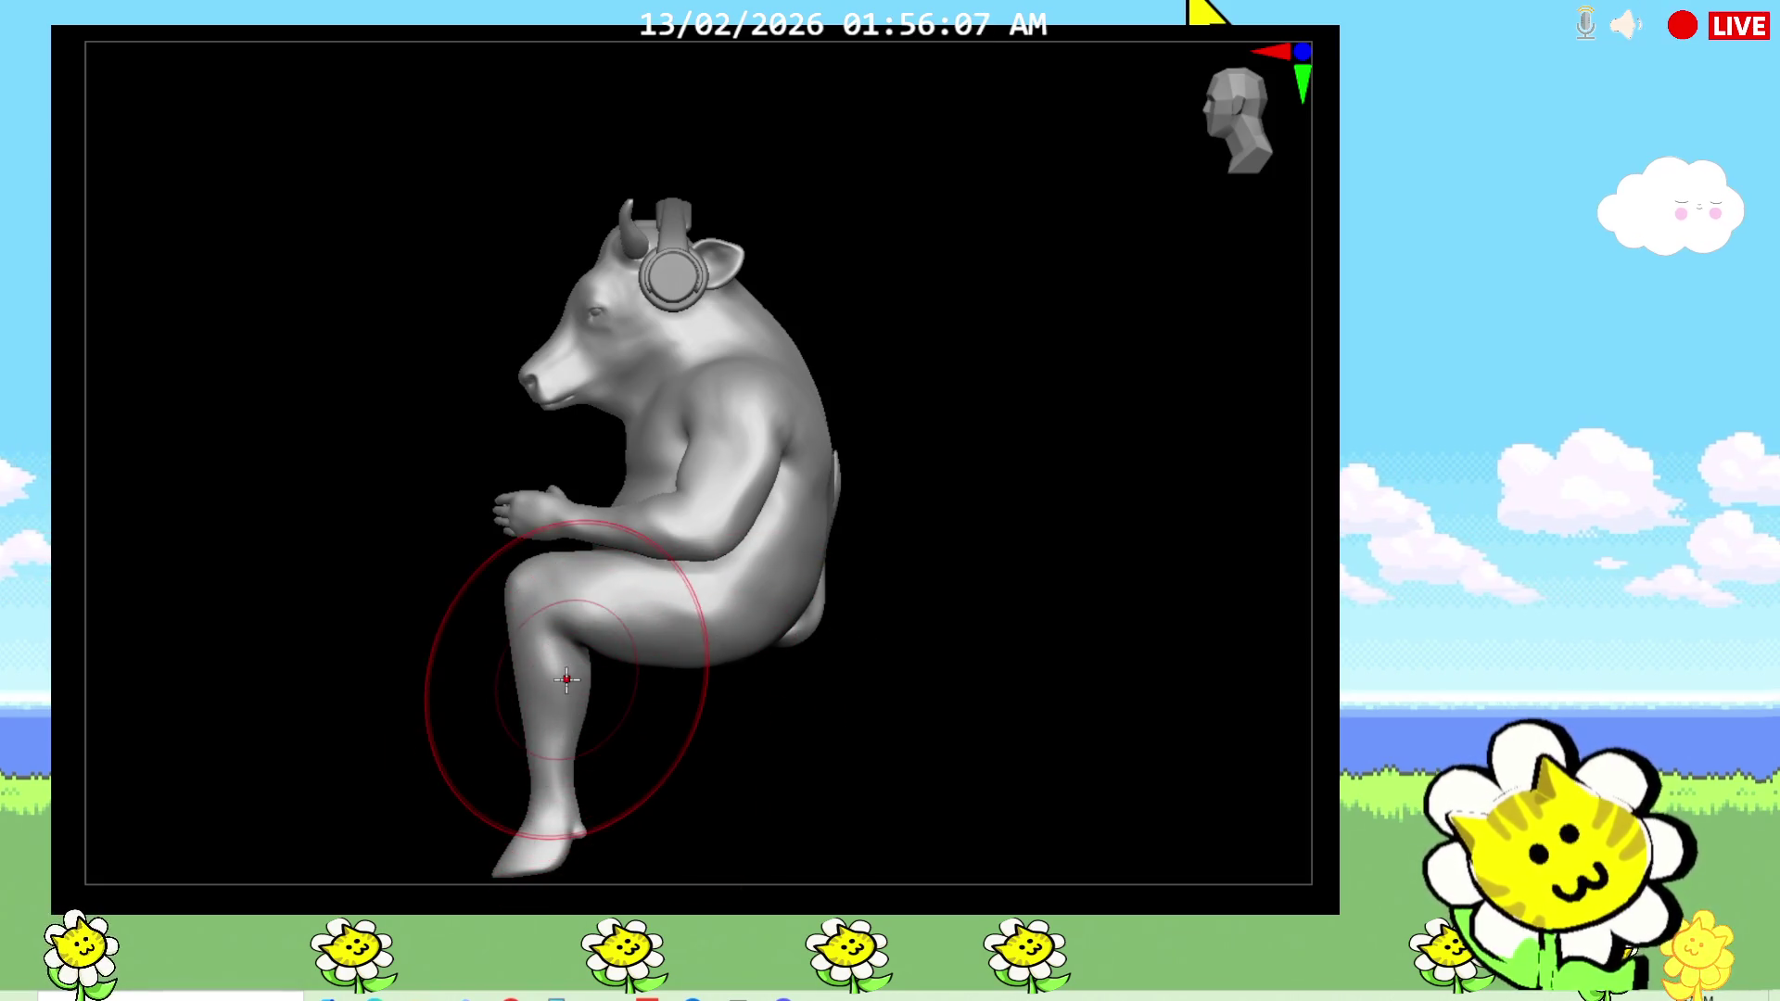
mouse_move(874, 576)
mouse_down()
mouse_move(953, 676)
mouse_move(965, 636)
mouse_move(924, 581)
mouse_move(883, 572)
mouse_up()
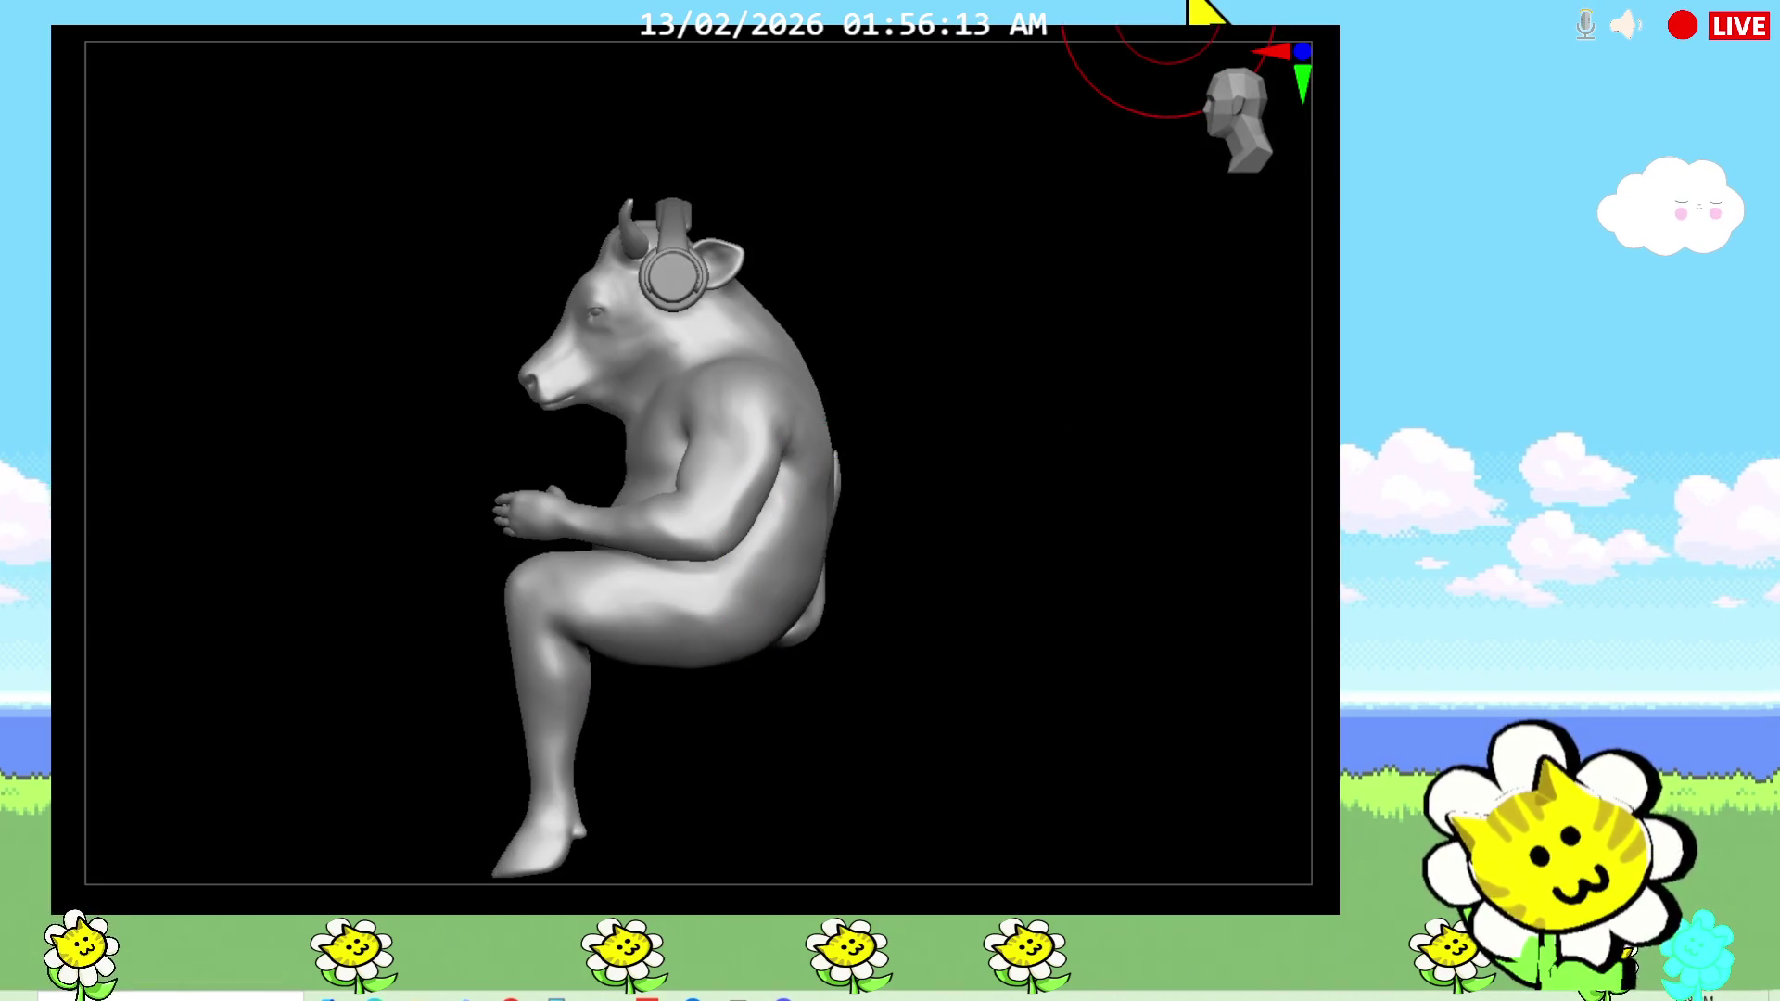
mouse_move(788, 835)
mouse_down()
mouse_move(999, 865)
mouse_move(1065, 719)
mouse_move(1065, 795)
mouse_up()
scroll(1065, 794, up, 5)
alt+drag(464, 839, 491, 751)
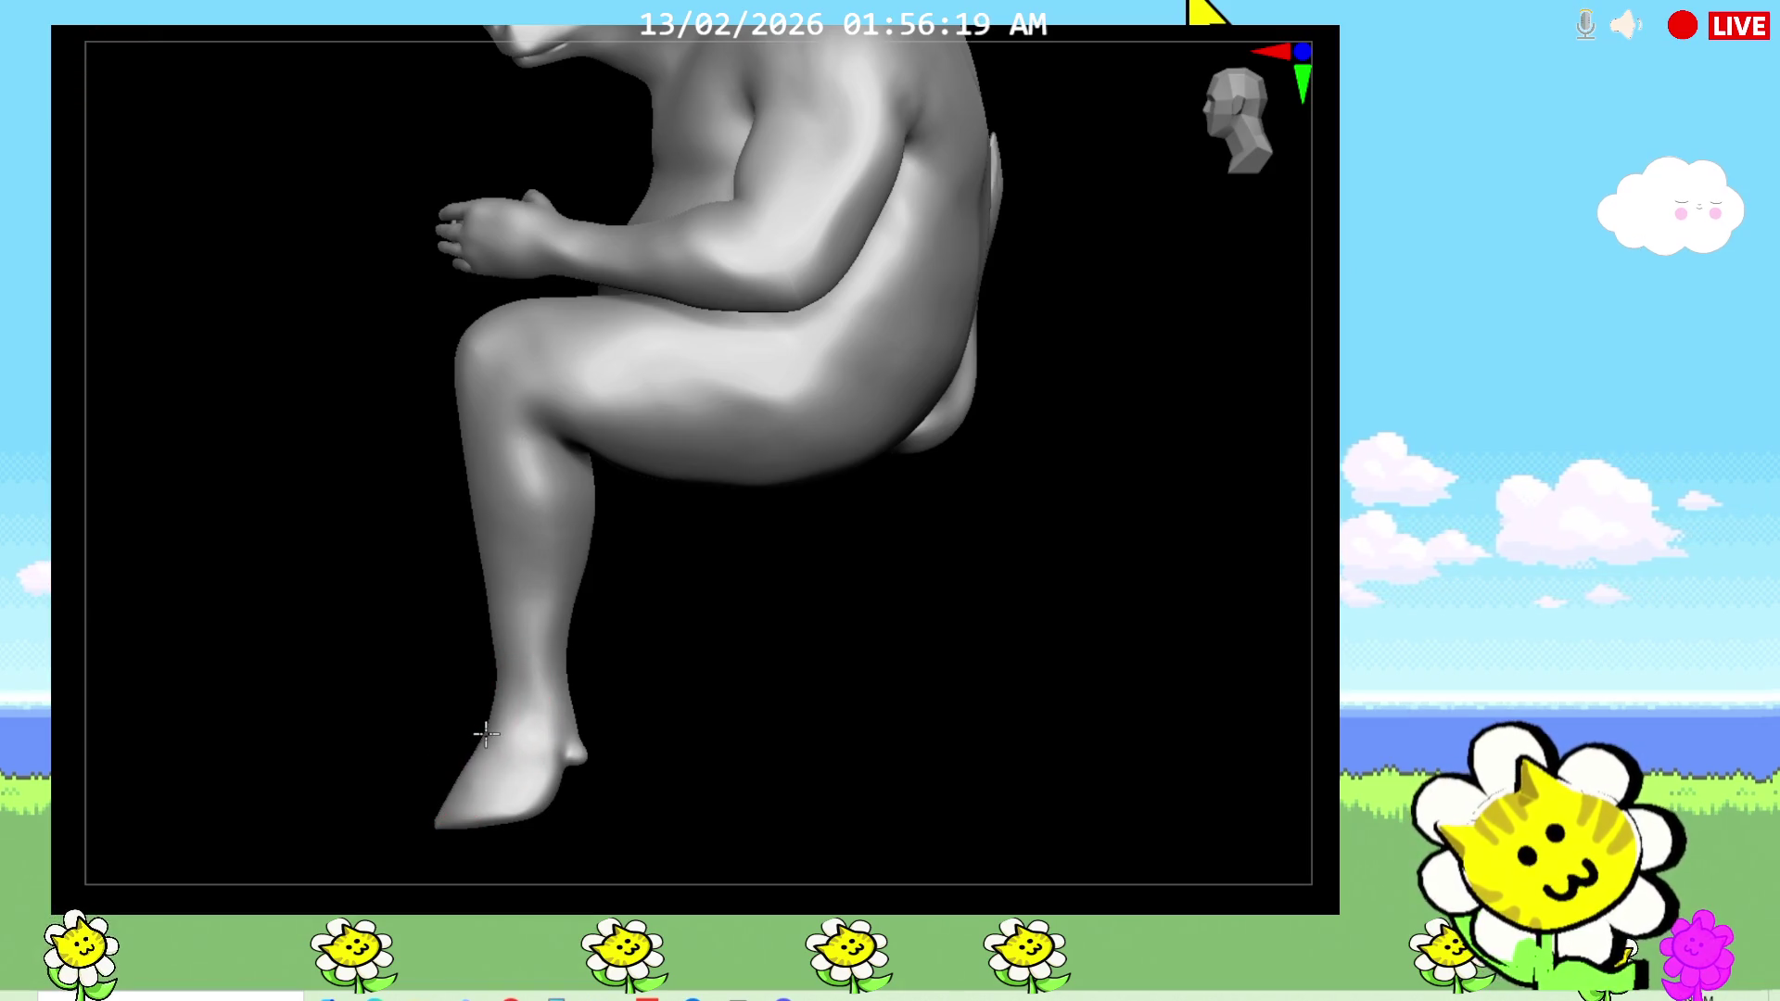
mouse_move(766, 688)
mouse_down()
mouse_move(850, 715)
mouse_move(882, 698)
mouse_up()
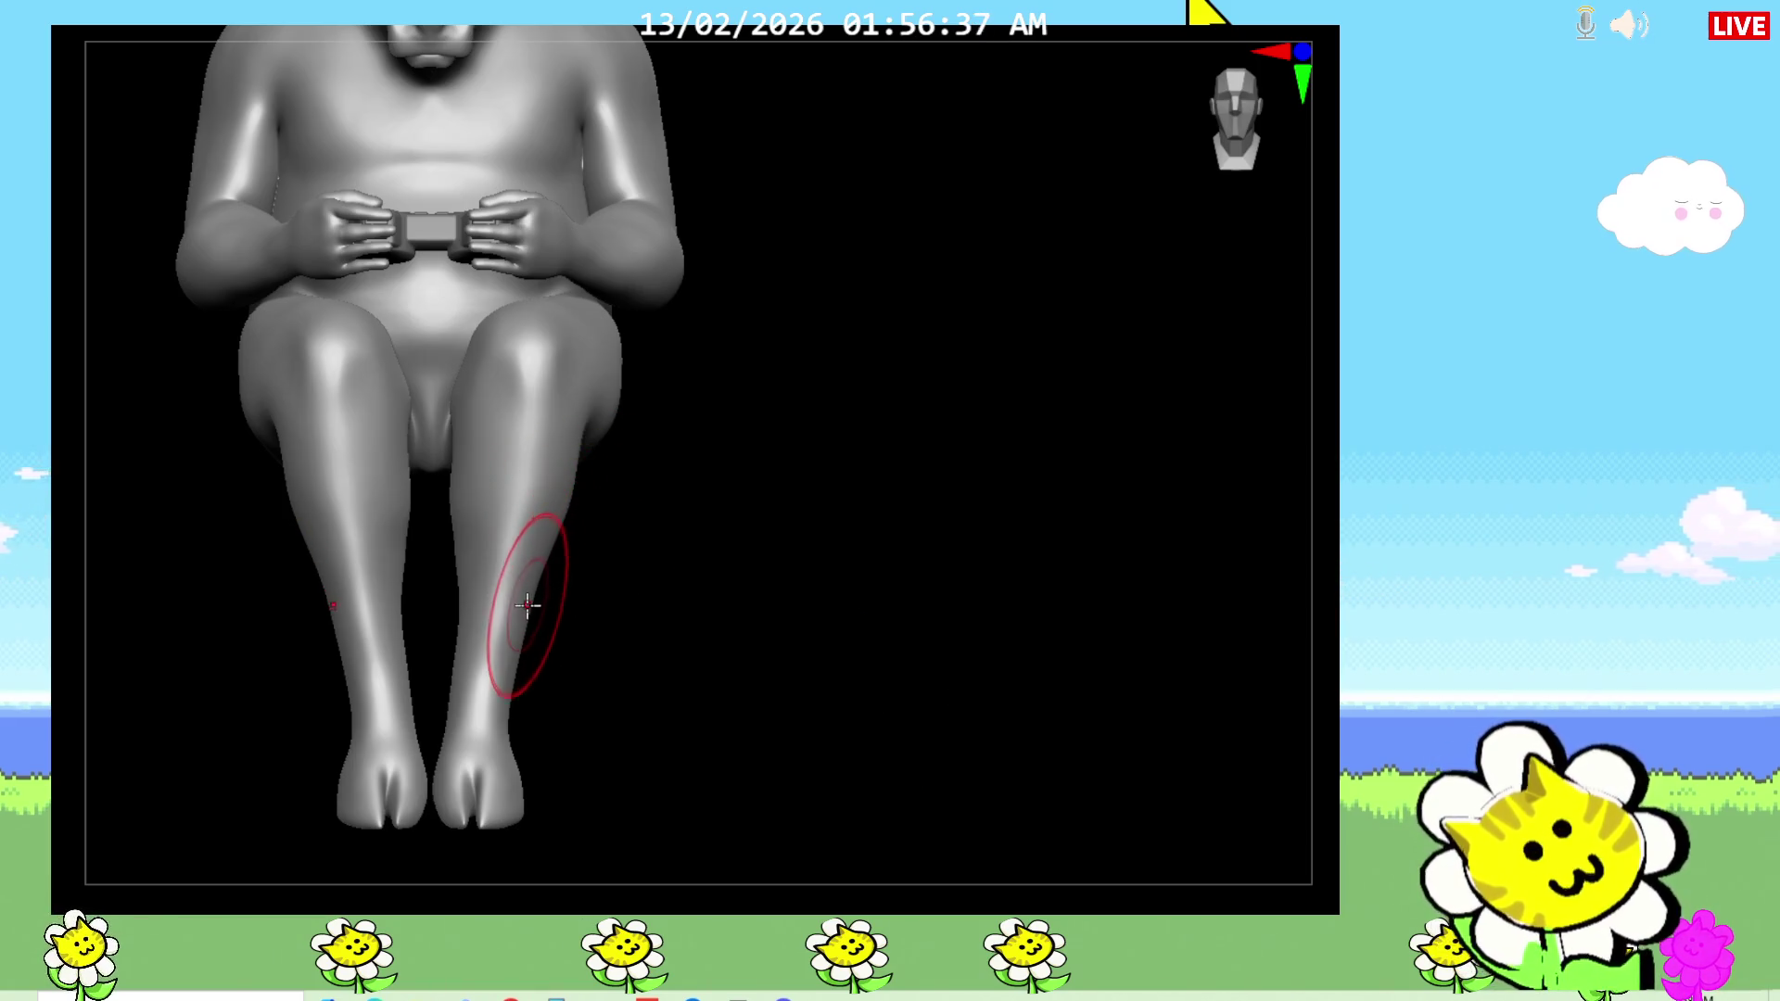
mouse_move(540, 589)
mouse_down()
mouse_move(449, 584)
mouse_move(446, 636)
mouse_move(516, 705)
mouse_move(505, 835)
mouse_move(516, 790)
mouse_move(463, 880)
mouse_move(471, 814)
mouse_up()
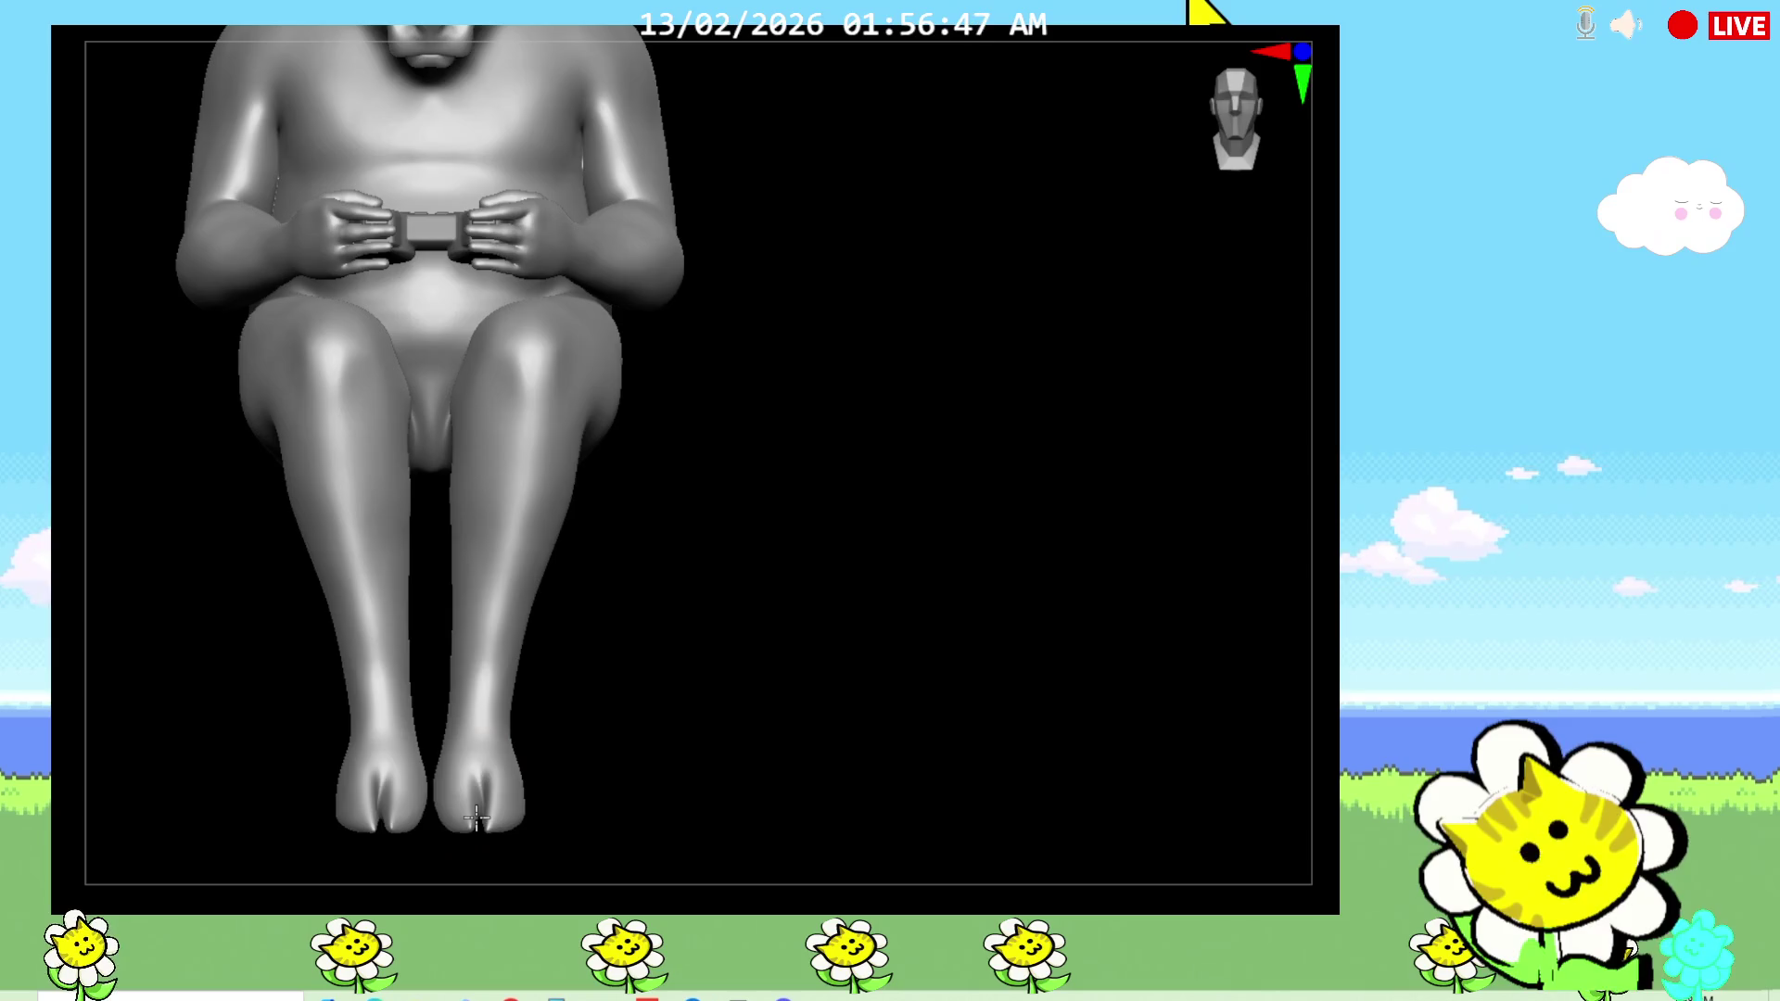
mouse_move(637, 753)
mouse_down()
mouse_move(870, 695)
mouse_move(737, 604)
mouse_move(755, 599)
mouse_move(755, 727)
mouse_move(747, 695)
mouse_move(732, 723)
mouse_up()
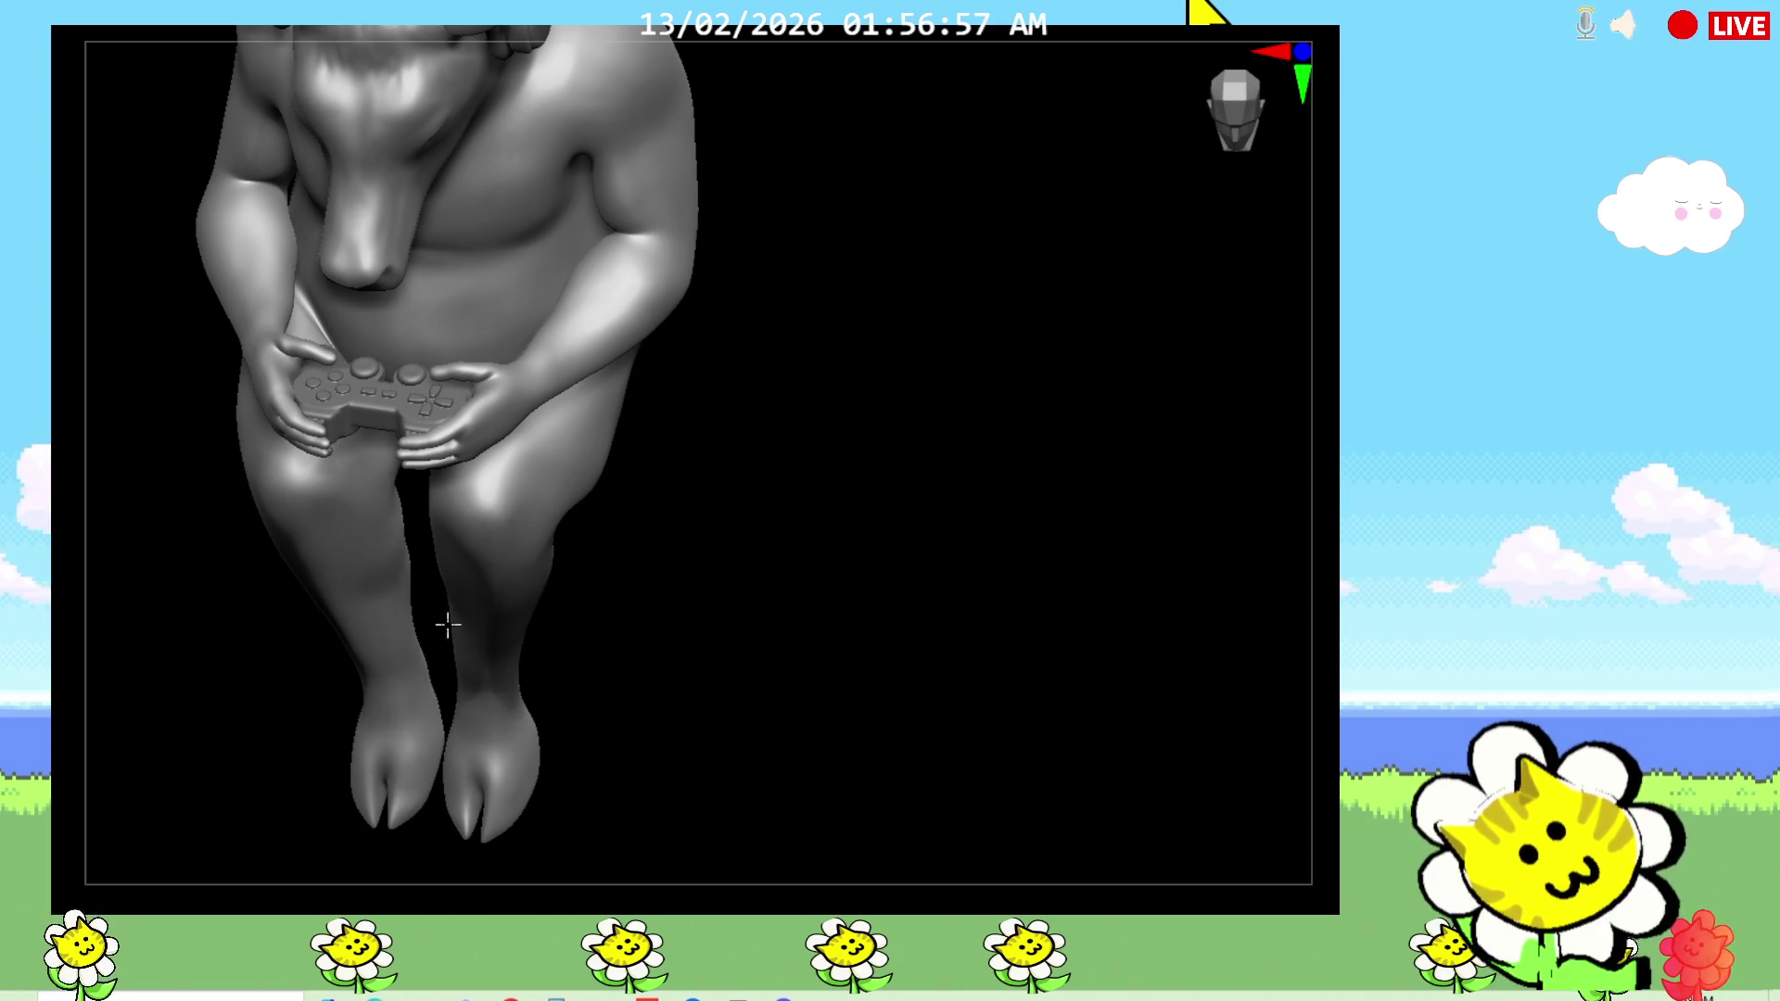
mouse_move(396, 529)
mouse_down()
mouse_move(763, 684)
mouse_move(643, 636)
mouse_up()
Step: From a zoomed rear view of the legs, stroke the heels to deepen both mirrored dimples
mouse_move(964, 705)
mouse_down()
mouse_move(890, 703)
mouse_move(878, 676)
mouse_up()
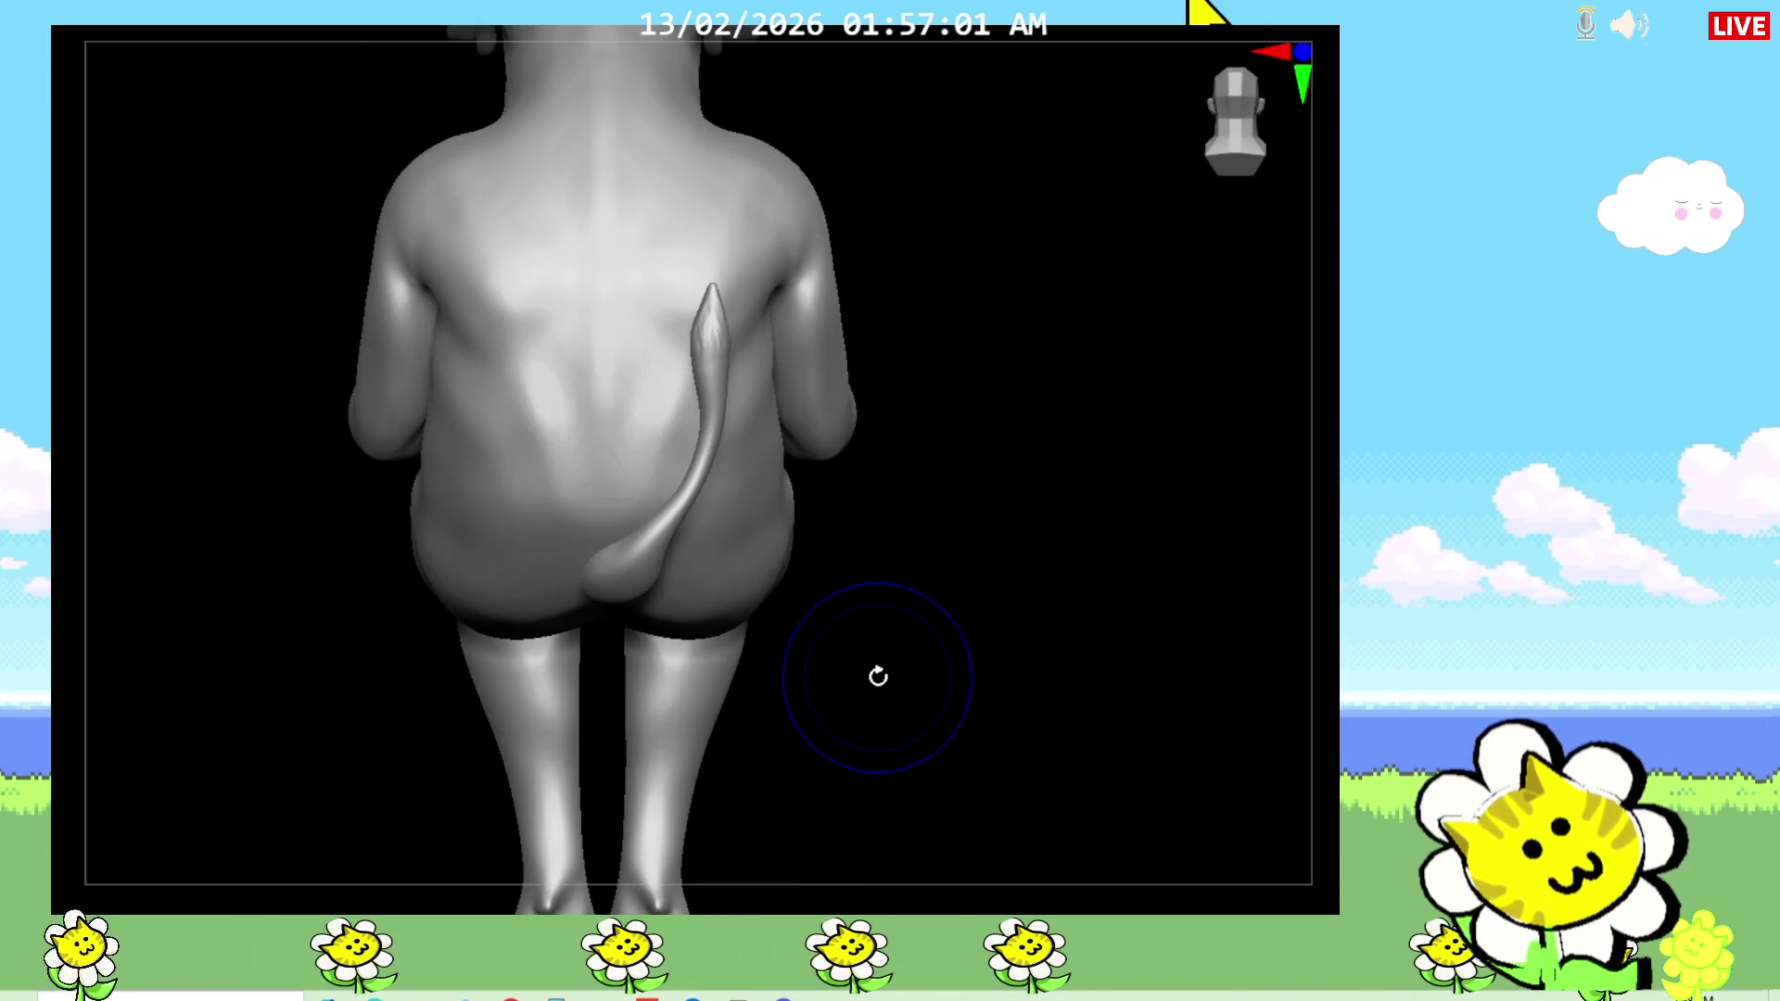
scroll(855, 712, down, 3)
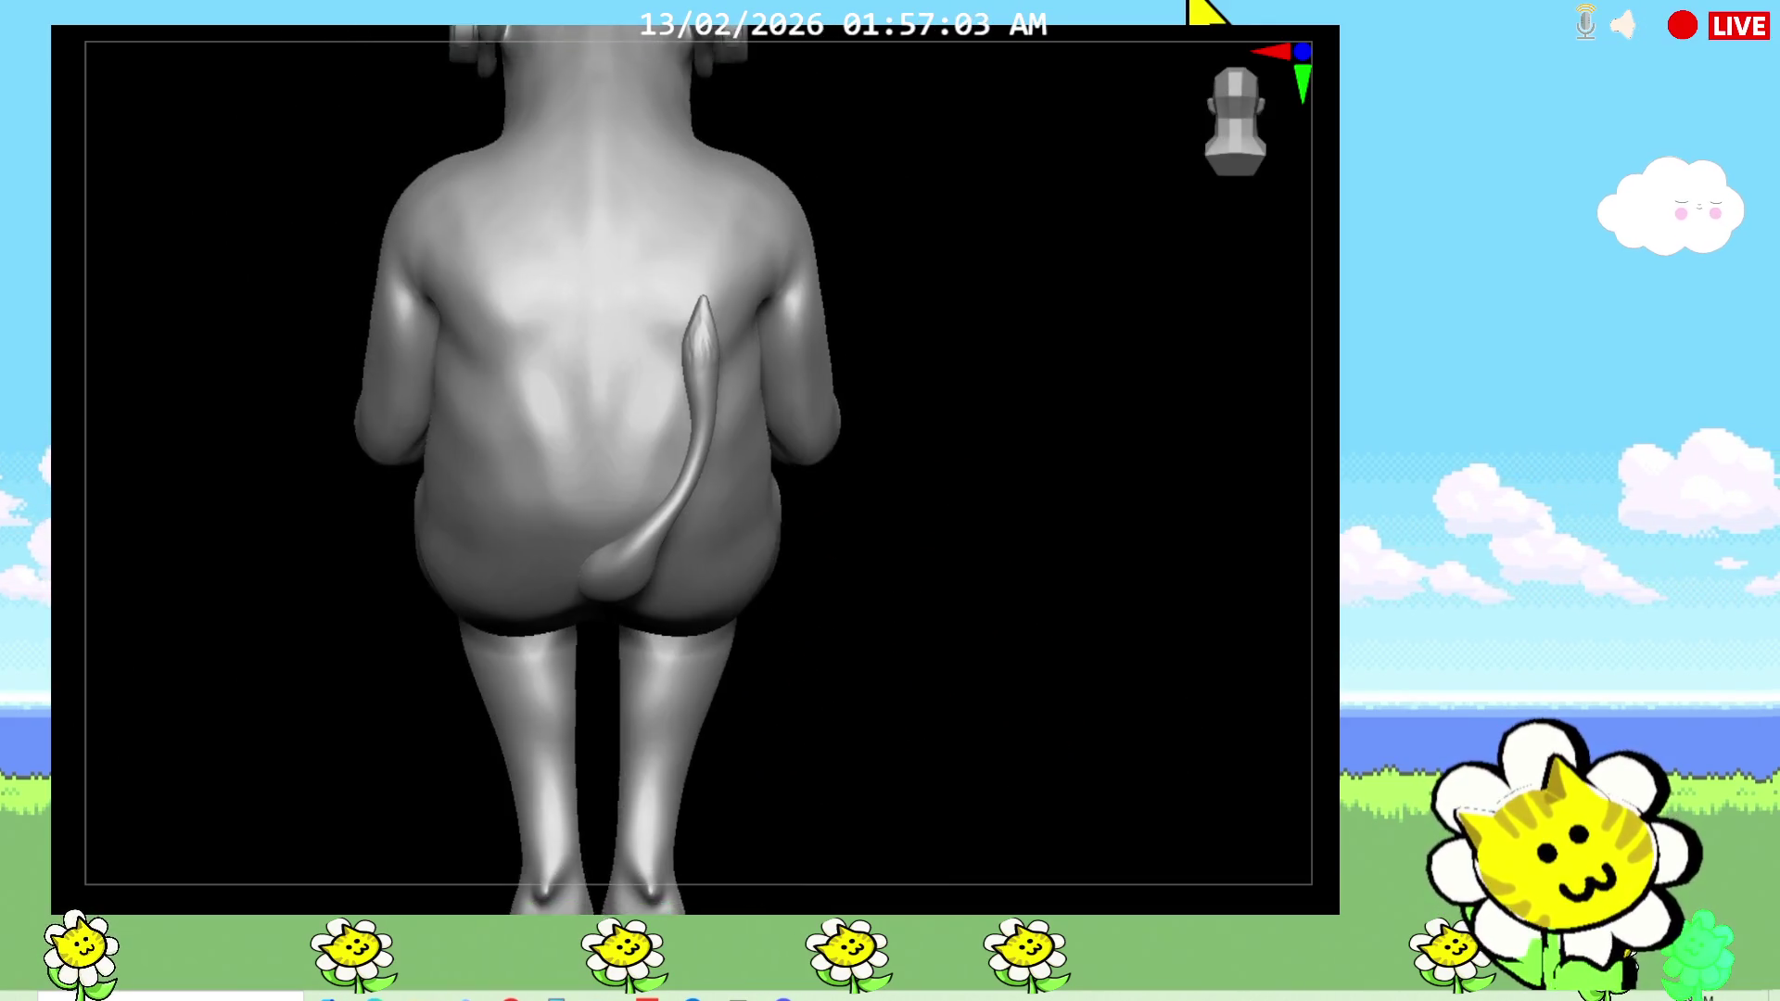
drag(1321, 664, 1320, 575)
drag(834, 647, 1124, 649)
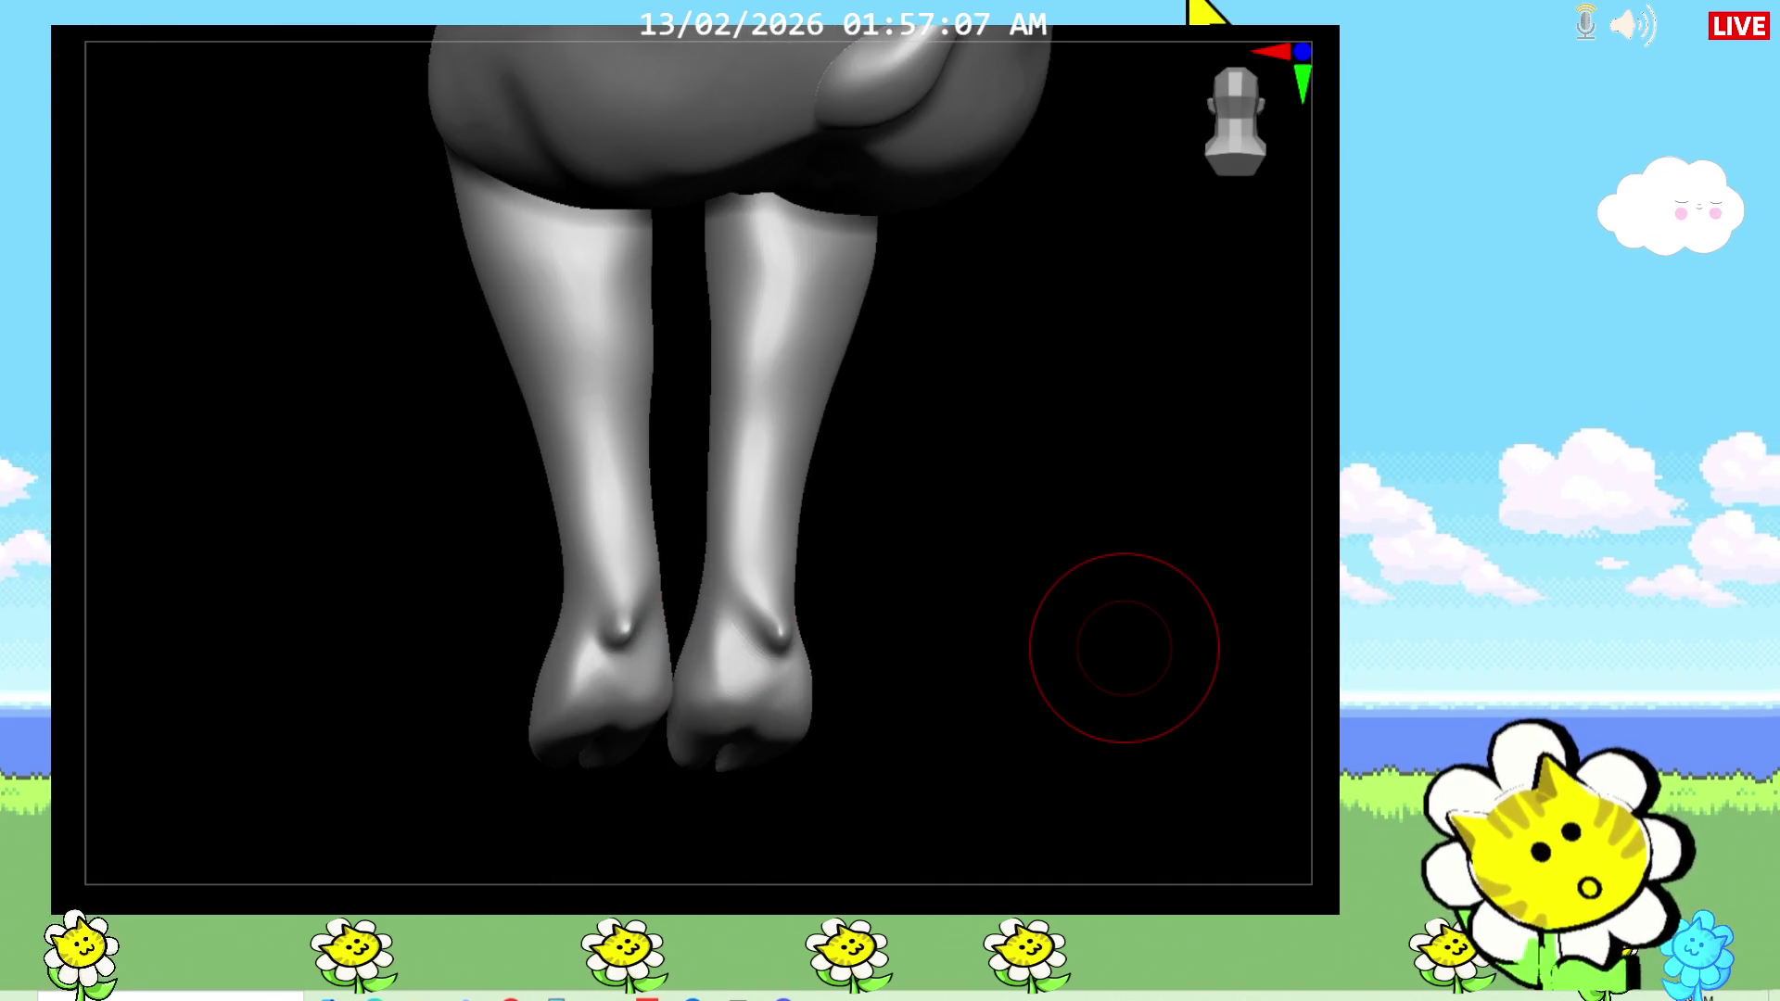
shift+drag(968, 640, 970, 655)
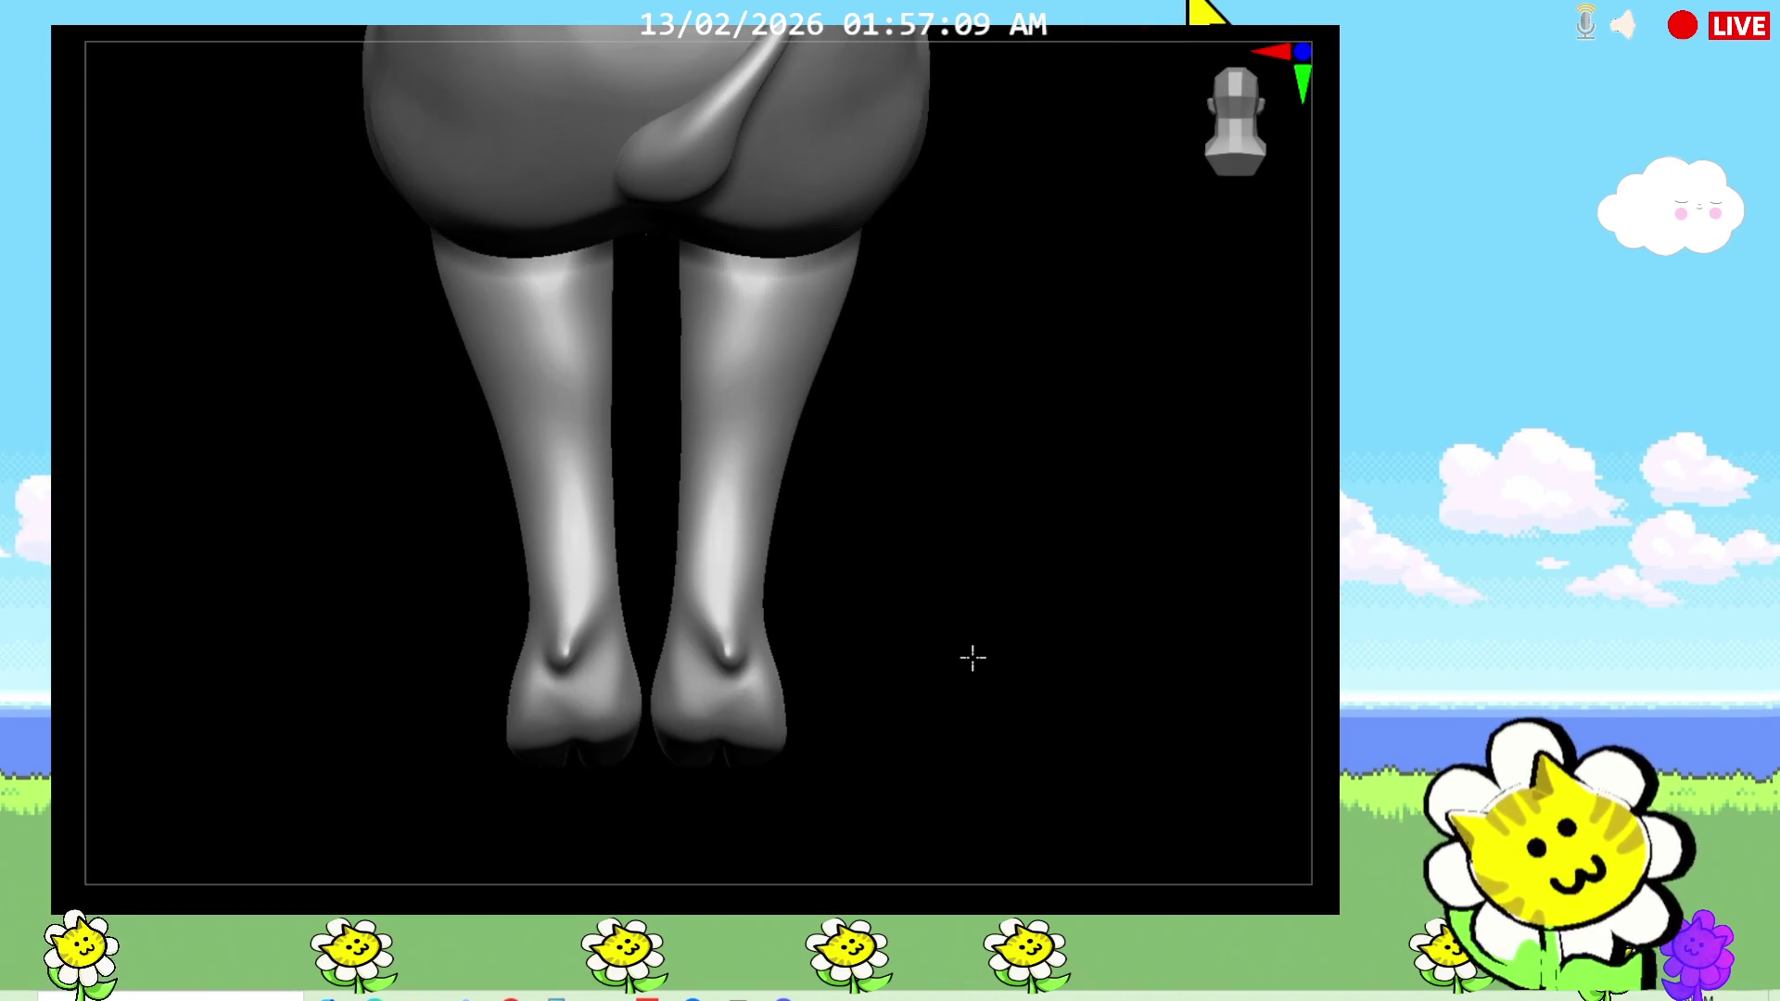
drag(707, 643, 710, 661)
mouse_move(989, 648)
shift+mouse_down()
mouse_move(986, 629)
mouse_move(906, 787)
shift+mouse_up()
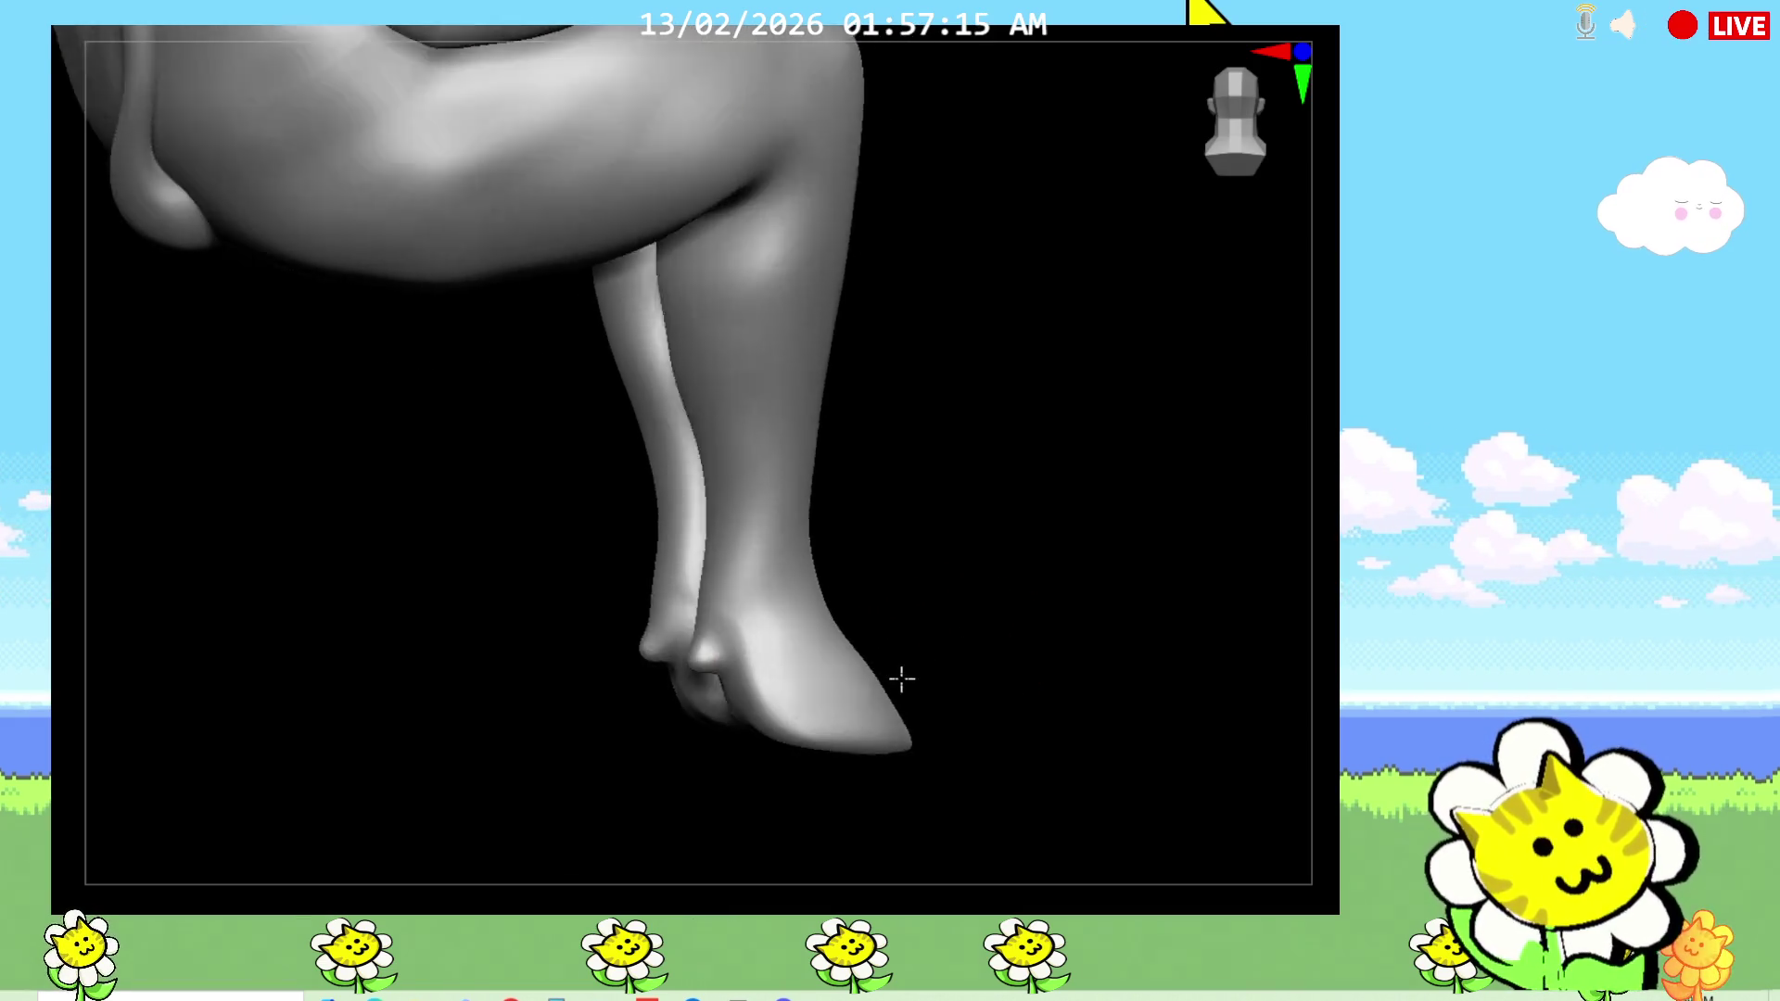
shift+drag(876, 681, 1292, 738)
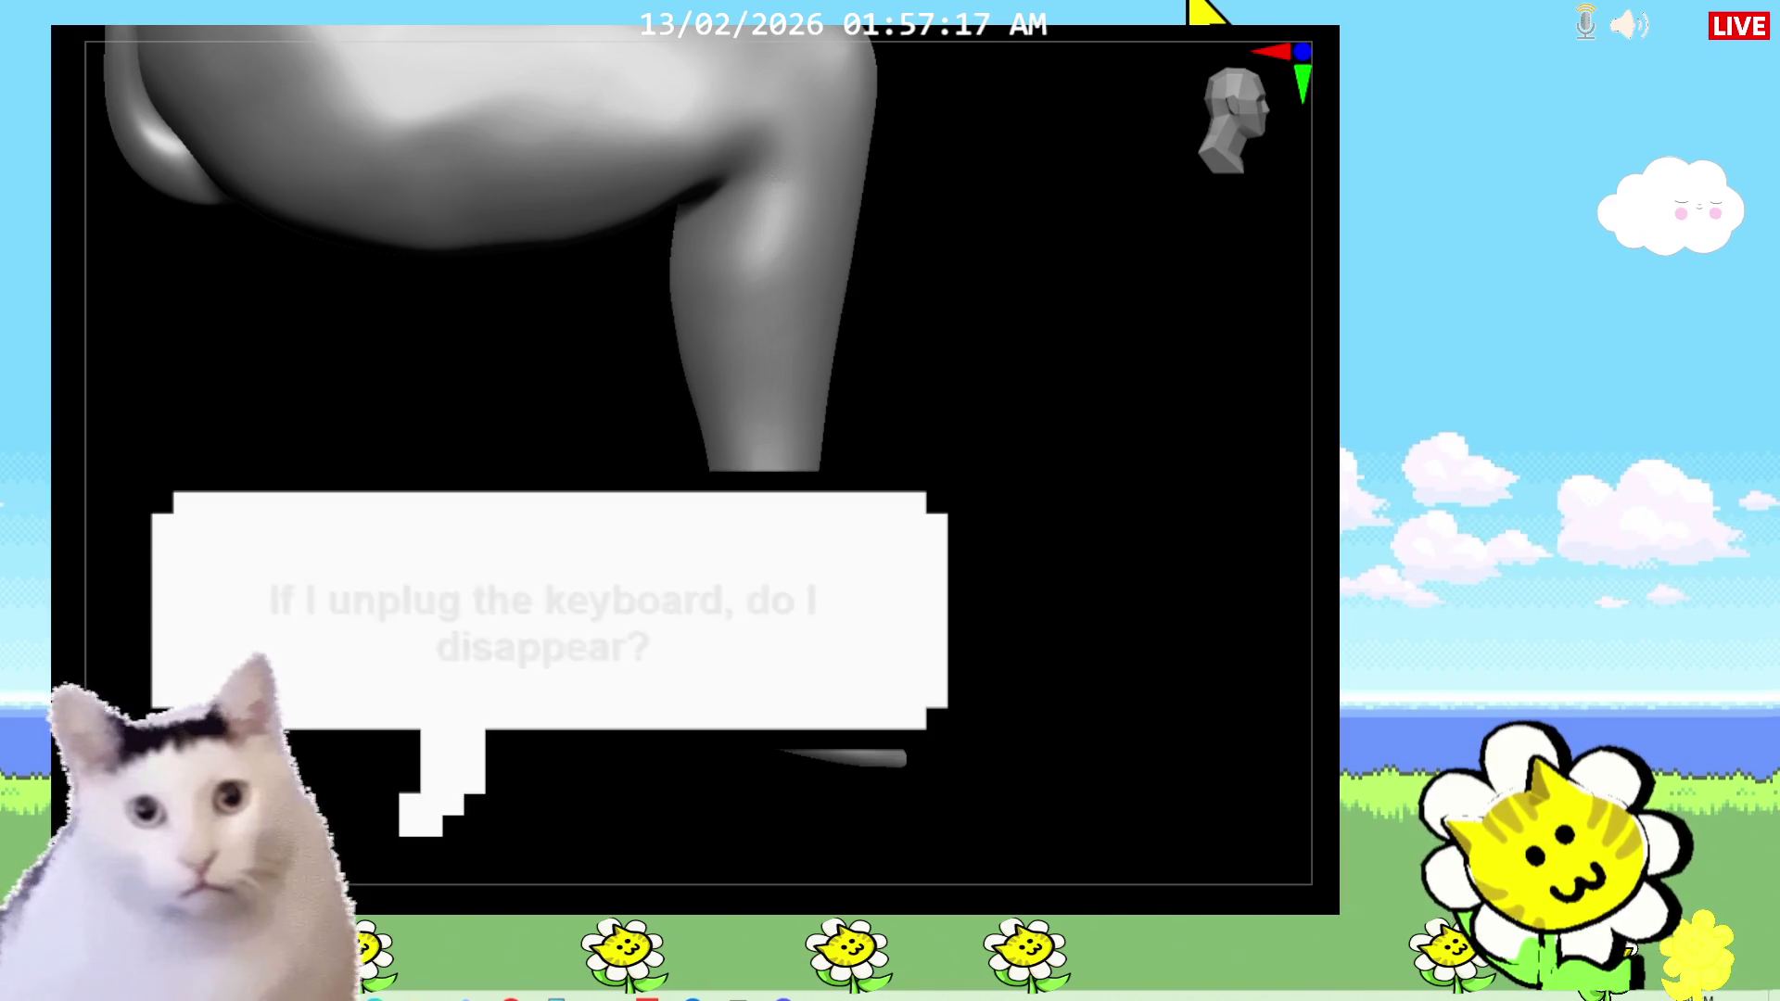
mouse_move(1005, 655)
shift+mouse_down()
mouse_move(1069, 647)
mouse_move(1028, 683)
mouse_move(1085, 675)
shift+mouse_up()
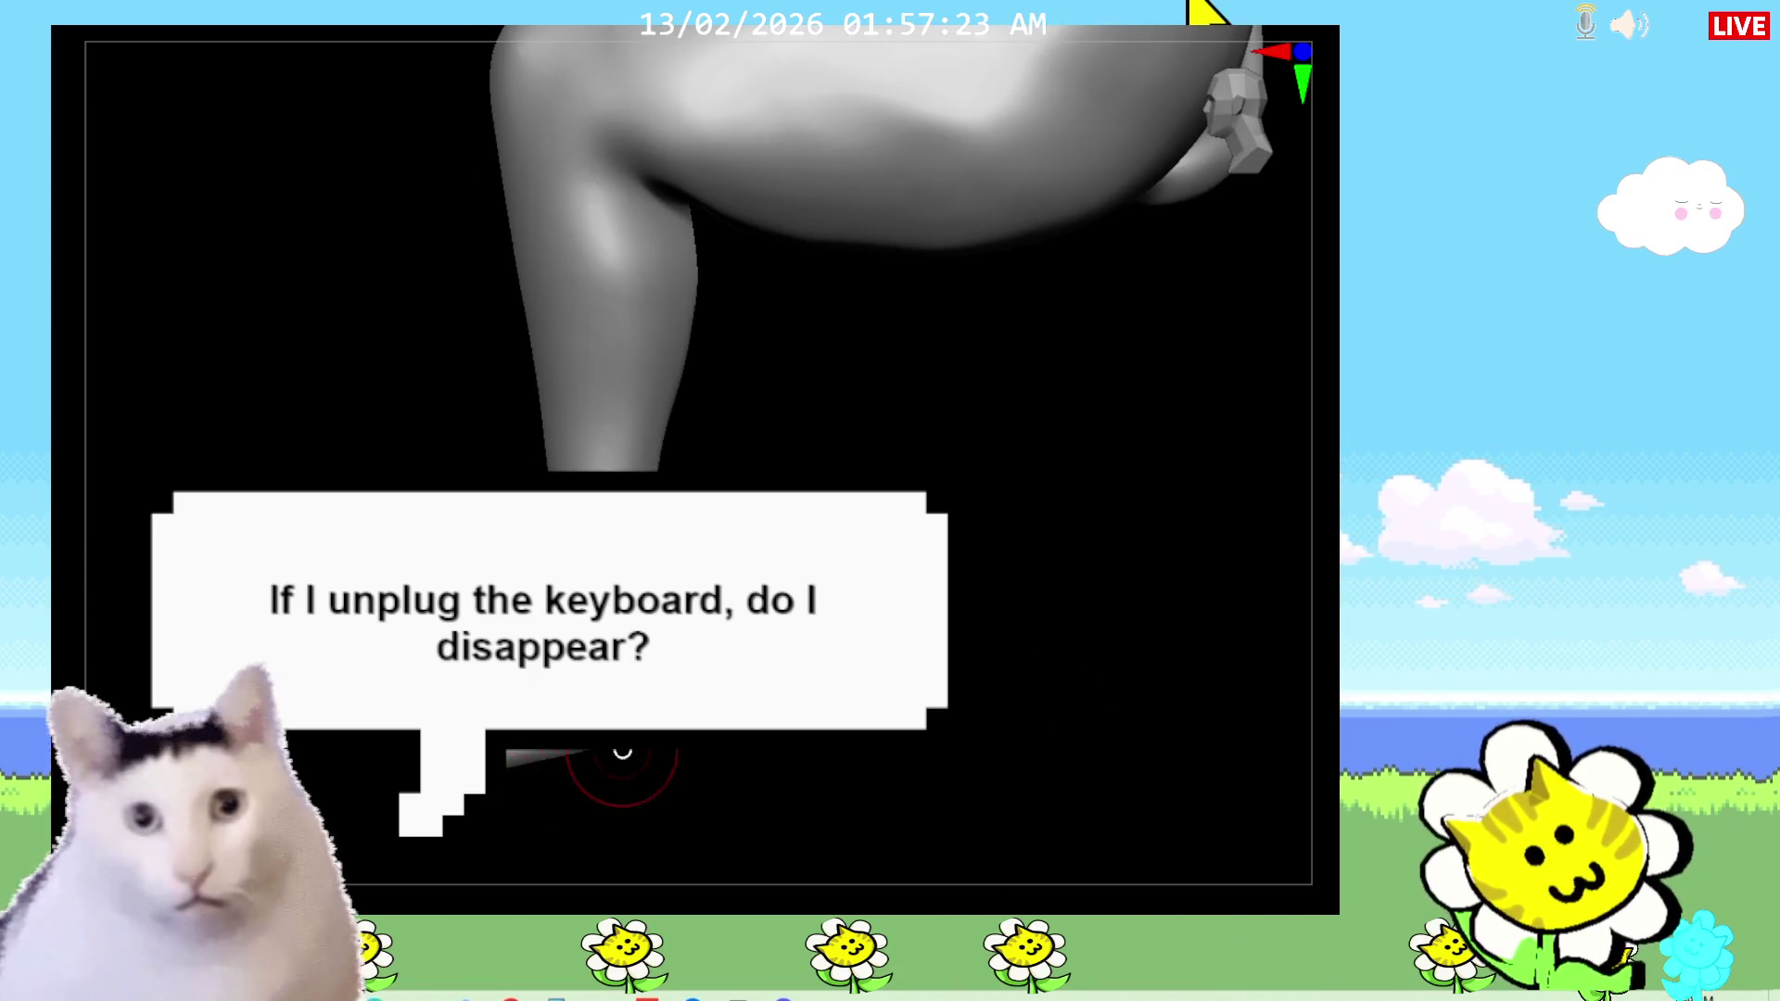
shift+drag(596, 752, 915, 751)
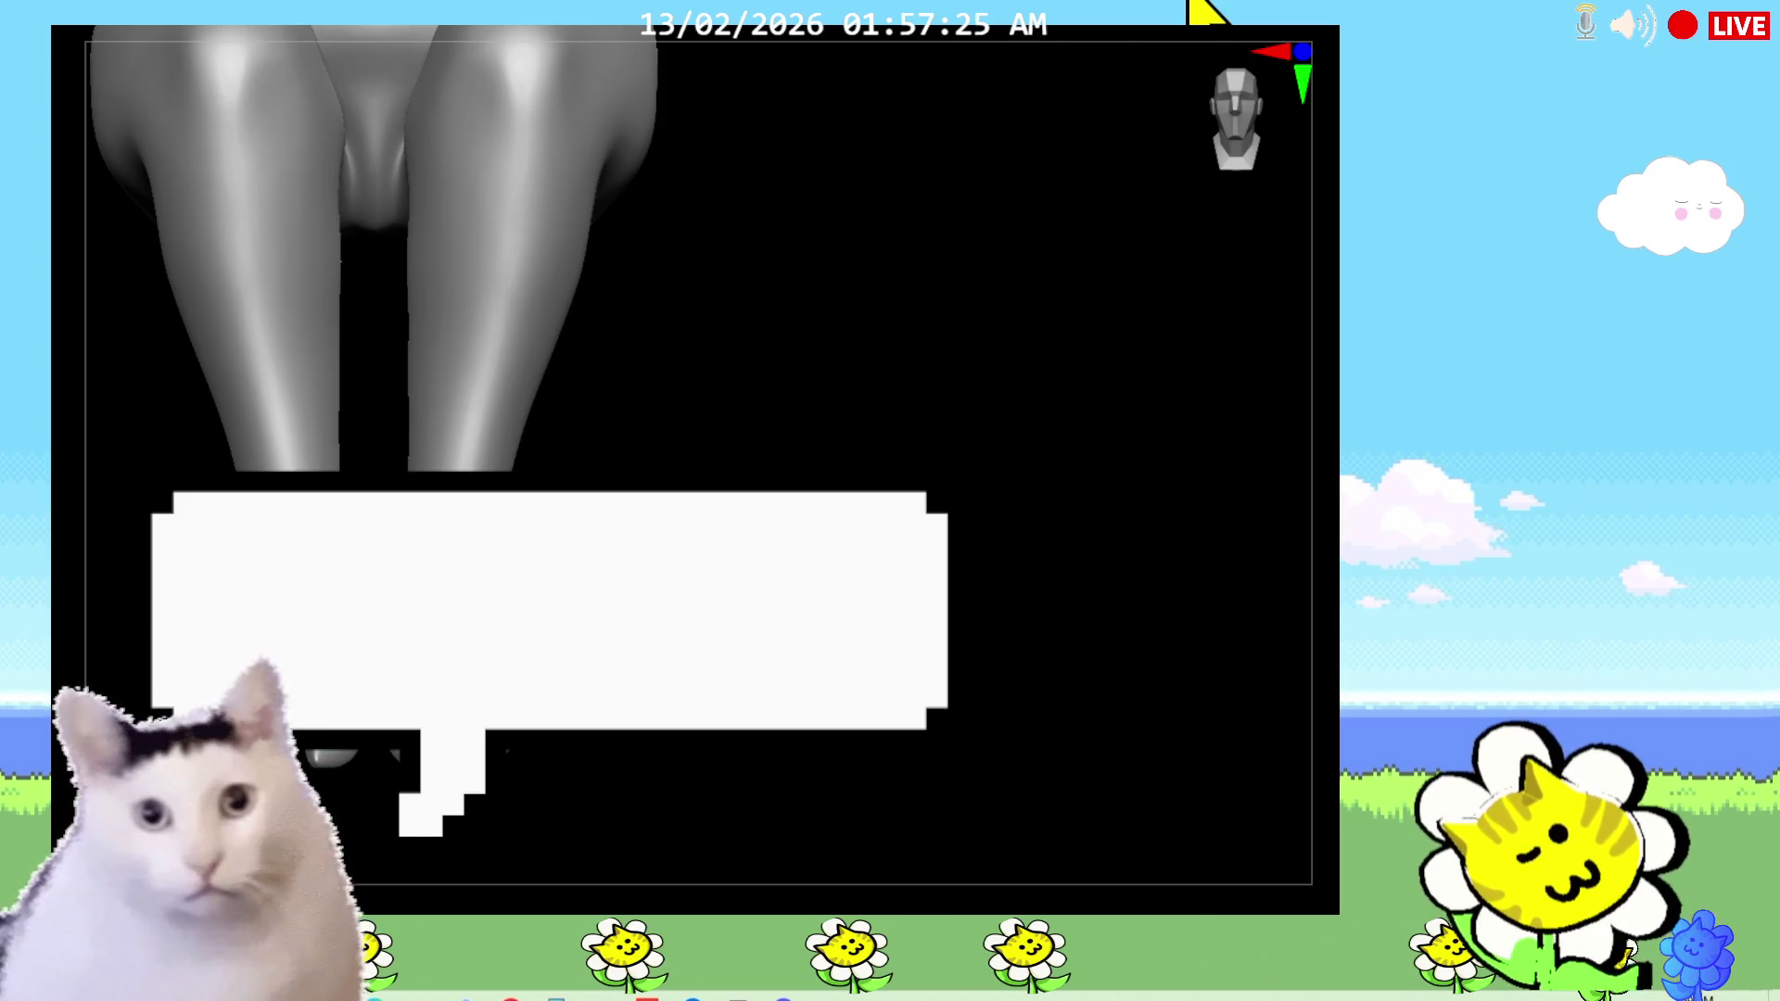
drag(573, 728, 723, 825)
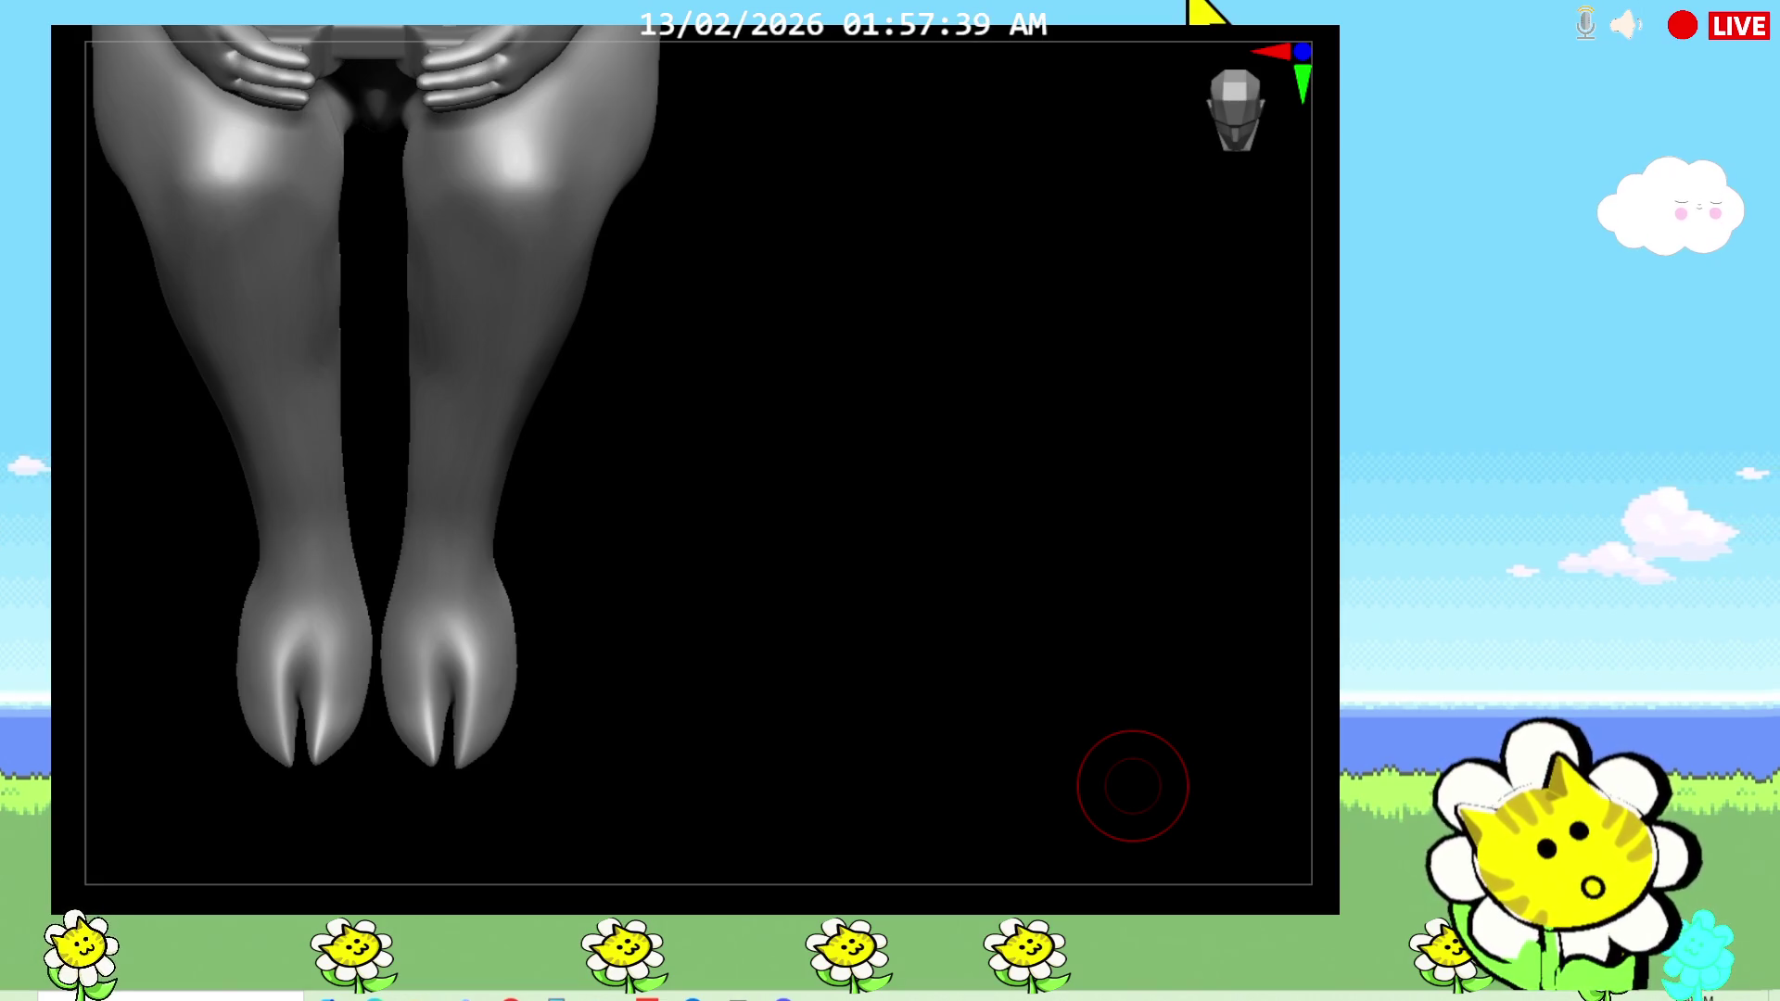
mouse_move(778, 659)
mouse_down()
mouse_move(727, 655)
mouse_move(704, 593)
mouse_move(910, 643)
mouse_move(951, 627)
mouse_up()
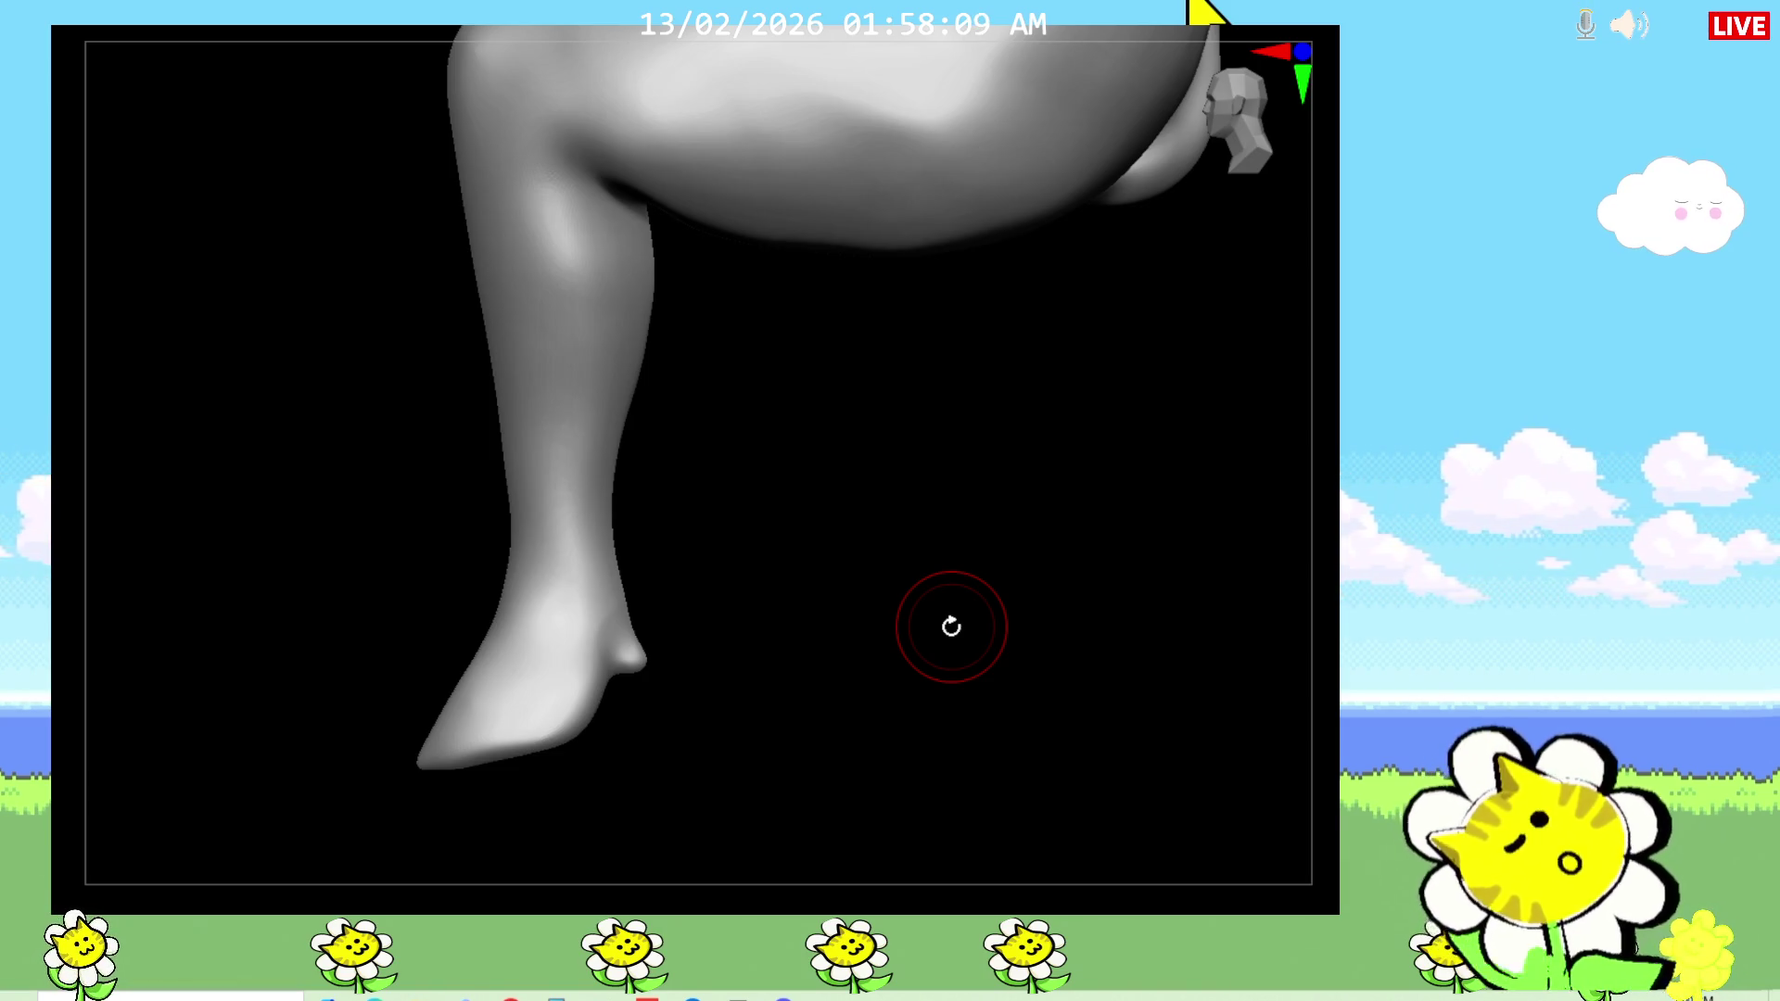
mouse_move(951, 626)
mouse_down()
mouse_move(794, 648)
mouse_move(893, 667)
mouse_move(748, 588)
mouse_move(890, 640)
mouse_move(878, 564)
mouse_move(913, 649)
mouse_move(973, 652)
mouse_move(975, 632)
mouse_up()
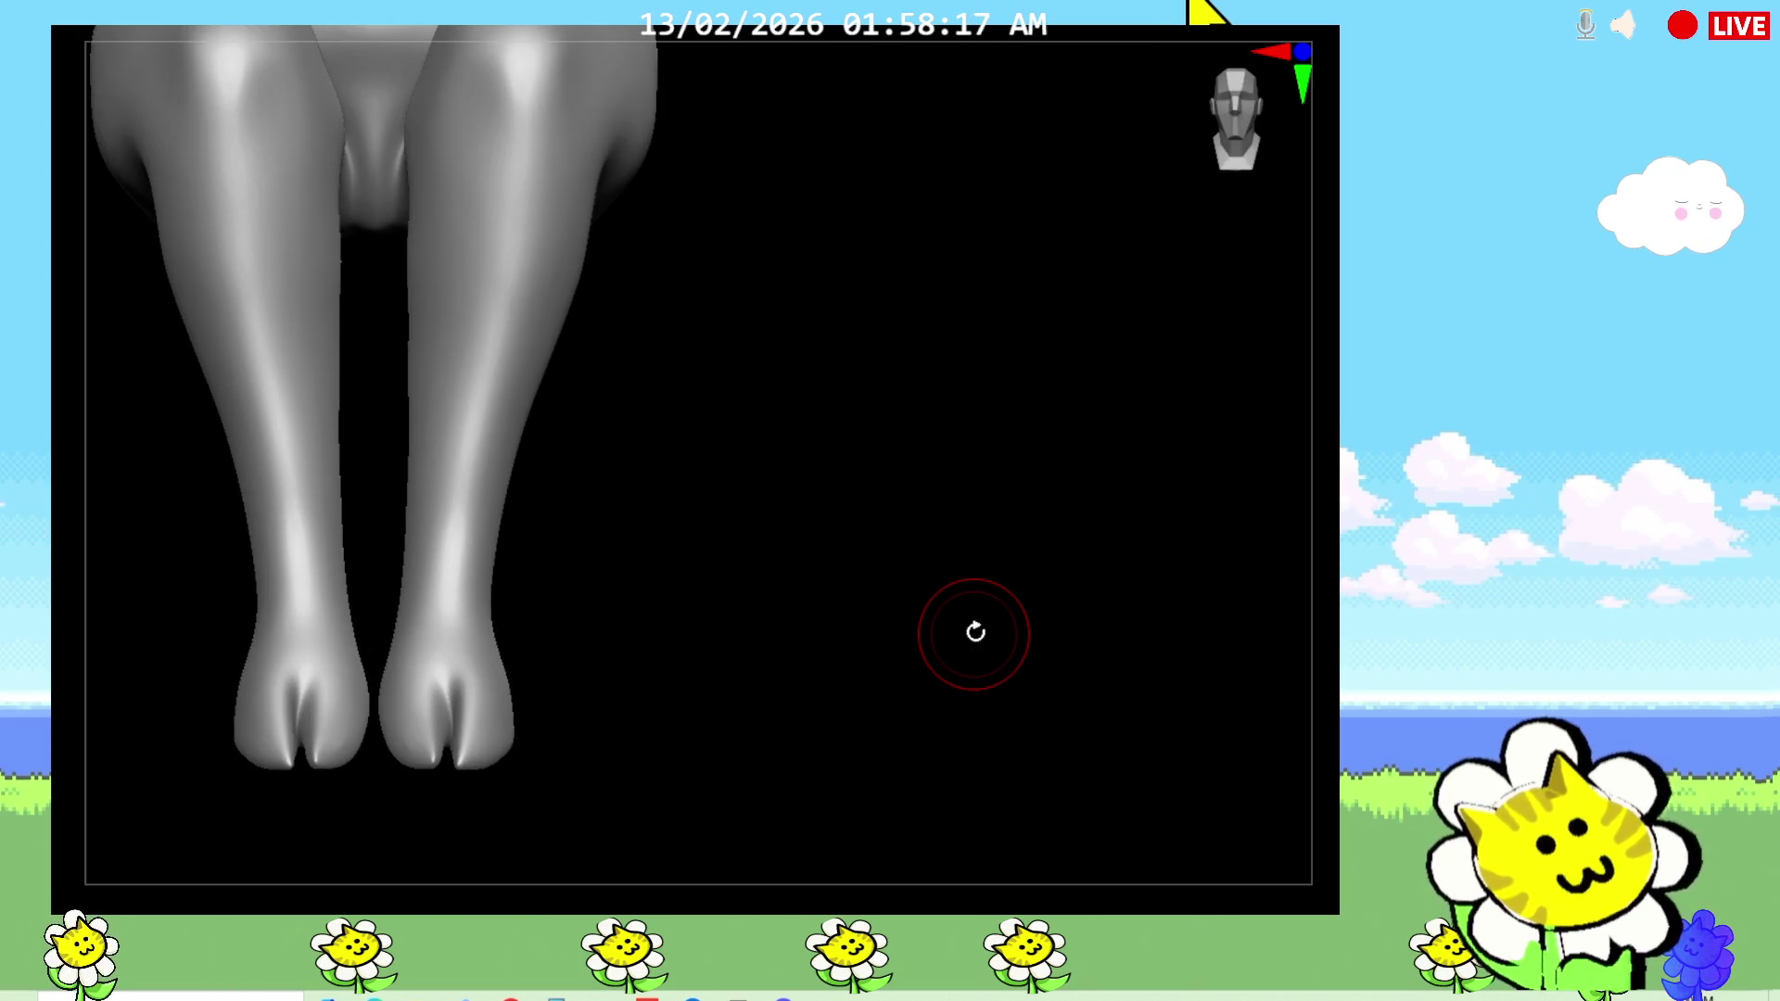
mouse_move(826, 501)
mouse_down()
mouse_move(818, 643)
mouse_move(776, 642)
mouse_move(795, 687)
mouse_move(862, 668)
mouse_move(817, 756)
mouse_move(675, 584)
mouse_move(925, 659)
mouse_move(826, 815)
mouse_move(914, 743)
mouse_move(766, 755)
mouse_up()
mouse_move(1323, 656)
alt+mouse_down()
mouse_move(1184, 614)
mouse_move(1021, 616)
mouse_move(1097, 604)
alt+mouse_up()
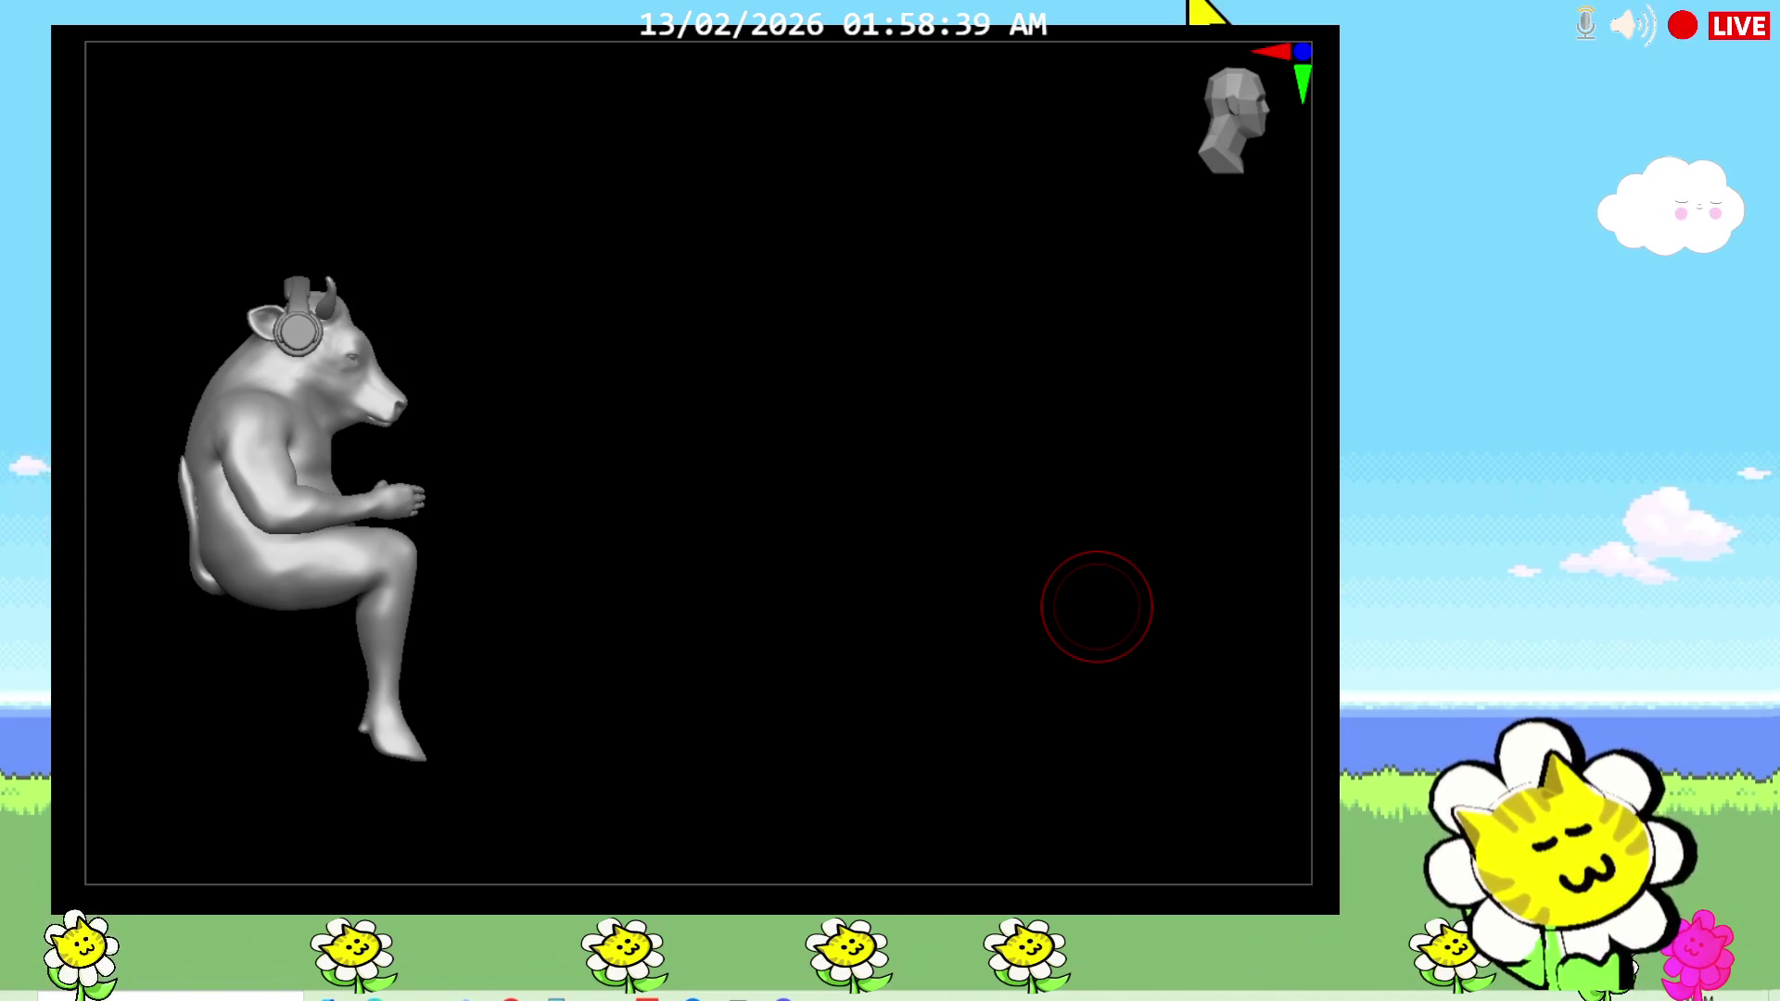
middle_drag(1097, 605, 1327, 573)
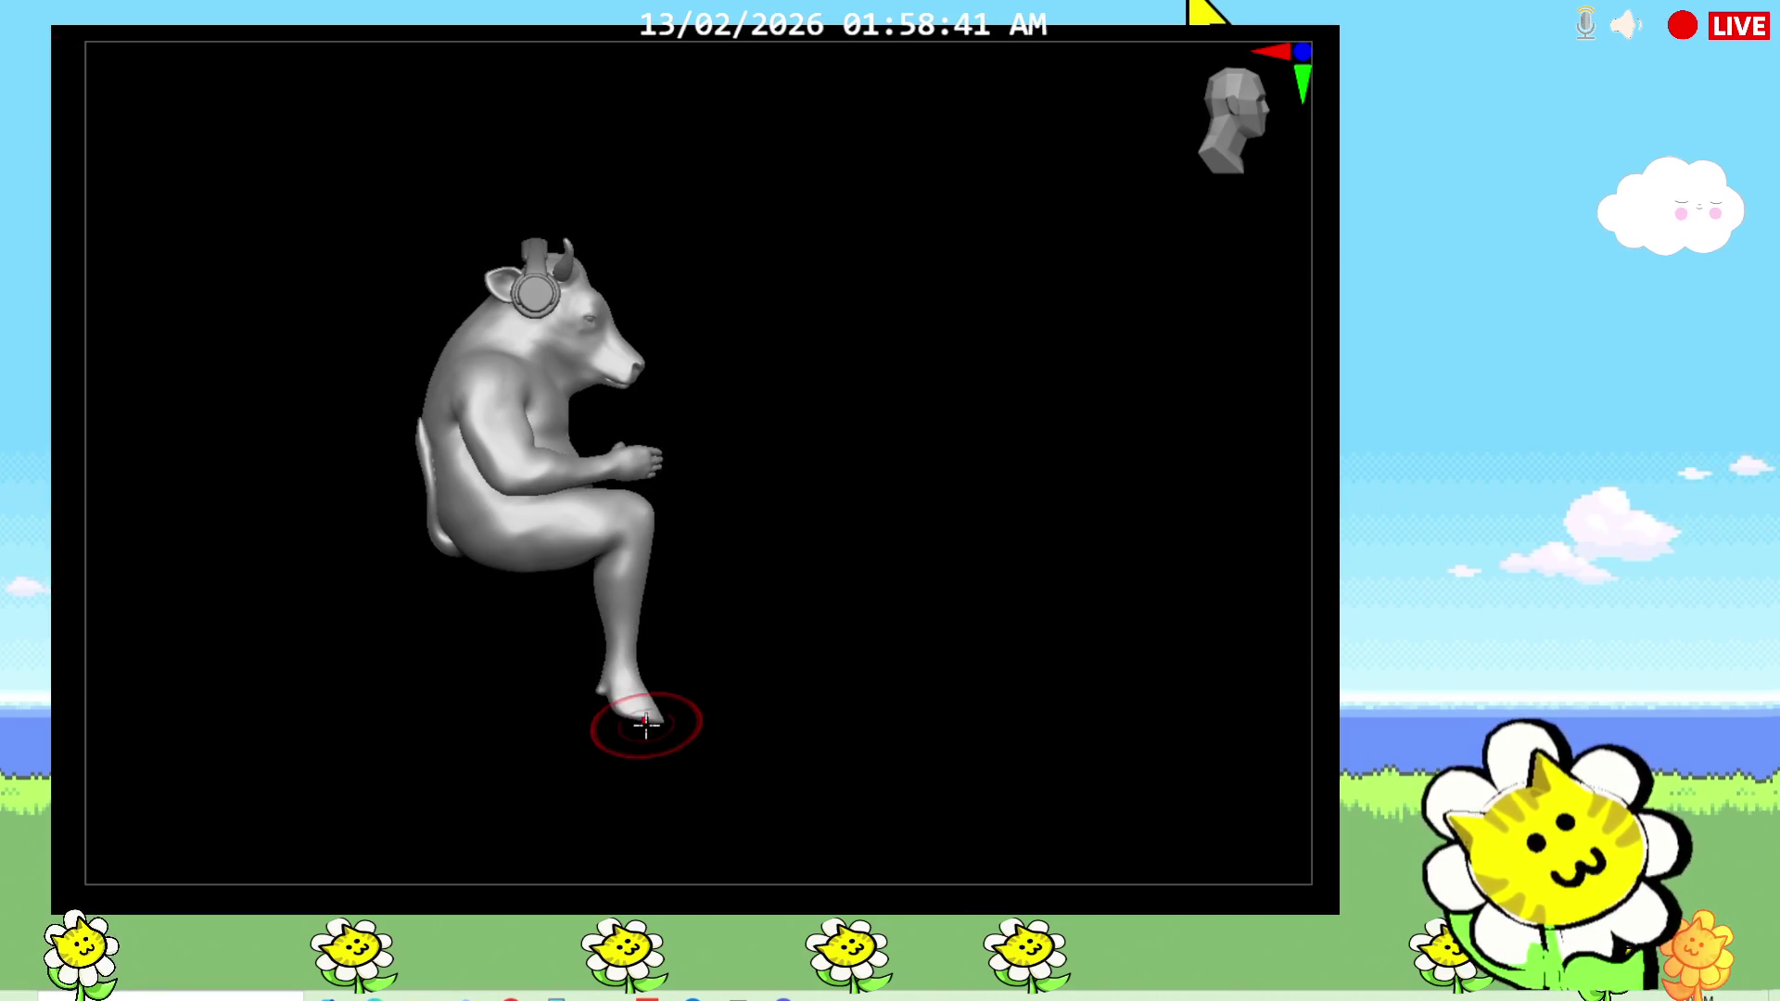
mouse_move(853, 655)
mouse_down()
mouse_move(779, 664)
mouse_move(783, 680)
mouse_up()
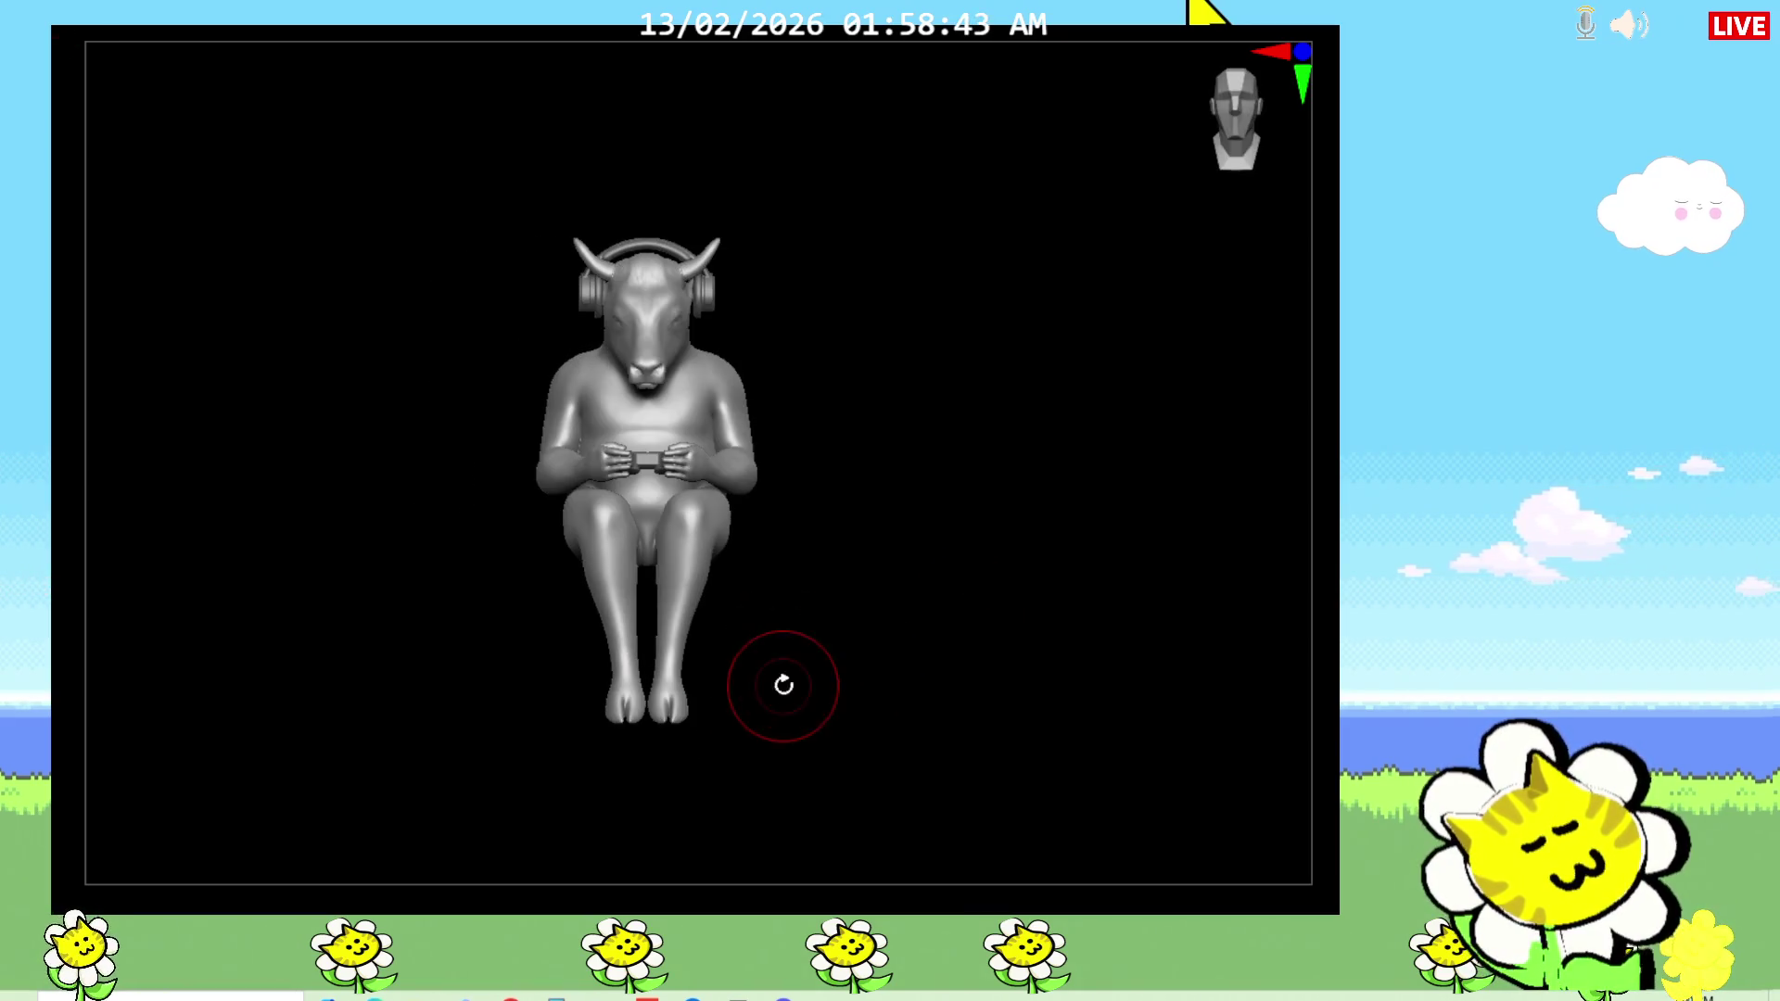
scroll(783, 707, up, 5)
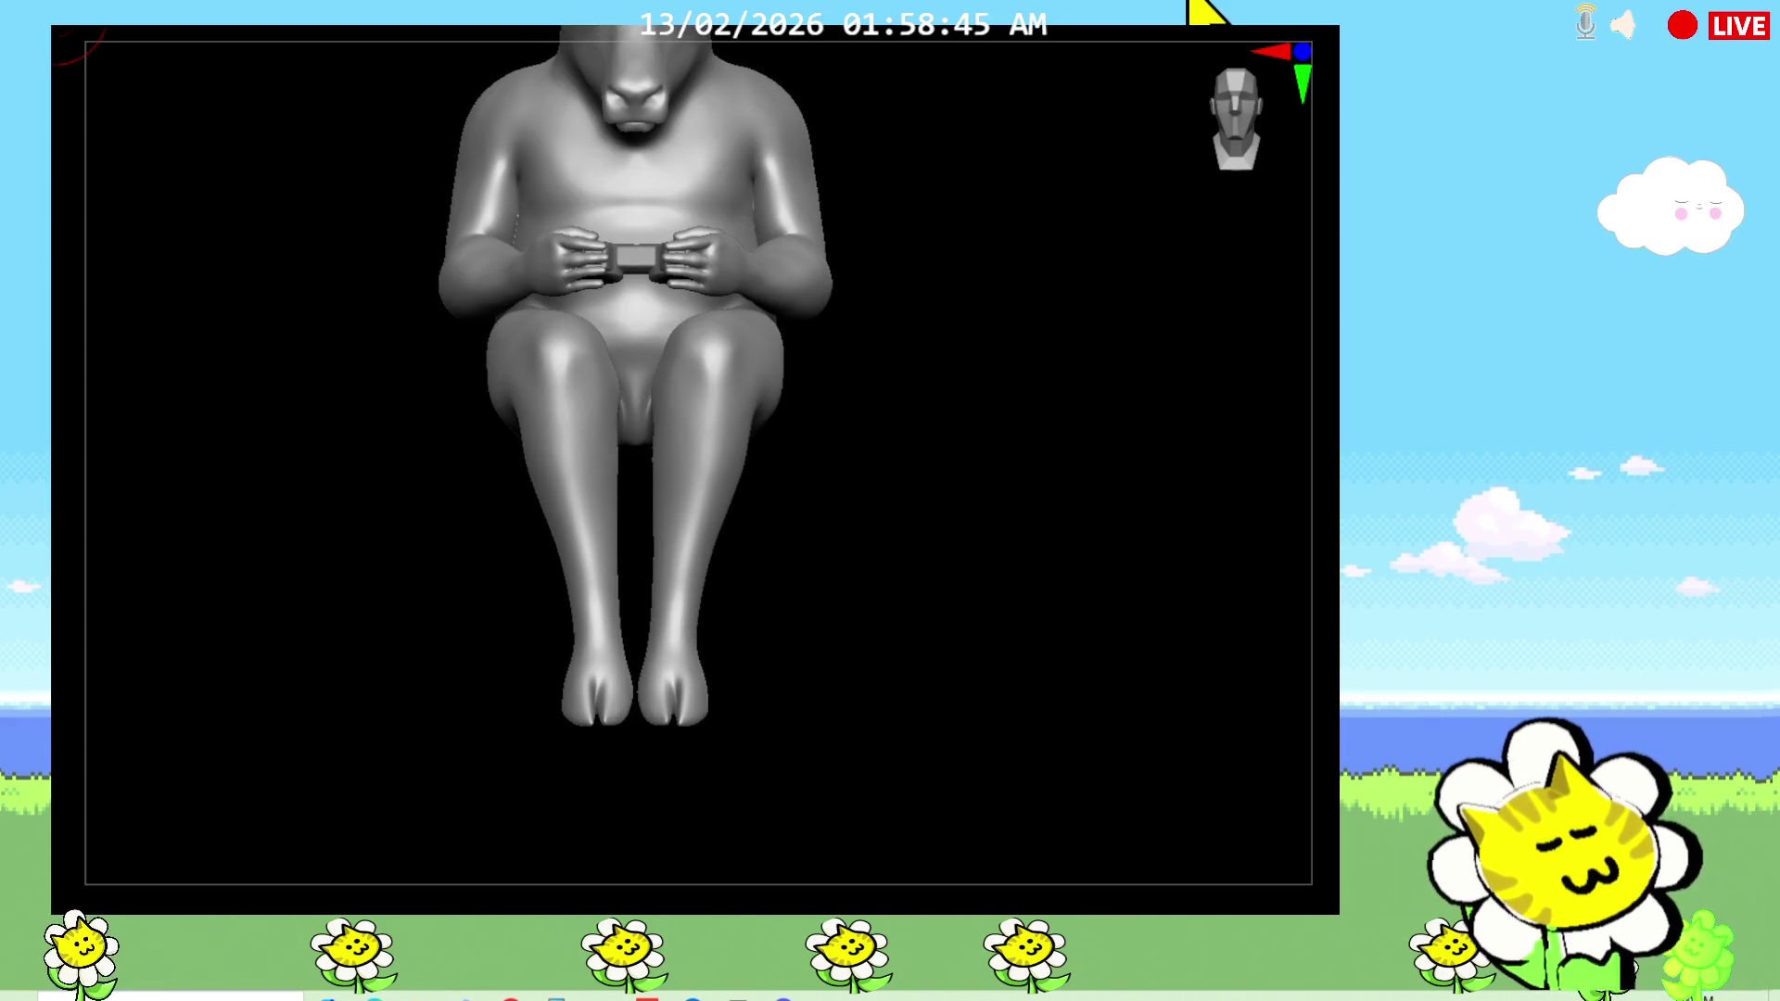
mouse_move(1130, 664)
mouse_down()
mouse_move(1116, 787)
mouse_move(1088, 787)
mouse_move(1053, 847)
mouse_move(1061, 725)
mouse_up()
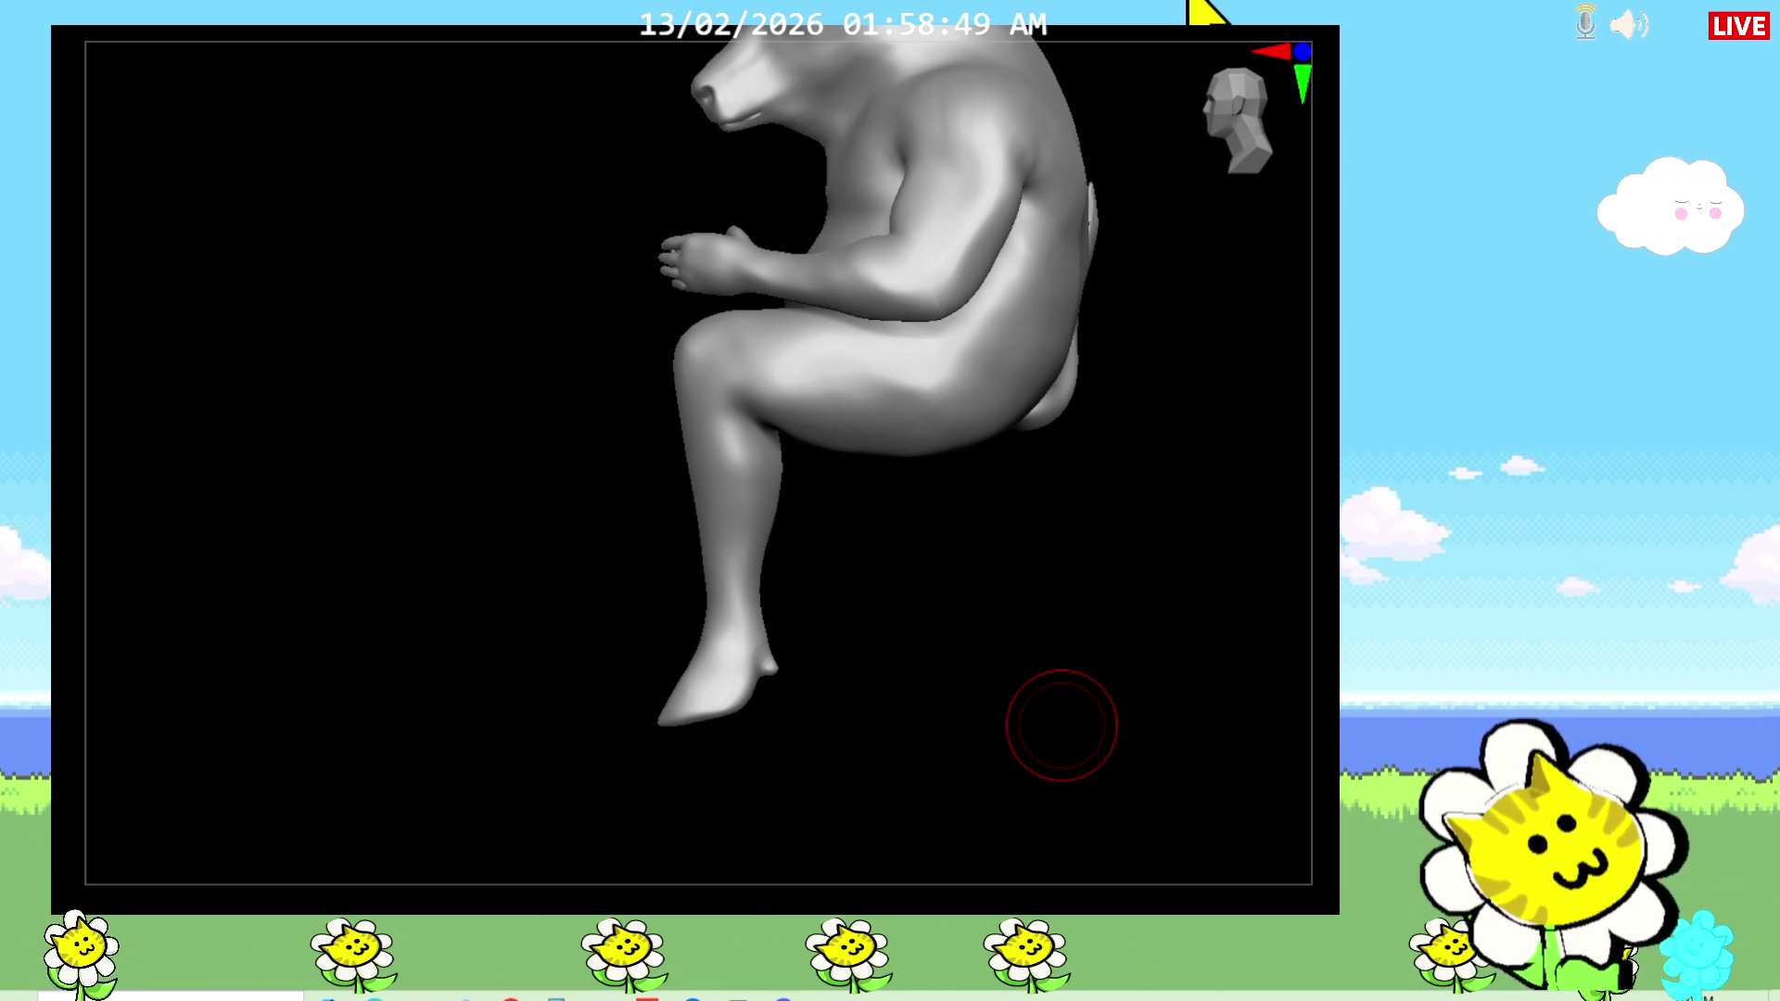
scroll(1061, 723, down, 5)
drag(990, 663, 1103, 684)
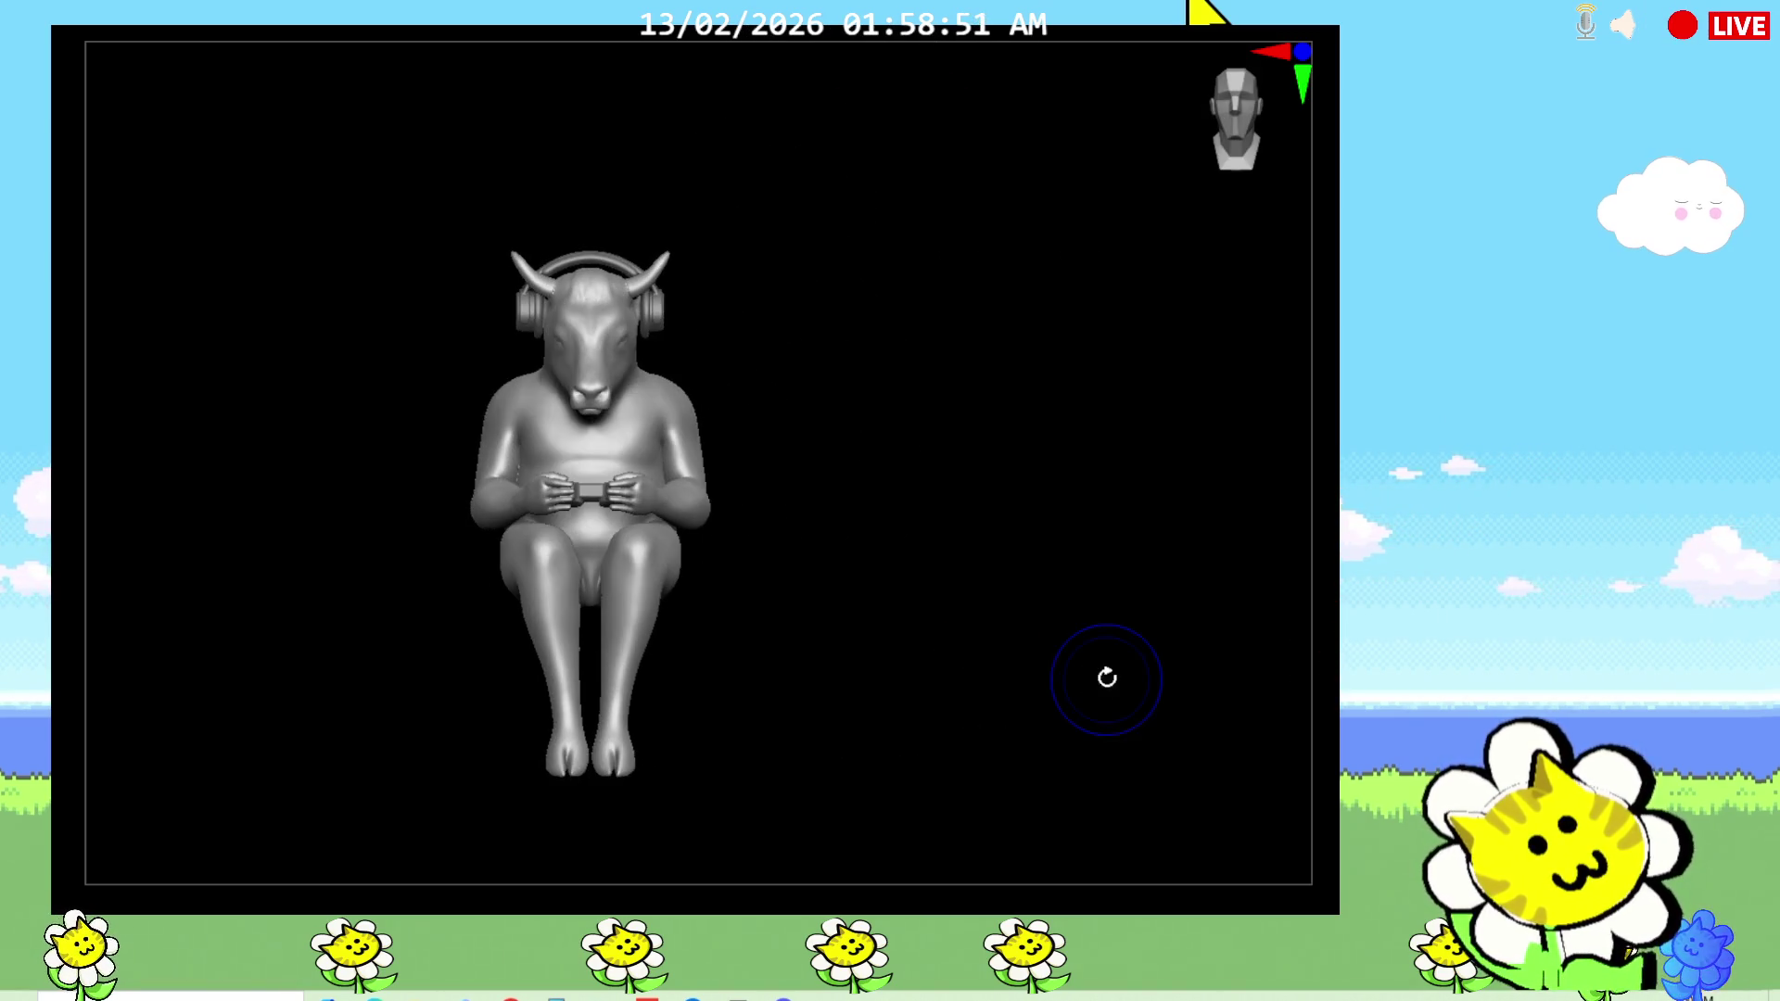
mouse_move(993, 528)
mouse_down()
mouse_move(985, 755)
mouse_move(988, 581)
mouse_move(918, 608)
mouse_move(1017, 668)
mouse_move(1033, 633)
mouse_up()
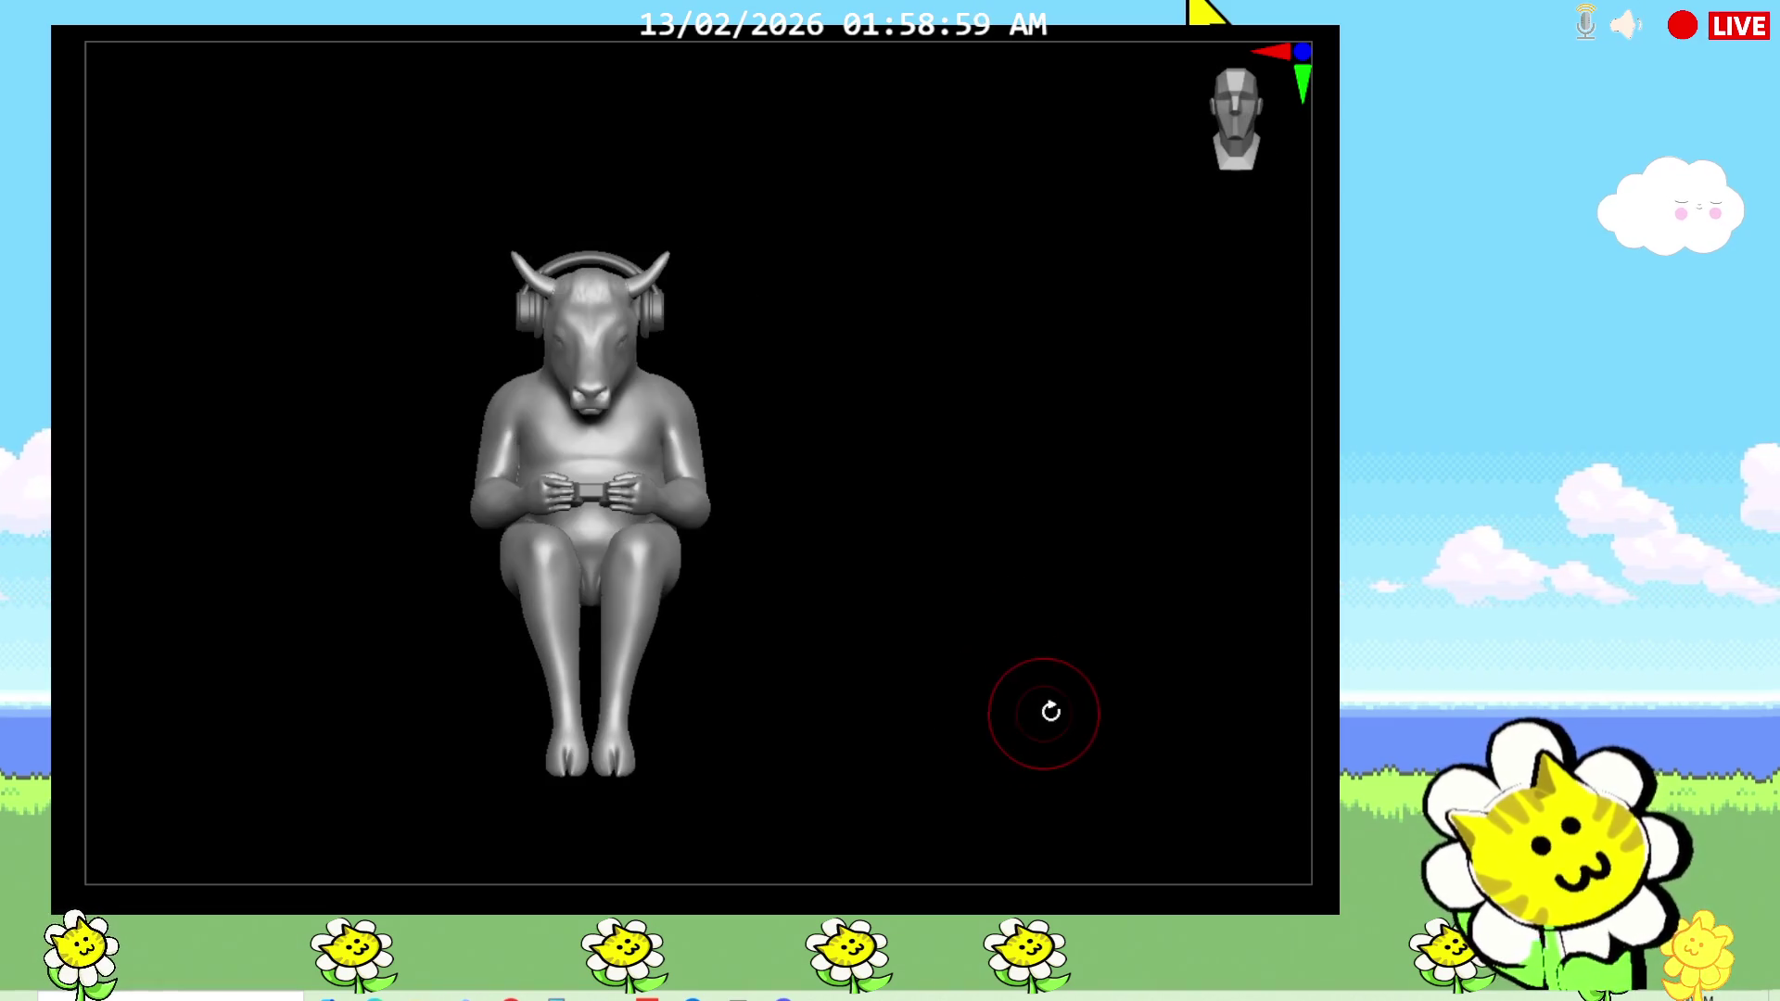
scroll(594, 500, up, 5)
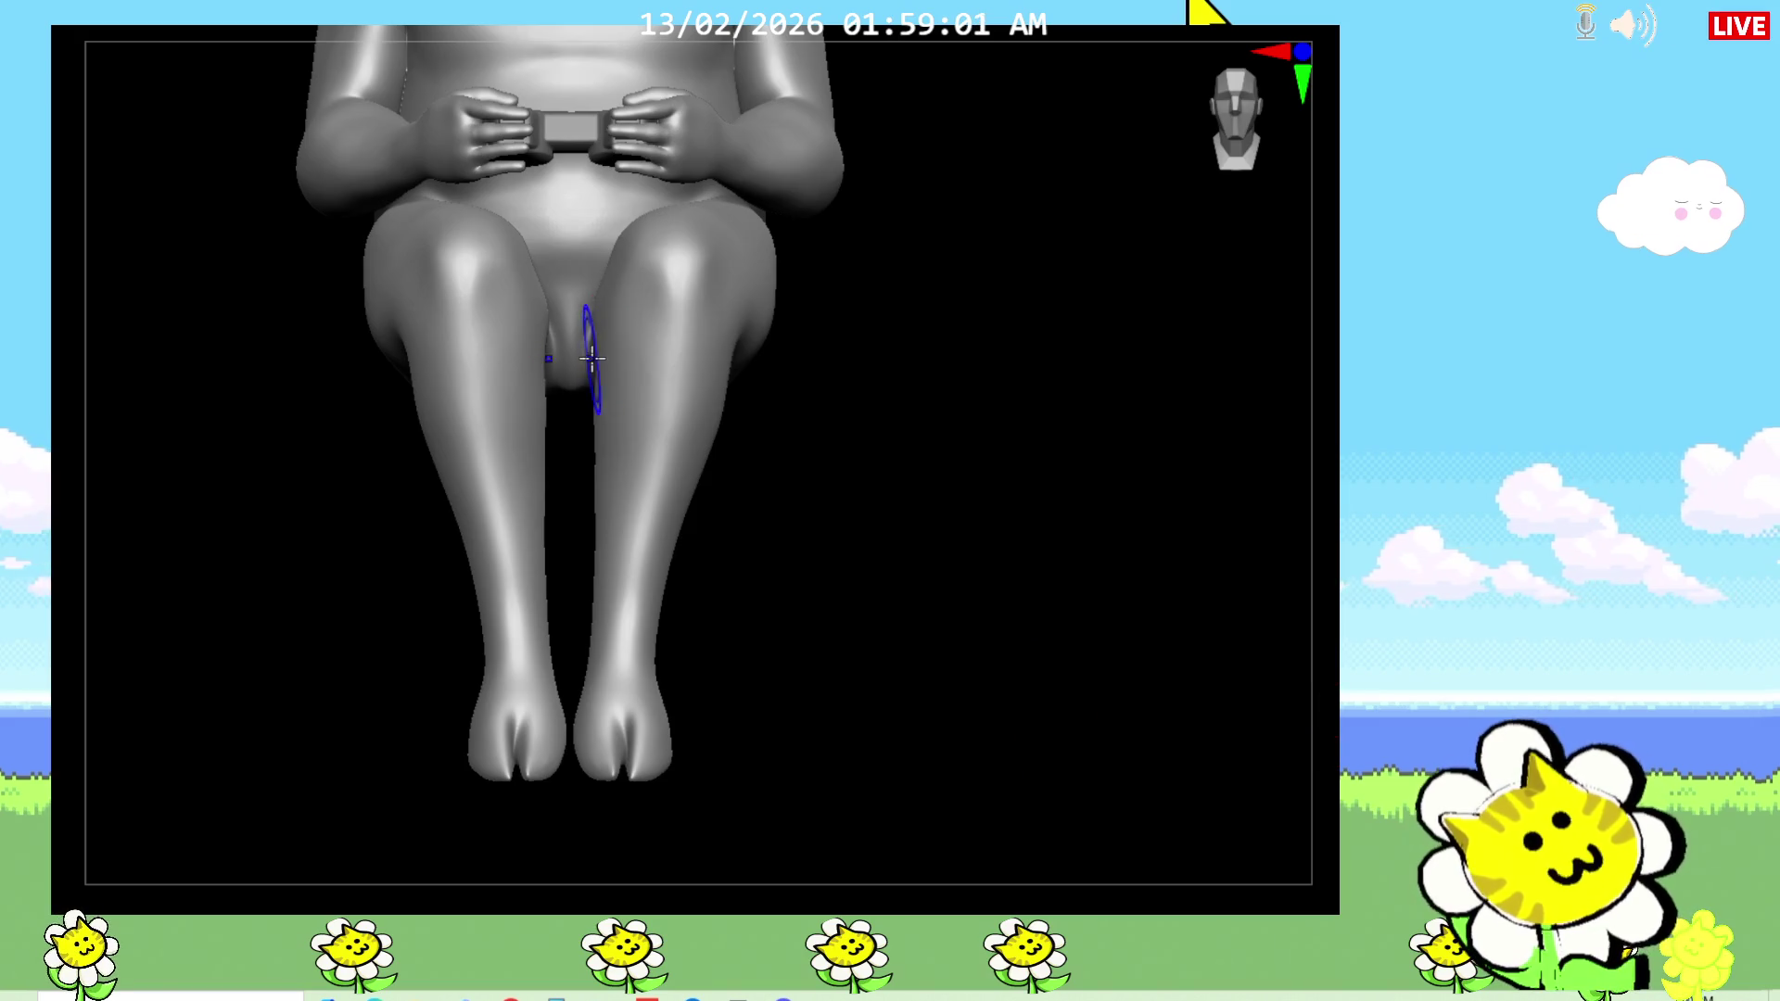
mouse_move(926, 615)
mouse_down()
mouse_move(950, 291)
mouse_move(1065, 581)
mouse_move(1072, 690)
mouse_up()
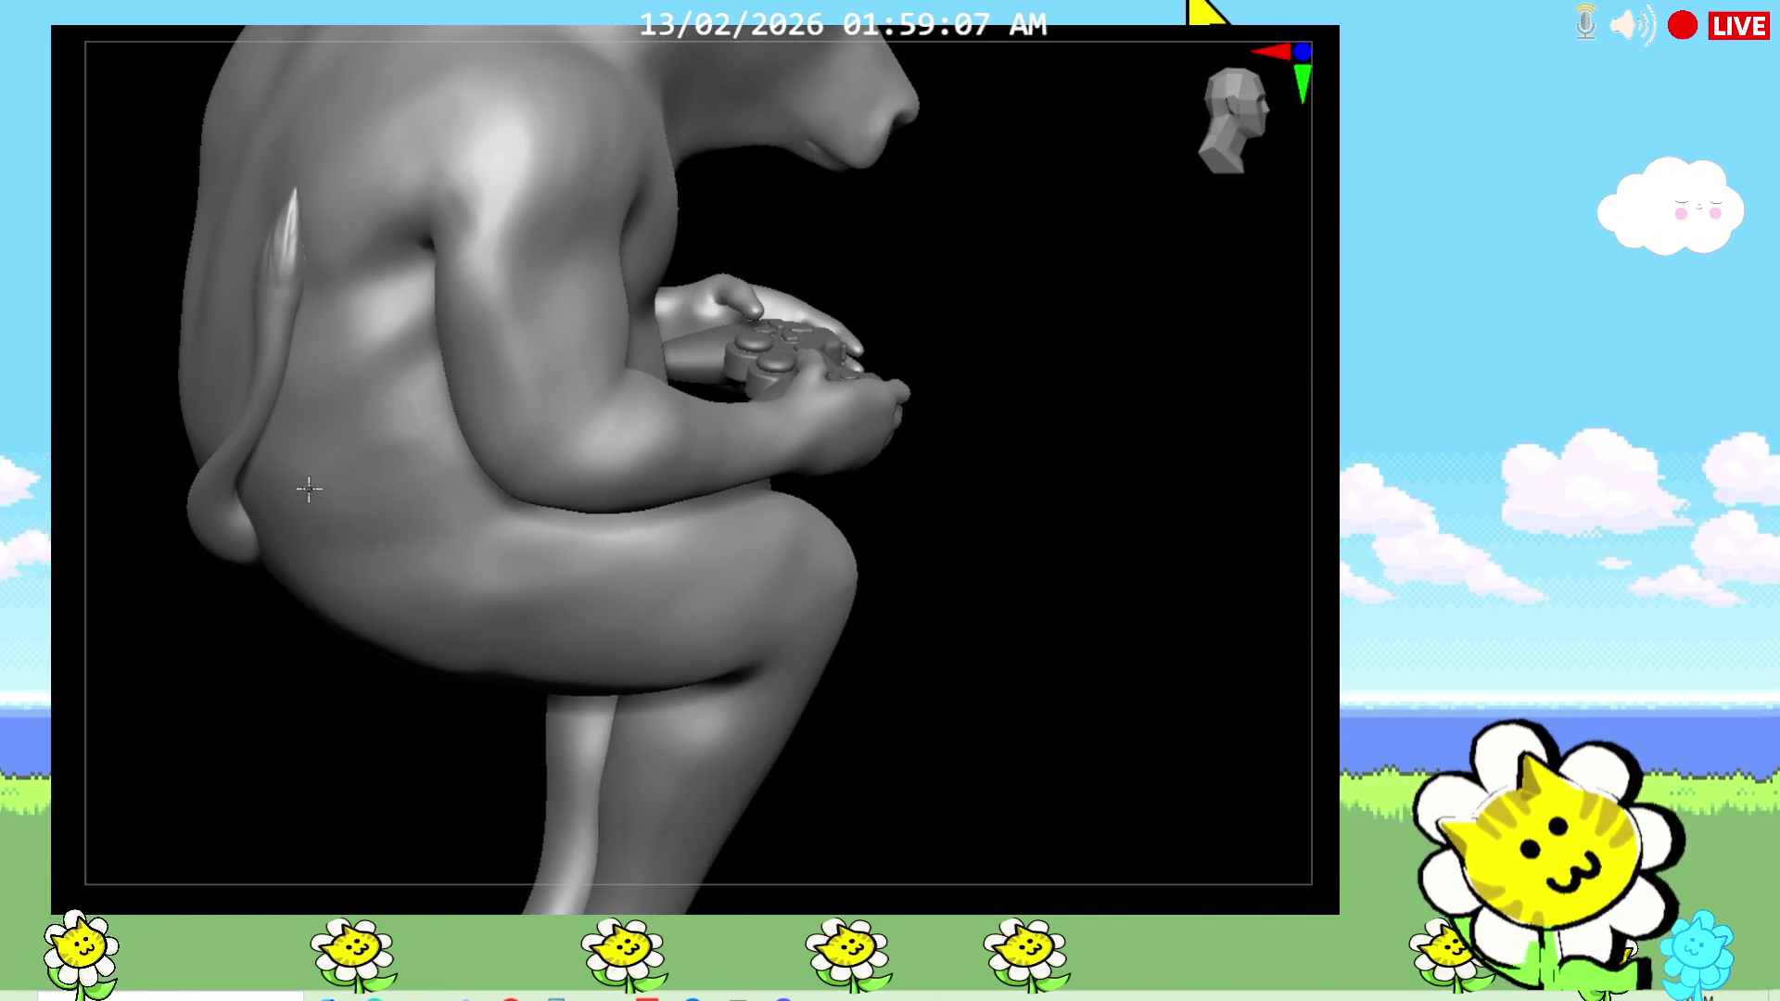
drag(862, 640, 942, 723)
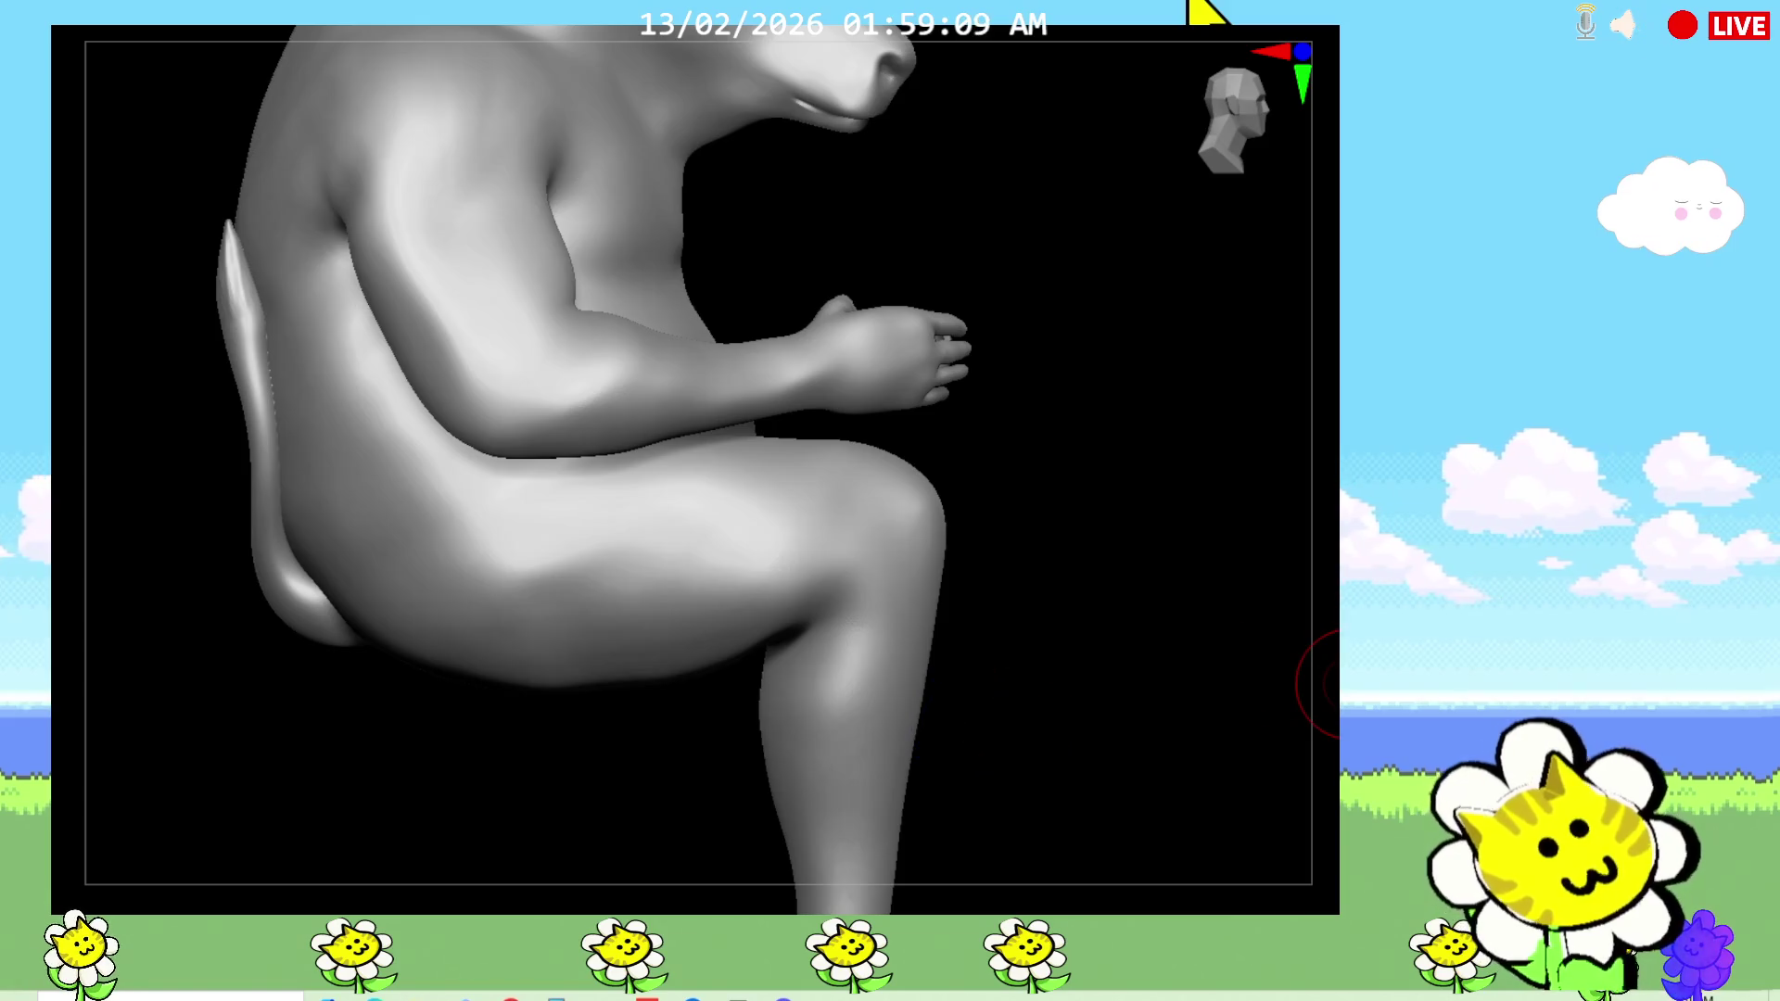
mouse_move(1308, 674)
mouse_down()
mouse_move(1330, 635)
mouse_move(1184, 715)
mouse_move(1039, 758)
mouse_move(1017, 738)
mouse_move(930, 742)
mouse_up()
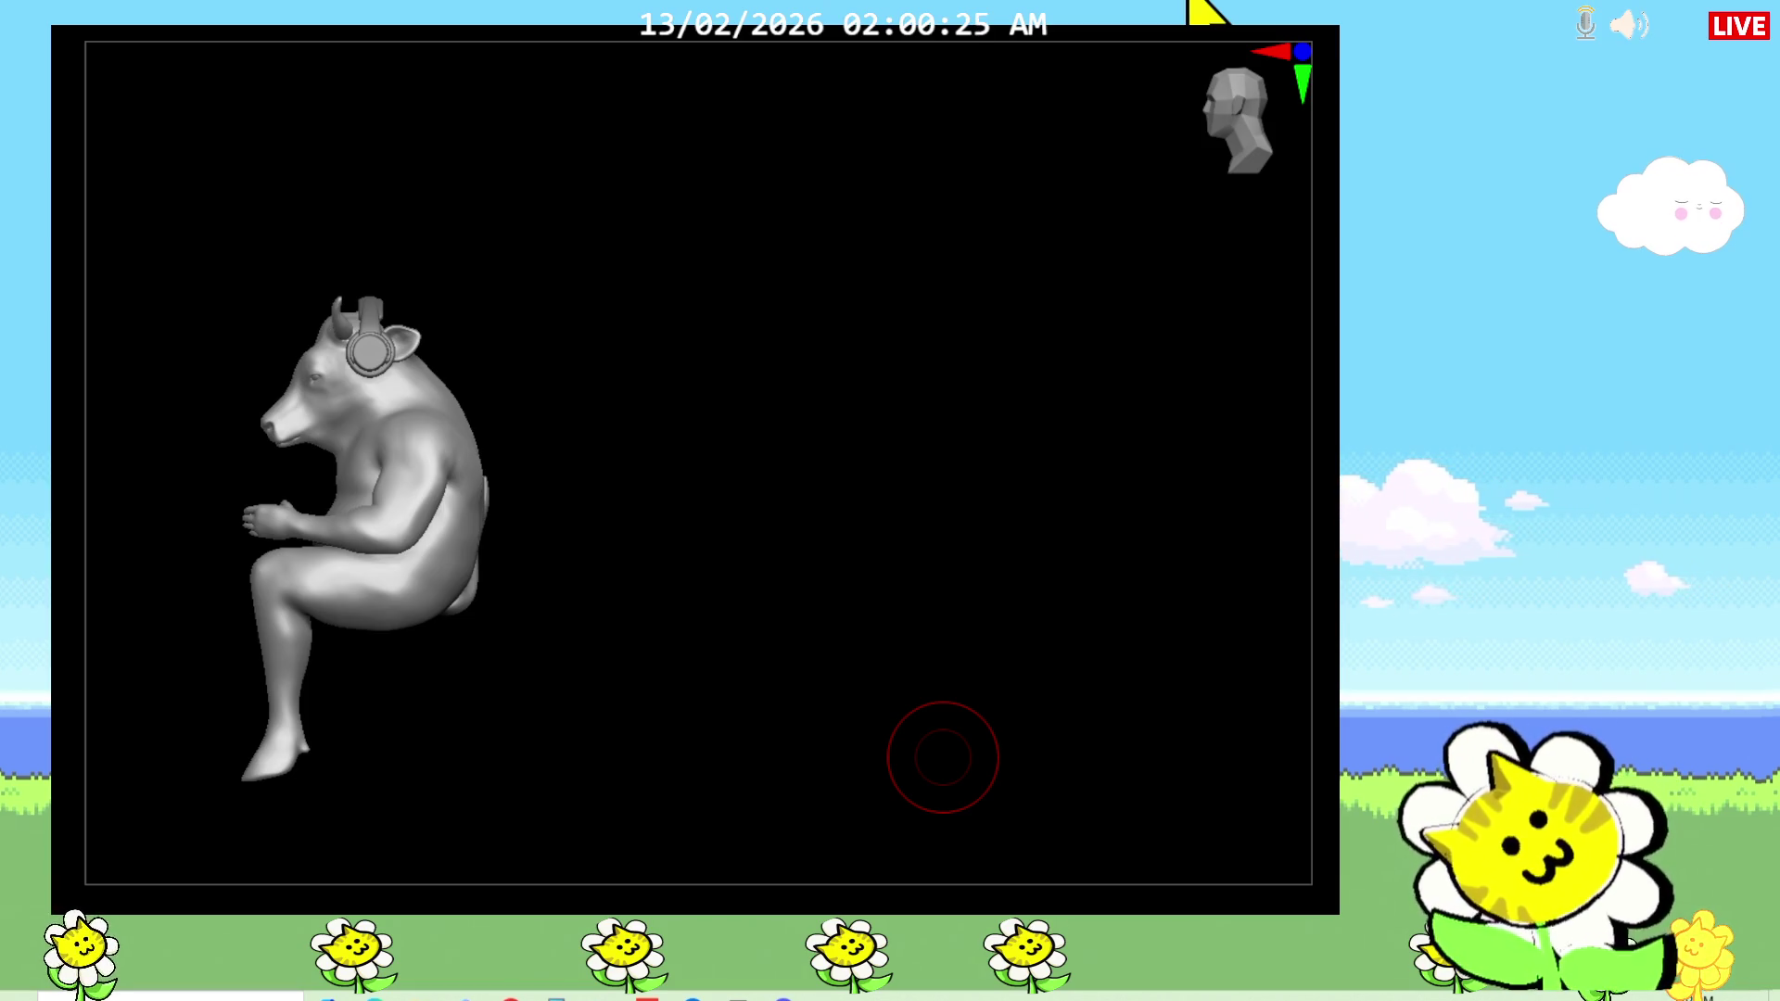
mouse_move(694, 593)
mouse_down()
mouse_move(830, 584)
mouse_move(810, 615)
mouse_move(810, 596)
mouse_up()
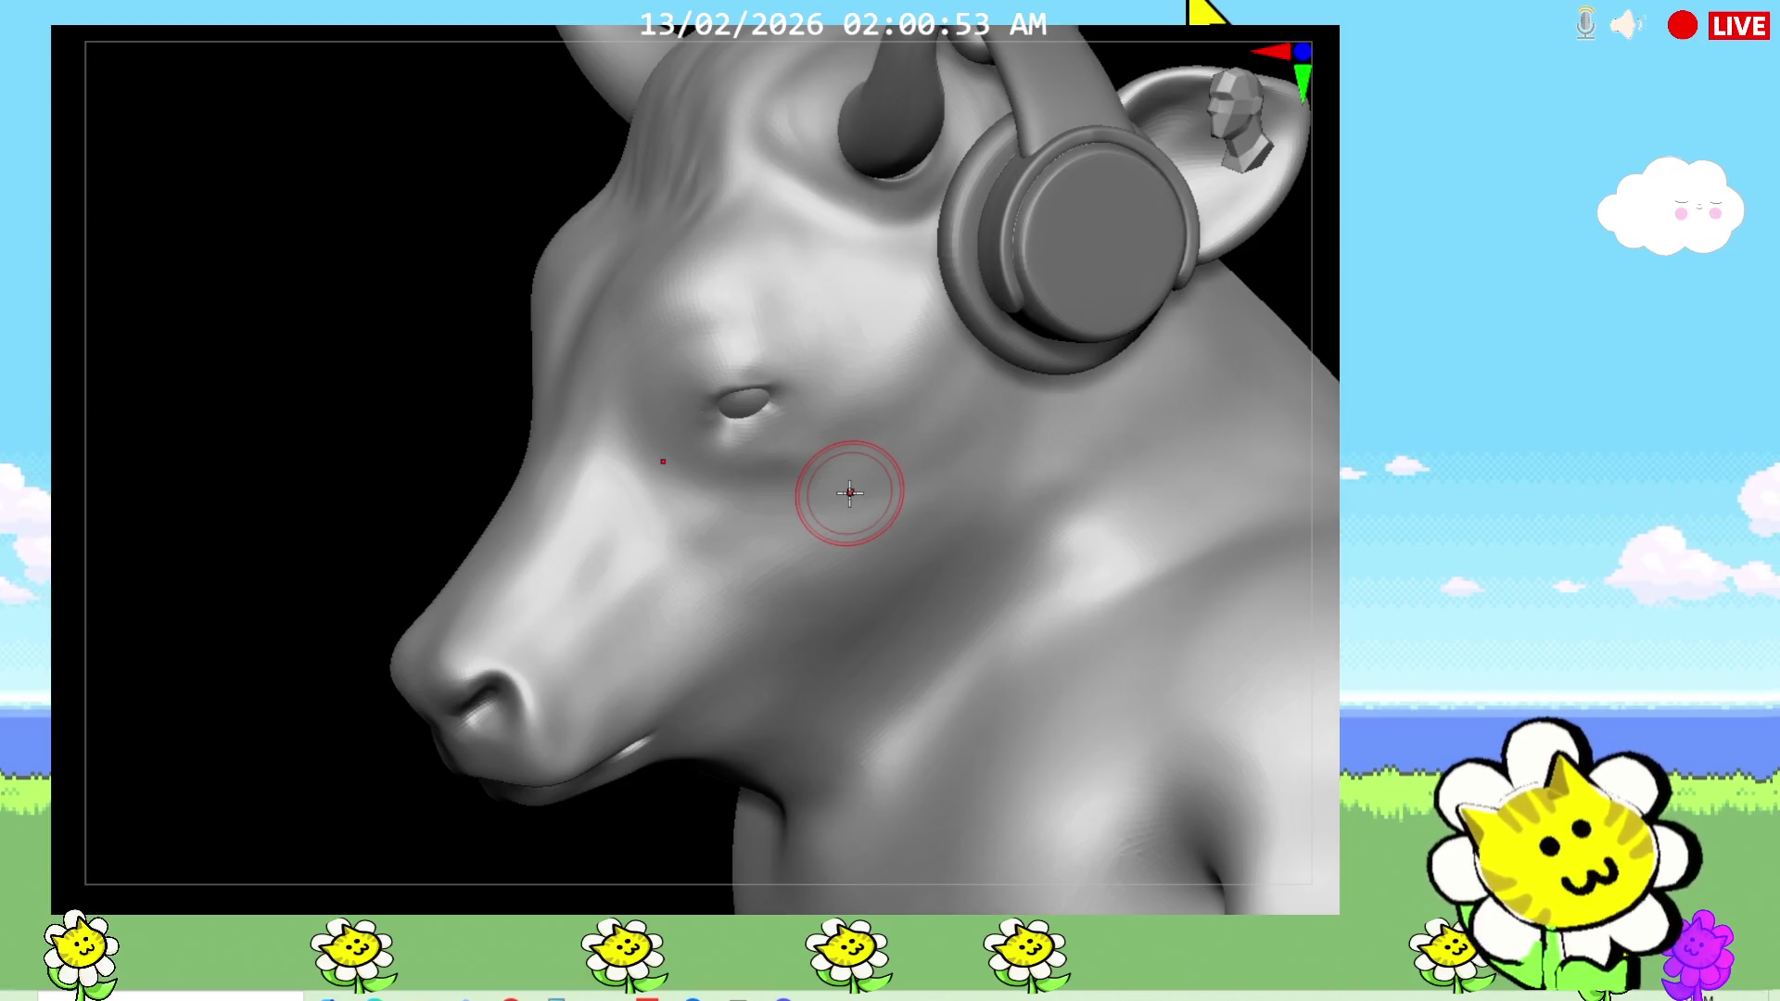
Step: Smooth the striations on the bull's cheek and muzzle, soften a jaw spot, and mark the neck
mouse_move(234, 647)
mouse_down()
mouse_move(362, 699)
mouse_move(1279, 497)
mouse_move(809, 470)
mouse_move(794, 370)
mouse_move(806, 516)
mouse_move(848, 441)
mouse_move(926, 596)
mouse_up()
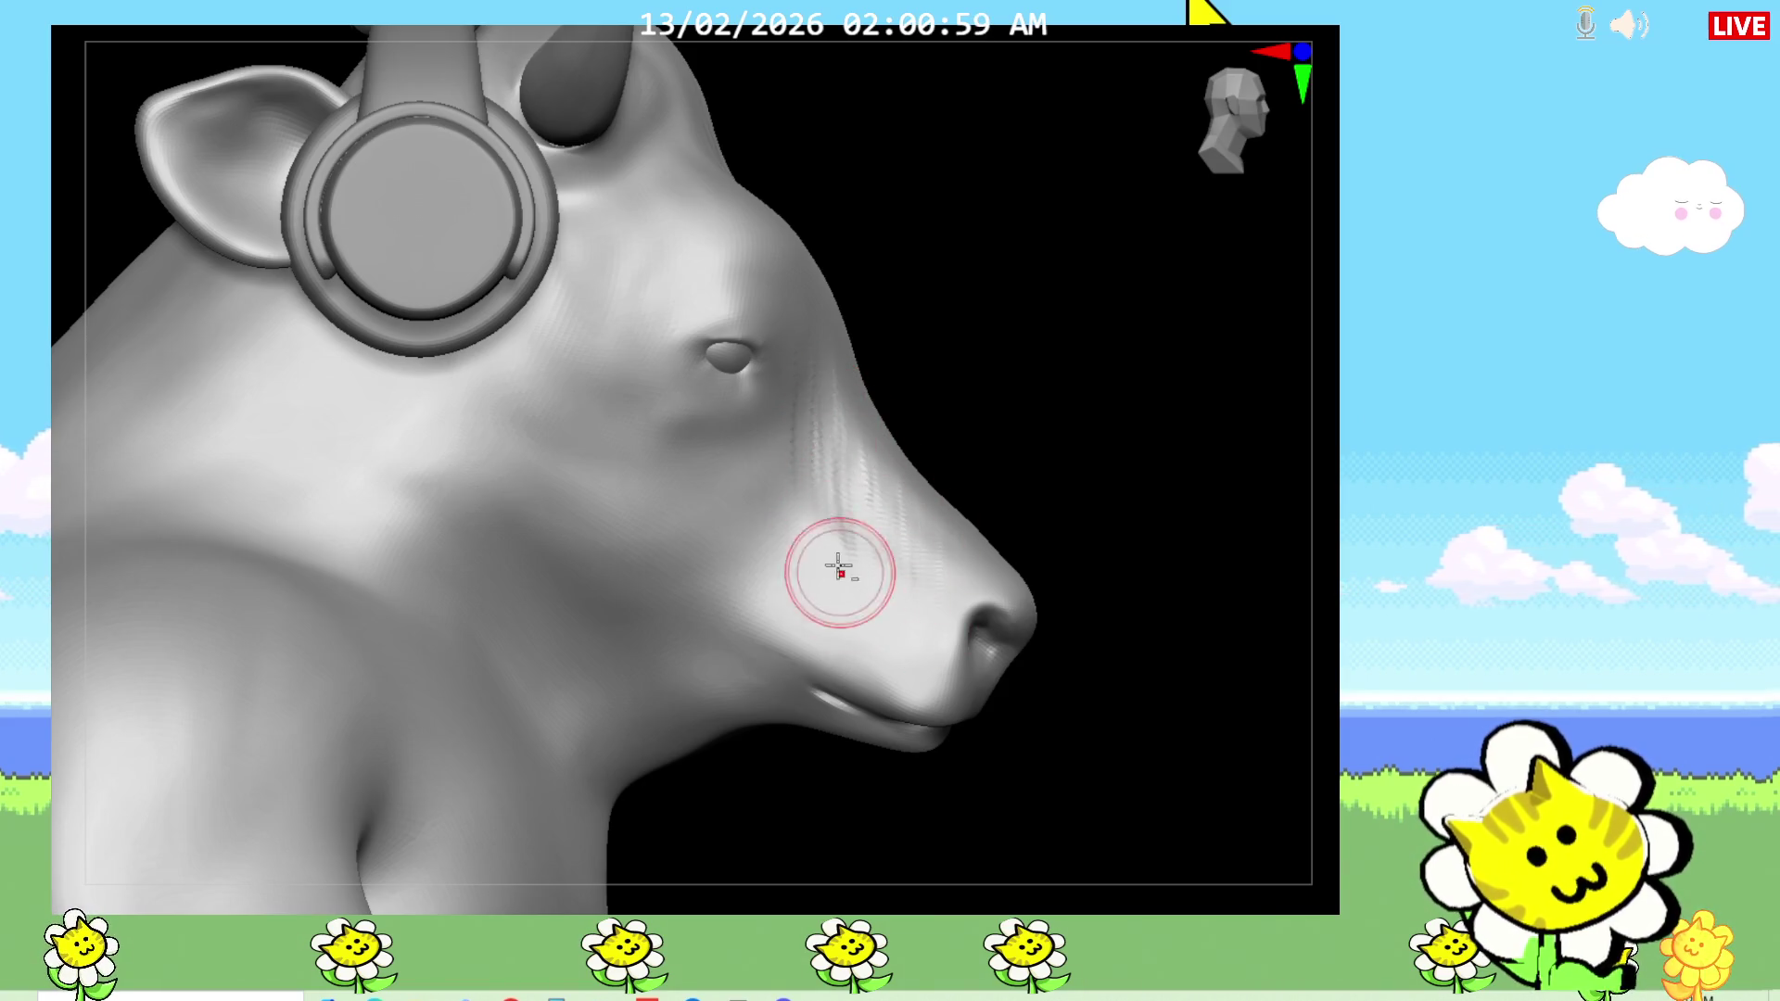
mouse_move(790, 429)
shift+mouse_down()
mouse_move(824, 431)
mouse_move(874, 520)
mouse_move(751, 498)
shift+mouse_up()
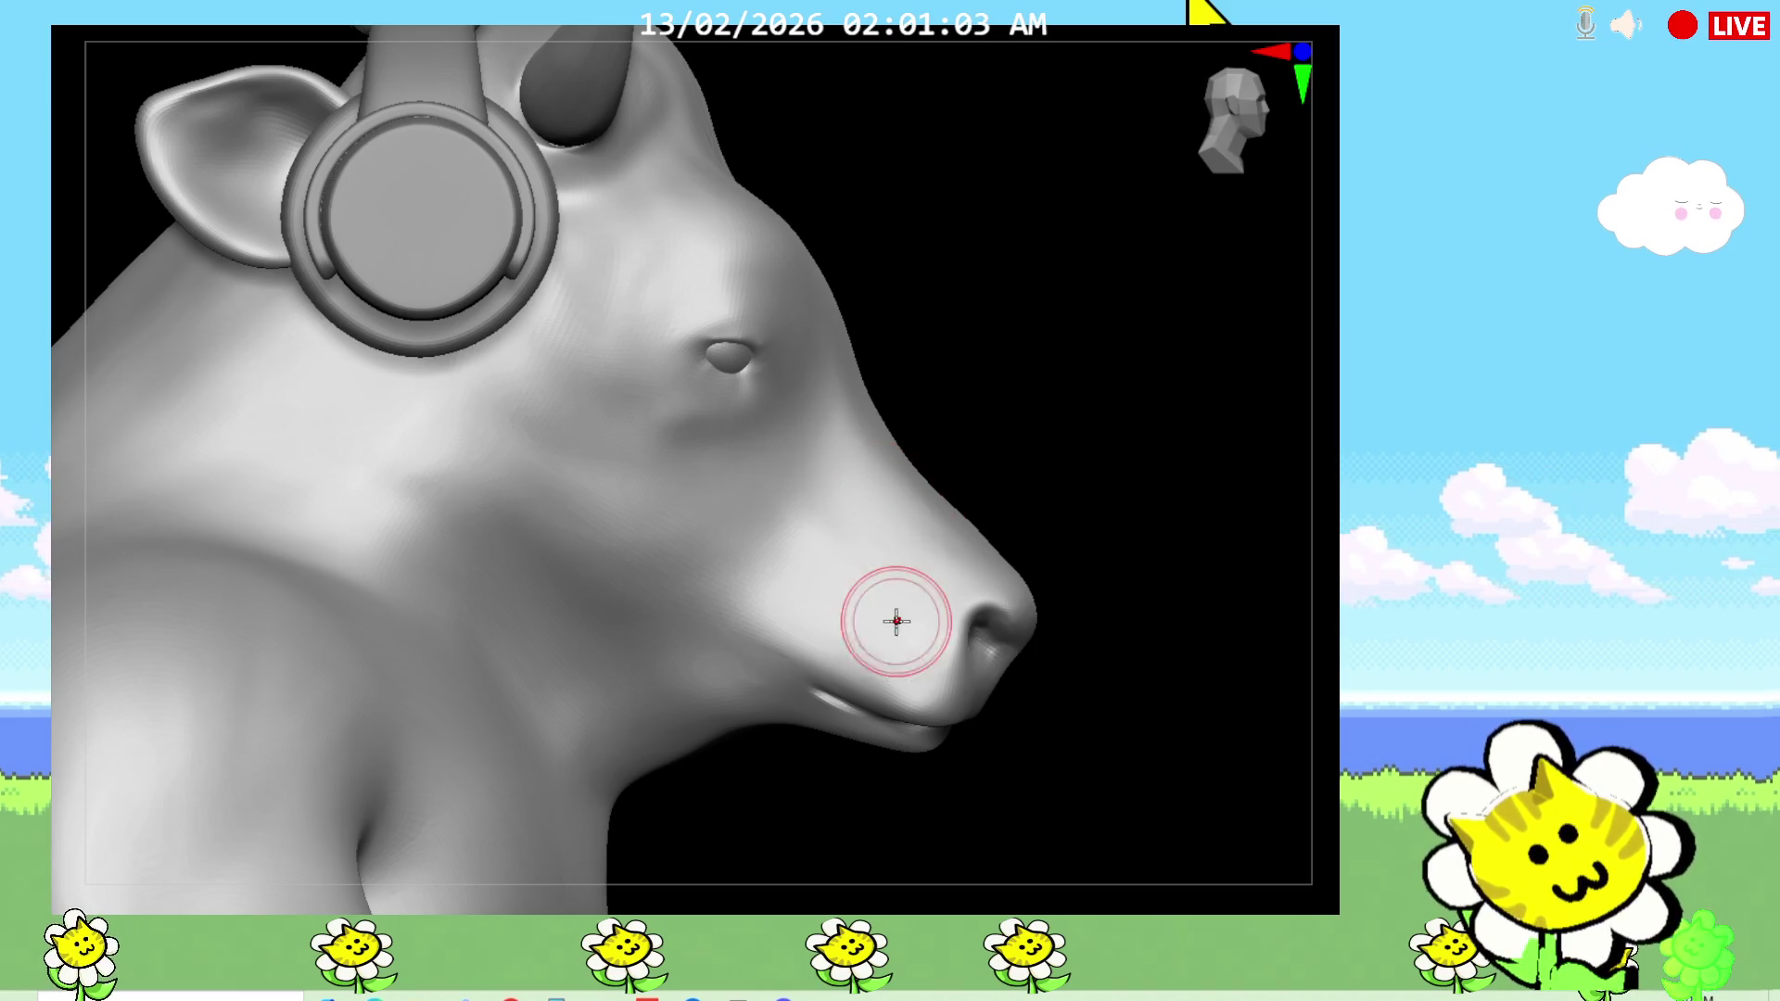
mouse_move(684, 661)
mouse_down()
mouse_move(667, 656)
mouse_move(678, 669)
mouse_up()
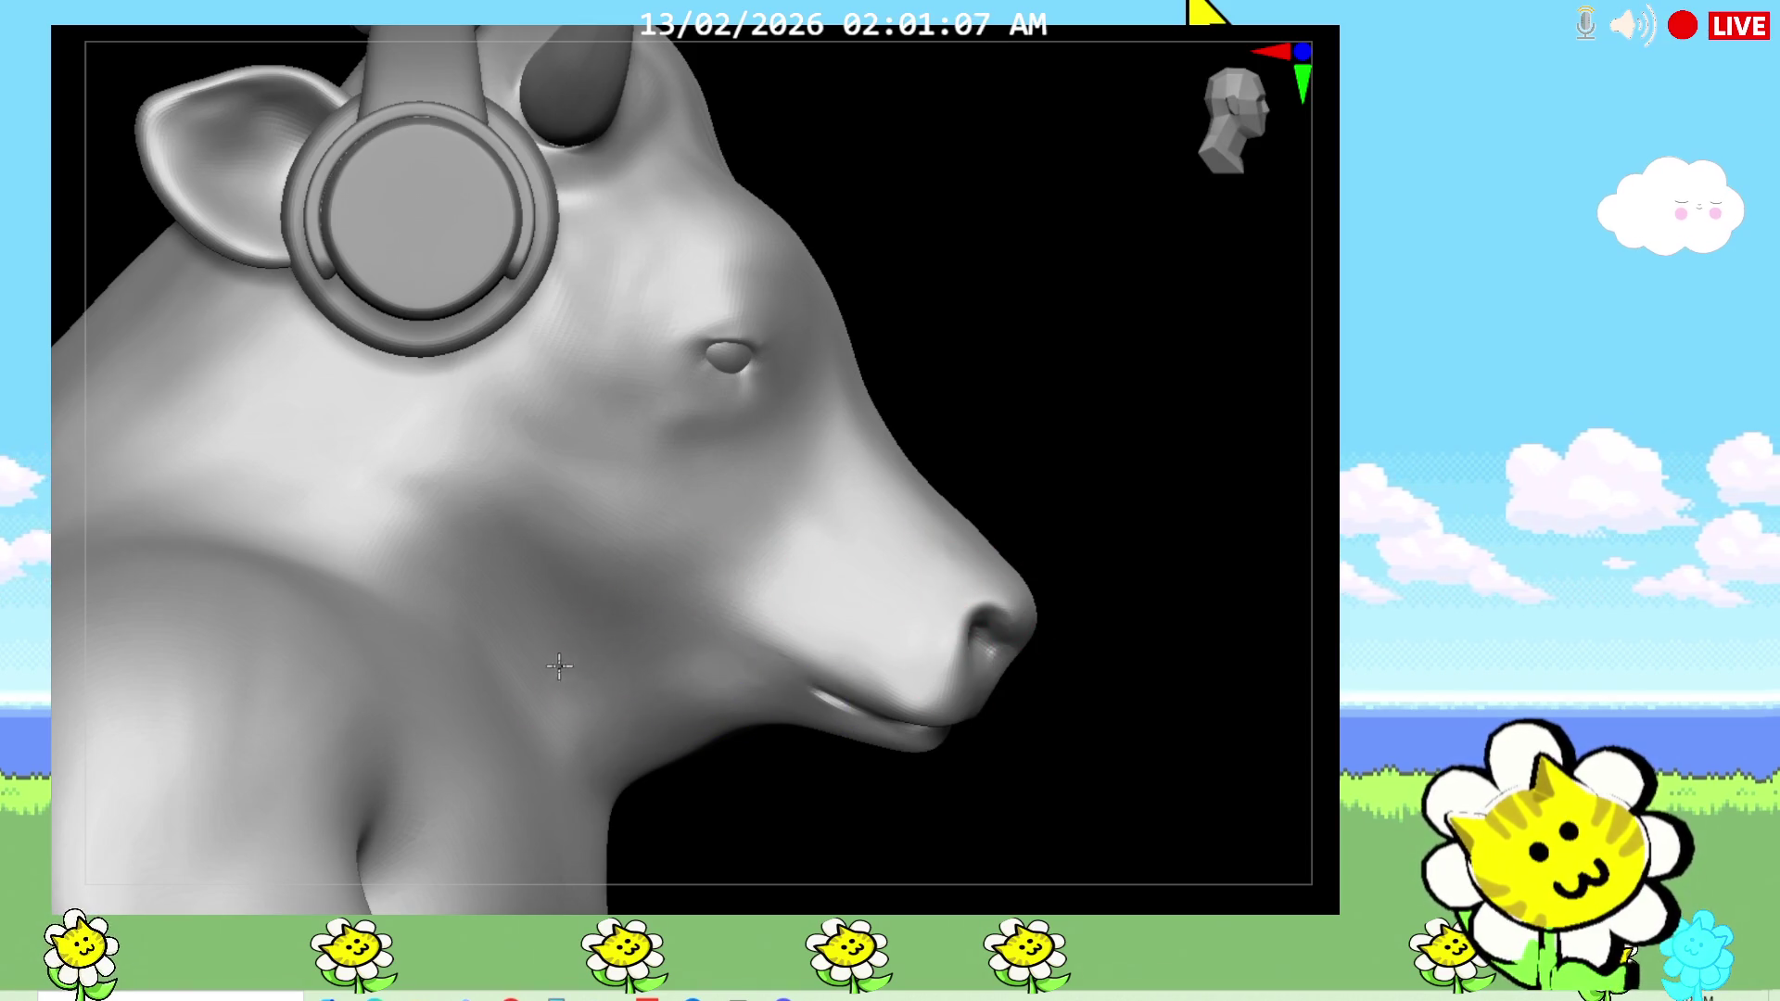
mouse_move(409, 557)
mouse_down()
mouse_move(468, 519)
mouse_move(509, 683)
mouse_move(522, 604)
mouse_up()
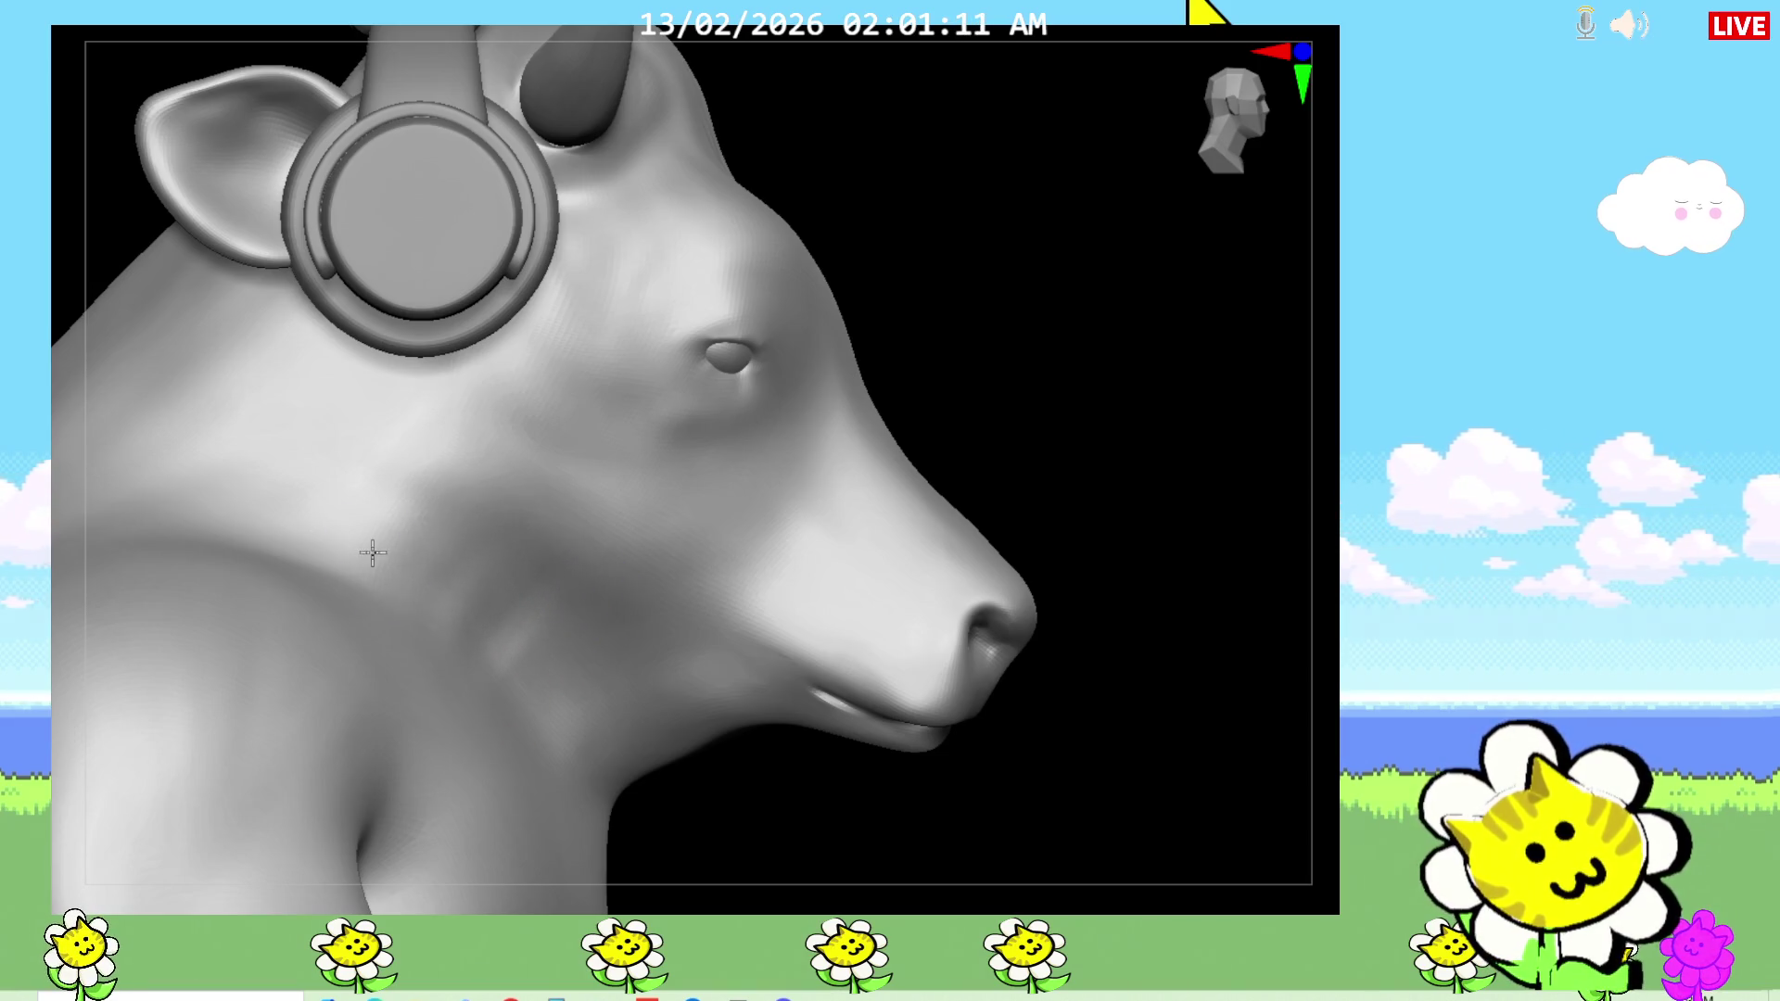
Step: Sculpt streaks along the jaw and deepen the mouth line along lip and jaw
mouse_move(1147, 548)
mouse_down()
mouse_move(1096, 584)
mouse_move(1095, 618)
mouse_move(1132, 603)
mouse_move(1072, 596)
mouse_up()
drag(872, 663, 687, 583)
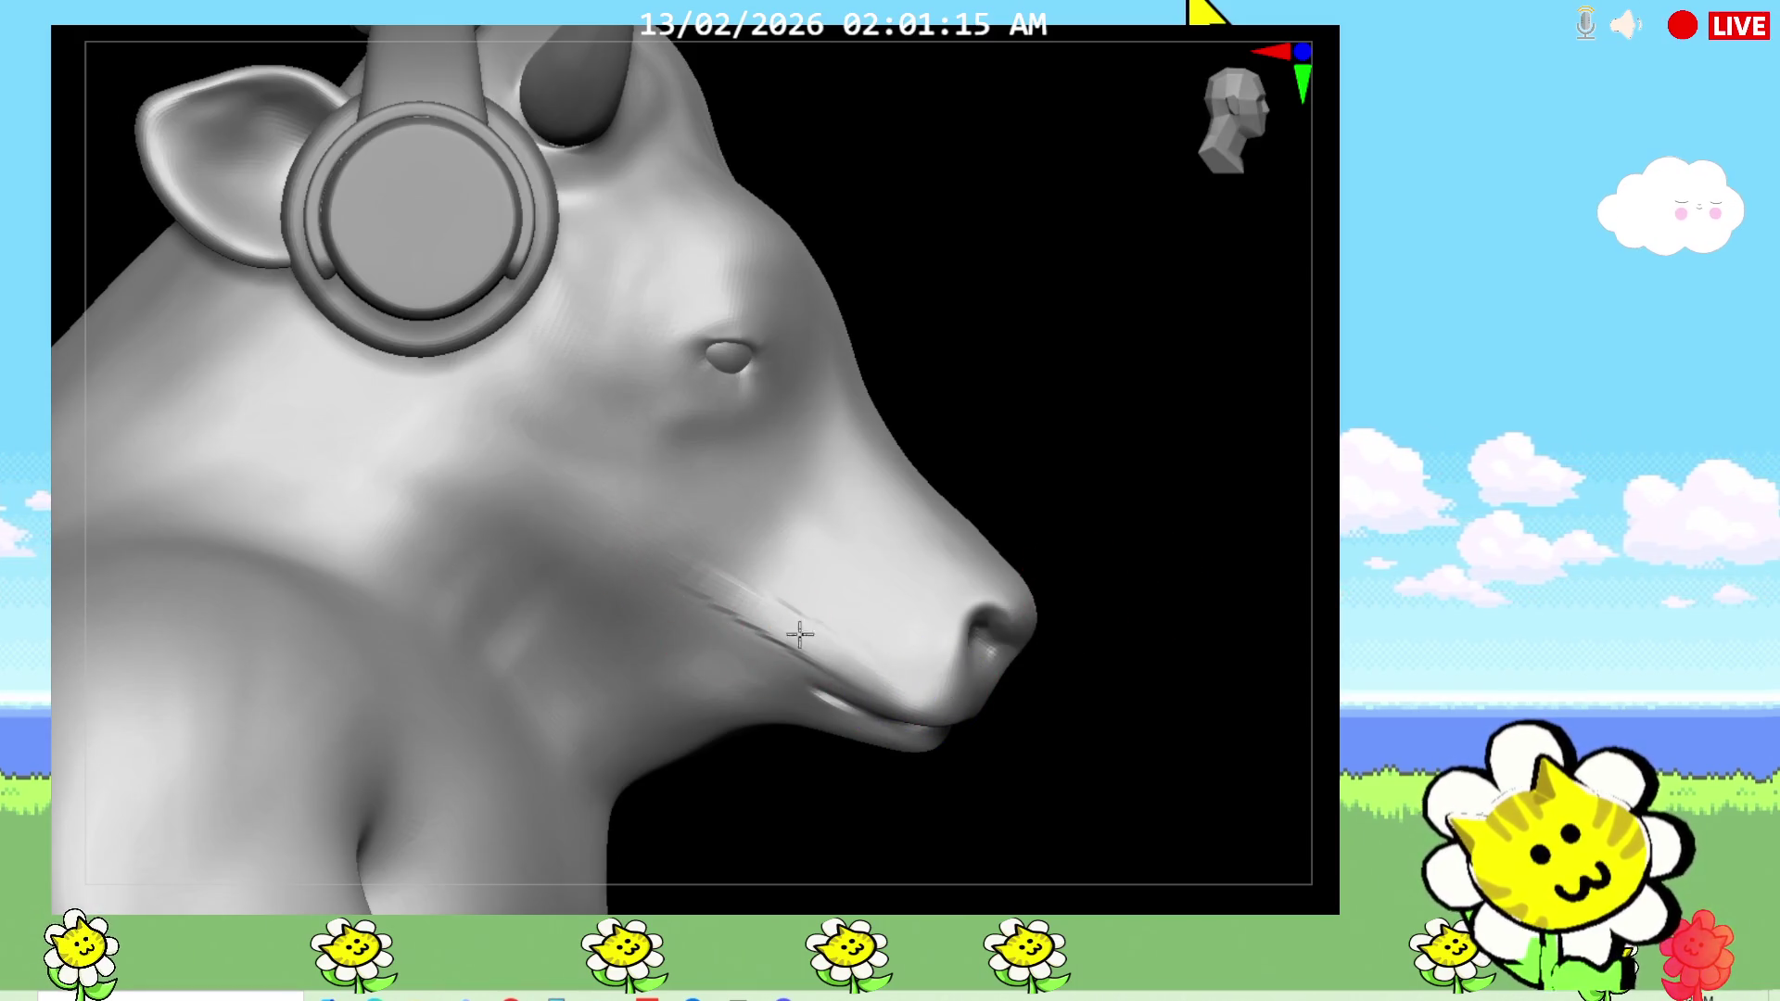
mouse_move(1029, 714)
mouse_down()
mouse_move(1081, 754)
mouse_move(939, 714)
mouse_up()
mouse_move(1075, 742)
mouse_down()
mouse_move(1108, 775)
mouse_move(1043, 726)
mouse_up()
mouse_move(915, 713)
mouse_down()
mouse_move(914, 695)
mouse_move(822, 676)
mouse_move(720, 604)
mouse_move(789, 658)
mouse_move(937, 683)
mouse_move(842, 683)
mouse_up()
Step: Add fine creases around the eye, then smooth them away
mouse_move(1011, 779)
mouse_down()
mouse_move(1004, 733)
mouse_move(1056, 708)
mouse_up()
scroll(340, 577, up, 2)
right_drag(340, 576, 361, 608)
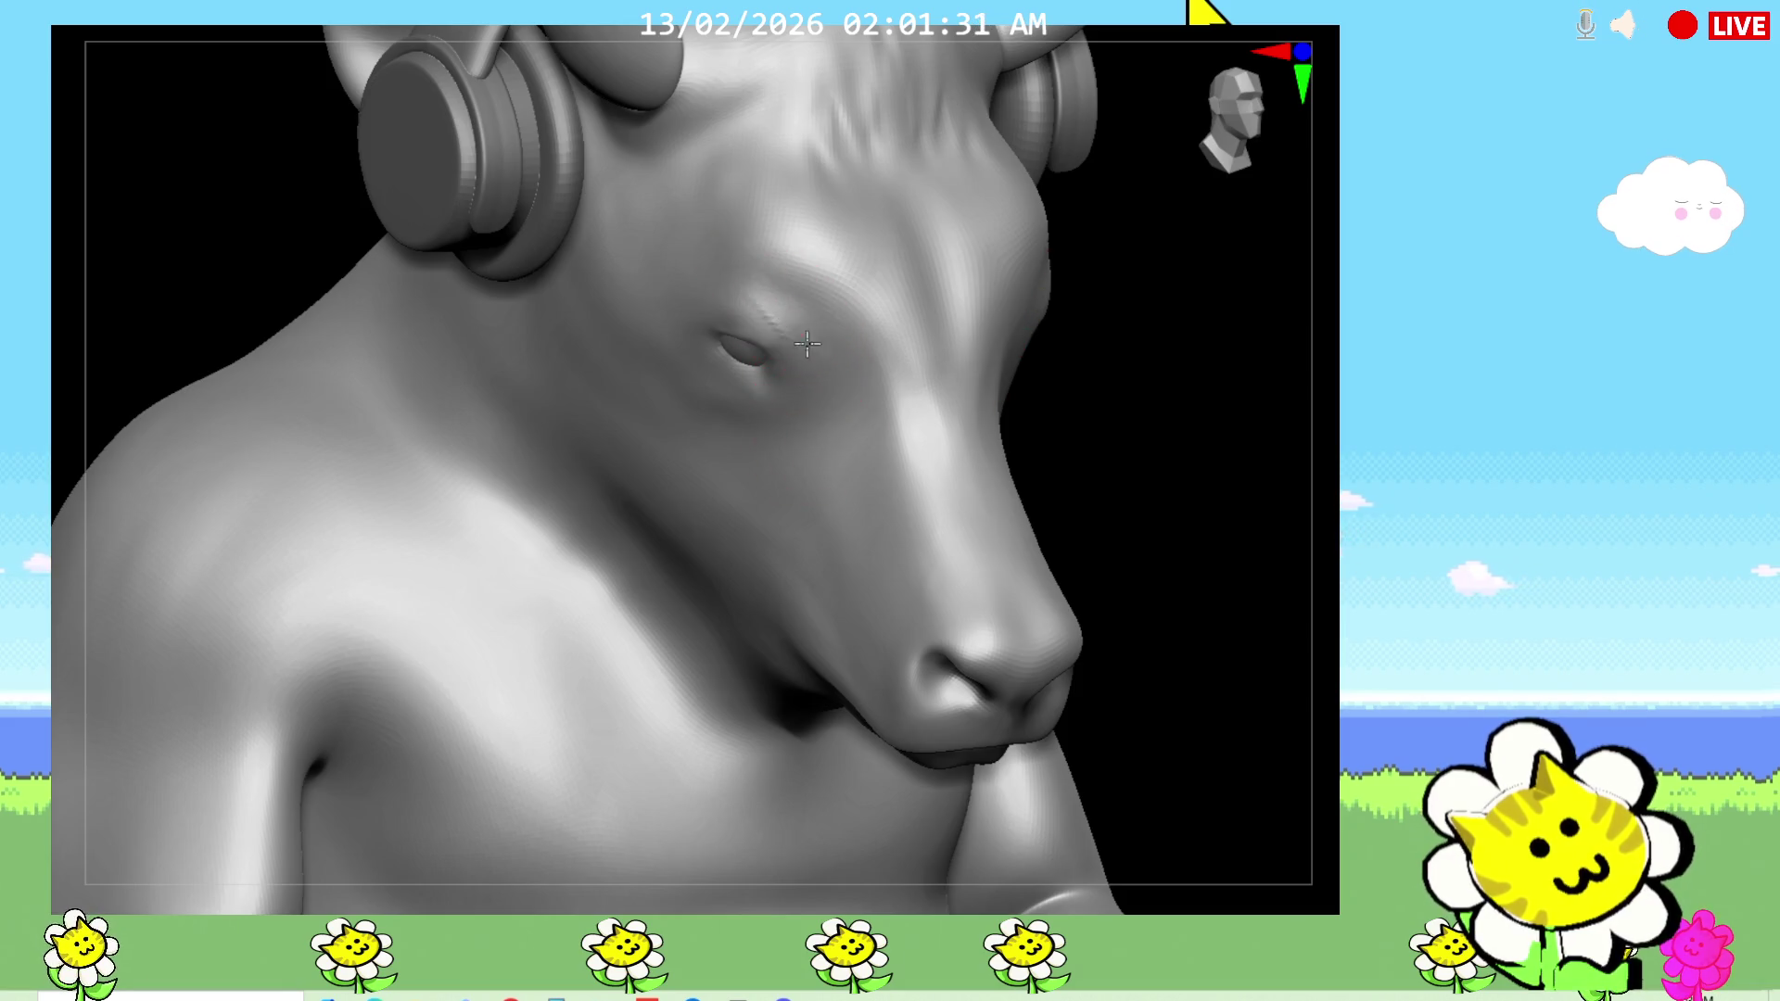
drag(797, 315, 834, 399)
mouse_move(735, 246)
shift+mouse_down()
mouse_move(823, 425)
mouse_move(787, 325)
shift+mouse_up()
Step: Zoom out to the whole seated bull and select the Move brush with B, M, V
drag(987, 456, 969, 381)
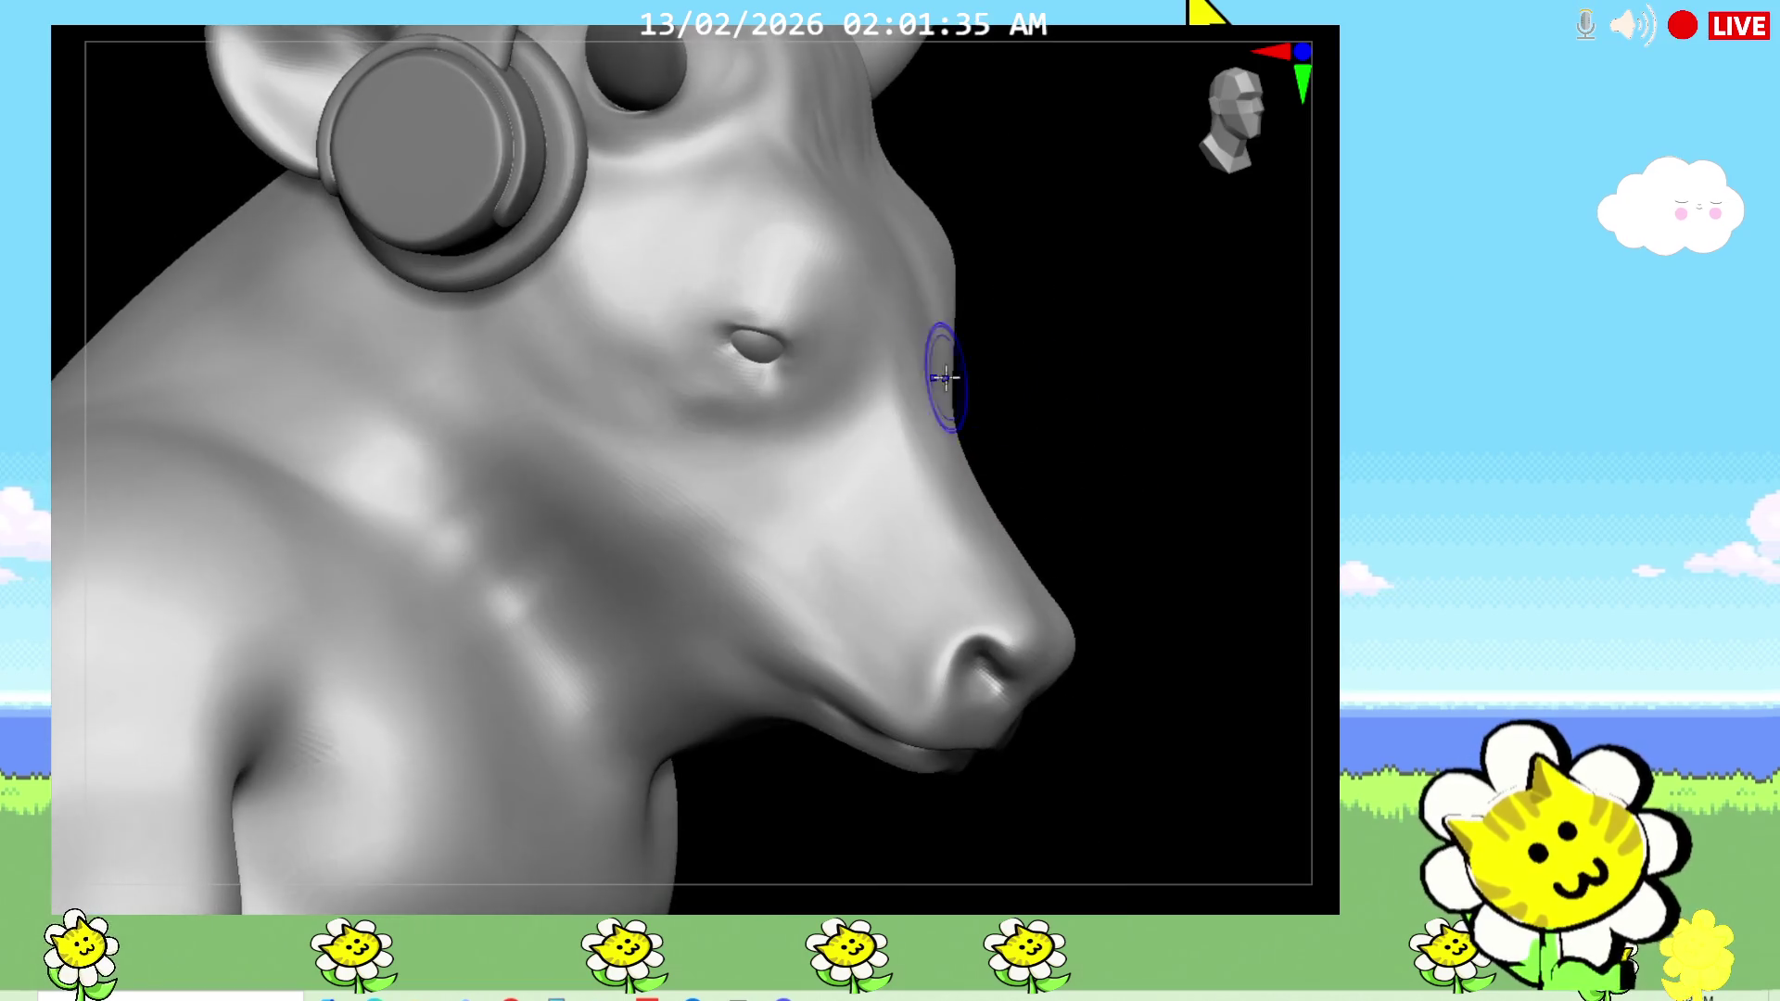
mouse_move(1048, 528)
mouse_down()
mouse_move(1021, 553)
mouse_move(616, 568)
mouse_up()
mouse_move(480, 621)
right_down()
mouse_move(1264, 663)
mouse_move(1148, 675)
mouse_move(1183, 671)
right_up()
key(b)
key(m)
key(v)
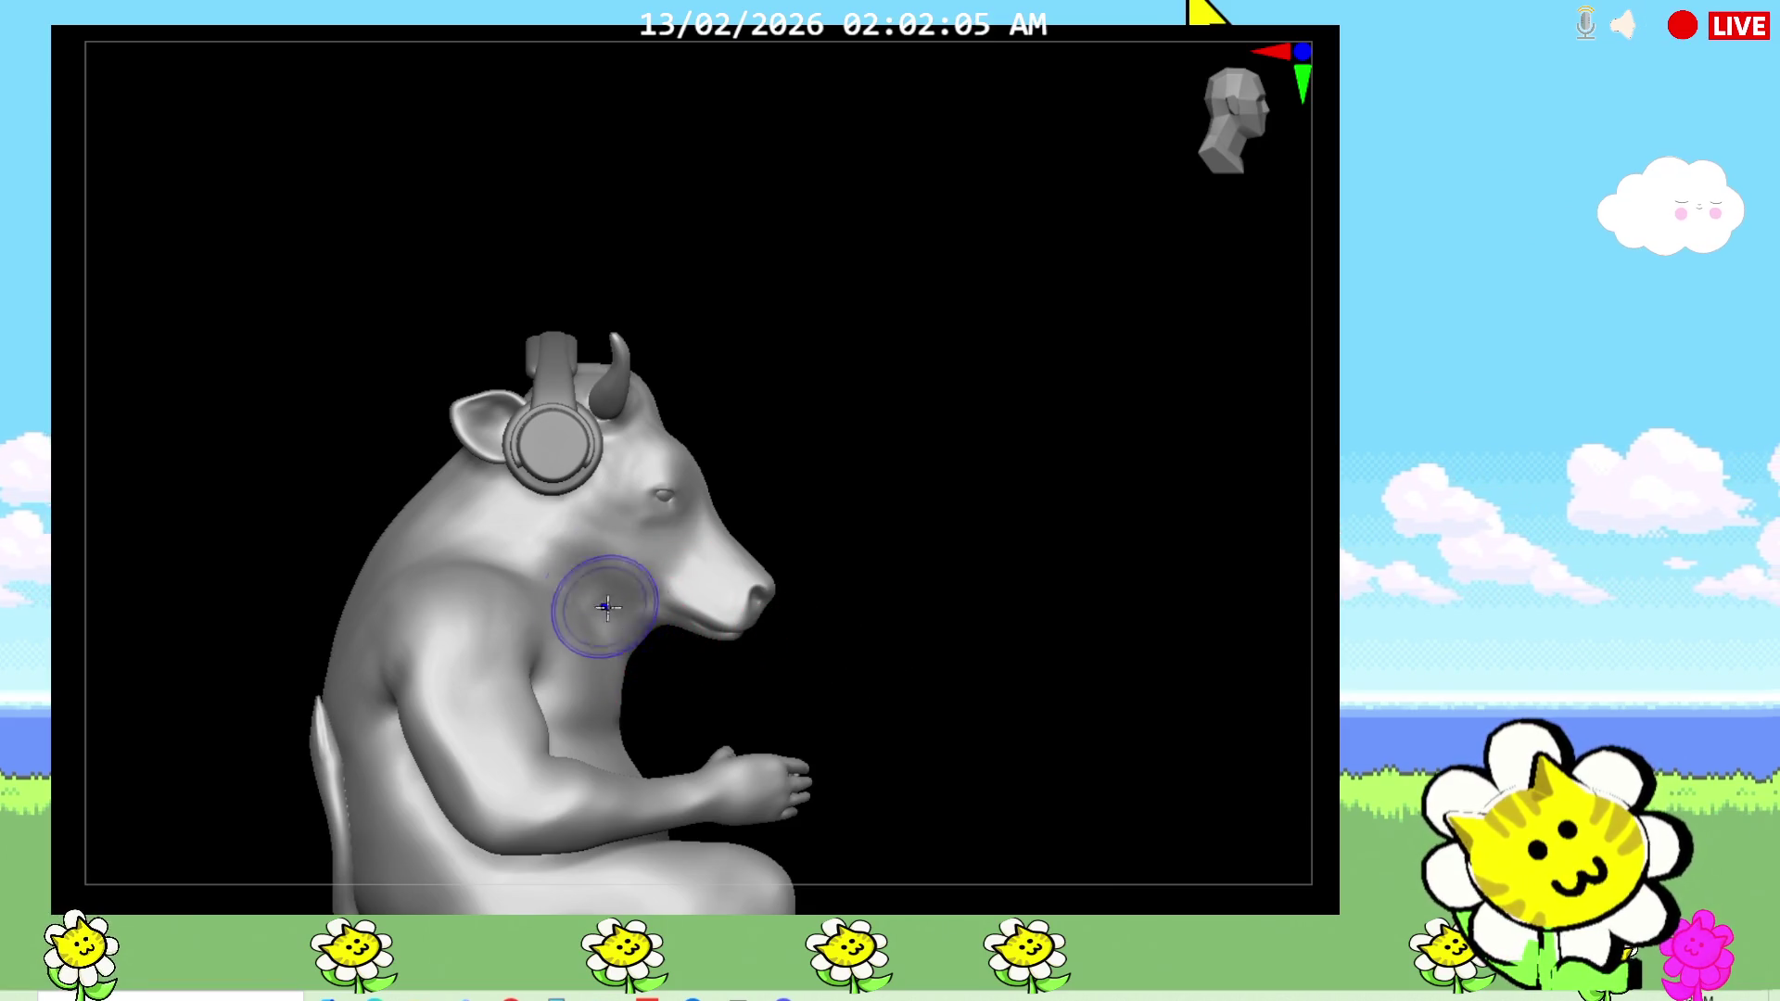
Step: Orbit the bull through three-quarter, front and side-profile views, then bring up the brush palette
mouse_move(689, 683)
mouse_down()
mouse_move(914, 603)
mouse_move(859, 657)
mouse_up()
mouse_move(381, 703)
mouse_down()
mouse_move(914, 554)
mouse_move(902, 616)
mouse_move(1311, 676)
mouse_move(989, 492)
mouse_move(1104, 525)
mouse_move(1116, 504)
mouse_up()
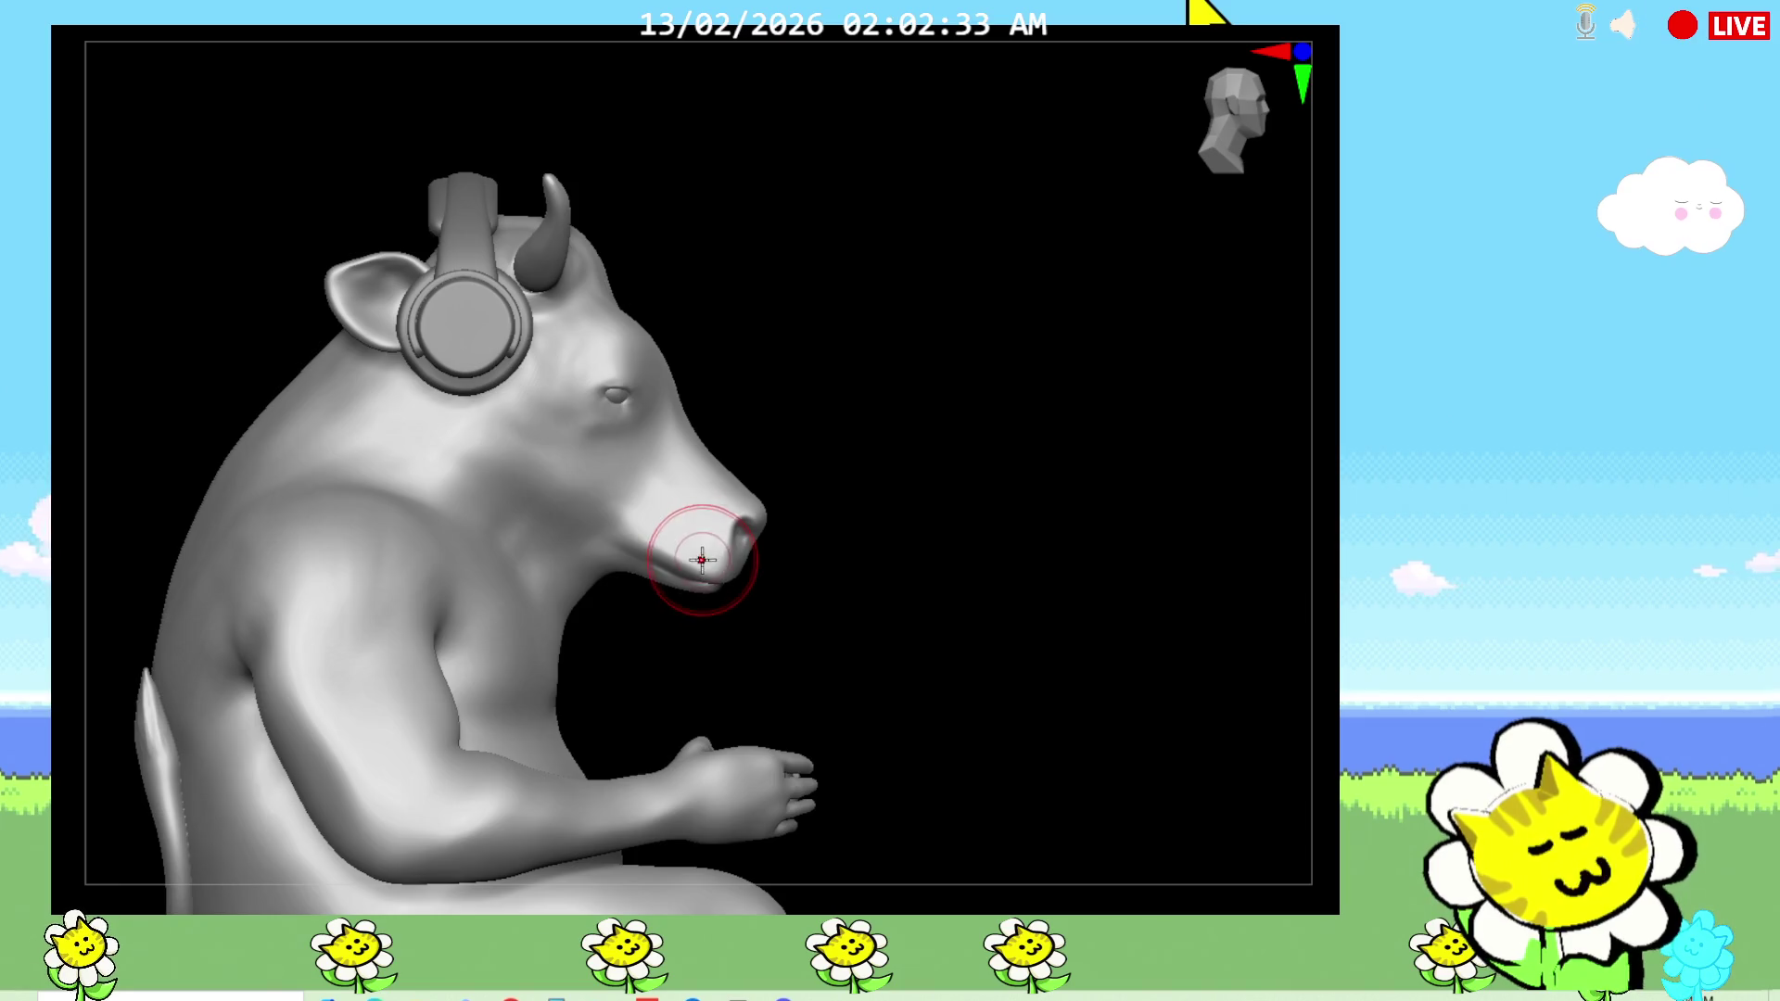
mouse_move(759, 611)
mouse_down()
mouse_move(854, 624)
mouse_move(841, 596)
mouse_move(971, 660)
mouse_up()
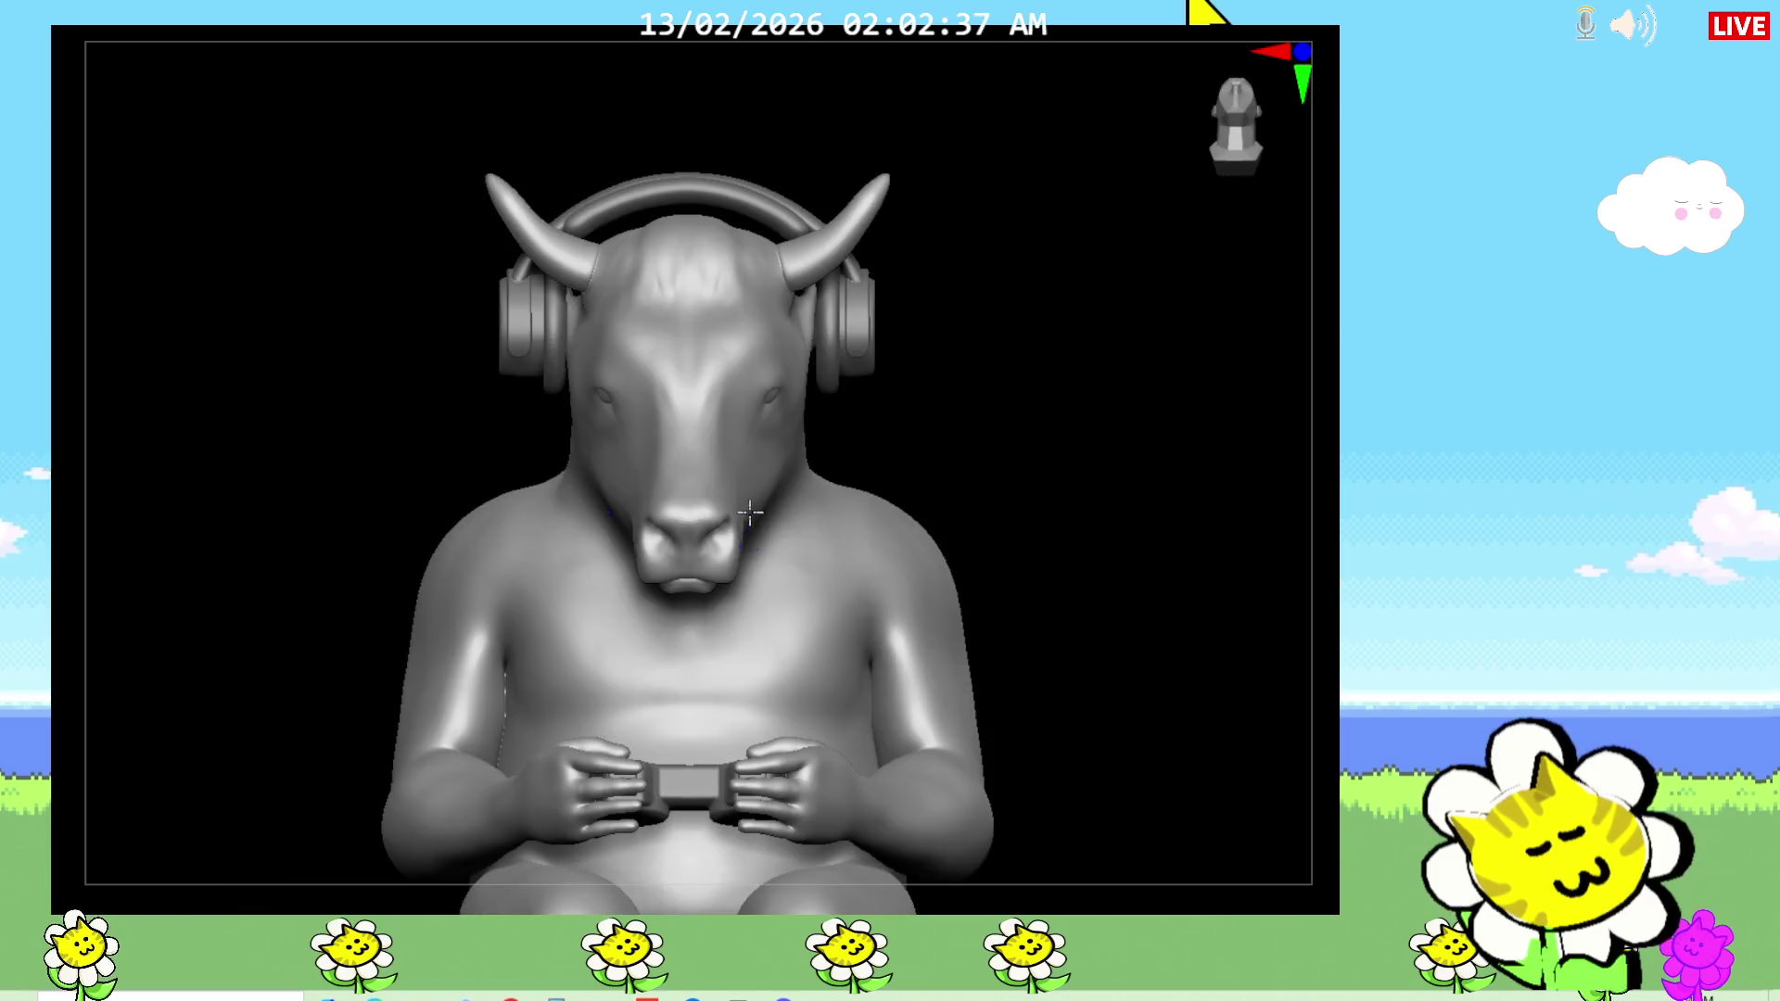
mouse_move(1057, 616)
mouse_down()
mouse_move(979, 497)
mouse_move(949, 520)
mouse_up()
mouse_move(568, 374)
ctrl+shift+mouse_down()
mouse_move(649, 519)
mouse_move(504, 664)
mouse_move(286, 521)
ctrl+shift+mouse_up()
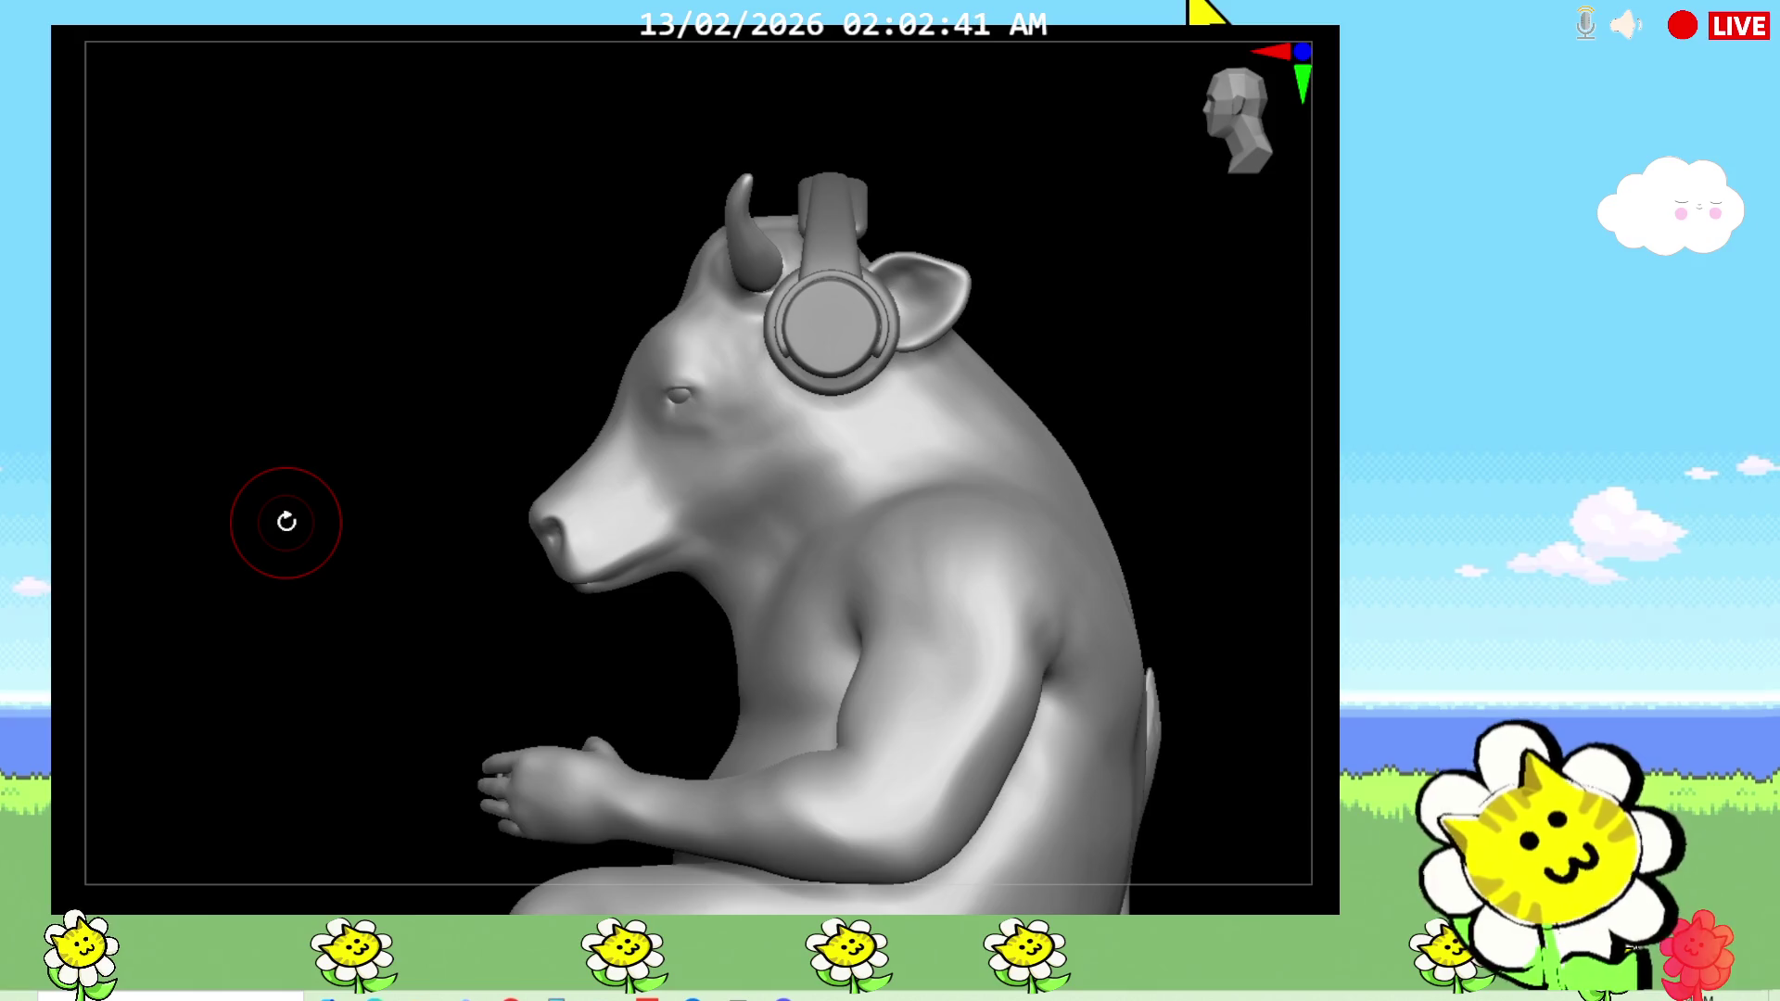
key(b)
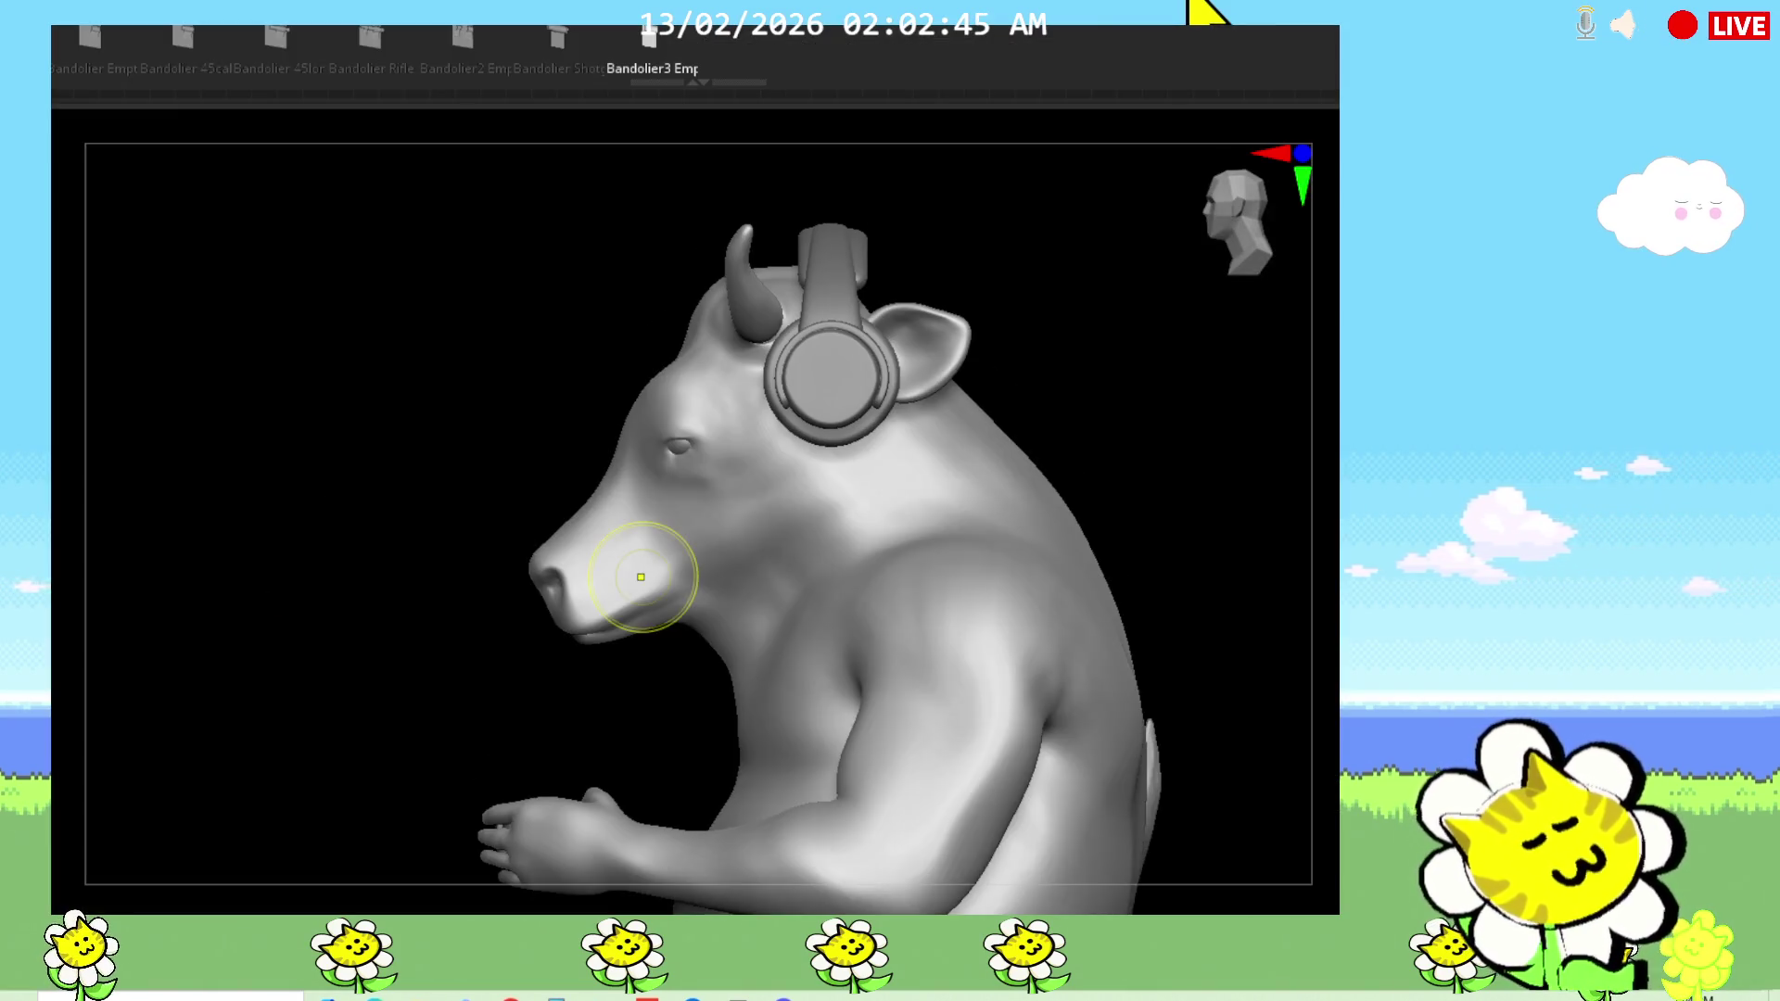
ctrl+shift+click(674, 603)
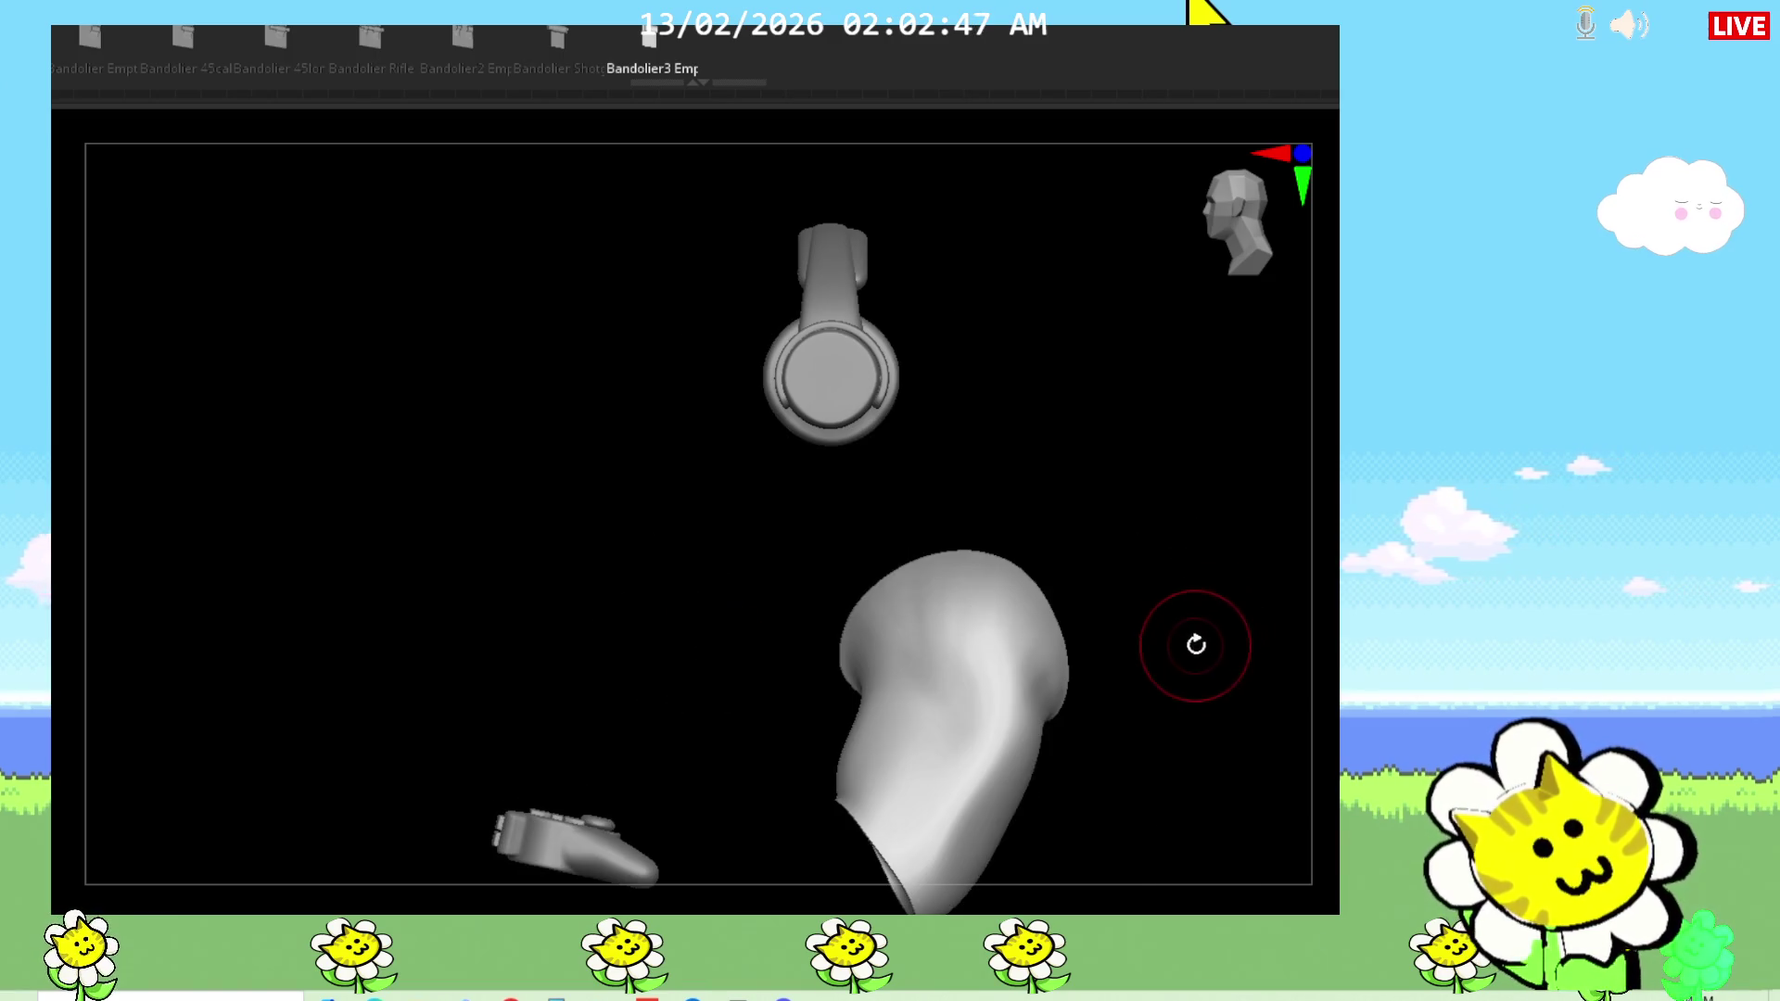
ctrl+shift+drag(1196, 640, 1215, 707)
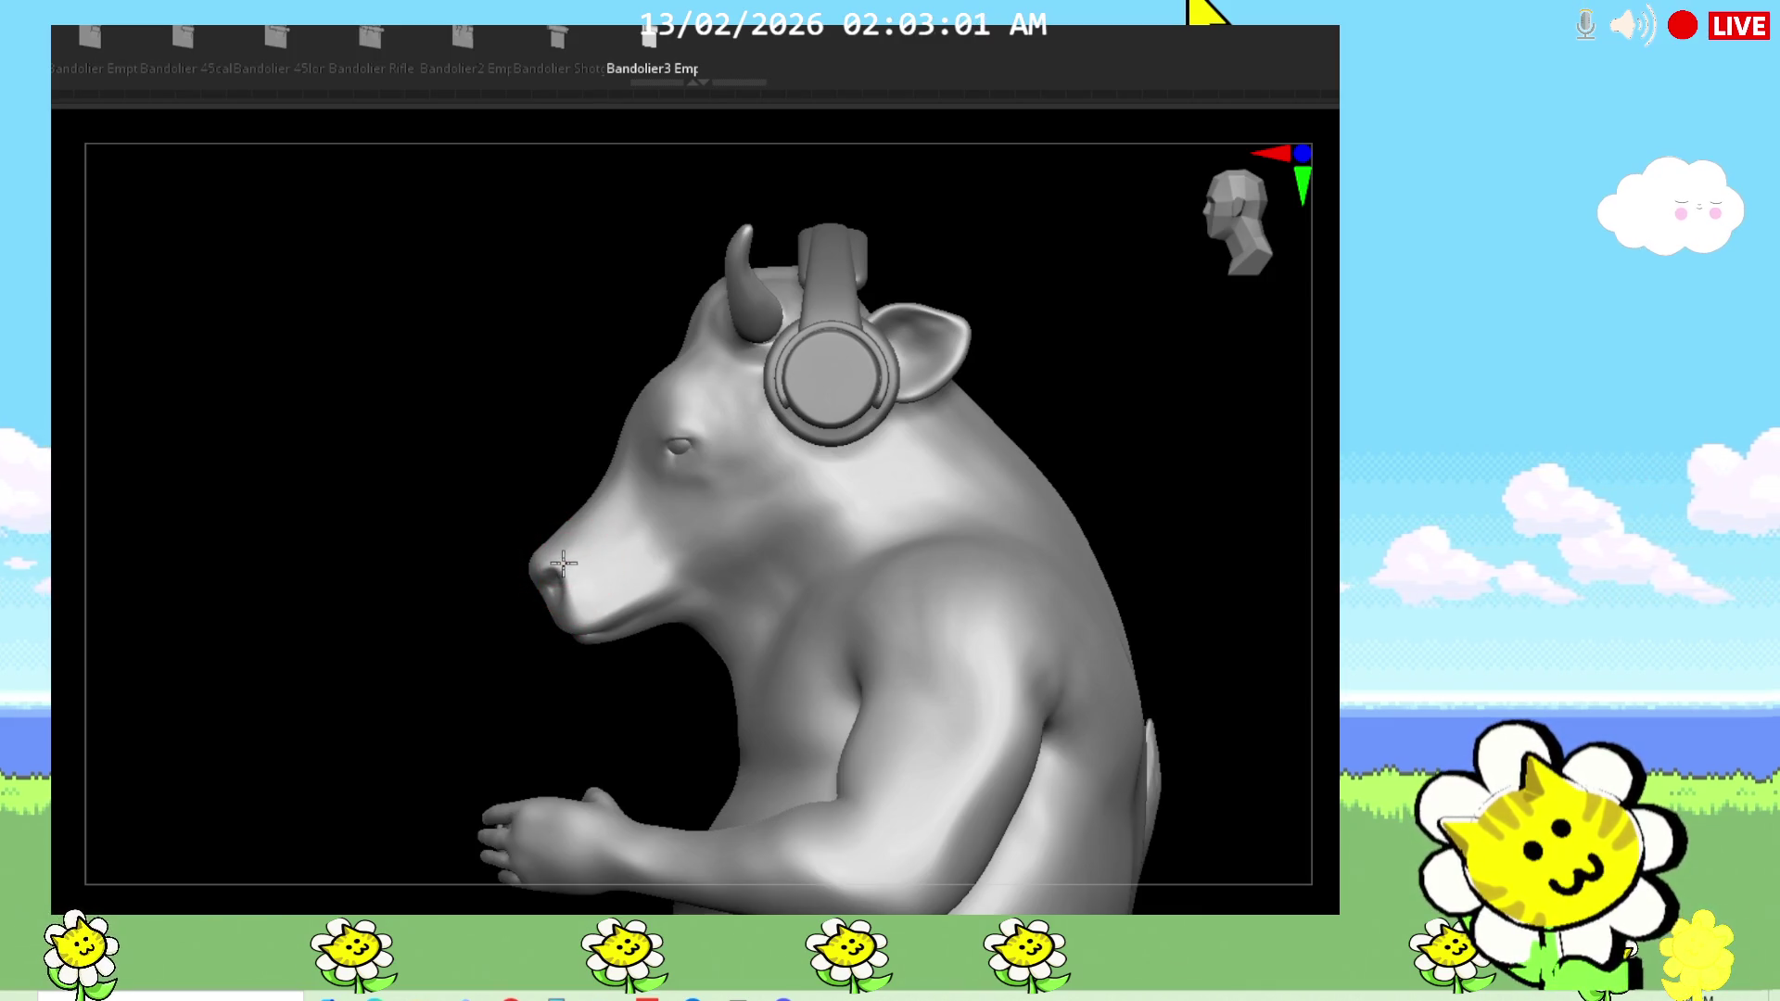
mouse_move(454, 705)
mouse_down()
mouse_move(936, 758)
mouse_move(872, 662)
mouse_up()
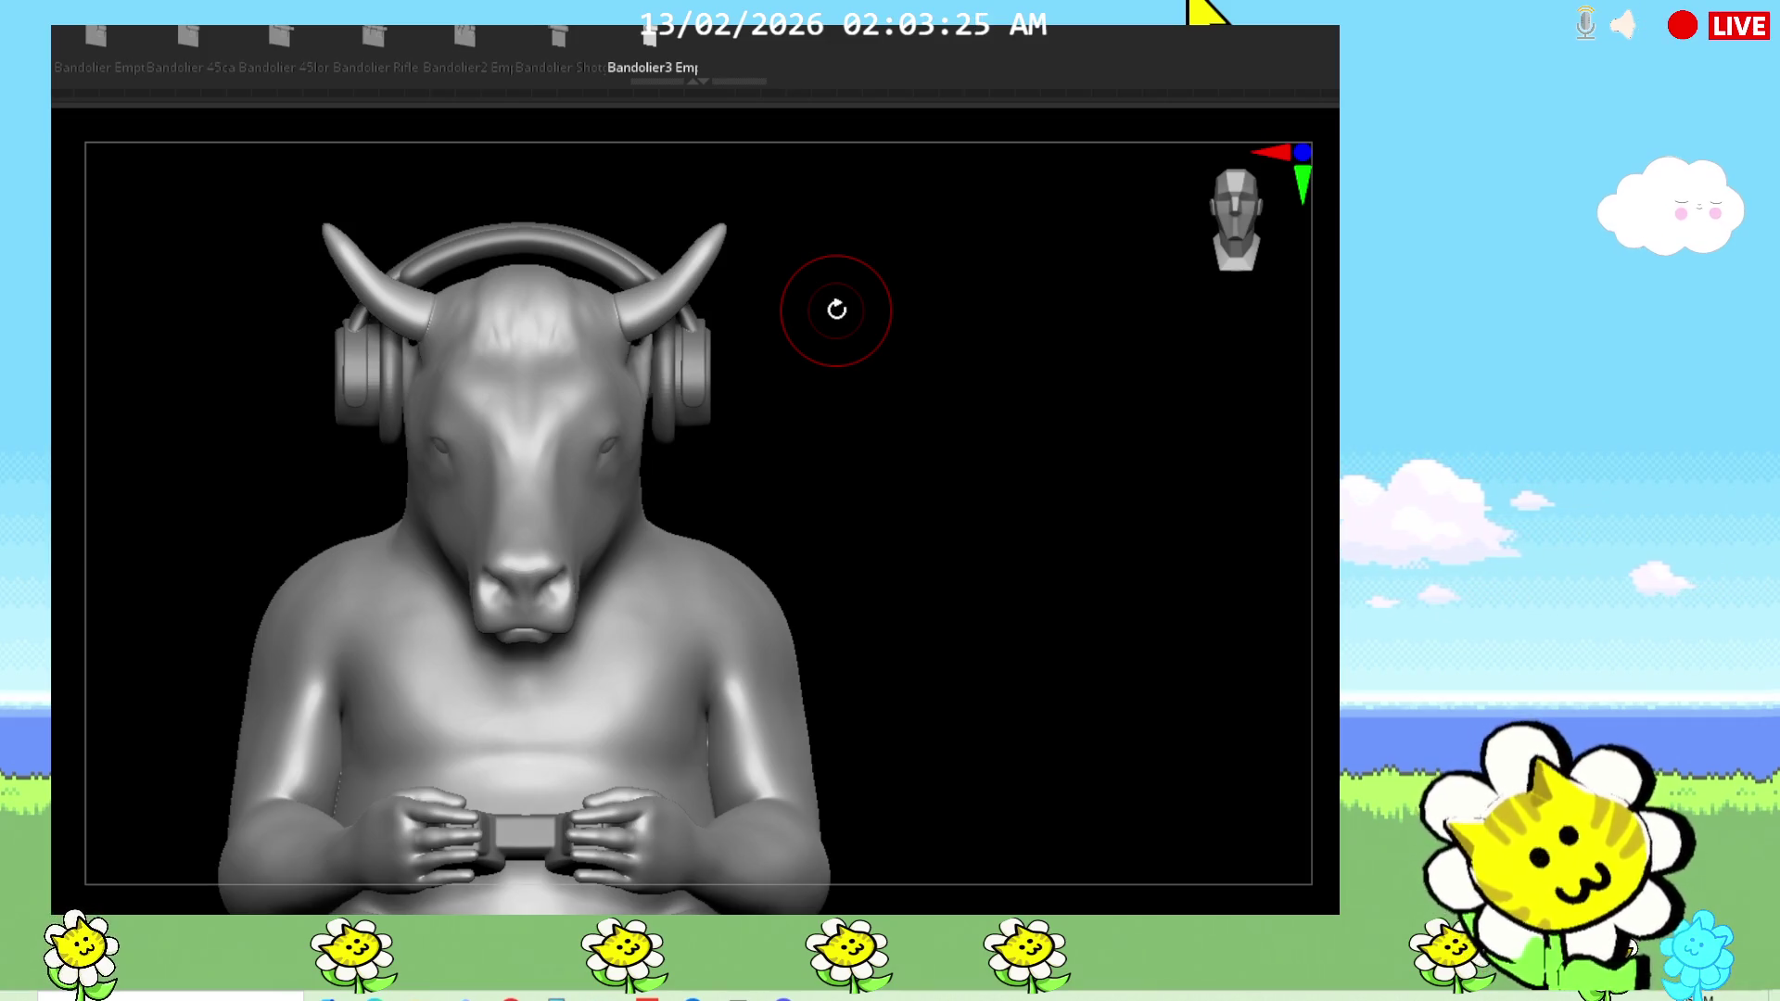
mouse_move(914, 580)
mouse_down()
mouse_move(985, 587)
mouse_move(1334, 715)
mouse_up()
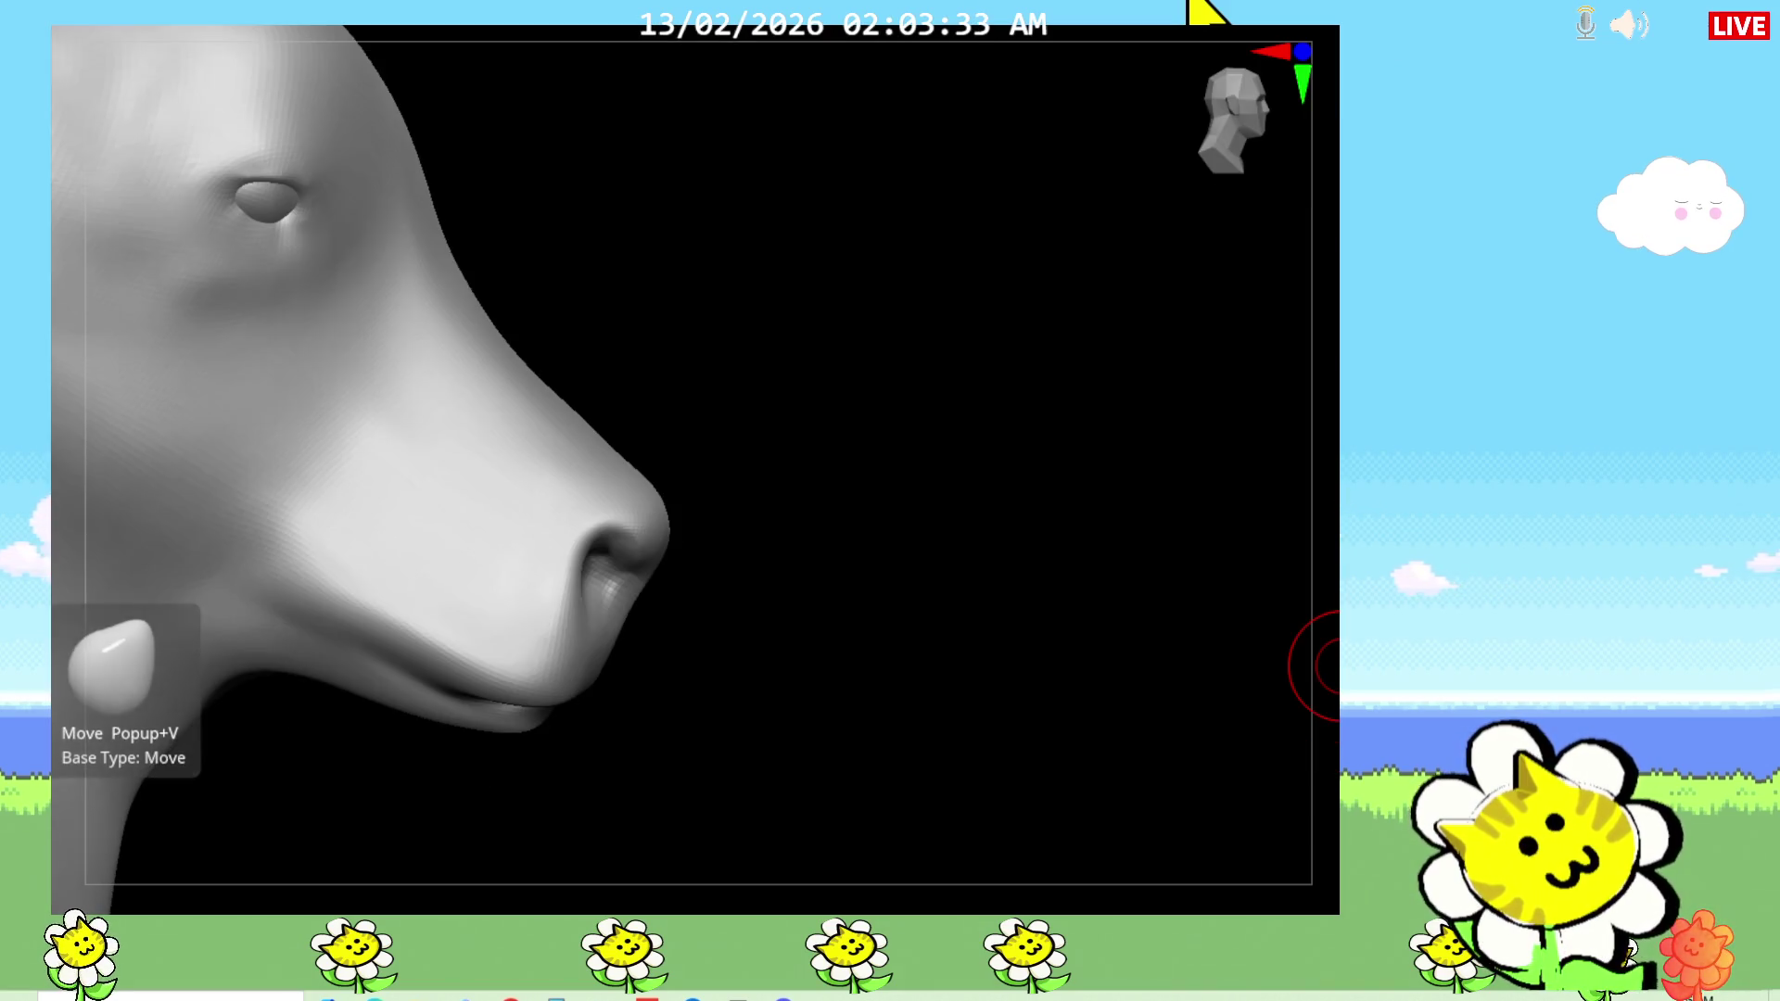
Step: Switch back to the Standard brush, frame the bull, and zoom in on its nose
key(t)
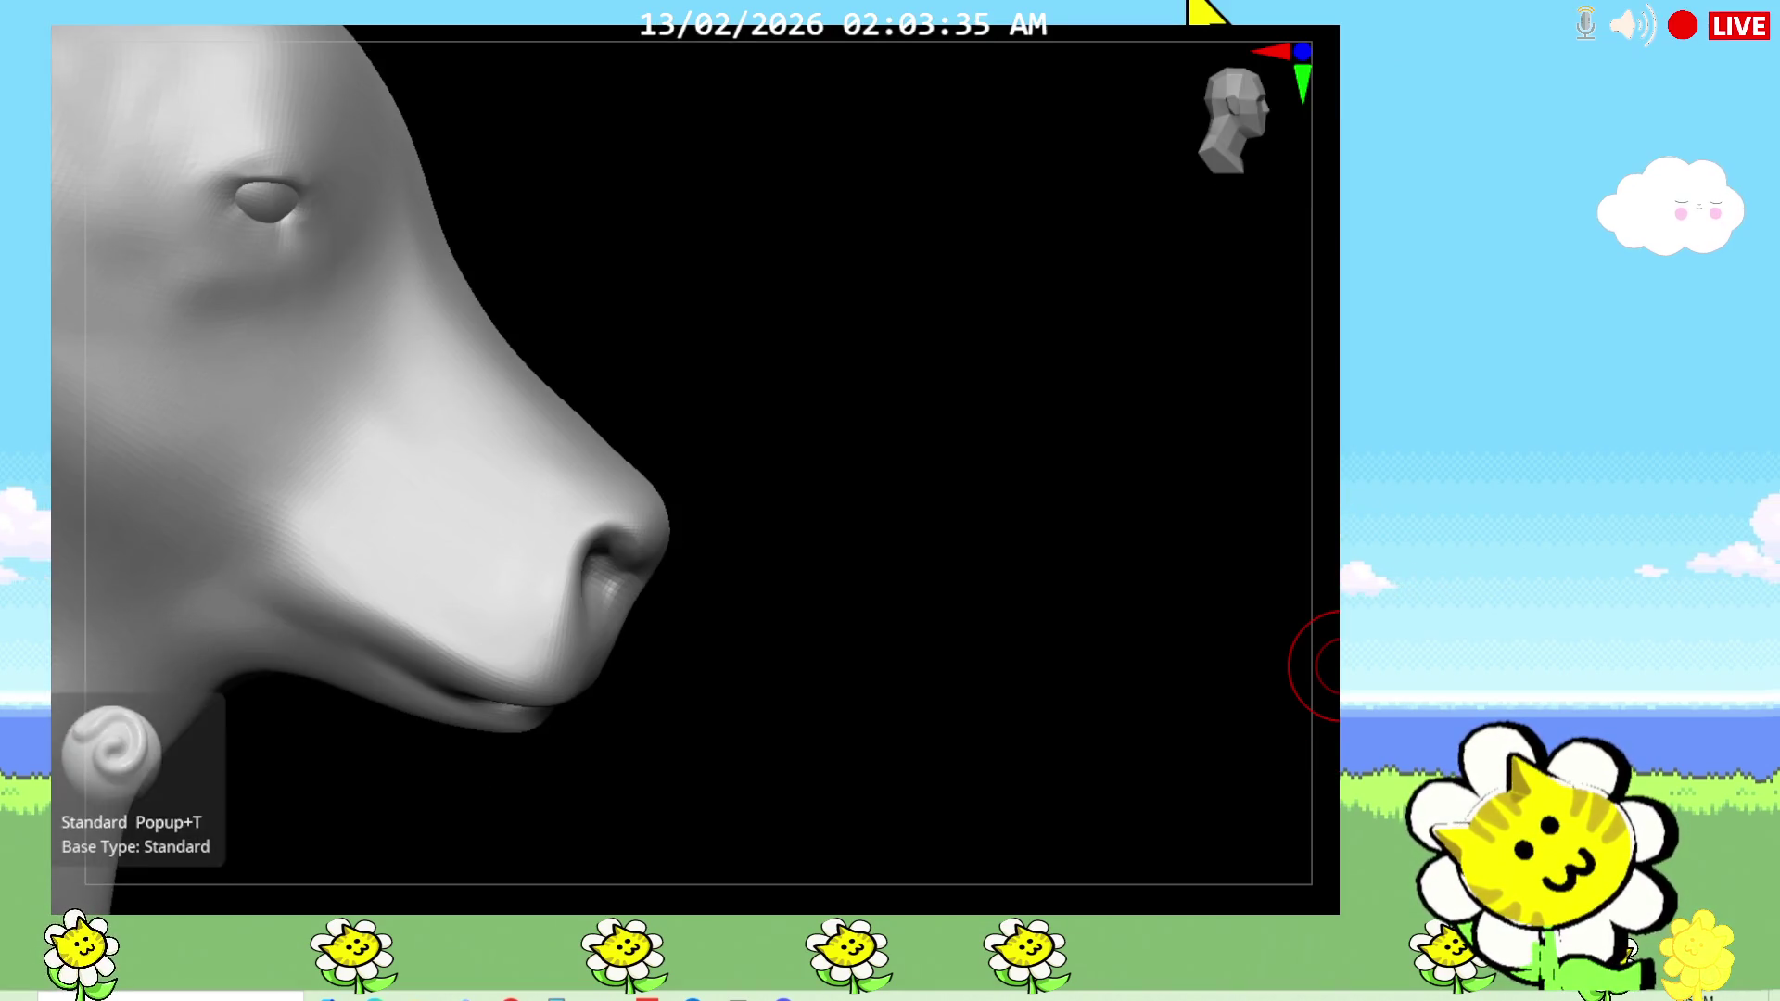
mouse_move(834, 664)
mouse_down()
mouse_move(825, 782)
mouse_move(827, 761)
mouse_up()
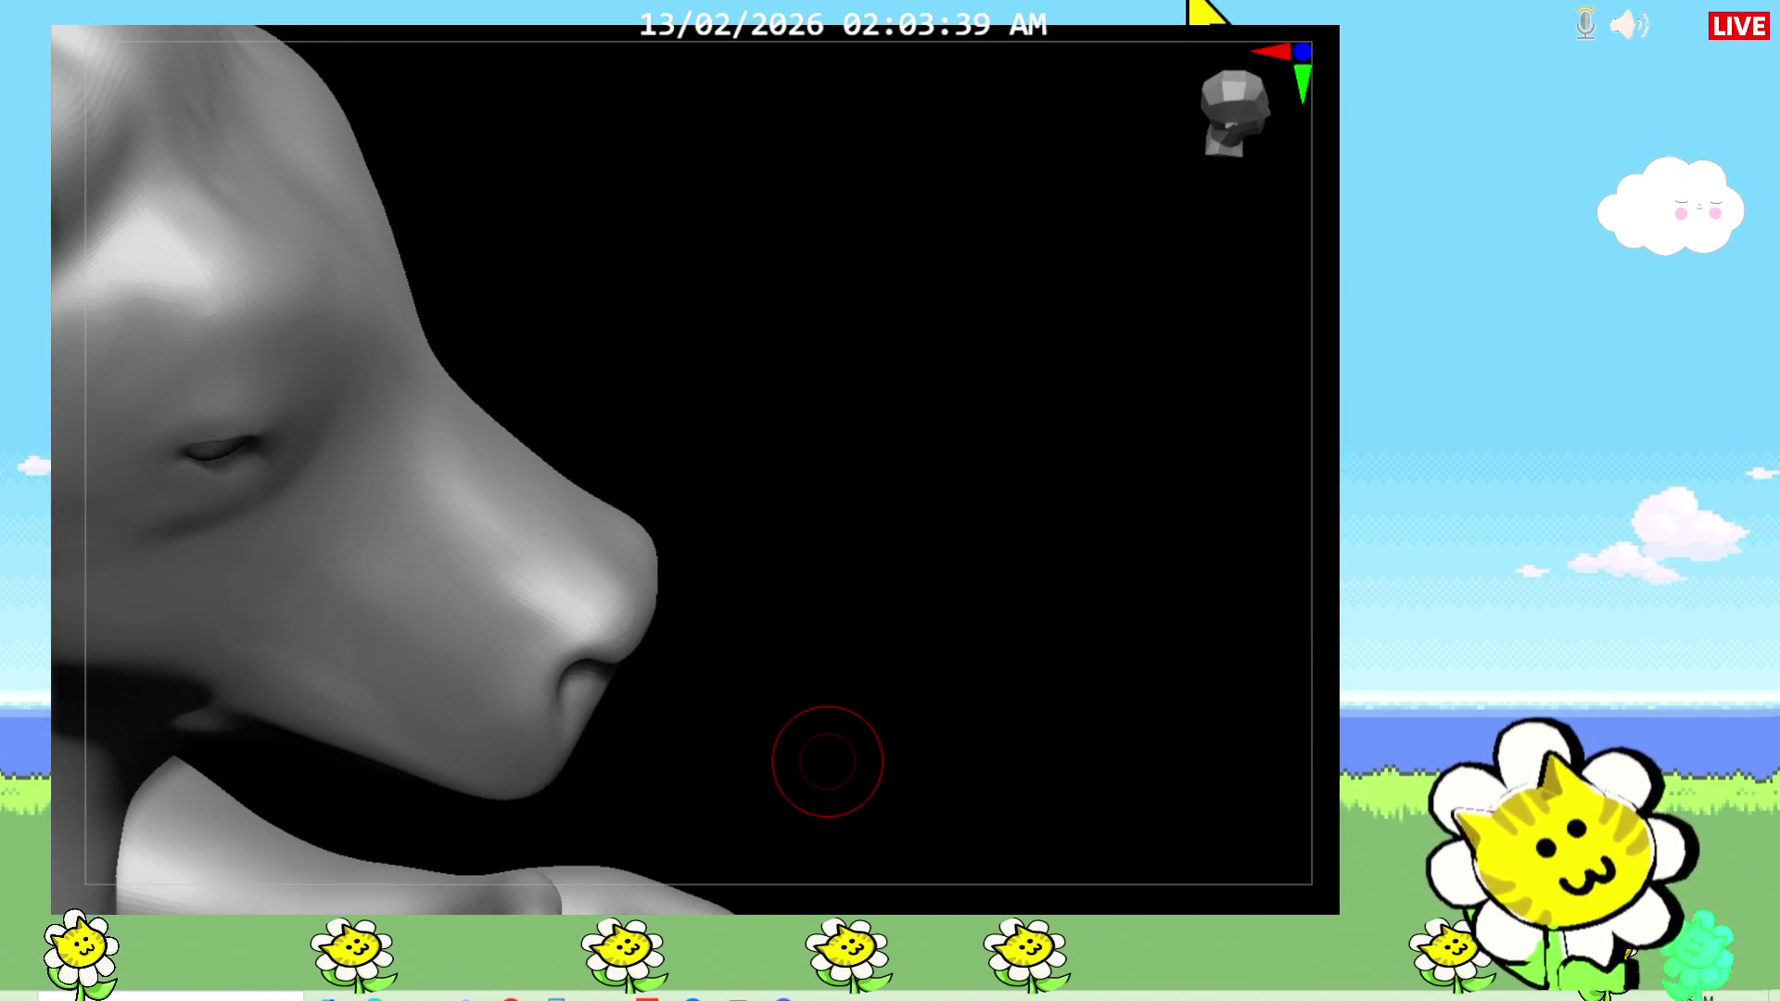
scroll(826, 758, up, 3)
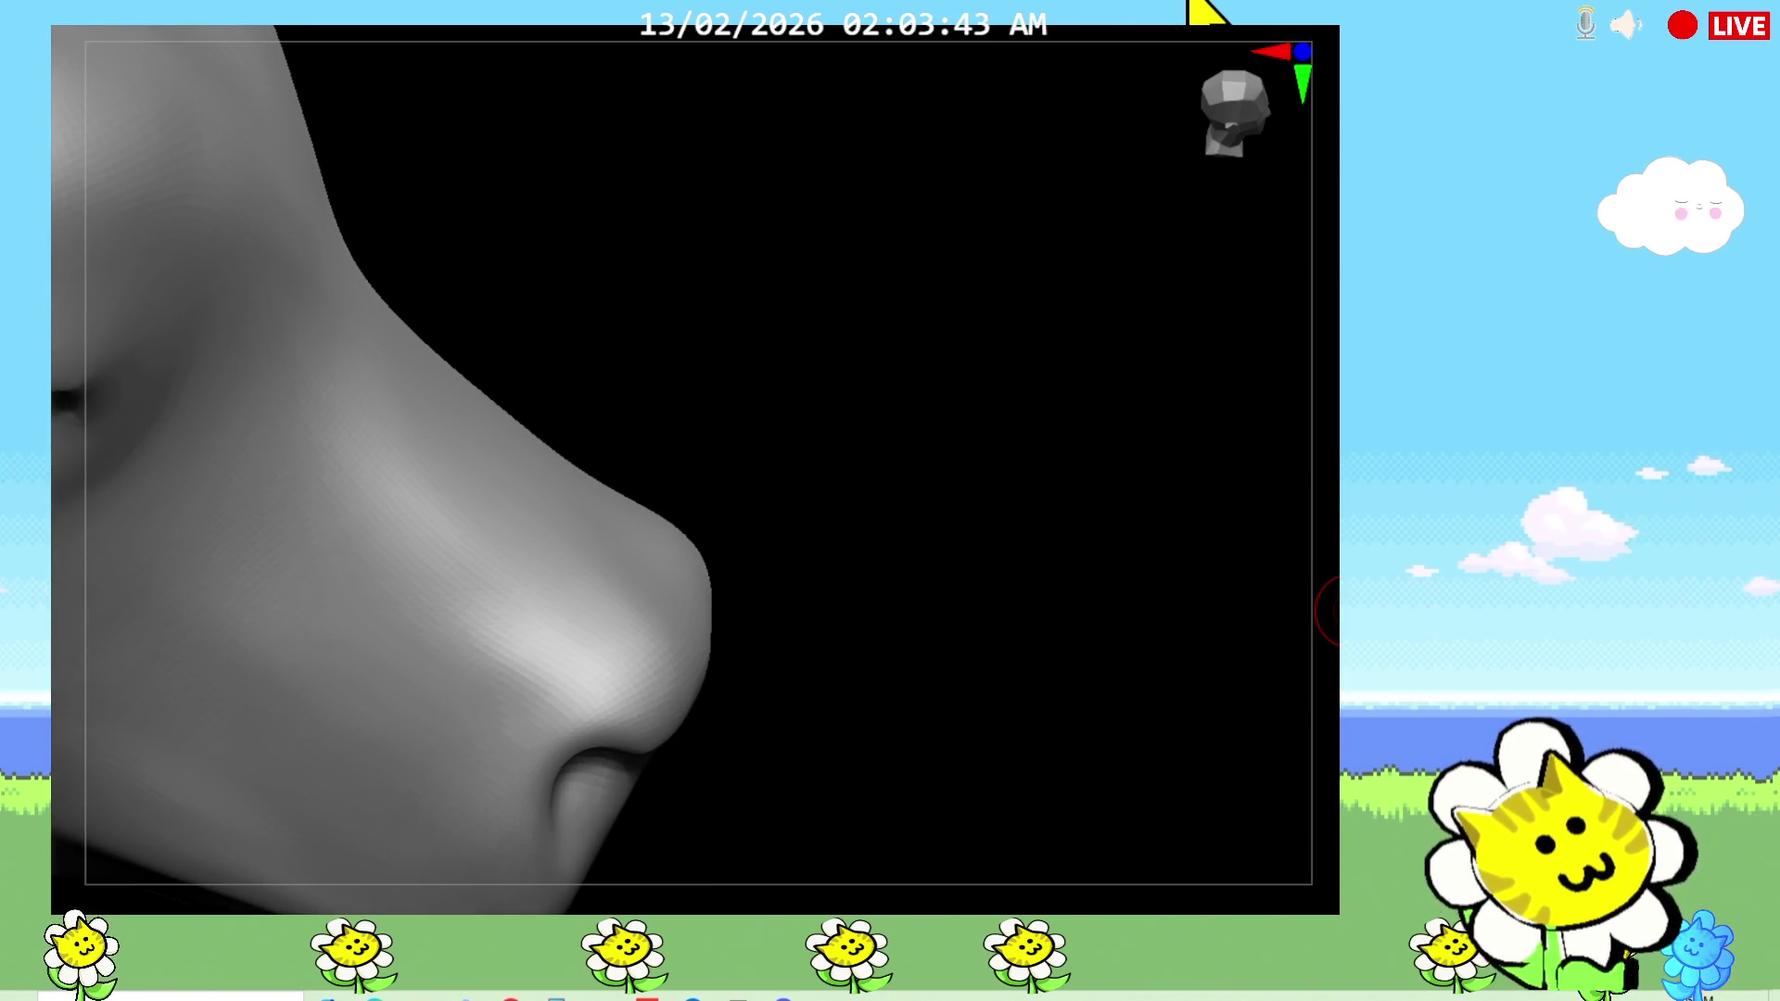
key(f)
drag(1316, 640, 1311, 713)
mouse_move(1094, 760)
mouse_down()
mouse_move(1036, 767)
mouse_move(985, 625)
mouse_up()
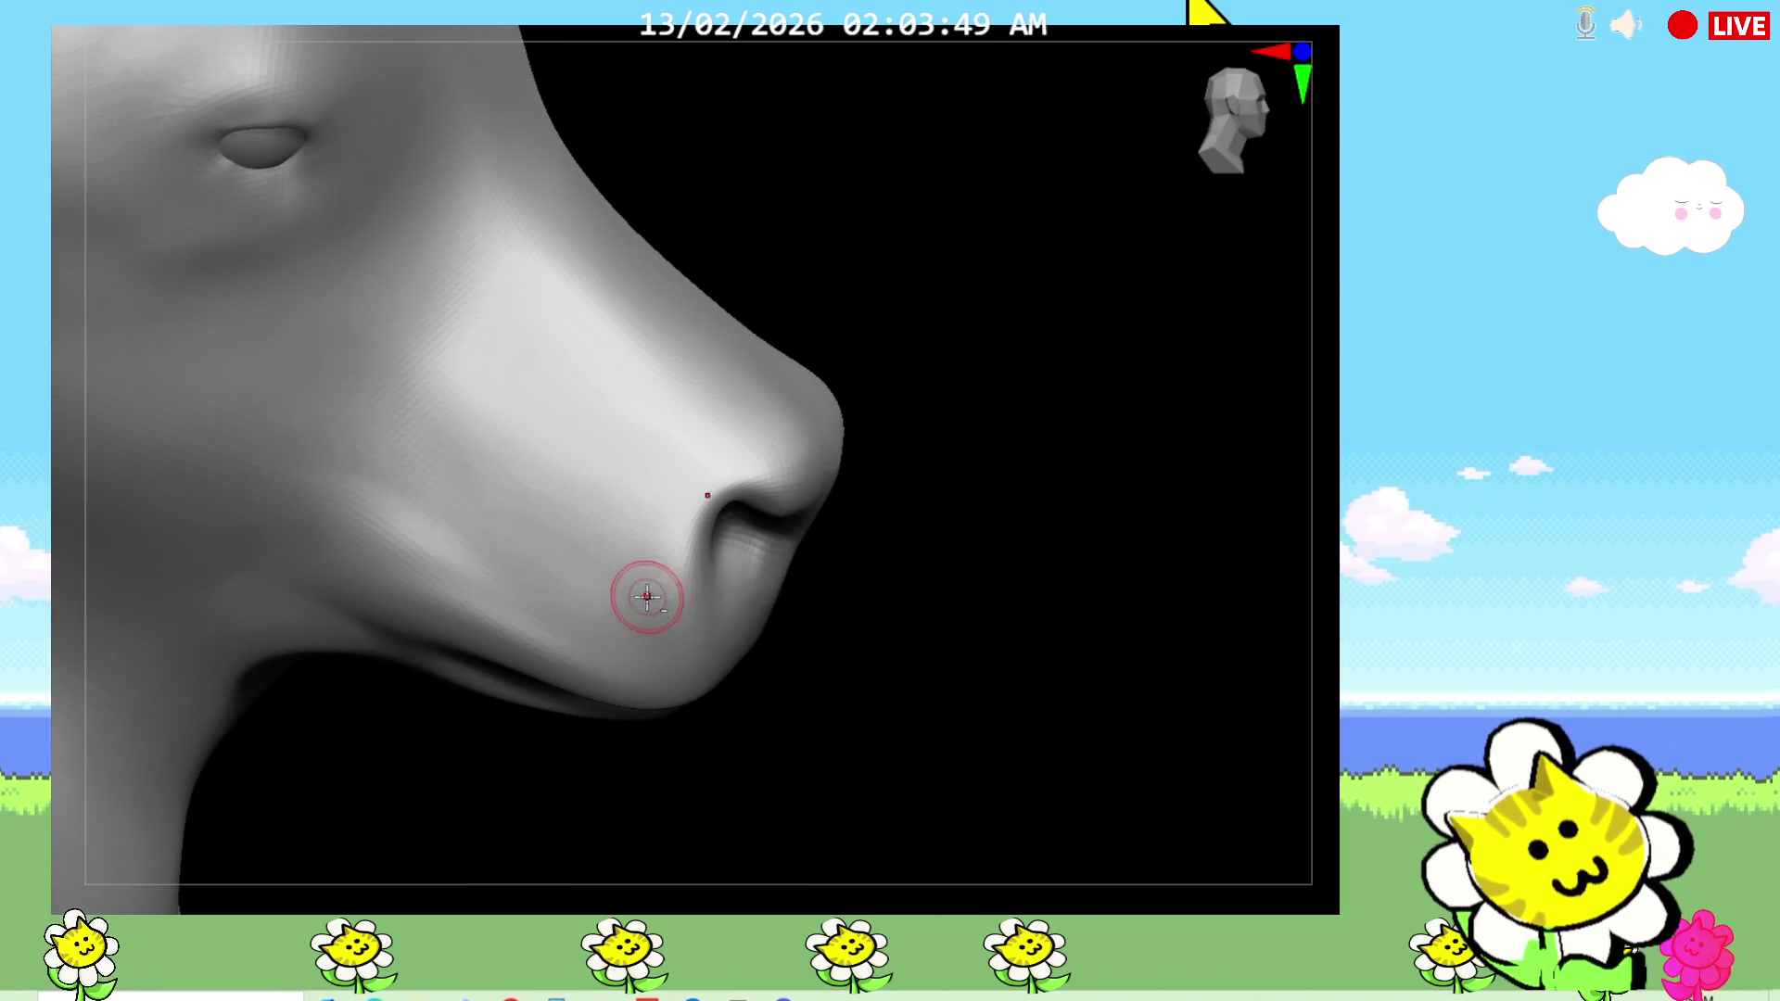
drag(946, 787, 932, 668)
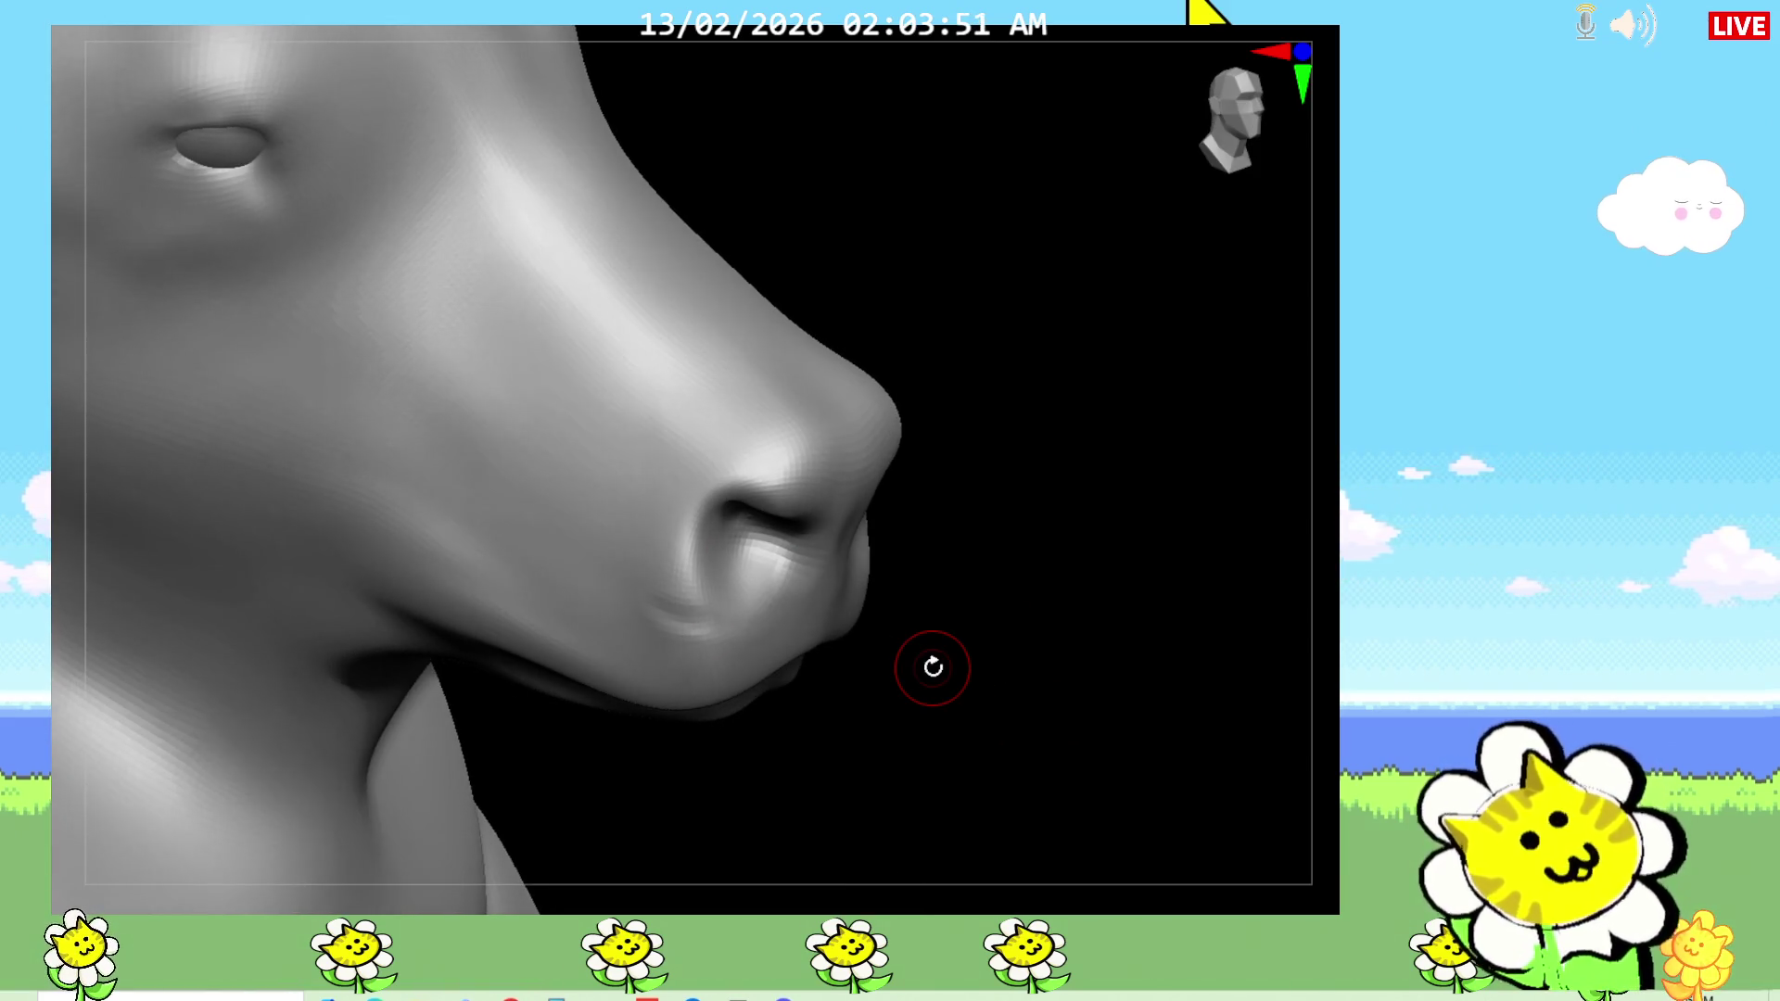
click(1330, 120)
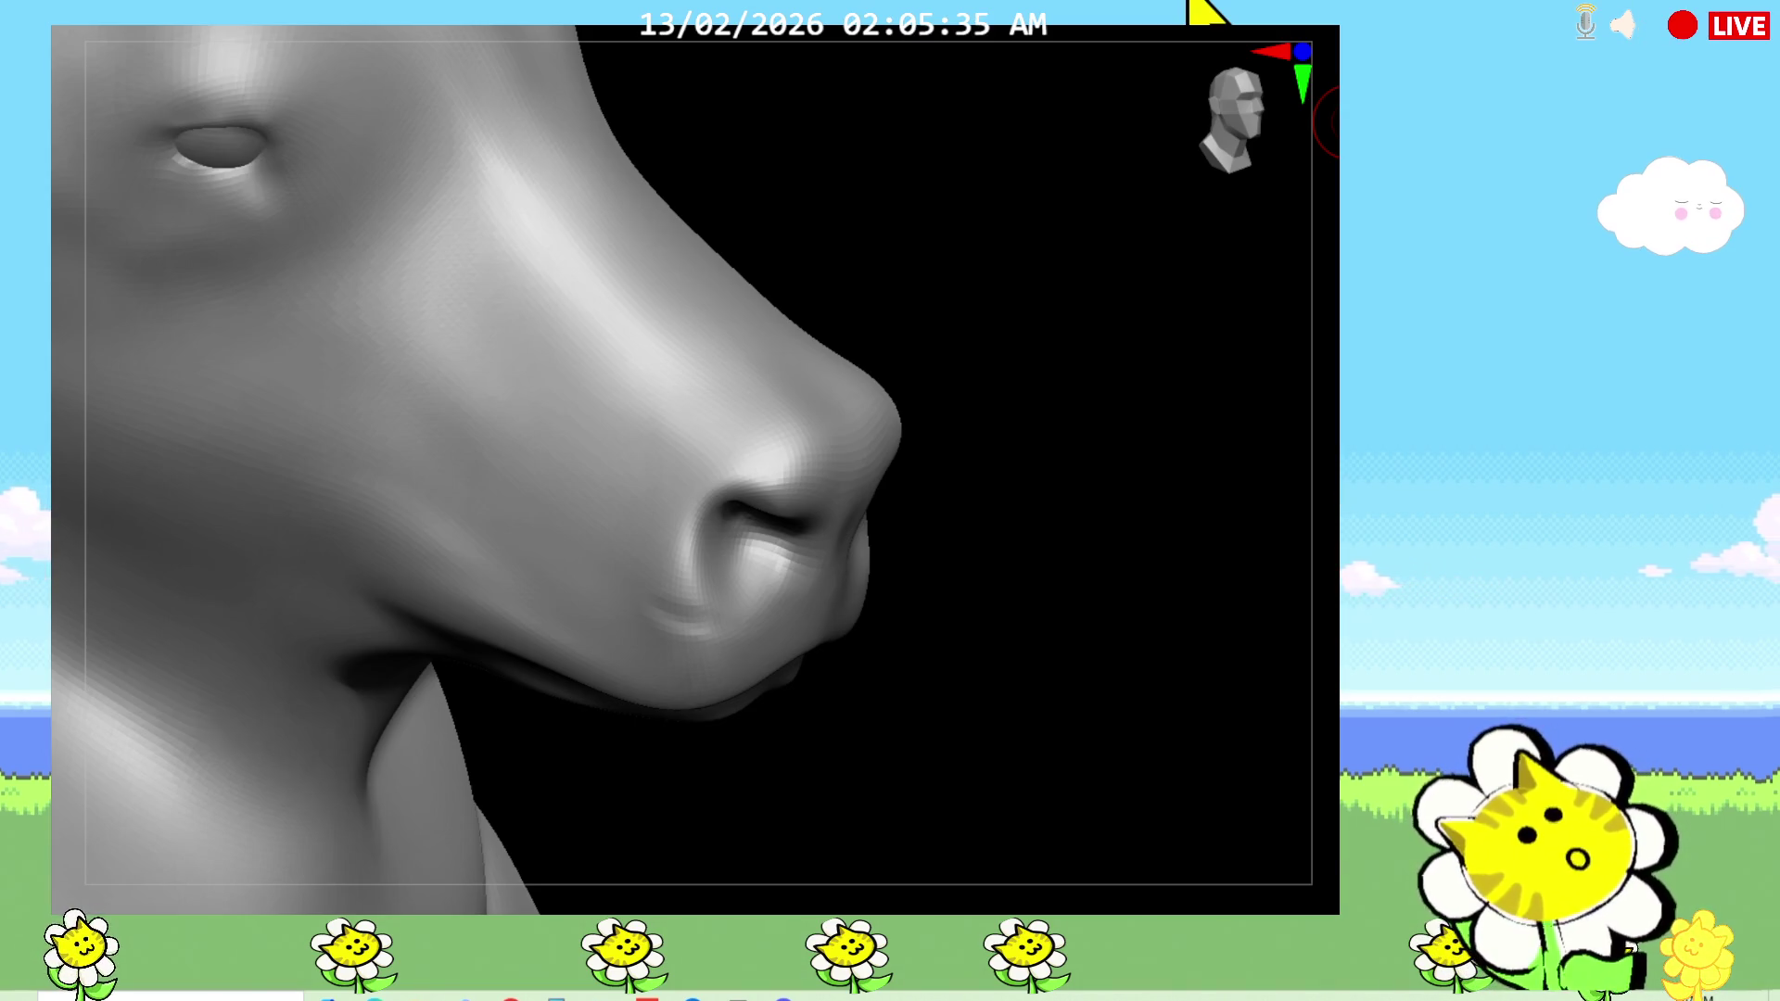
Step: Soften both nostril creases from a symmetric front view, then check the left-side profile
mouse_move(1024, 640)
mouse_down()
mouse_move(690, 631)
mouse_move(675, 593)
mouse_move(728, 646)
mouse_move(730, 626)
mouse_up()
mouse_move(835, 683)
shift+mouse_down()
mouse_move(933, 714)
mouse_move(942, 694)
shift+mouse_up()
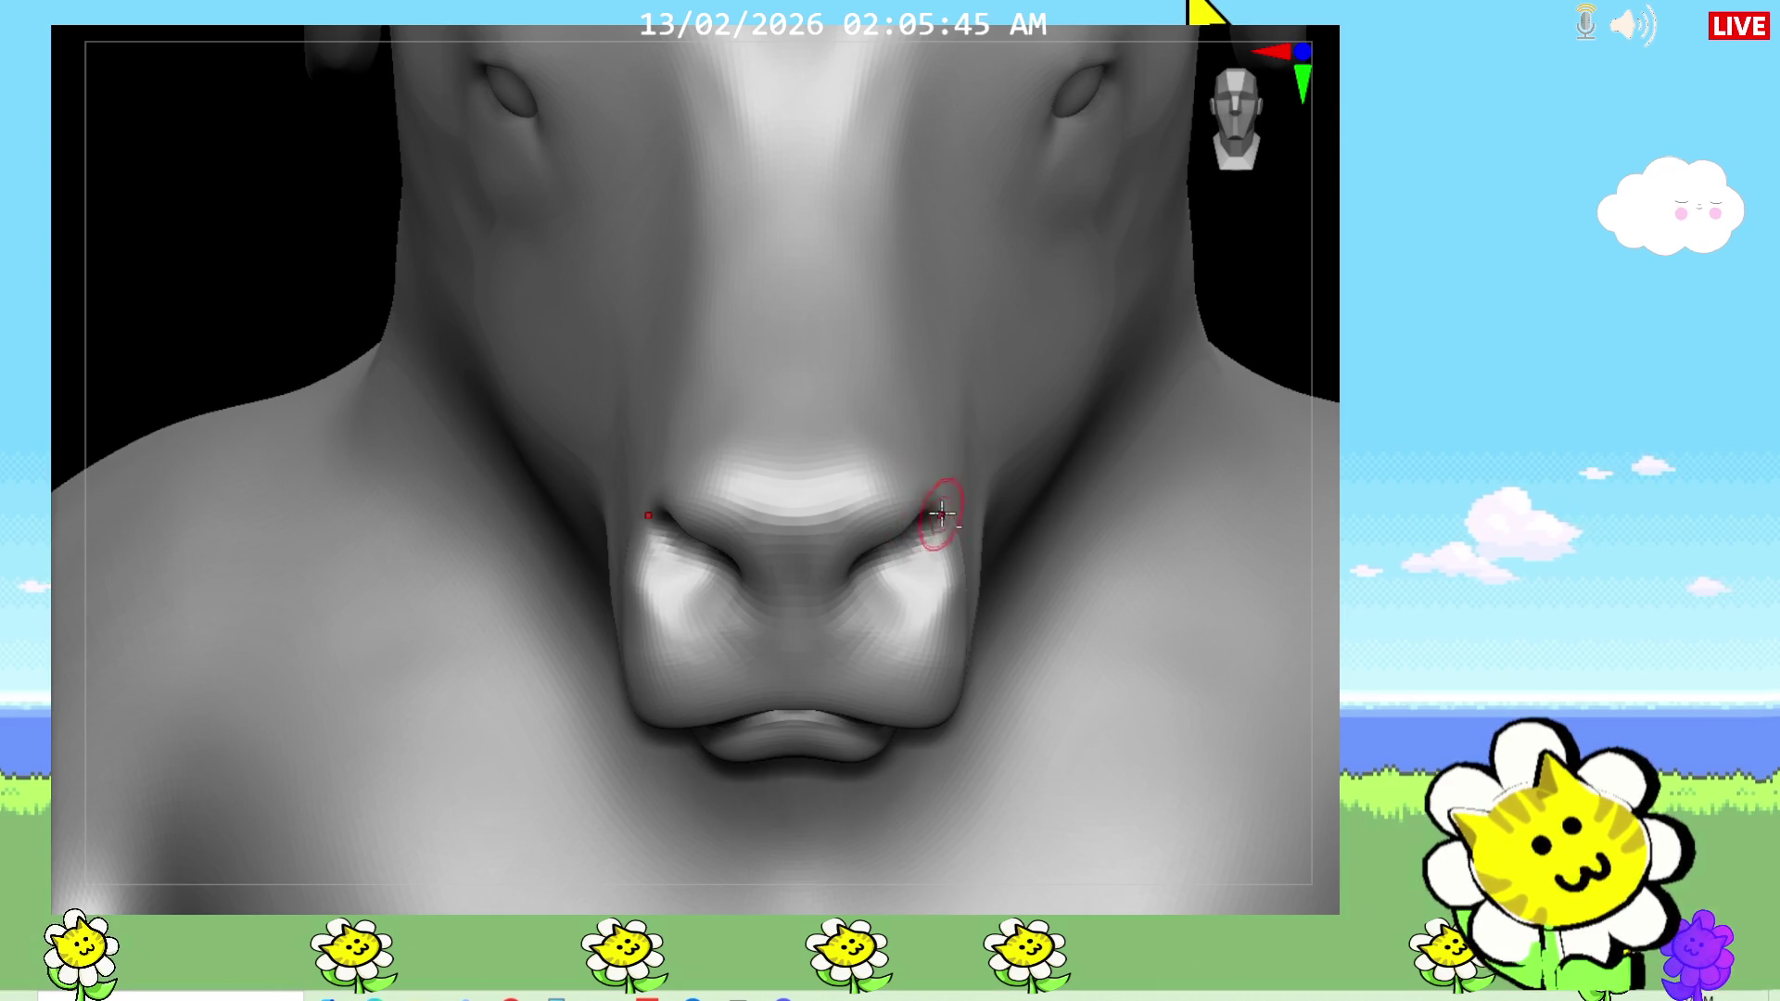
mouse_move(920, 539)
mouse_down()
mouse_move(917, 576)
mouse_move(905, 557)
mouse_move(923, 604)
mouse_up()
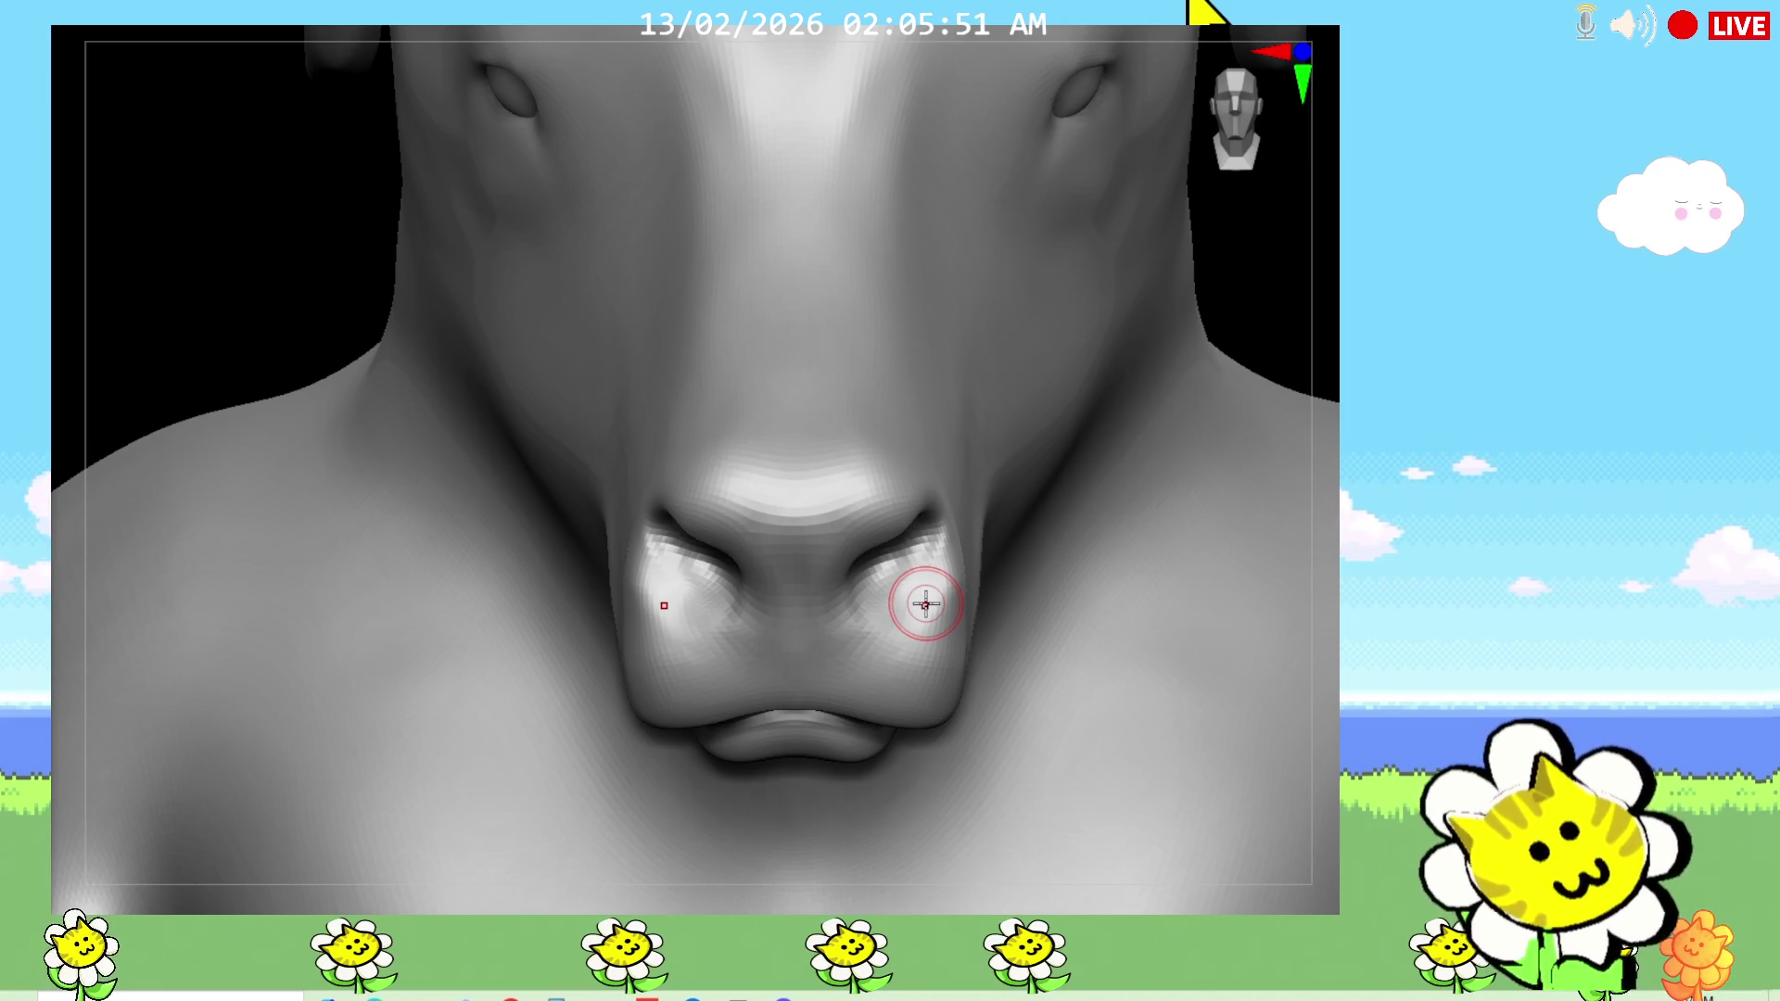
scroll(925, 605, down, 10)
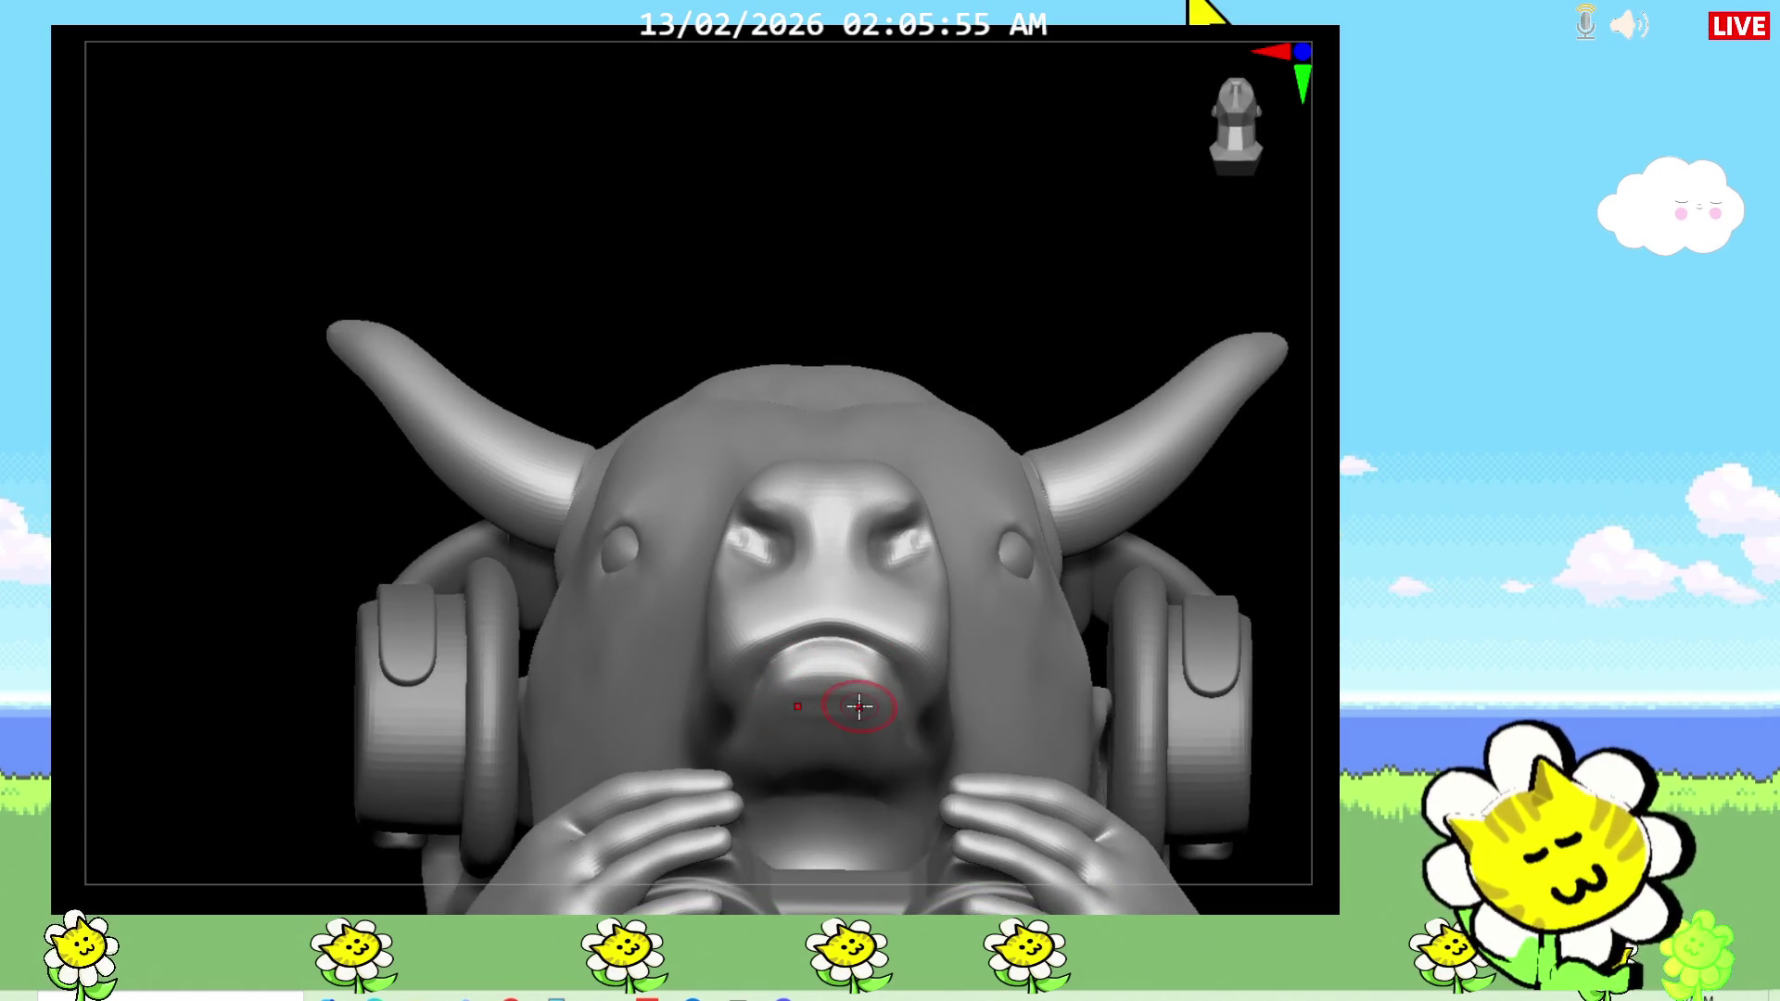
mouse_move(1264, 528)
mouse_down()
mouse_move(1049, 668)
mouse_move(1051, 610)
mouse_move(784, 683)
mouse_up()
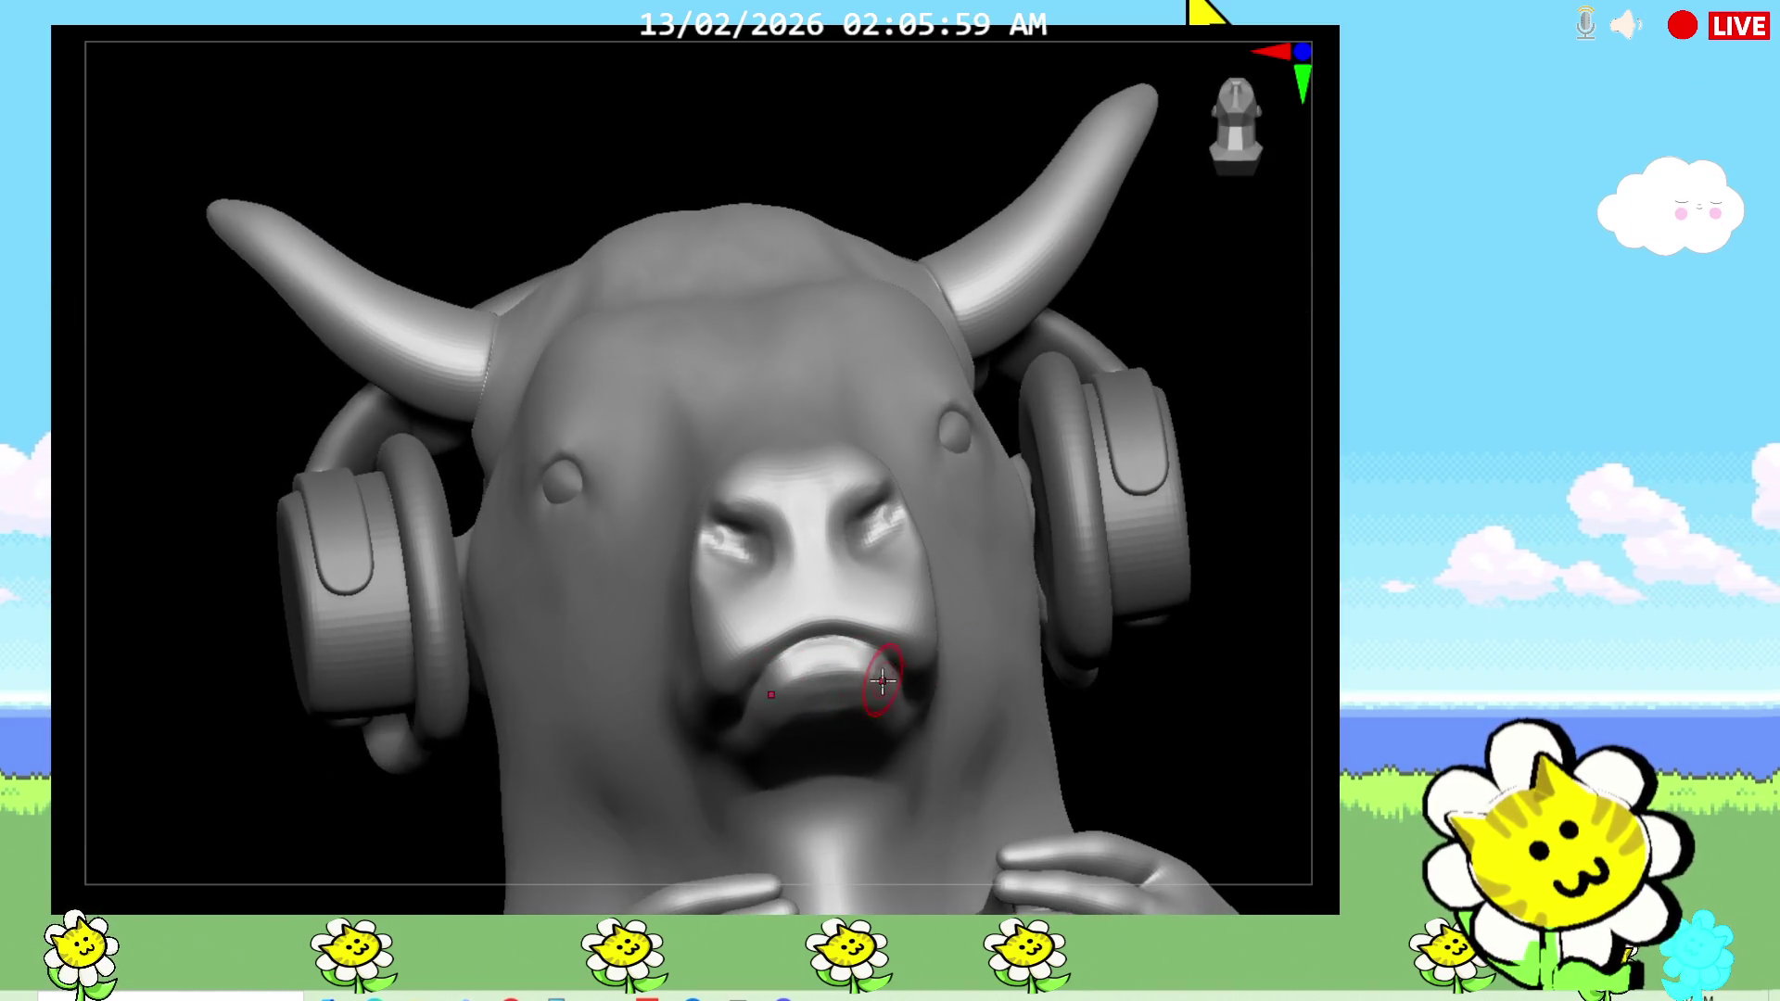
mouse_move(1195, 675)
mouse_down()
mouse_move(1287, 704)
mouse_move(1263, 699)
mouse_up()
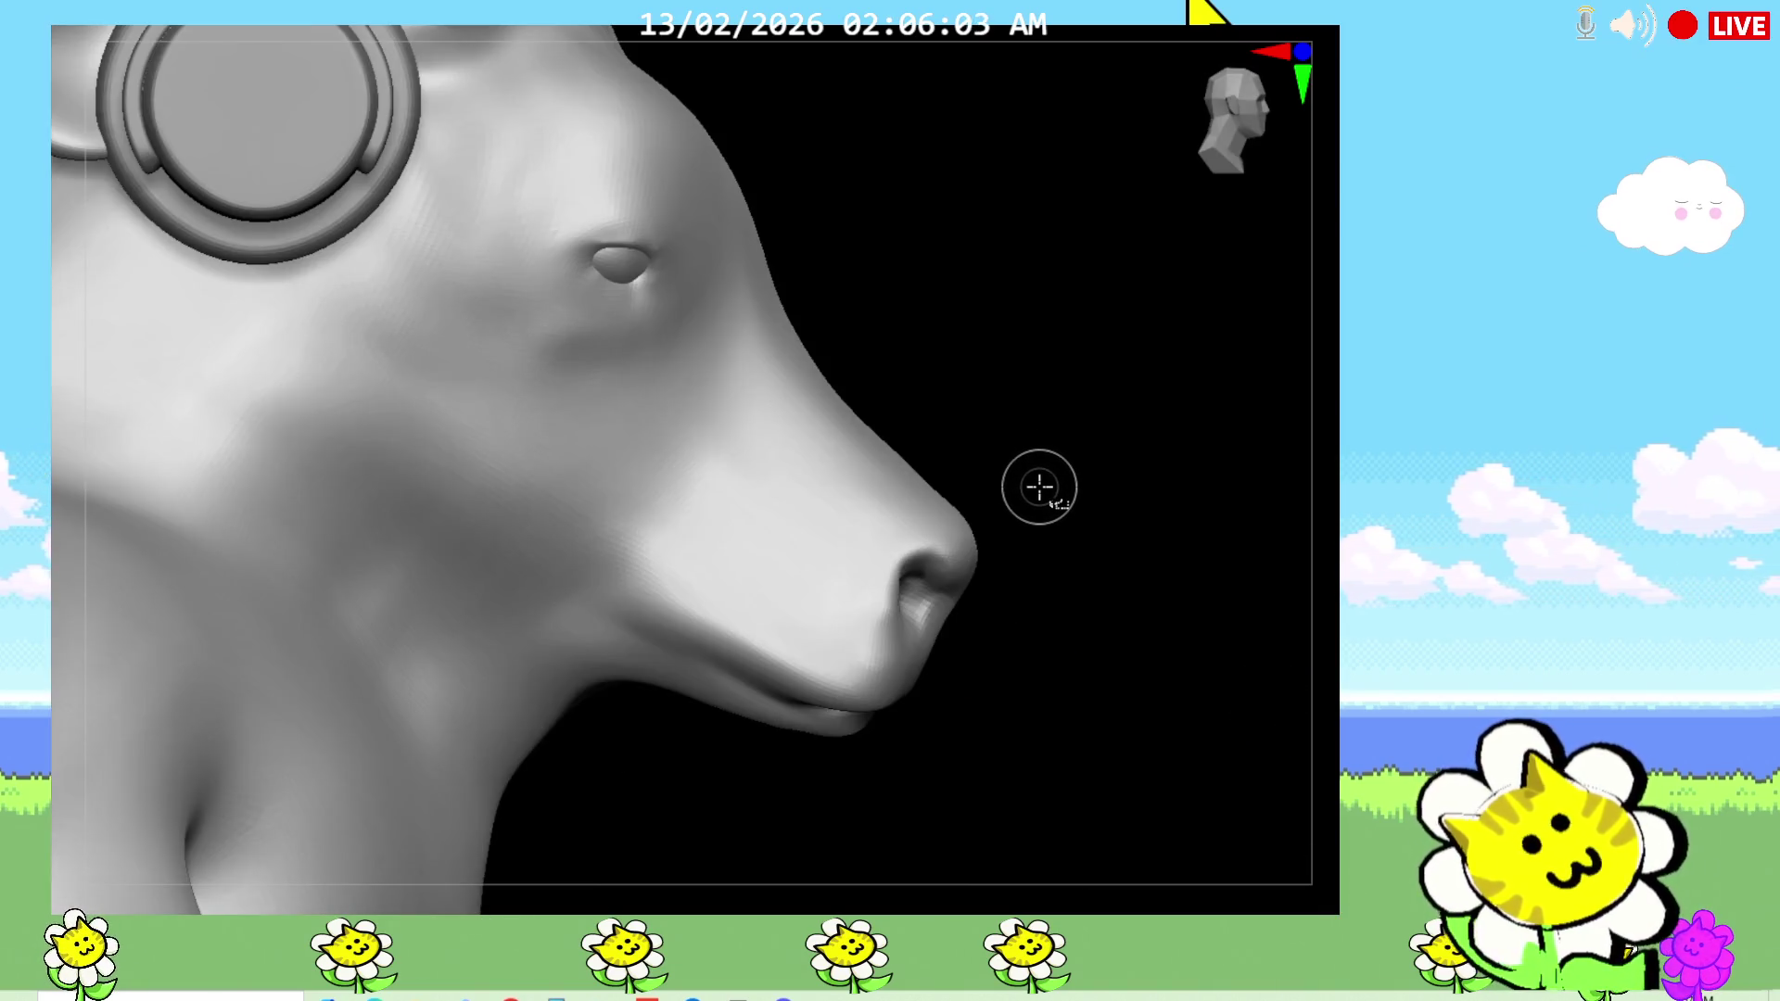
key(b)
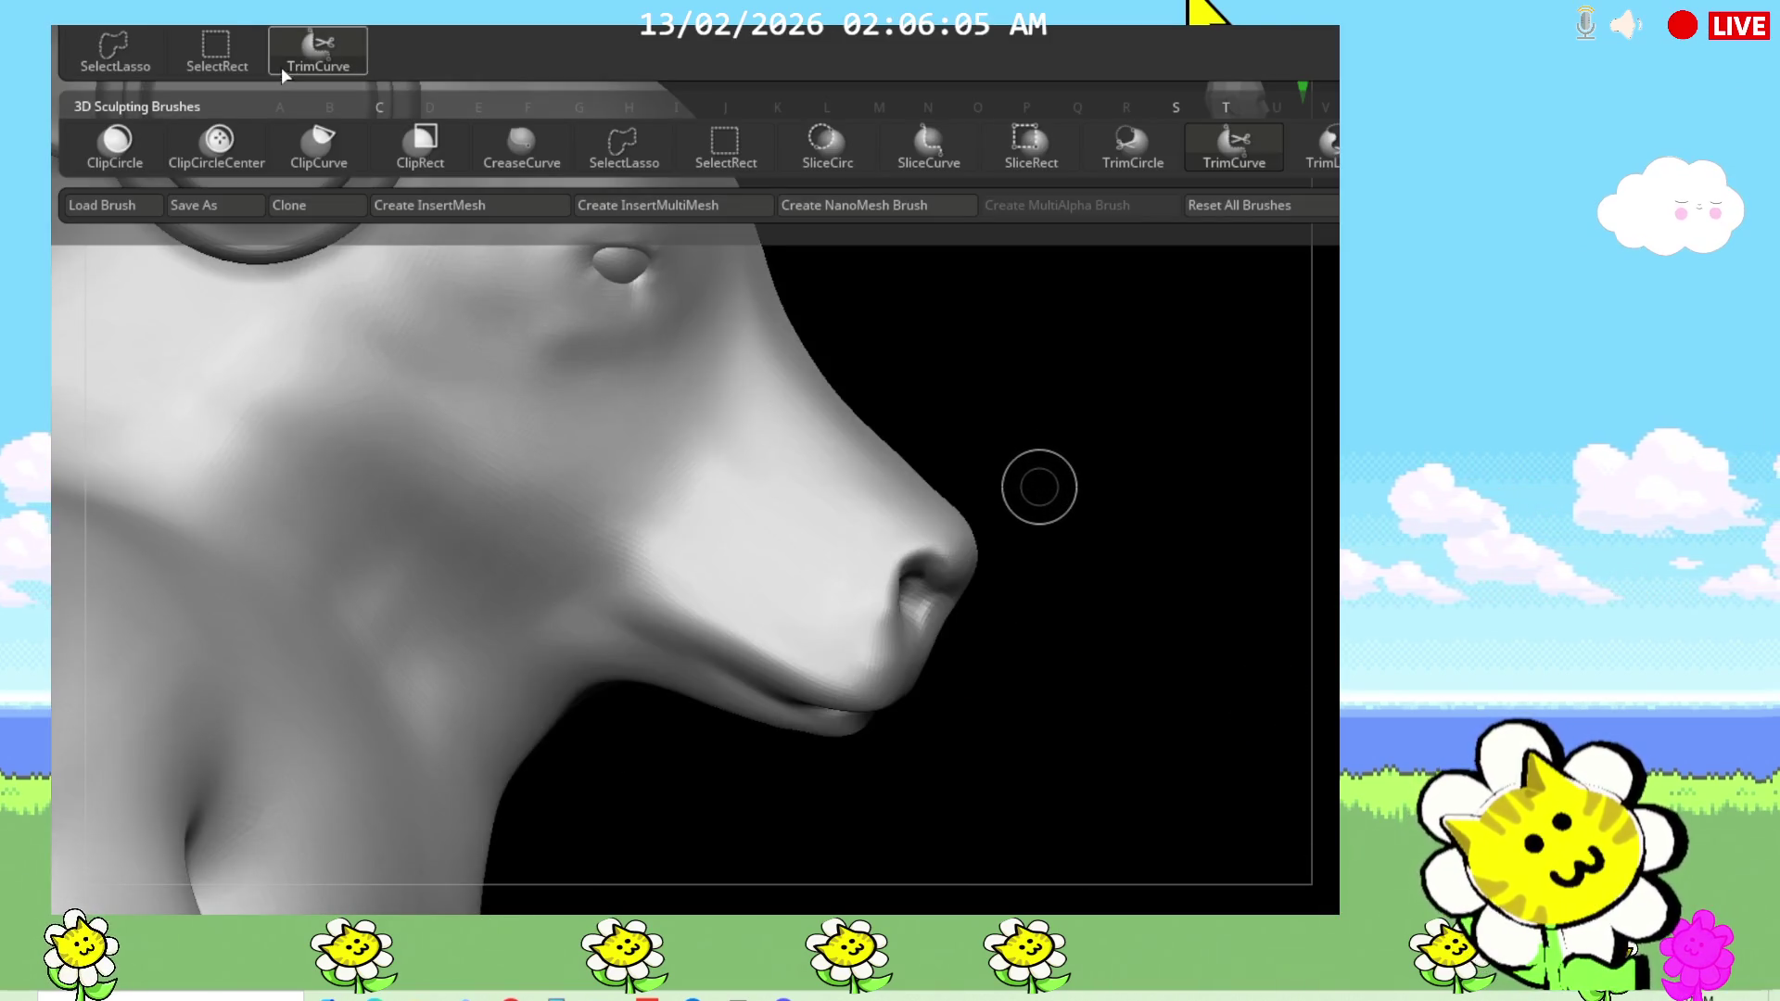
Step: Hide everything but the nose and lips with SelectRect, frame them, and smooth upper lip to chin
click(725, 144)
ctrl+shift+drag(1165, 341, 648, 814)
mouse_move(1044, 775)
mouse_down()
mouse_move(1069, 537)
mouse_move(993, 708)
mouse_move(1007, 742)
mouse_move(1215, 517)
mouse_move(1211, 460)
mouse_move(1250, 543)
mouse_move(1176, 575)
mouse_move(879, 535)
mouse_up()
key(f)
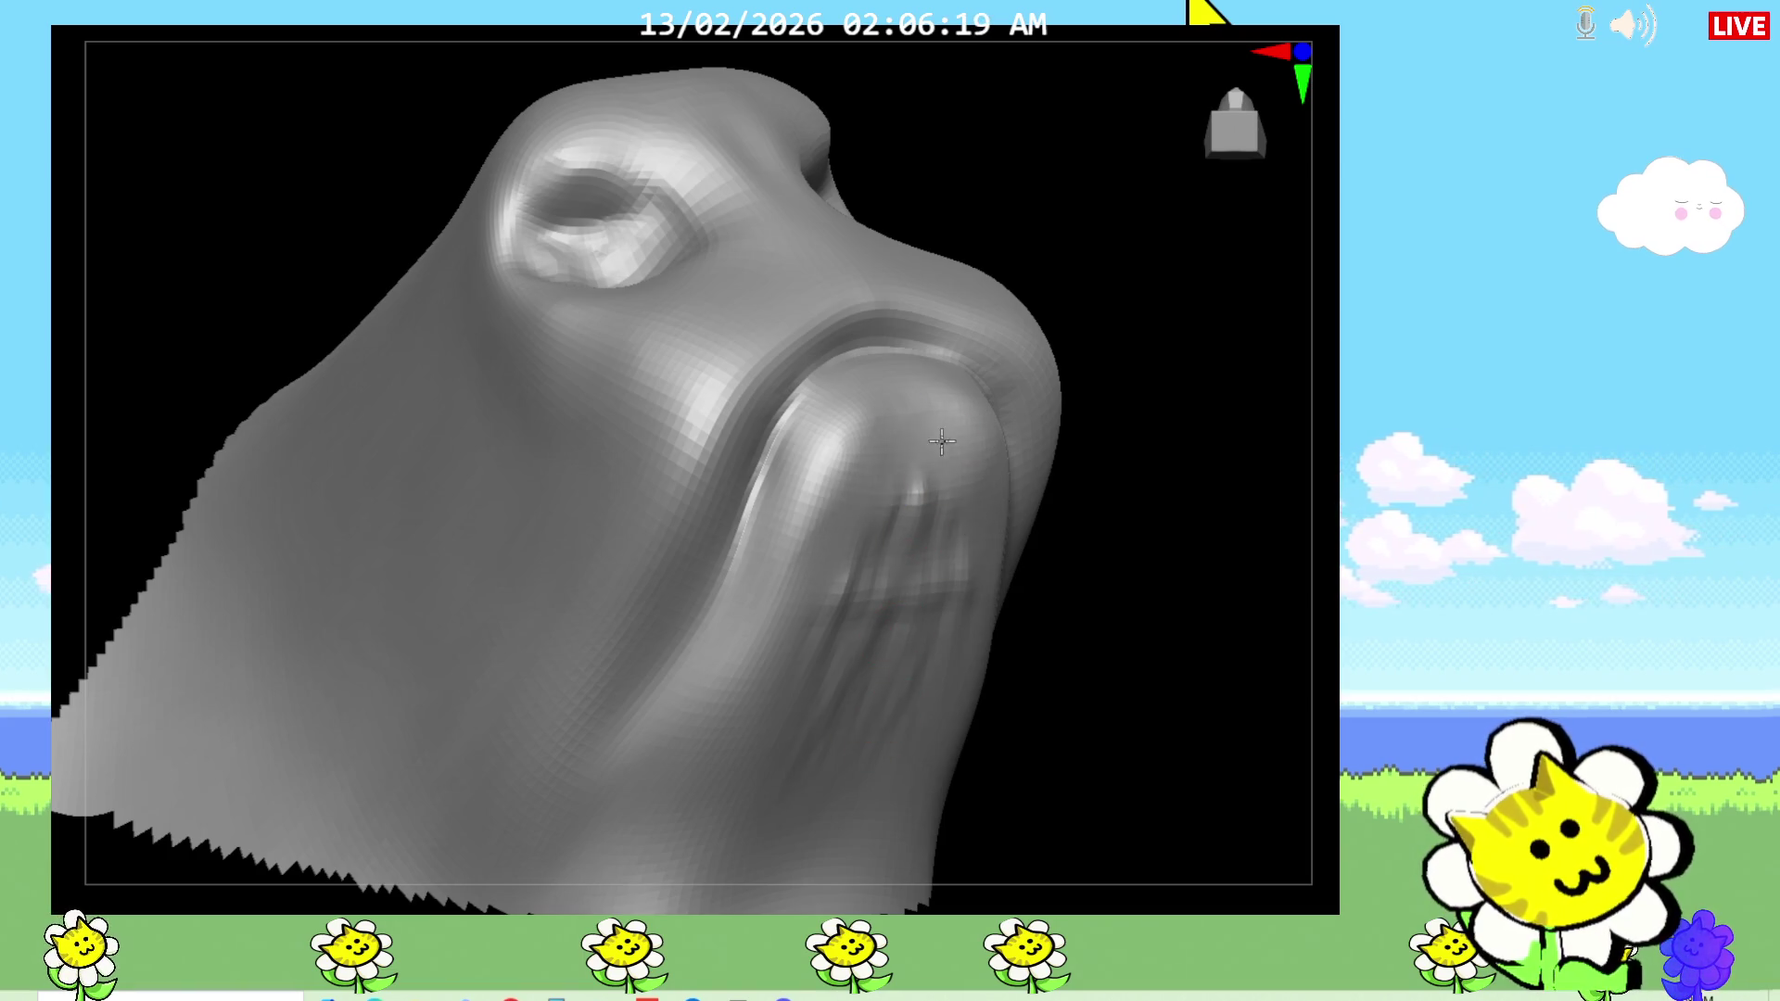
drag(925, 453, 860, 612)
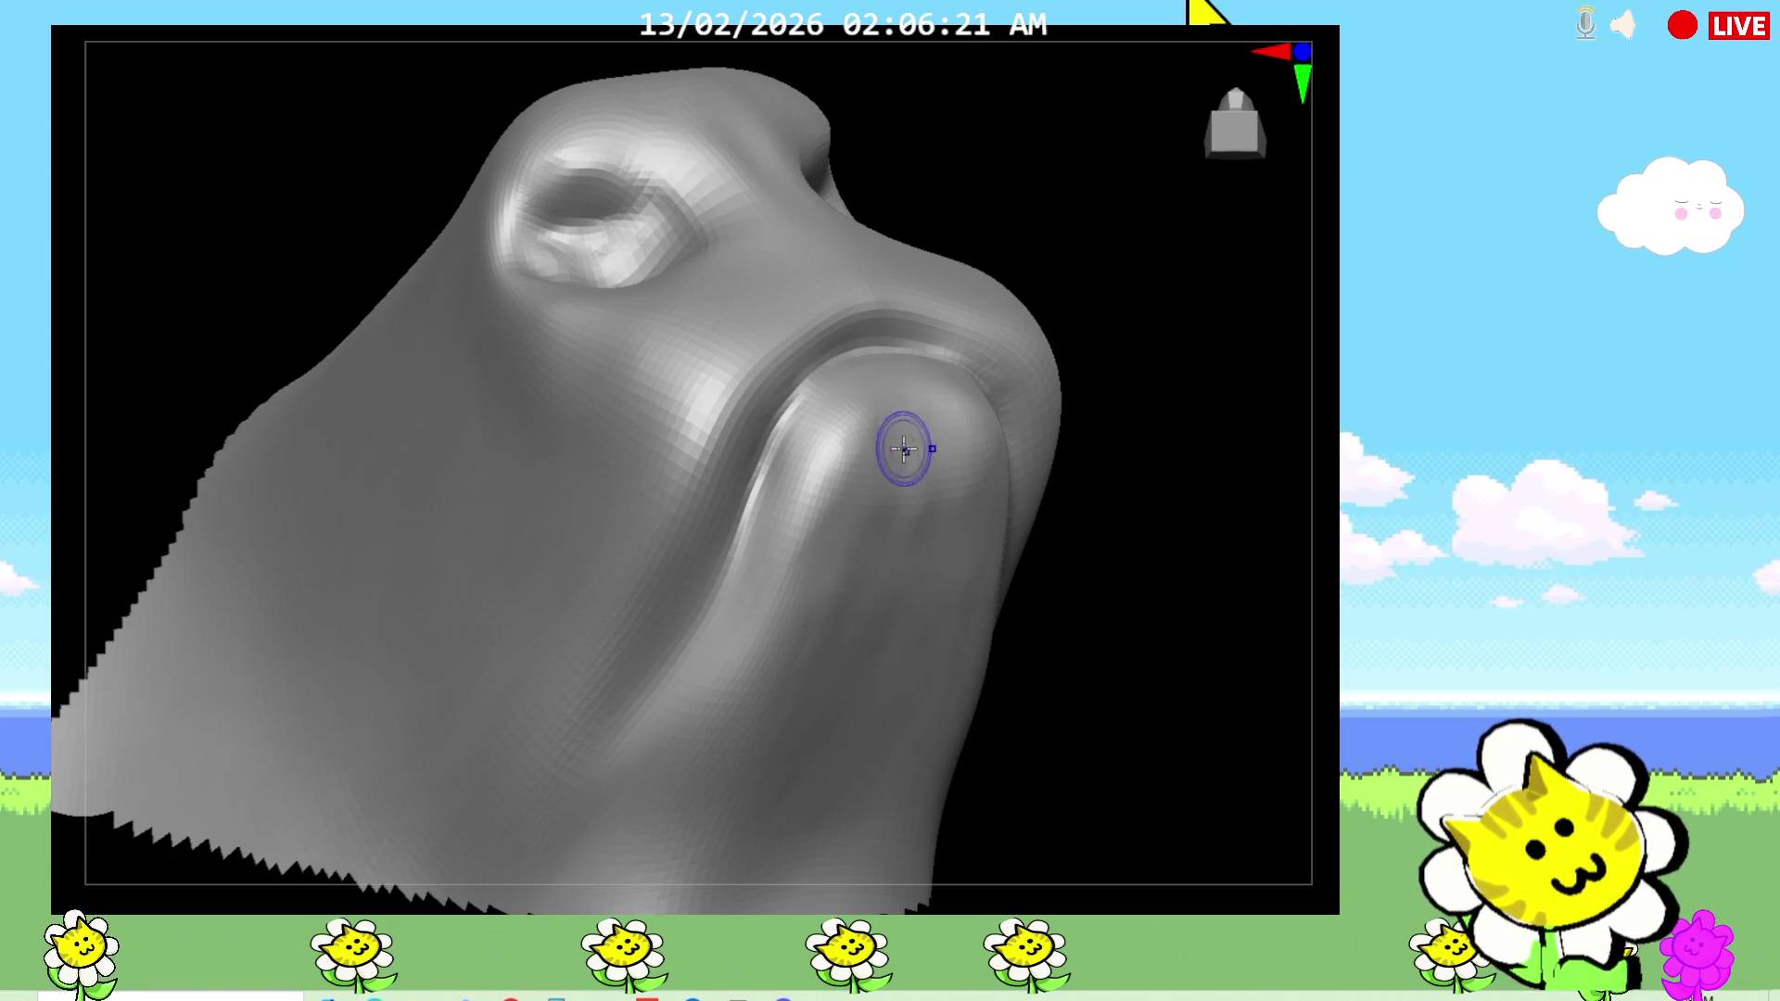
drag(1072, 643, 1072, 719)
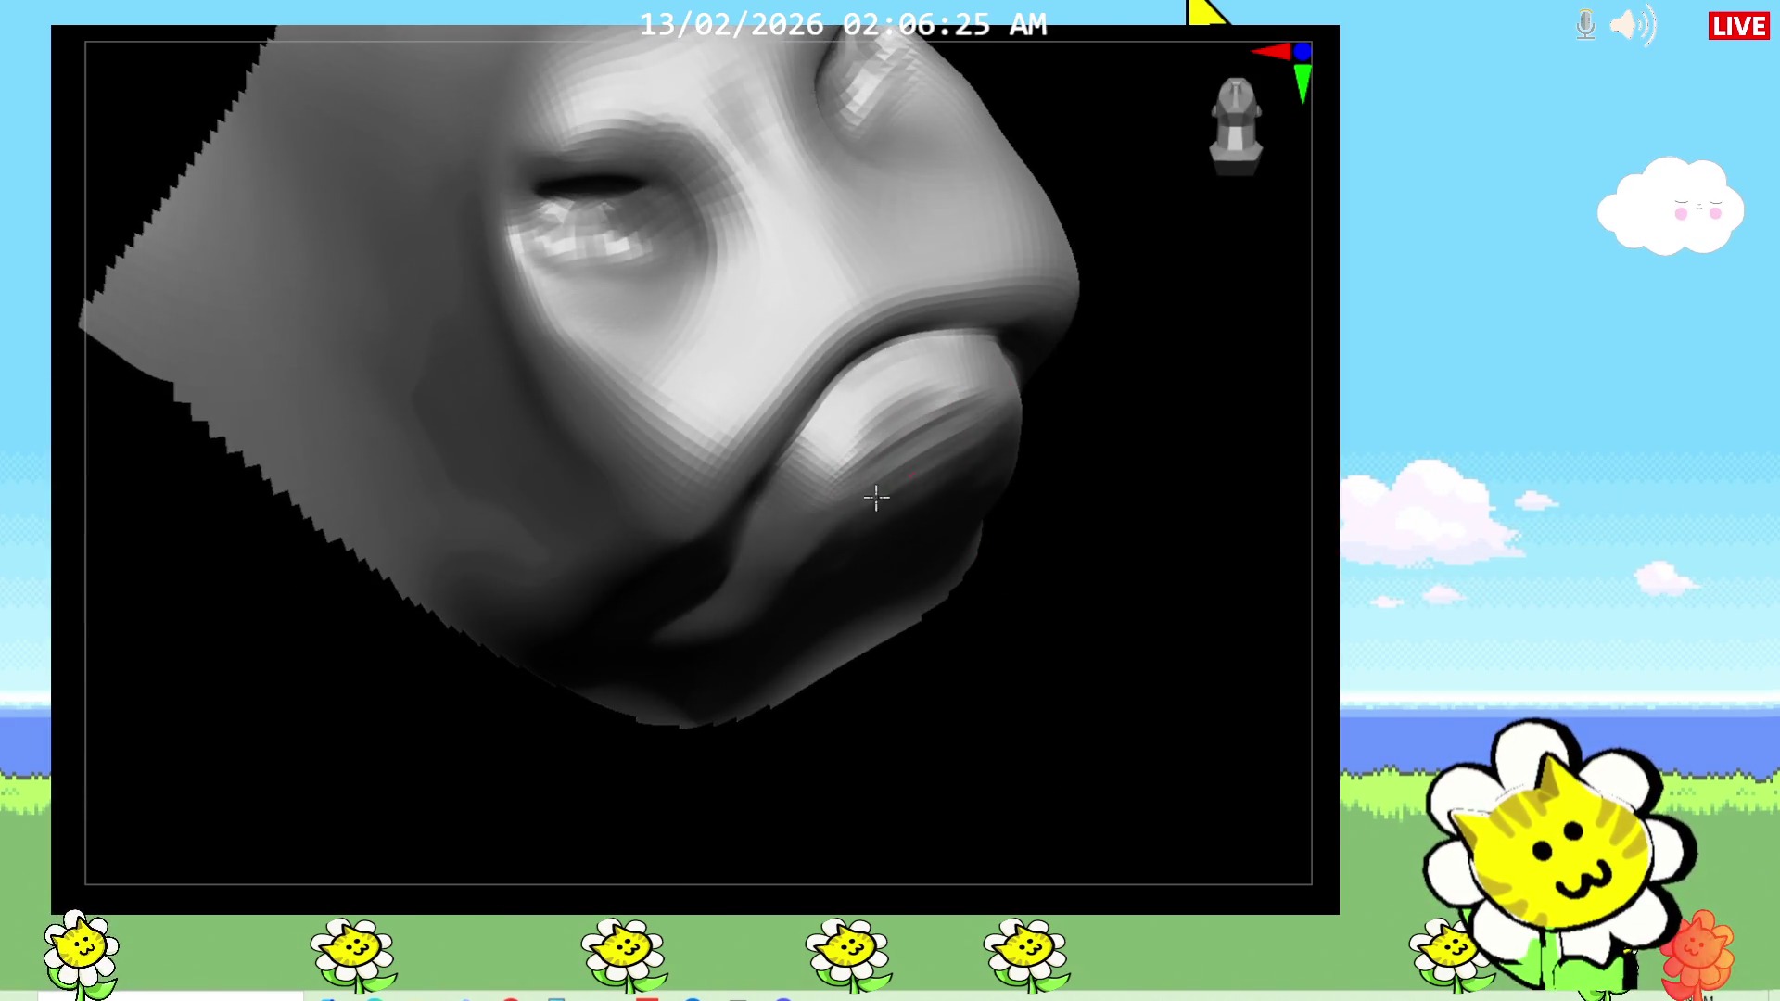
Step: Zoom in on the muzzle and deepen the chin crease under the lips
mouse_move(929, 656)
mouse_down()
mouse_move(986, 646)
mouse_move(889, 497)
mouse_up()
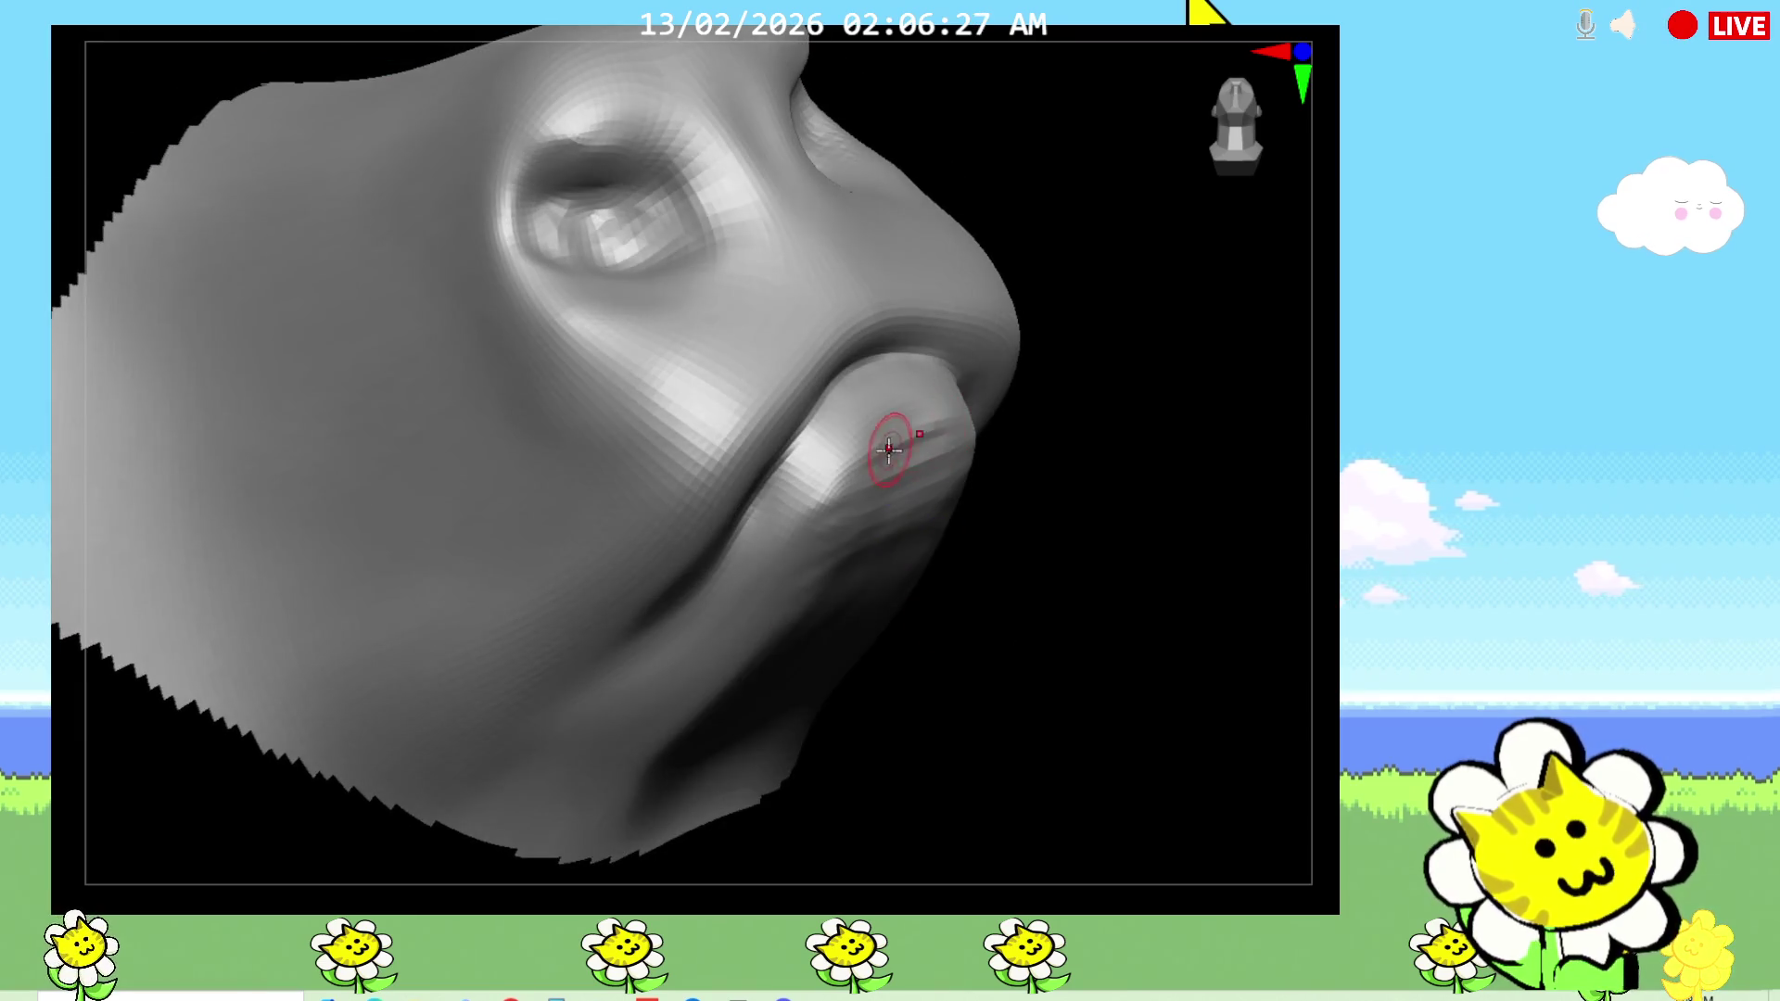
mouse_move(999, 464)
mouse_down()
mouse_move(992, 409)
mouse_move(814, 465)
mouse_move(825, 505)
mouse_move(760, 584)
mouse_move(742, 648)
mouse_move(842, 659)
mouse_move(795, 714)
mouse_move(843, 702)
mouse_move(709, 693)
mouse_move(781, 535)
mouse_move(872, 417)
mouse_move(906, 409)
mouse_move(751, 688)
mouse_up()
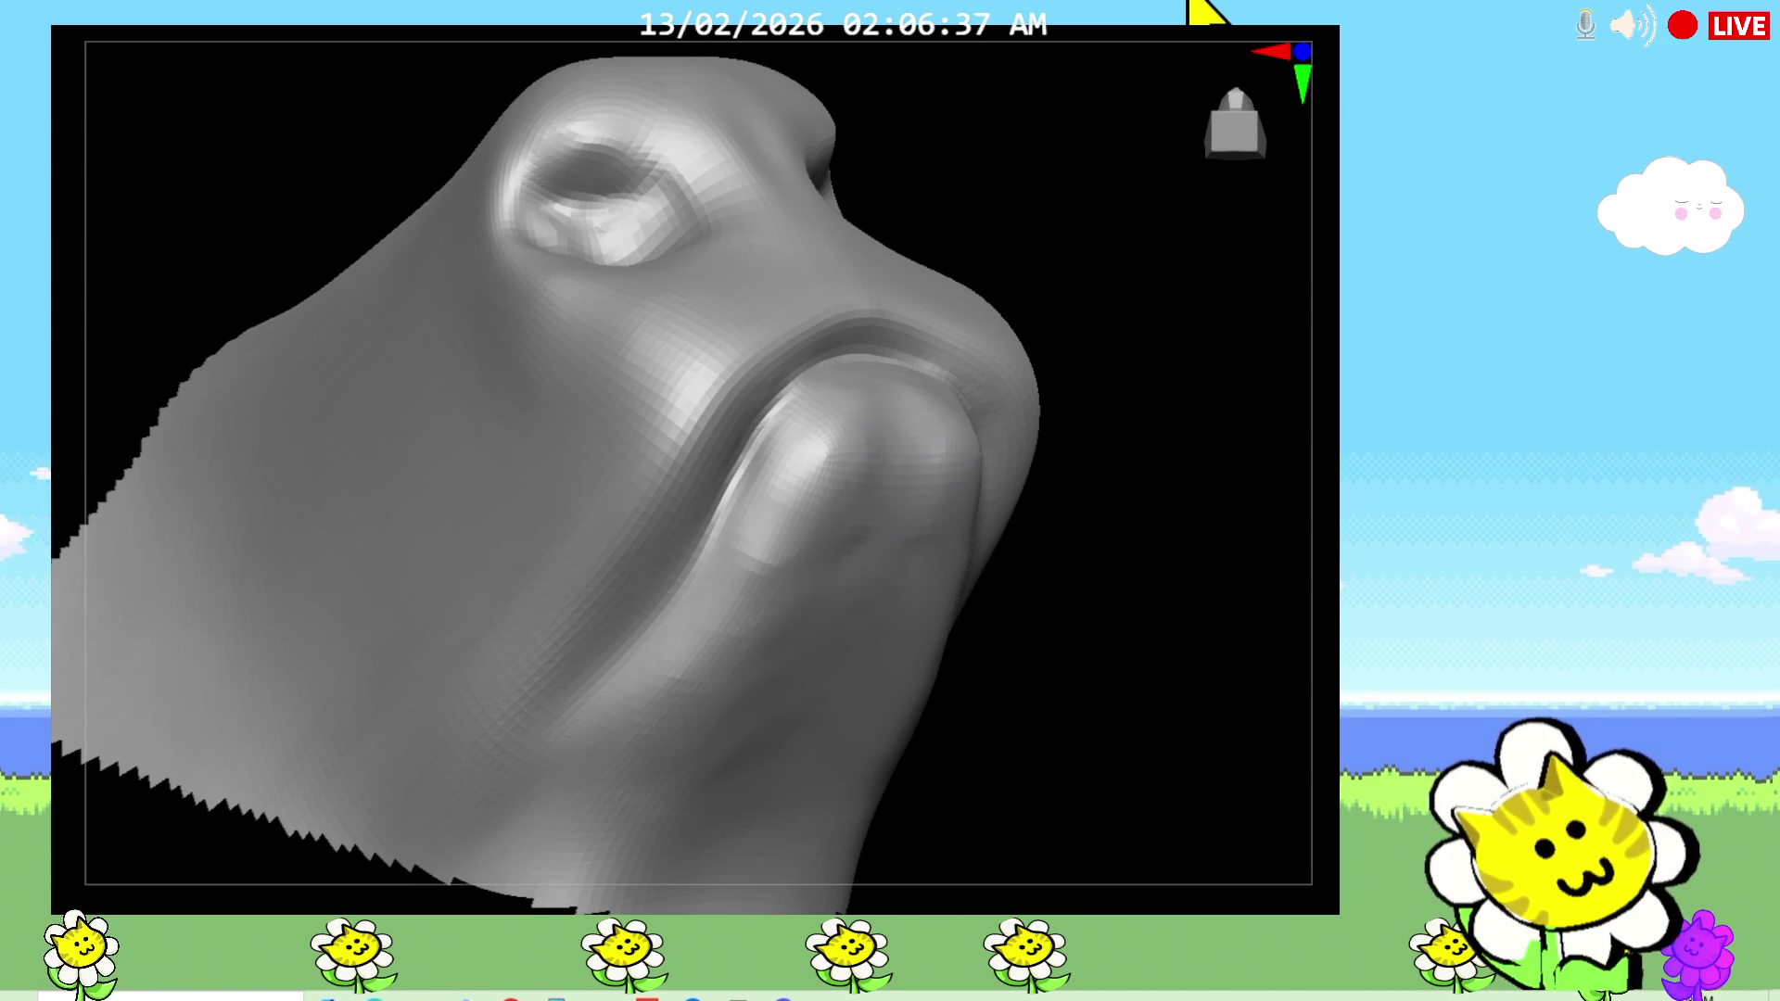
mouse_move(1029, 639)
mouse_down()
mouse_move(991, 737)
mouse_move(945, 677)
mouse_up()
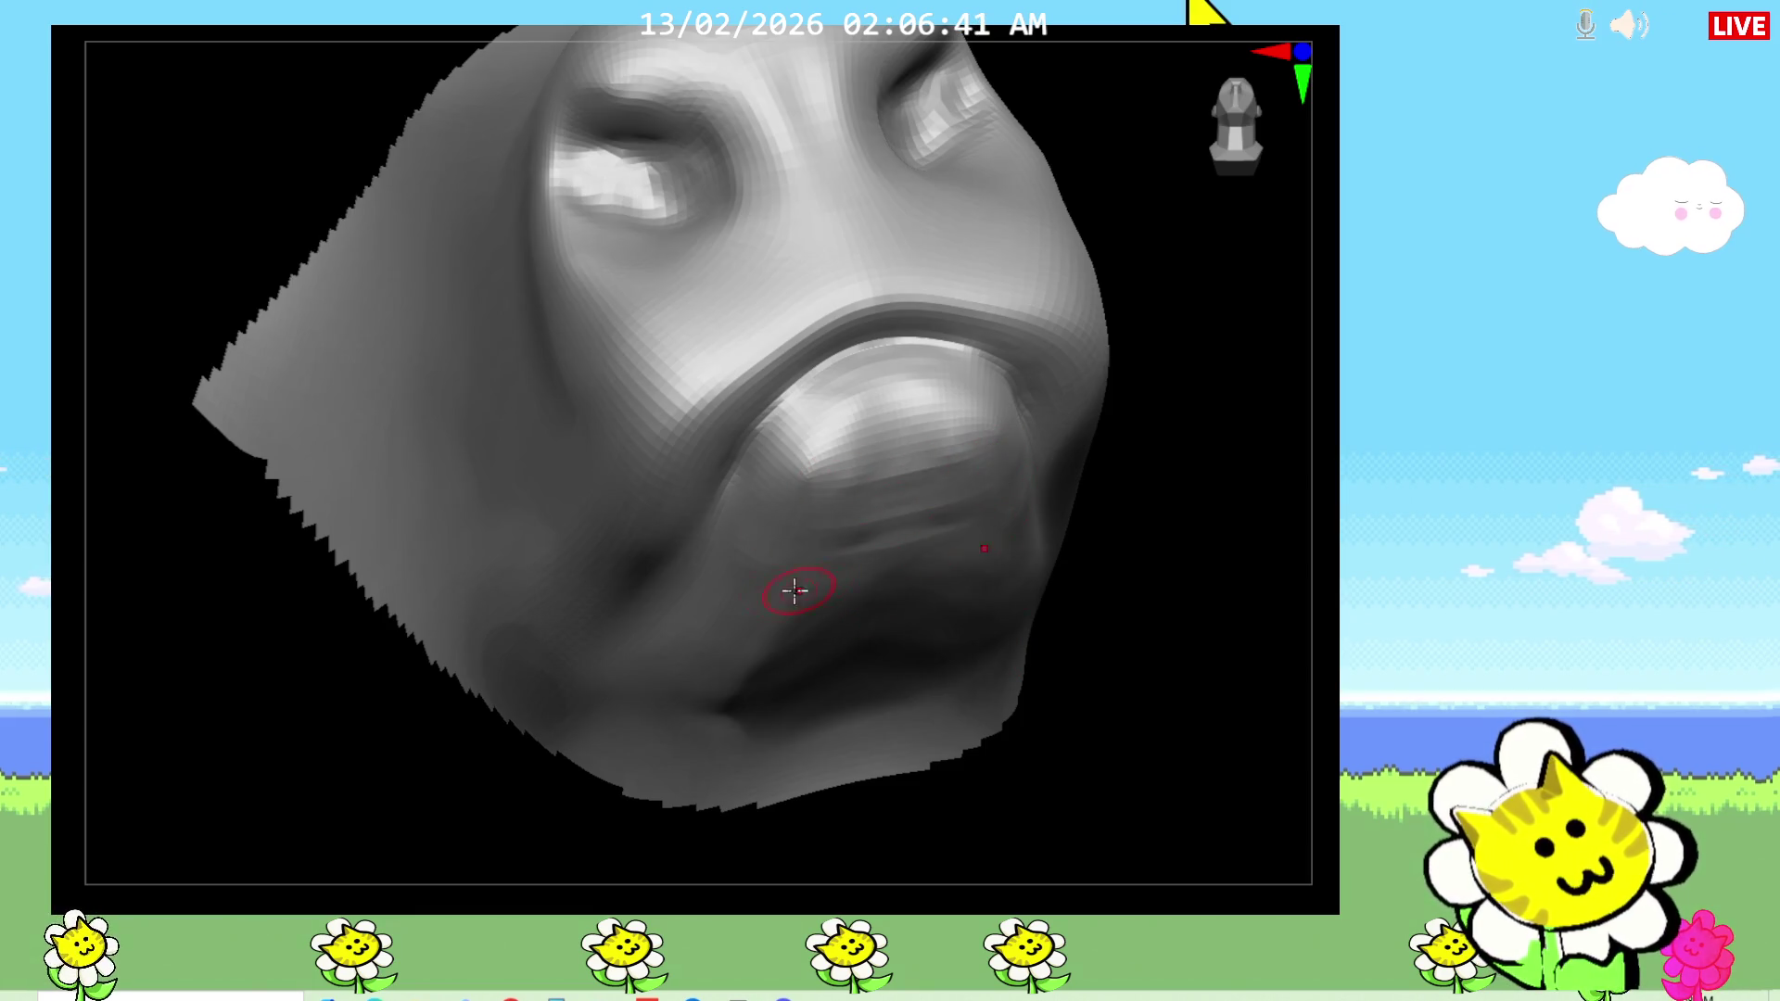
mouse_move(1094, 677)
mouse_down()
mouse_move(1133, 663)
mouse_move(1053, 748)
mouse_up()
mouse_move(945, 596)
mouse_down()
mouse_move(1040, 726)
mouse_move(944, 732)
mouse_up()
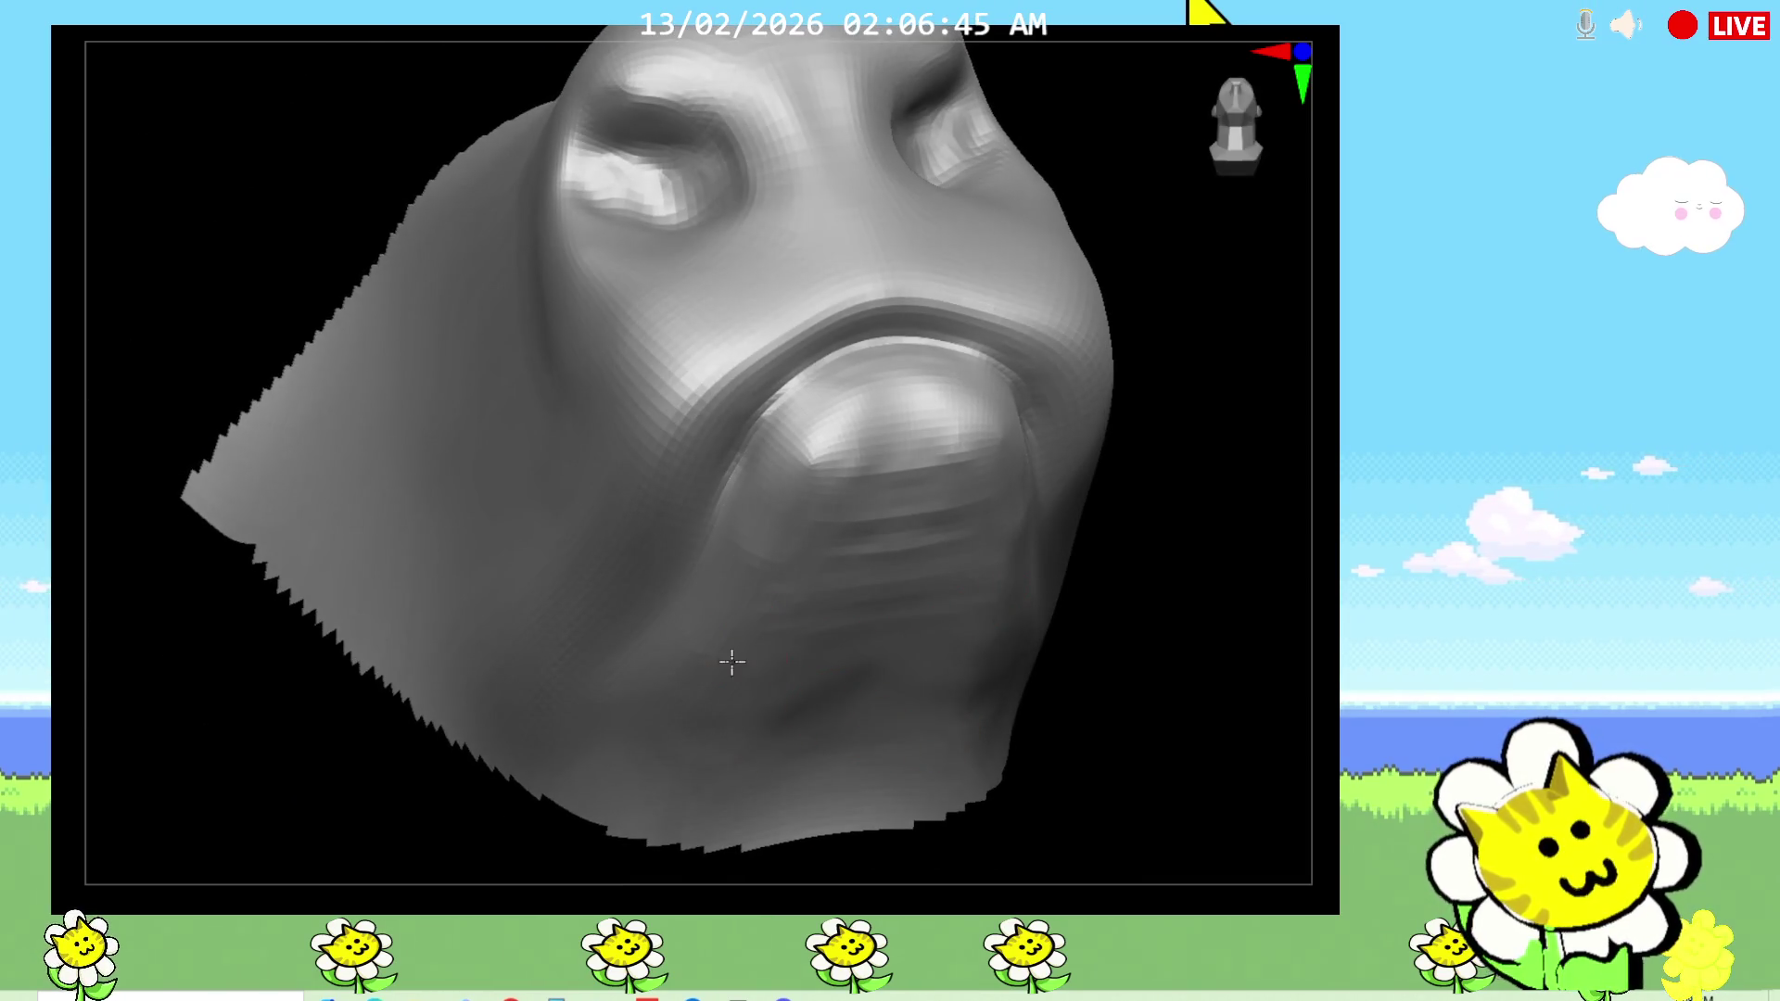
drag(735, 711, 945, 740)
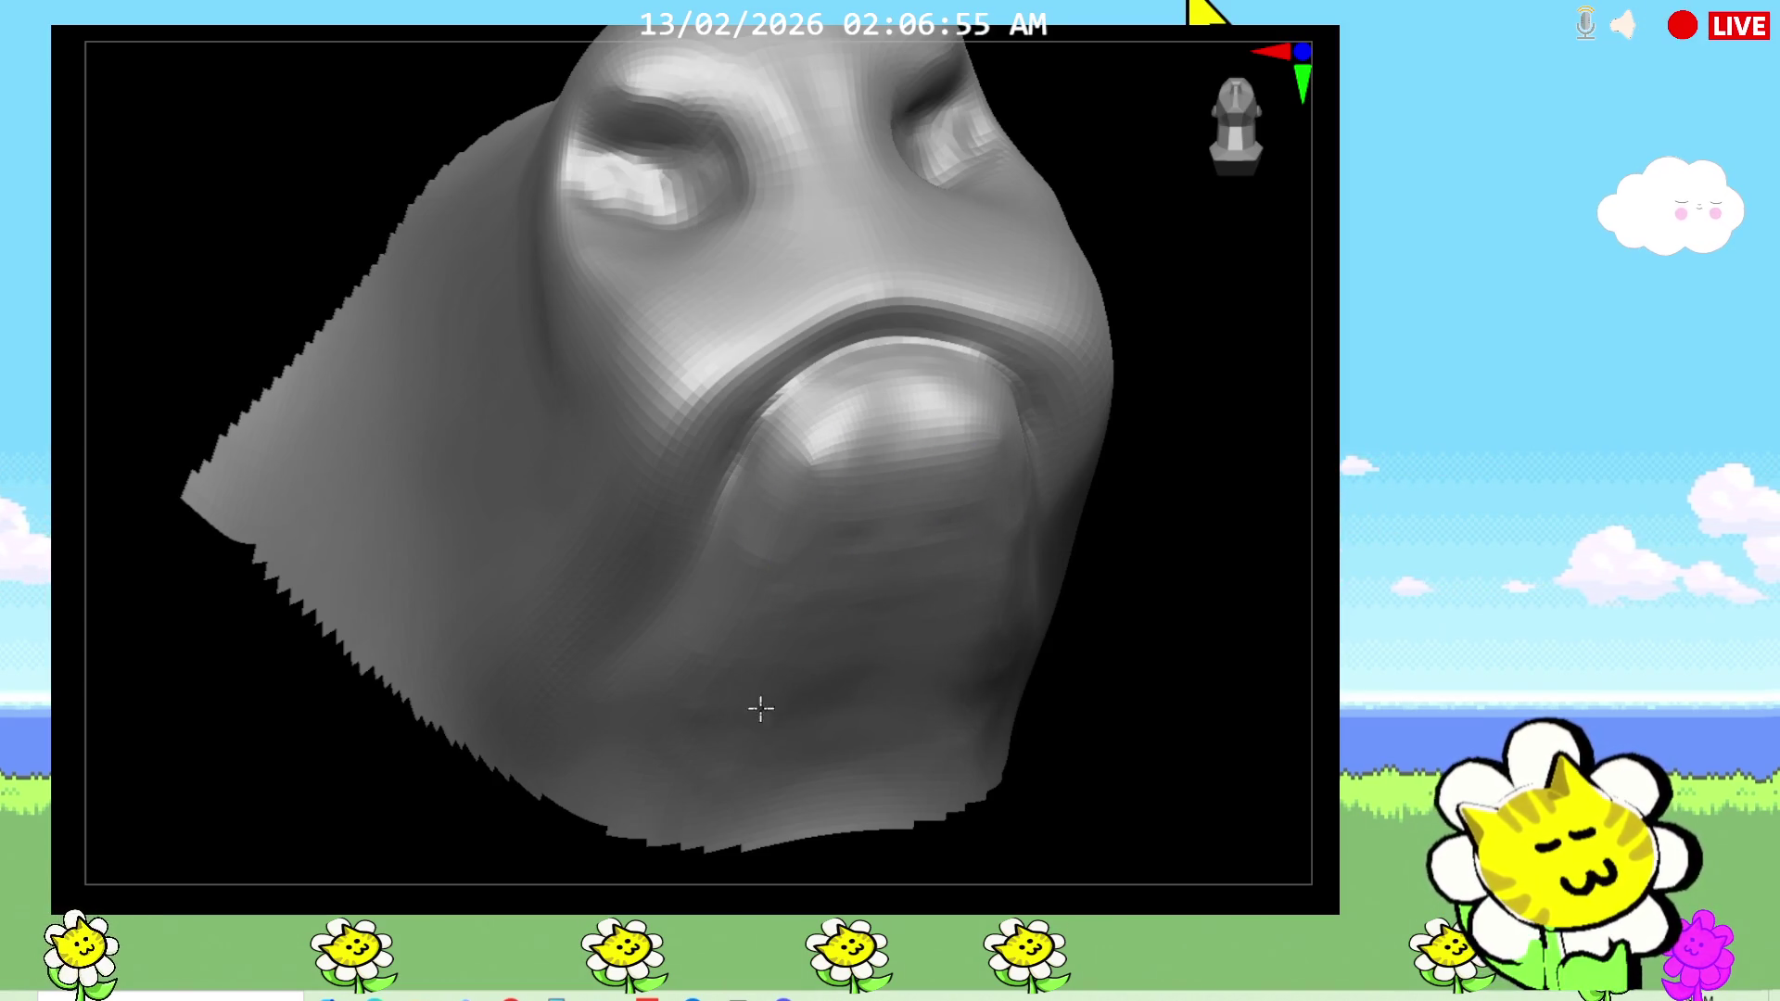
Step: Carve a crease along the lower-lip line, viewing the jaw and nose from several angles
mouse_move(1033, 655)
mouse_down()
mouse_move(1104, 699)
mouse_move(1099, 667)
mouse_up()
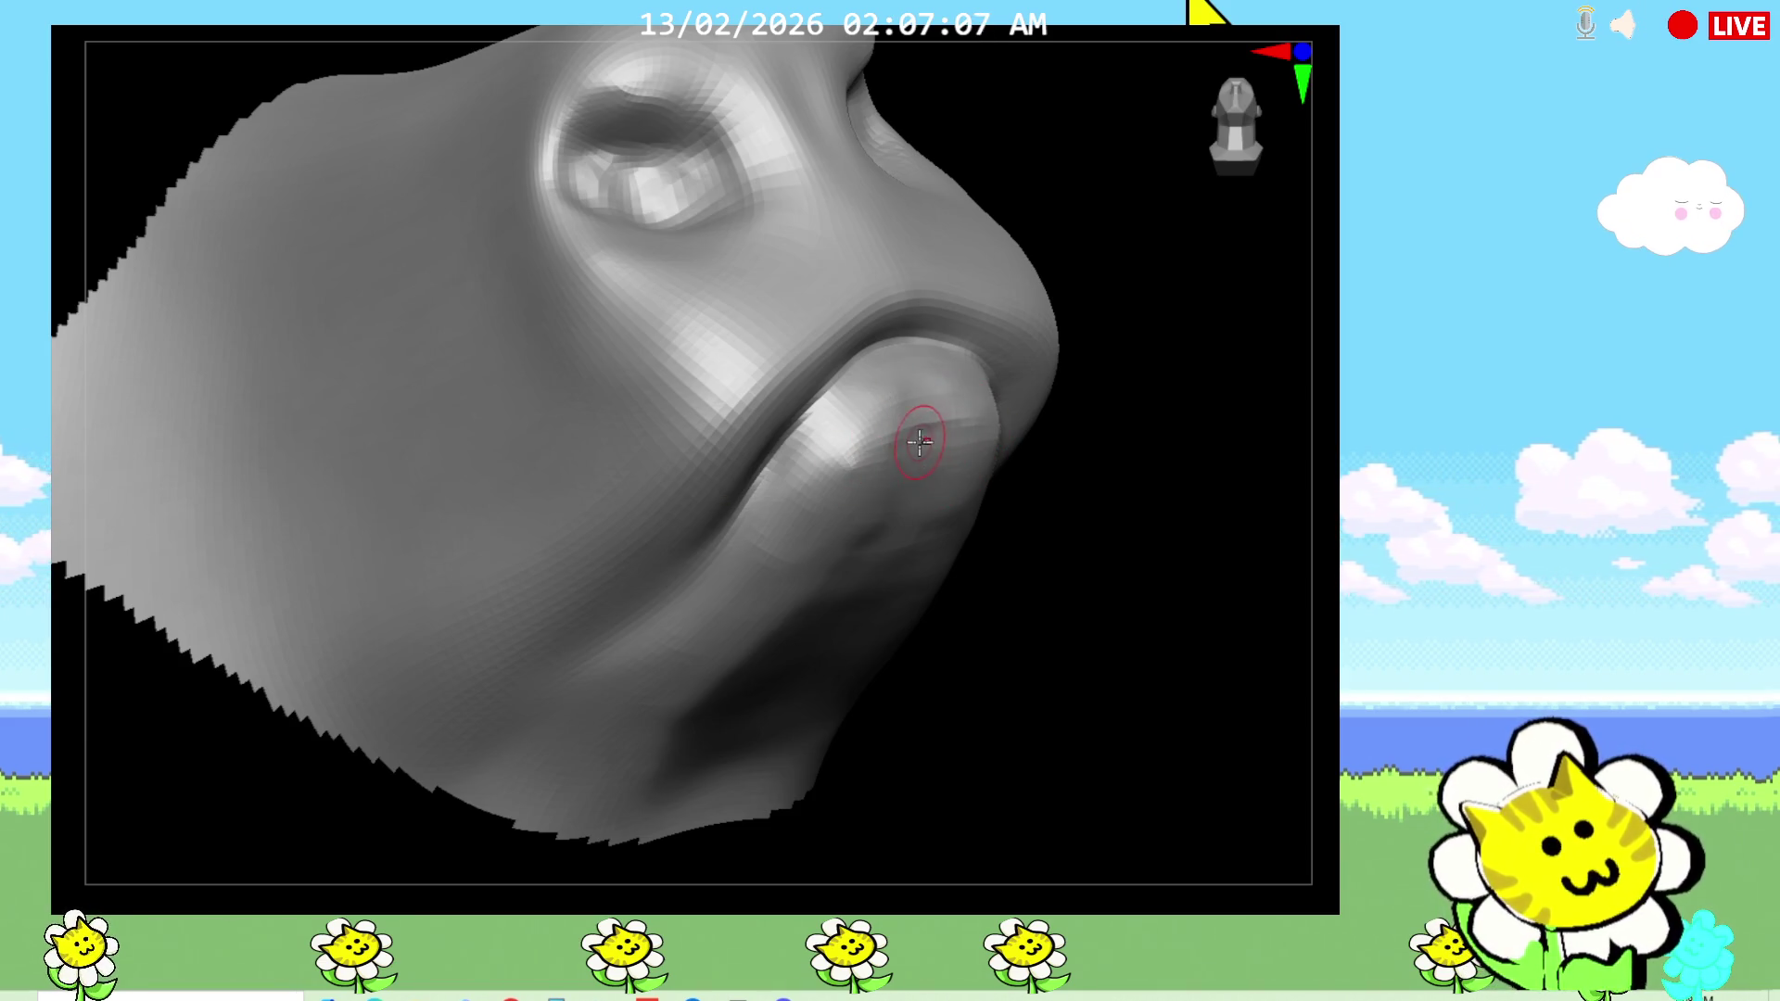
mouse_move(928, 508)
mouse_down()
mouse_move(1045, 822)
mouse_move(883, 526)
mouse_up()
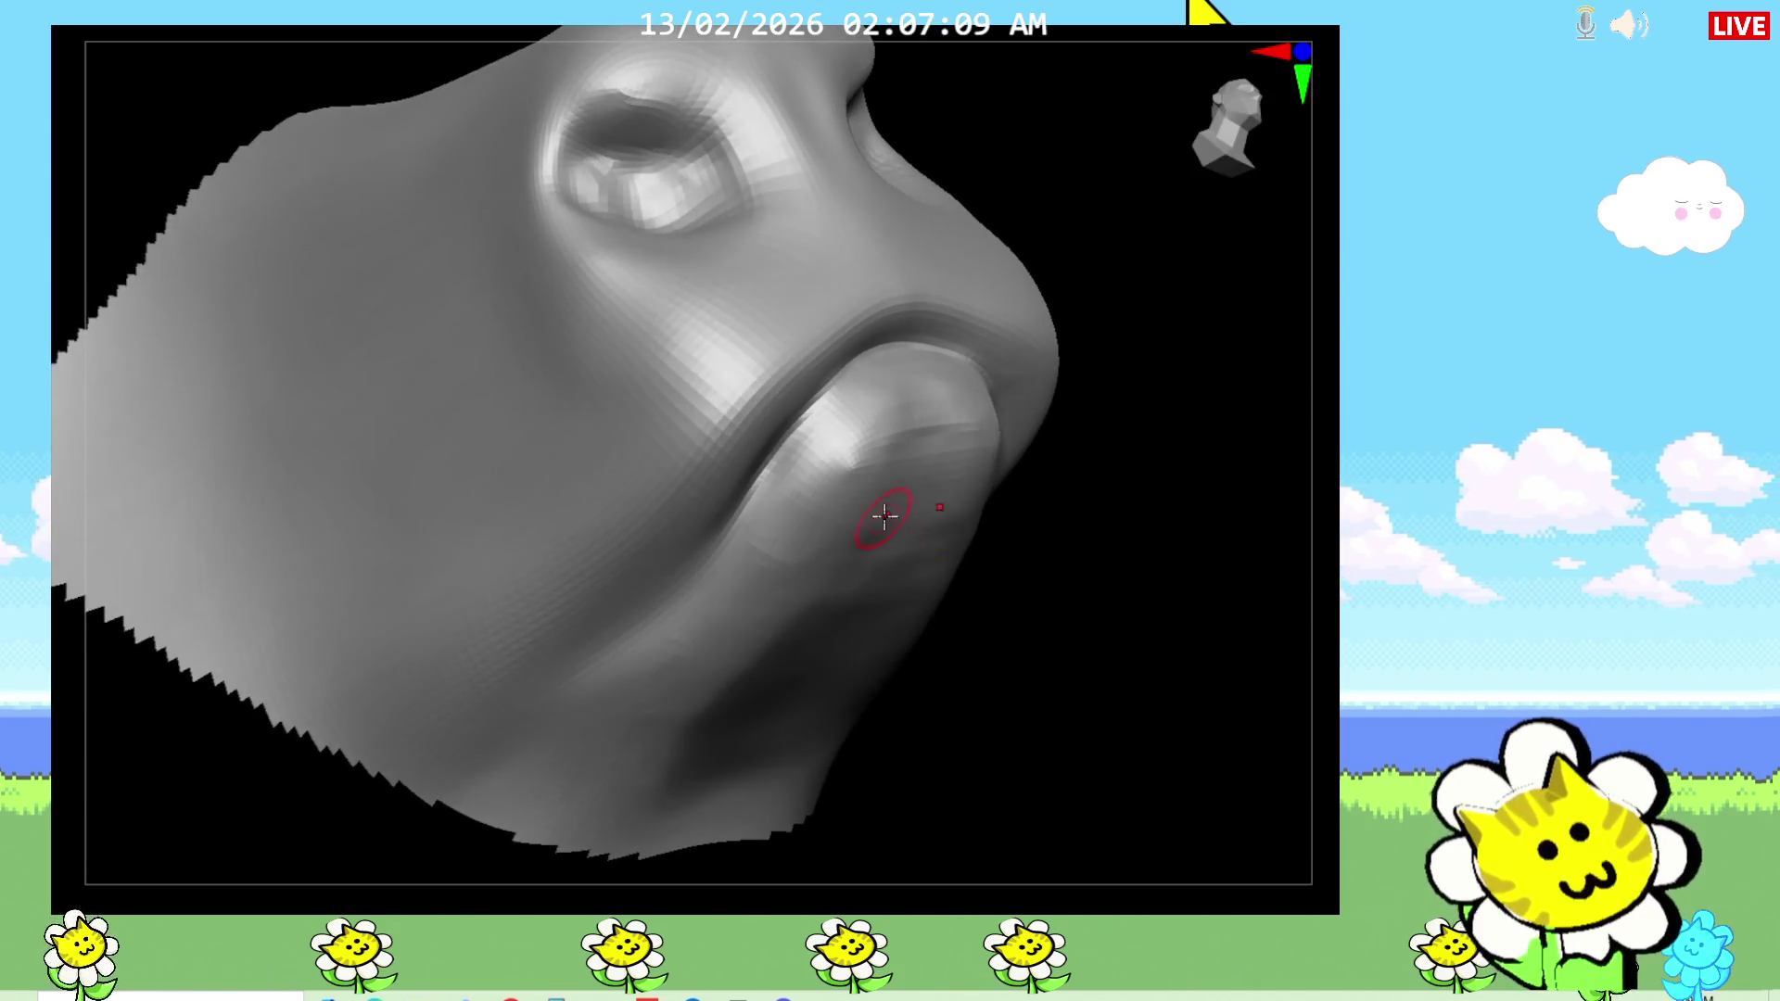
mouse_move(1047, 630)
mouse_down()
mouse_move(1064, 659)
mouse_move(862, 442)
mouse_up()
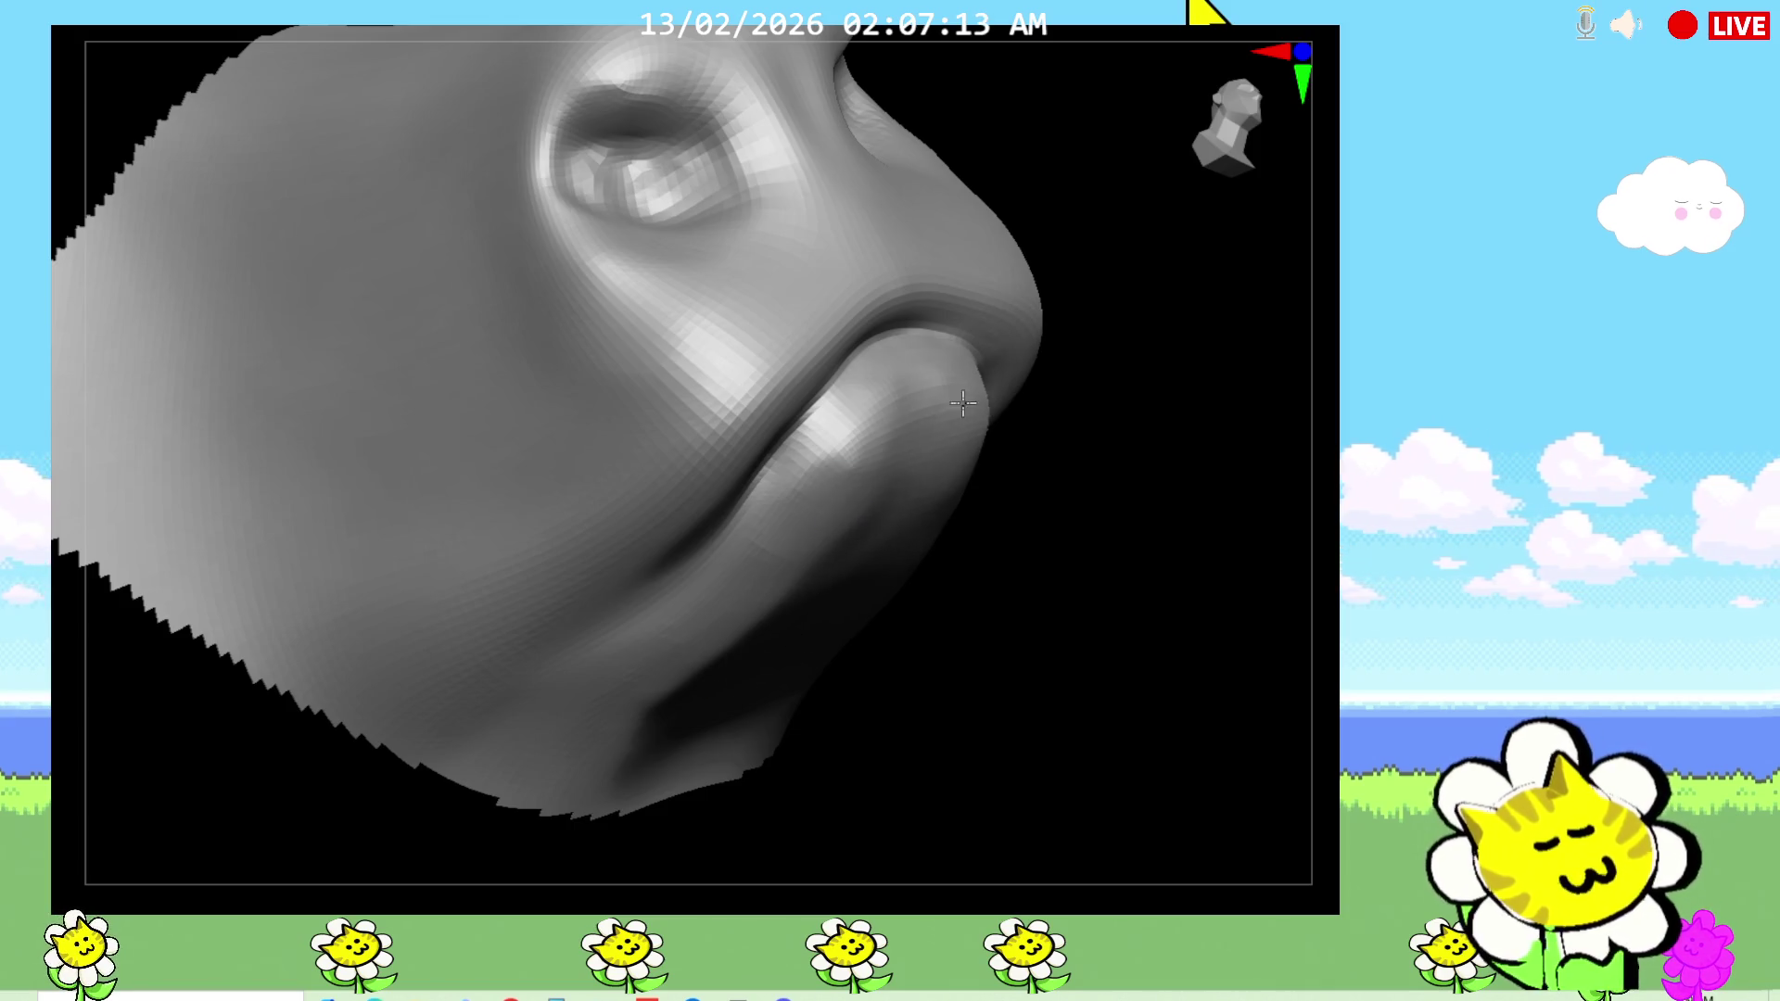
mouse_move(889, 640)
mouse_down()
mouse_move(970, 668)
mouse_move(1005, 711)
mouse_up()
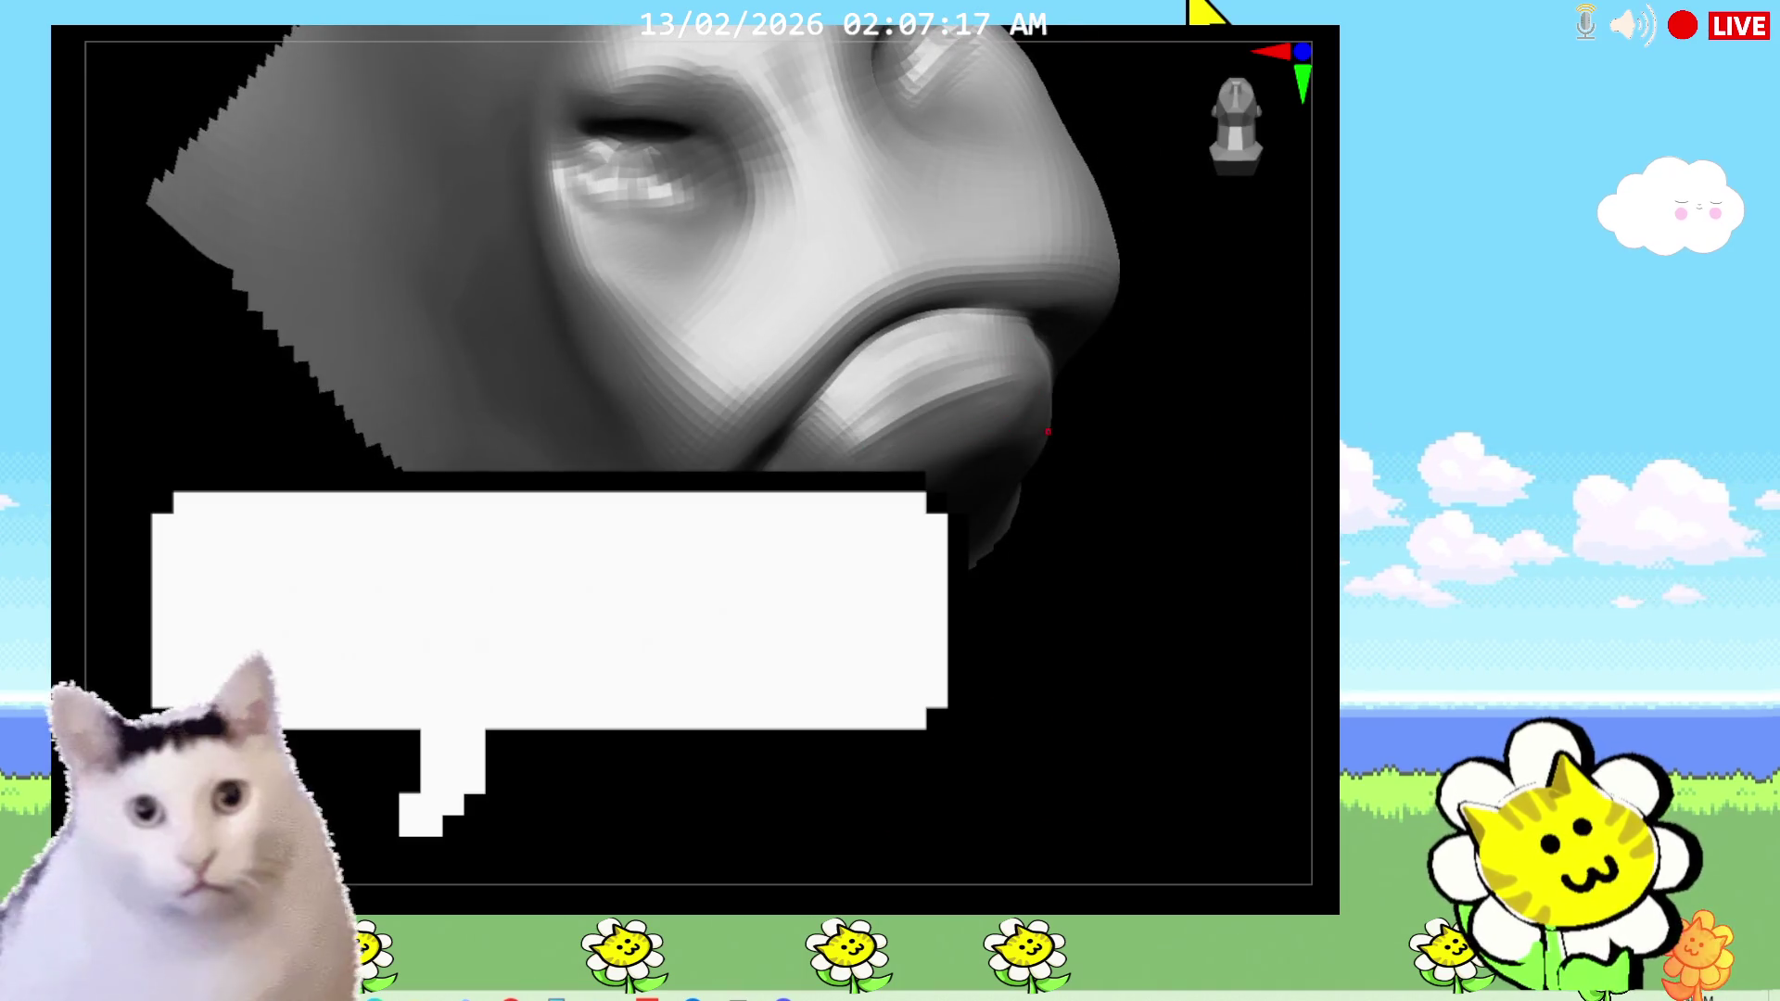
mouse_move(979, 502)
mouse_down()
mouse_move(1008, 386)
mouse_move(926, 380)
mouse_move(890, 414)
mouse_up()
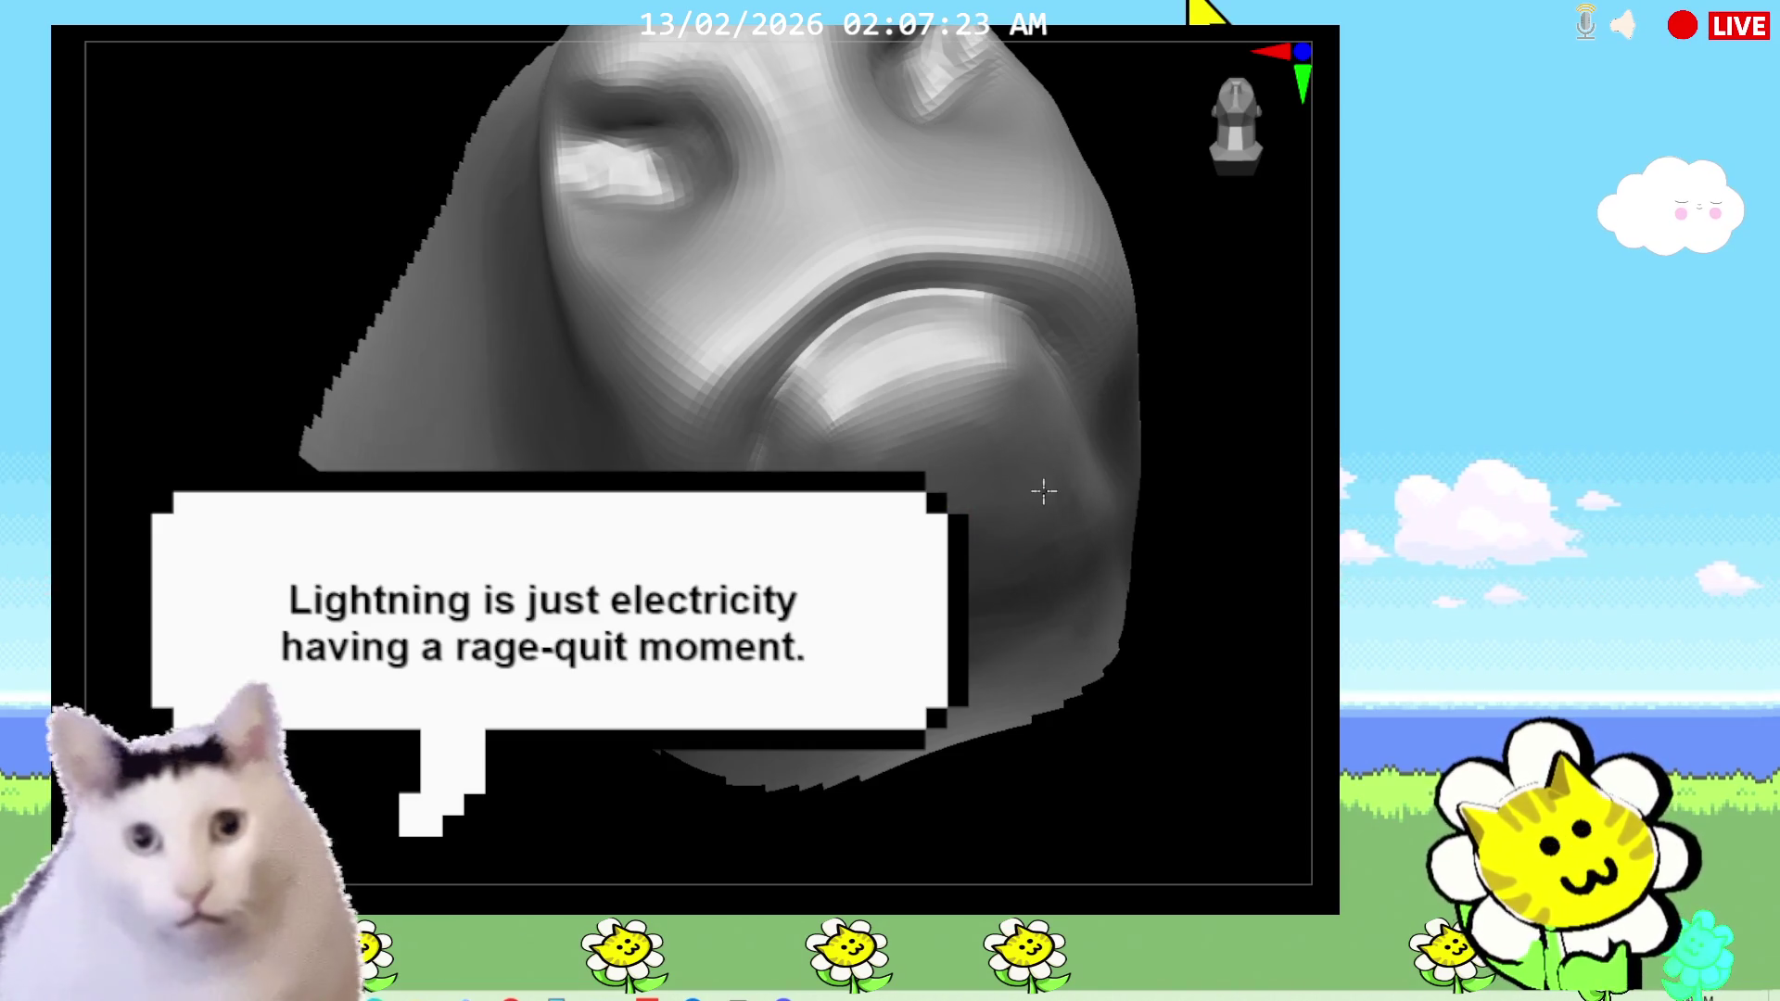
mouse_move(1052, 401)
mouse_down()
mouse_move(1156, 580)
mouse_move(1190, 553)
mouse_up()
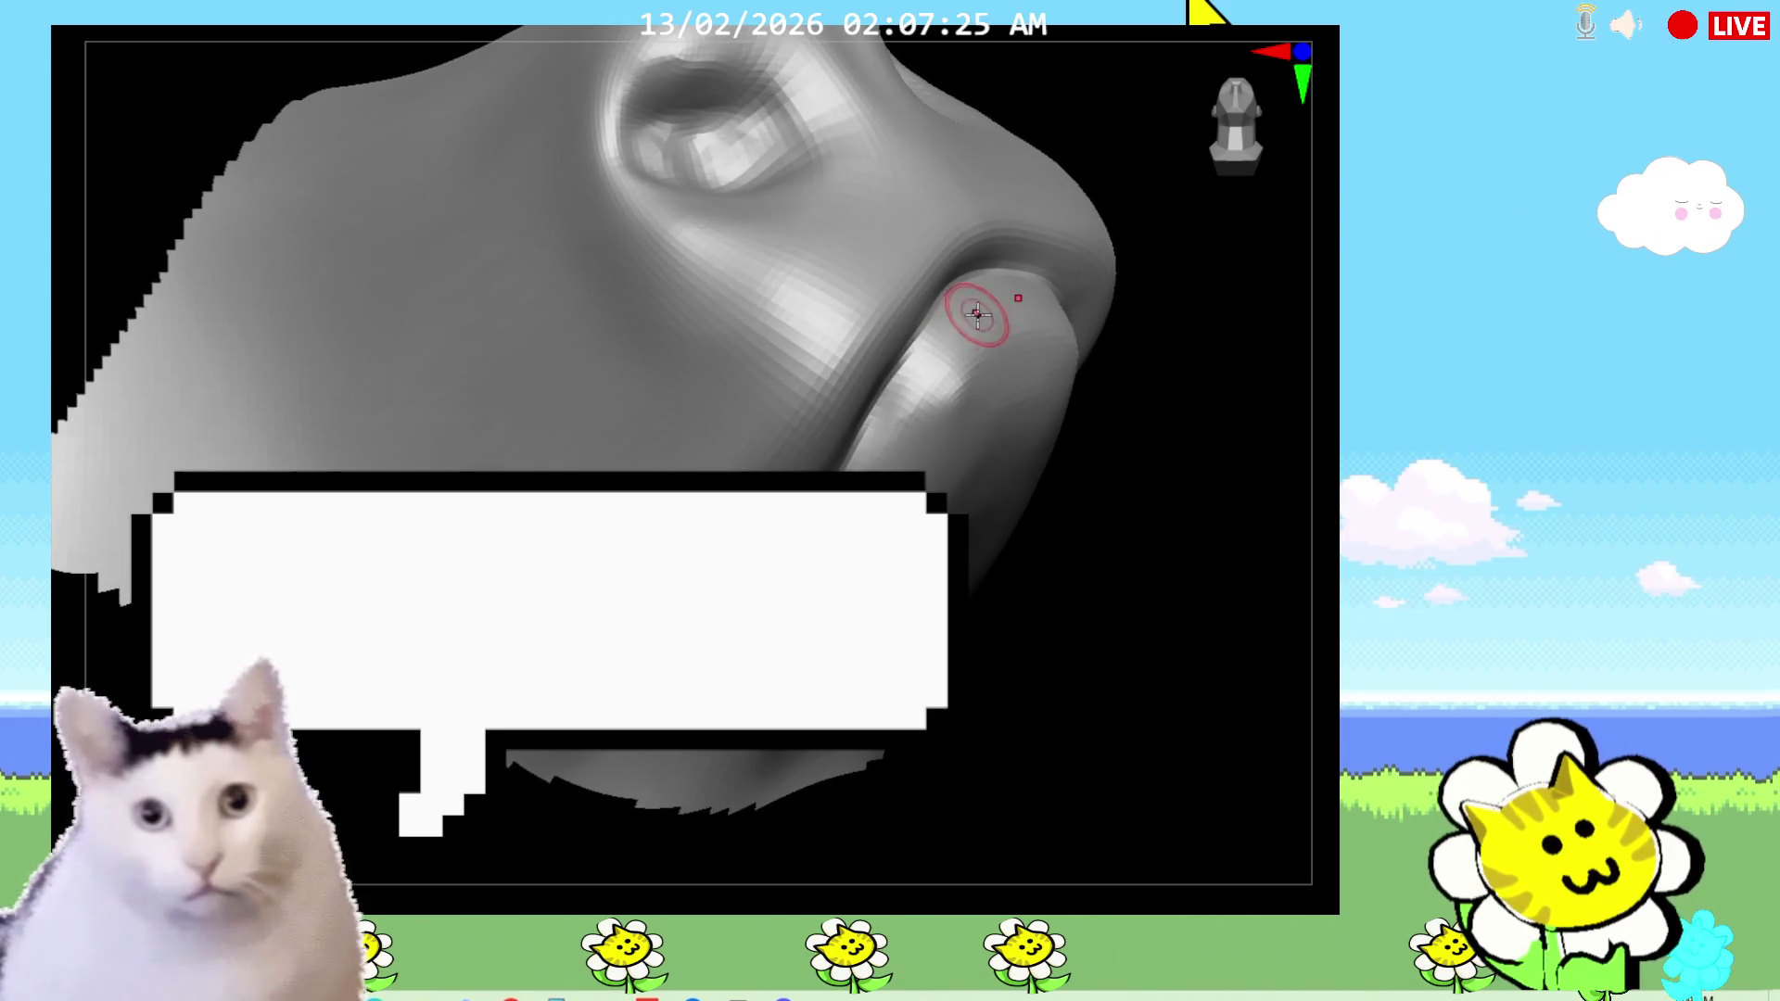
drag(845, 475, 716, 606)
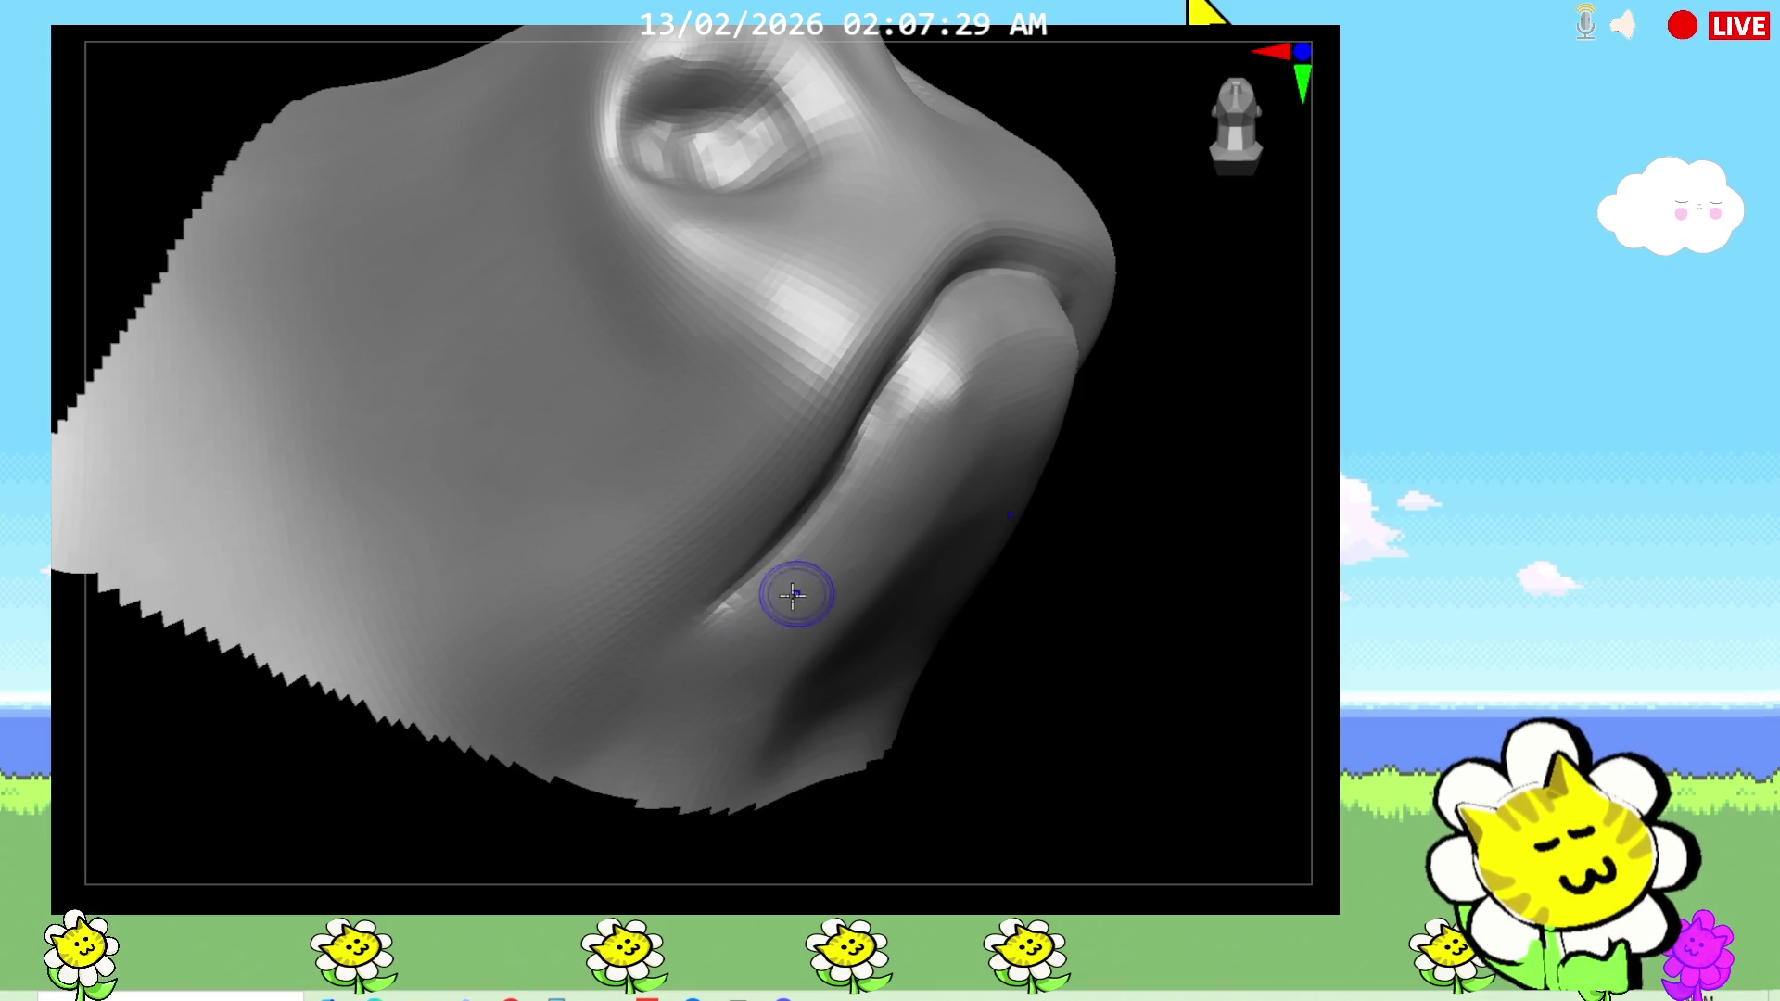
Step: Check the nose and lips from side-profile, frontal and underneath angles
mouse_move(982, 668)
mouse_down()
mouse_move(1017, 683)
mouse_move(949, 787)
mouse_move(936, 760)
mouse_up()
mouse_move(834, 639)
mouse_down()
mouse_move(766, 791)
mouse_move(816, 776)
mouse_move(810, 667)
mouse_move(870, 528)
mouse_up()
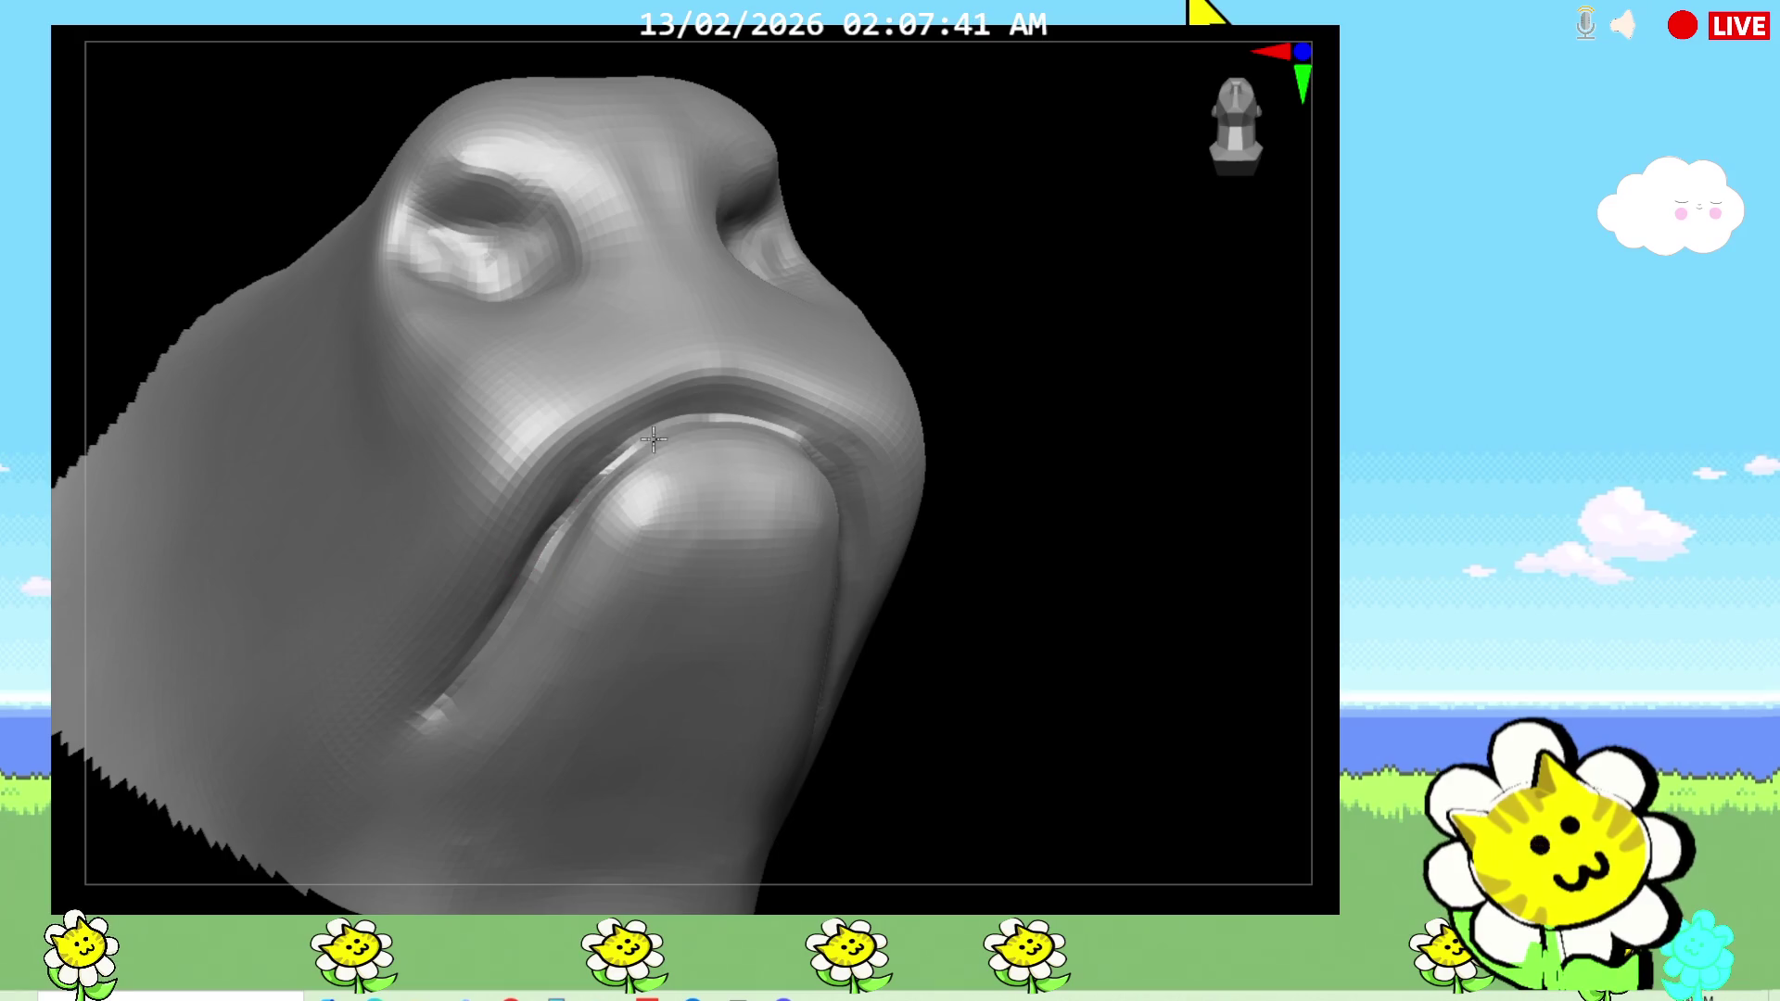
mouse_move(946, 627)
mouse_down()
mouse_move(958, 683)
mouse_move(746, 464)
mouse_move(775, 568)
mouse_up()
mouse_move(640, 584)
mouse_down()
mouse_move(906, 667)
mouse_move(795, 715)
mouse_move(878, 735)
mouse_move(921, 668)
mouse_move(731, 460)
mouse_up()
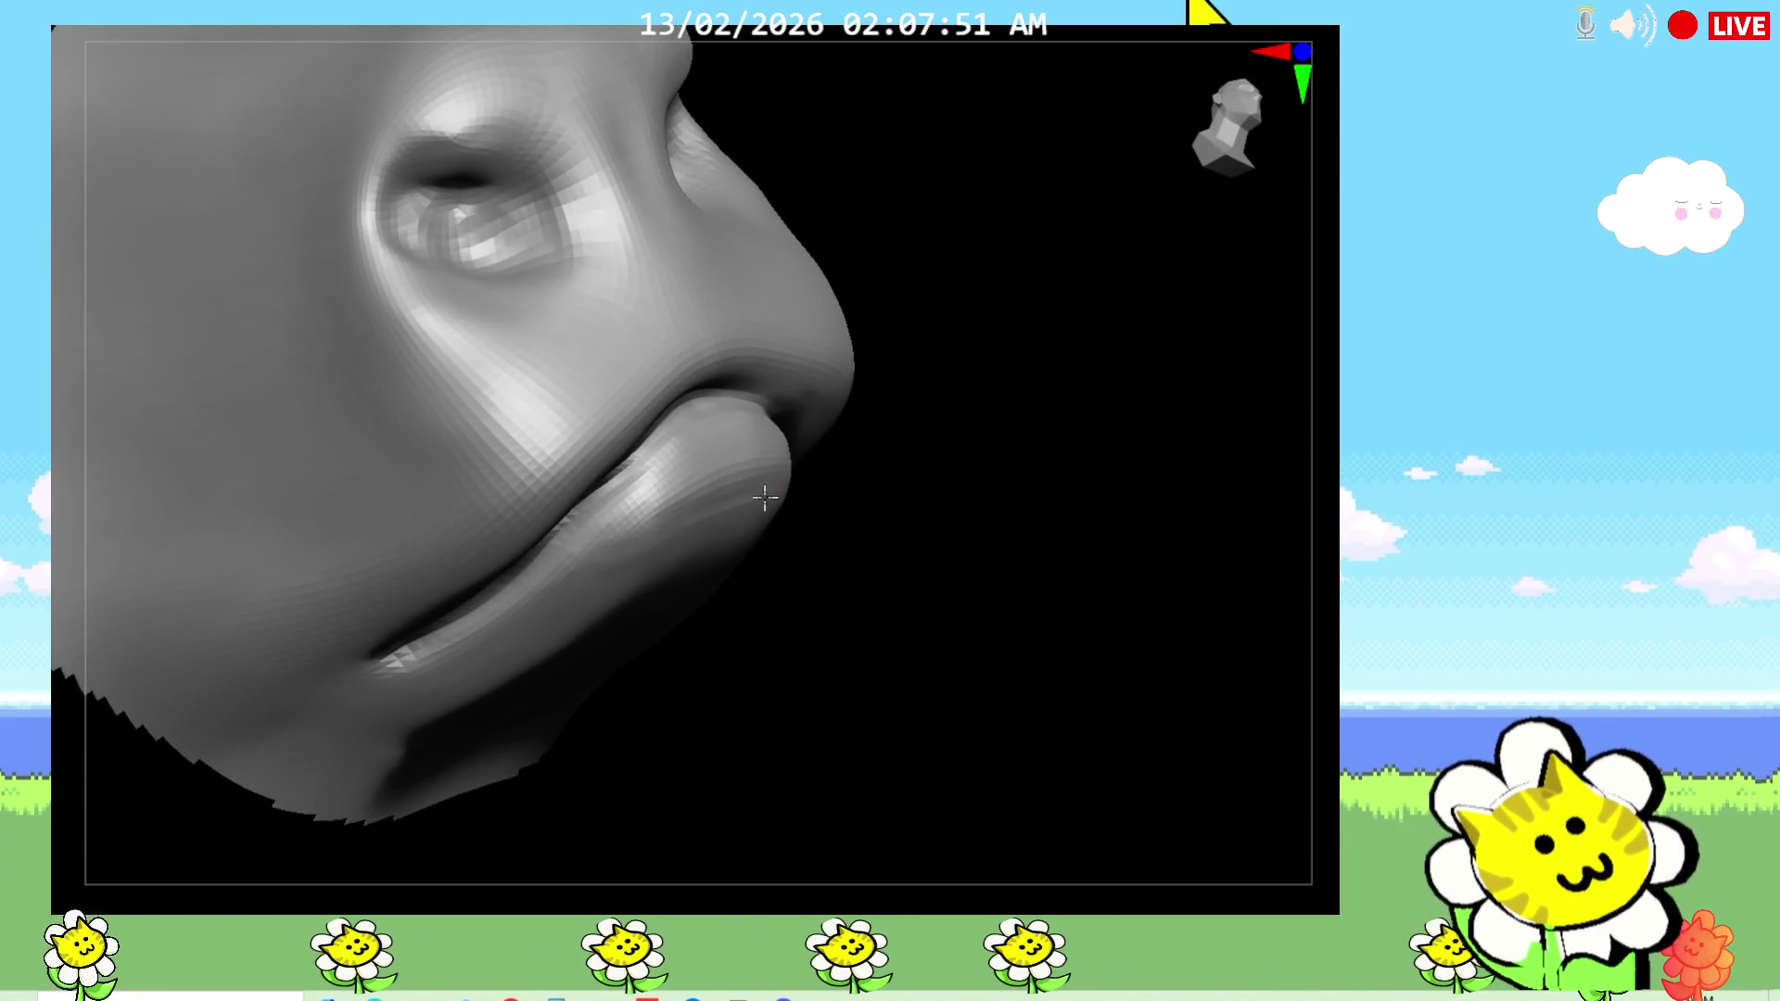
mouse_move(732, 556)
mouse_down()
mouse_move(846, 669)
mouse_move(696, 608)
mouse_up()
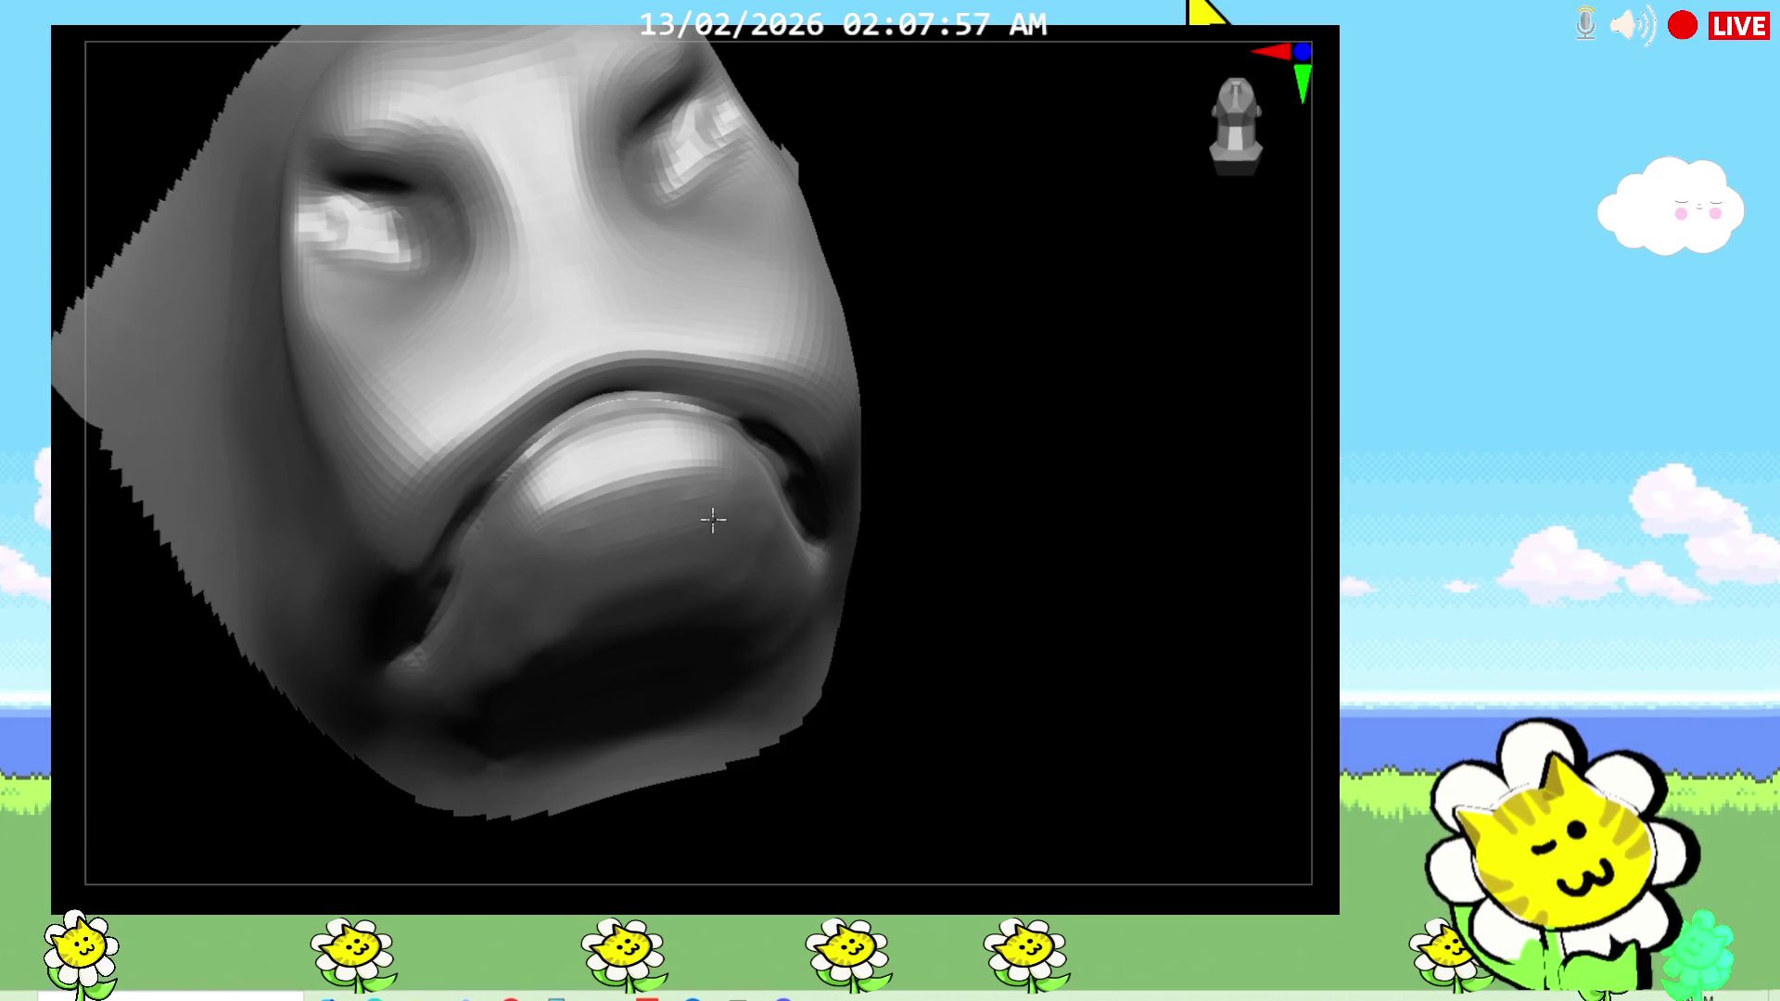
mouse_move(871, 640)
mouse_down()
mouse_move(965, 667)
mouse_move(854, 628)
mouse_move(853, 687)
mouse_up()
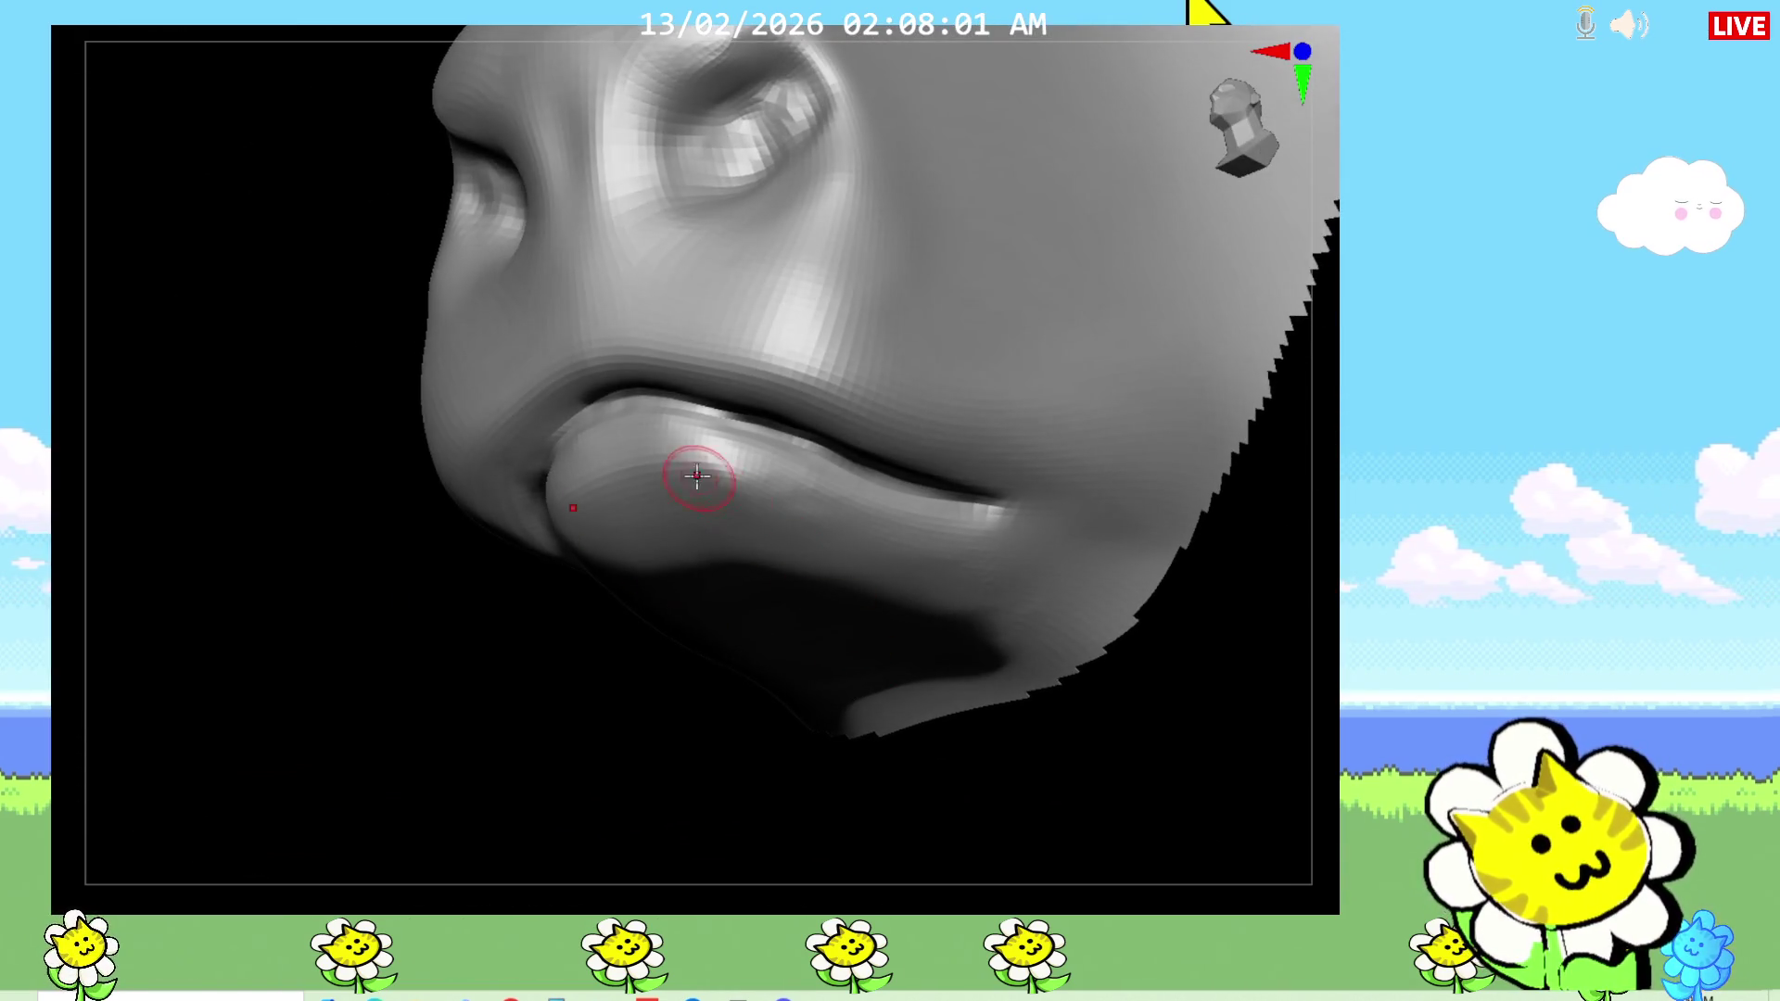
Step: Orbit around the lips and chin from both sides and below, then frame the mesh
mouse_move(600, 787)
mouse_down()
mouse_move(942, 528)
mouse_move(1061, 775)
mouse_move(897, 528)
mouse_up()
mouse_move(1129, 698)
mouse_down()
mouse_move(1175, 747)
mouse_move(1140, 734)
mouse_up()
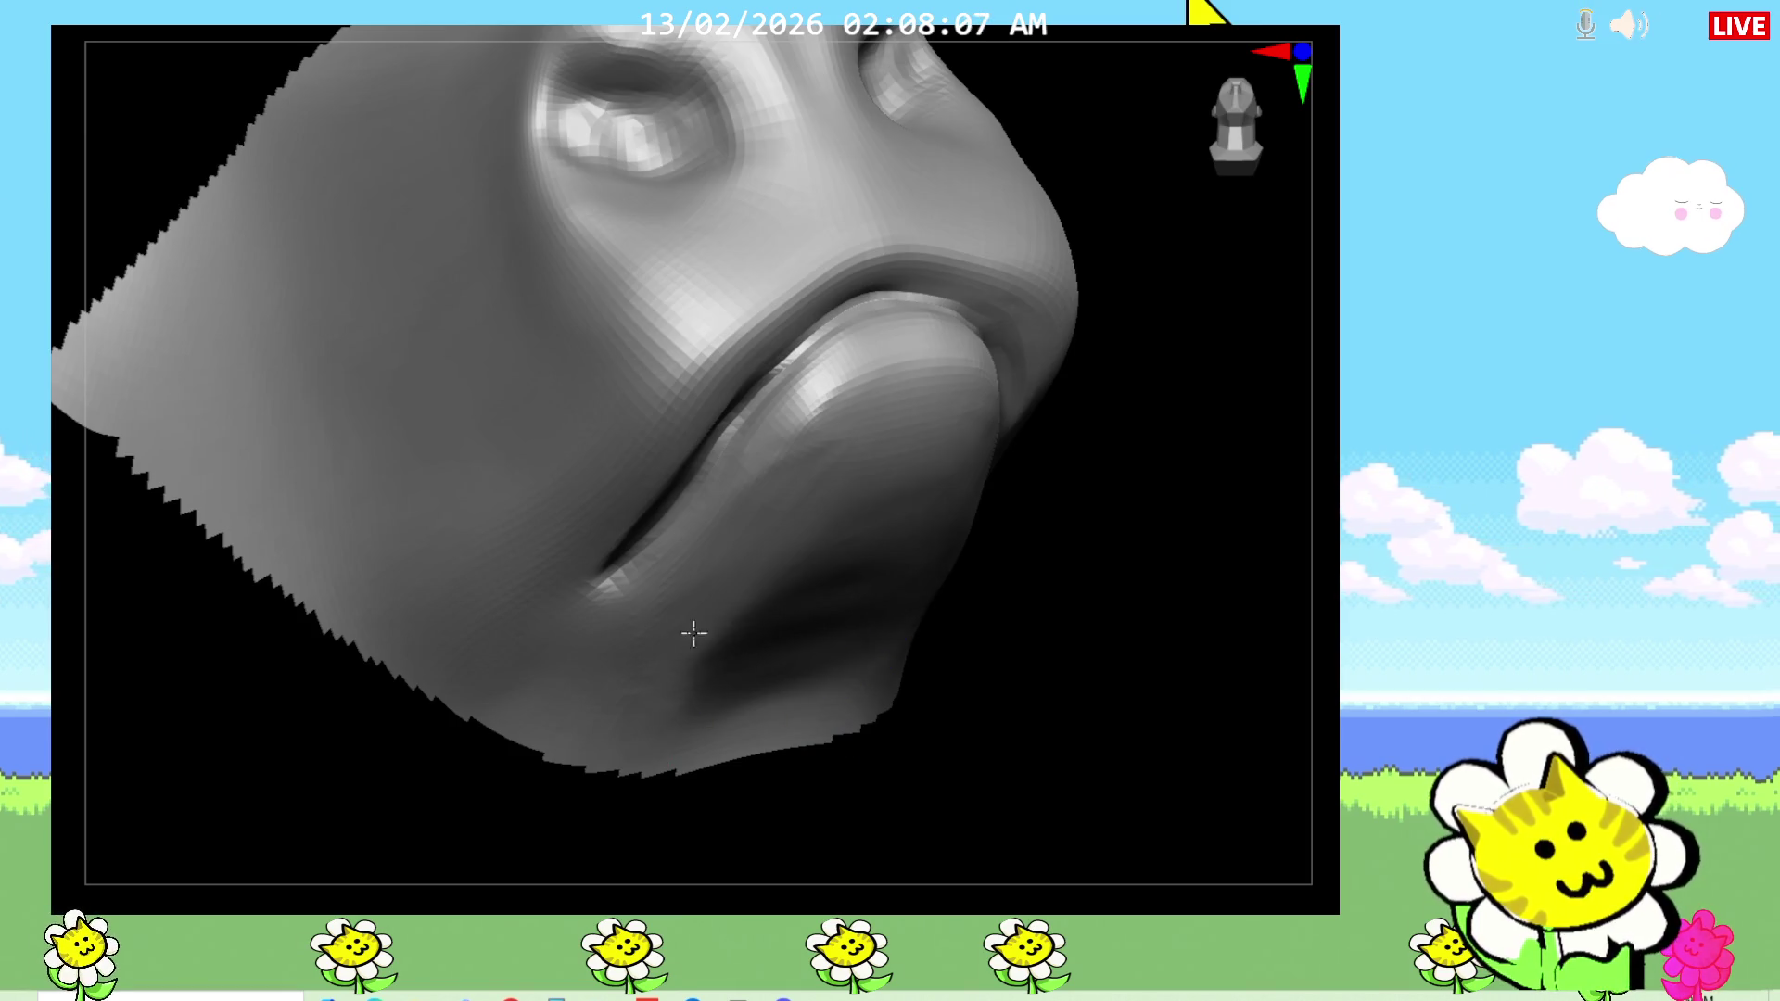
mouse_move(1011, 648)
mouse_down()
mouse_move(1041, 668)
mouse_move(881, 349)
mouse_up()
mouse_move(788, 431)
mouse_down()
mouse_move(993, 639)
mouse_move(775, 457)
mouse_up()
drag(906, 580, 940, 675)
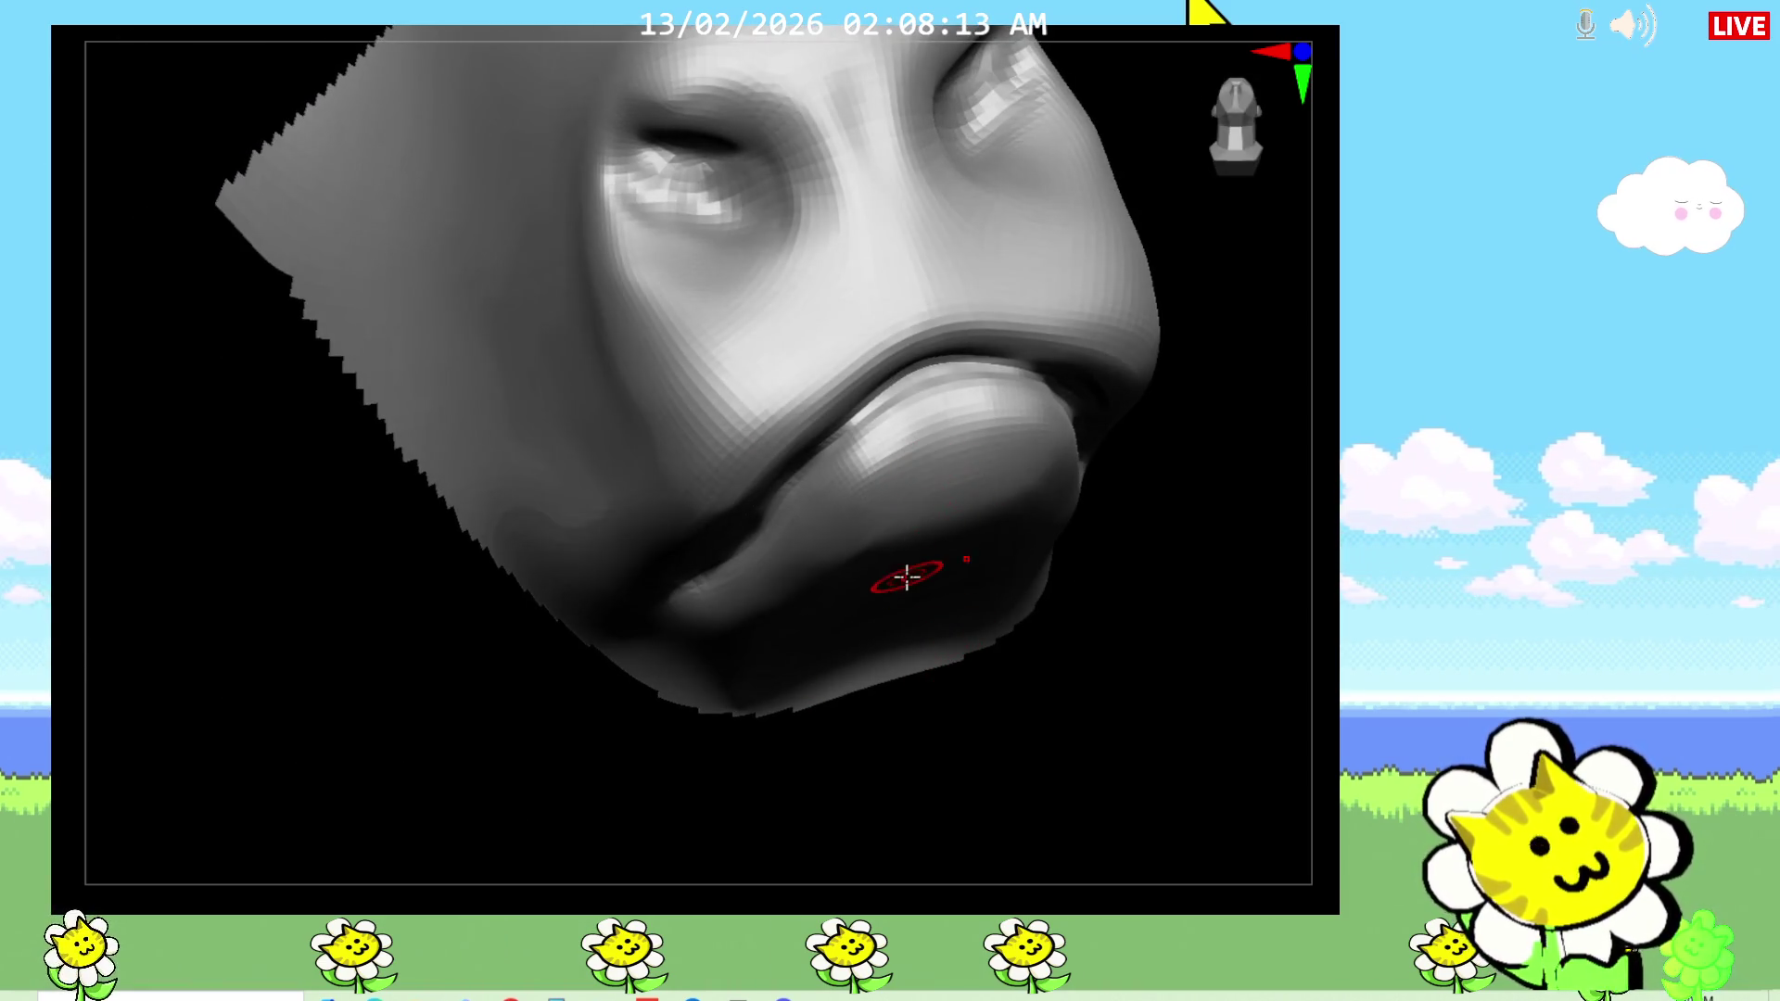
key(f)
drag(909, 592, 1133, 726)
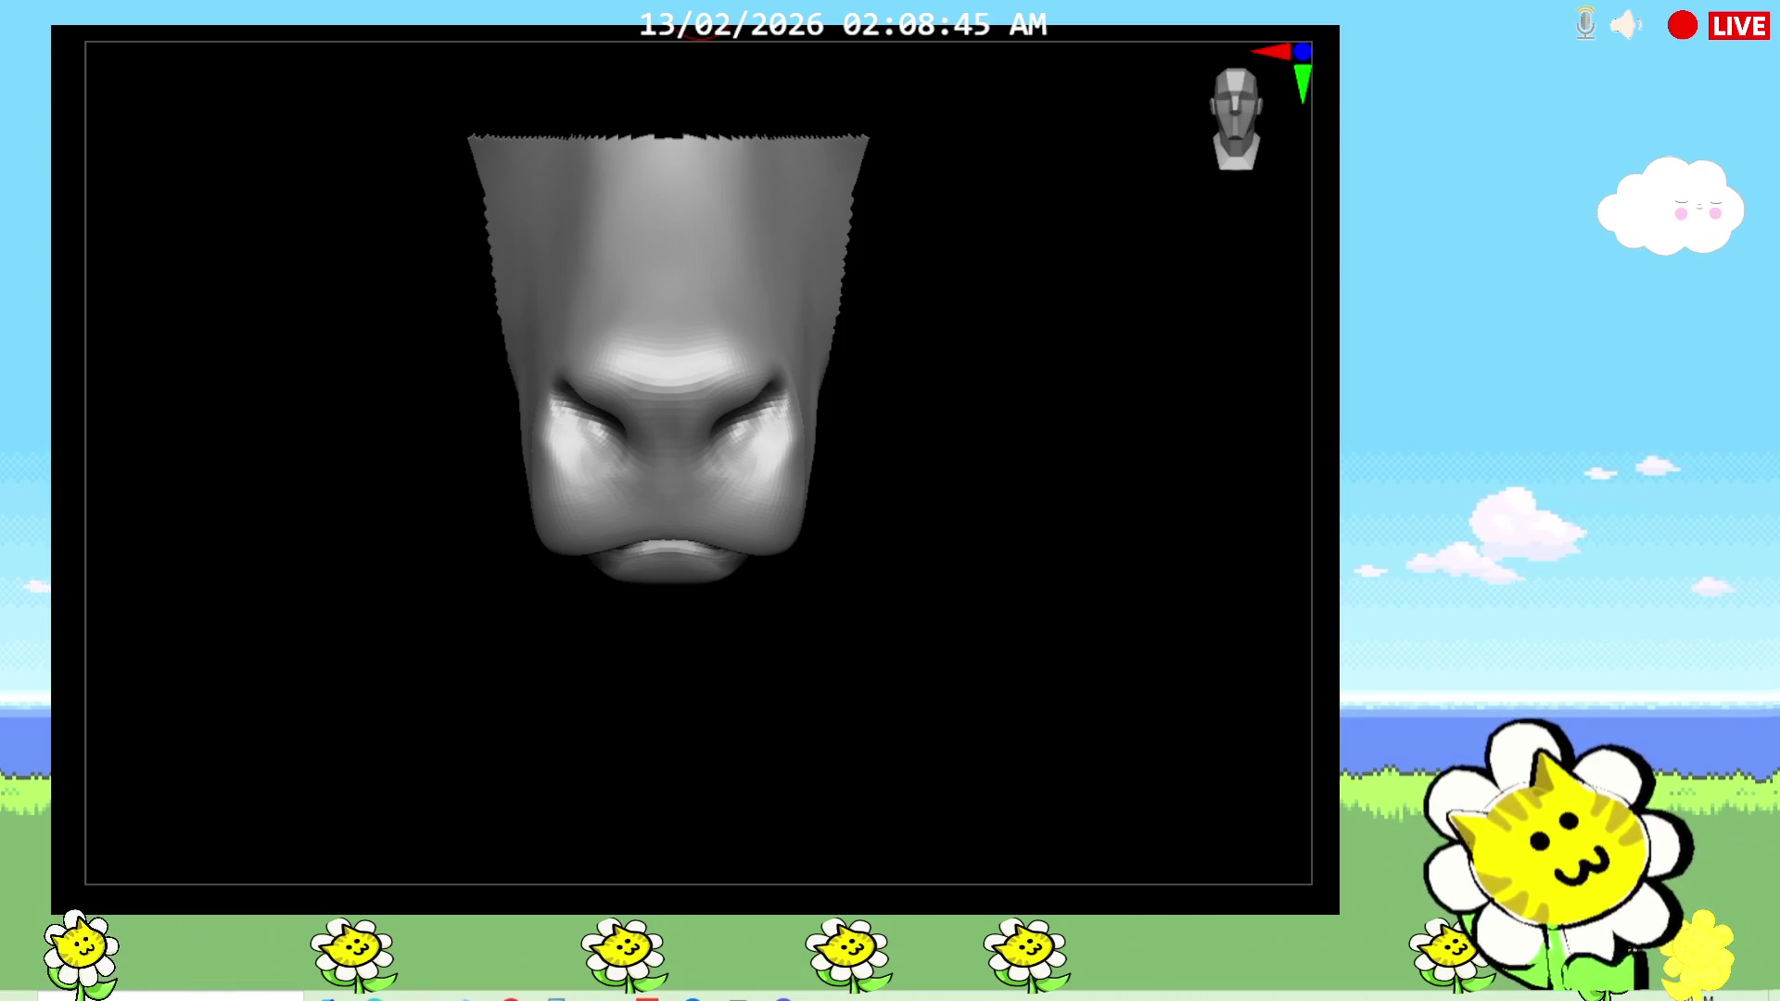
mouse_move(954, 548)
mouse_down()
mouse_move(989, 556)
mouse_move(993, 461)
mouse_move(943, 527)
mouse_move(997, 504)
mouse_move(962, 596)
mouse_move(782, 541)
mouse_move(690, 547)
mouse_up()
drag(925, 595, 1001, 648)
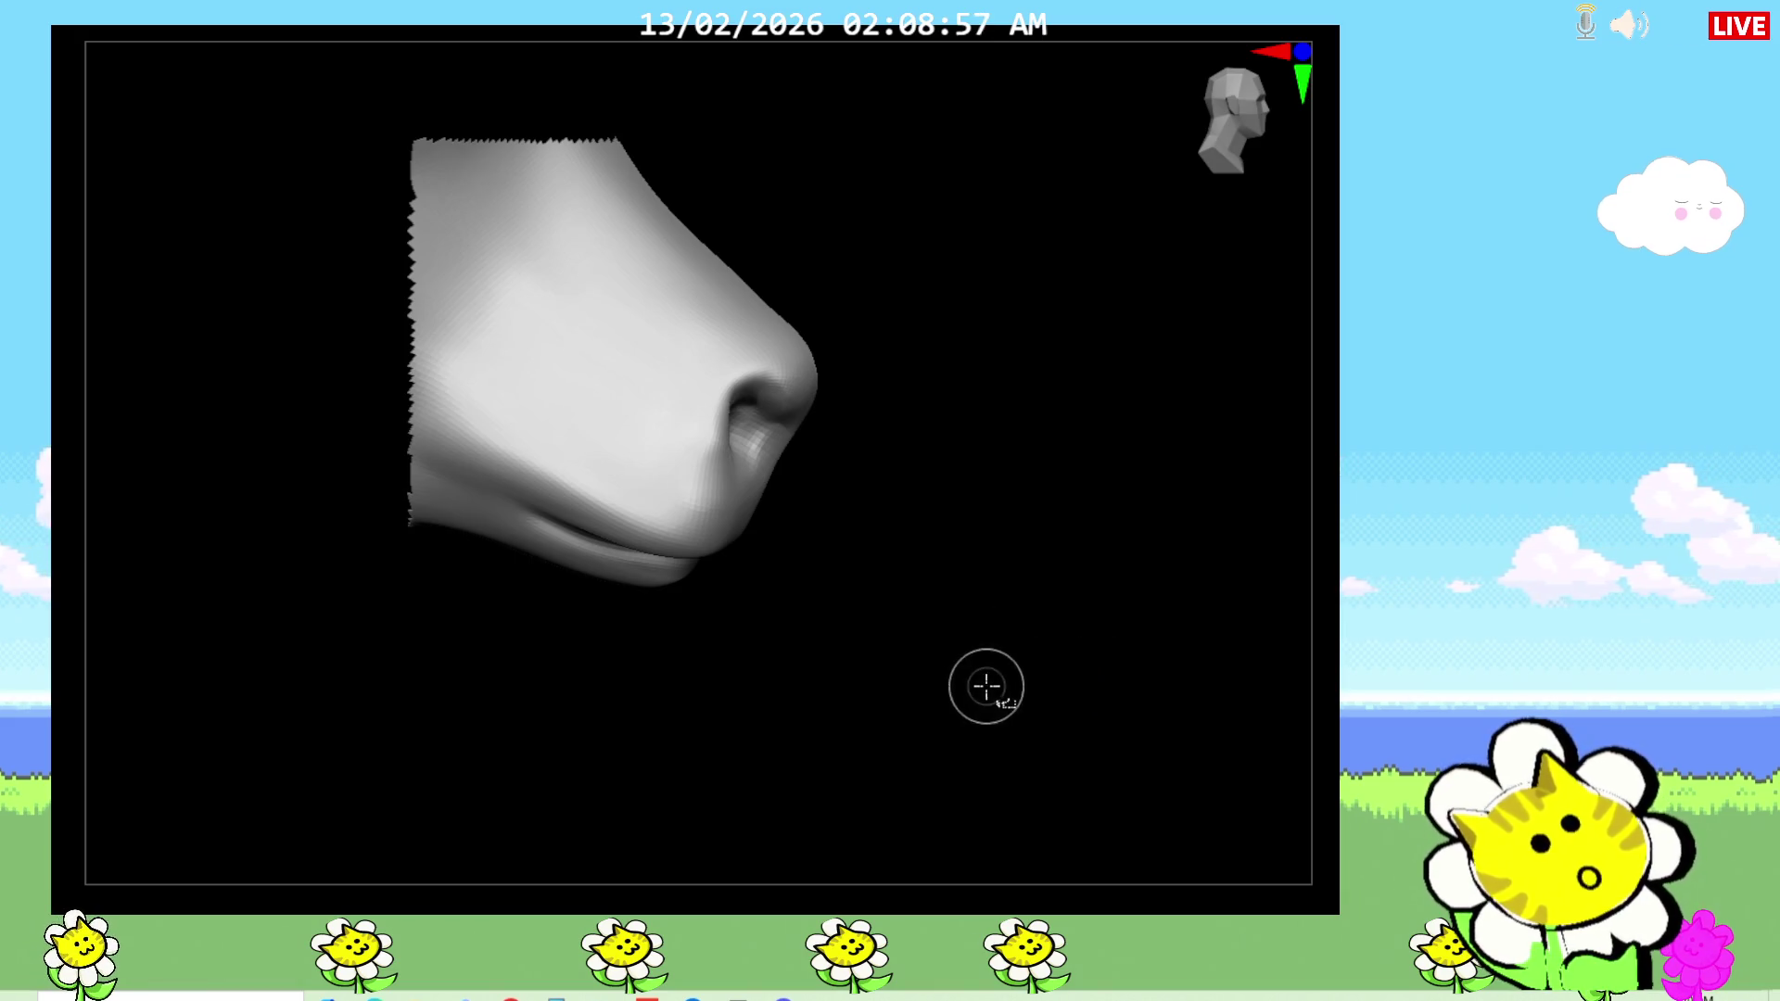
scroll(1061, 651, up, 3)
mouse_move(866, 627)
mouse_down()
mouse_move(945, 655)
mouse_move(941, 584)
mouse_move(918, 611)
mouse_move(983, 648)
mouse_move(964, 575)
mouse_move(914, 609)
mouse_move(938, 615)
mouse_move(795, 627)
mouse_move(795, 595)
mouse_move(782, 679)
mouse_move(691, 614)
mouse_up()
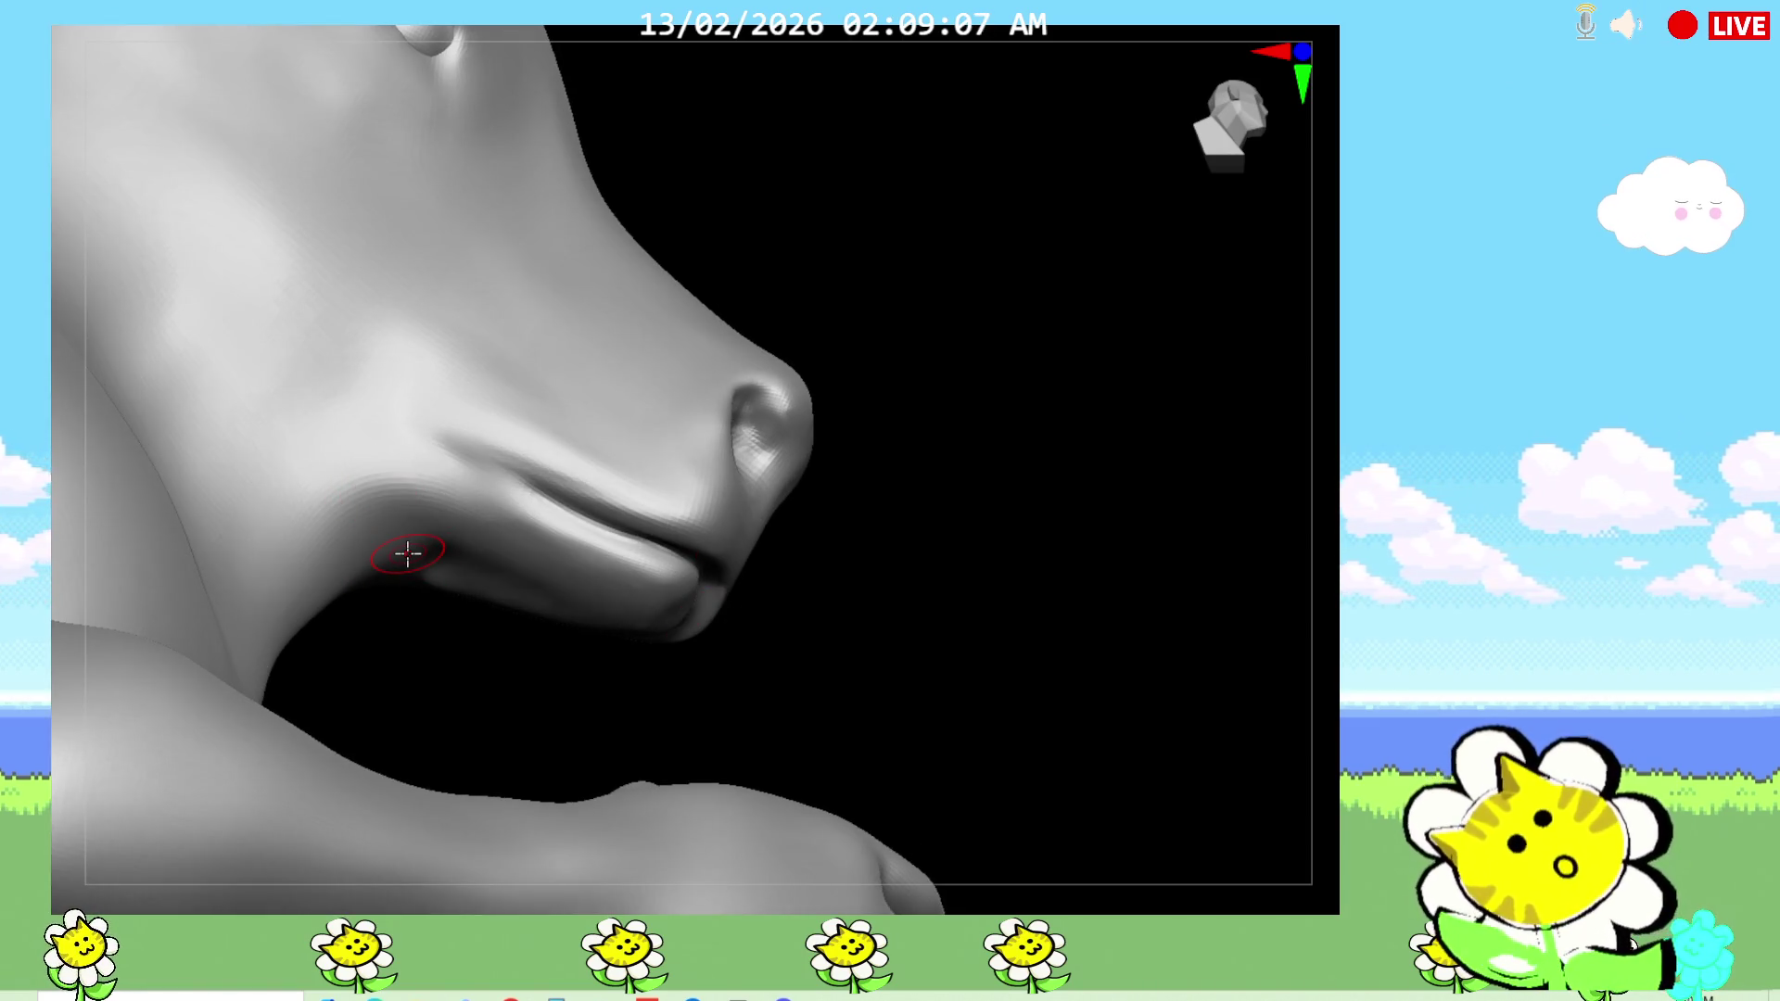
Step: Carve wrinkle grooves into the cheek below the bull's eye
mouse_move(878, 584)
mouse_down()
mouse_move(864, 662)
mouse_move(1020, 630)
mouse_move(1190, 511)
mouse_move(1156, 492)
mouse_up()
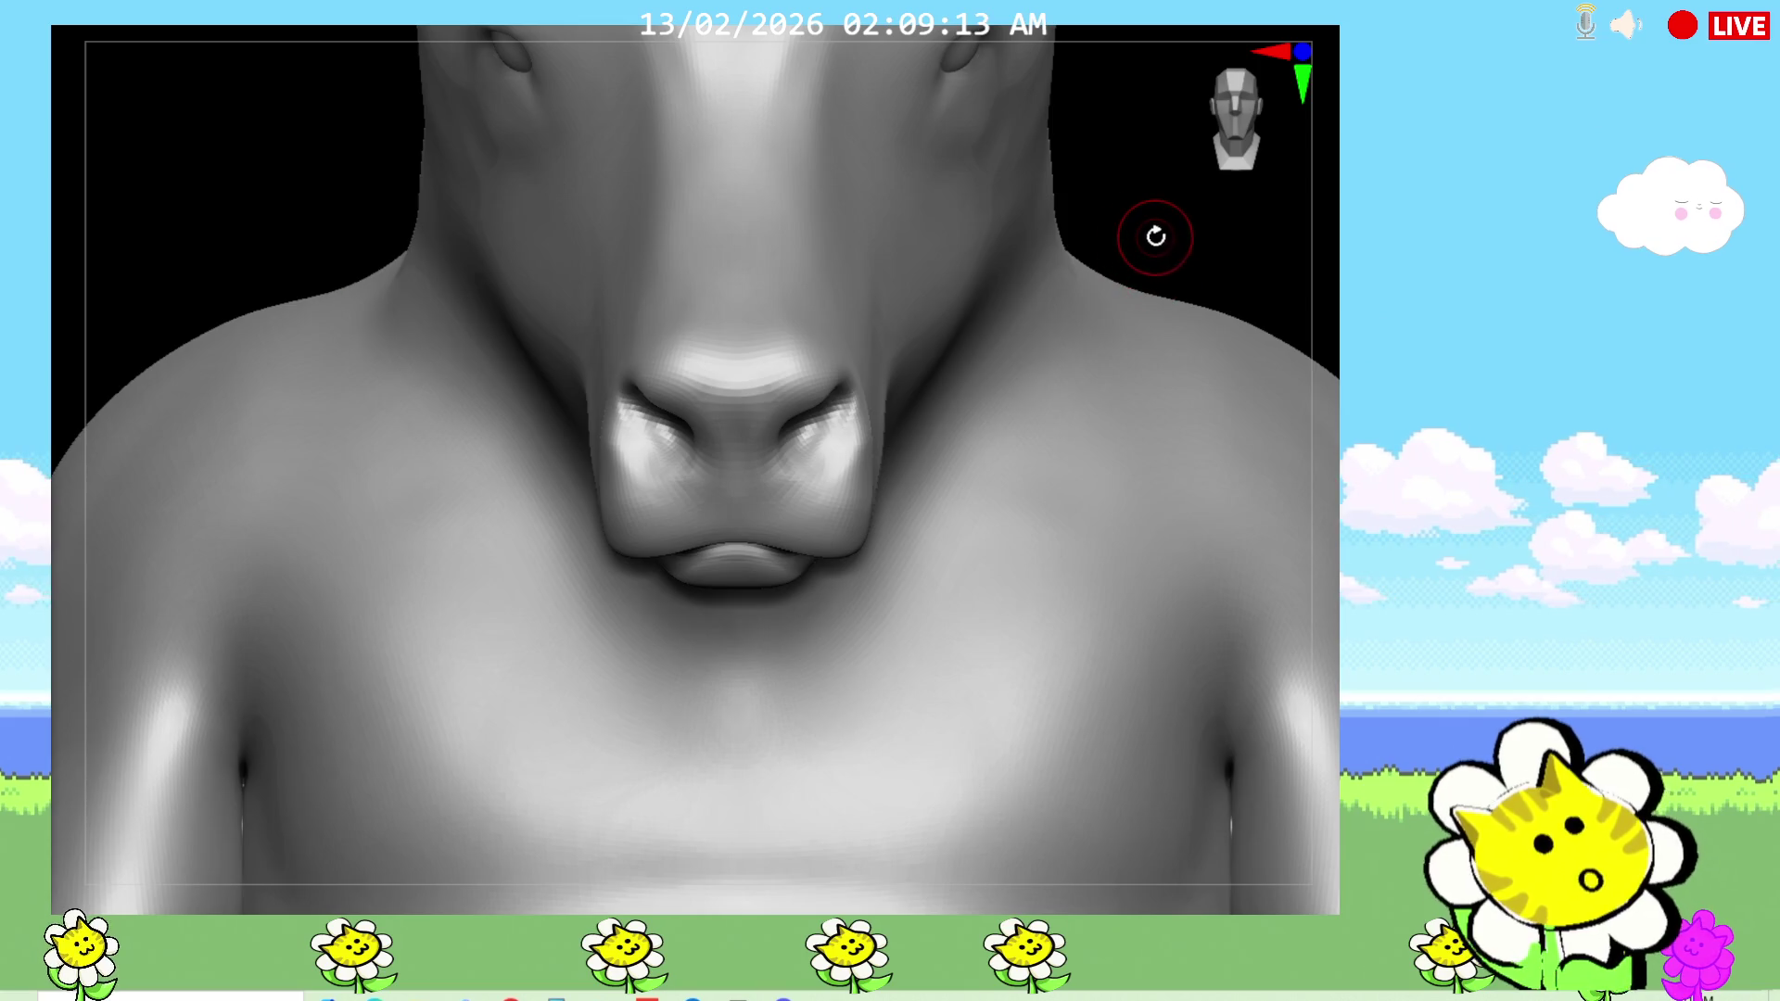
mouse_move(1159, 245)
mouse_down()
mouse_move(1291, 660)
mouse_move(1104, 509)
mouse_up()
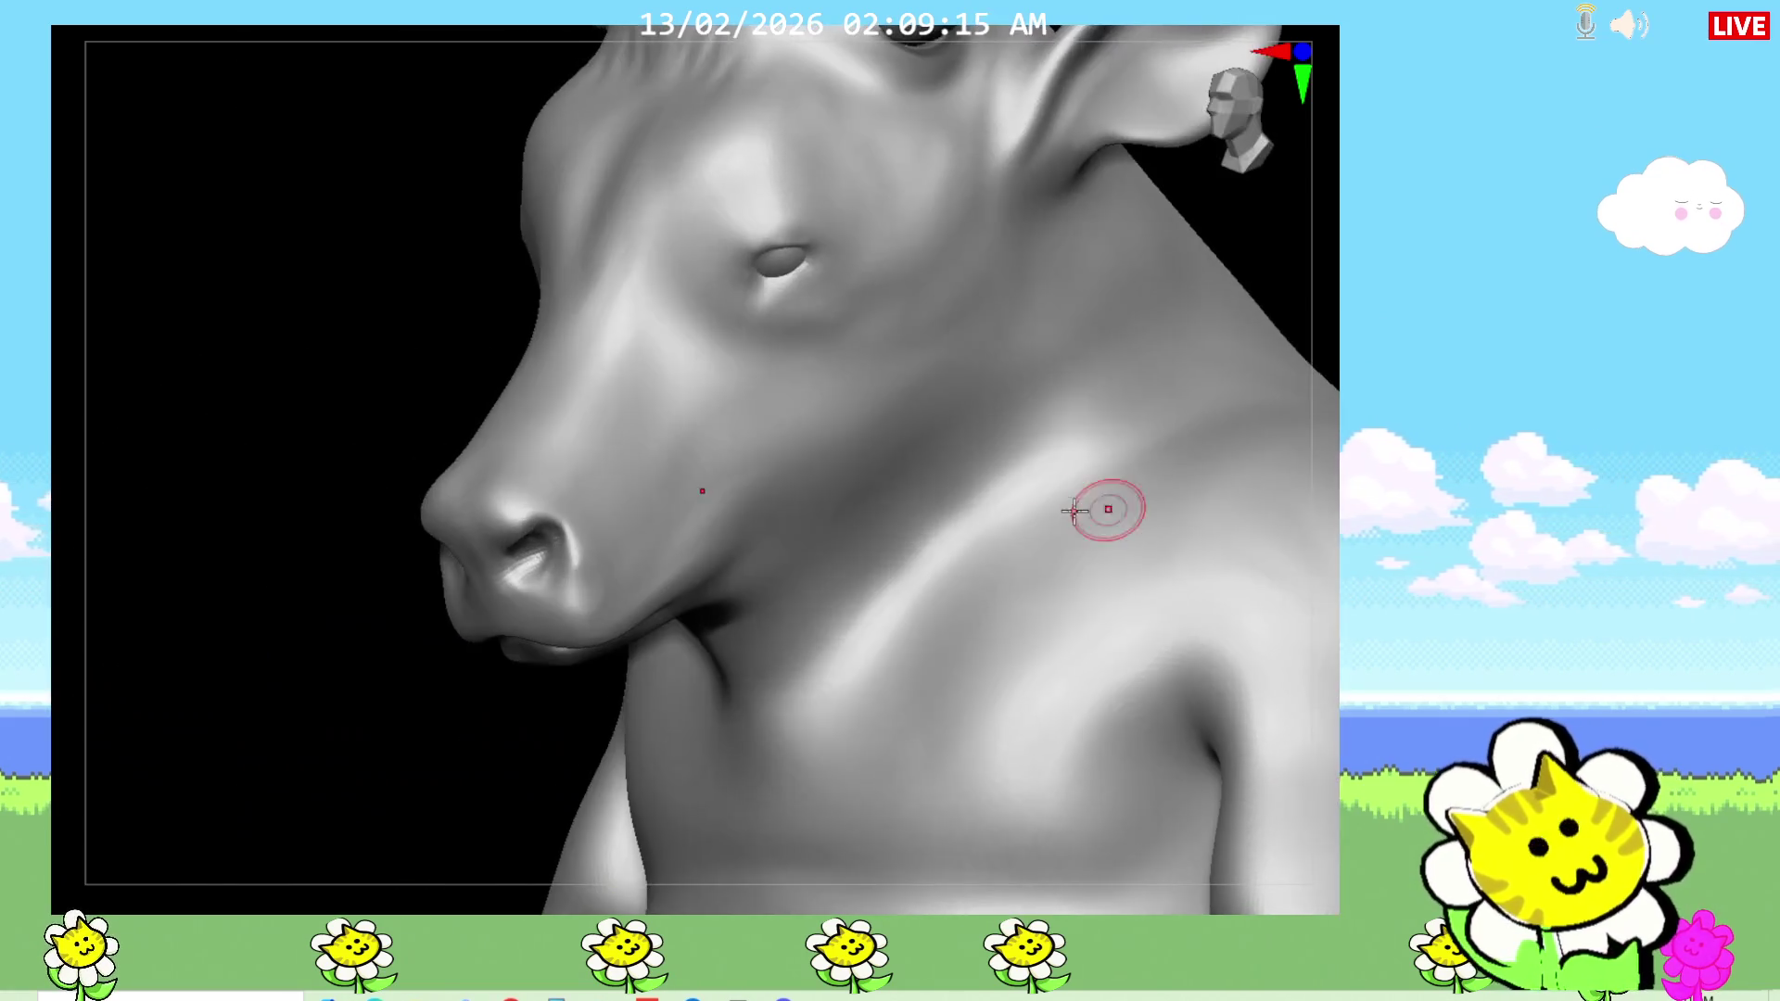
mouse_move(665, 553)
mouse_down()
mouse_move(846, 389)
mouse_move(699, 481)
mouse_move(798, 361)
mouse_move(644, 353)
mouse_move(670, 549)
mouse_up()
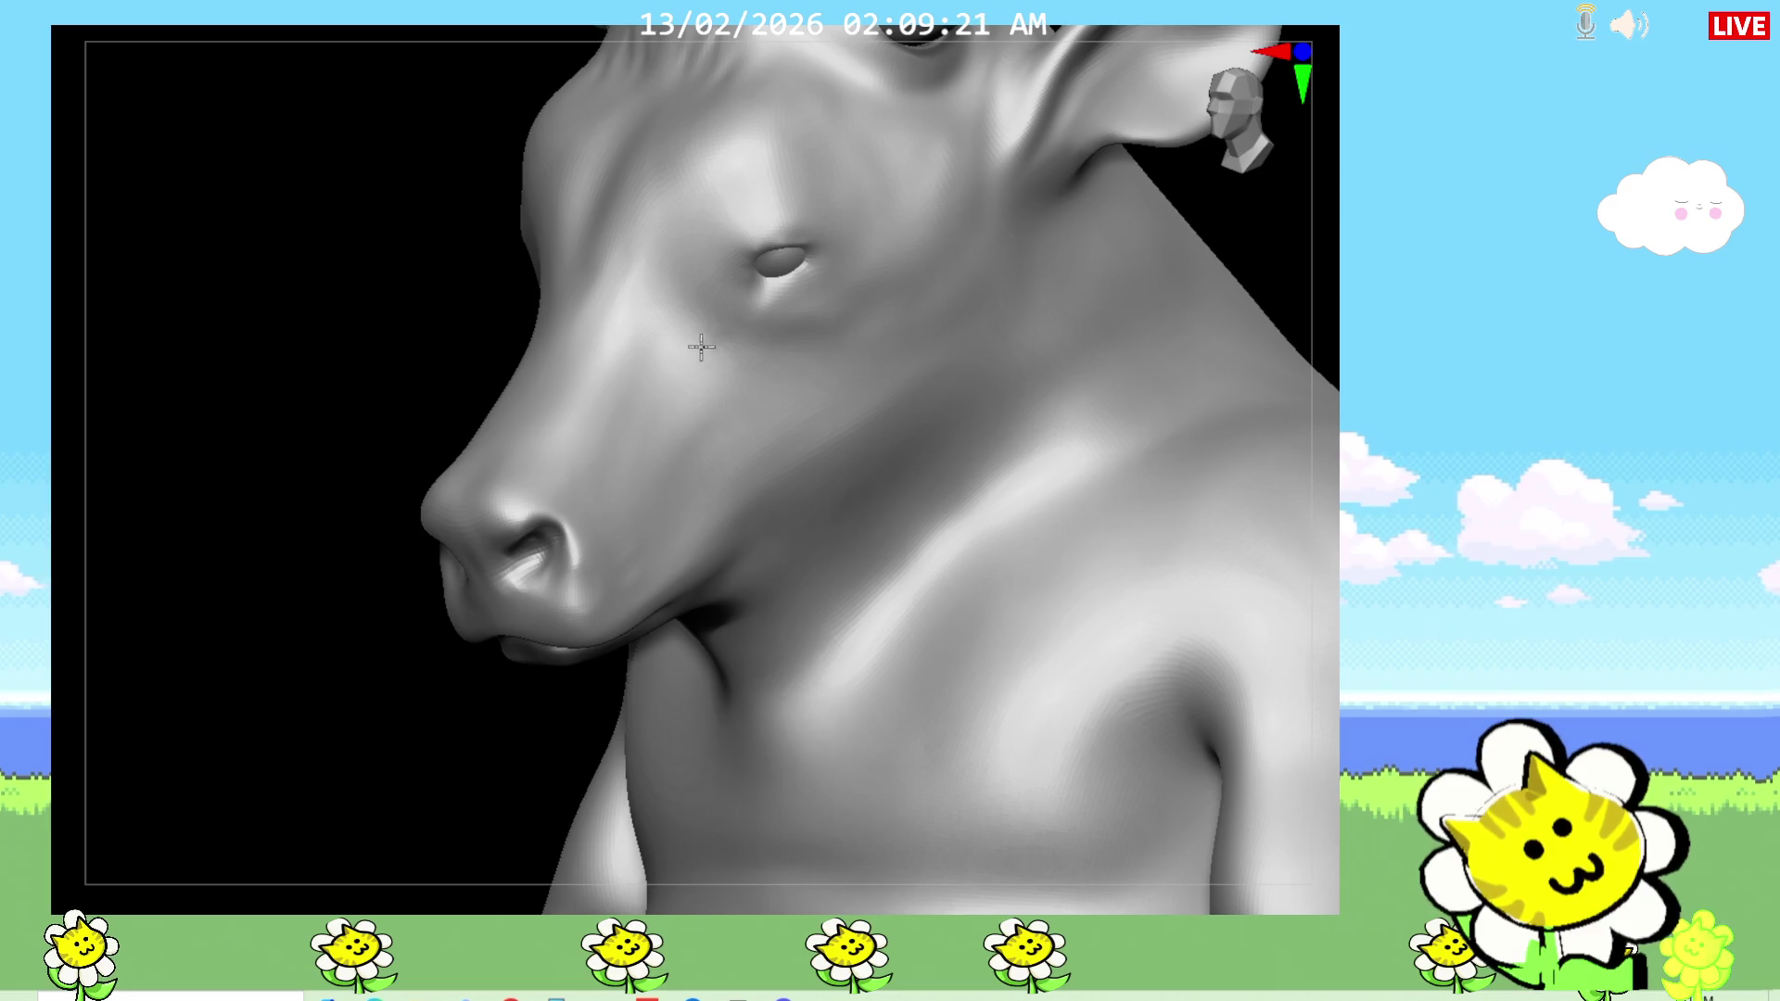
right_drag(395, 761, 492, 768)
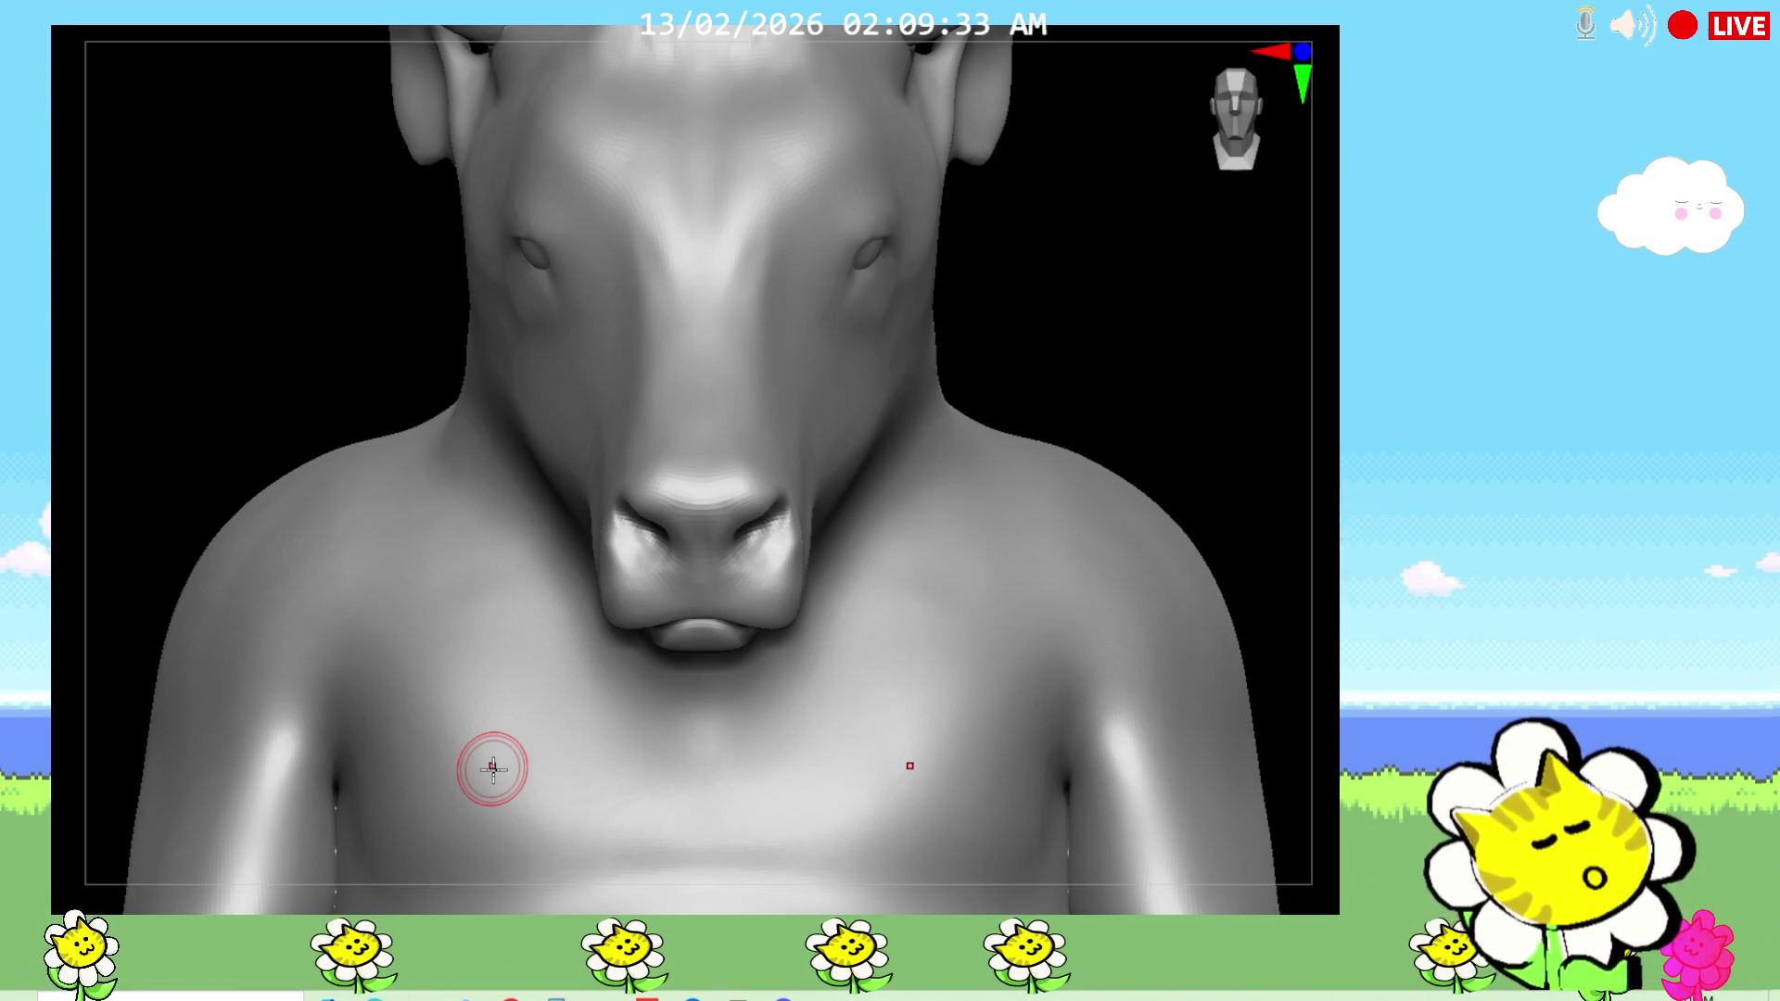
Step: Inspect the head and mouth from three-quarter, side and lower frontal views
mouse_move(492, 765)
alt+mouse_down()
mouse_move(1257, 458)
mouse_move(1227, 441)
alt+mouse_up()
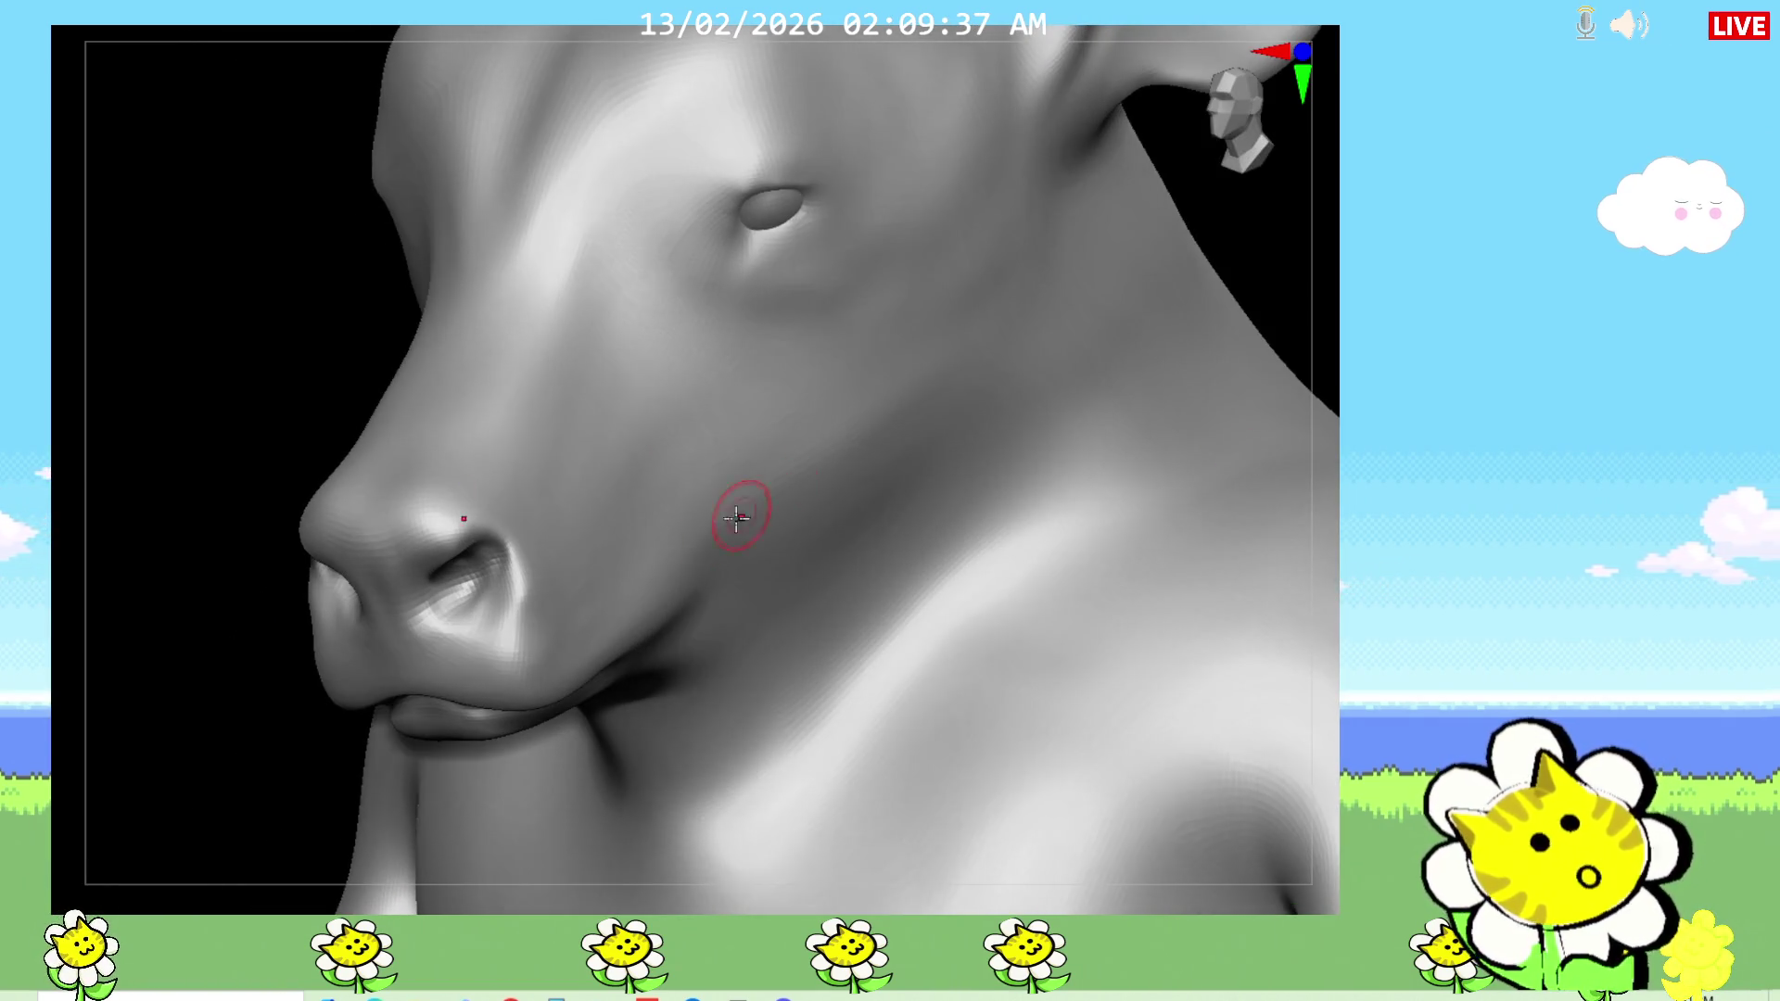
drag(199, 690, 268, 723)
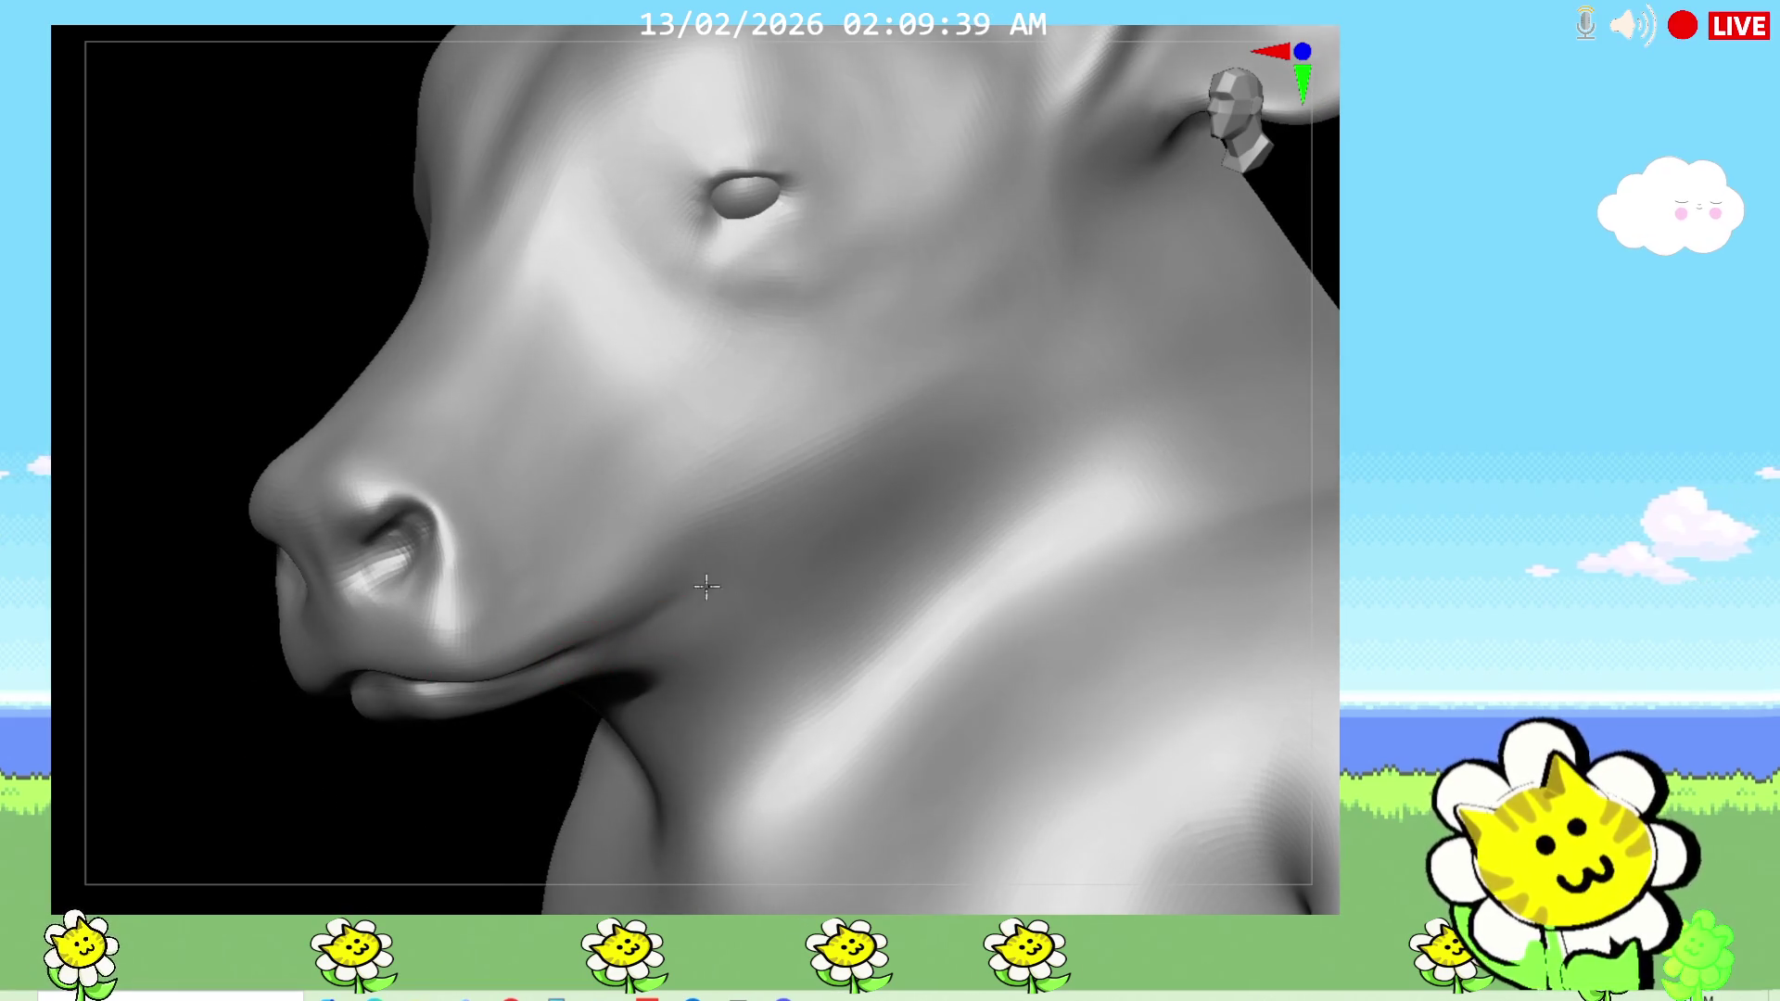
drag(425, 762, 628, 668)
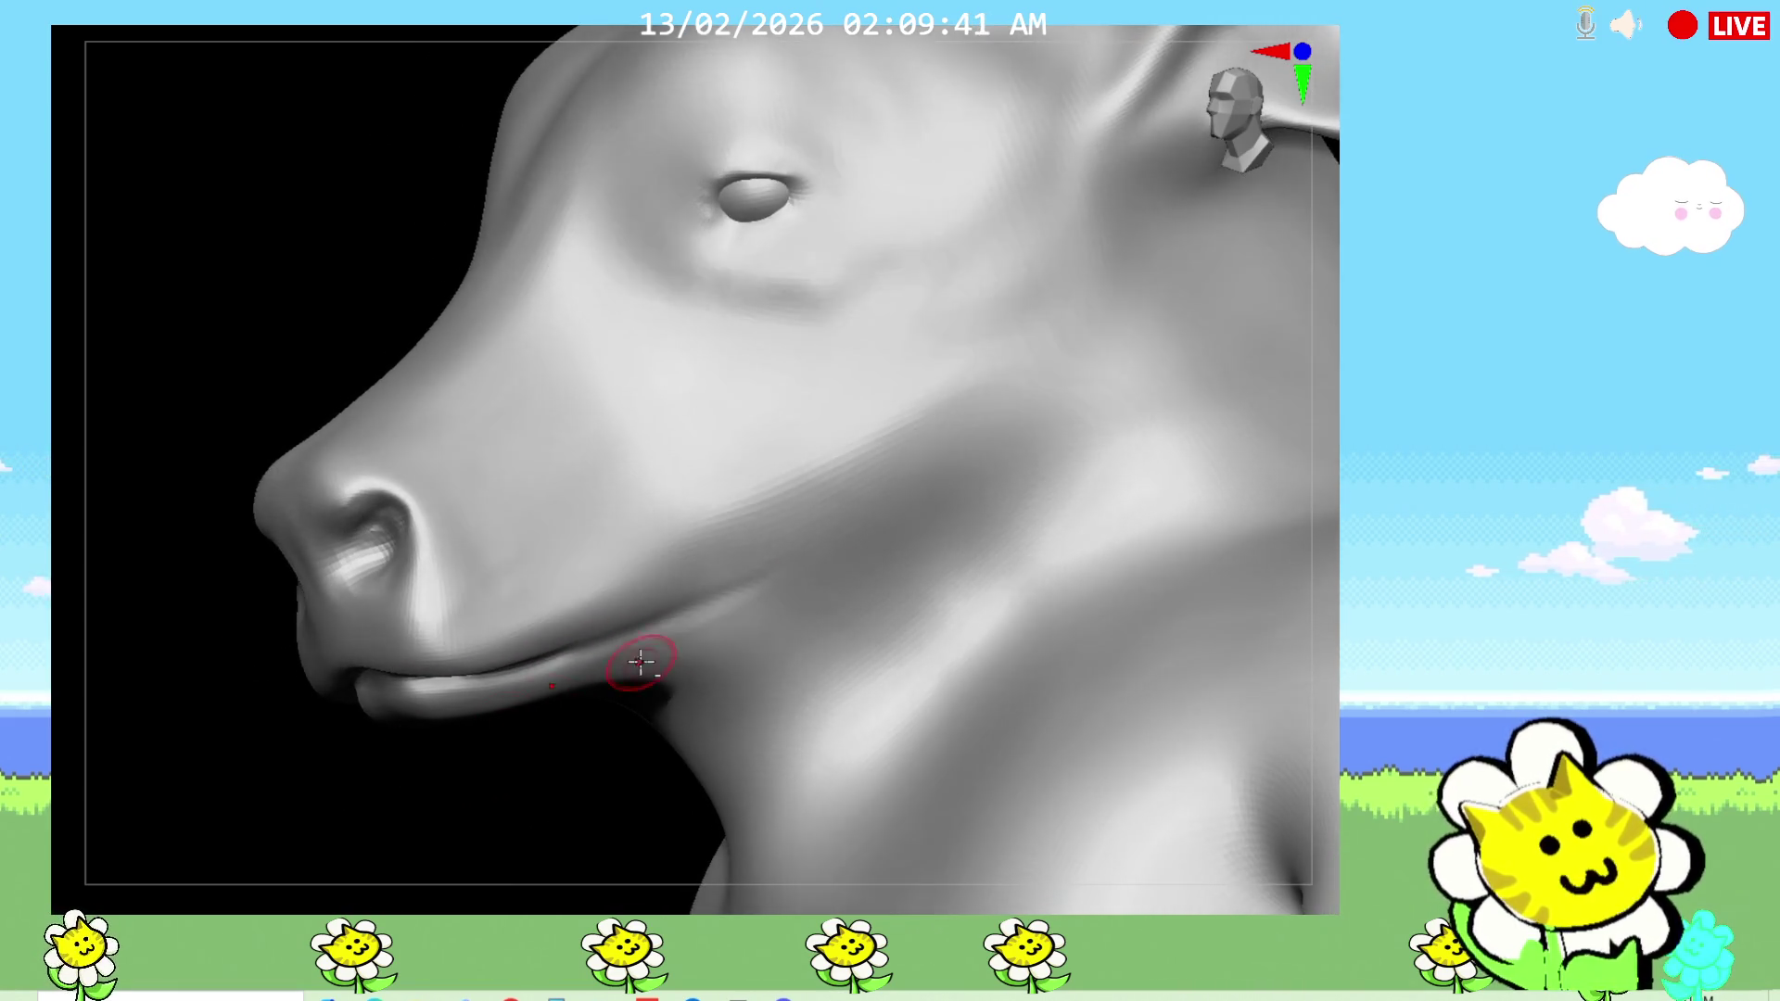
drag(468, 762, 537, 667)
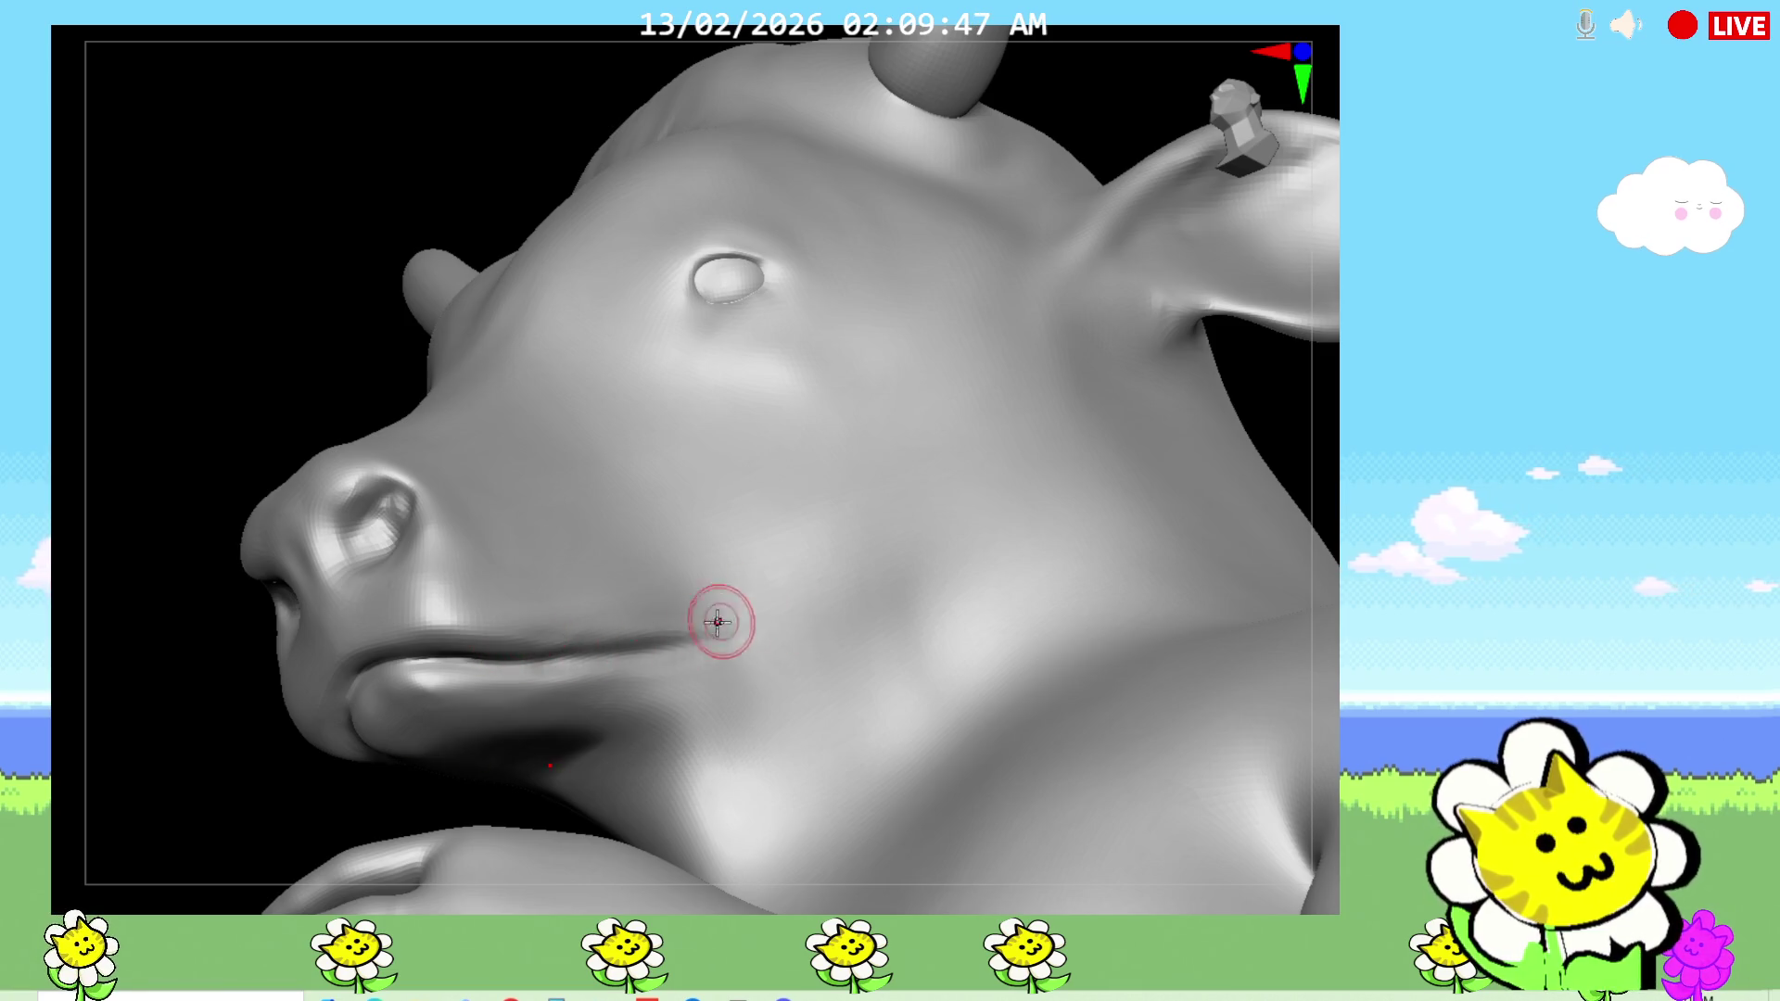
drag(206, 762, 171, 822)
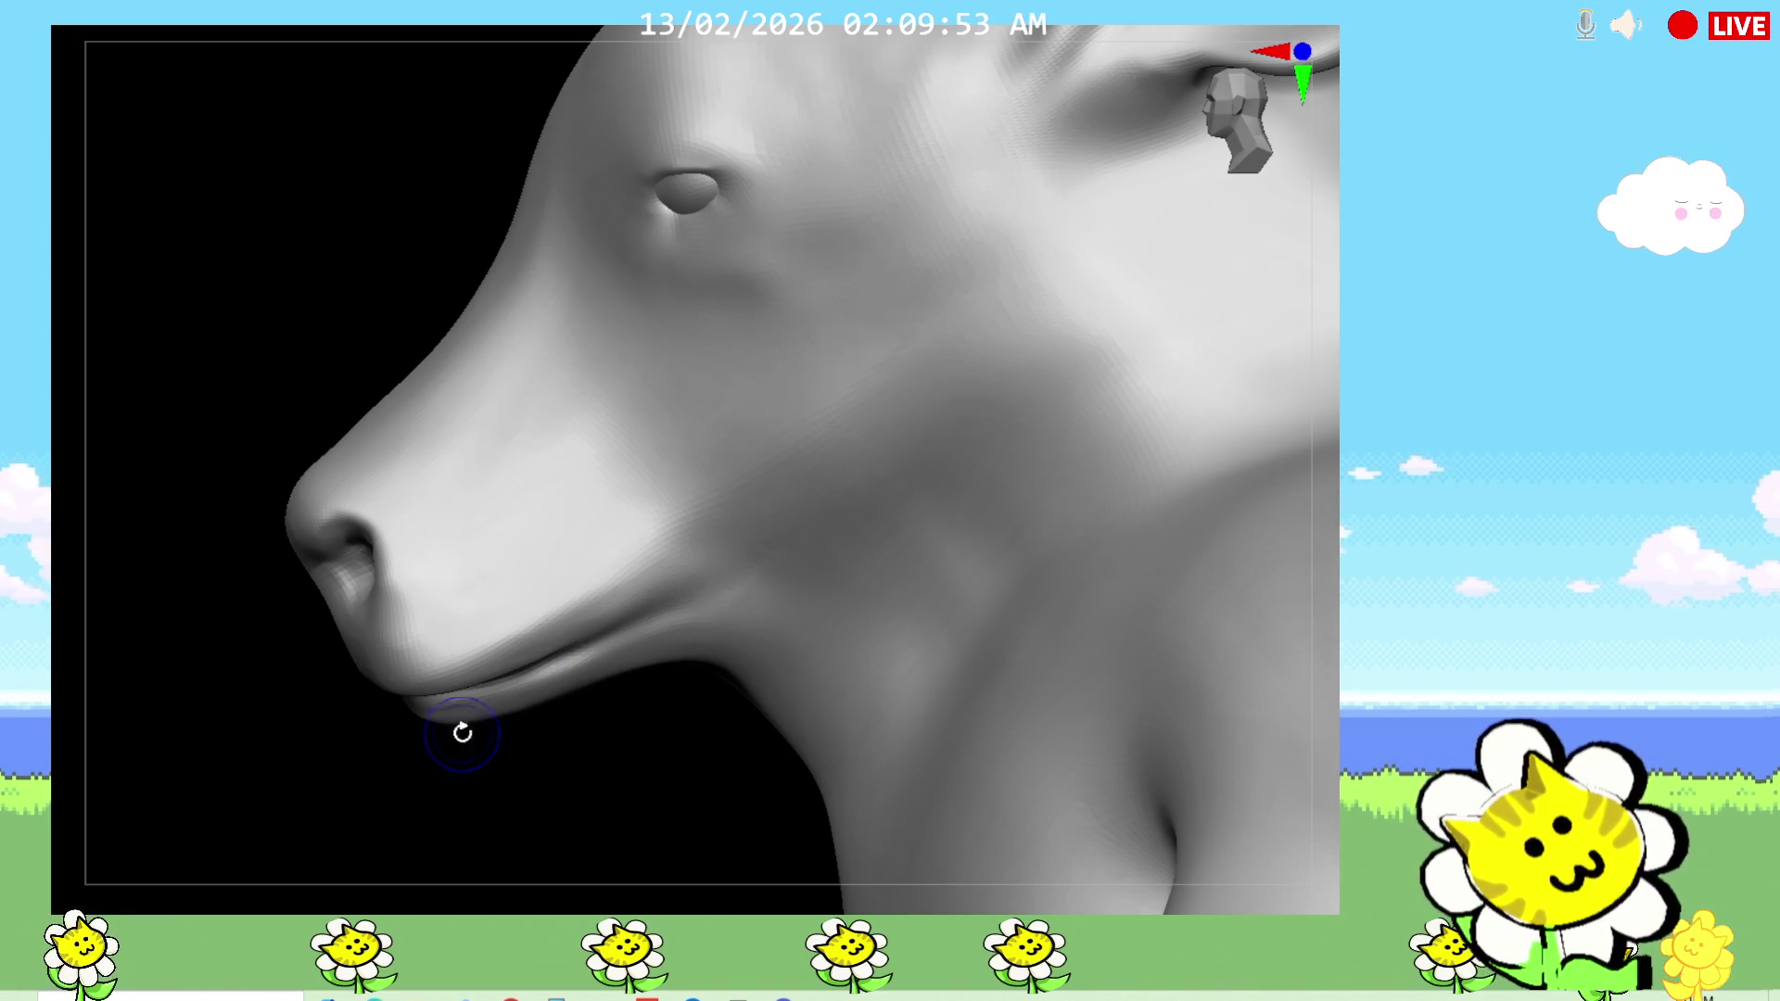
drag(612, 766, 695, 770)
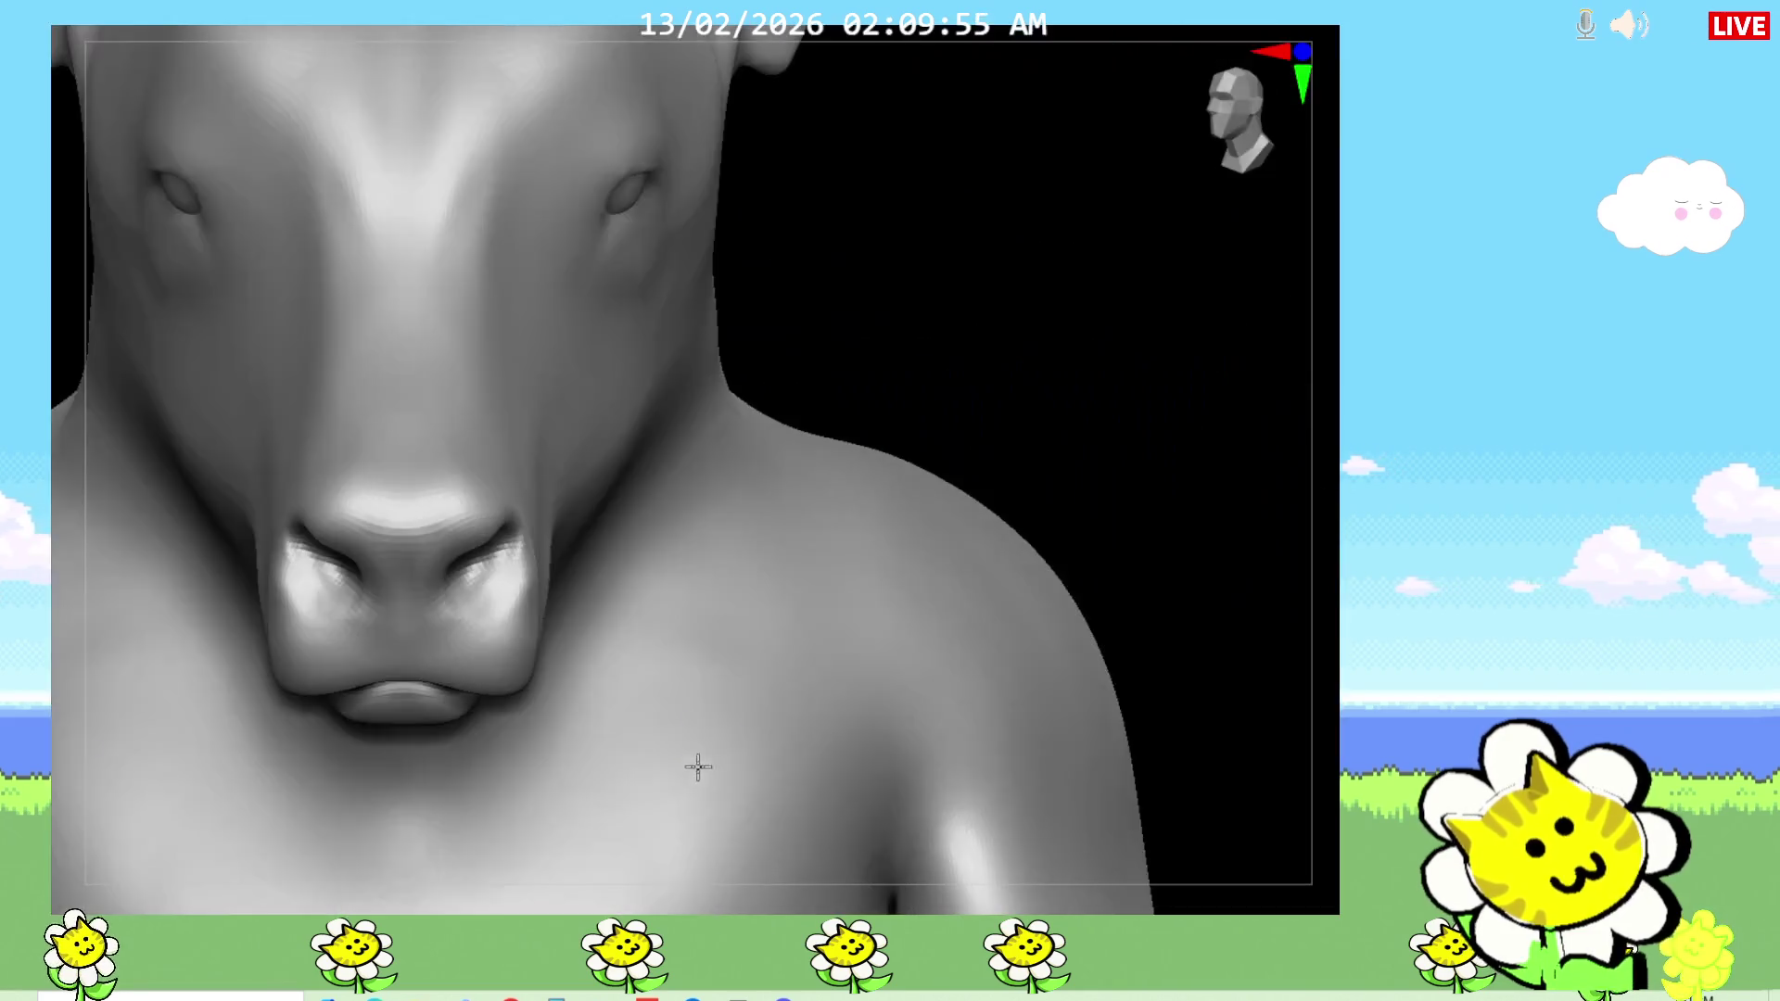
mouse_move(1111, 451)
mouse_down()
mouse_move(1057, 453)
mouse_move(1025, 429)
mouse_up()
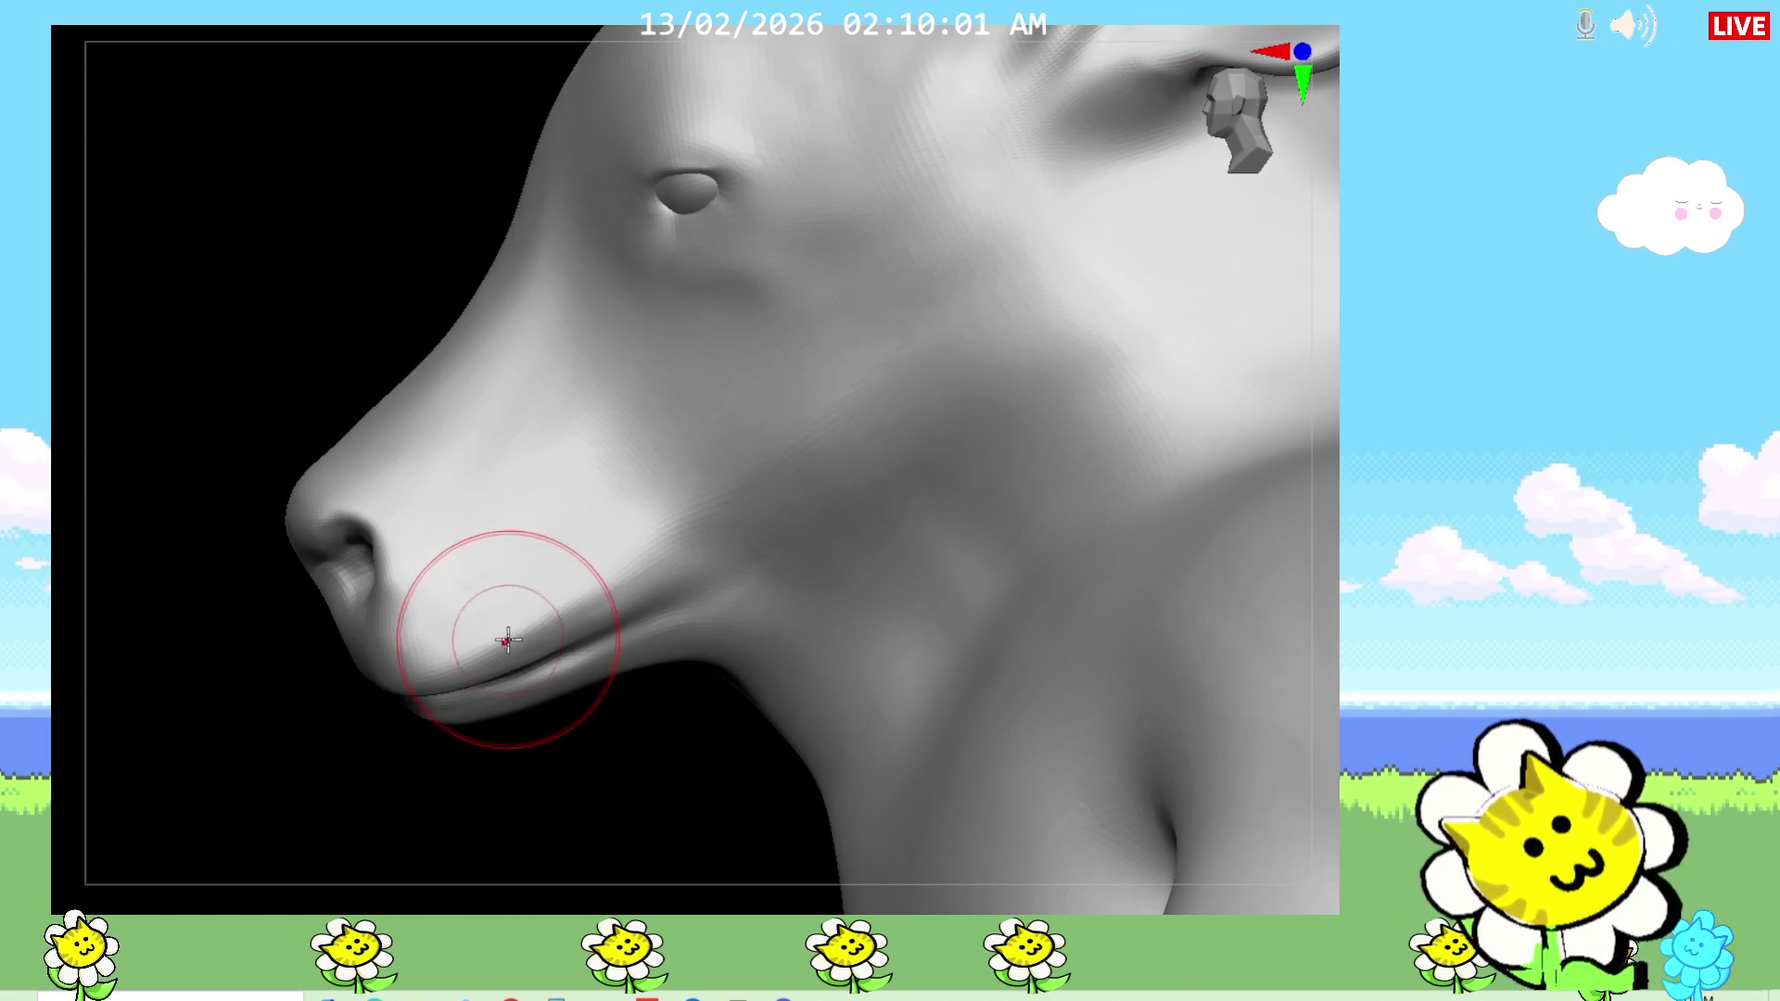
mouse_move(603, 731)
mouse_down()
mouse_move(684, 791)
mouse_move(608, 683)
mouse_move(477, 681)
mouse_move(469, 649)
mouse_move(468, 686)
mouse_move(445, 676)
mouse_up()
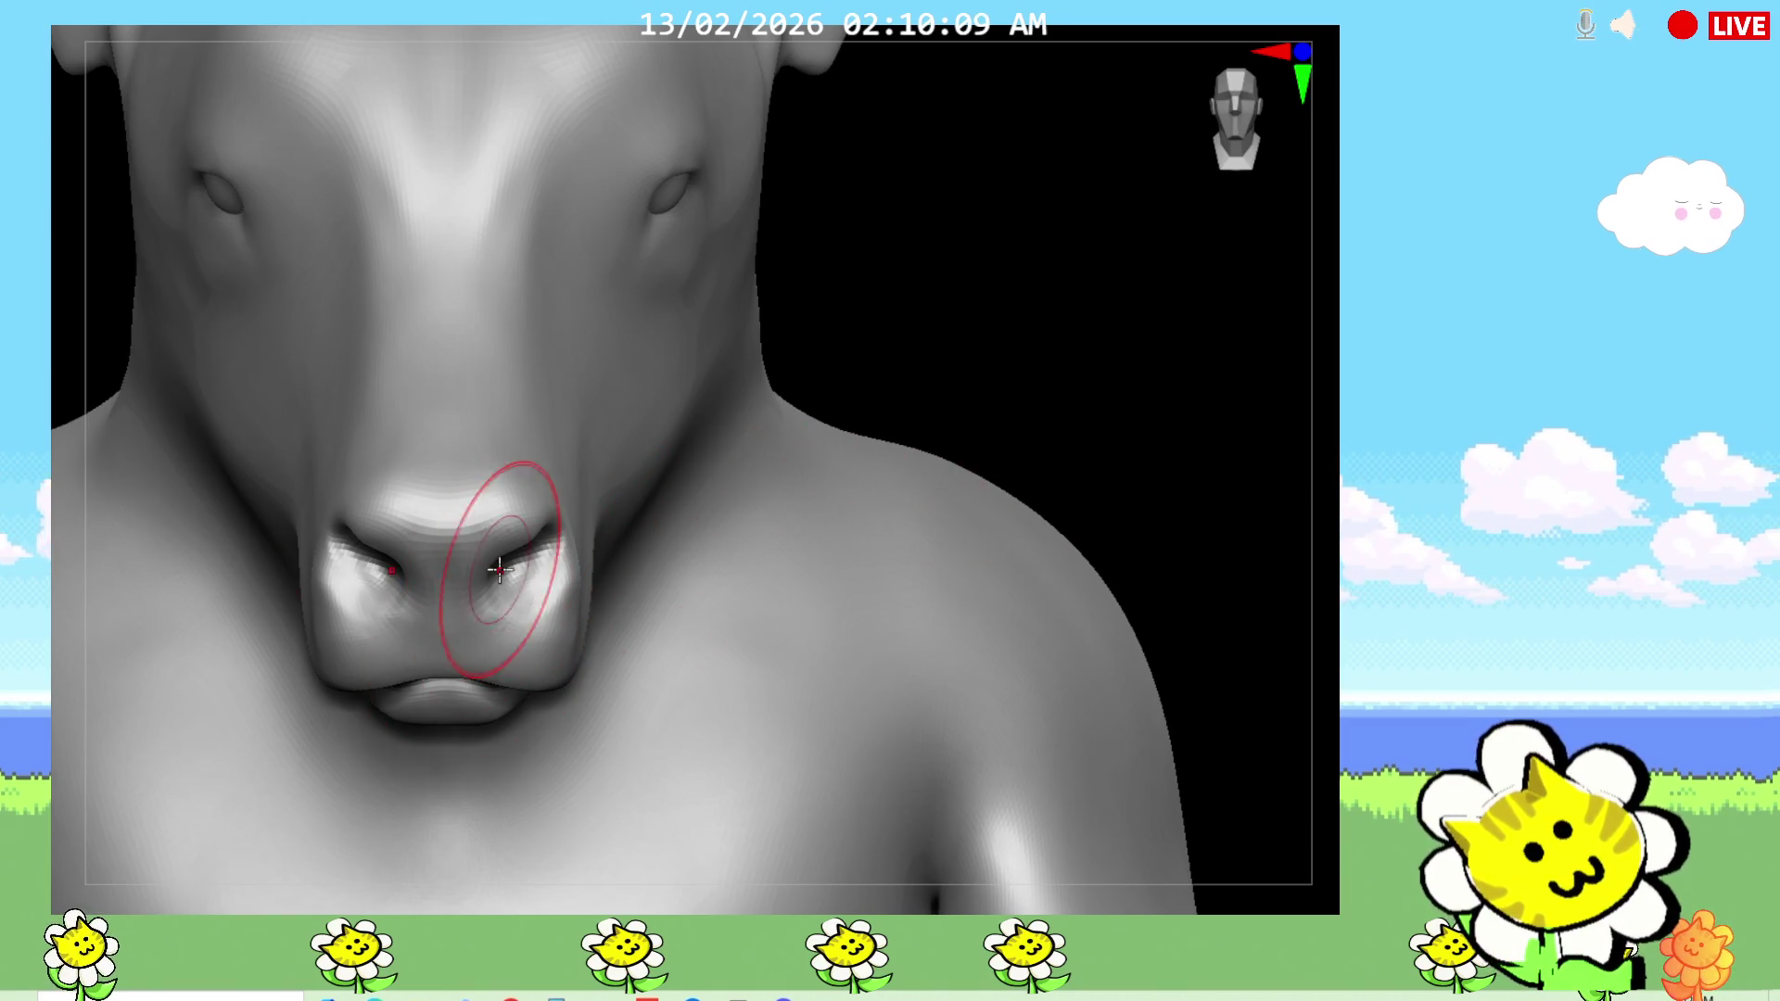
Step: Reshape both nostrils symmetrically and check the snout in side view
drag(482, 568, 459, 556)
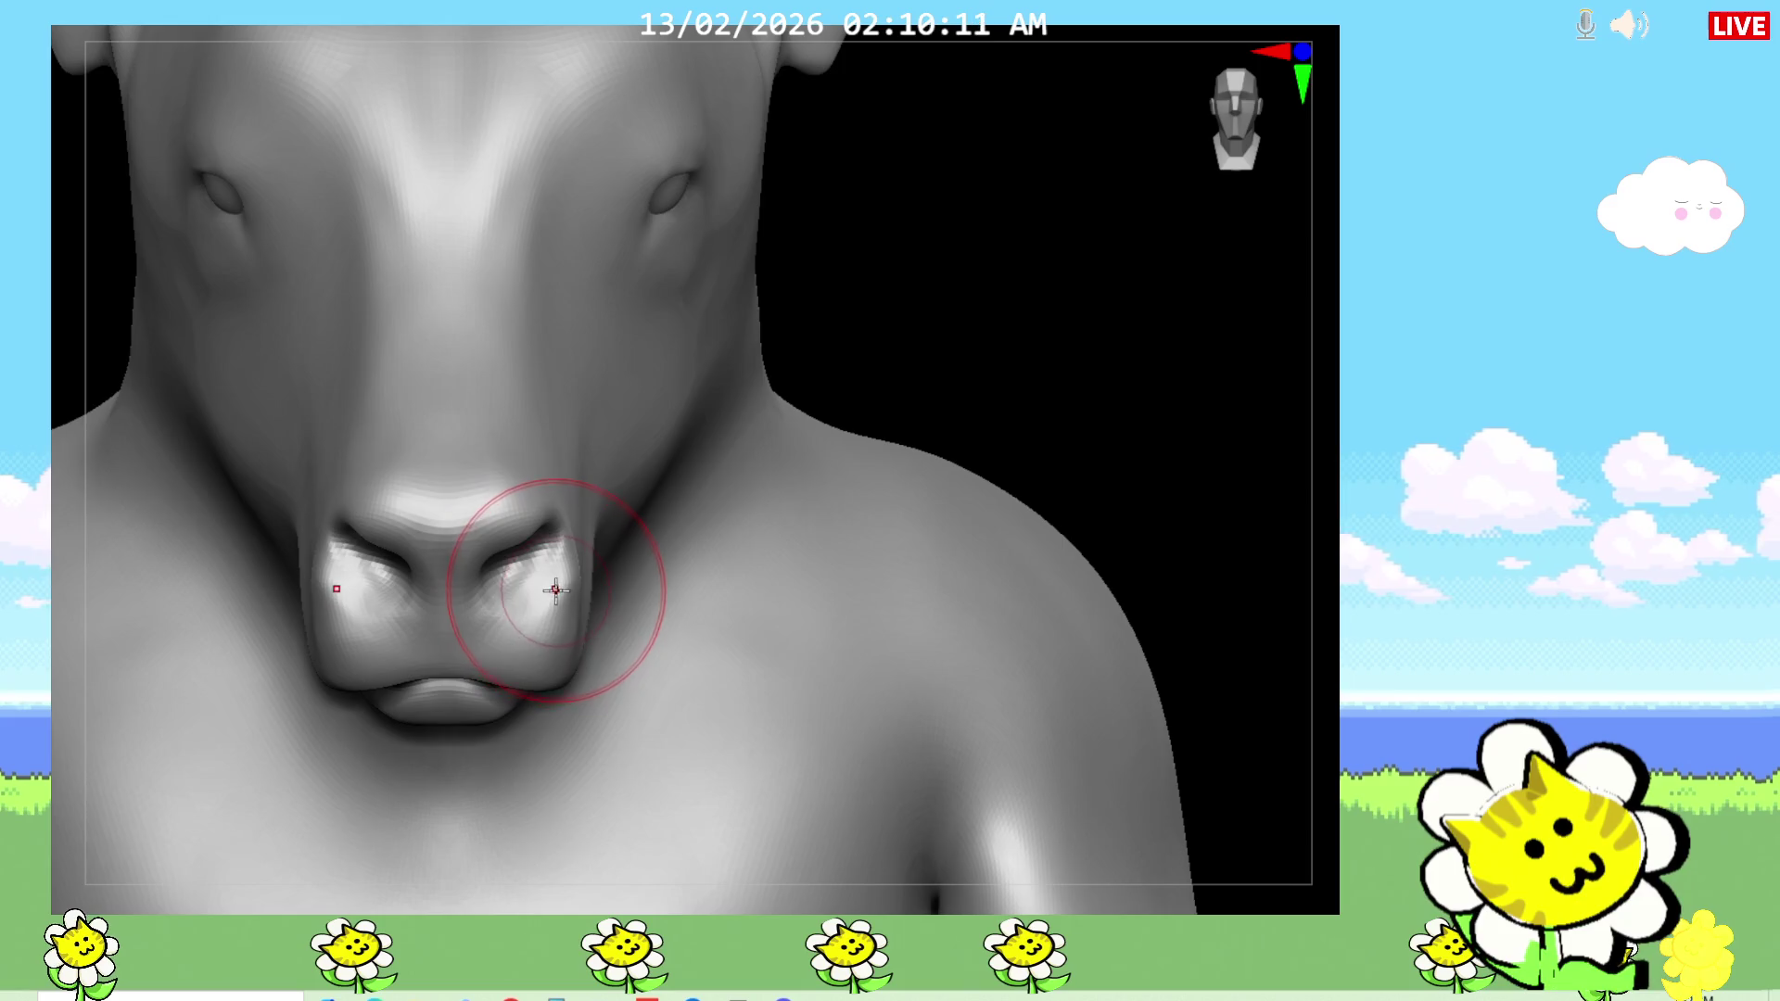
mouse_move(509, 500)
mouse_down()
mouse_move(523, 539)
mouse_move(533, 510)
mouse_up()
drag(1140, 371, 1027, 380)
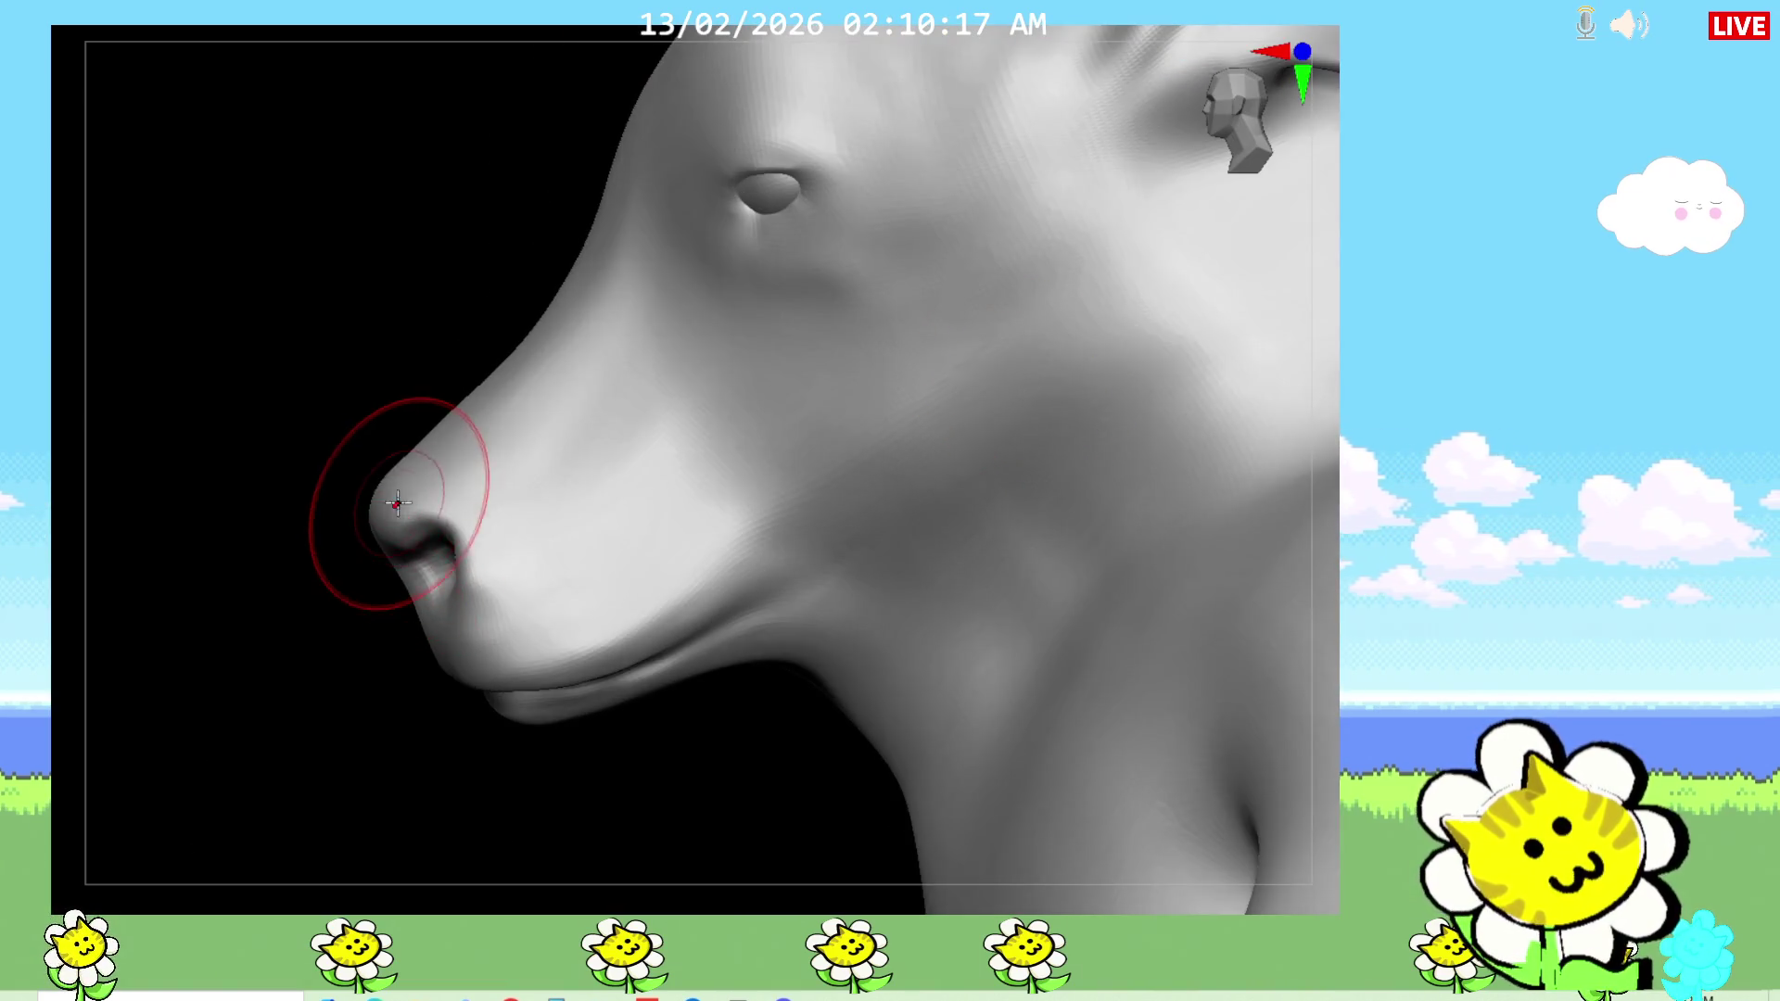
mouse_move(452, 679)
mouse_down()
mouse_move(437, 679)
mouse_move(445, 649)
mouse_up()
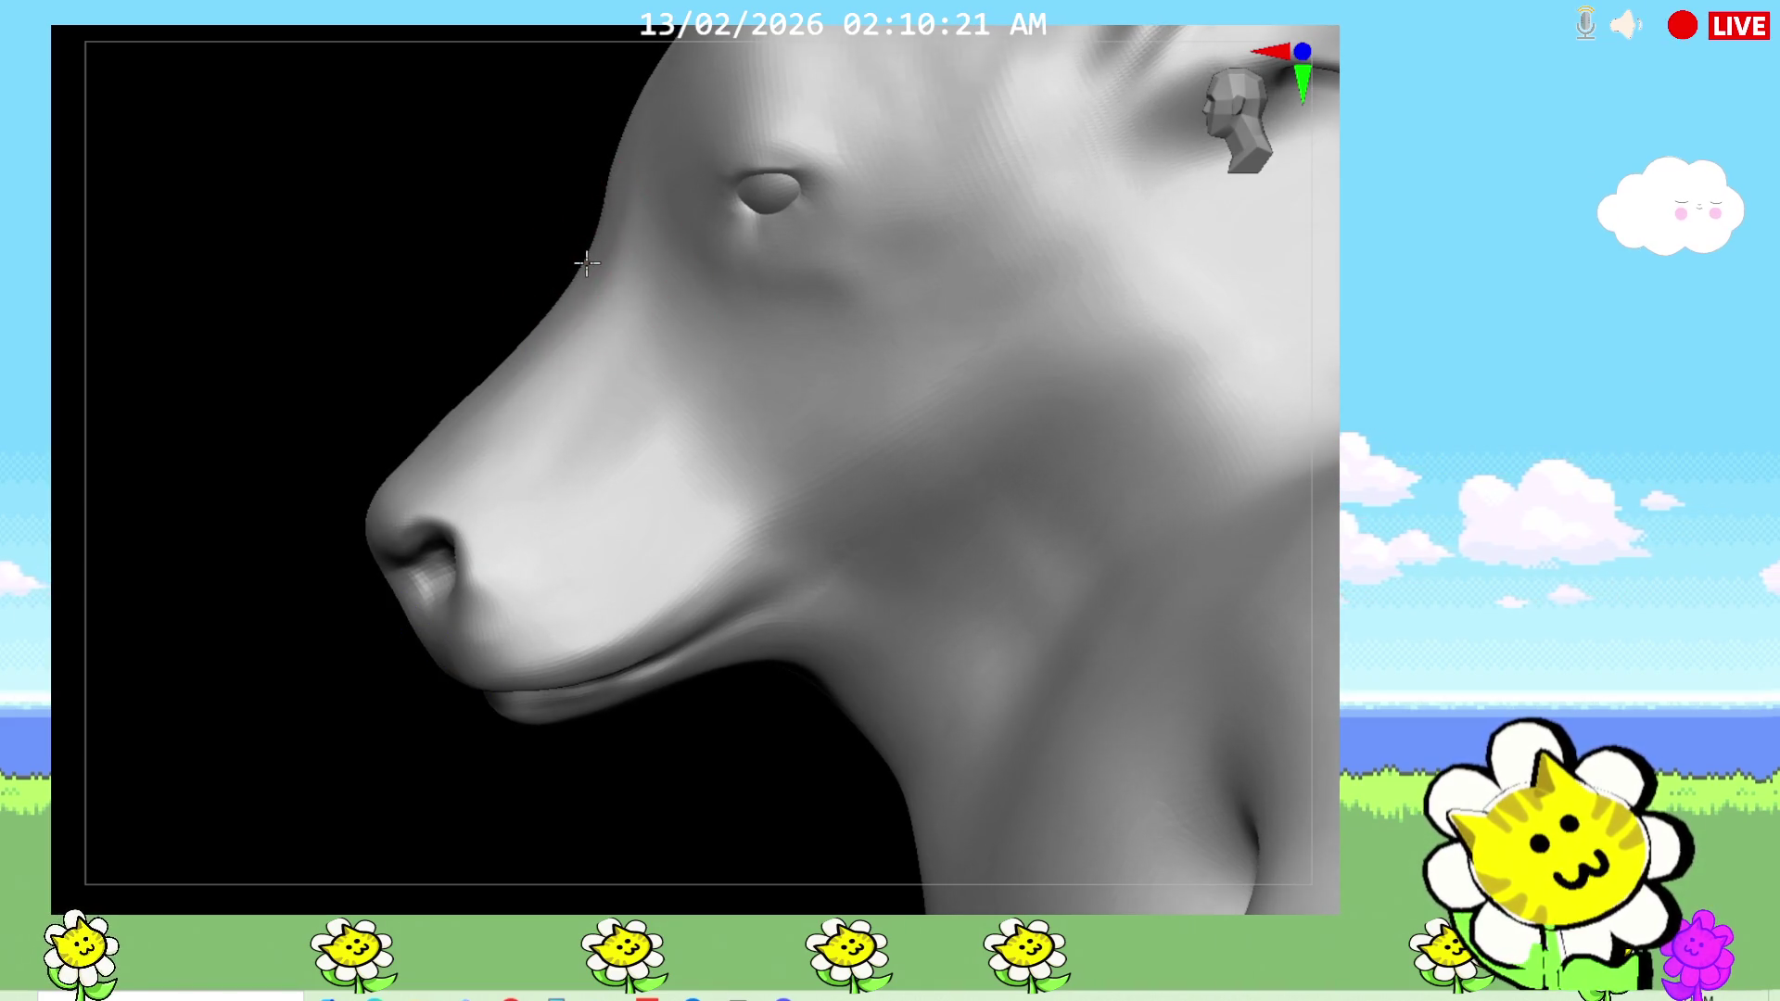
Step: Zoom out to the whole figure with horns and clasped hands, framed from the front
drag(1331, 574, 1333, 712)
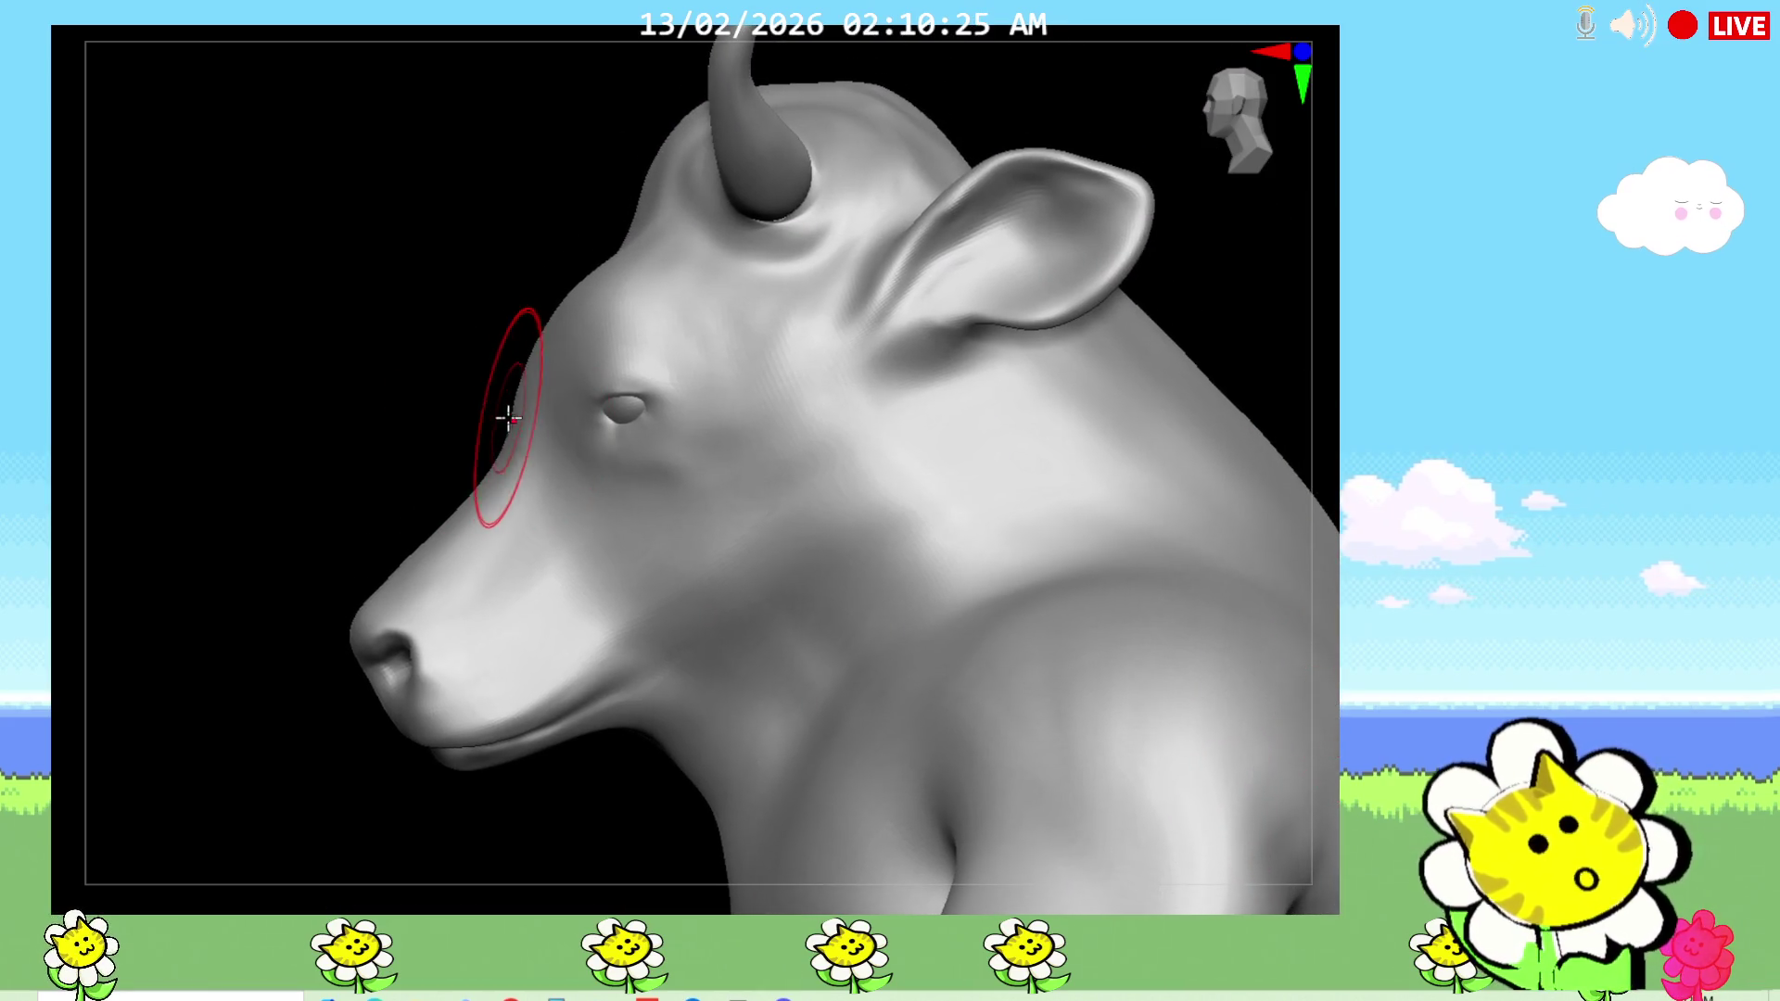
mouse_move(468, 437)
mouse_down()
mouse_move(389, 482)
mouse_move(953, 751)
mouse_move(965, 644)
mouse_move(1084, 628)
mouse_move(1065, 541)
mouse_up()
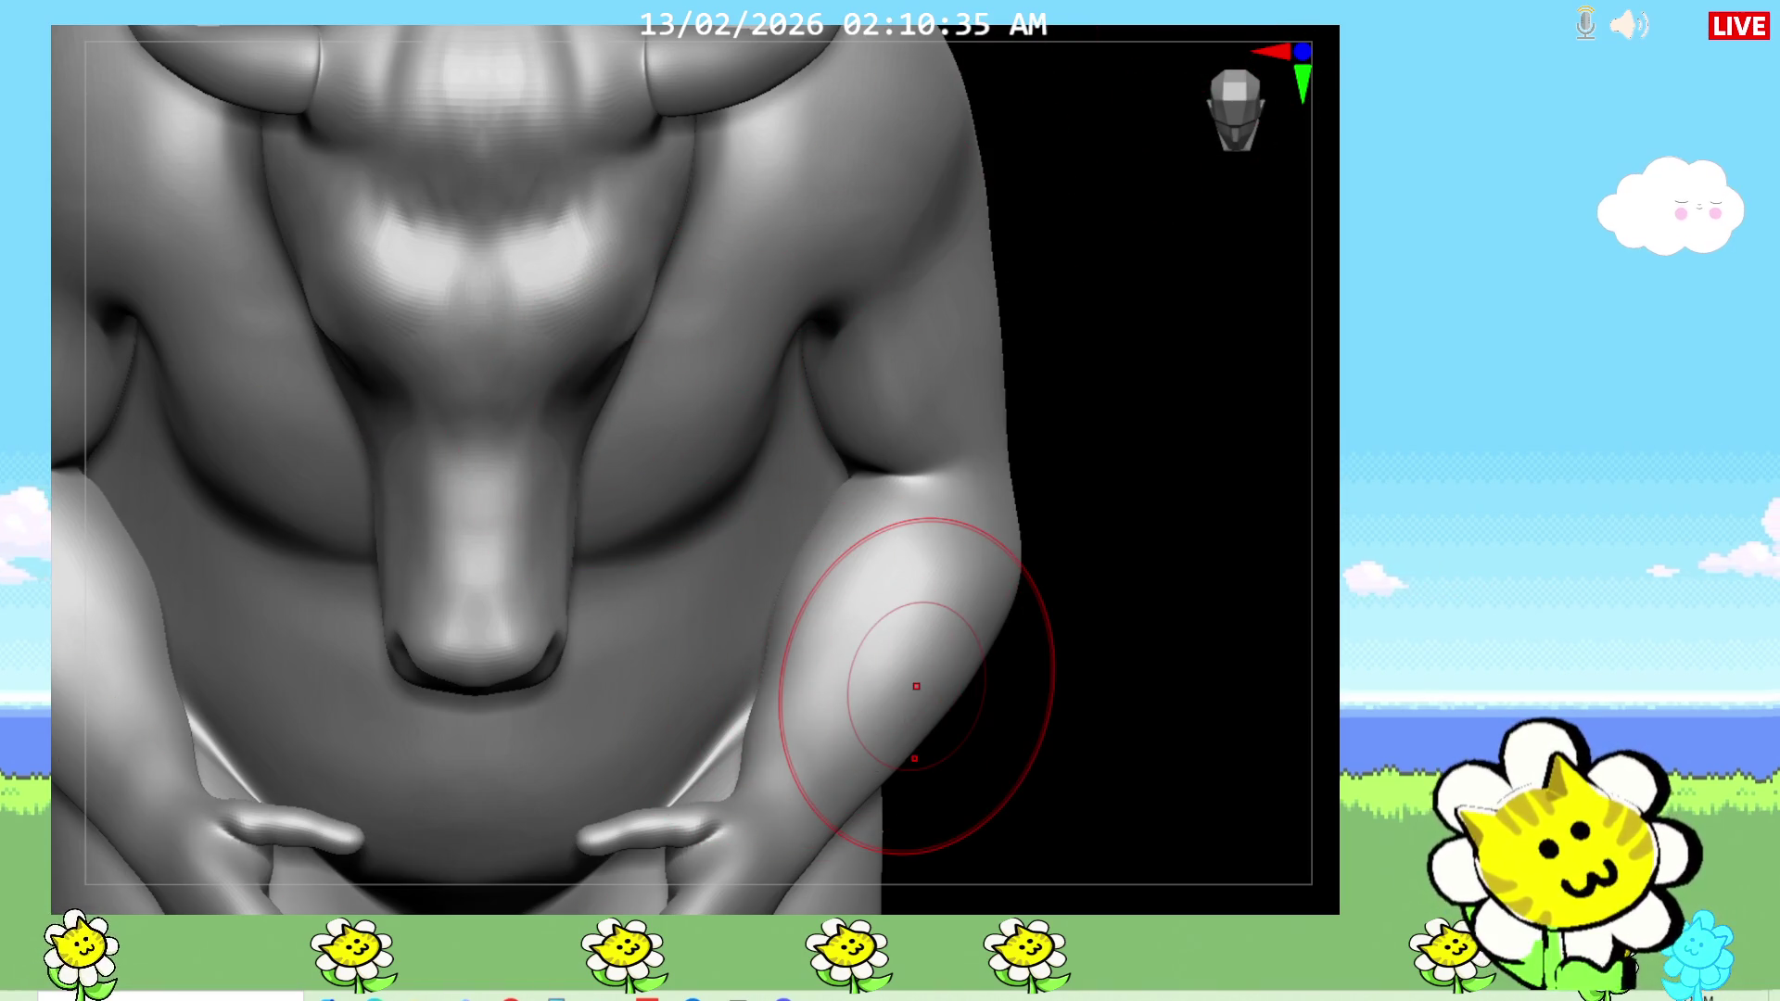
key(f)
mouse_move(1243, 615)
mouse_down()
mouse_move(1100, 703)
mouse_move(1099, 629)
mouse_move(1017, 766)
mouse_up()
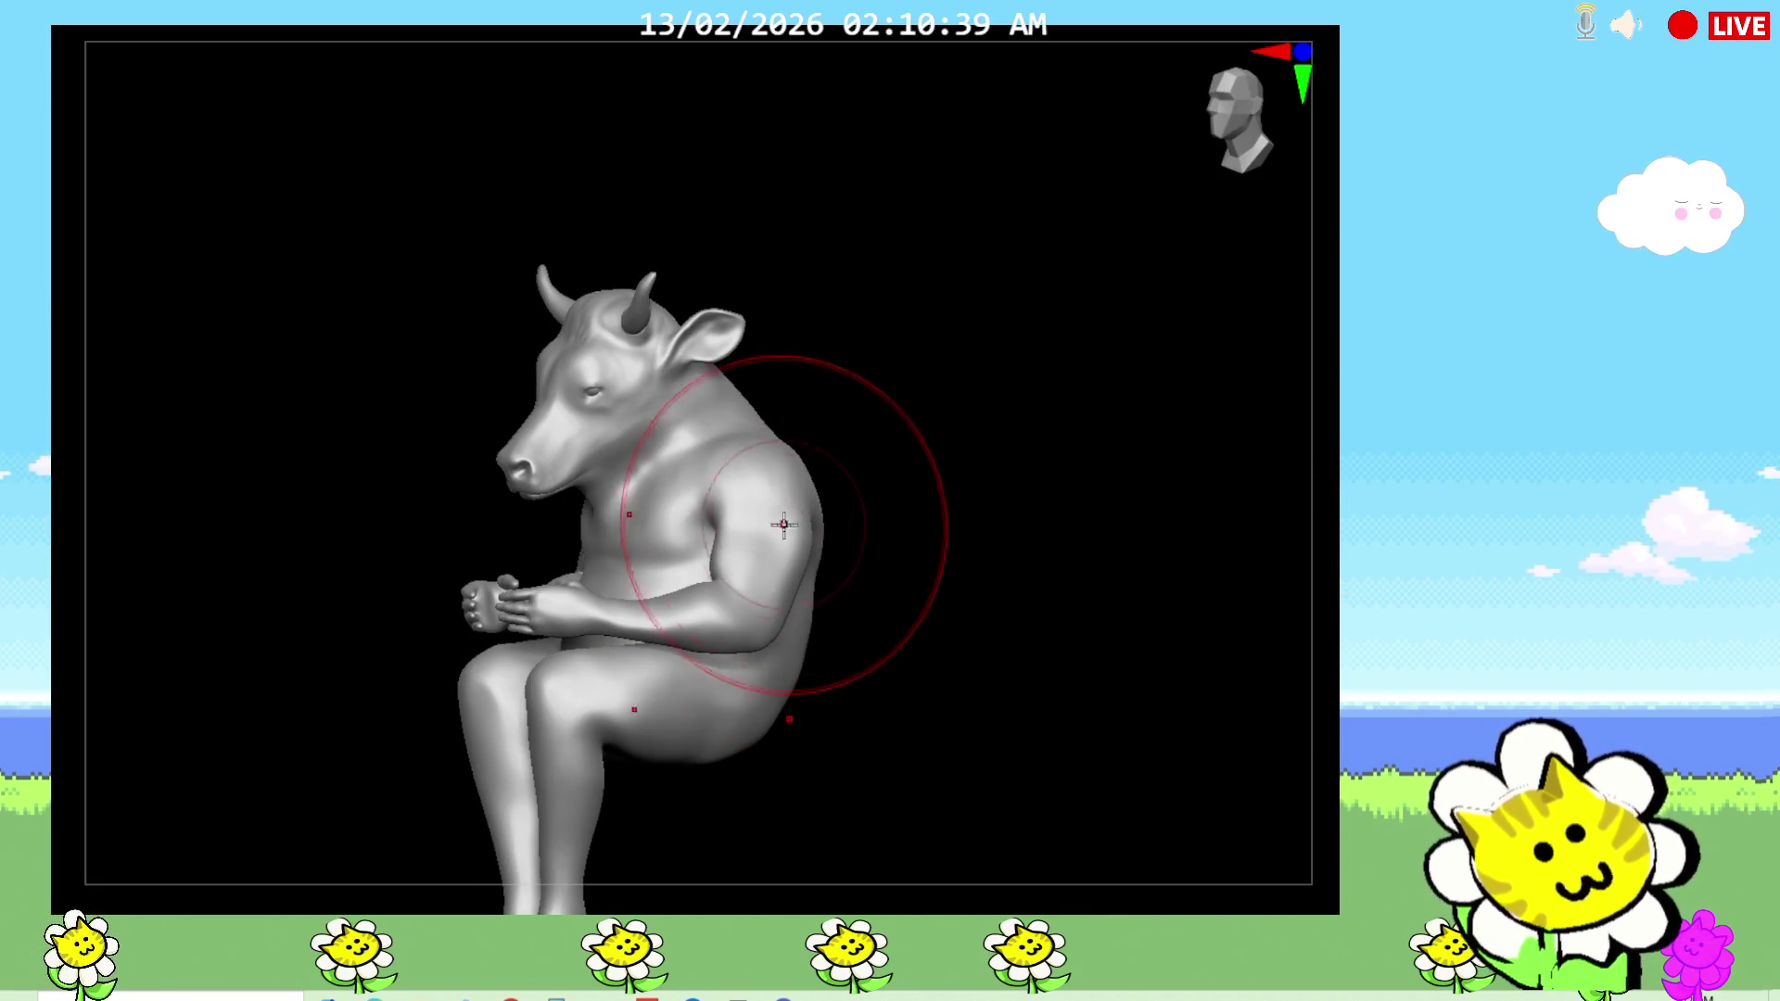
drag(936, 576, 830, 569)
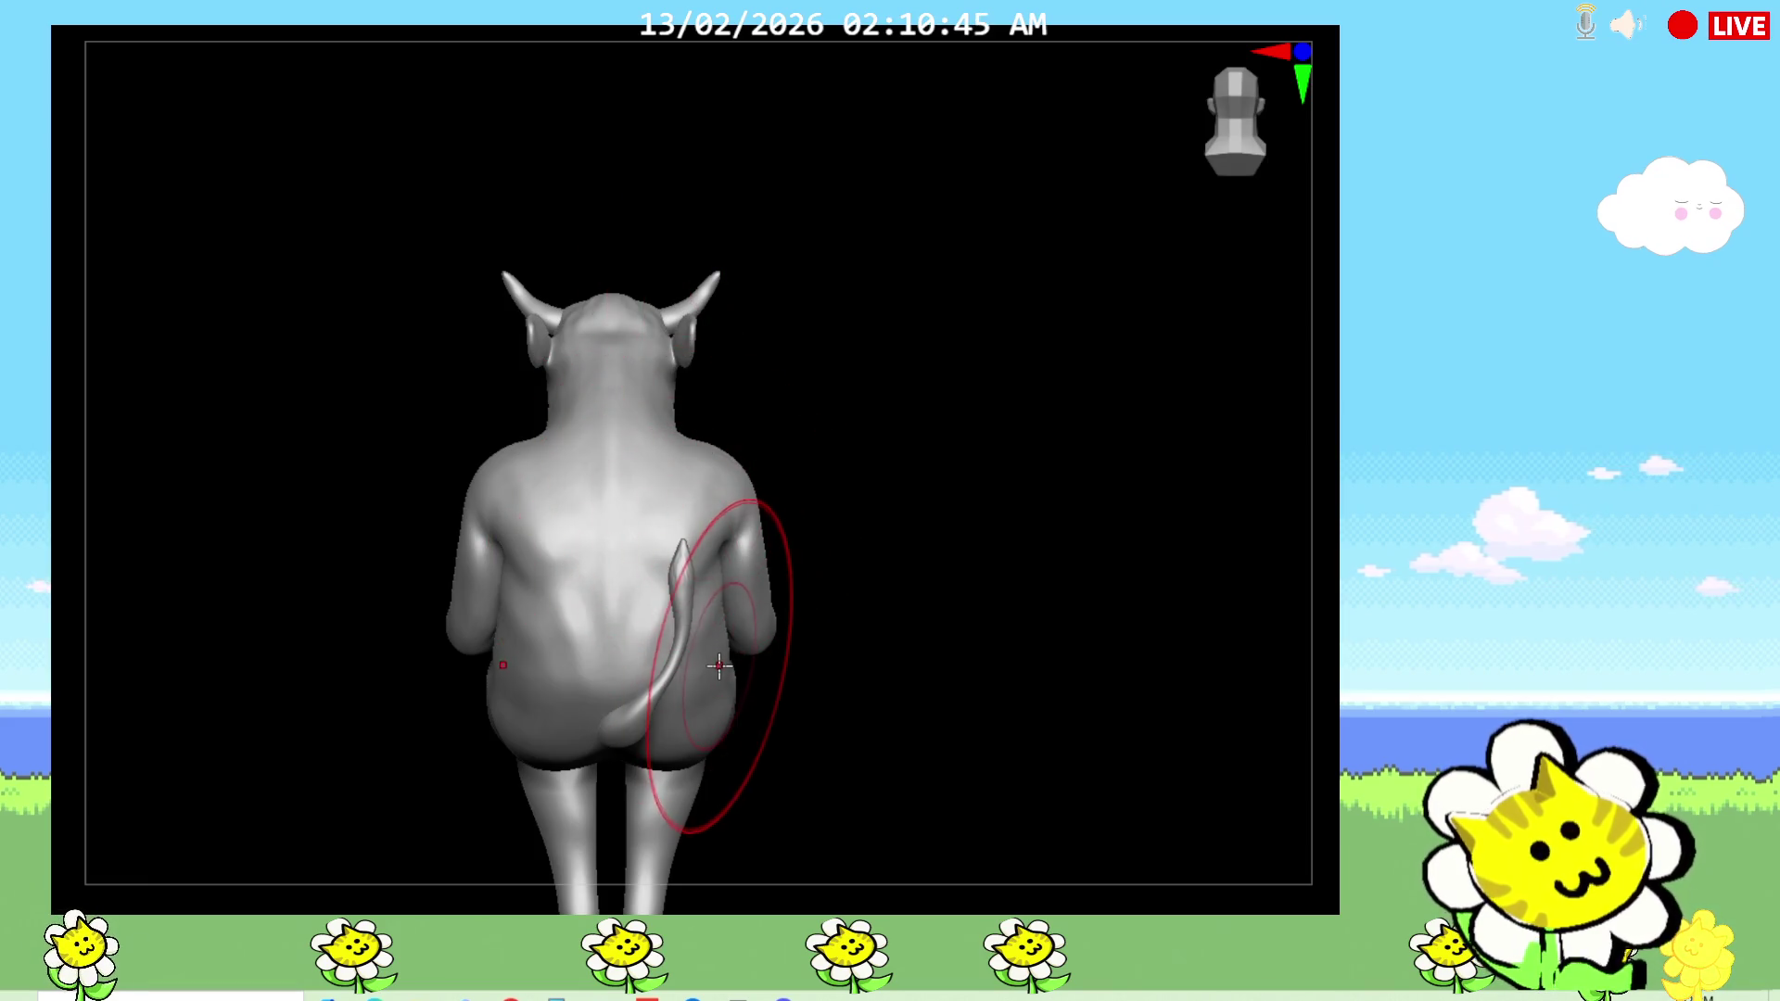
drag(932, 709, 862, 684)
mouse_move(1132, 676)
mouse_down()
mouse_move(1103, 851)
mouse_move(1214, 732)
mouse_move(1327, 560)
mouse_move(1121, 638)
mouse_move(946, 596)
mouse_up()
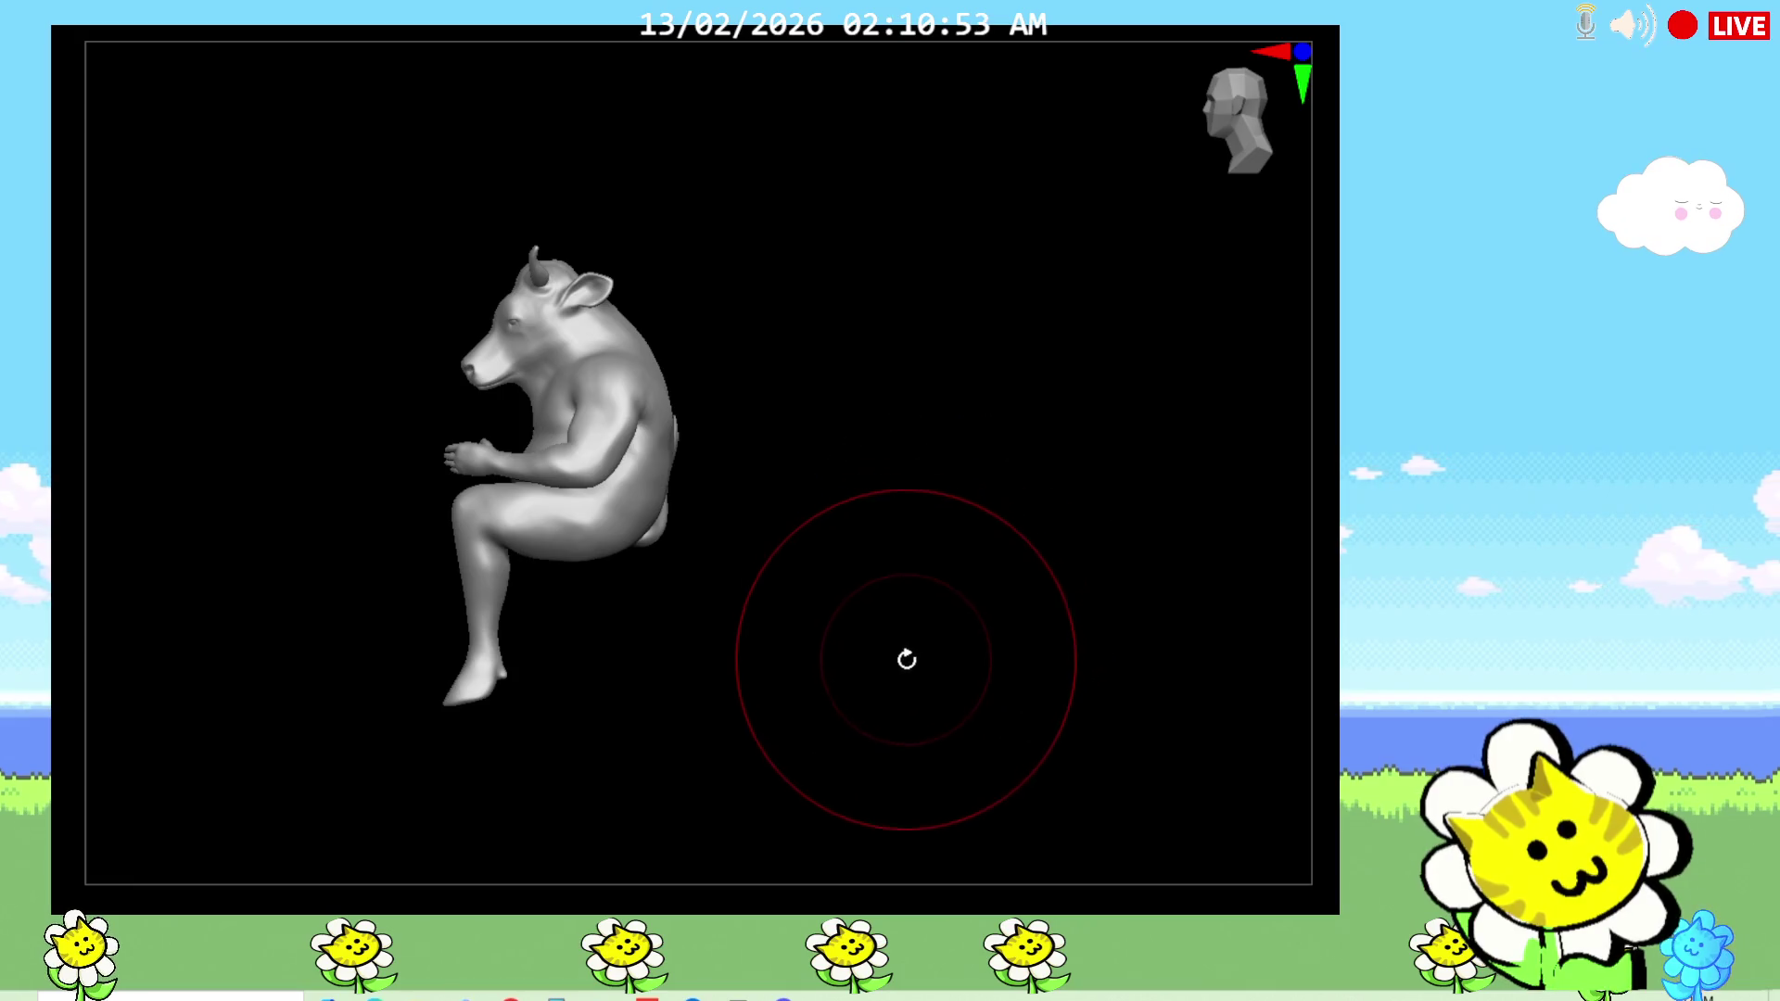
mouse_move(923, 691)
mouse_down()
mouse_move(1025, 683)
mouse_move(1025, 707)
mouse_move(1334, 769)
mouse_up()
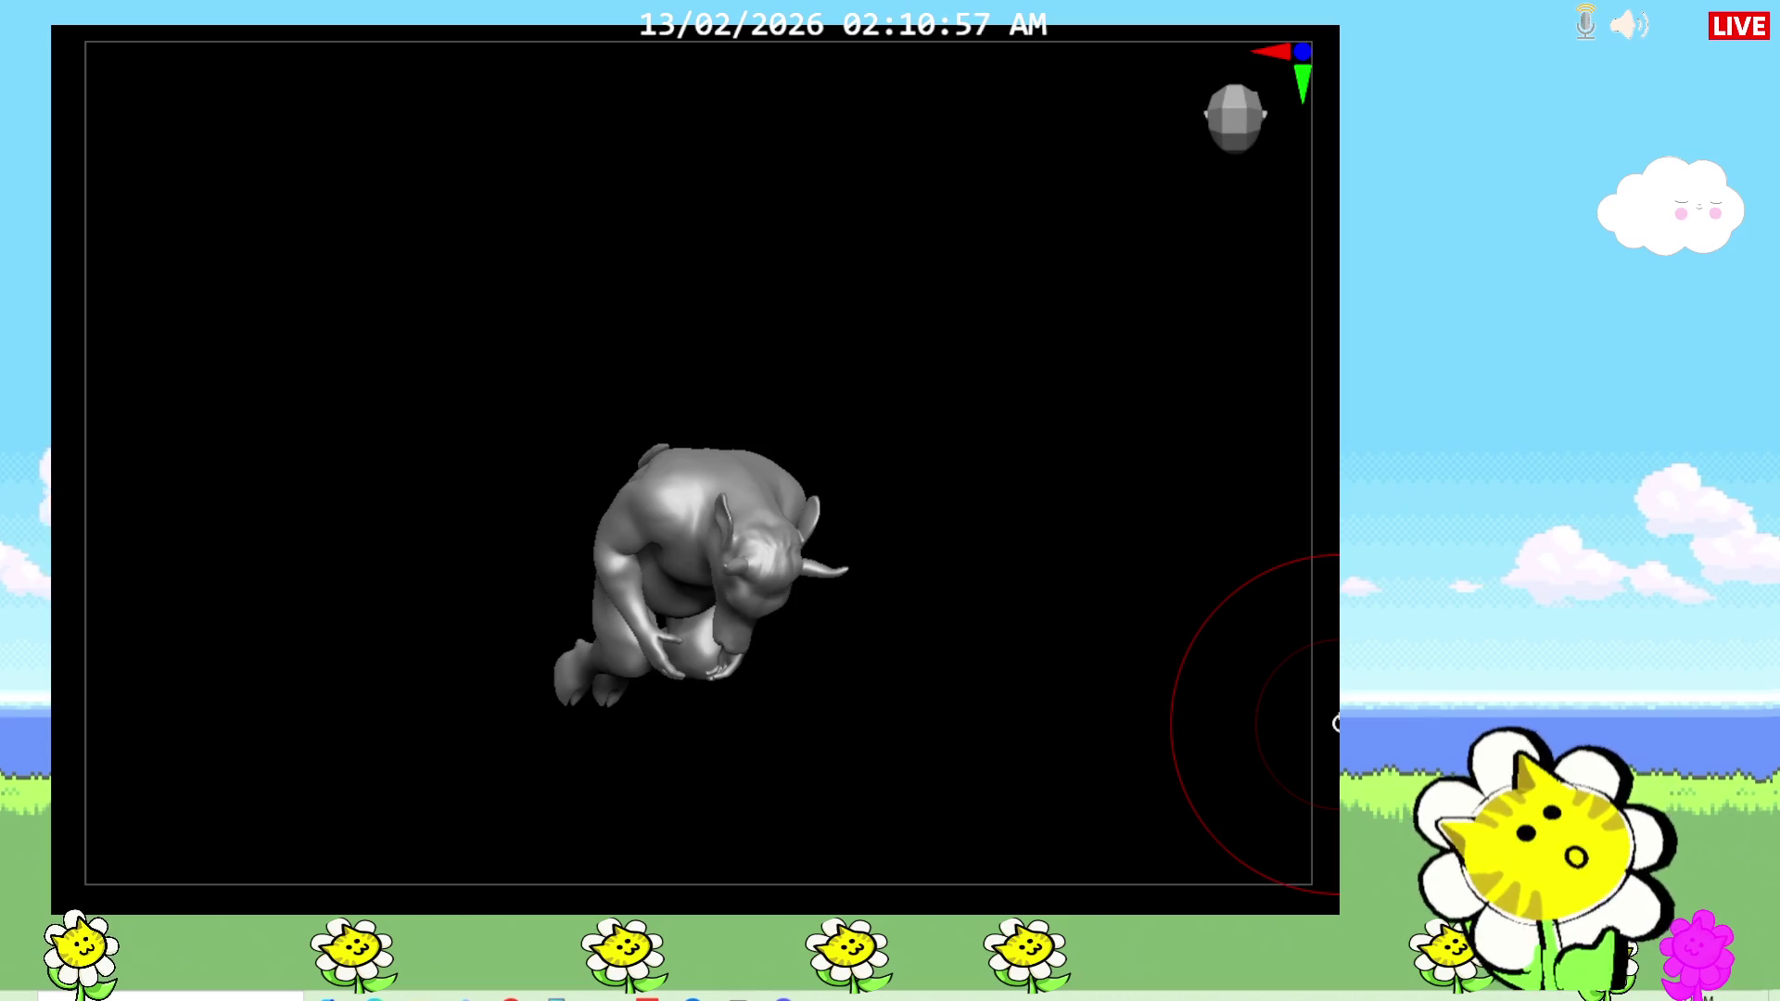
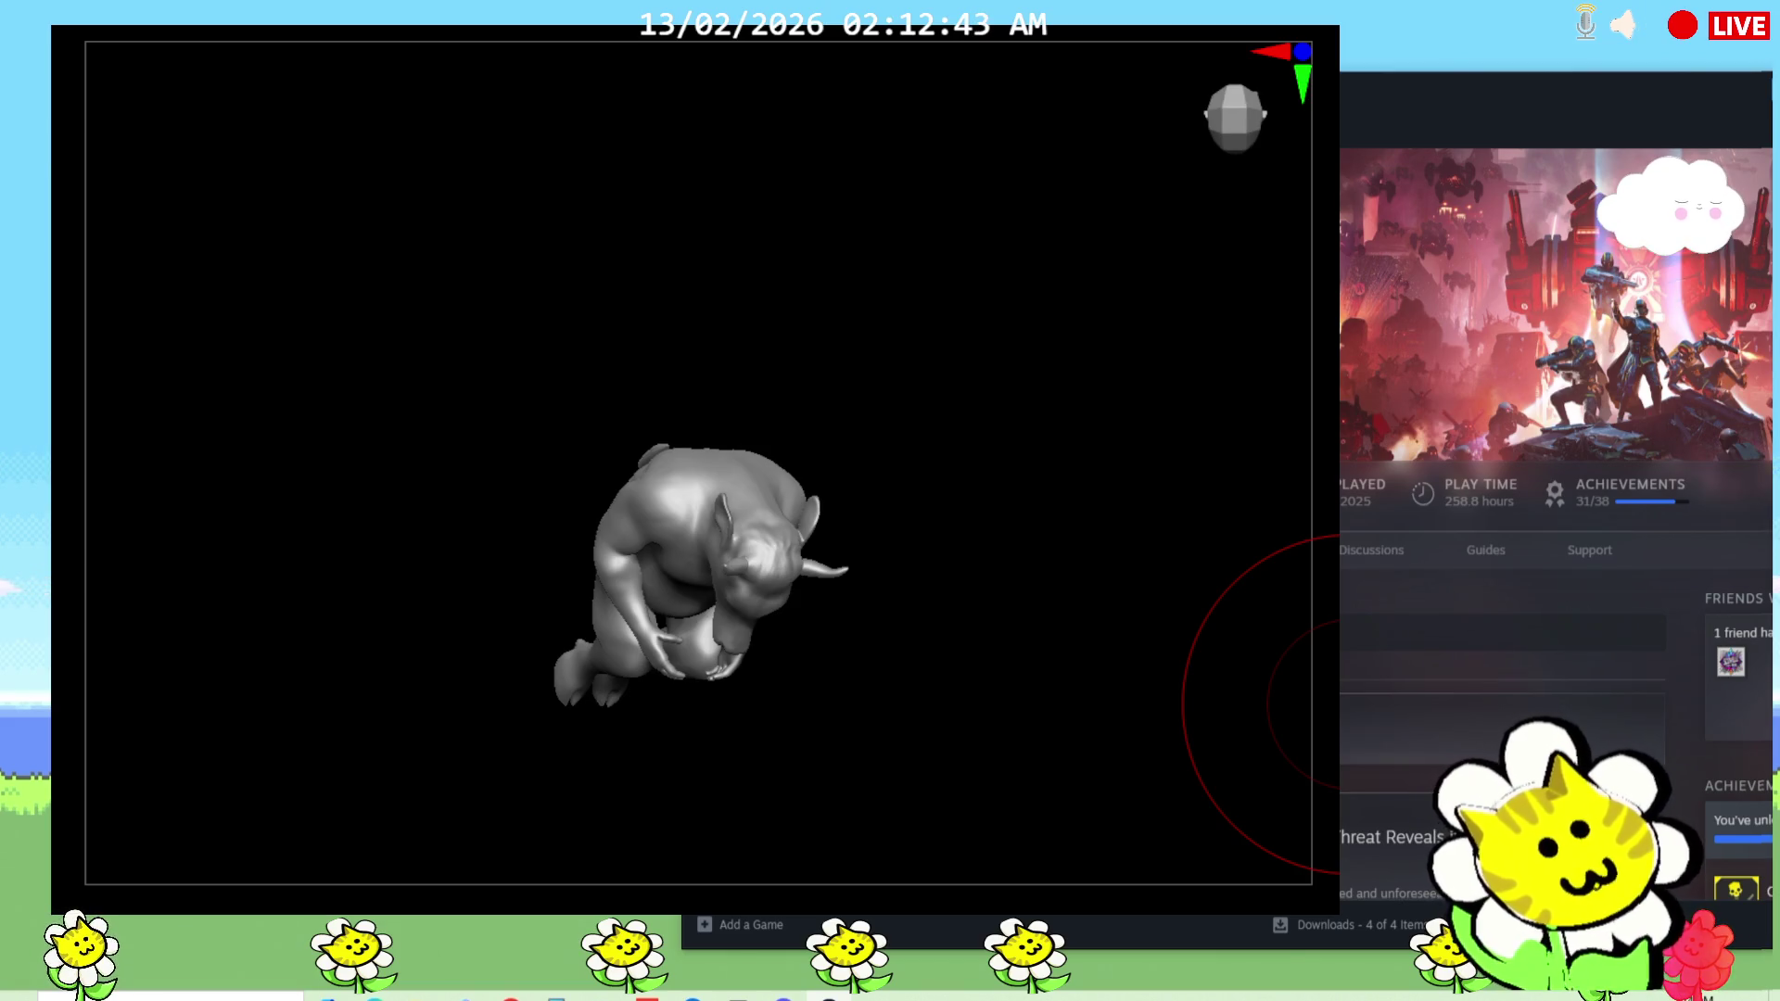
Step: Move the Steam library selection down to DOOM, then back up toward The Binding of Isaac
key(Down)
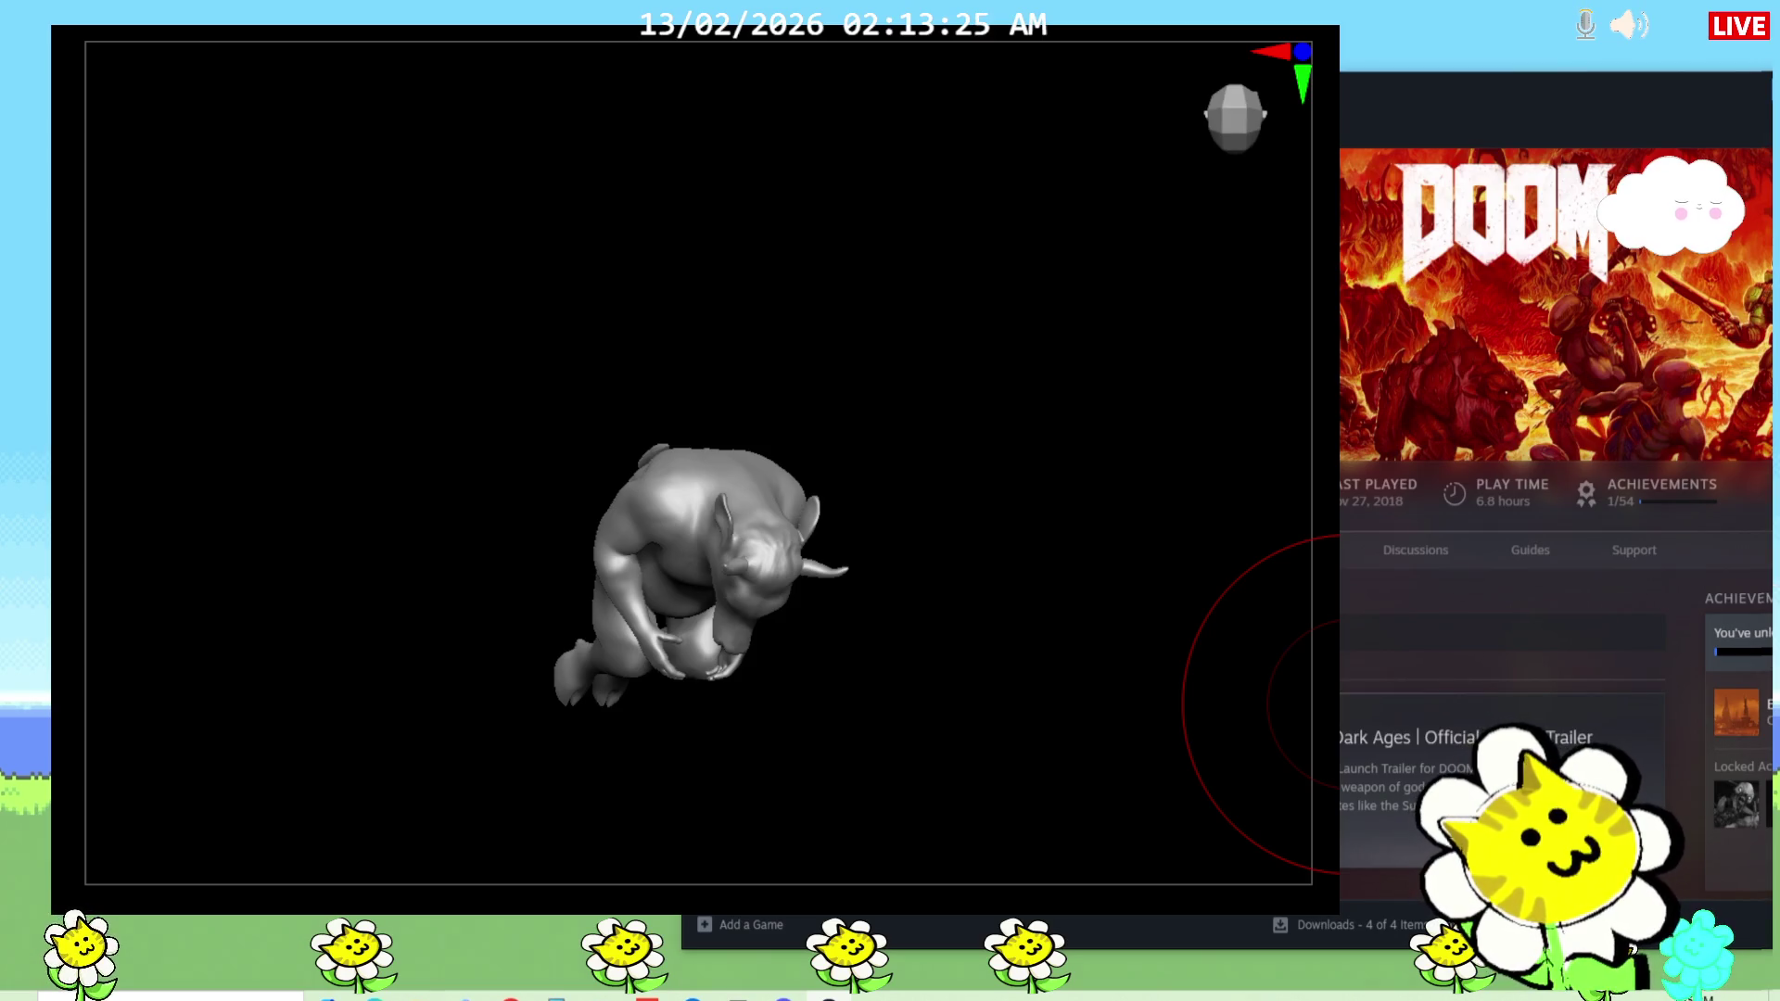
key(Up)
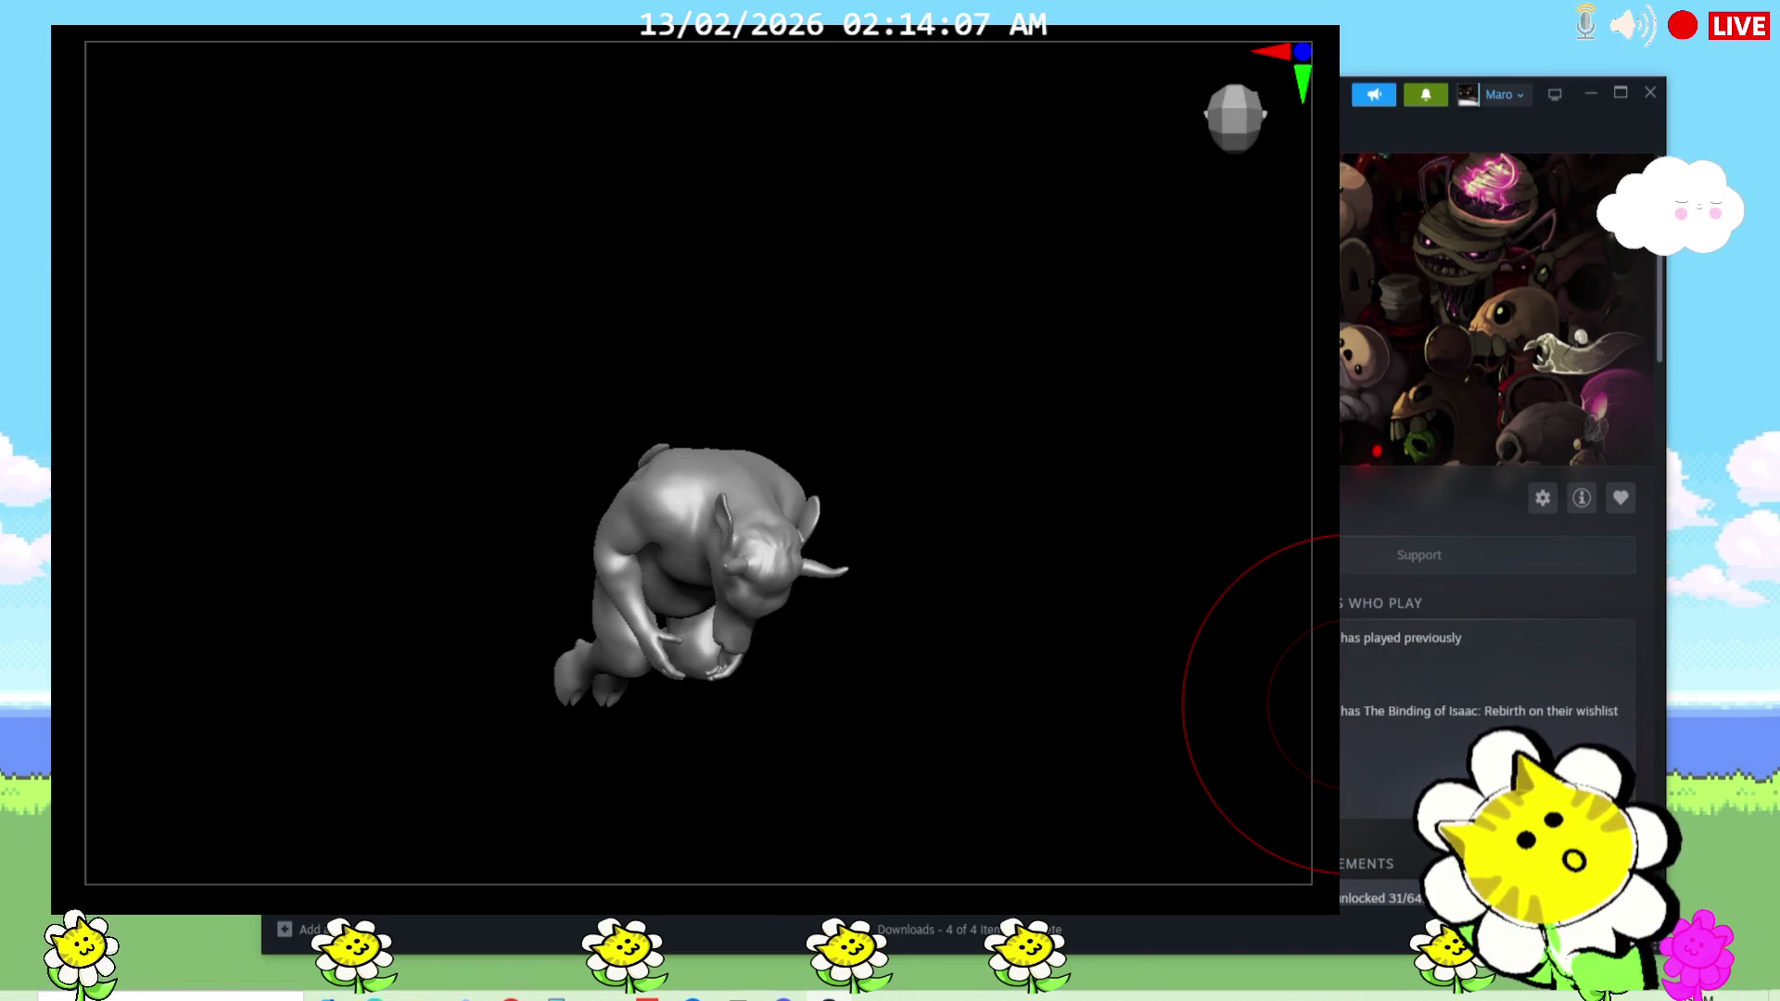
Step: Move the Steam library selection down one entry to the next game's page
key(Down)
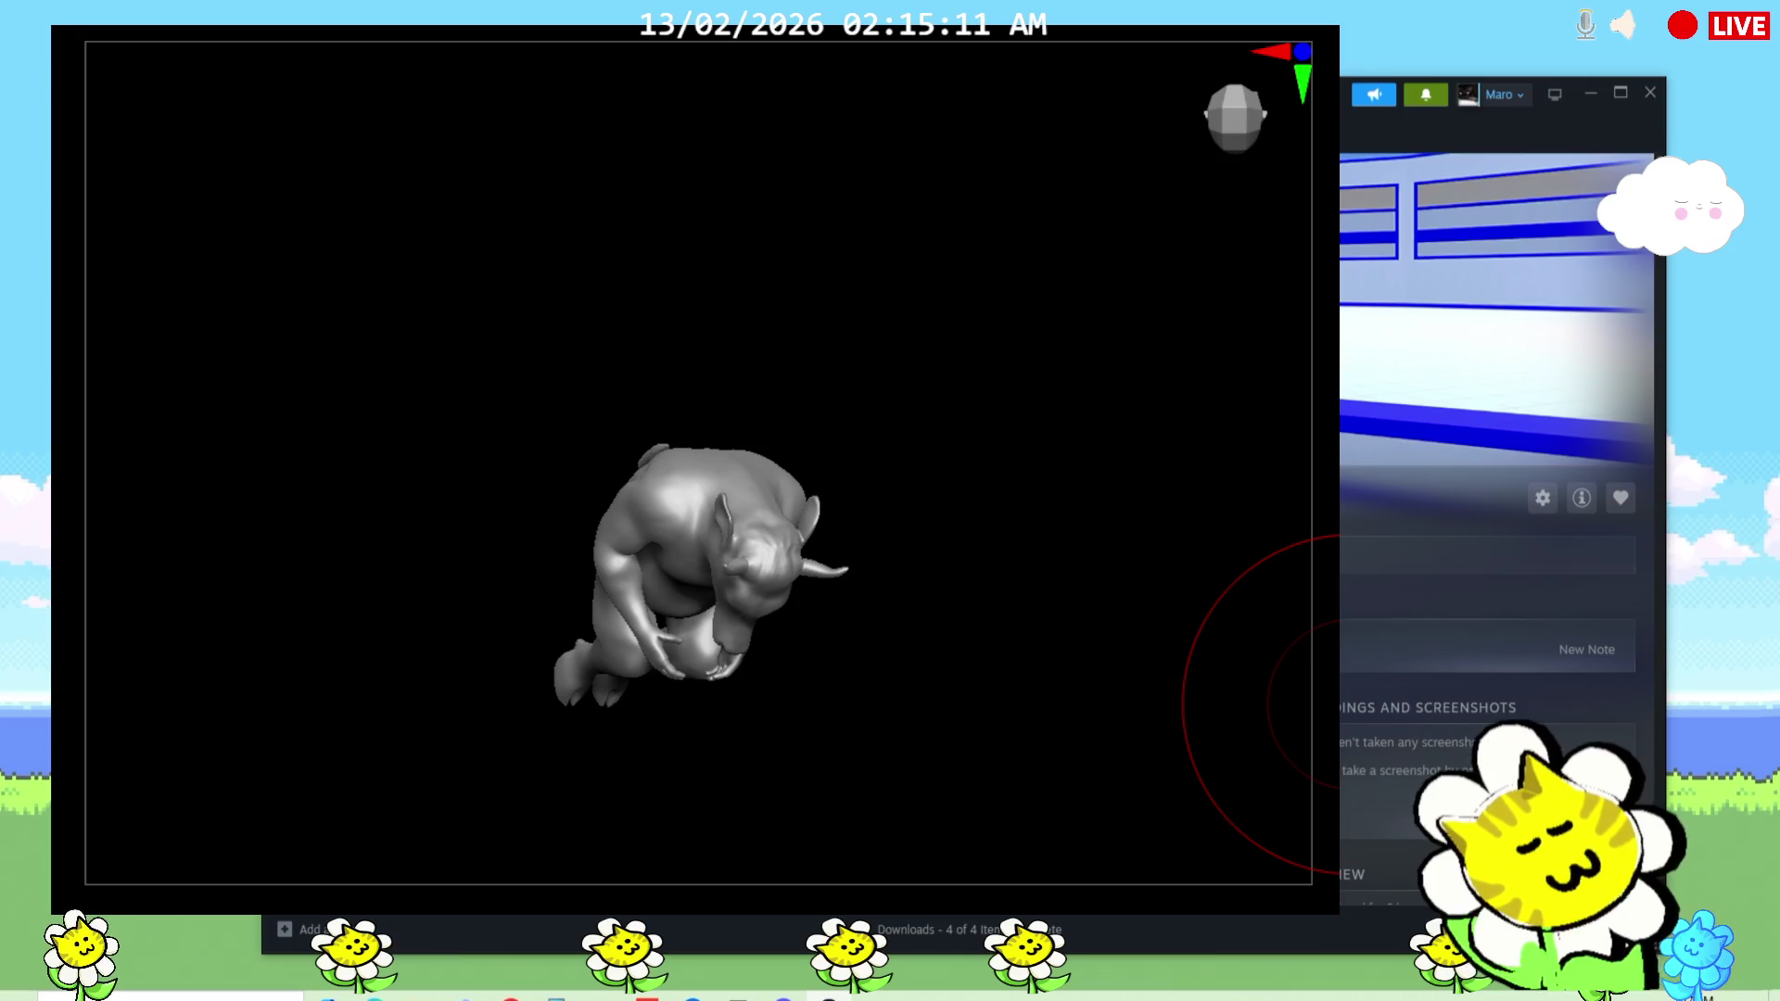
Step: Orbit the grey horned creature sculpture from a top-down view toward the front
mouse_move(1103, 705)
mouse_down()
mouse_move(909, 612)
mouse_move(893, 528)
mouse_move(972, 683)
mouse_move(928, 700)
mouse_move(1288, 709)
mouse_move(1076, 738)
mouse_move(1121, 723)
mouse_up()
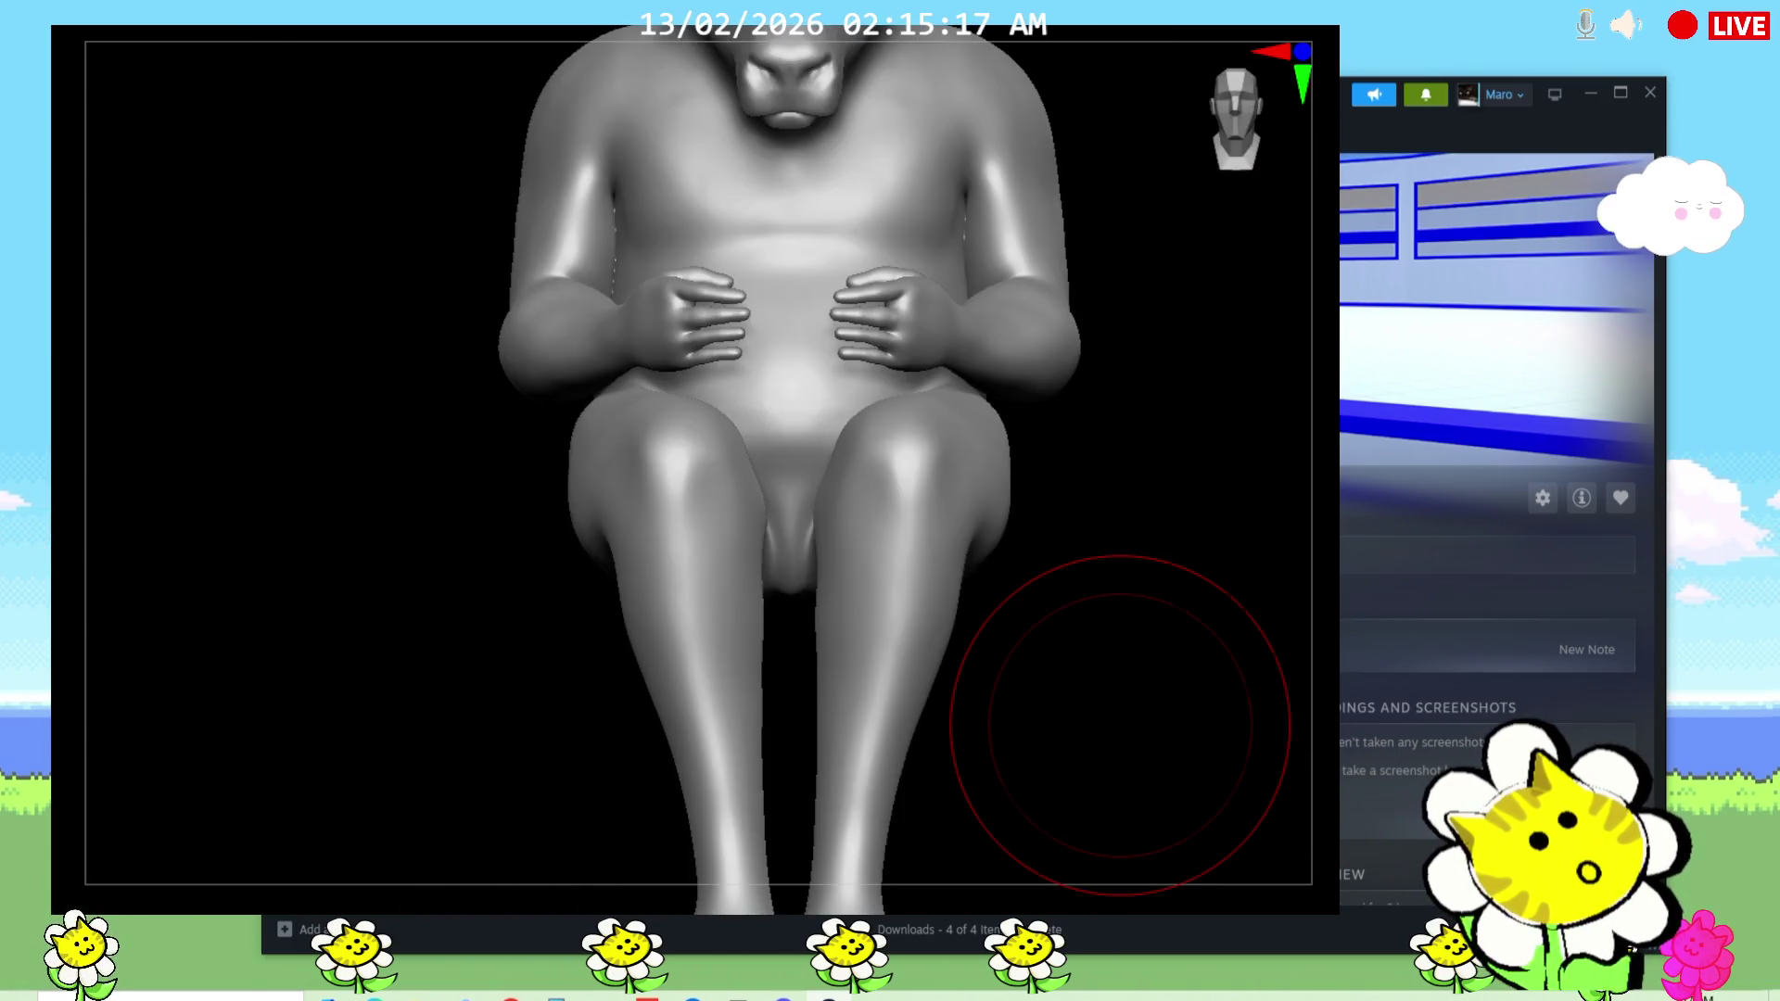
Step: Frame the whole goat character in the viewer and orbit it to face the front
key(f)
mouse_move(1331, 631)
mouse_down()
mouse_move(1073, 721)
mouse_move(1089, 665)
mouse_up()
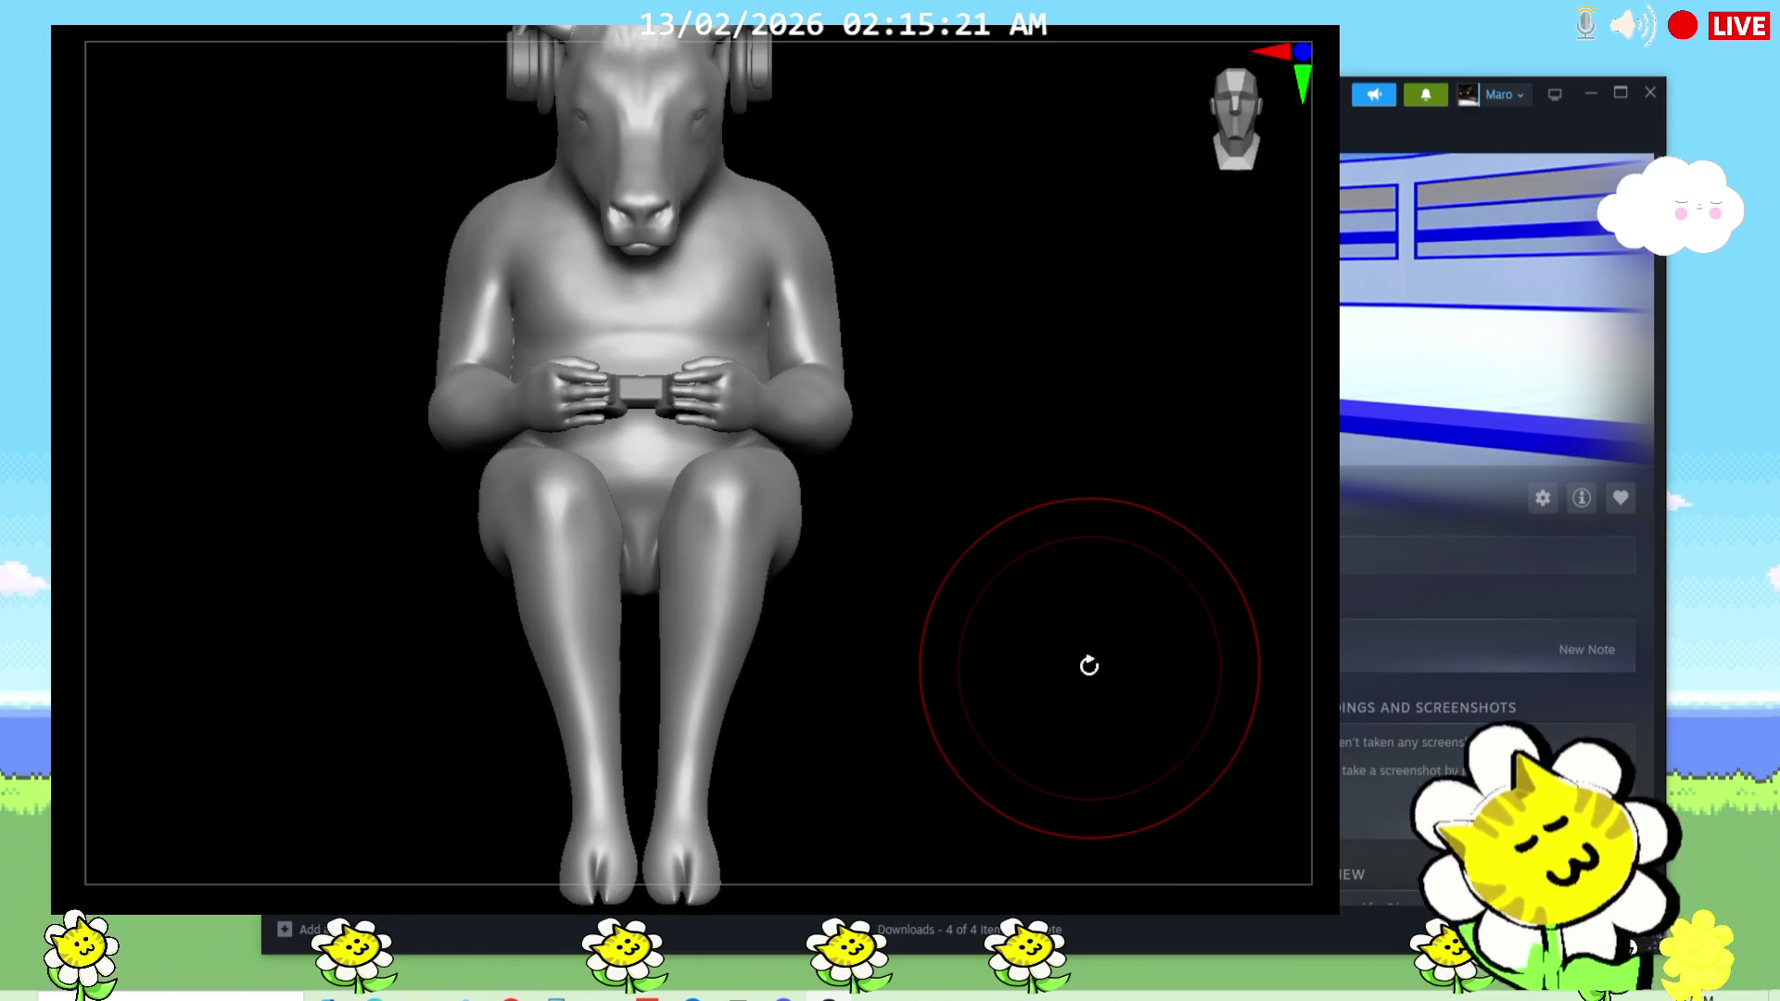